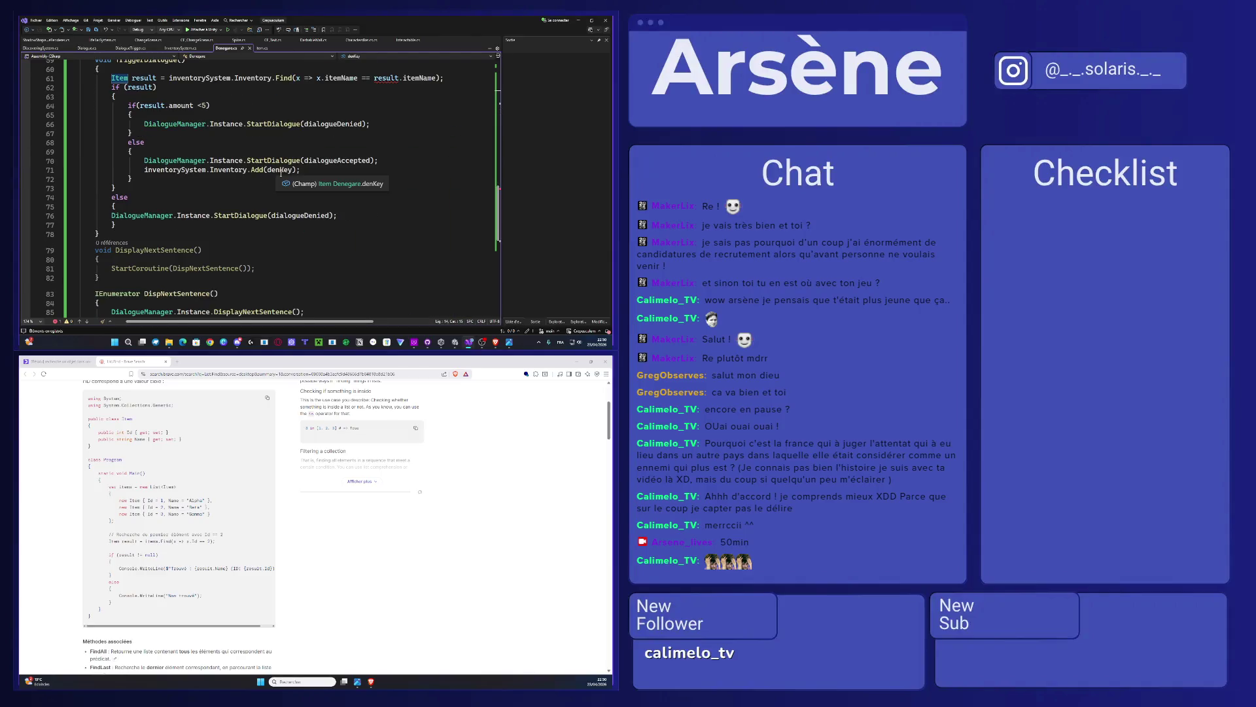
Step: Check where TriggerDialogue adds denKey to the inventory, then bring the Unity editor forward
left_click(269, 170)
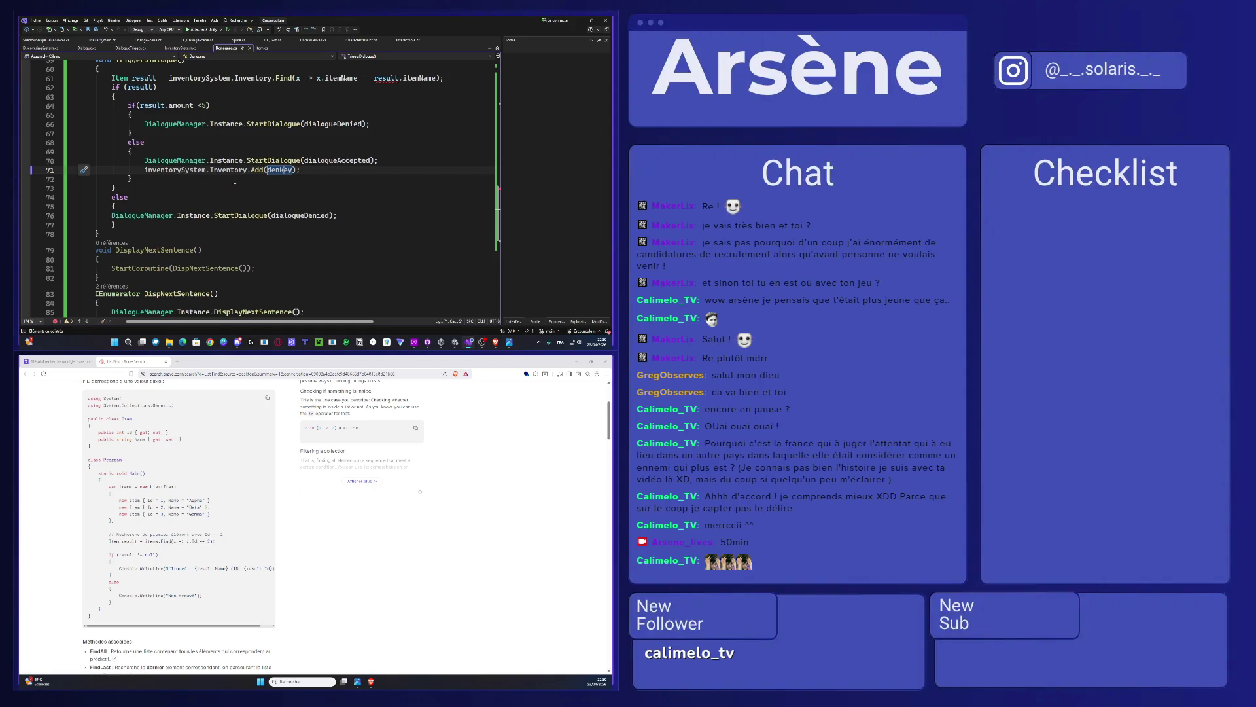
scroll(234, 181, "up", 3)
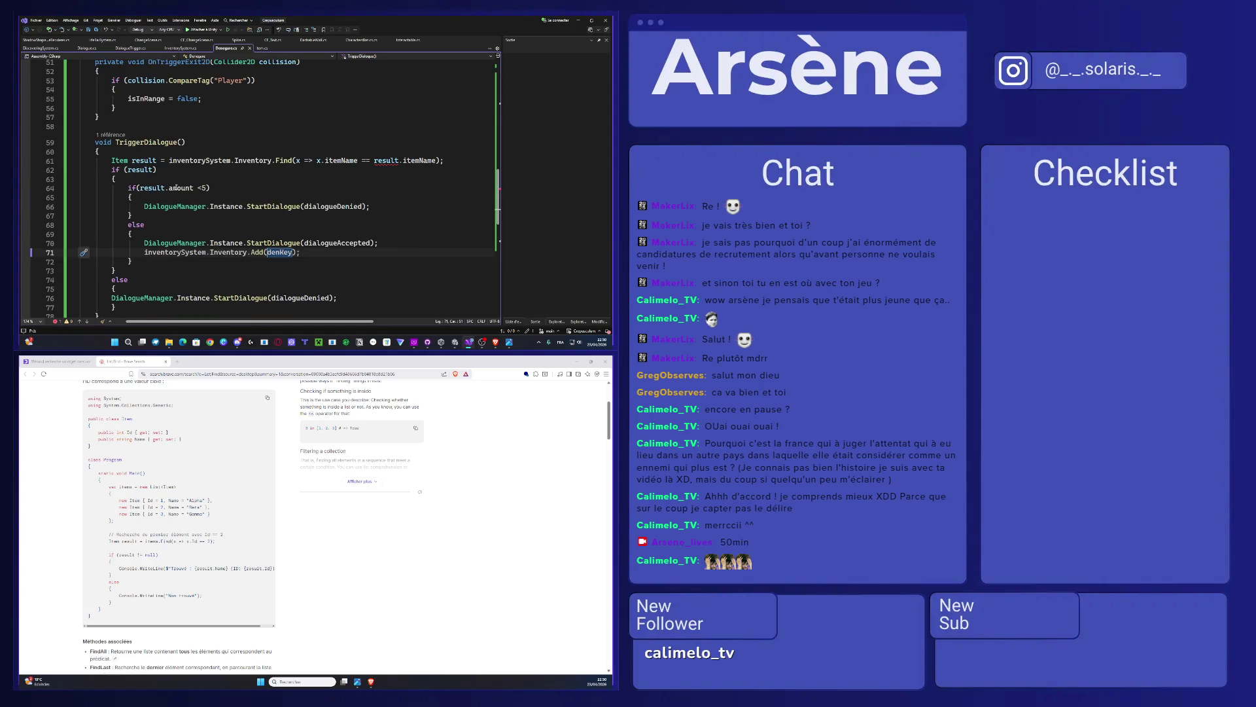
left_click(456, 341)
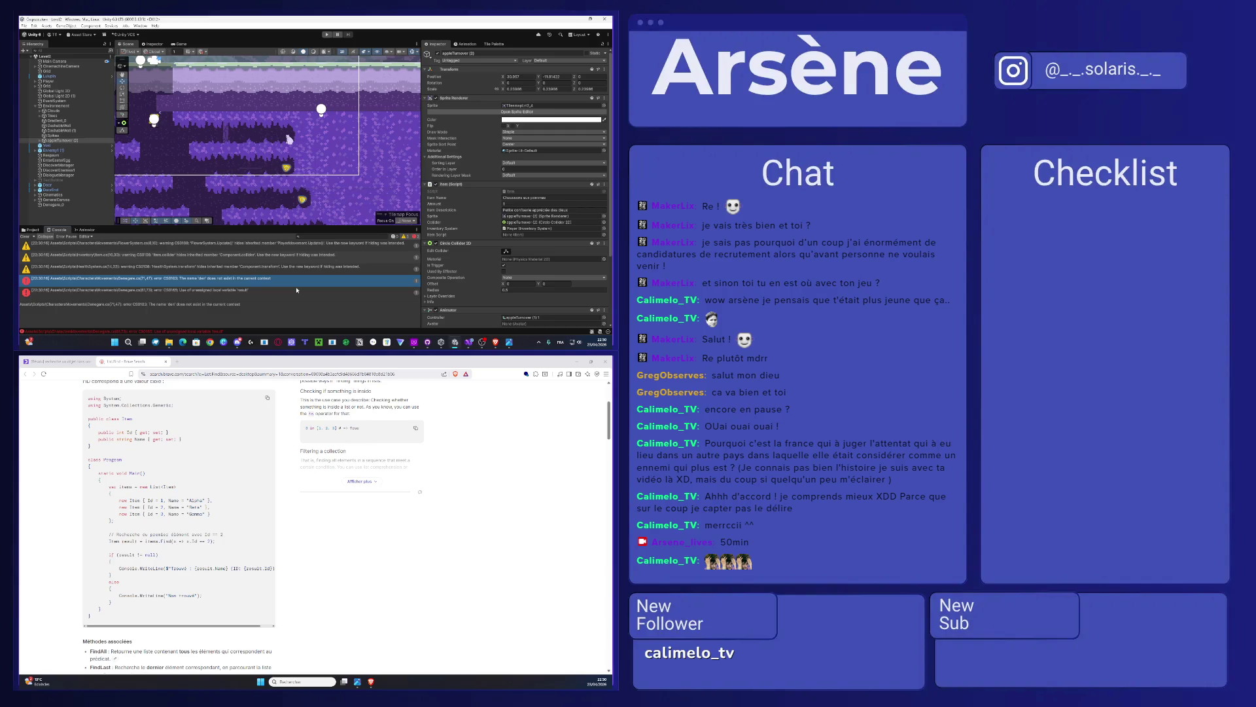
Step: Select the full console error message and start the YouTube video in the browser
triple_click(245, 305)
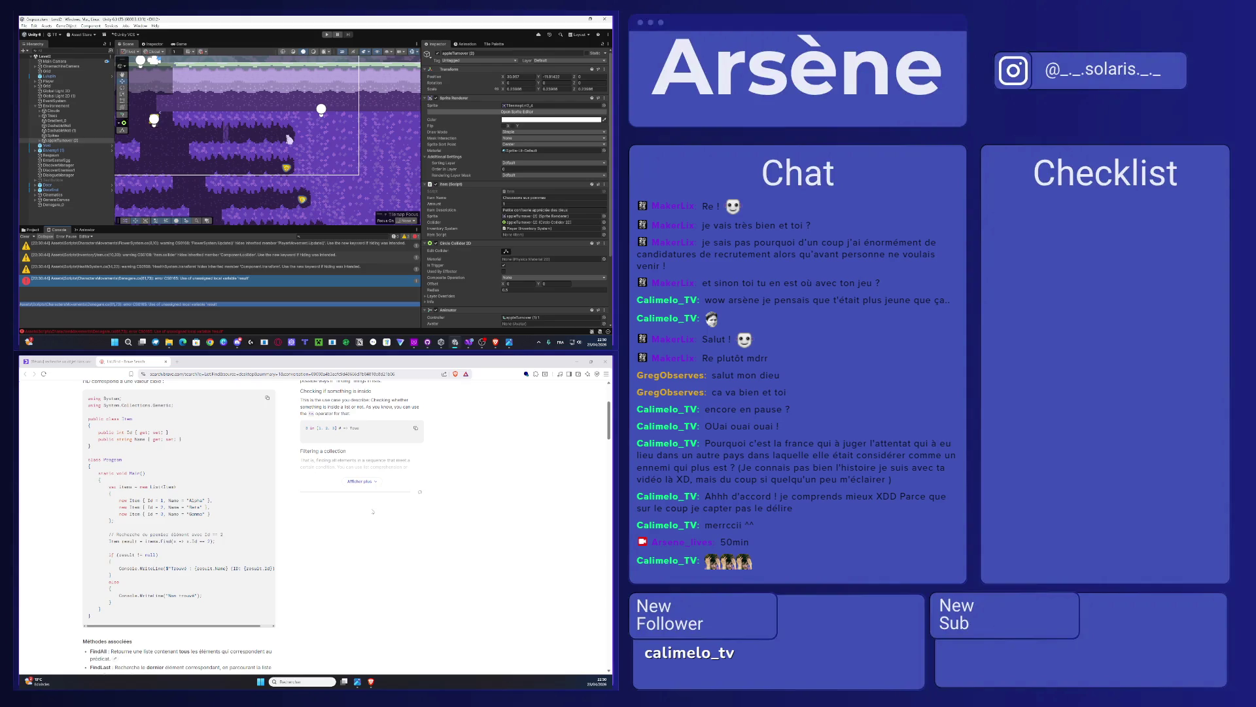
left_click(352, 358)
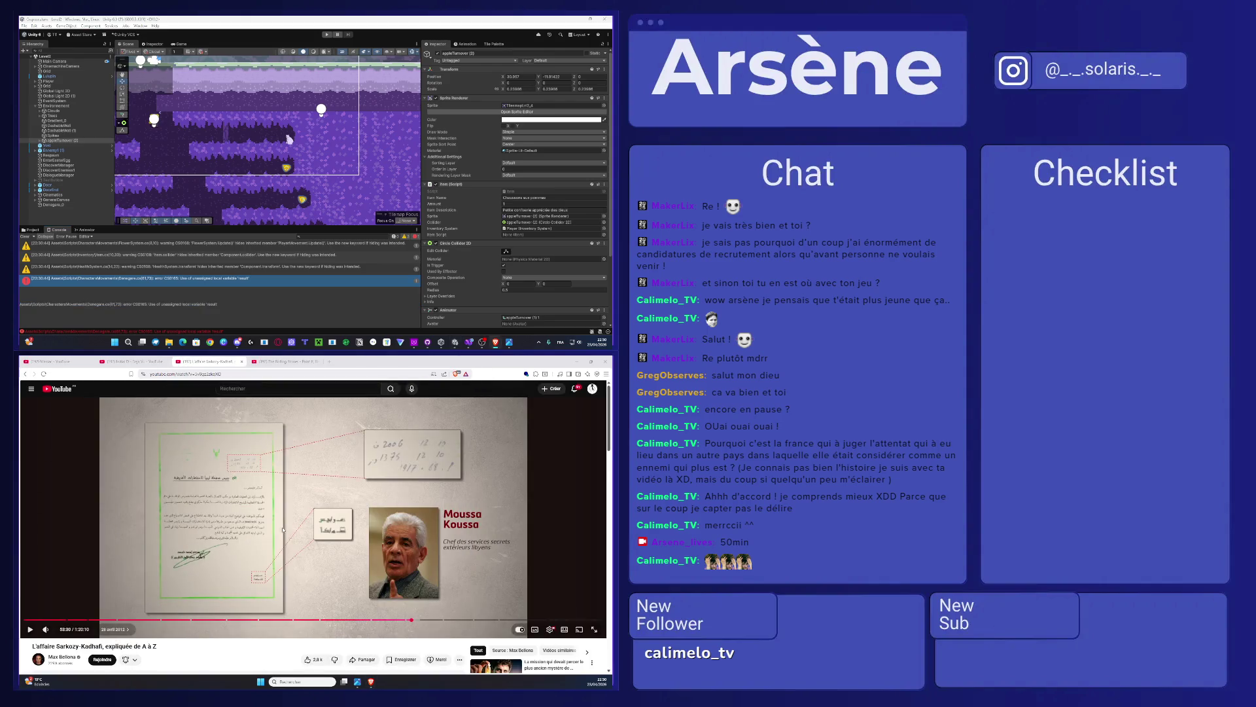
left_click(114, 523)
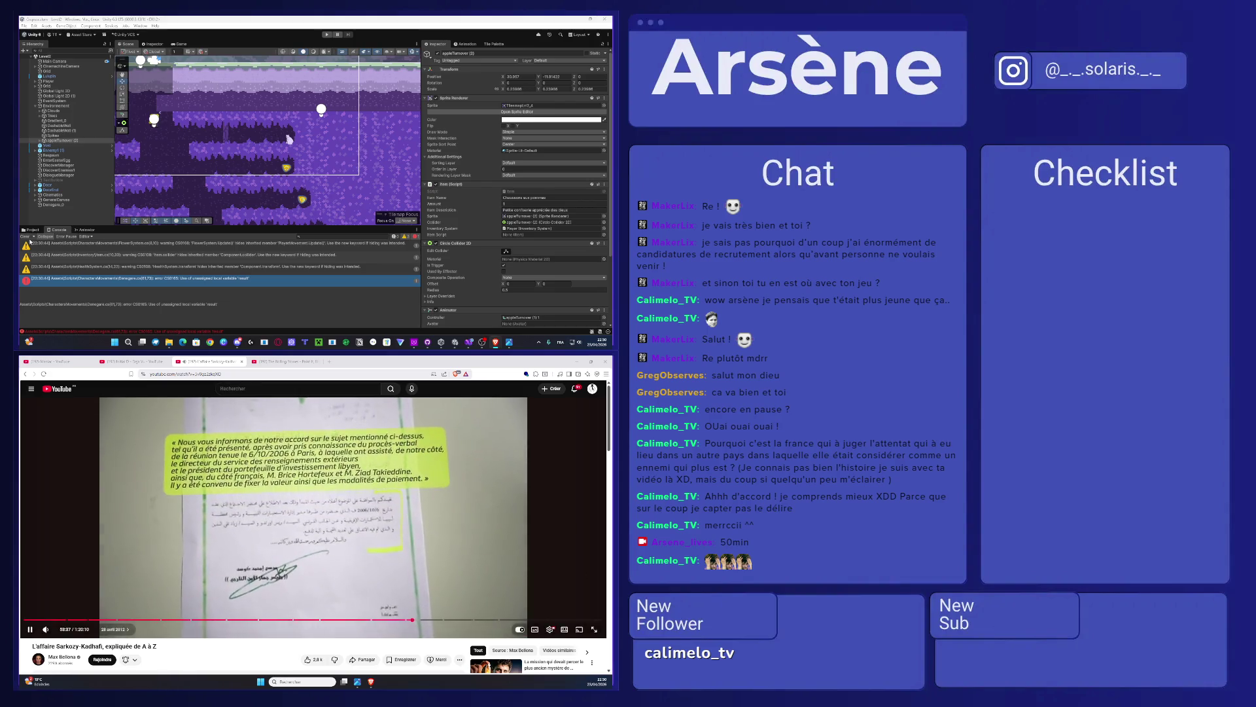
Step: Select all the code in the Denegare.cs script to copy it
left_click(469, 341)
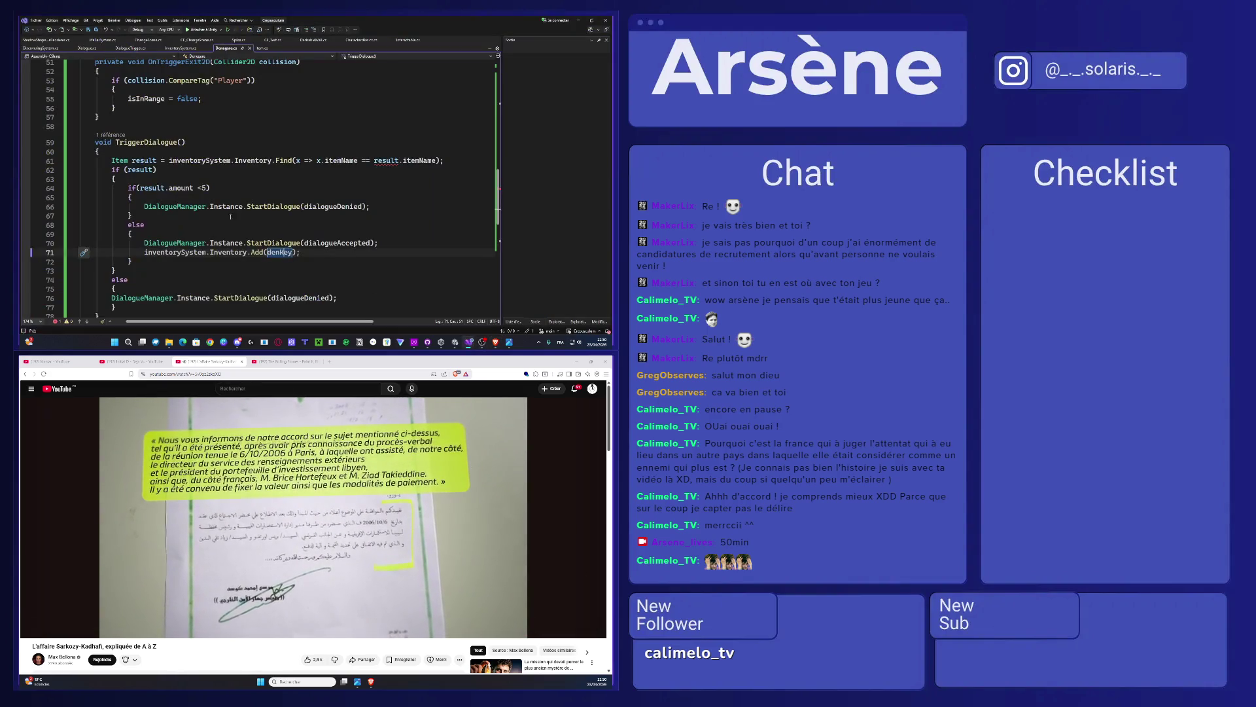
key("ctrl+a")
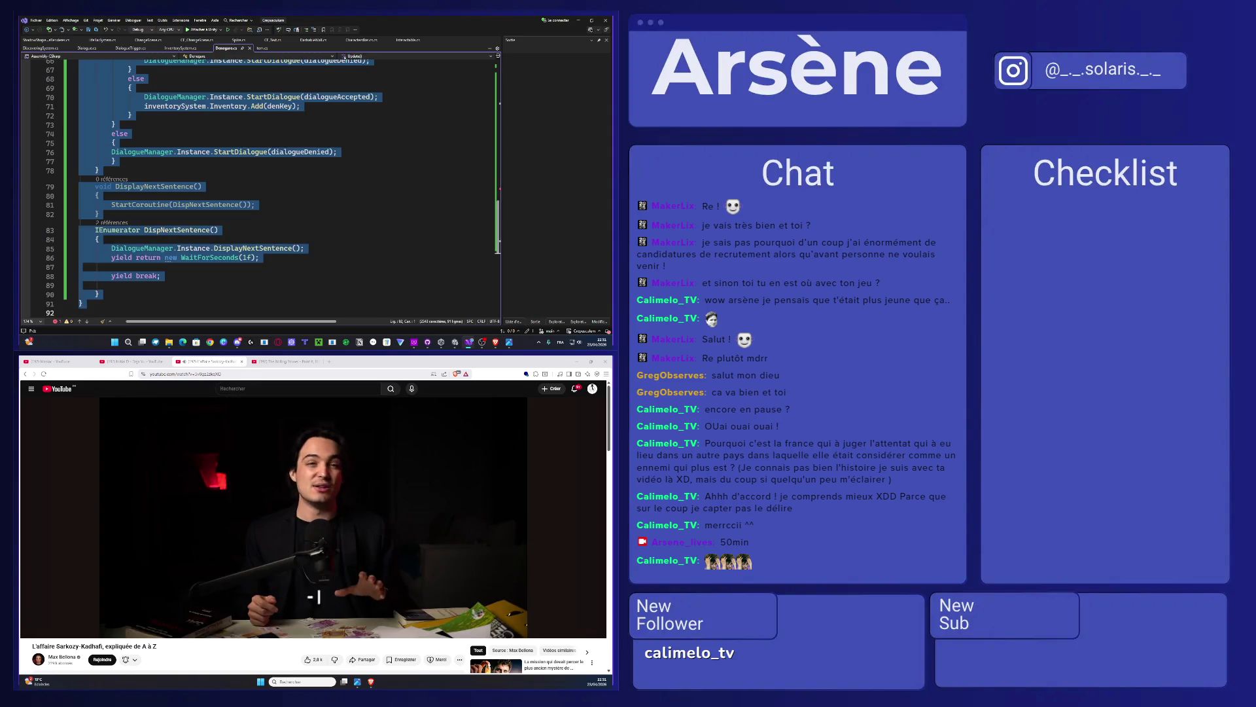
key("alt+Tab")
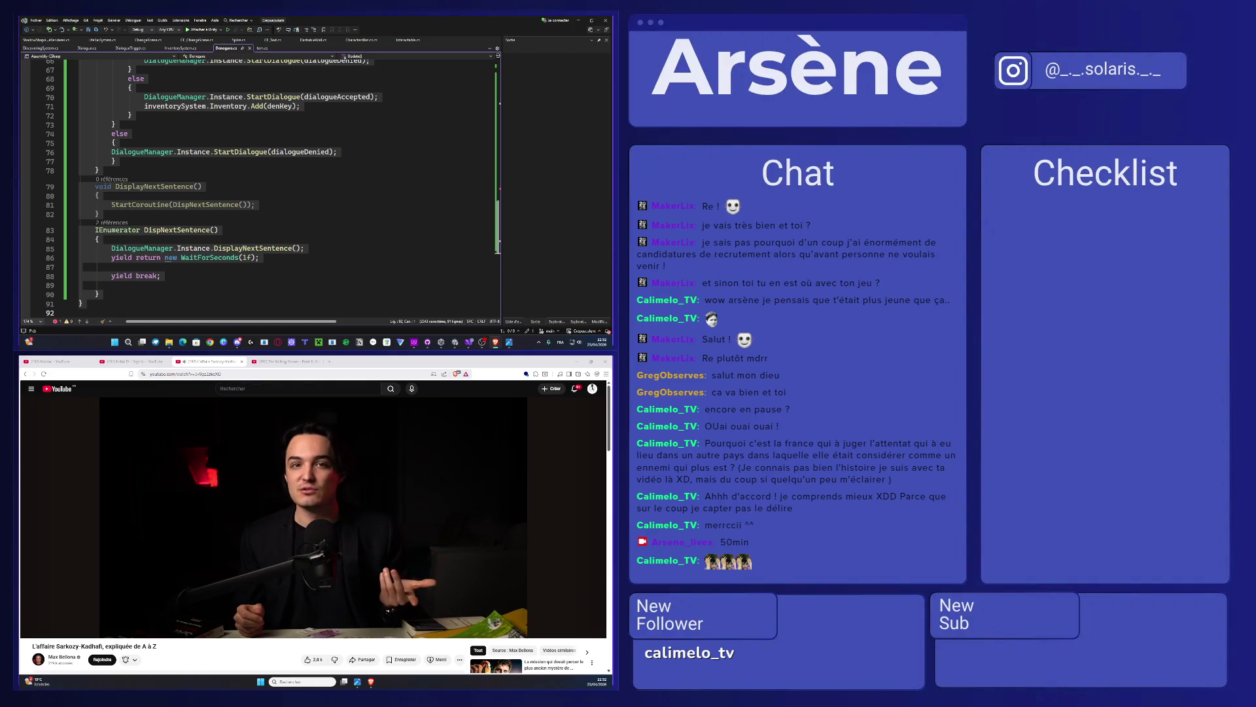
Step: Return to the TriggerDialogue method in Denegare.cs, then switch to the Unity editor
left_click(294, 143)
scroll(295, 167, "up", 4)
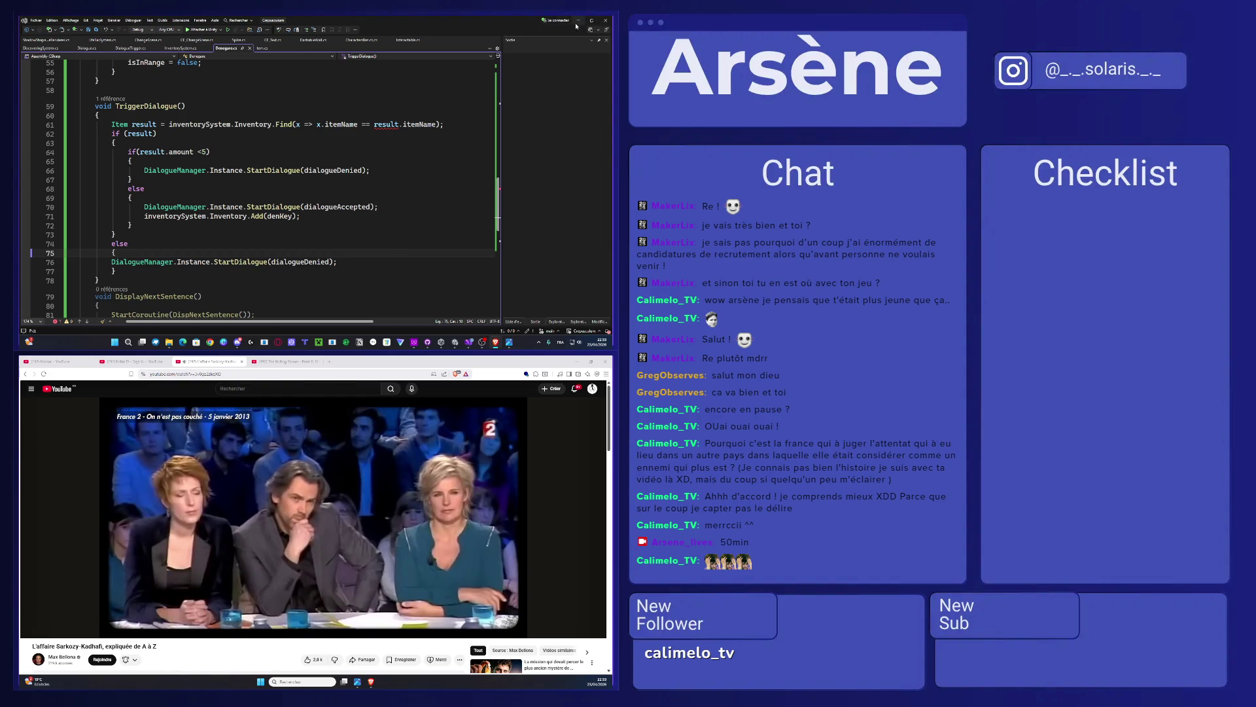
key("alt+Tab")
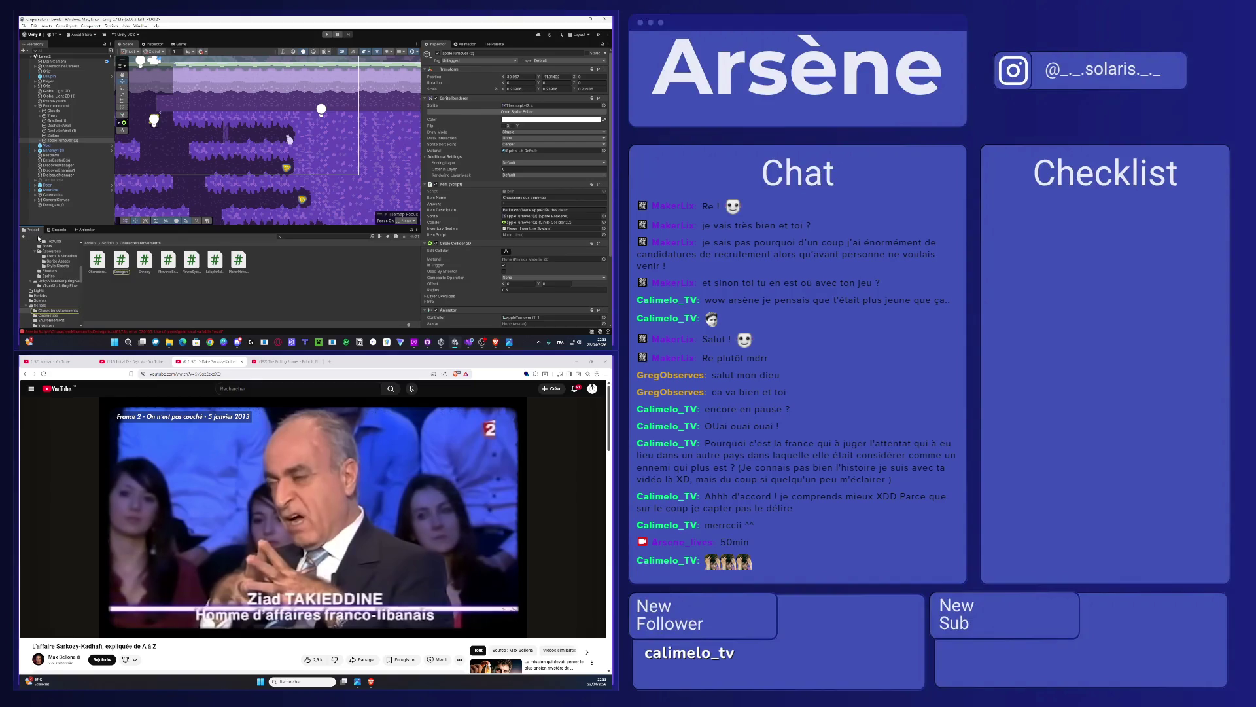
Step: Go from the Denegare script asset up to Scripts and into the Inventory folder
left_click(114, 263)
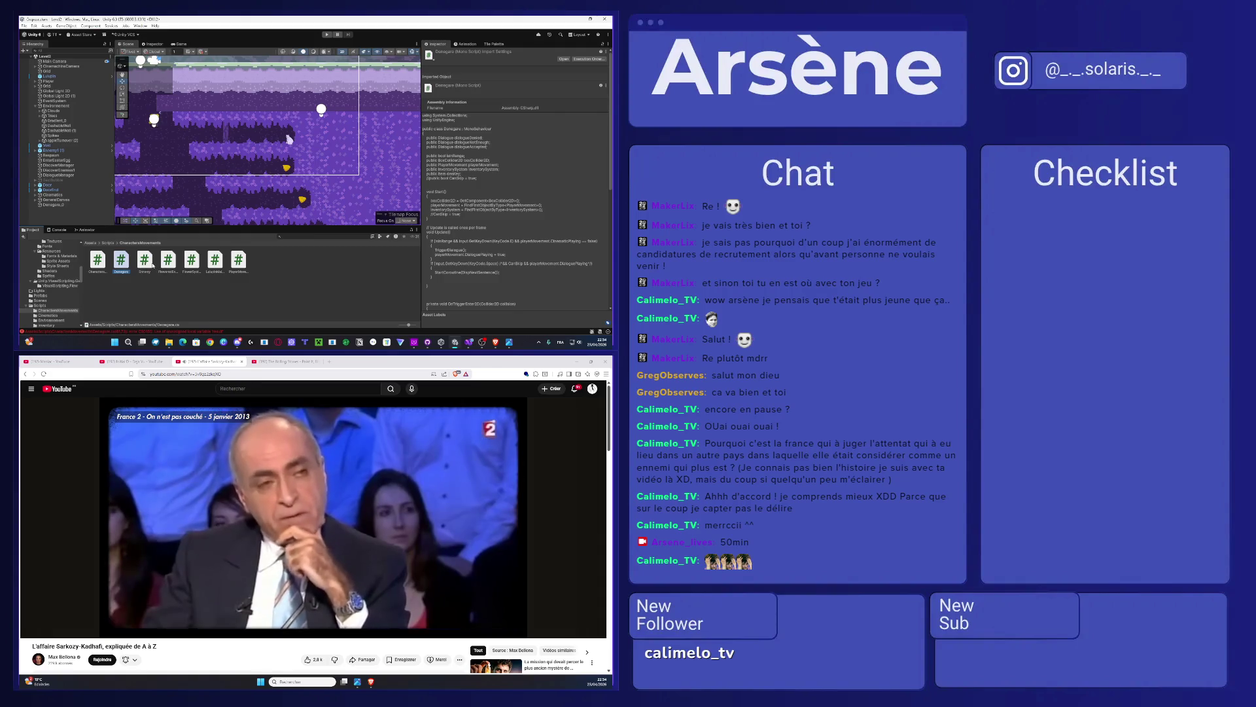
left_click(109, 242)
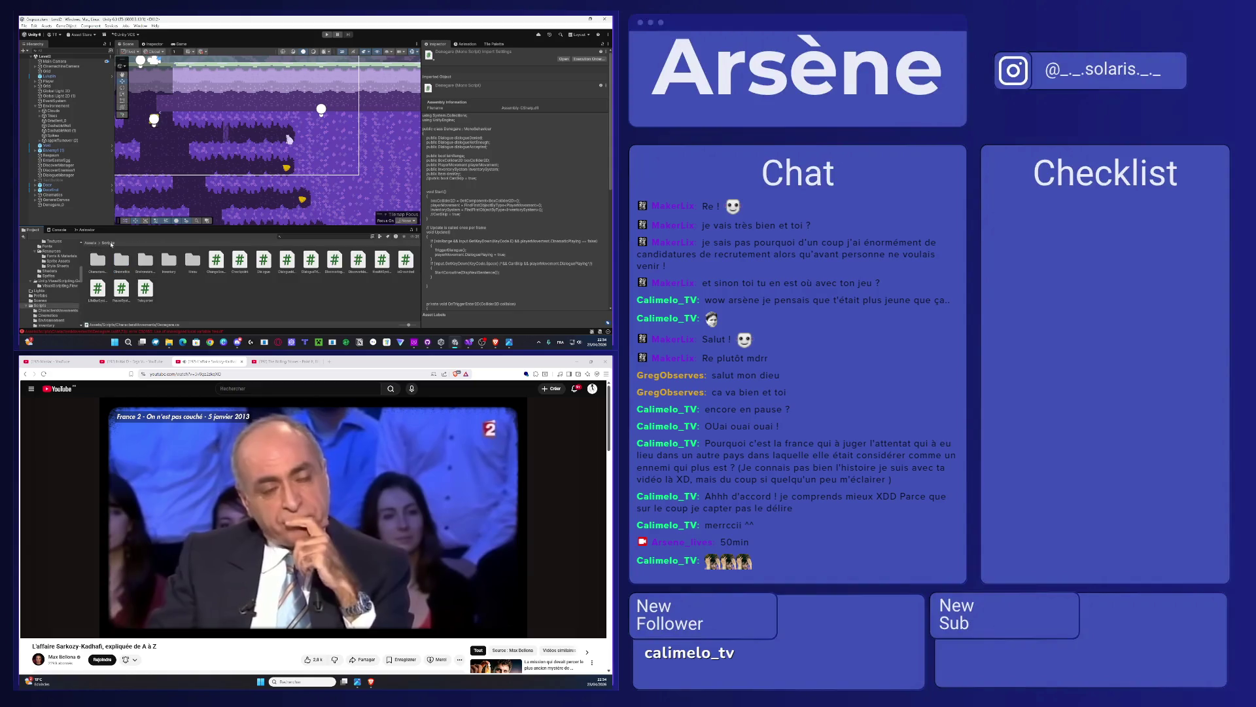
double_click(168, 260)
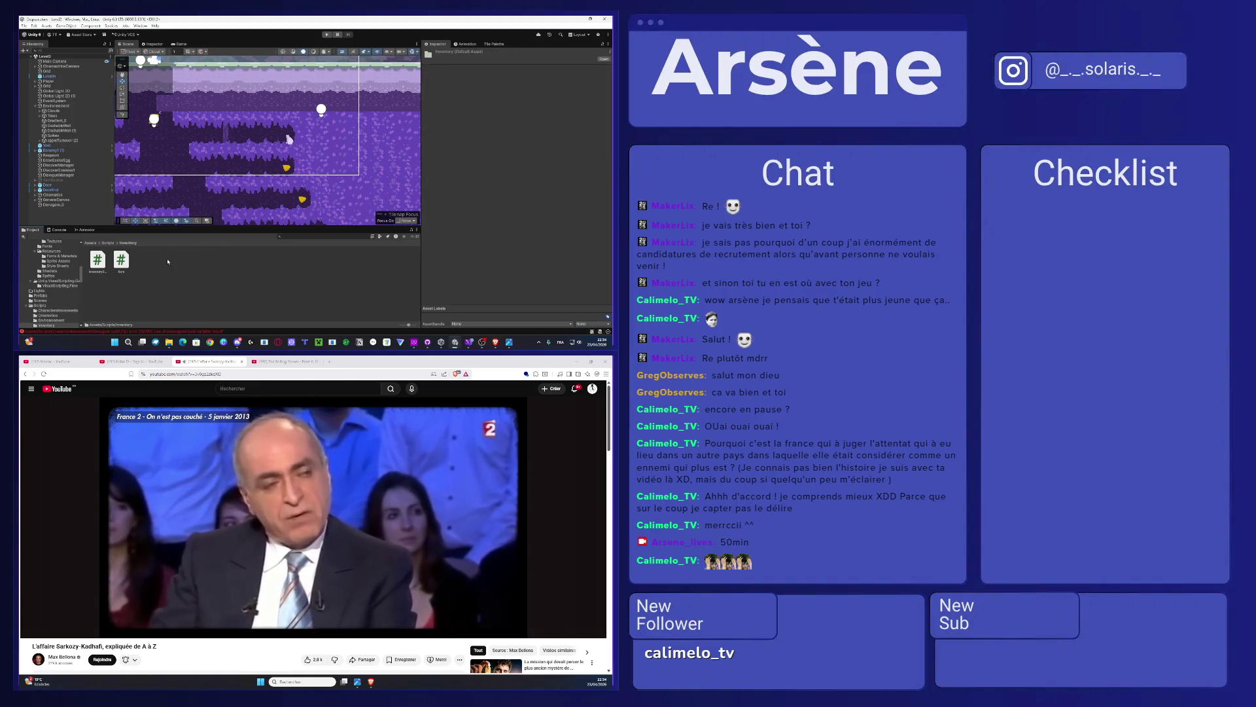
Step: Inspect the InventorySystem script and pause the browser video
left_click(97, 260)
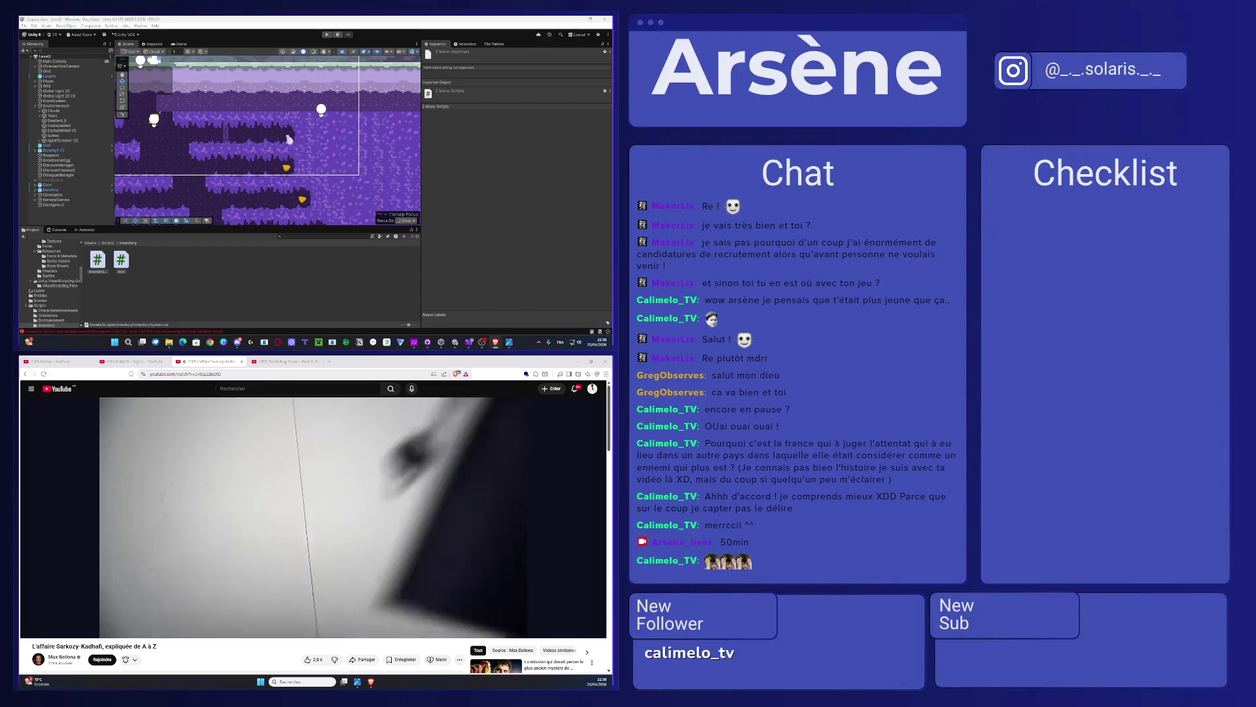
left_click(221, 456)
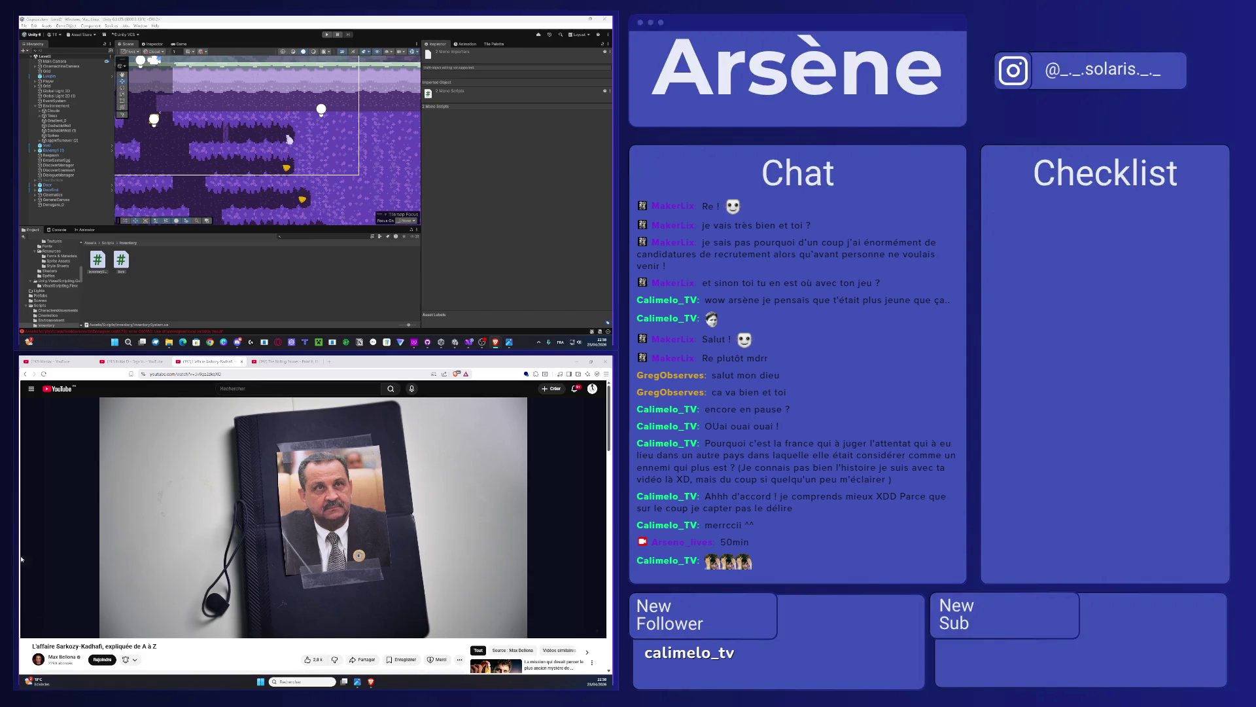
Step: Duplicate the denKey field declaration line at the top of the Denegare script
left_click(469, 342)
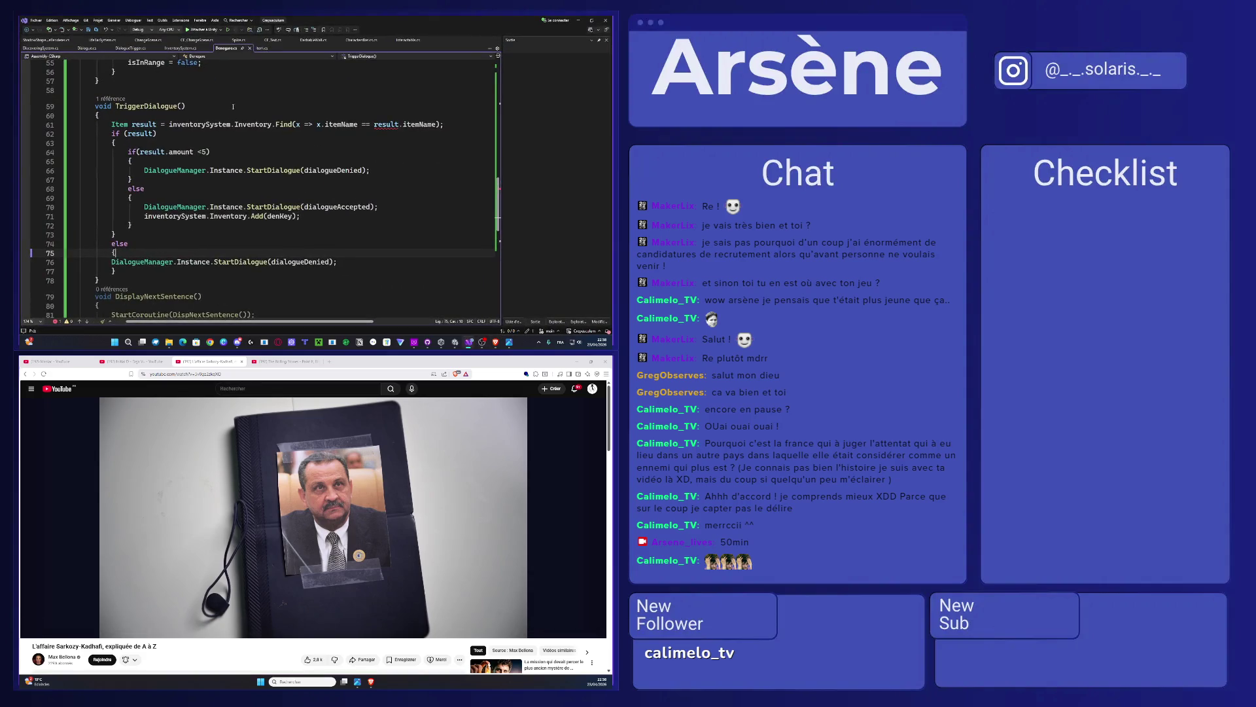
scroll(269, 229, "up", 2)
scroll(269, 229, "up", 15)
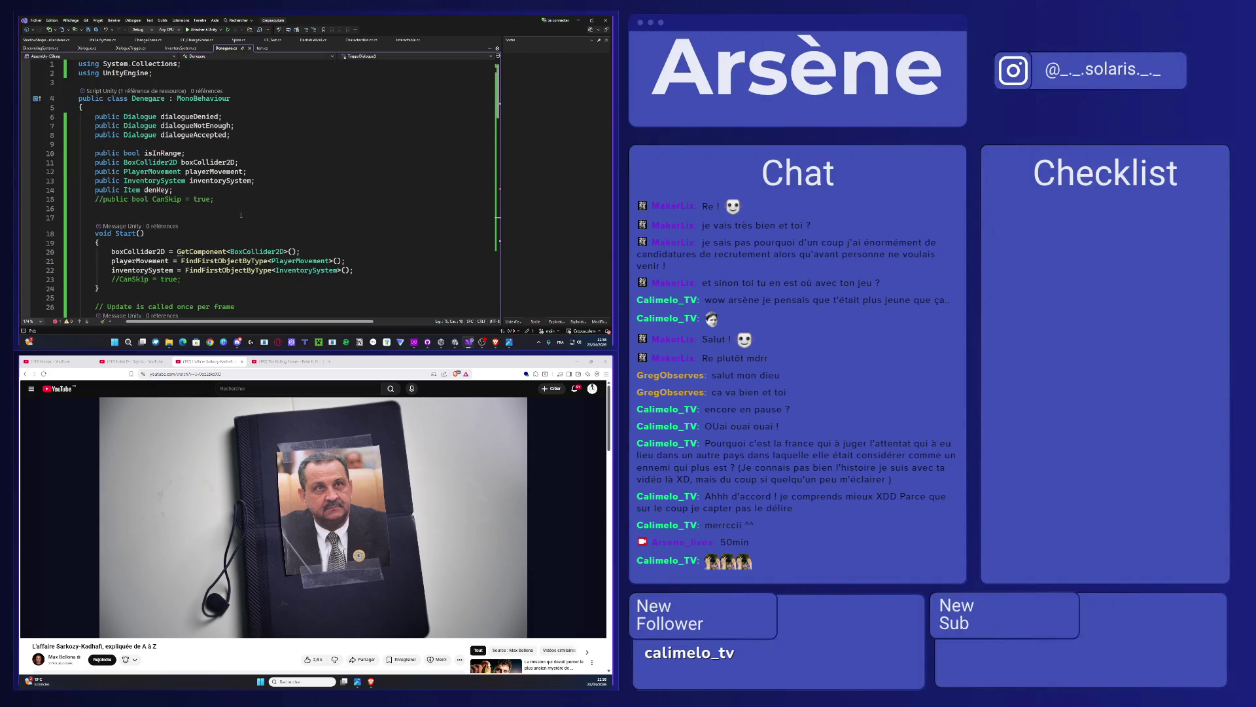
left_click(222, 180)
left_click(219, 187)
key("ctrl+d")
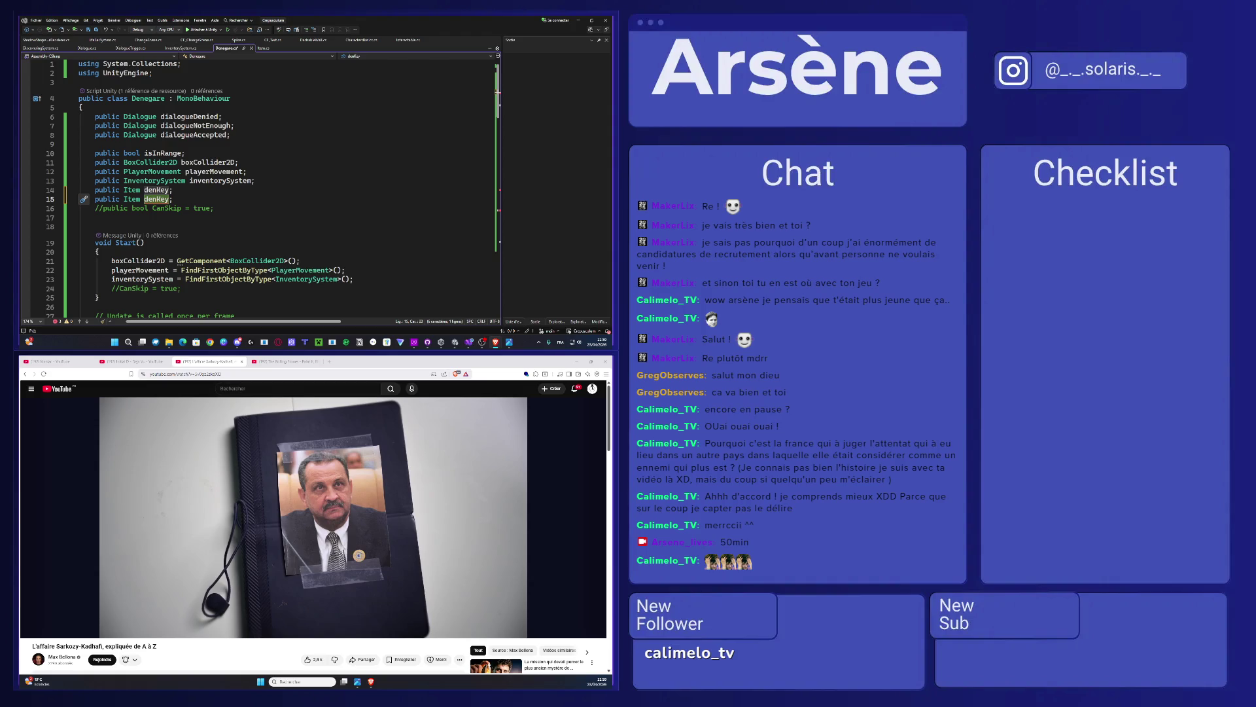
Step: Resume the video and replace result.itemName in TriggerDialogue's Find comparison with "Cha"
mouse_move(251, 511)
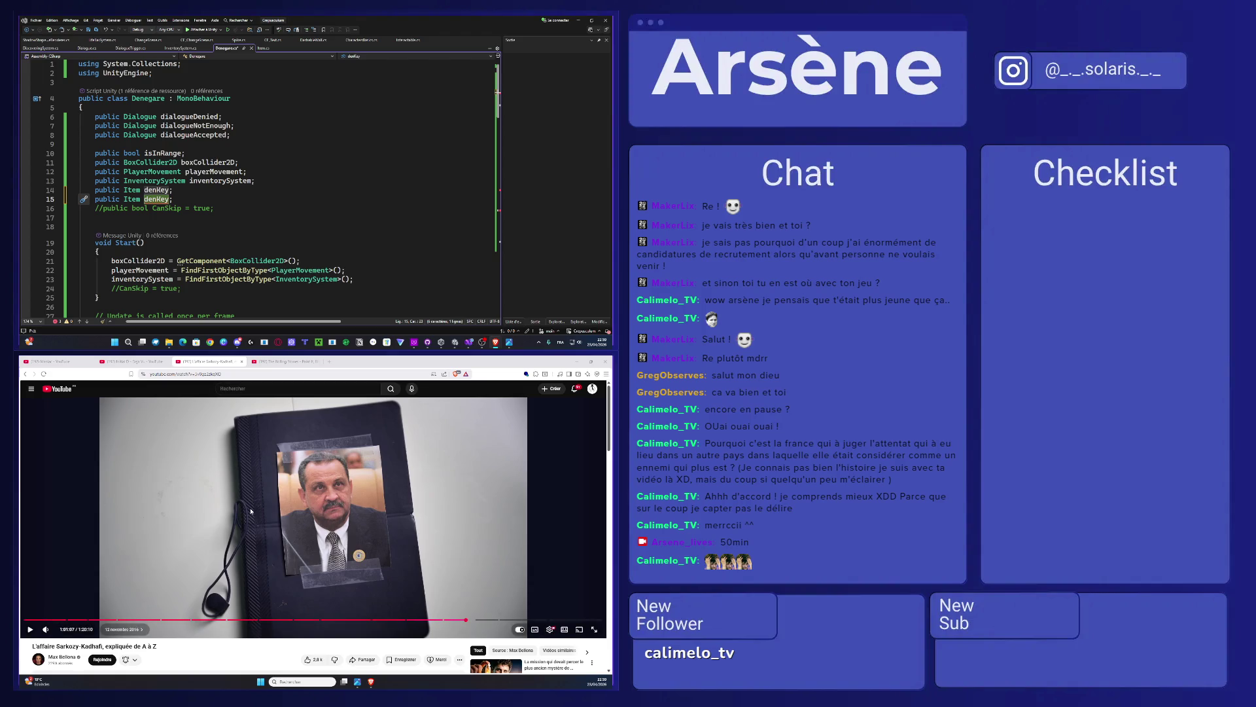
left_click(251, 511)
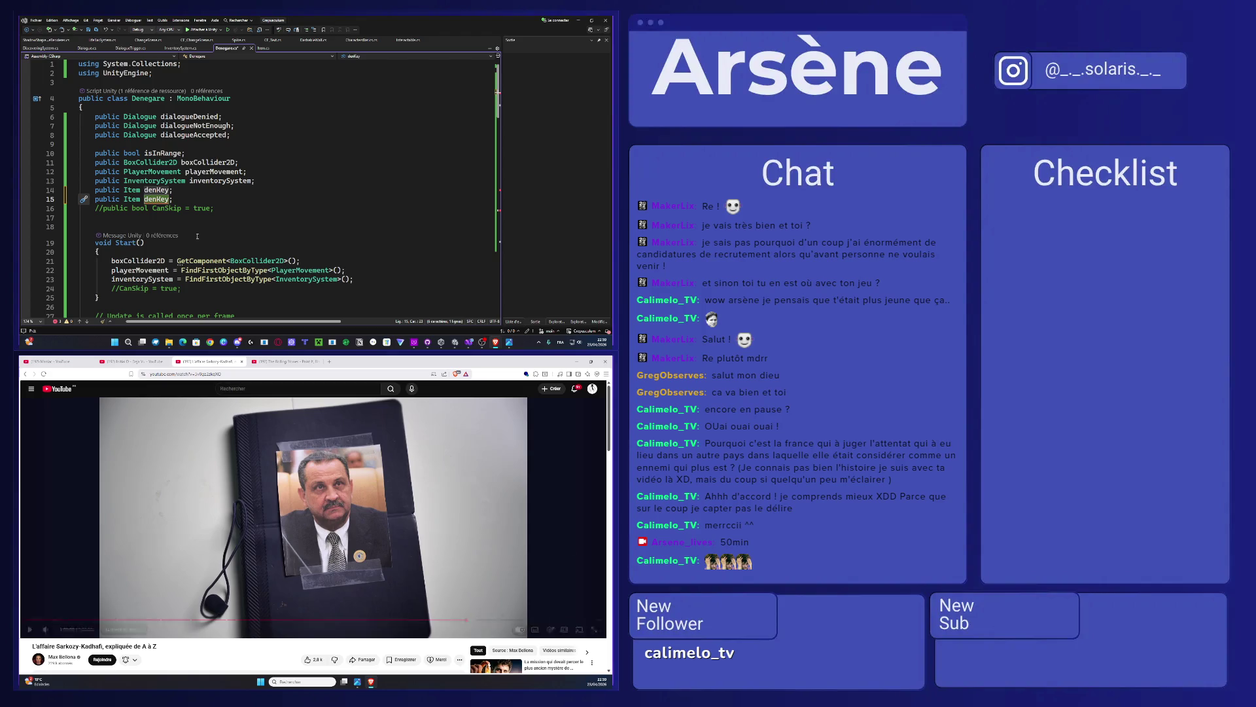
scroll(430, 249, "down", 7)
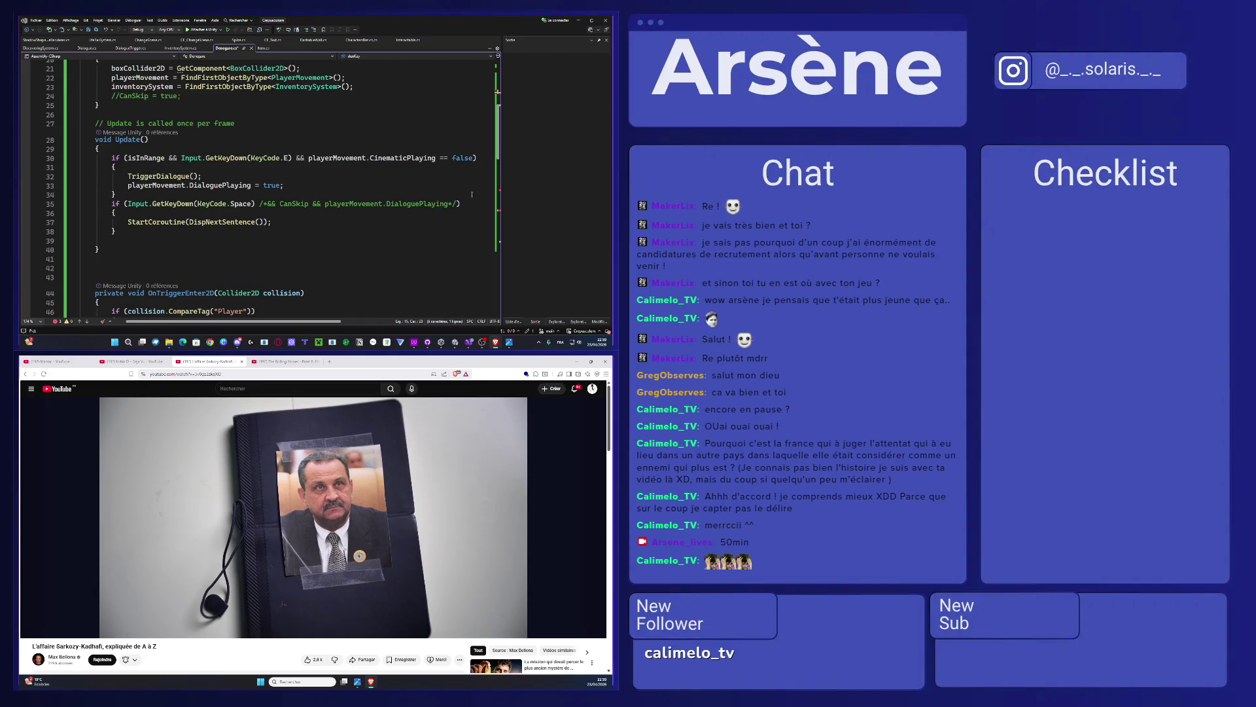
scroll(318, 242, "down", 10)
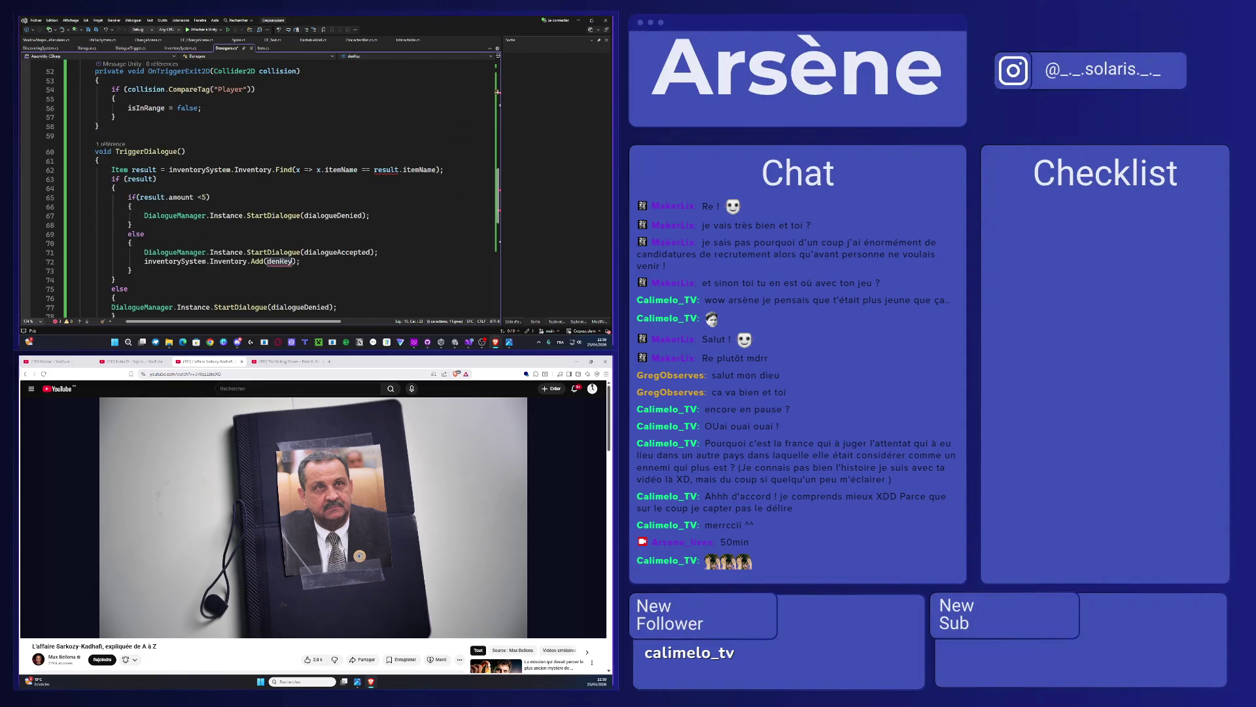
left_click(419, 169)
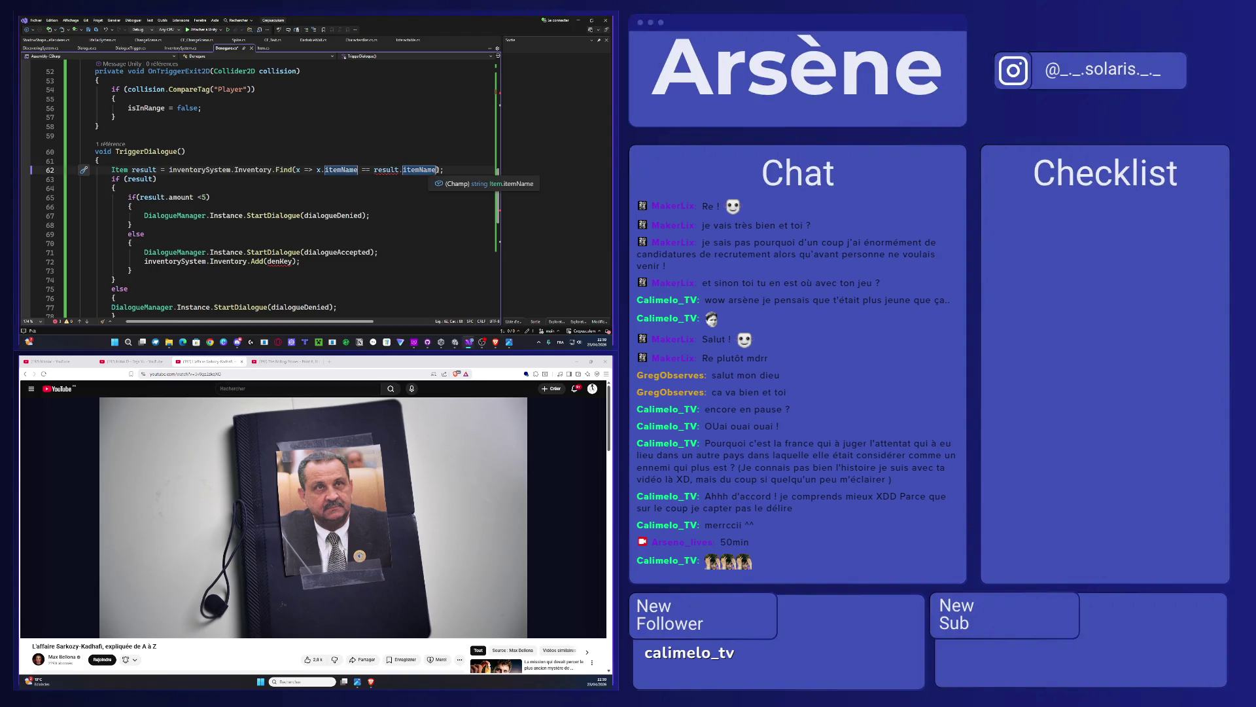
left_click_drag(436, 169, 375, 171)
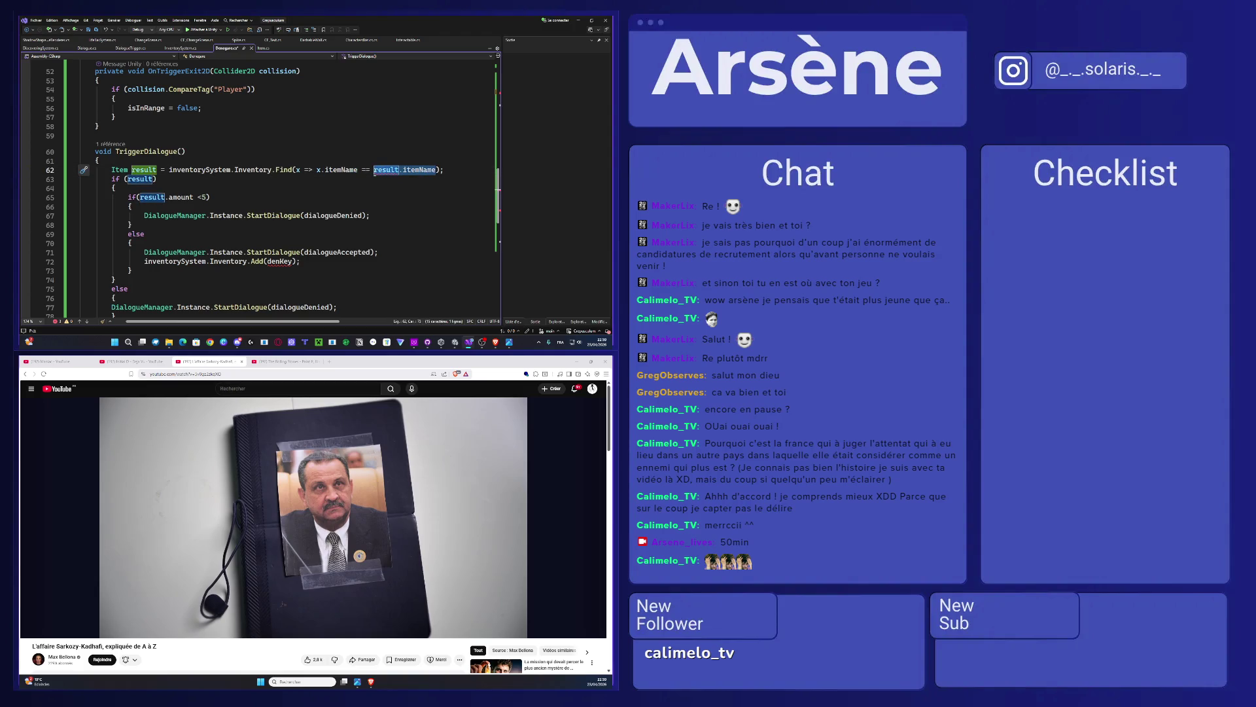
type("\"chau")
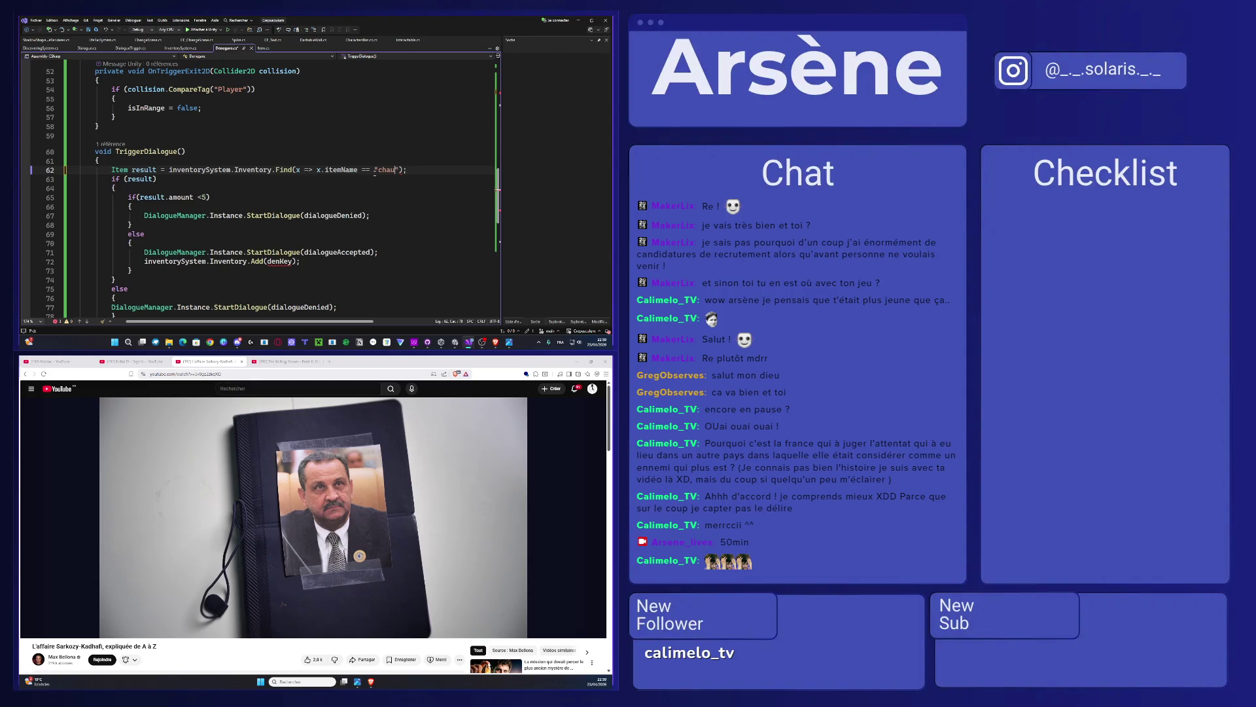
key("BackSpace")
key("BackSpace")
key("BackSpace")
type("Cha")
left_click(456, 343)
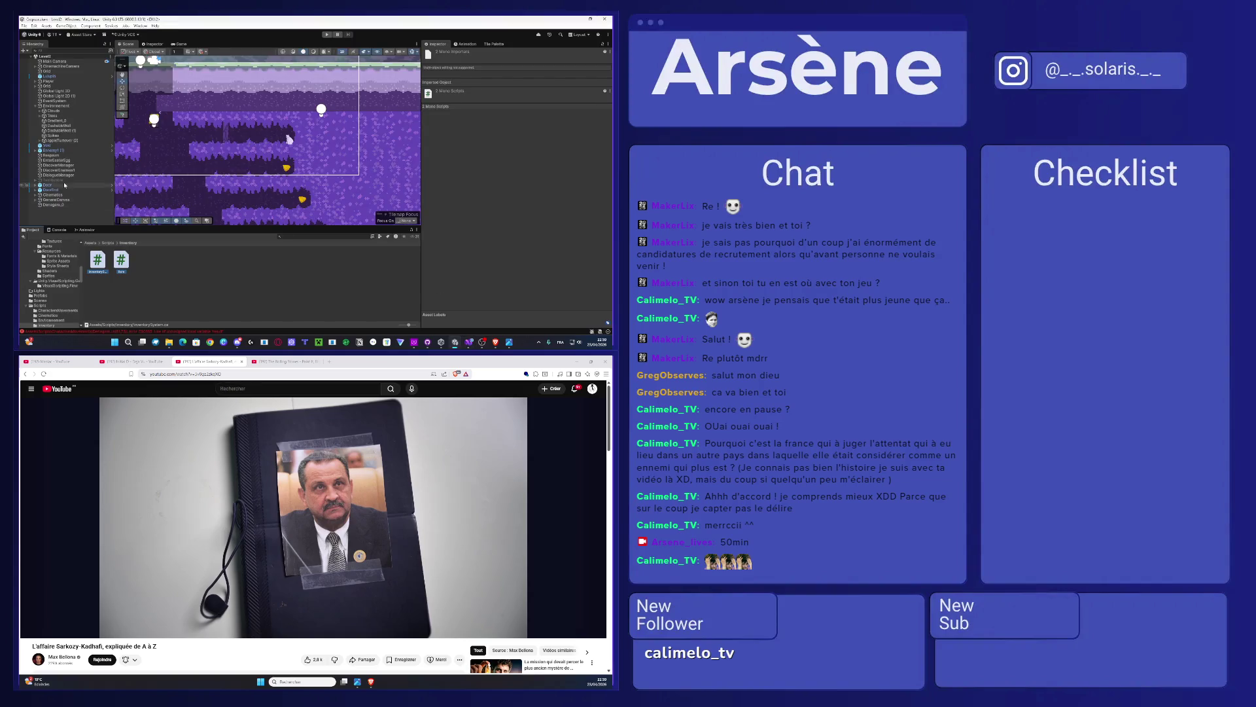
Step: Complete the Find string as 'Chaussons aux pommes' from appleTurnover (2), save, and check the console
left_click(456, 489)
left_click(62, 140)
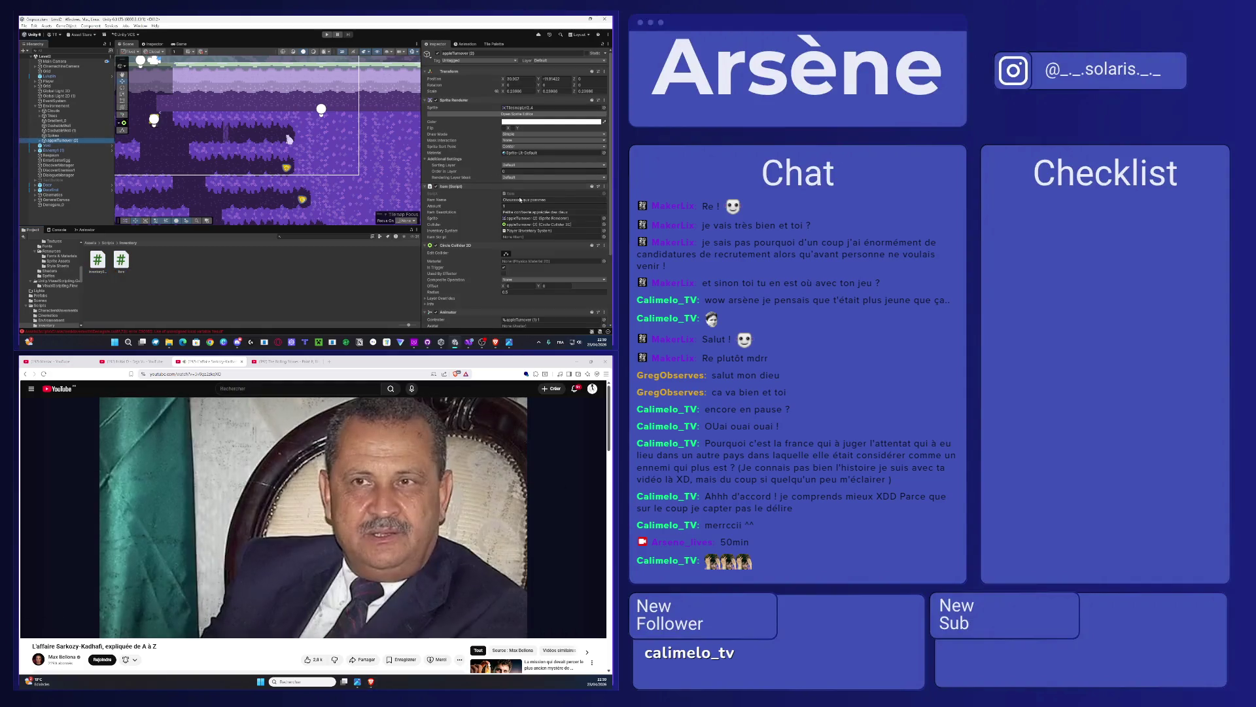
left_click(521, 199)
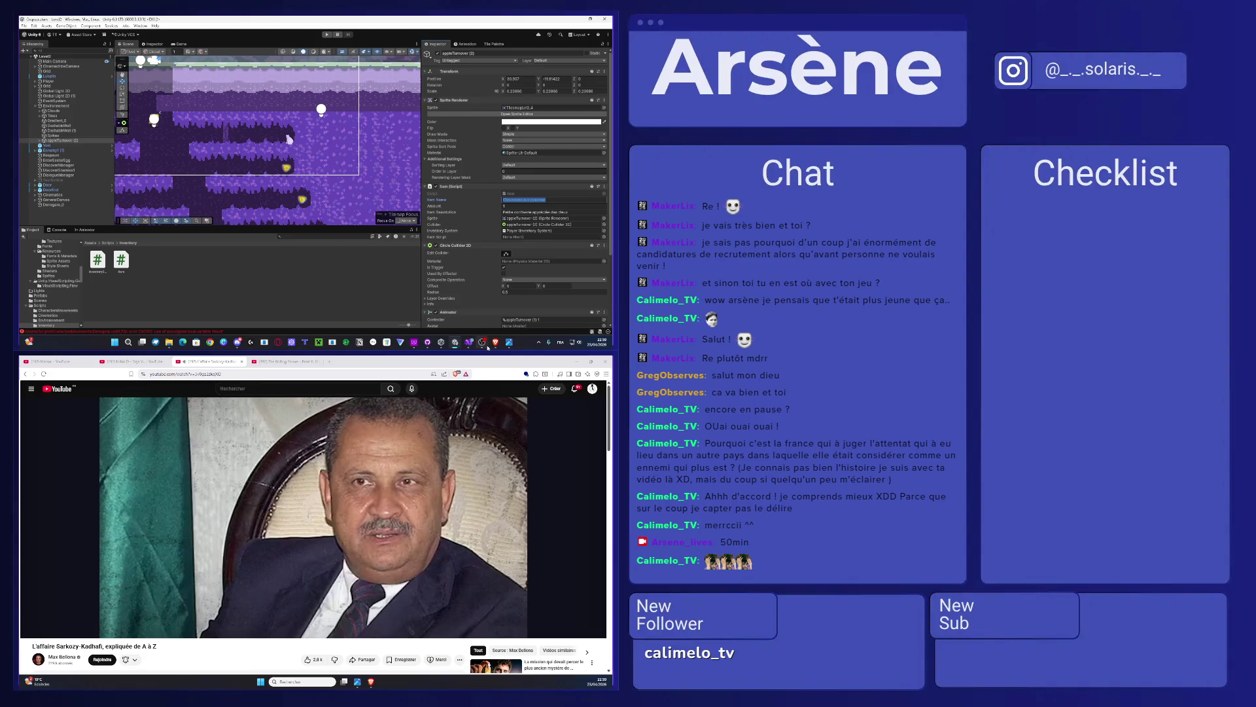
left_click(468, 342)
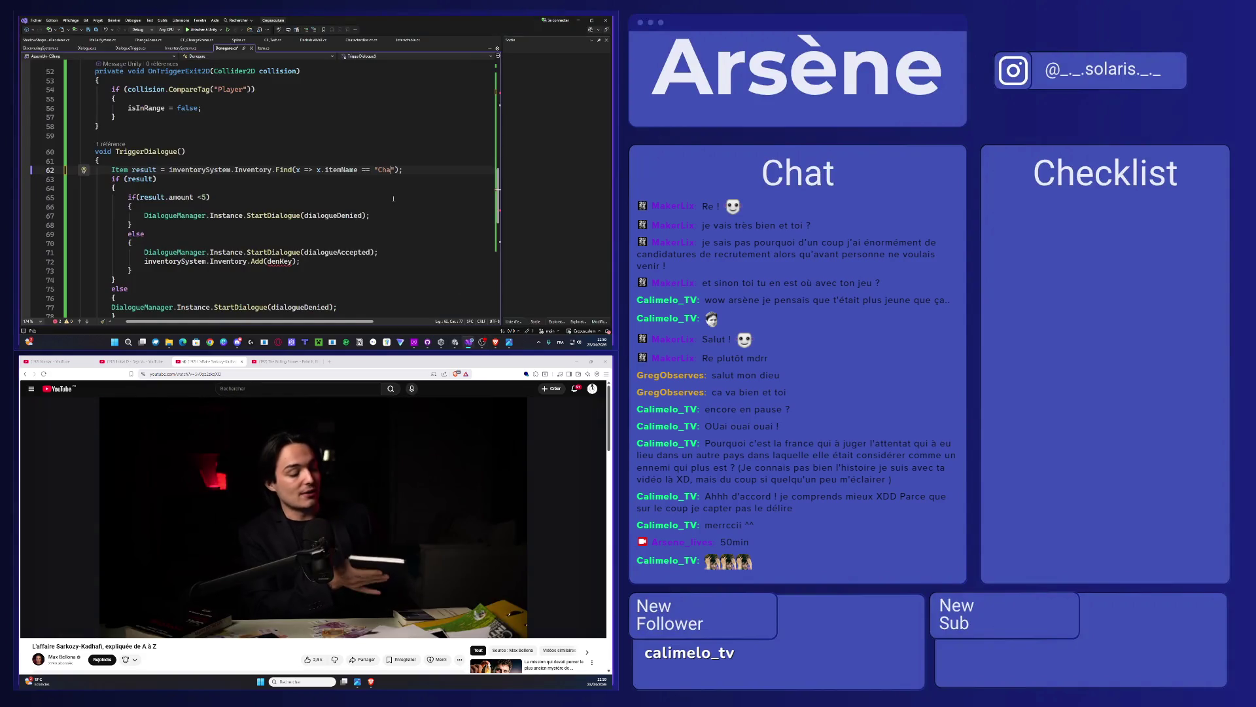
type("ussons aux pommes")
key("ctrl+s")
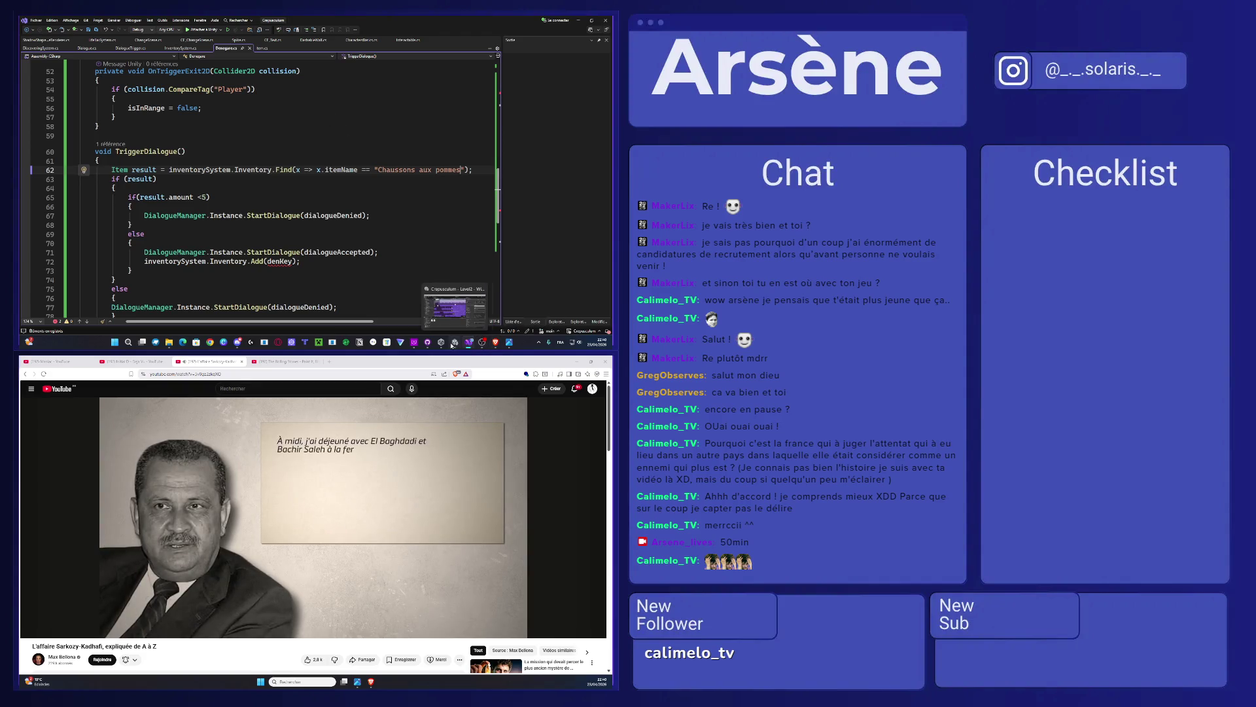
left_click(455, 343)
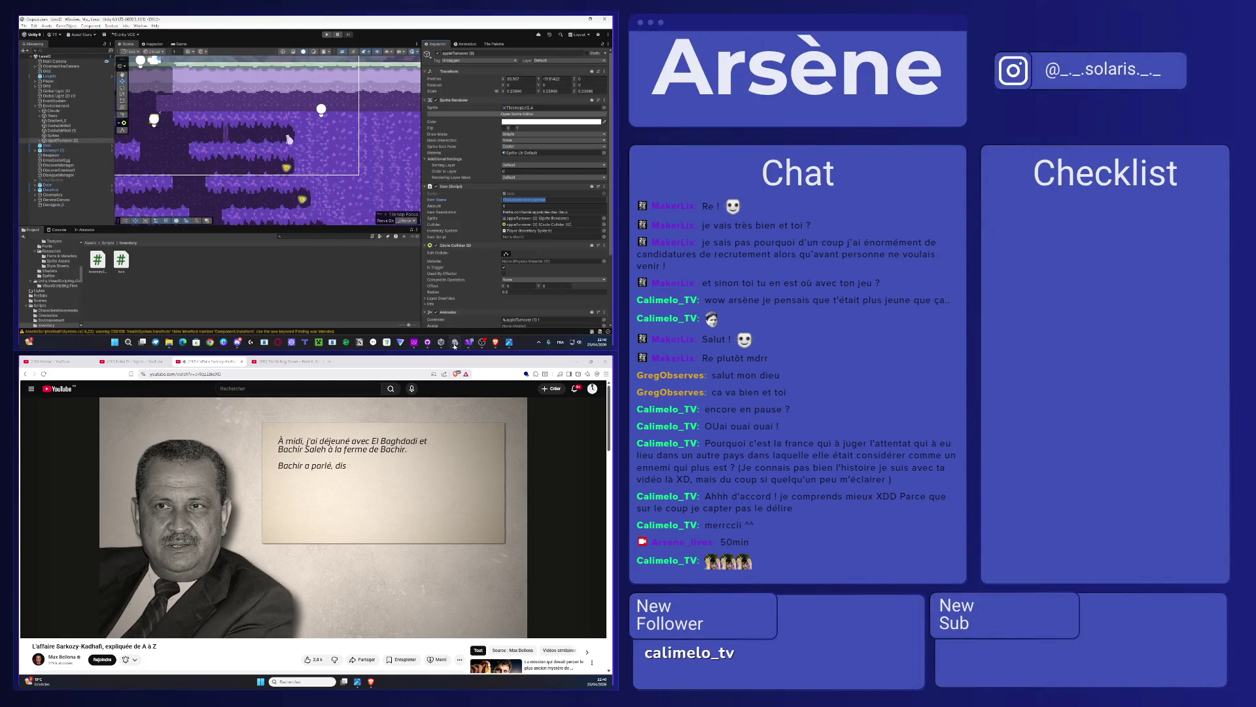
left_click(58, 230)
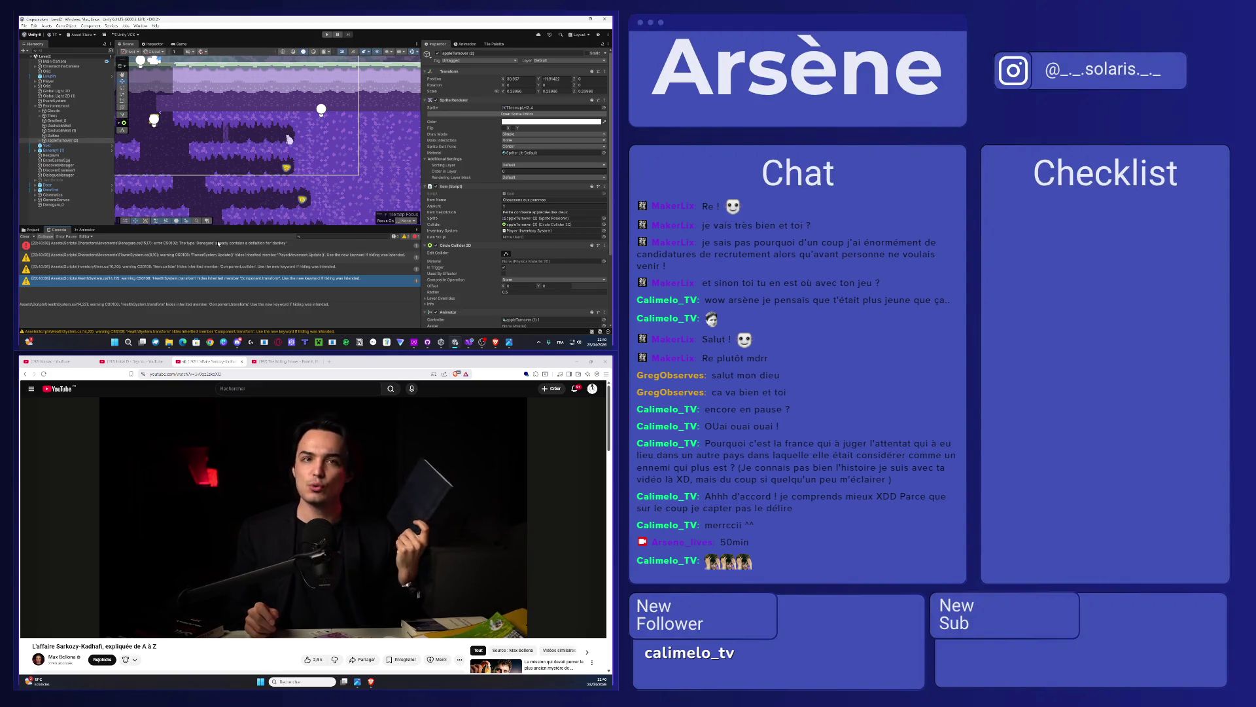
Step: Delete the duplicate 'public Item denKey;' line and return to Unity to recompile
double_click(213, 248)
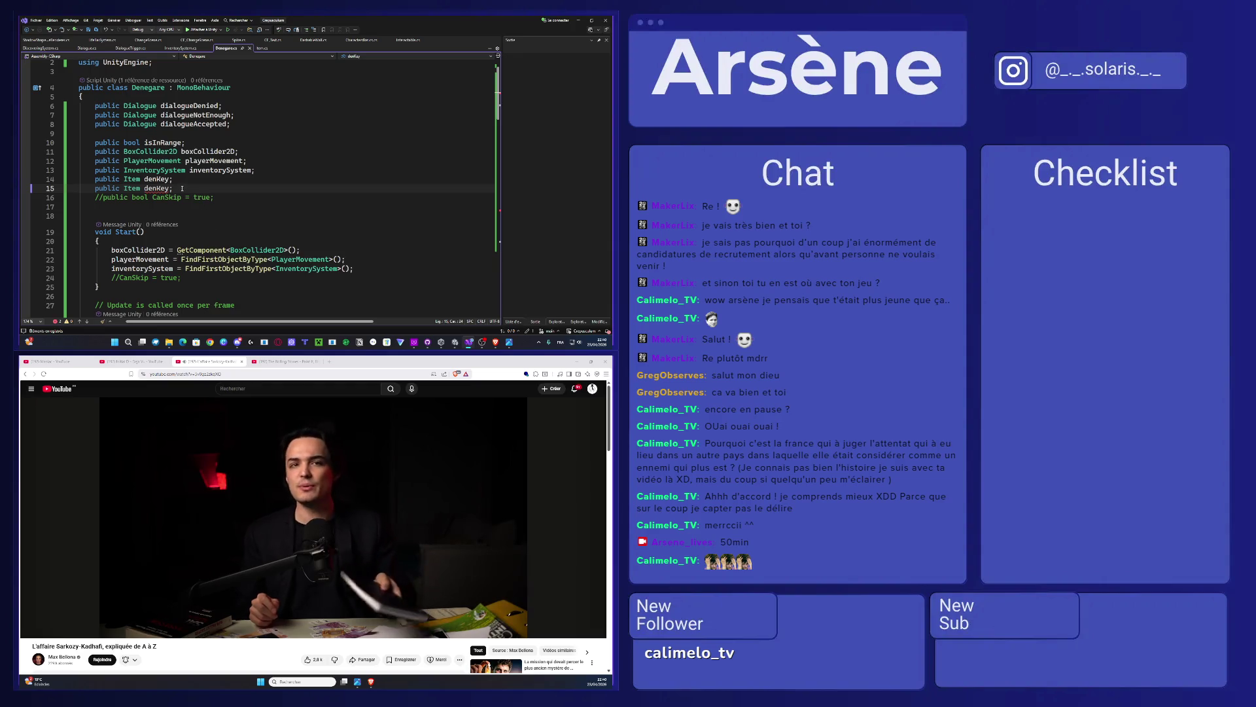
left_click_drag(173, 189, 79, 188)
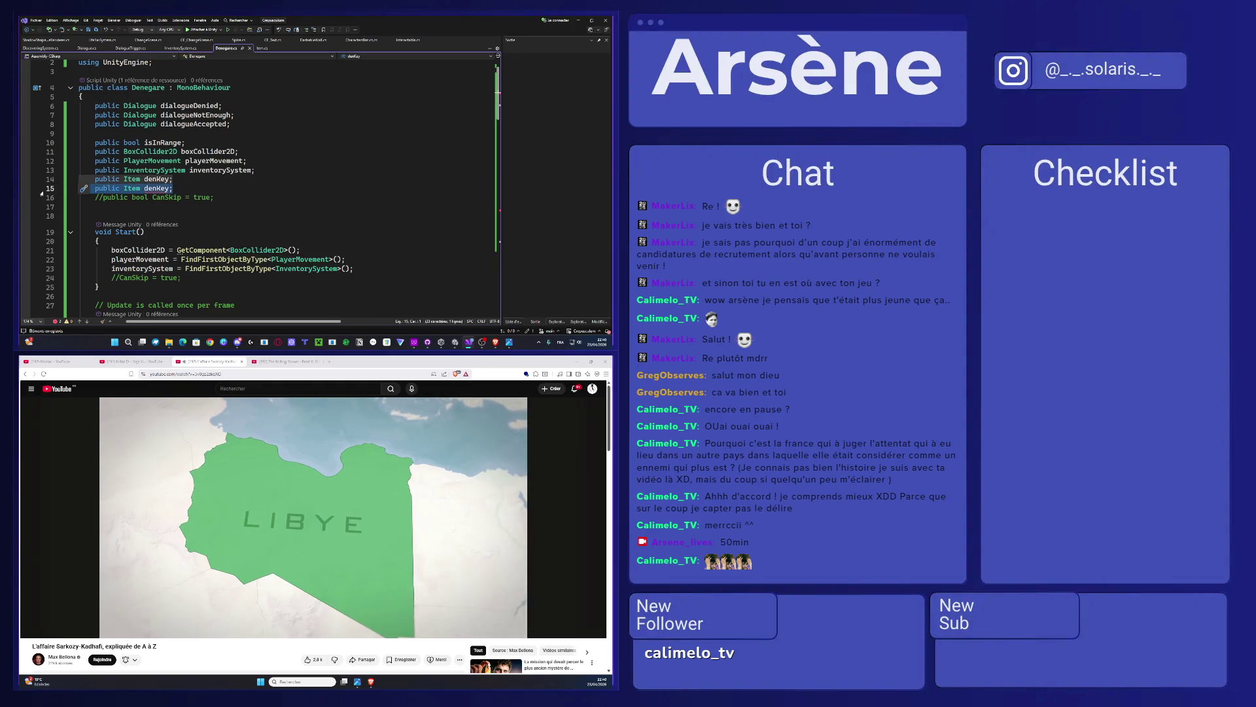
key("BackSpace")
key("BackSpace")
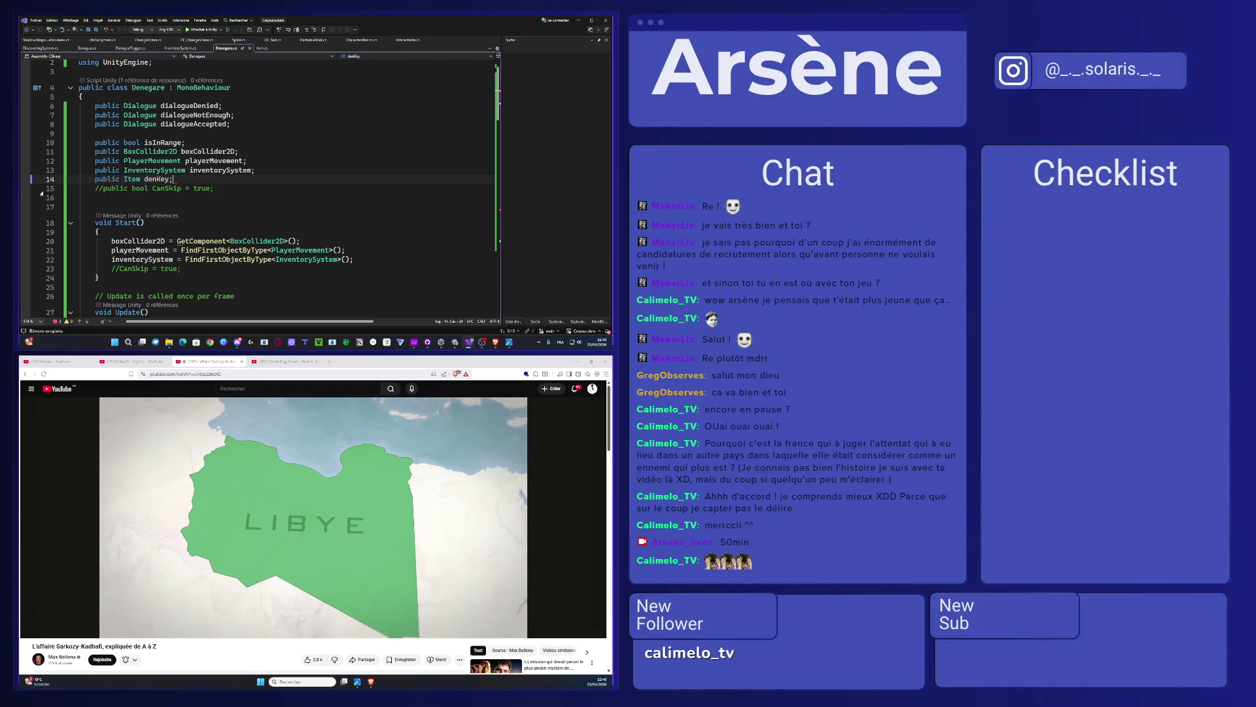
left_click(581, 20)
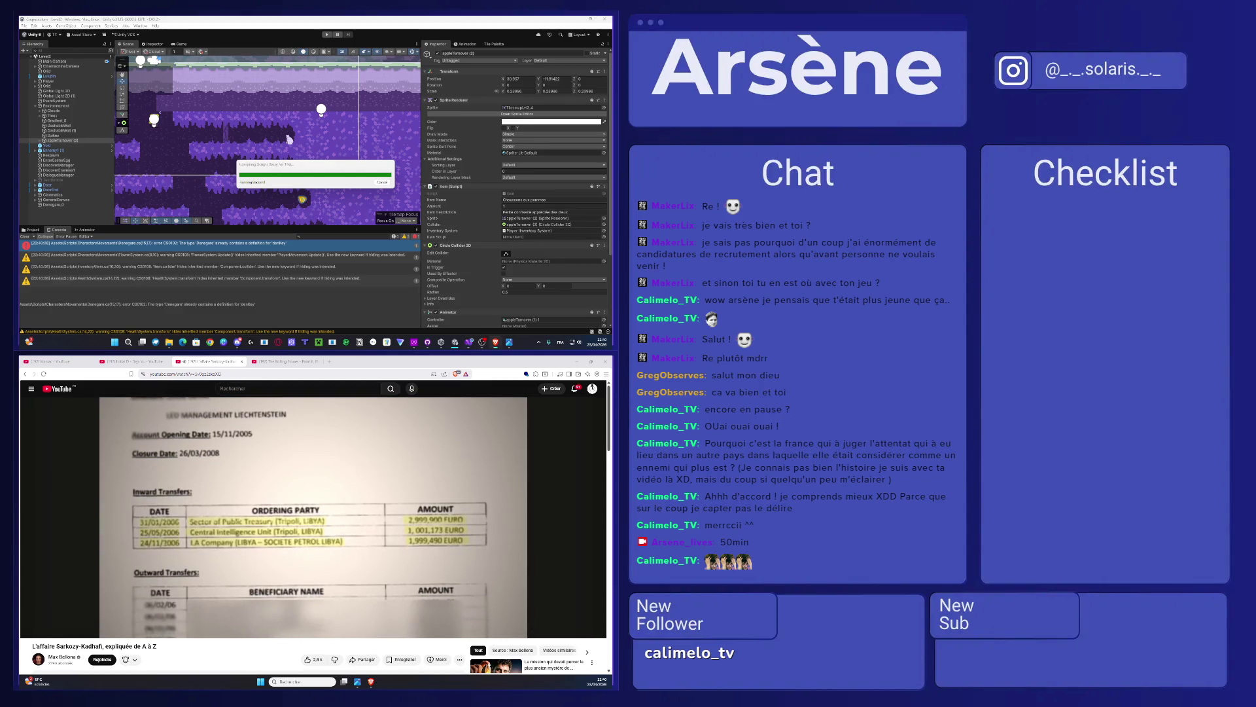
key("alt+Tab")
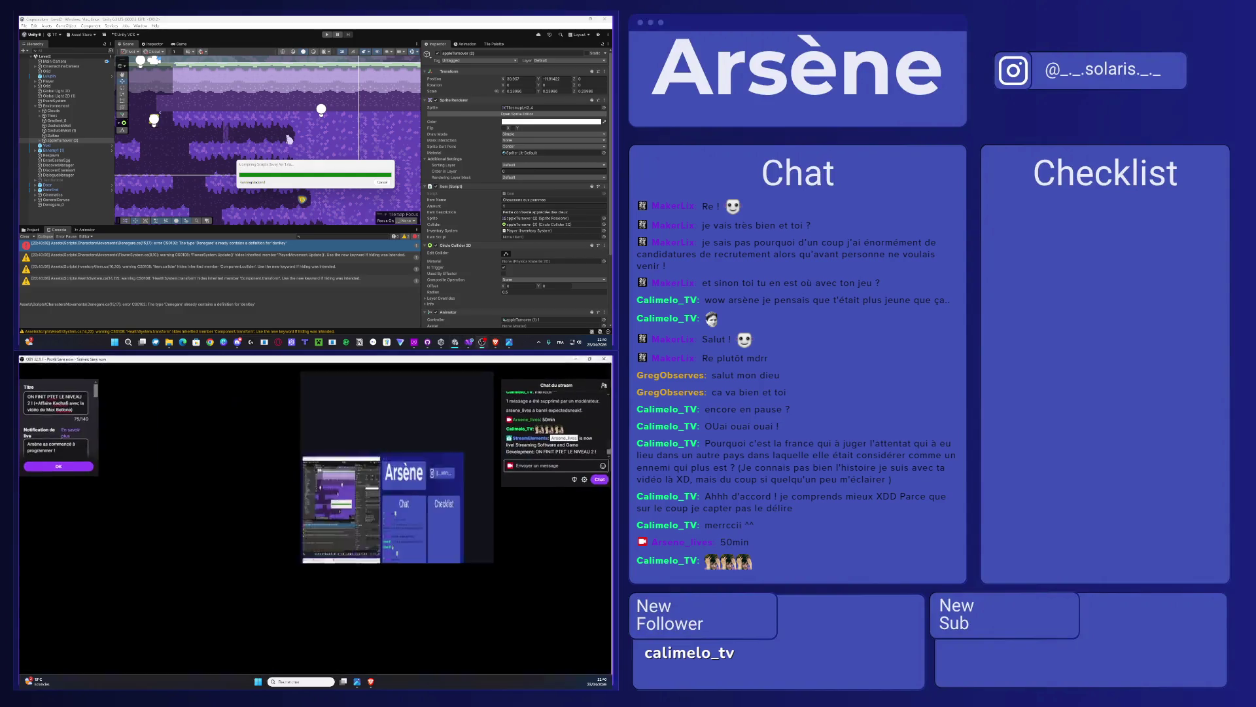
key("alt+Tab")
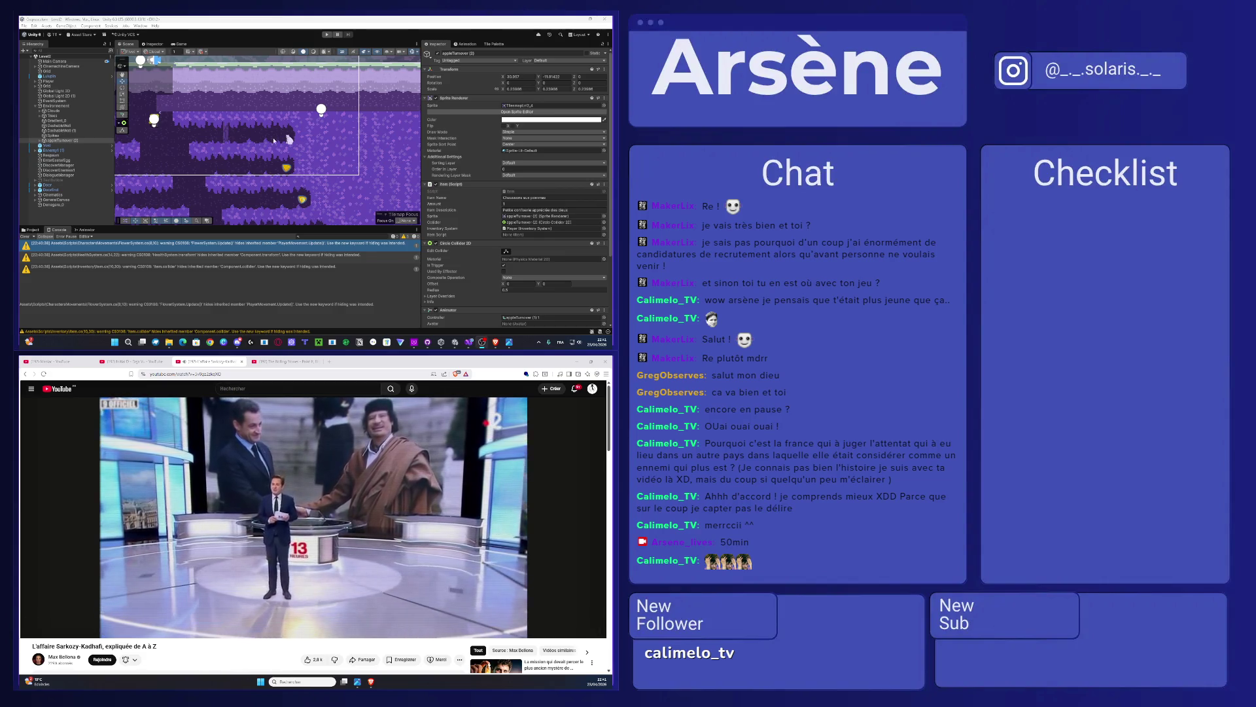
left_click_drag(239, 150, 259, 150)
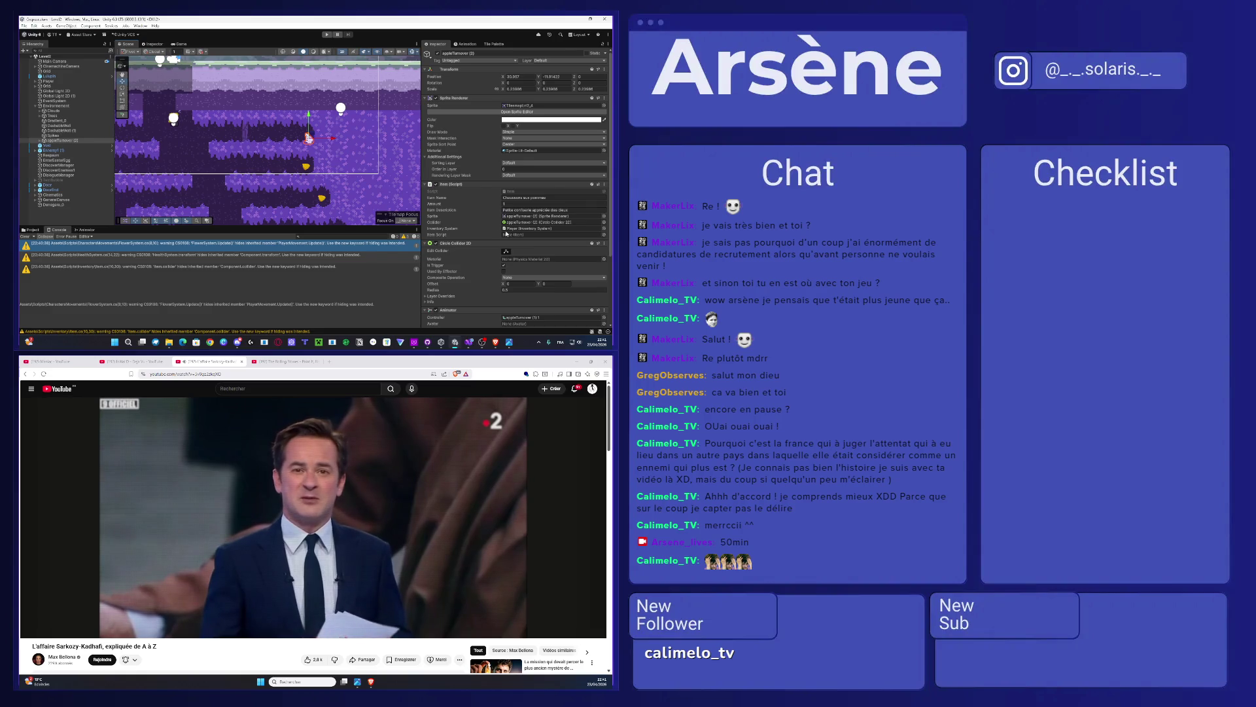
Step: Select Denegare_0, expand Dialogue Denied, and open its Sprite field's picker
key("End")
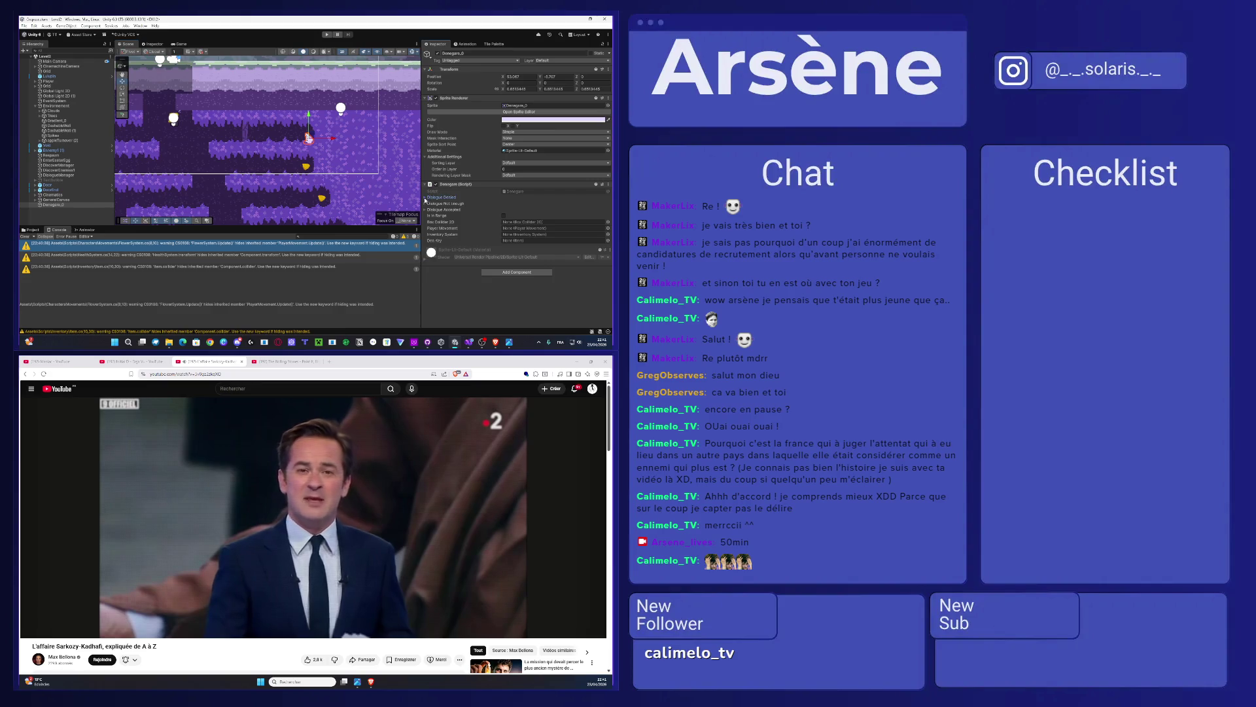
left_click(426, 198)
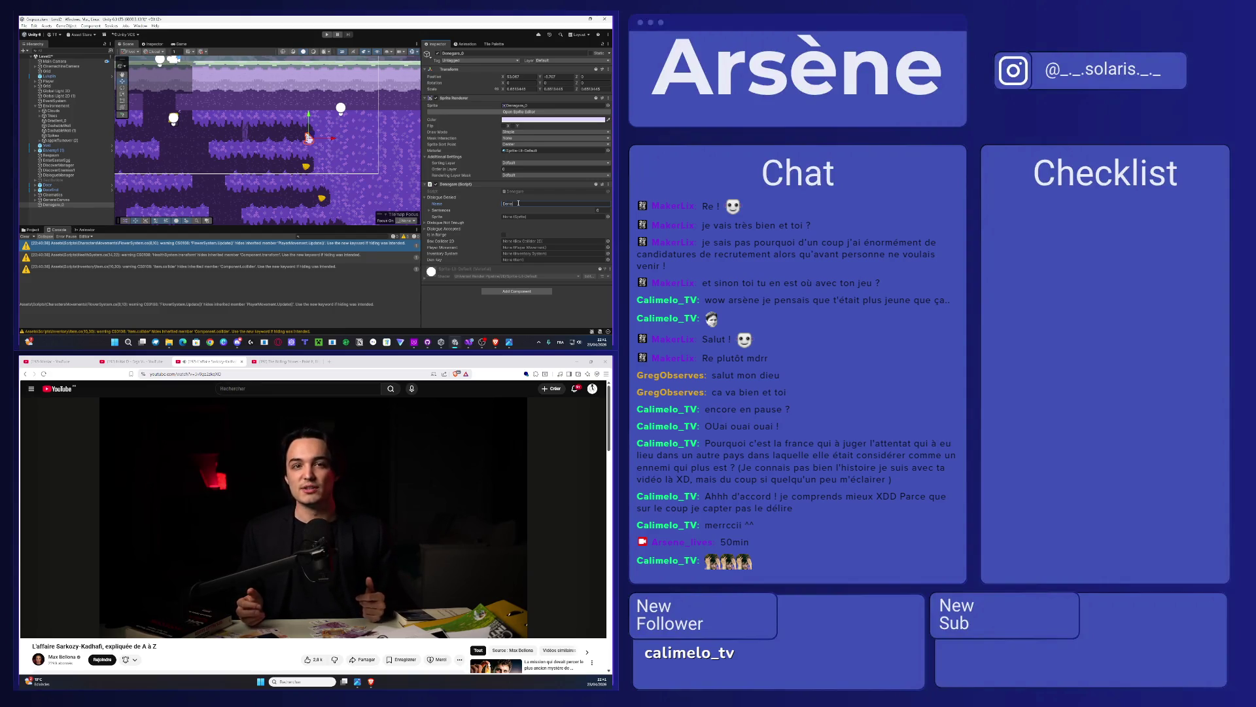
left_click(518, 204)
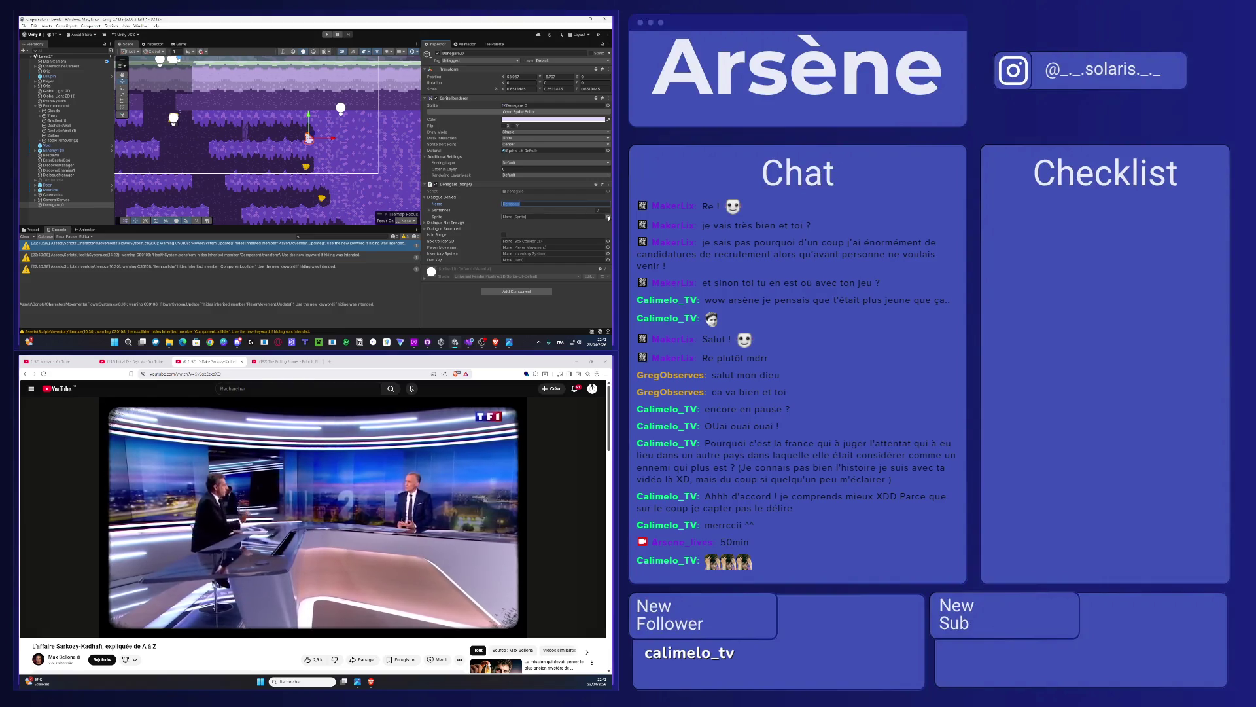
left_click(608, 216)
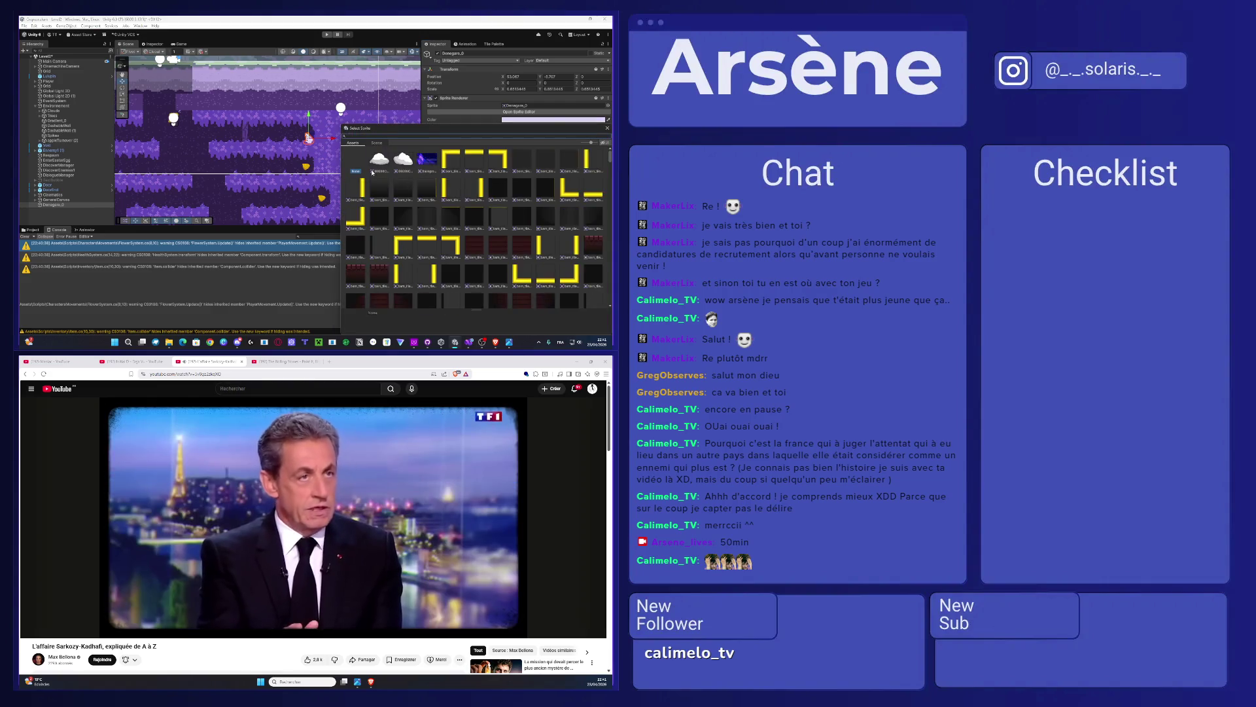
Step: Choose the Denegare_0 sprite for the denied dialogue
scroll(457, 244, "down", 5)
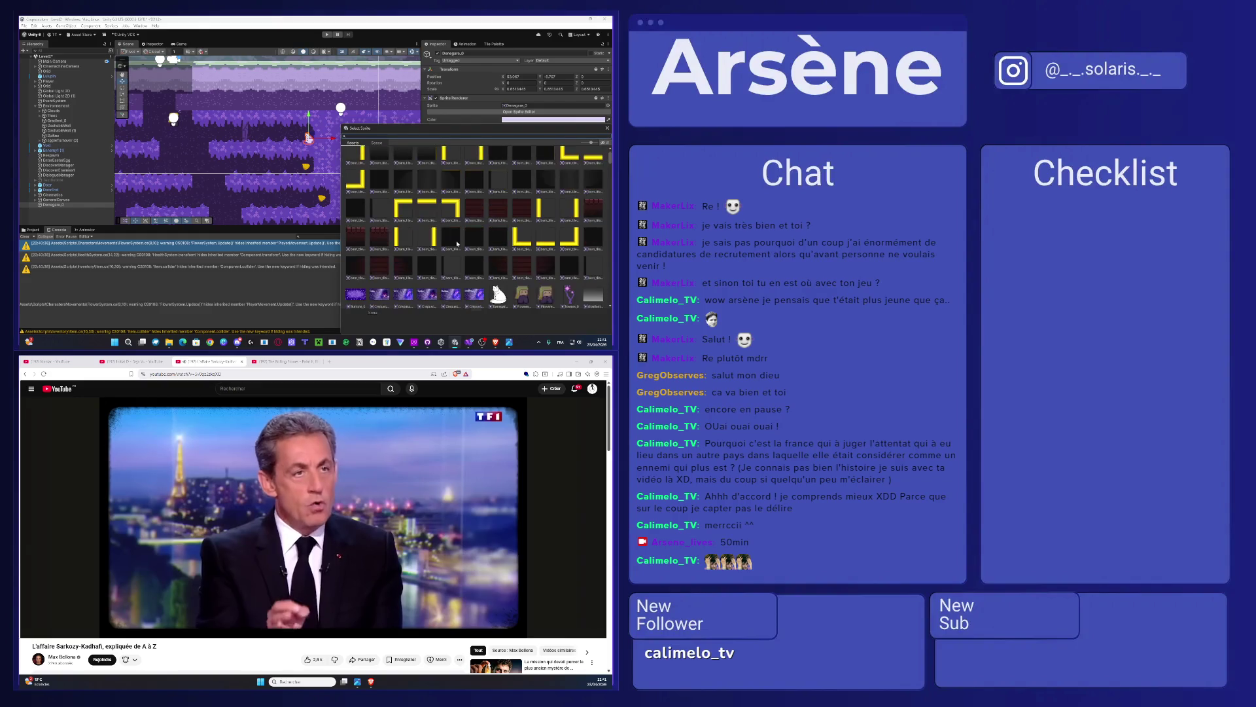
scroll(520, 255, "down", 5)
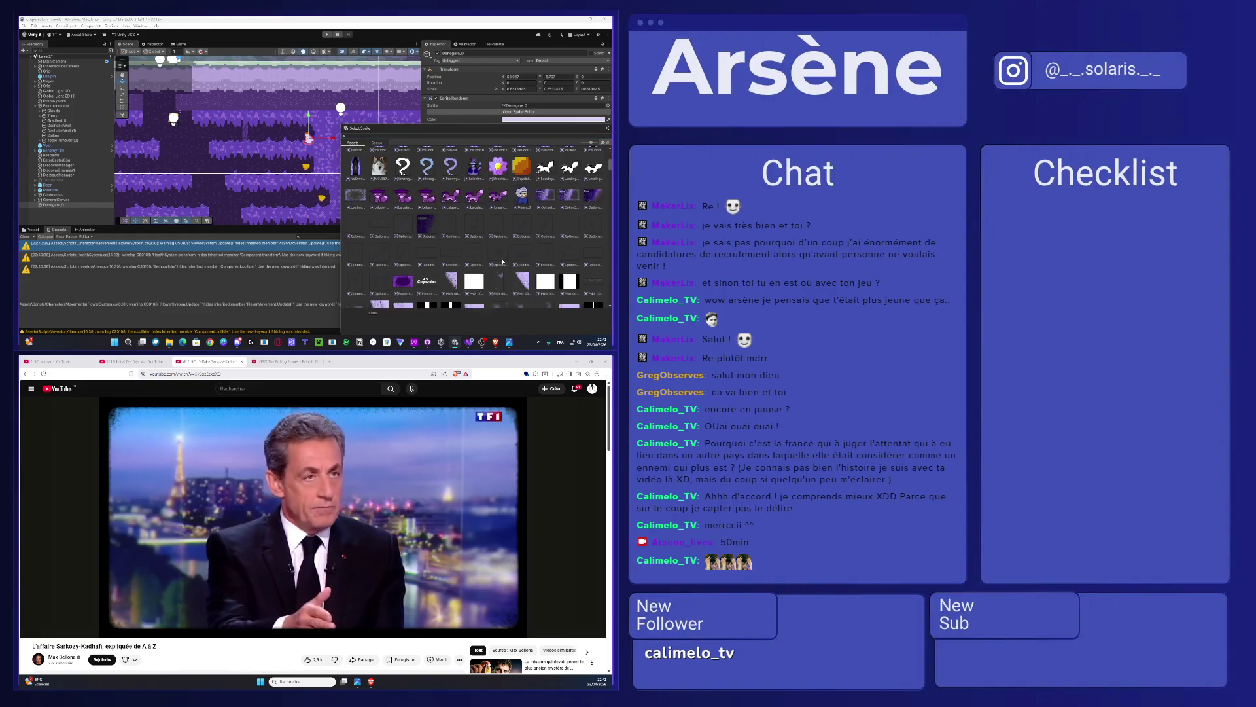
scroll(519, 255, "down", 3)
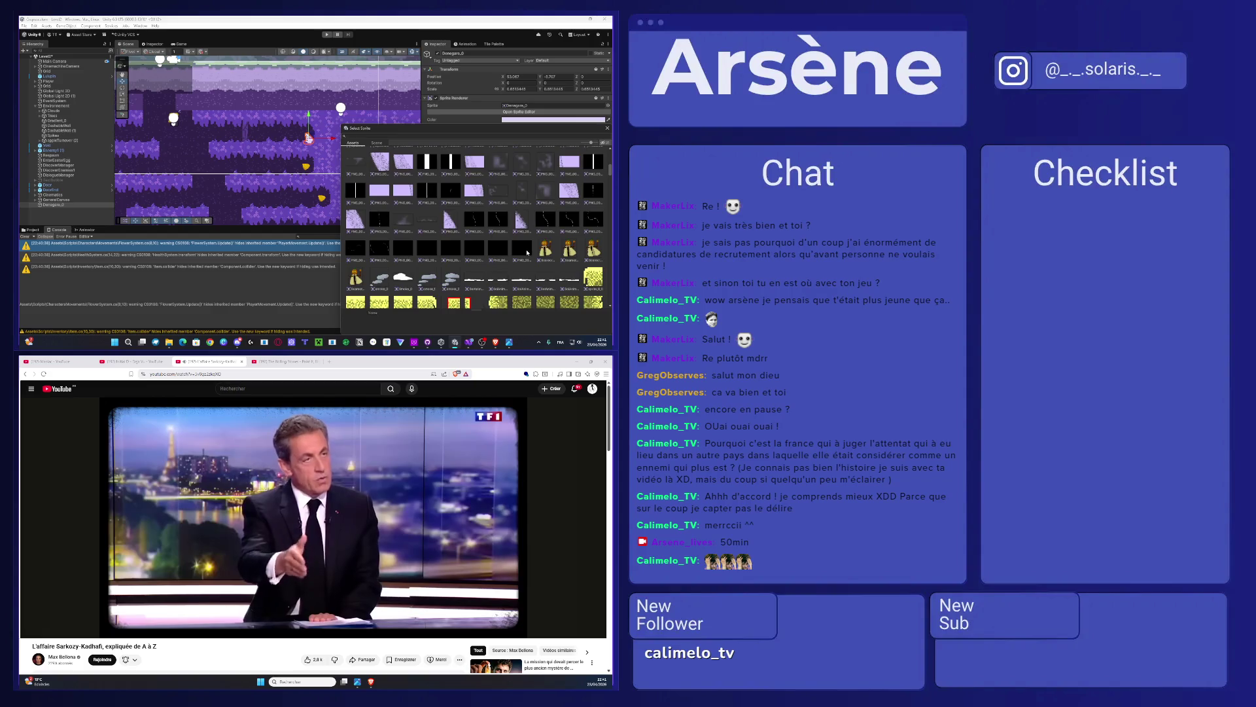
scroll(528, 252, "up", 8)
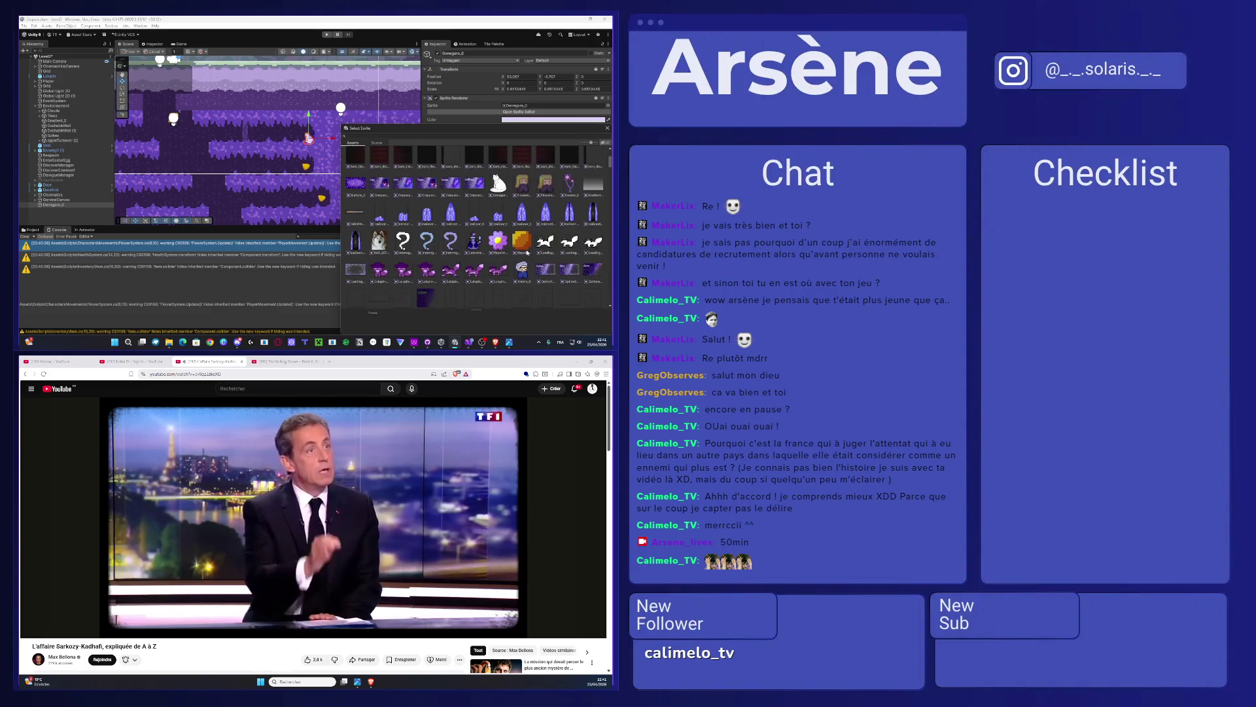
double_click(504, 238)
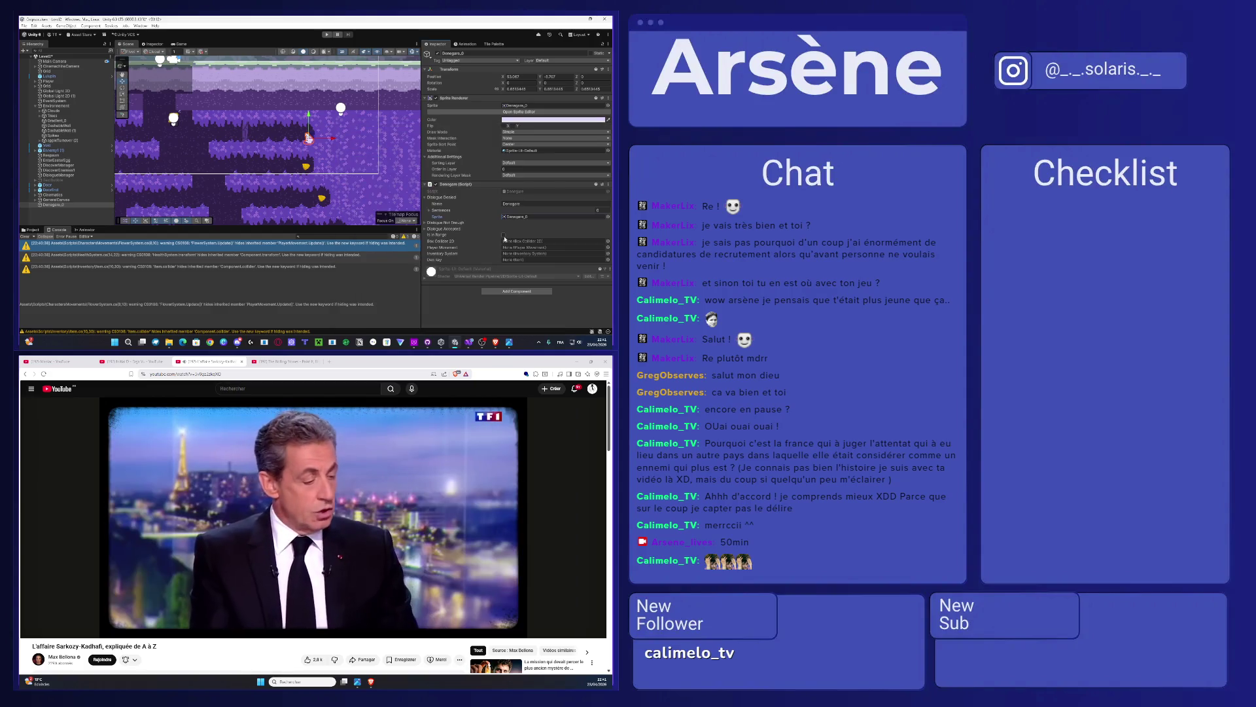
Step: Set the speaker name to 'Denegare' in both the Not Trough and Accepted dialogues
left_click(425, 223)
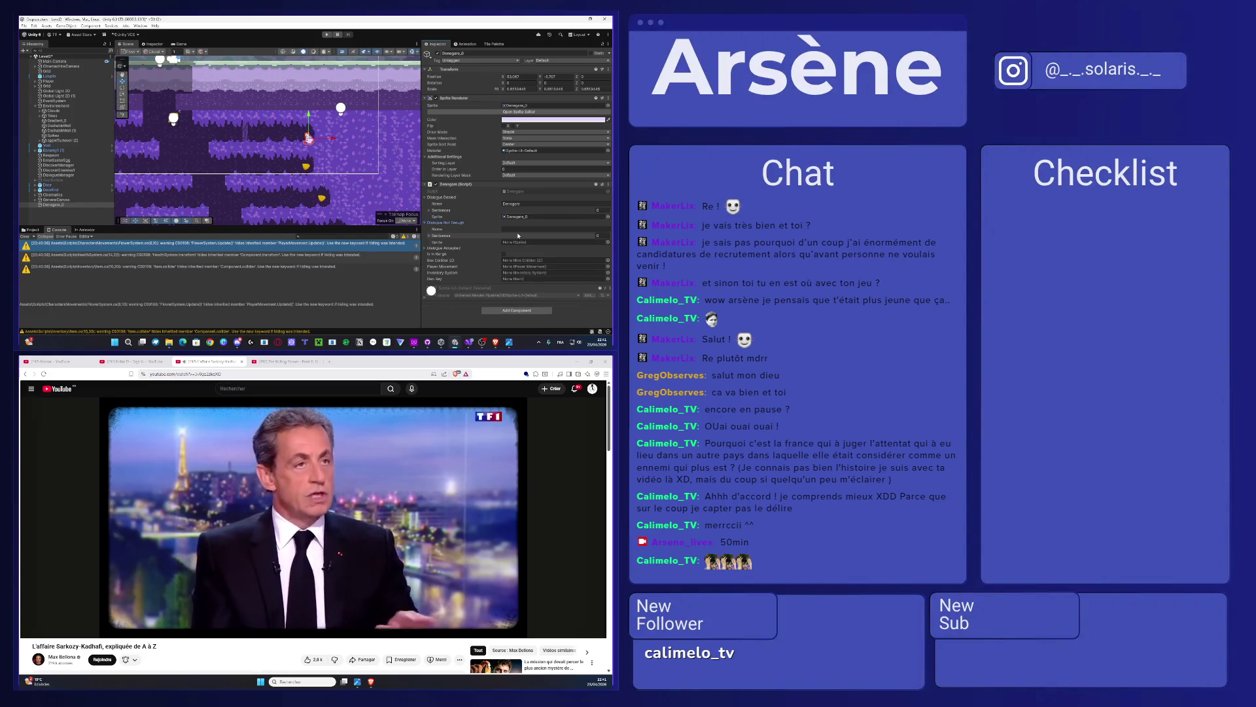
left_click(518, 230)
type("Denegare")
left_click(426, 248)
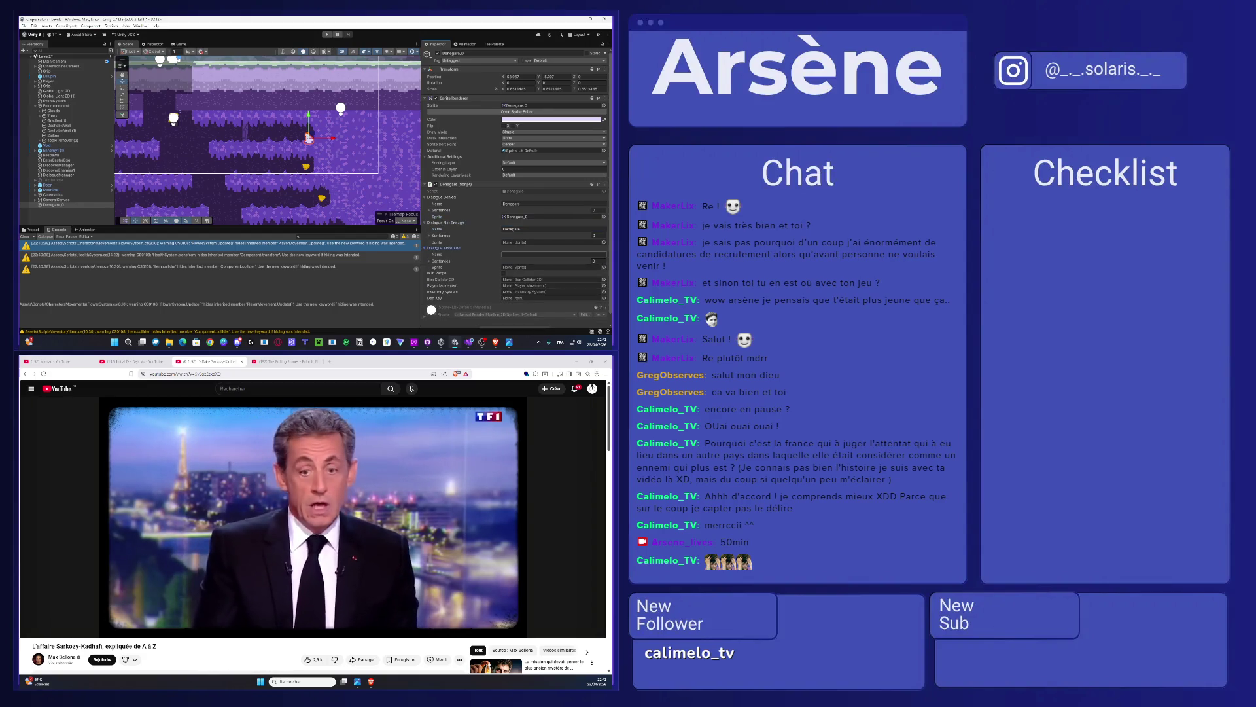
type("Denegare")
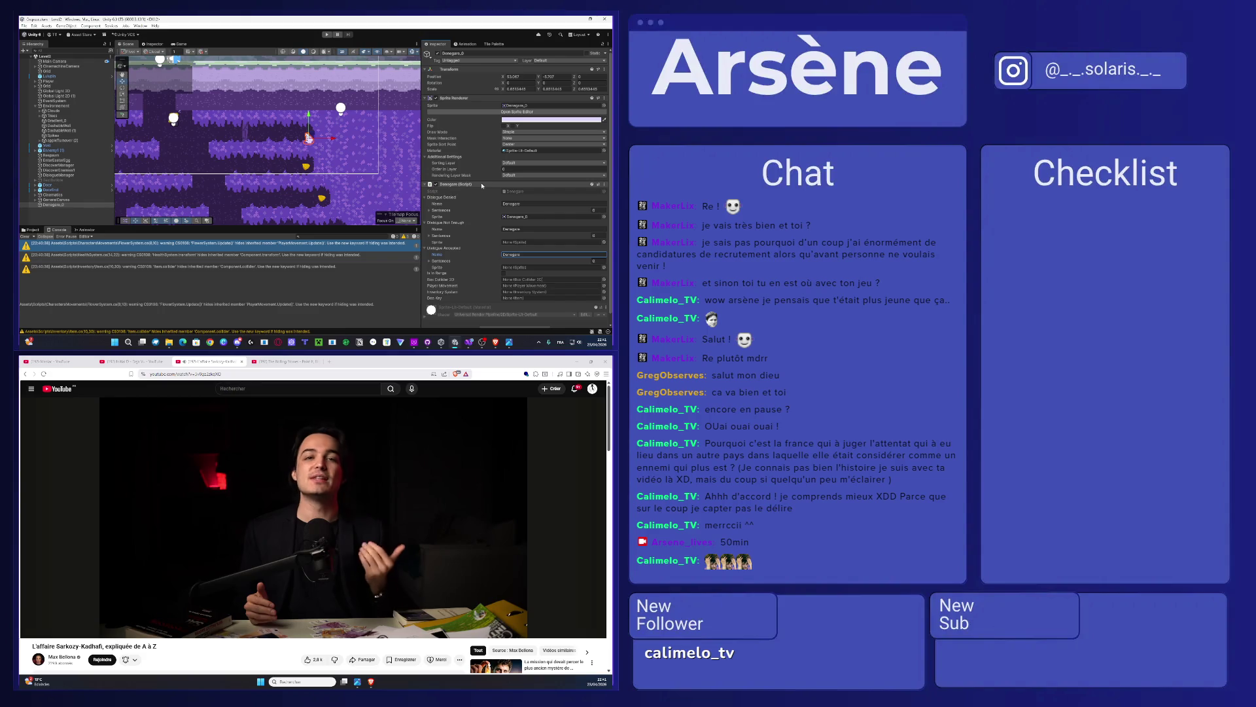
Step: Add a Box Collider 2D to the Denegare_0 NPC by searching 'box' in Add Component
scroll(484, 182, "down", 1)
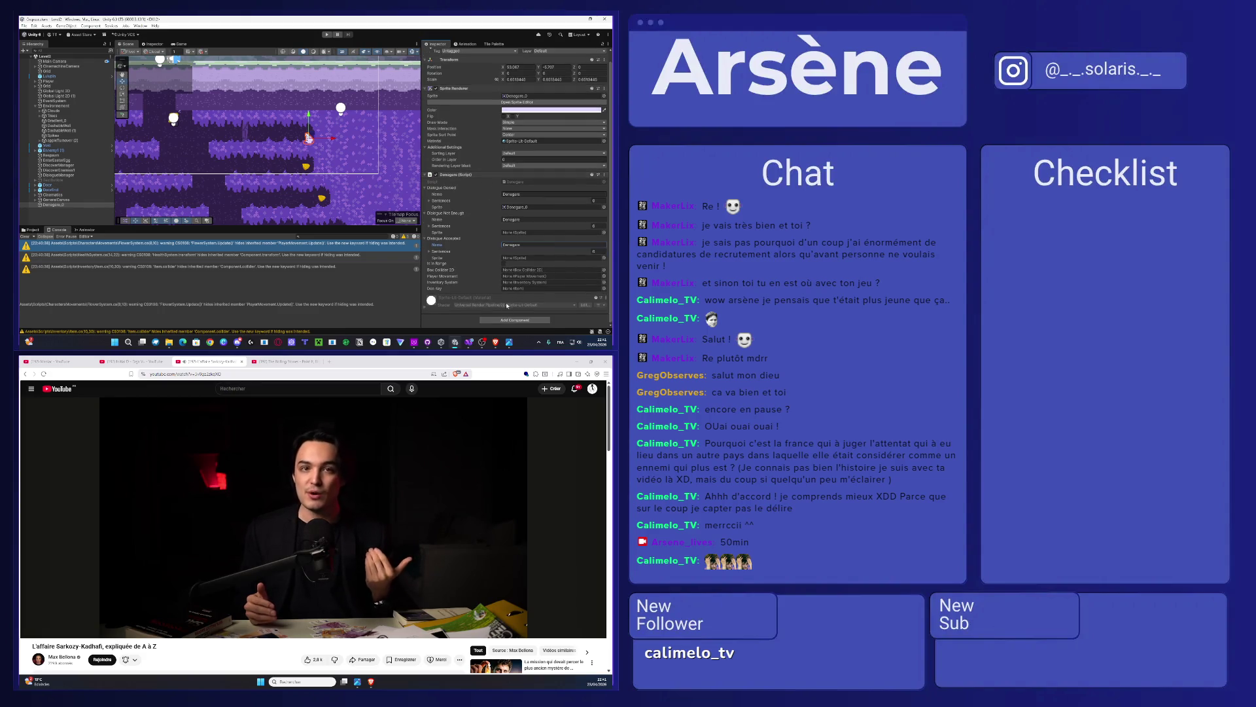
left_click(510, 321)
type("la")
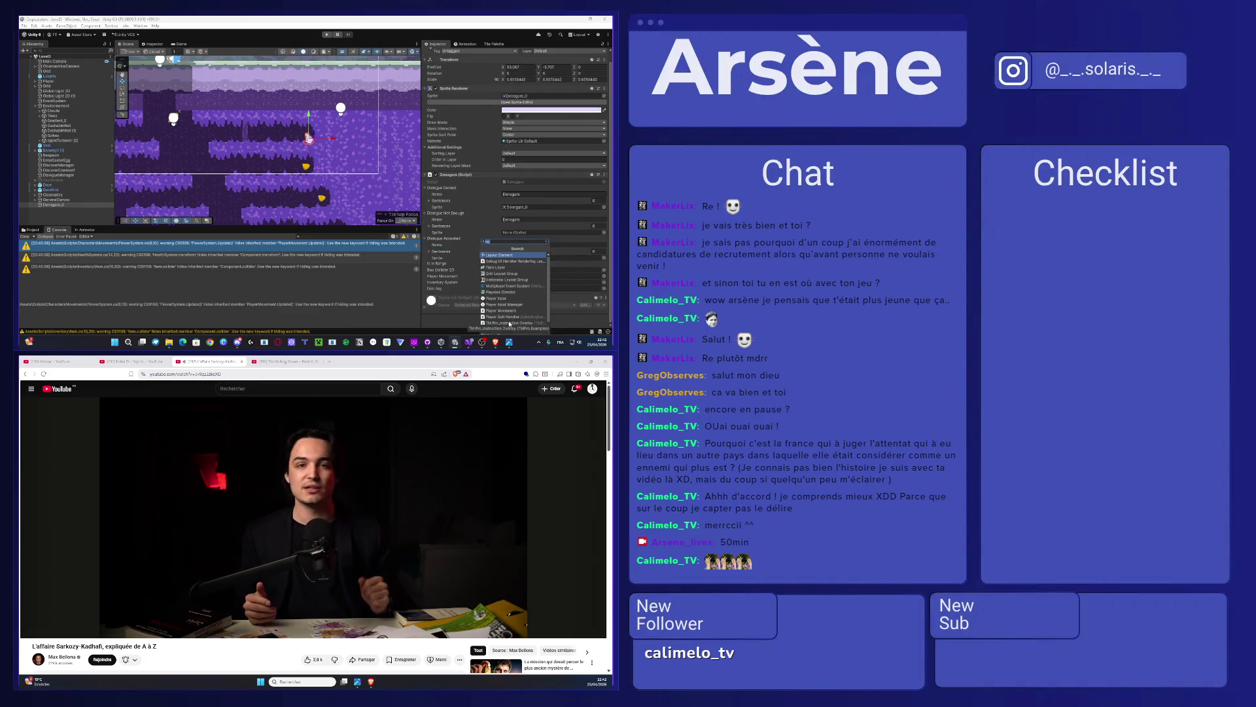
key("BackSpace")
key("BackSpace")
type("box")
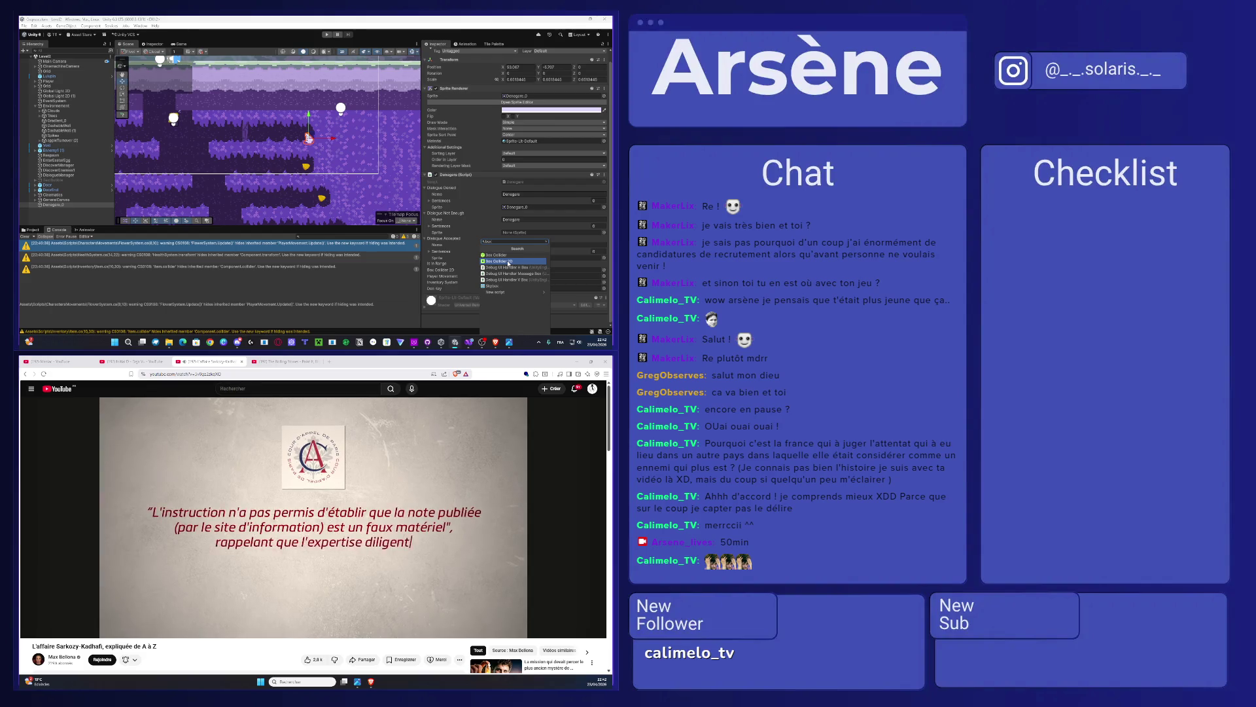
left_click(508, 260)
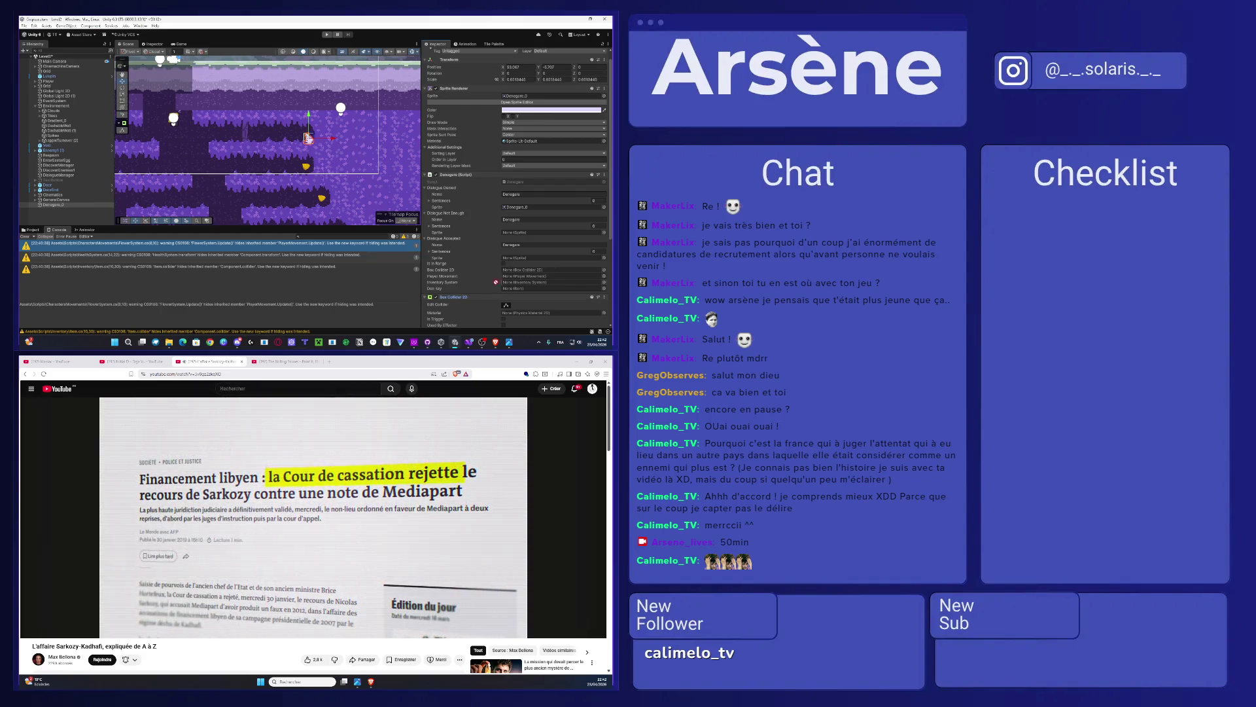
Step: Link the new collider to the Denegare script and stretch it upward, left and right
left_click_drag(525, 253, 526, 272)
scroll(303, 139, "up", 5)
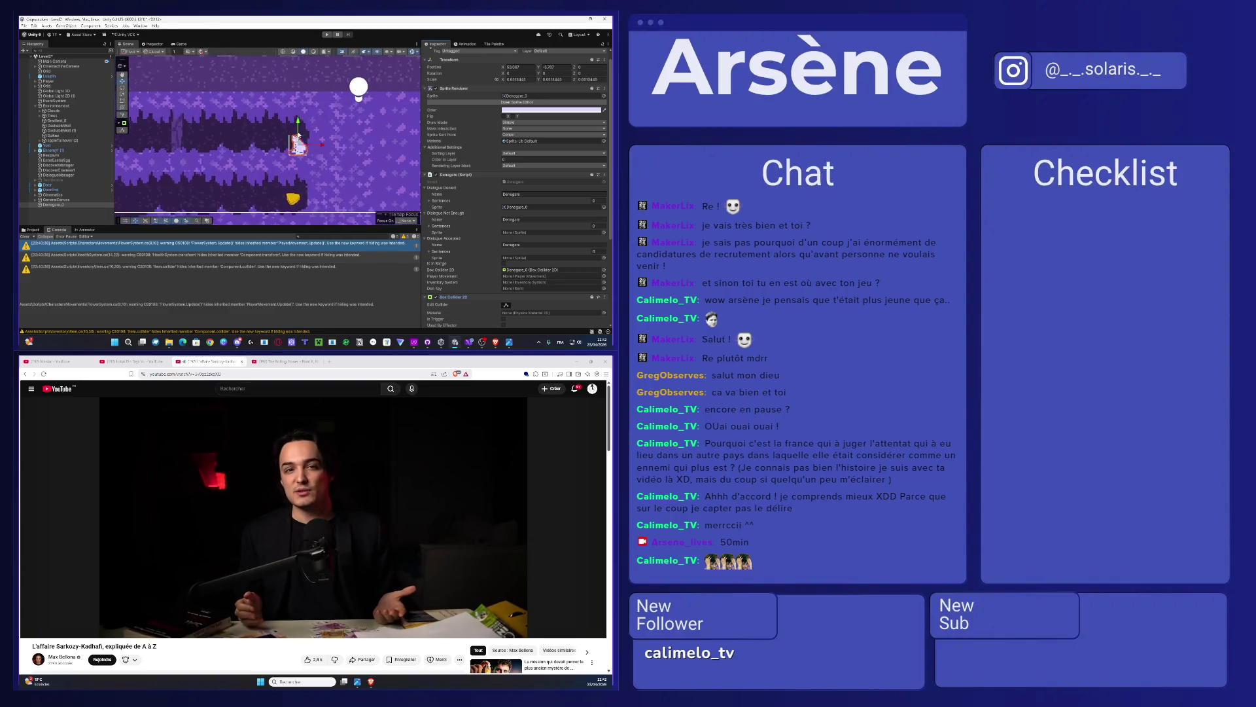
scroll(300, 139, "up", 2)
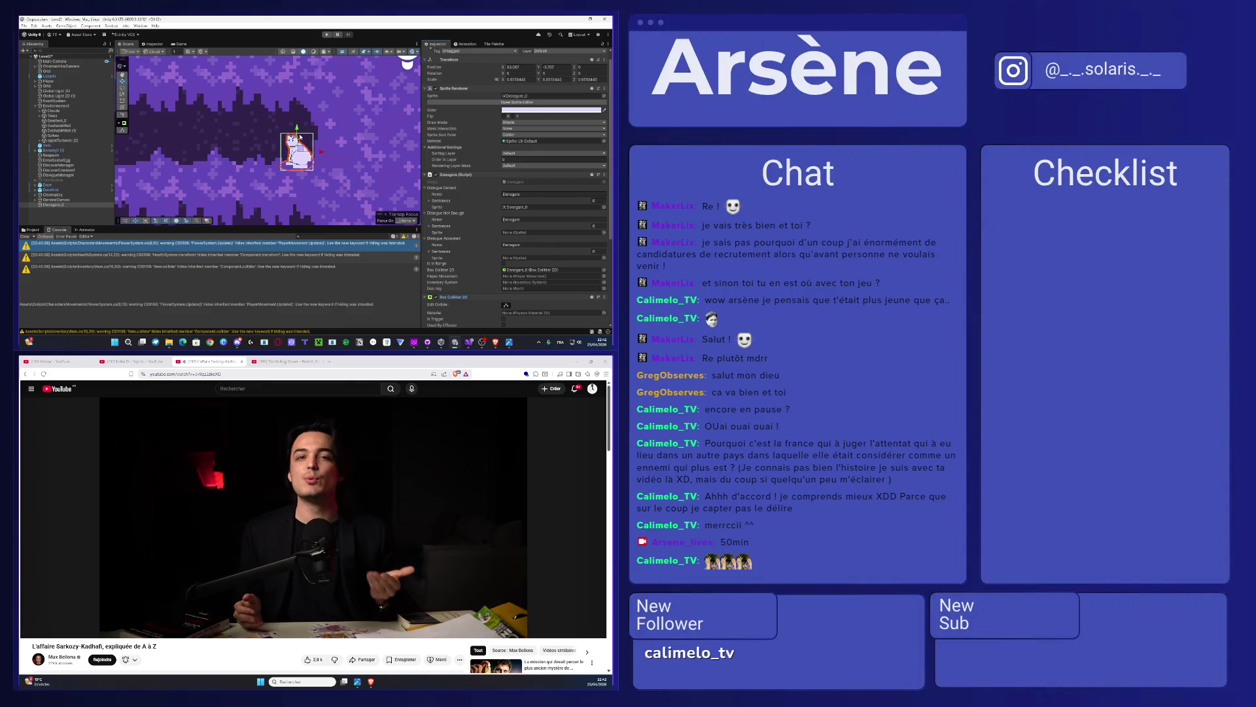
left_click(505, 305)
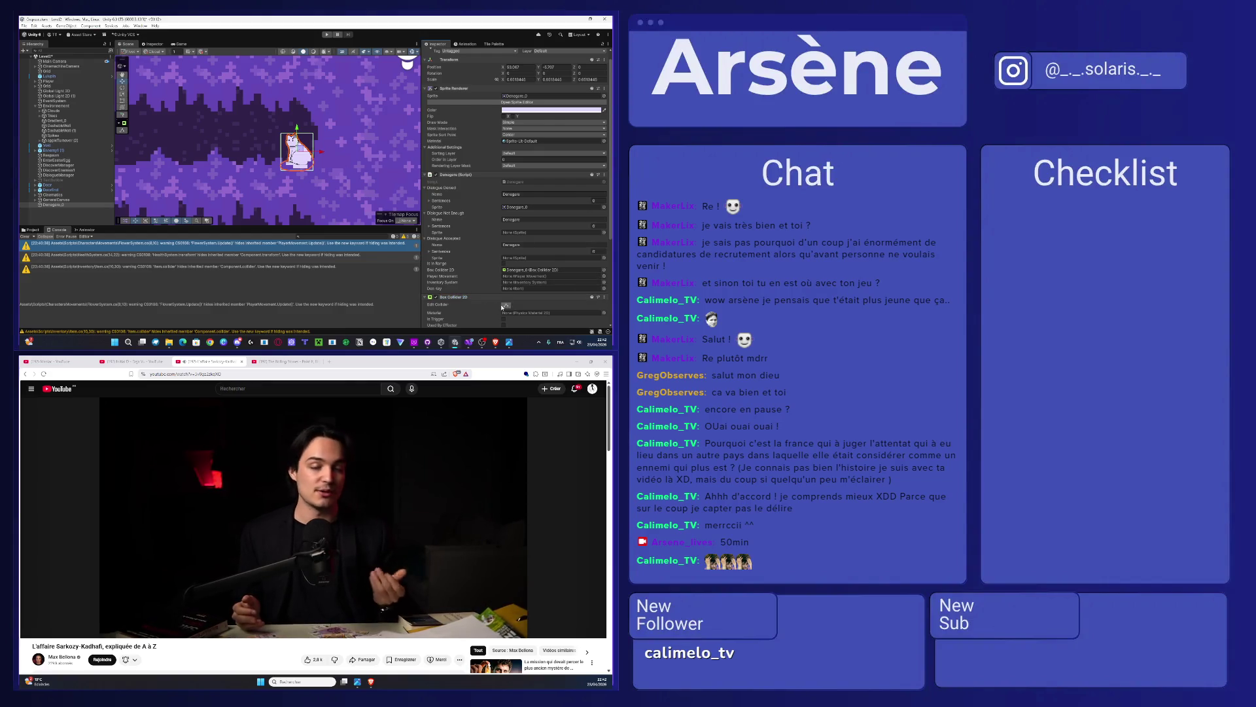
left_click_drag(297, 134, 297, 82)
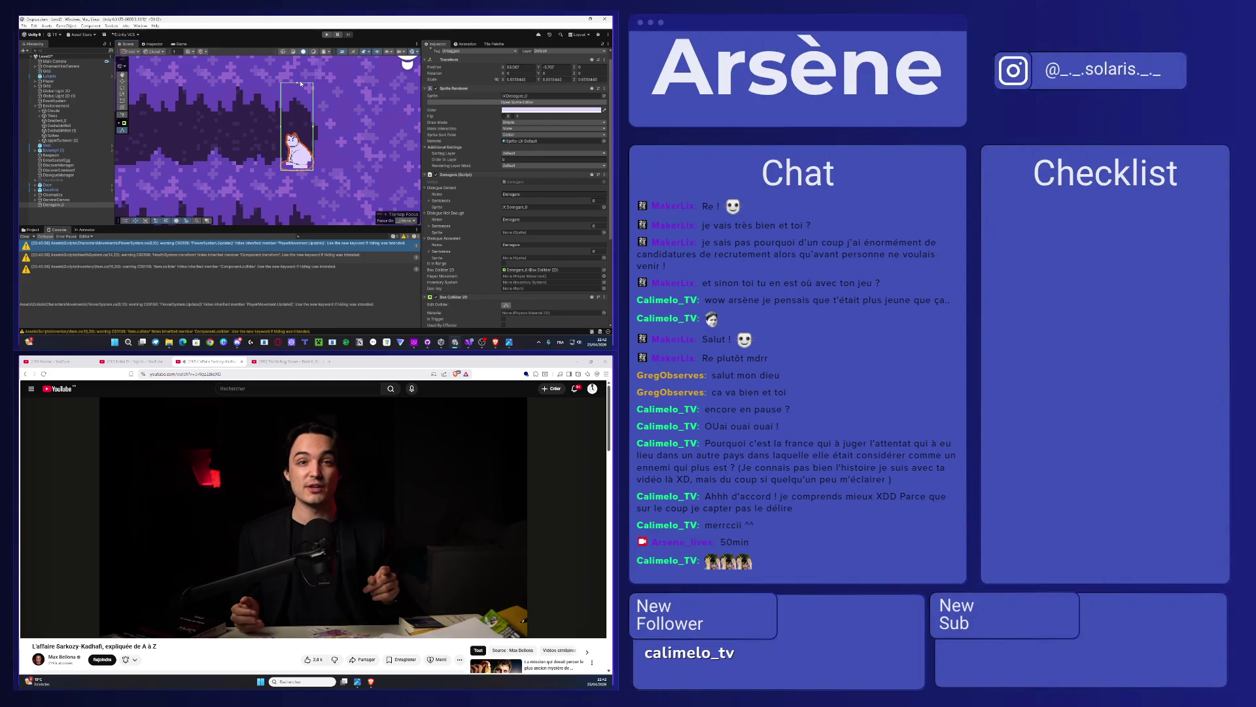
left_click_drag(281, 129, 229, 128)
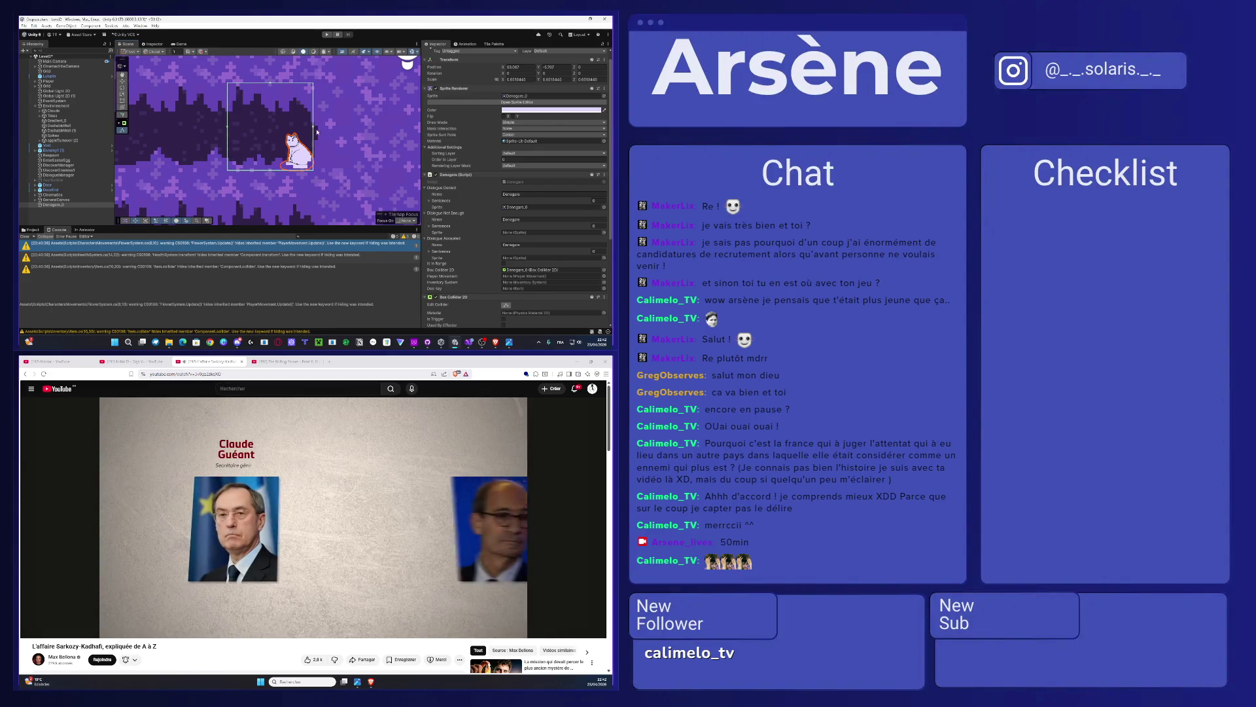
left_click_drag(315, 128, 350, 128)
Step: Assign the Player object to the Denegare script's Inventory System field
scroll(470, 249, "down", 2)
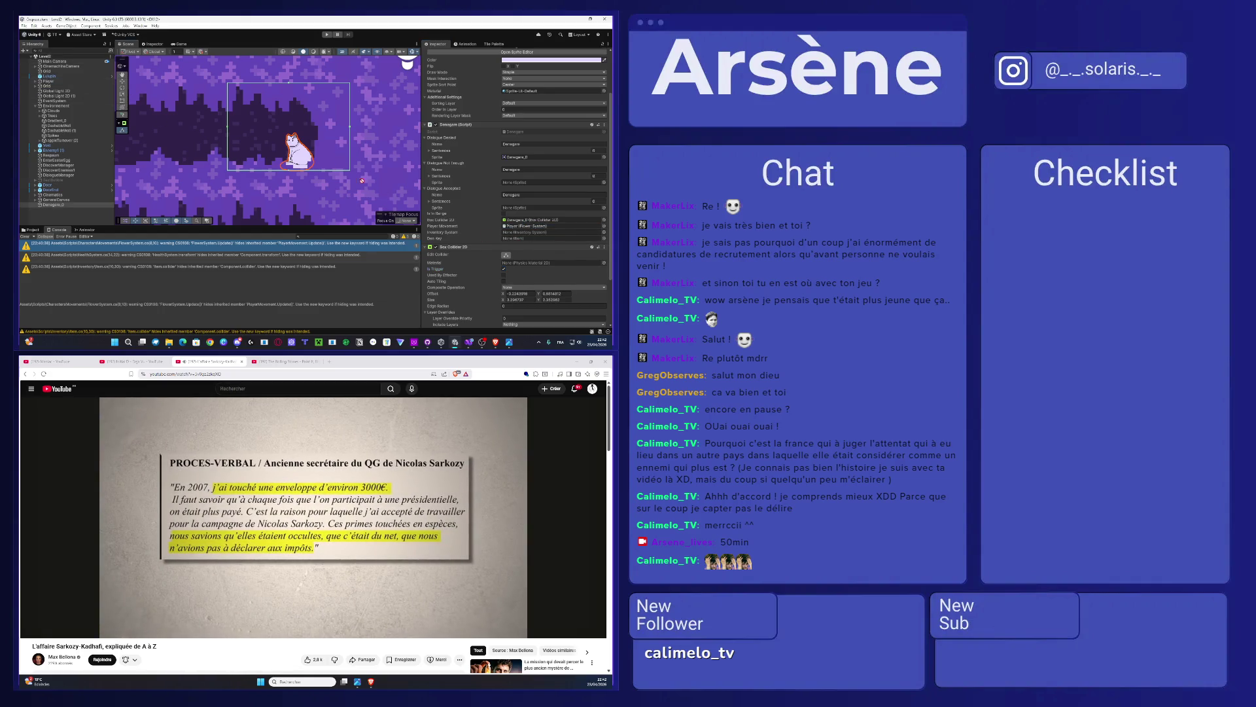
left_click(514, 234)
left_click_drag(520, 237, 518, 233)
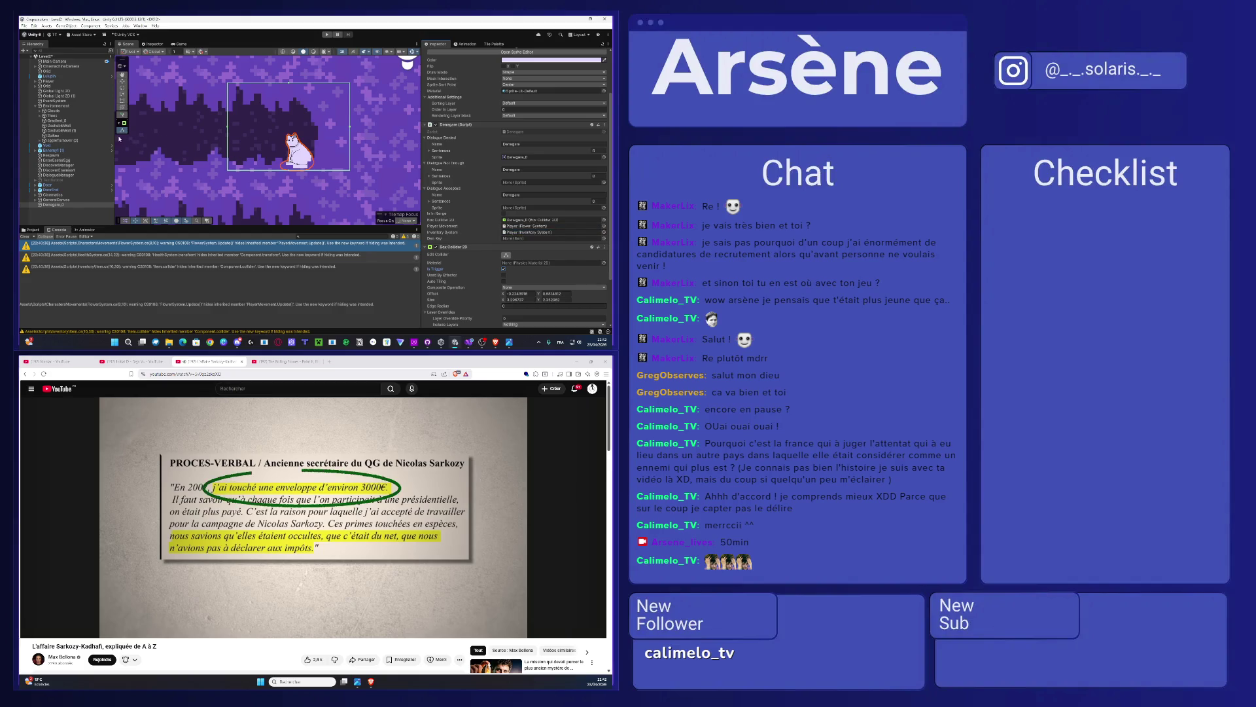
scroll(239, 194, "down", 3)
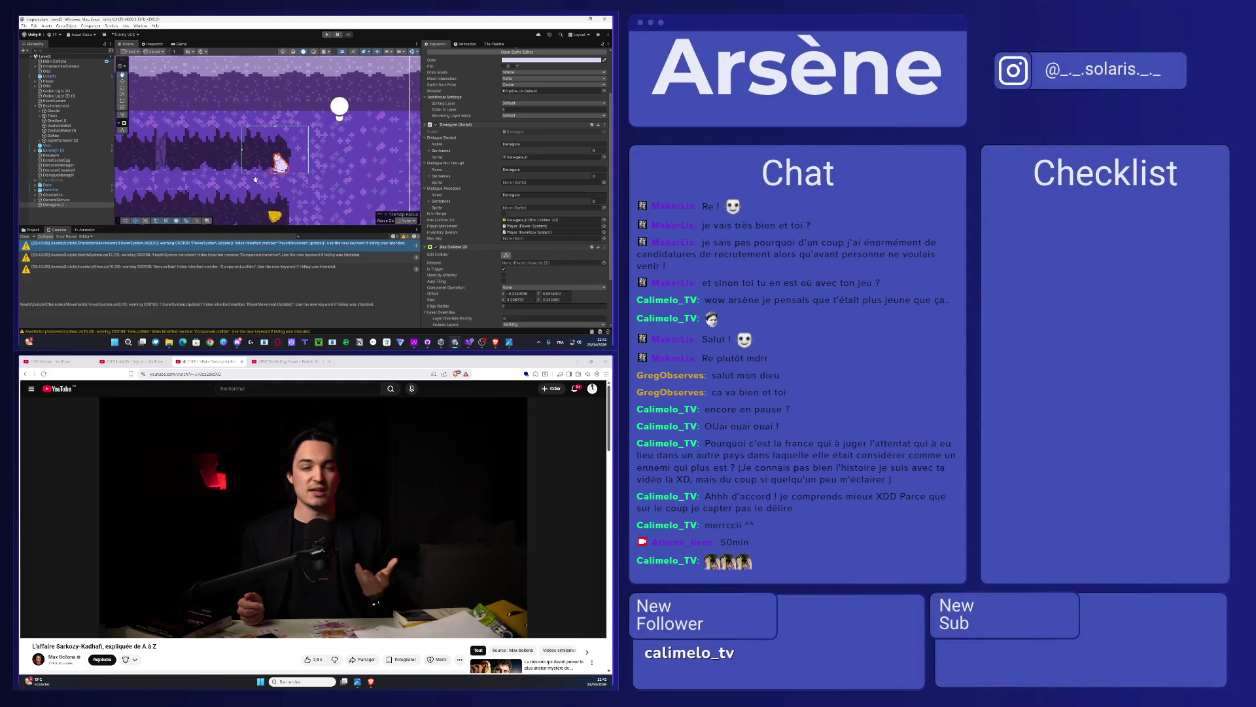
left_click_drag(256, 180, 275, 179)
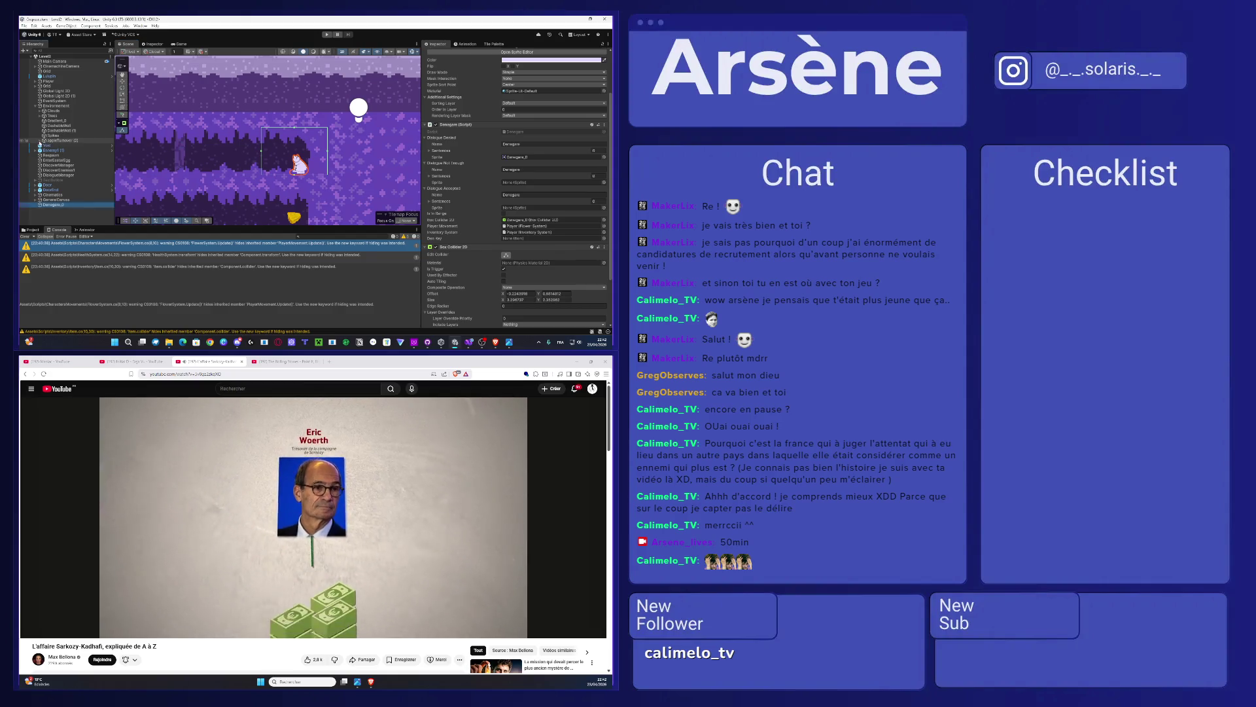
Step: Select the appleTurnover (7) copy under appleTurnover (2) and rename it as the Den Key
left_click(40, 140)
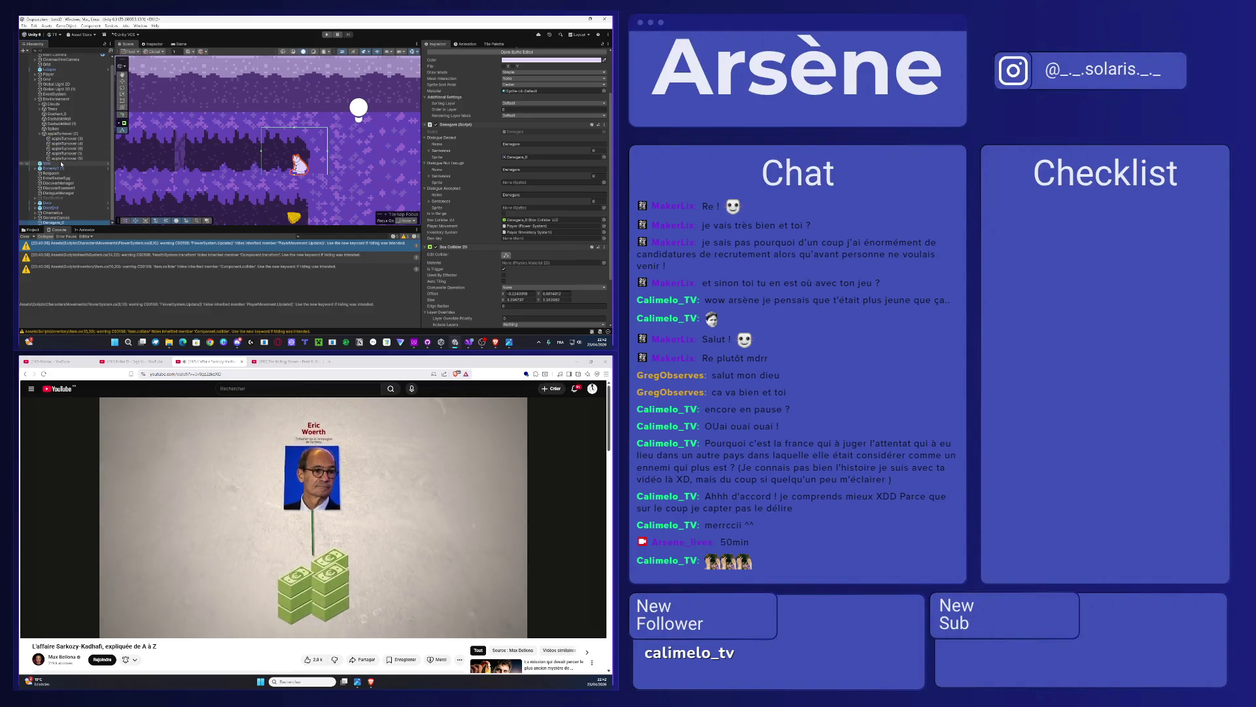
left_click(66, 162)
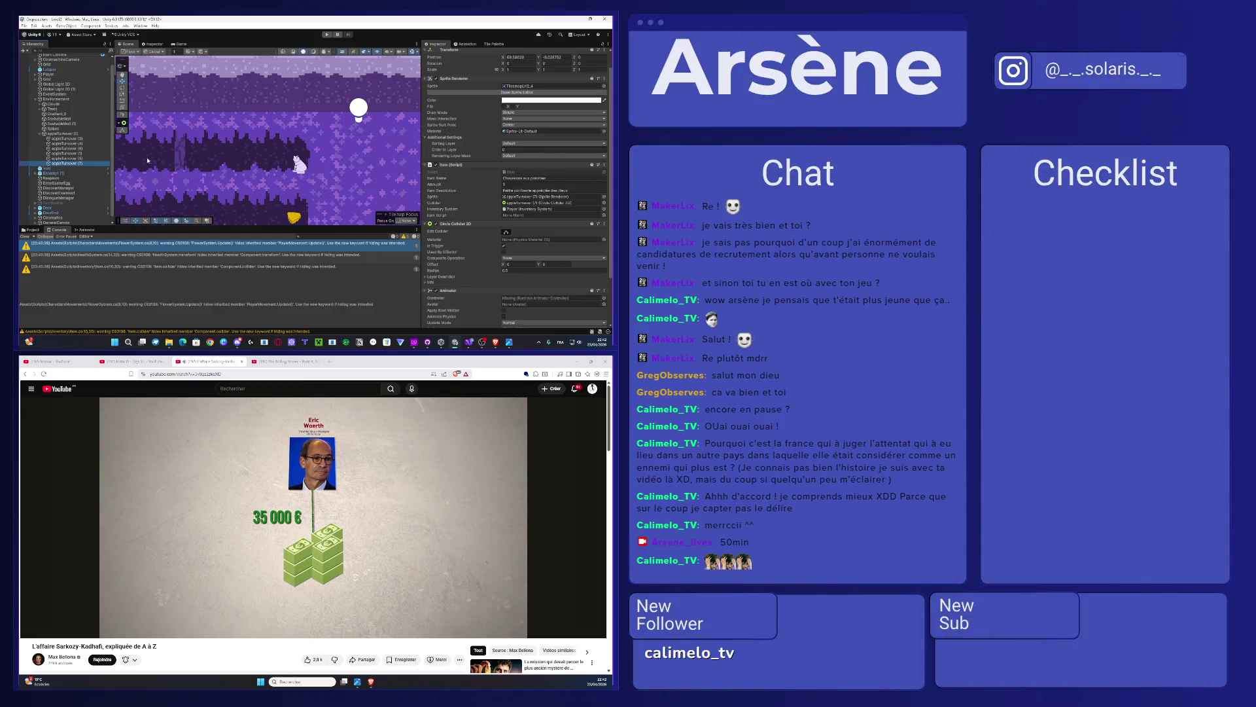
scroll(473, 108, "up", 2)
left_click(504, 52)
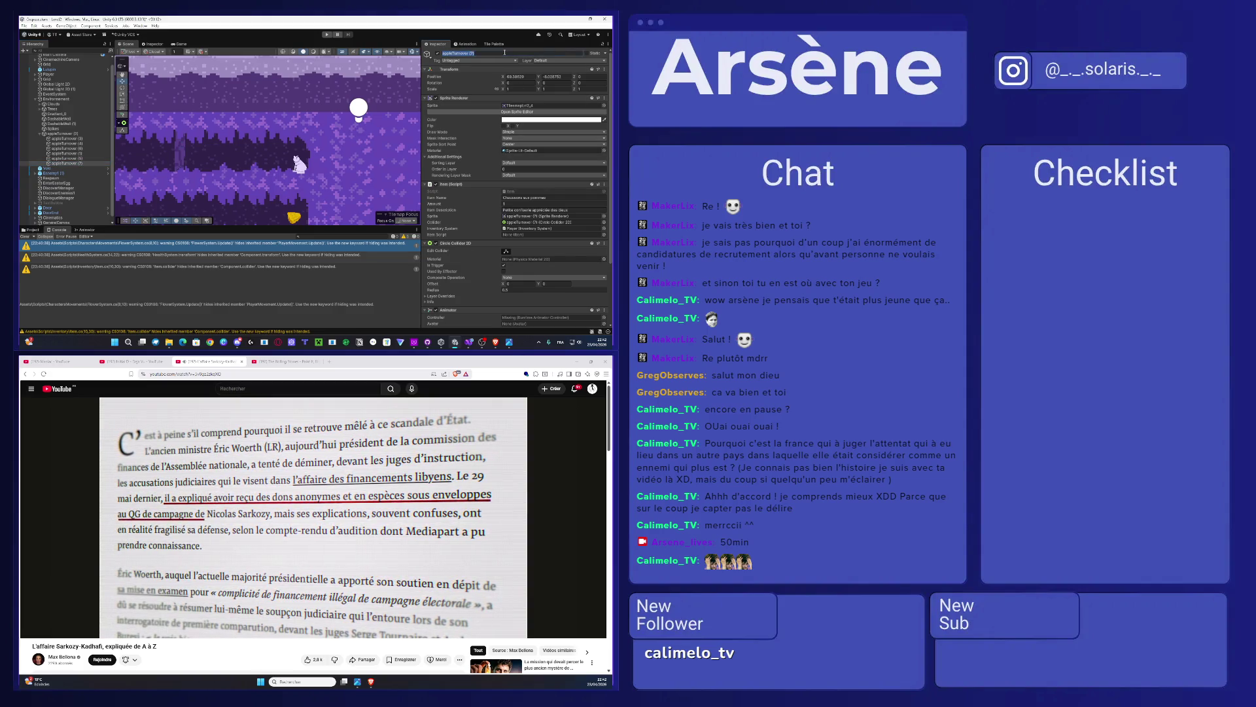
type("den")
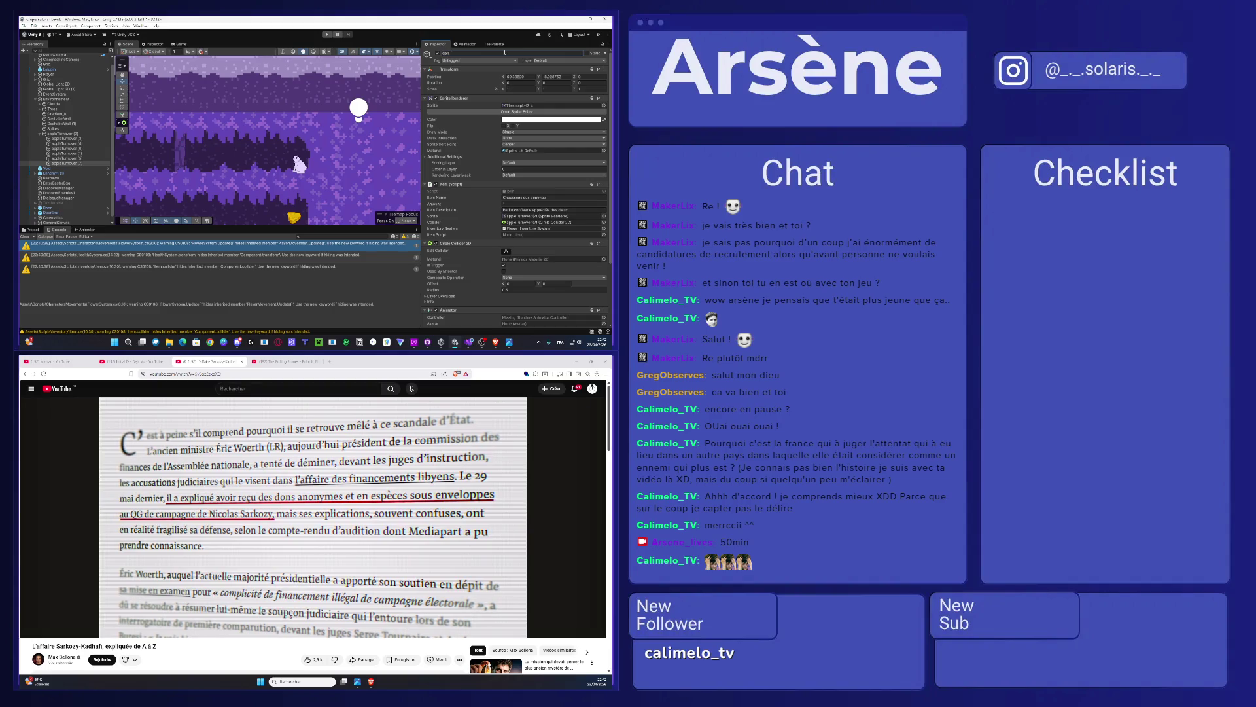
key("BackSpace")
key("BackSpace")
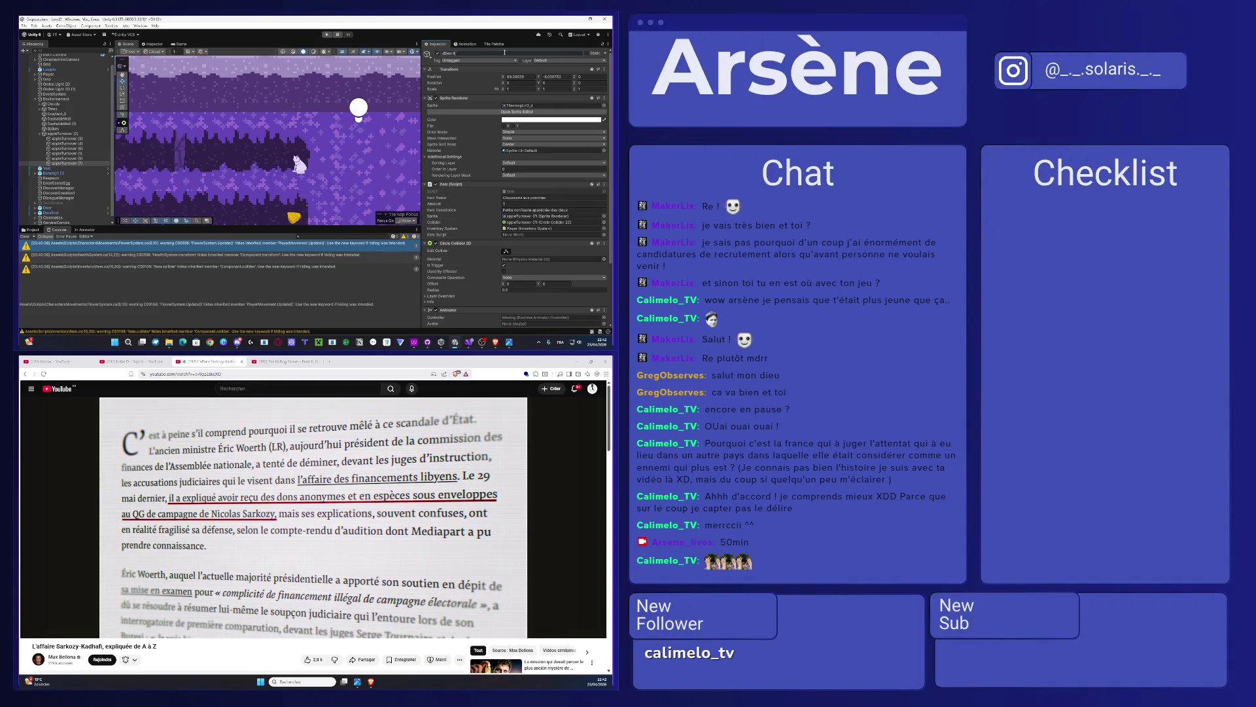
type("ey")
key("Return")
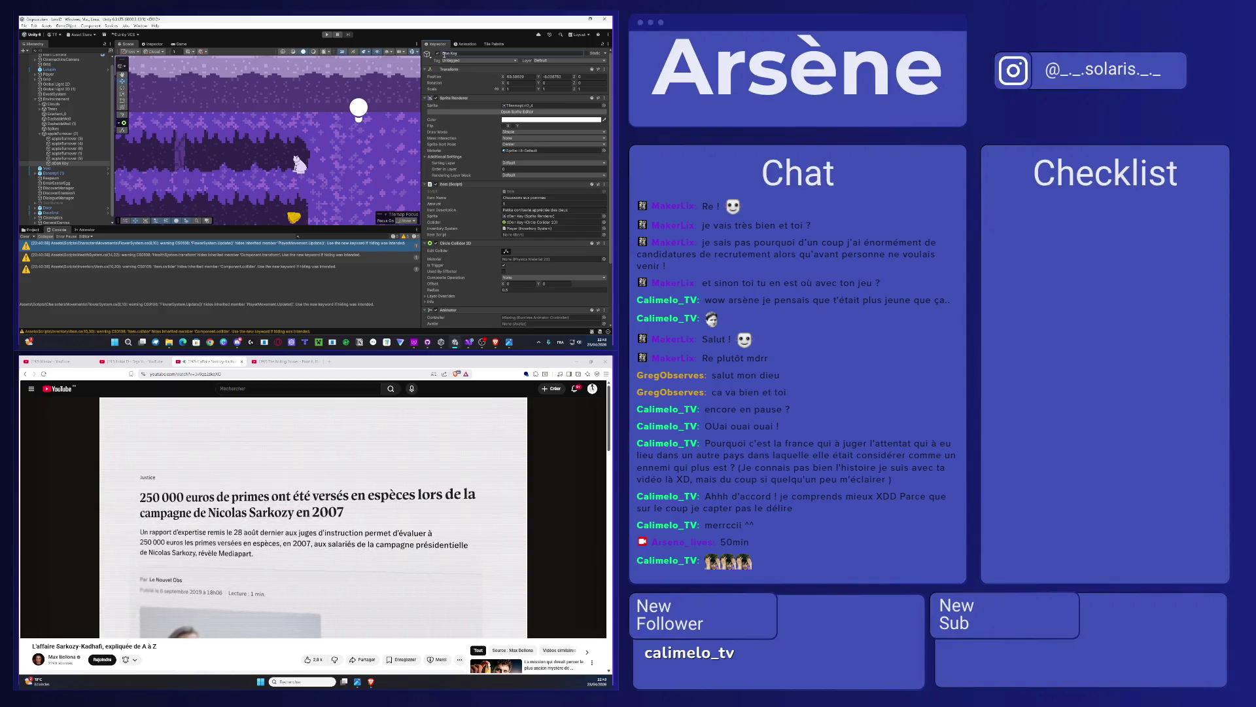
scroll(501, 194, "down", 3)
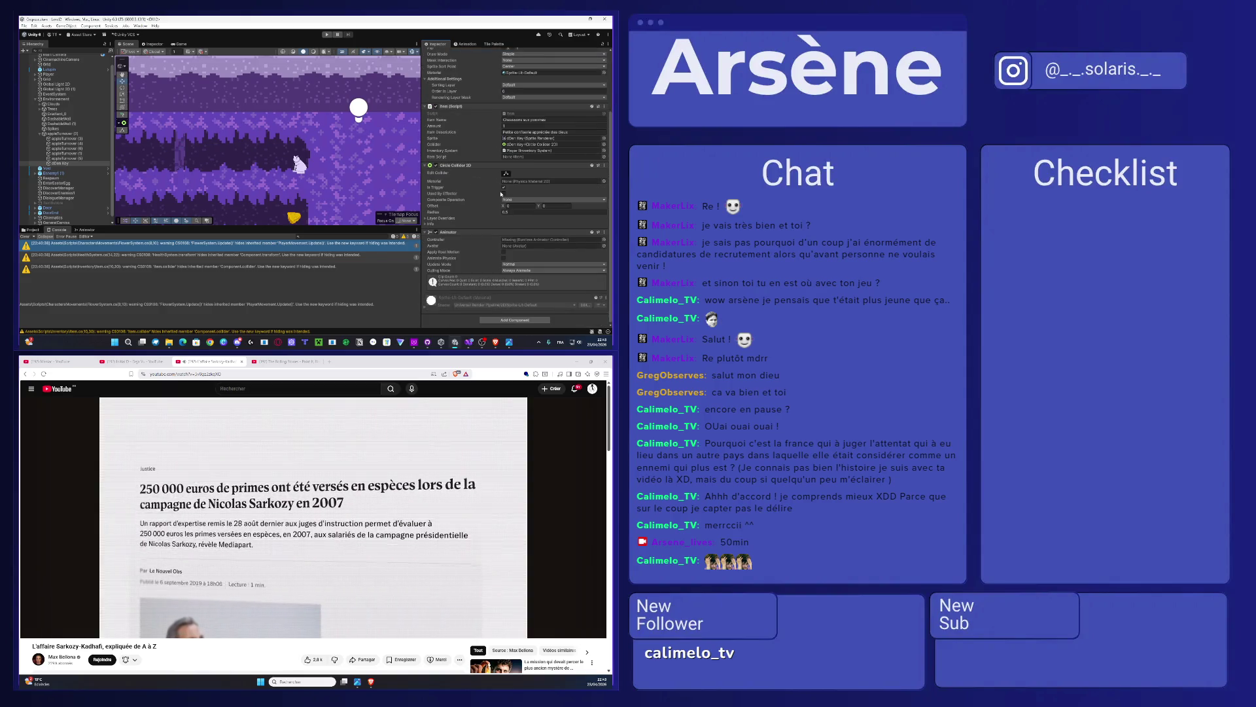
Step: Replace the key's Item Name and rewrite its Item Description in the Item script
left_click(559, 121)
type("Clé de Den")
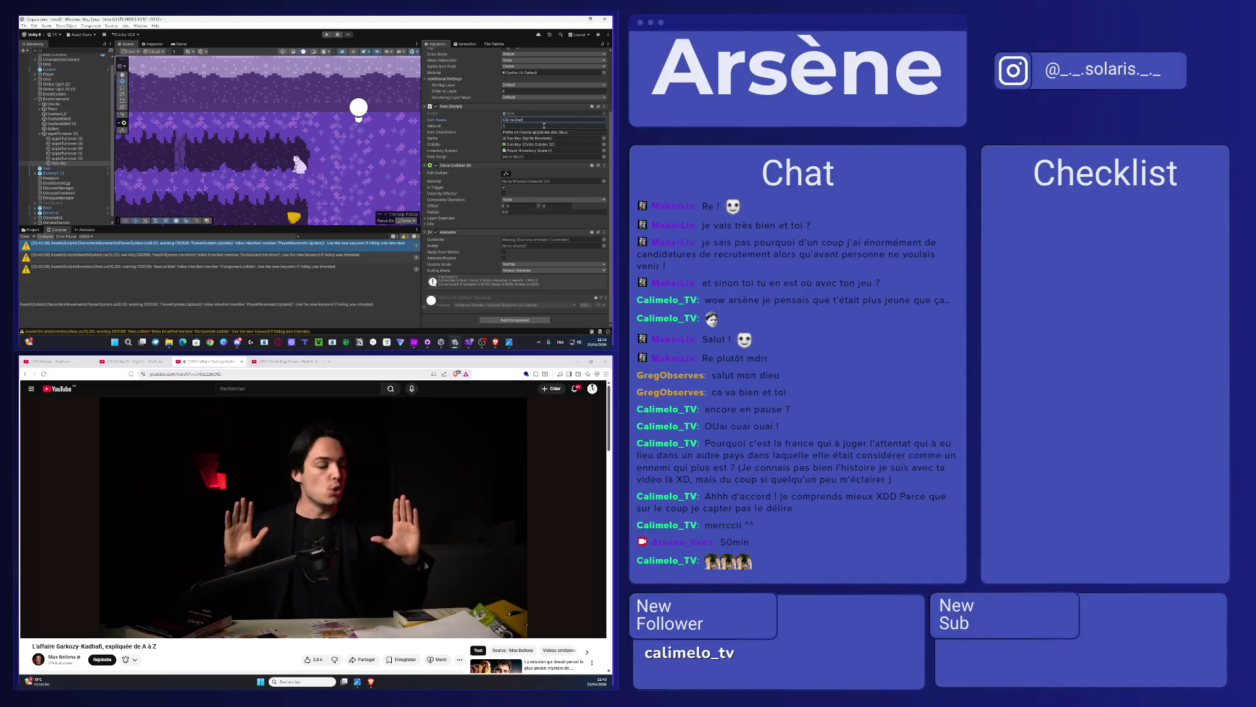
left_click(545, 131)
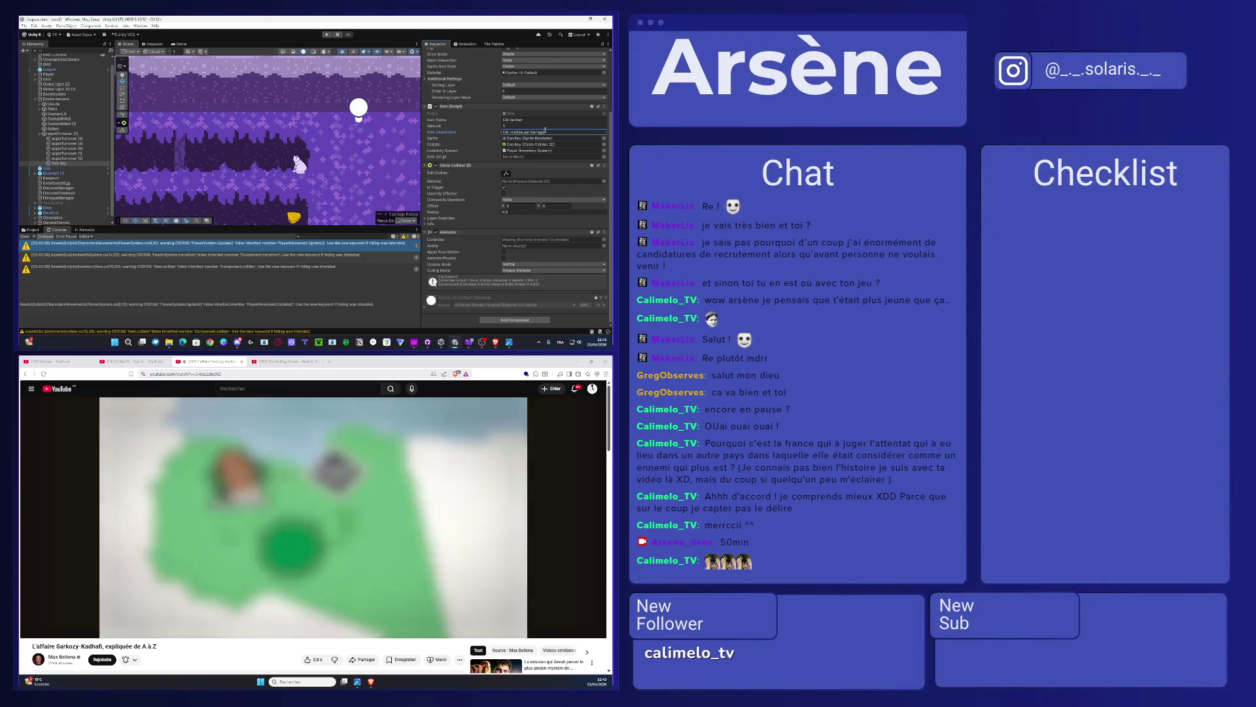
type("ere")
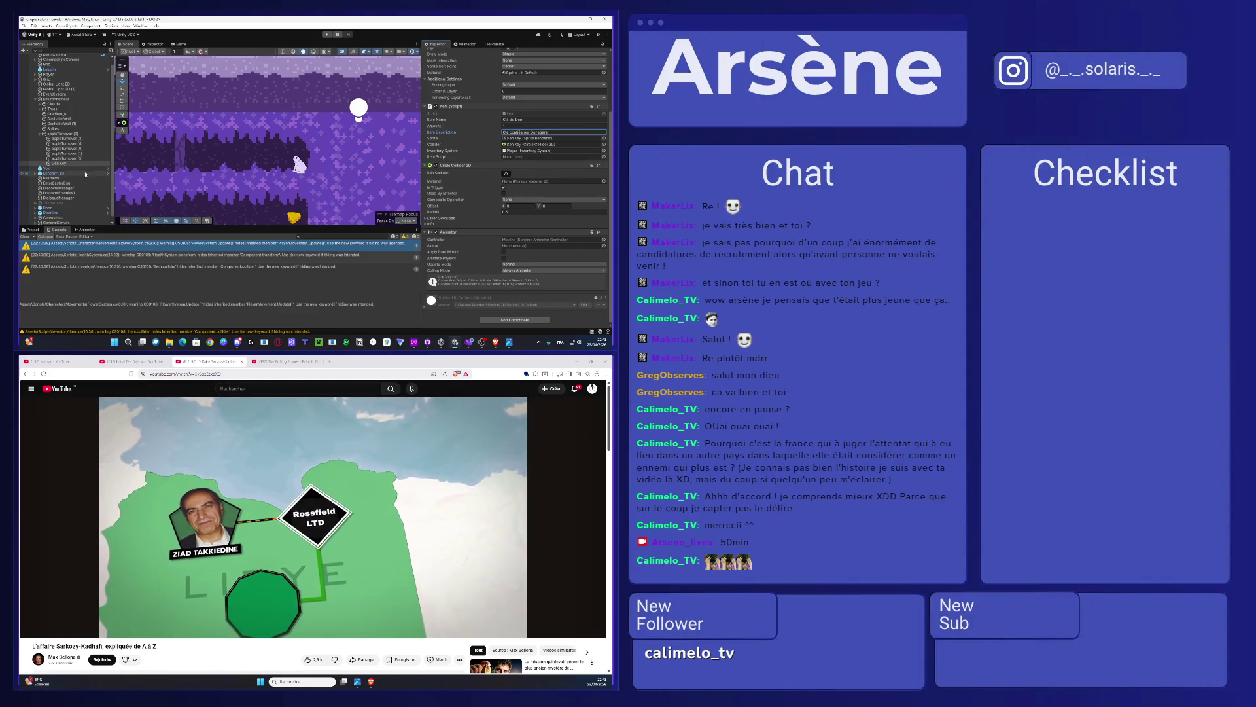
scroll(576, 130, "up", 3)
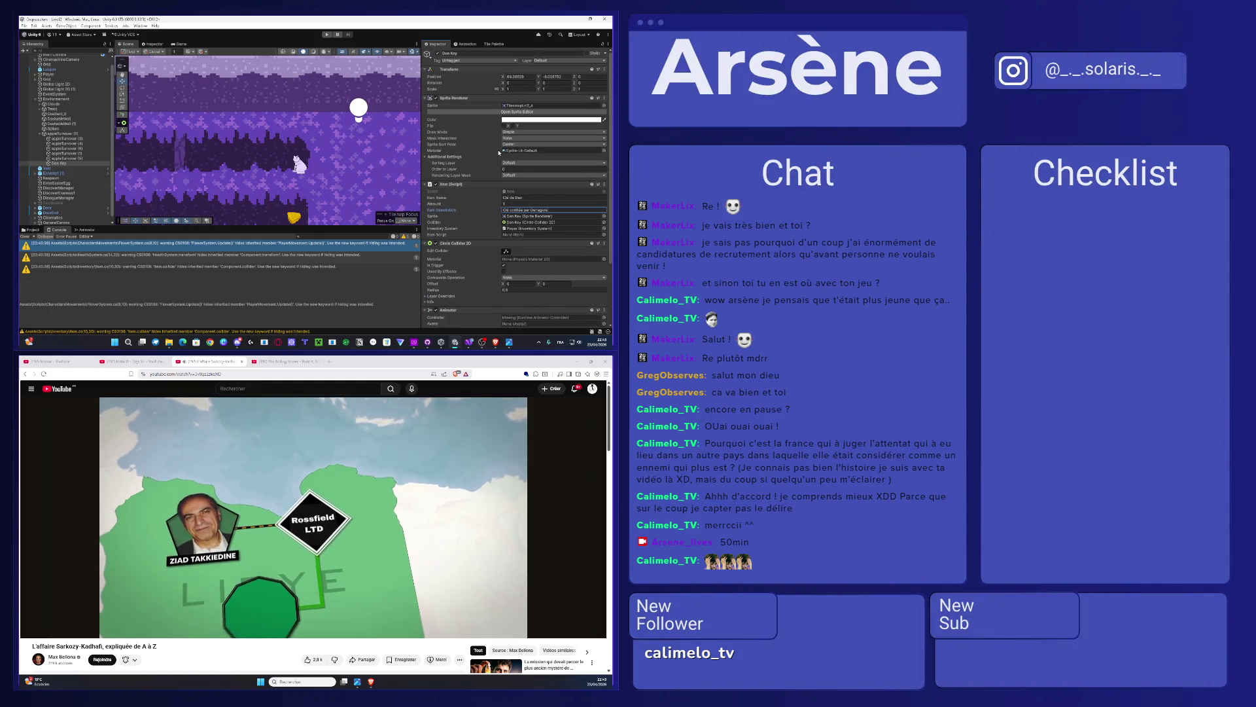
left_click(602, 106)
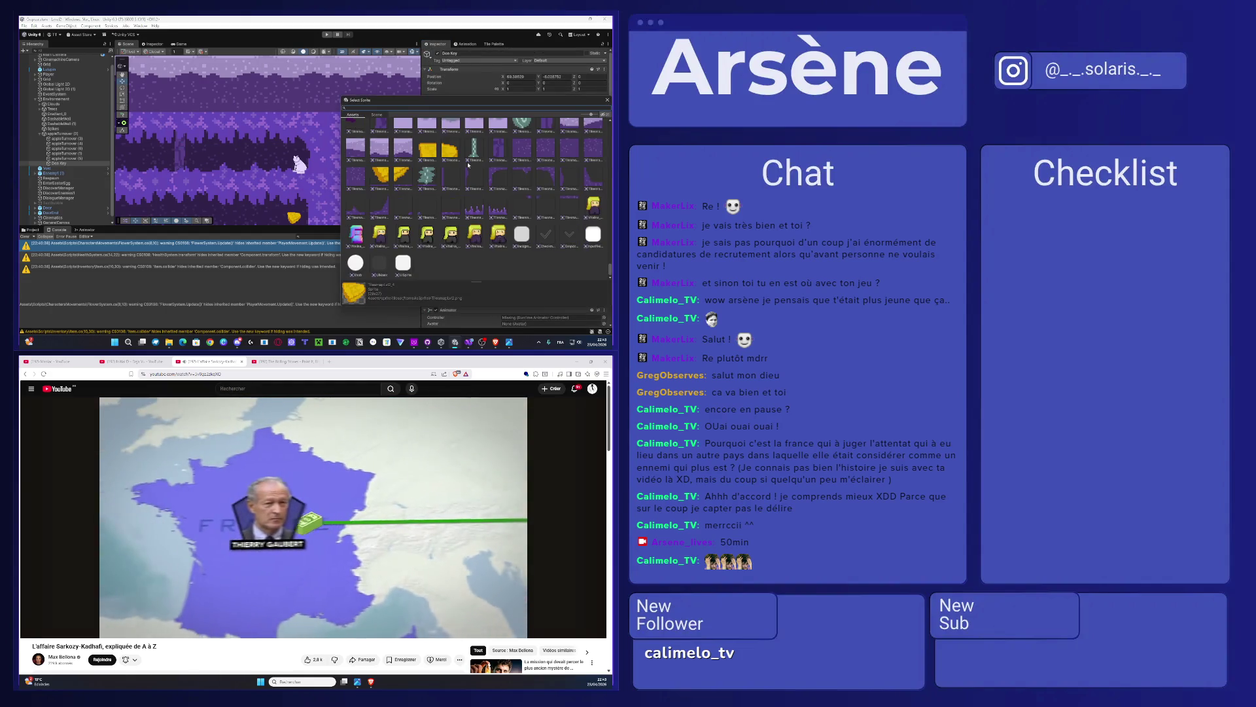
double_click(477, 149)
key("f")
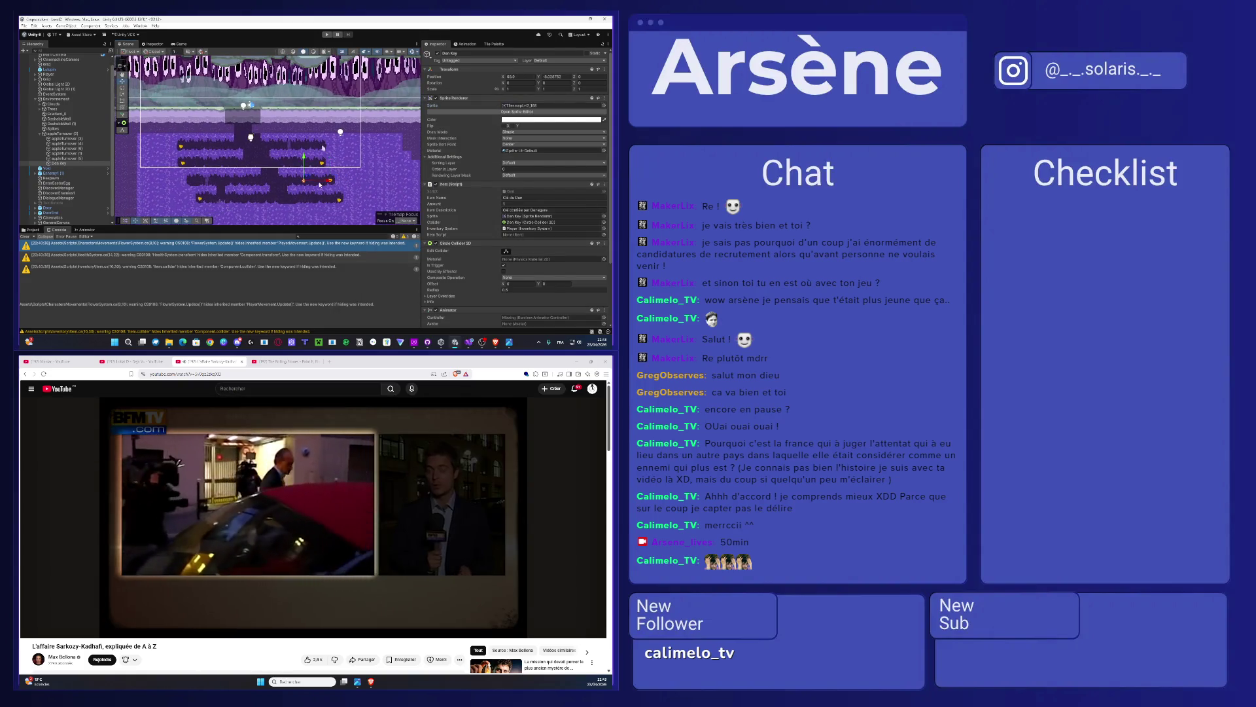
scroll(308, 188, "up", 2)
scroll(307, 189, "up", 5)
scroll(308, 189, "down", 3)
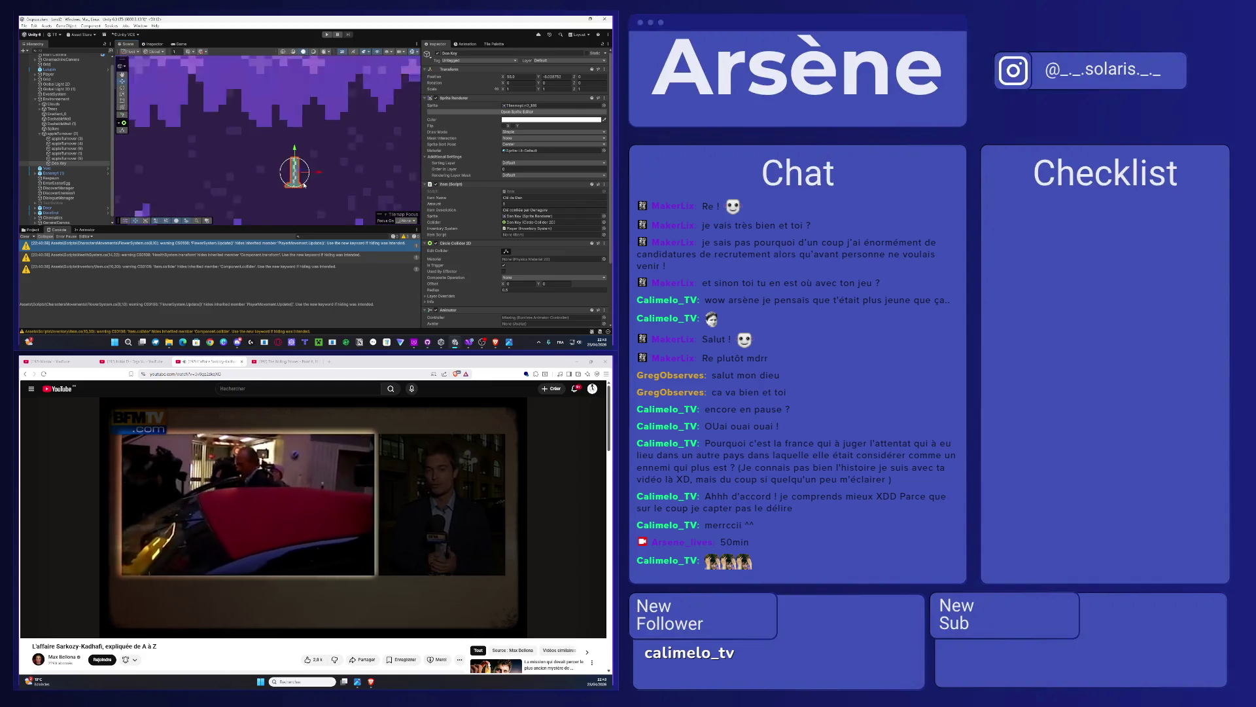
left_click(604, 105)
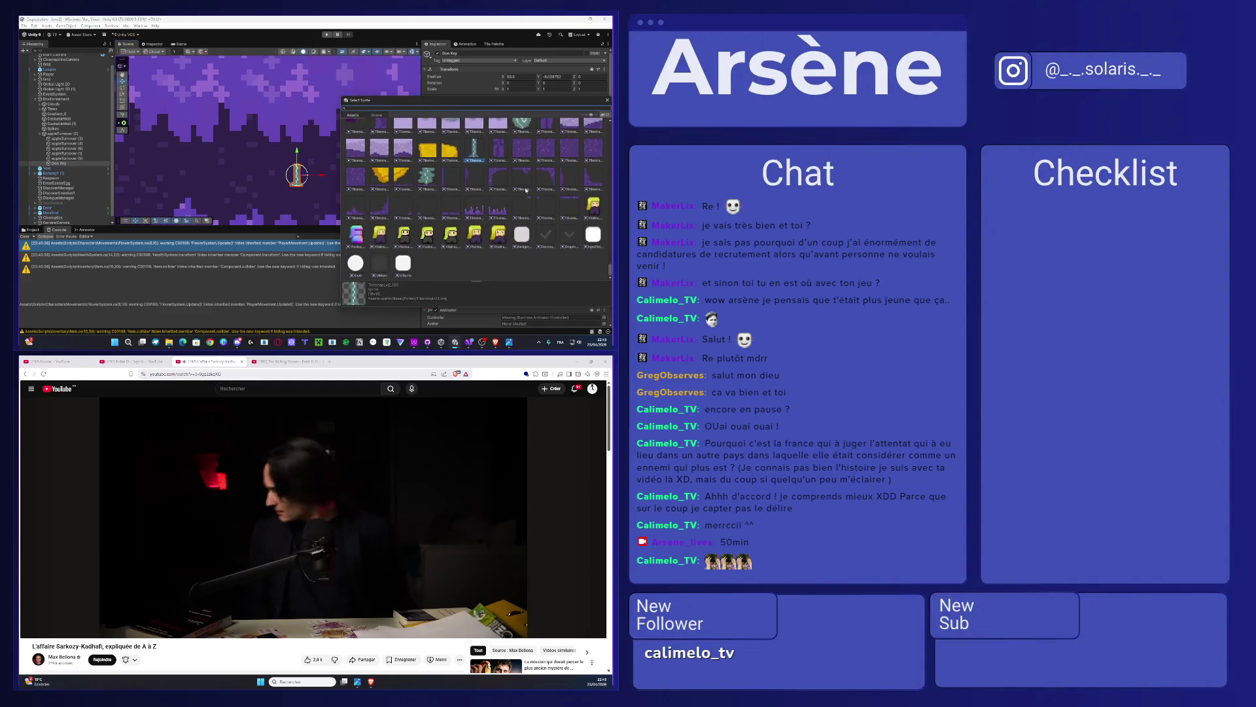
scroll(551, 211, "down", 2)
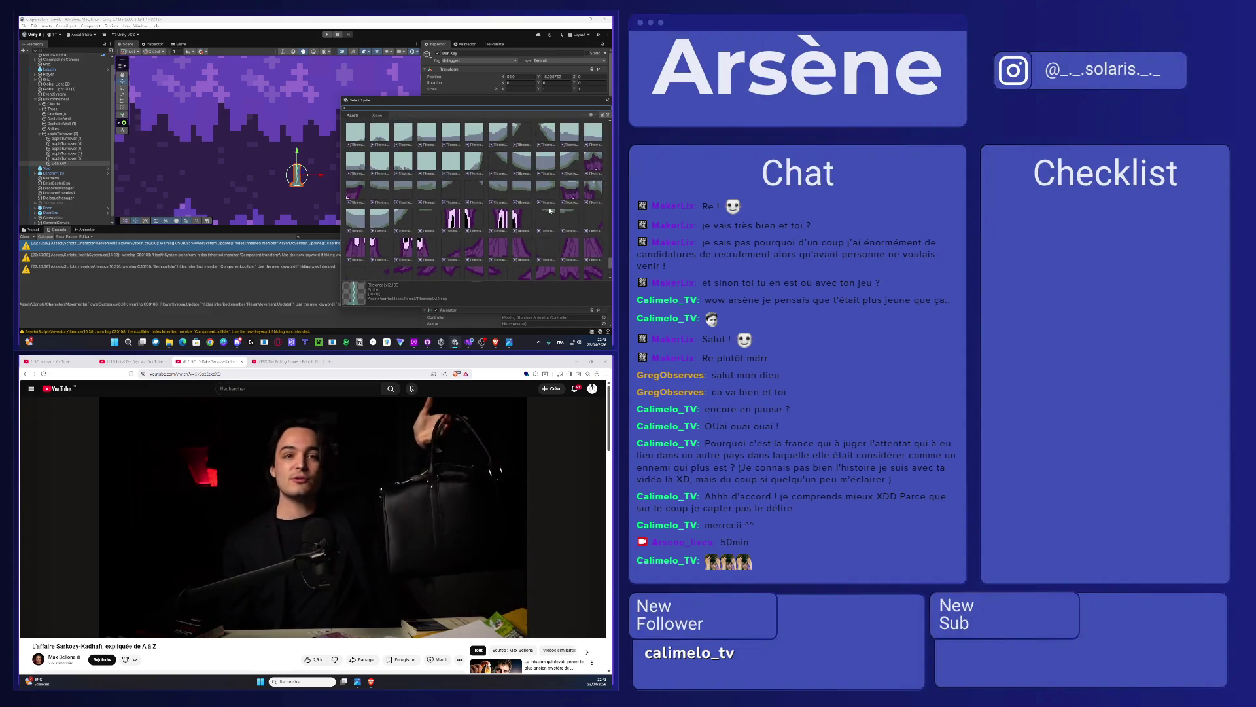
scroll(550, 211, "down", 1)
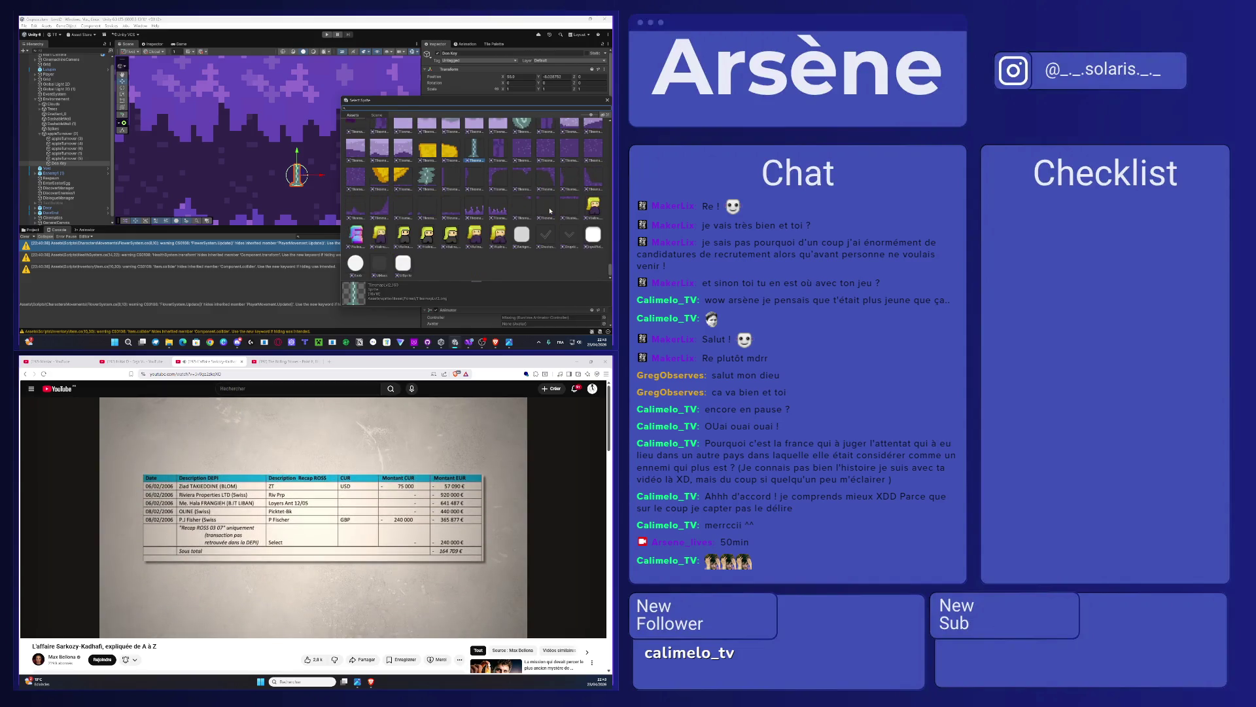
scroll(549, 211, "up", 8)
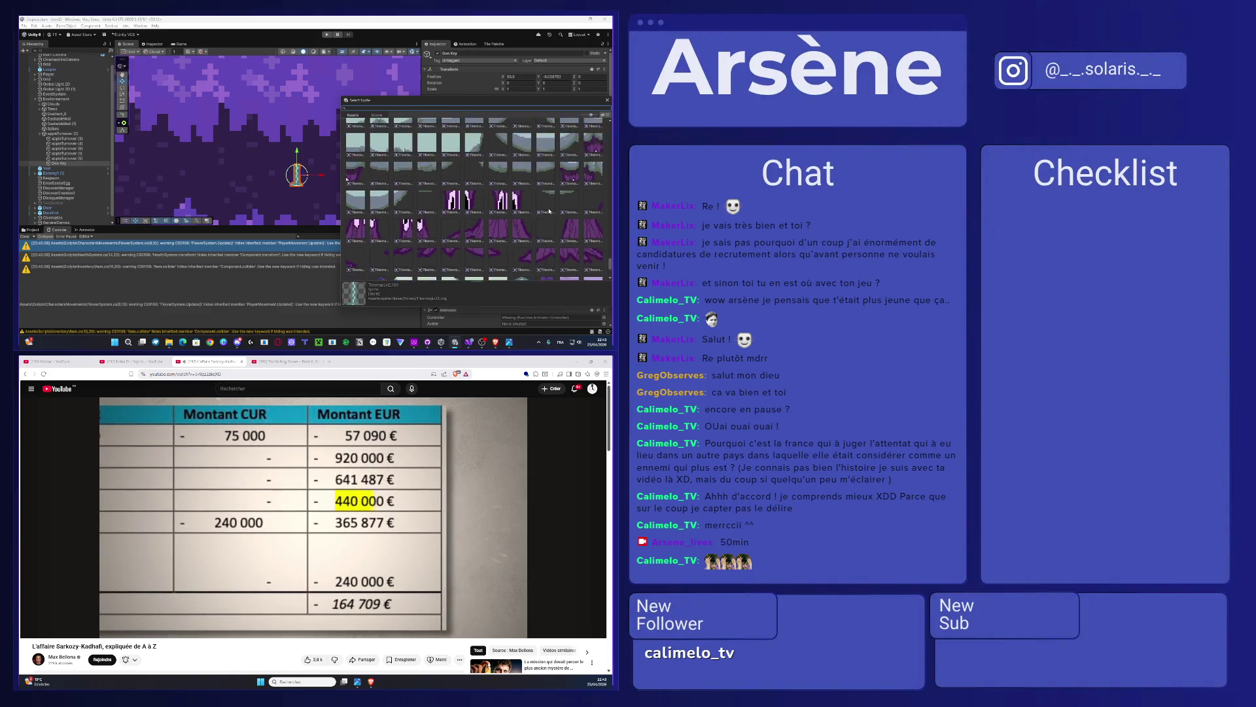
scroll(550, 211, "up", 5)
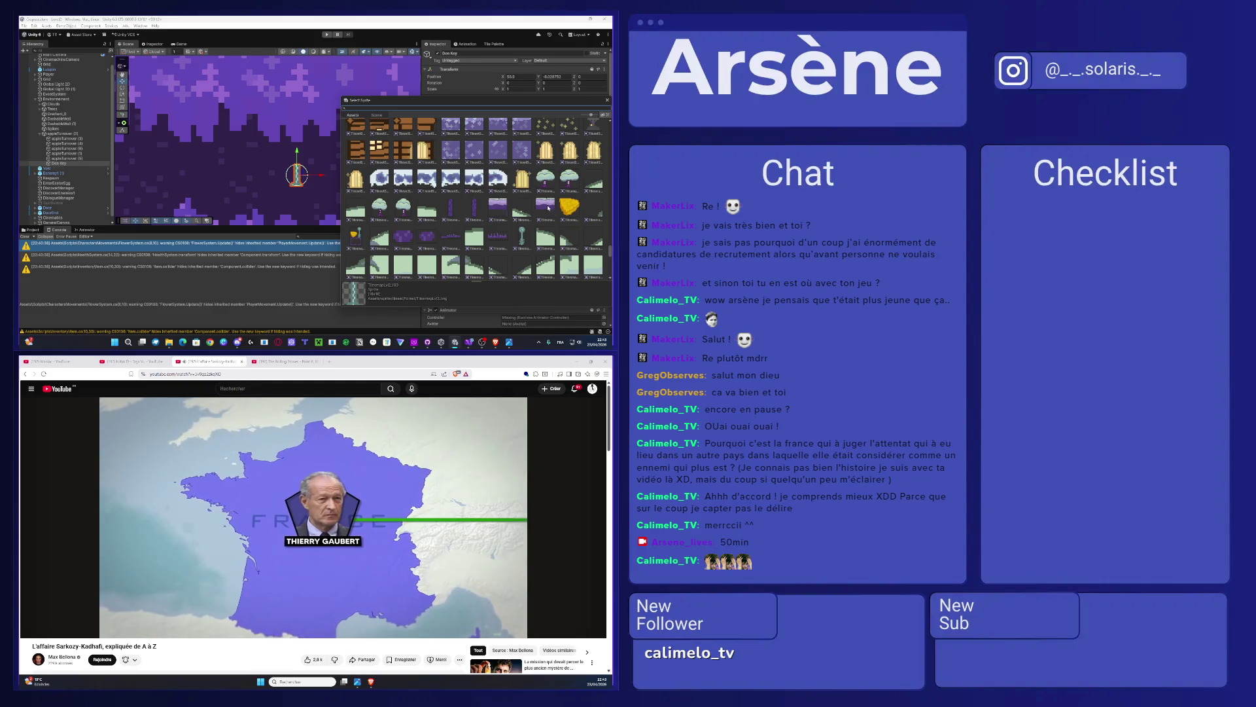
scroll(549, 207, "up", 5)
scroll(548, 208, "up", 5)
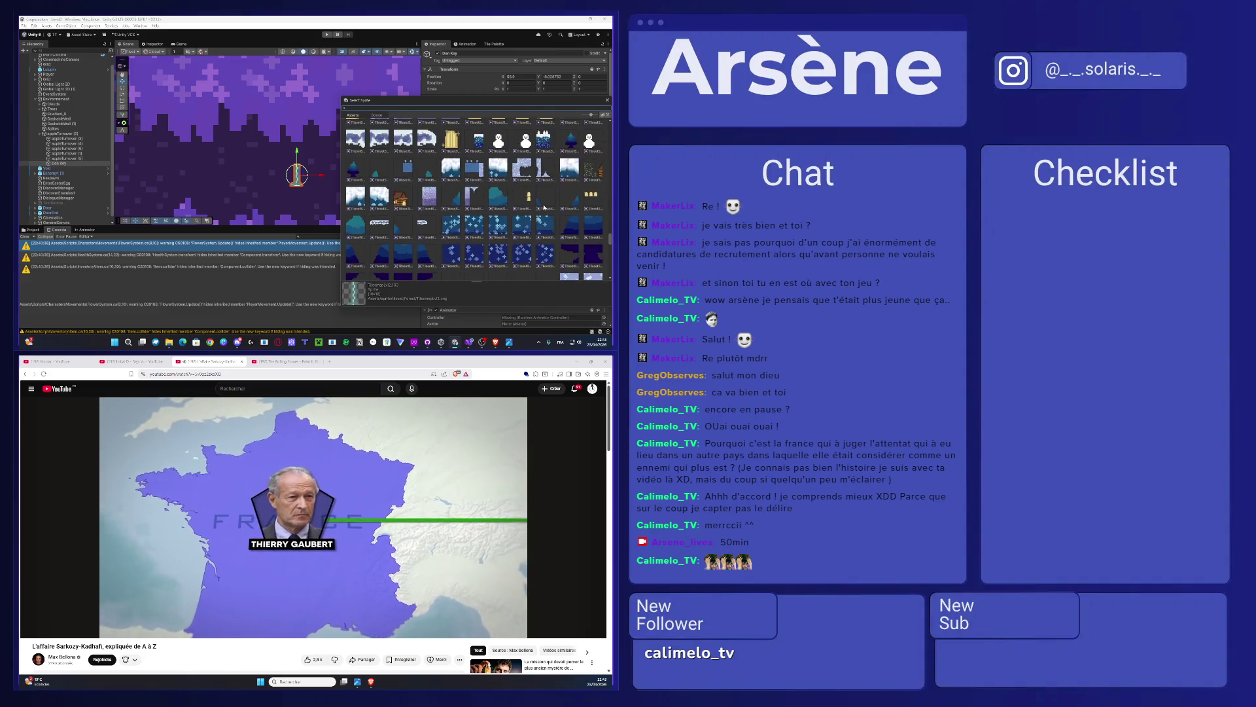
scroll(548, 207, "up", 1)
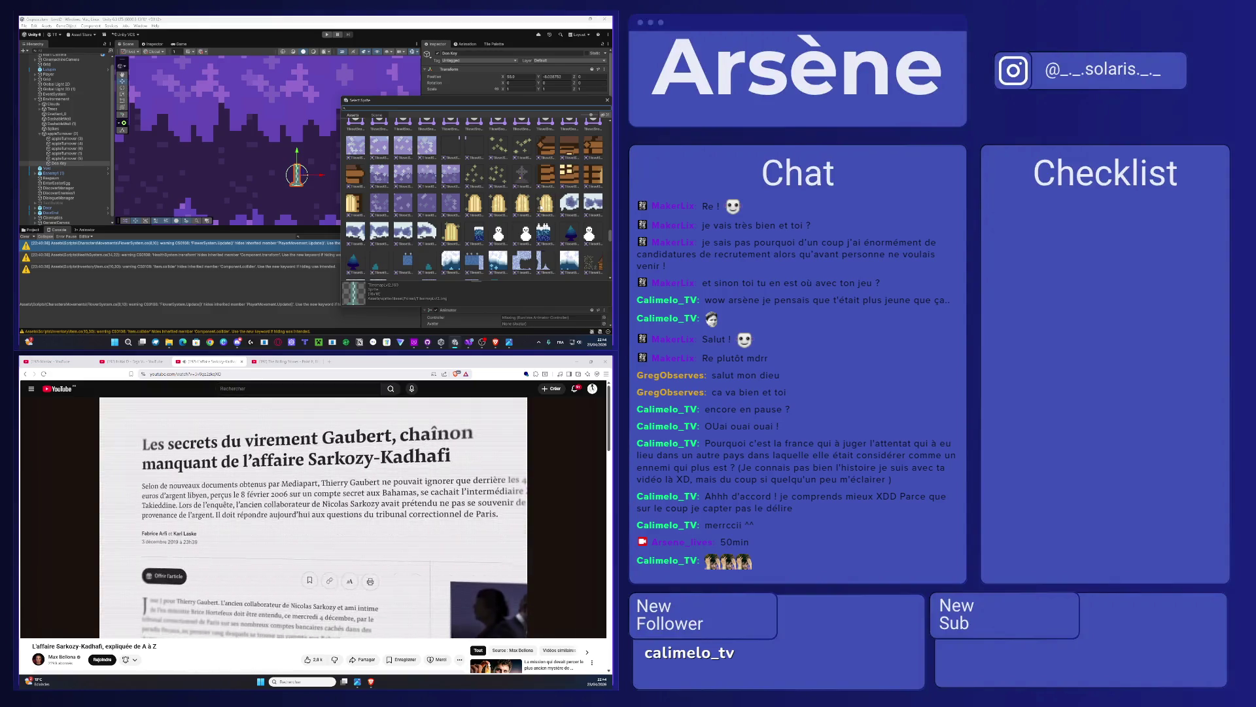
scroll(540, 208, "up", 4)
scroll(539, 208, "down", 4)
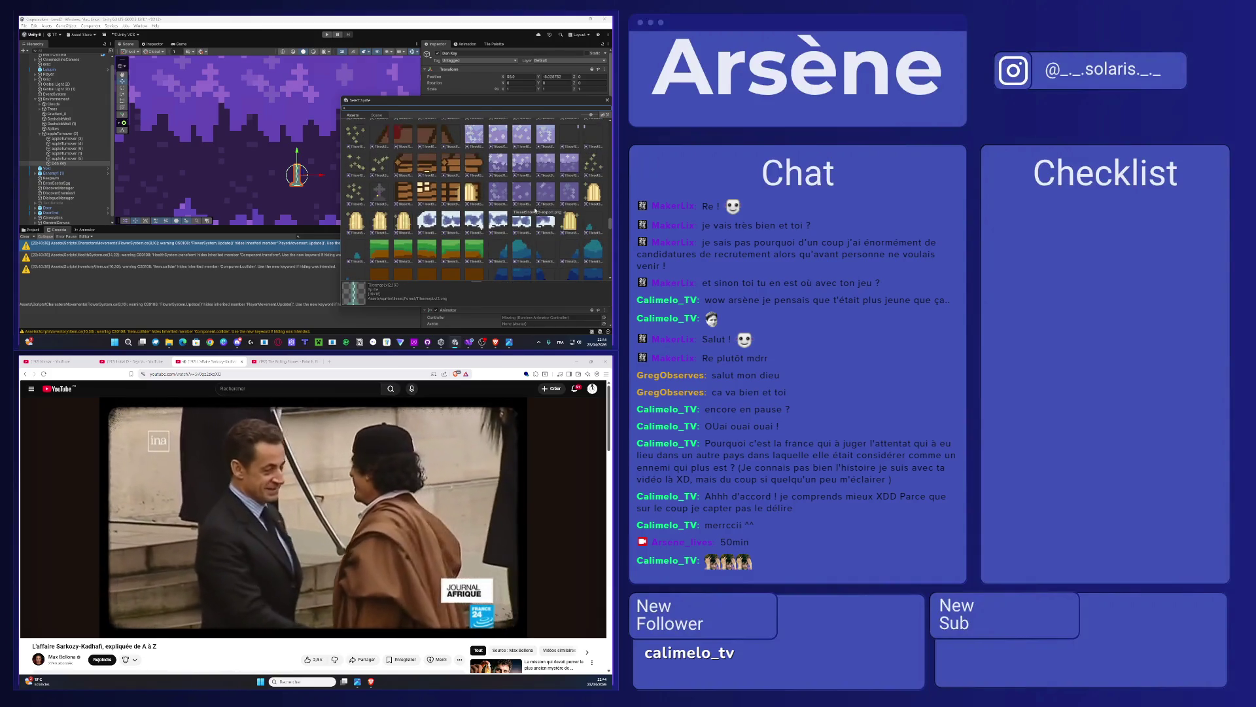
scroll(537, 208, "down", 5)
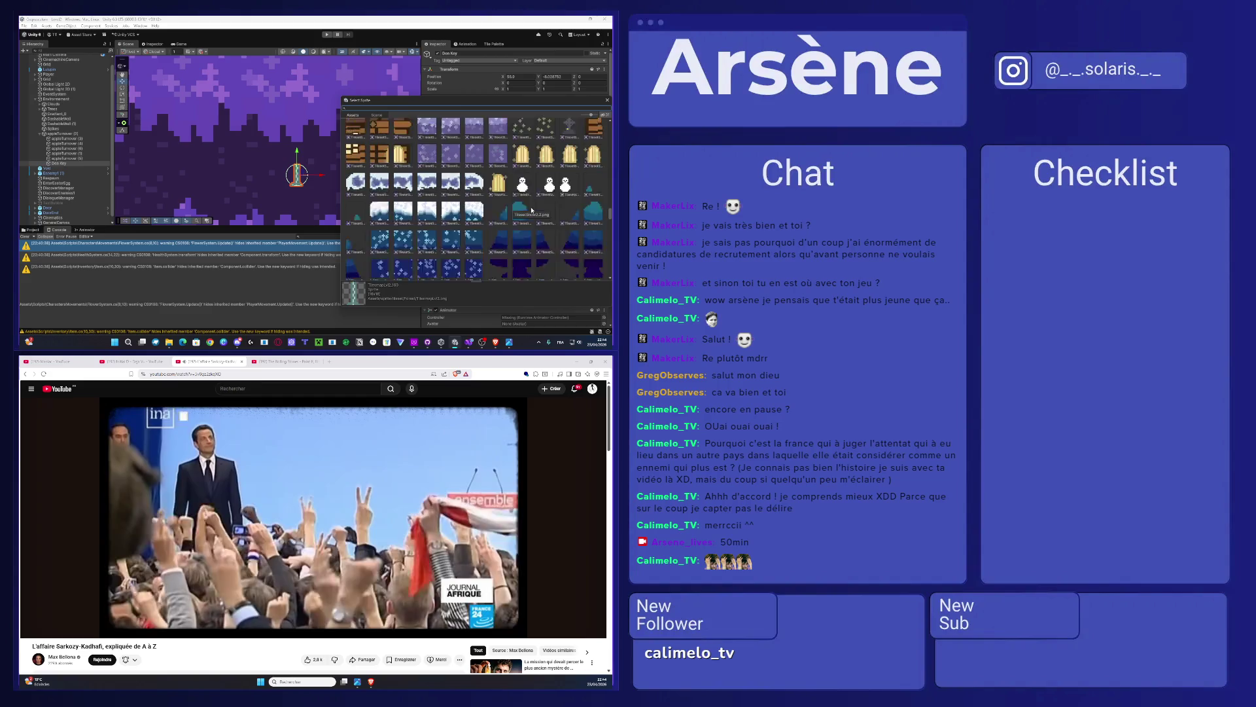
scroll(532, 210, "up", 3)
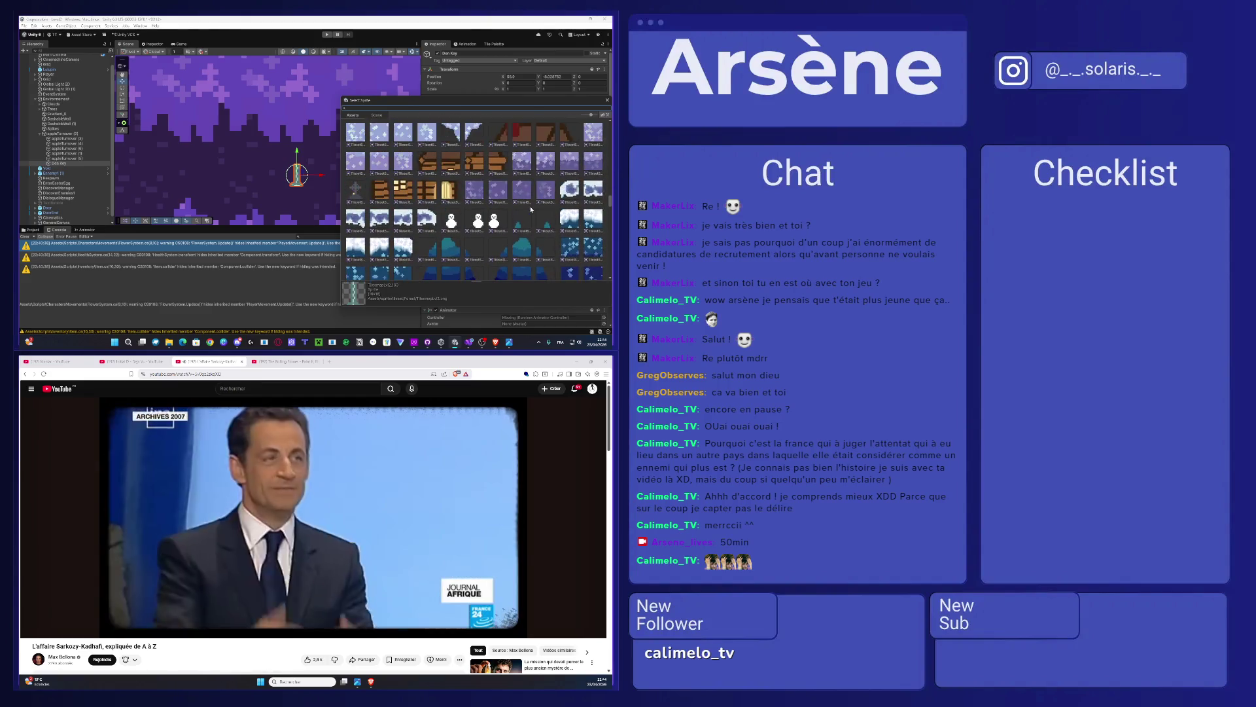
scroll(532, 210, "down", 2)
scroll(532, 208, "up", 5)
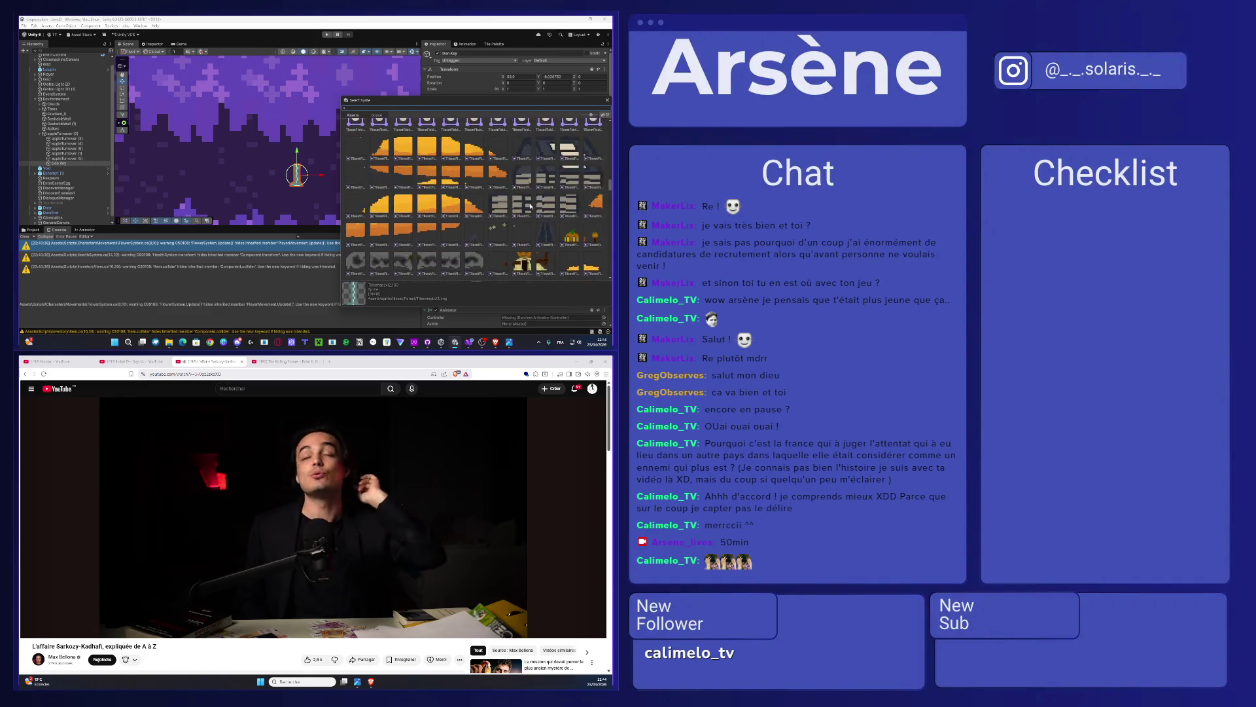
scroll(531, 207, "down", 5)
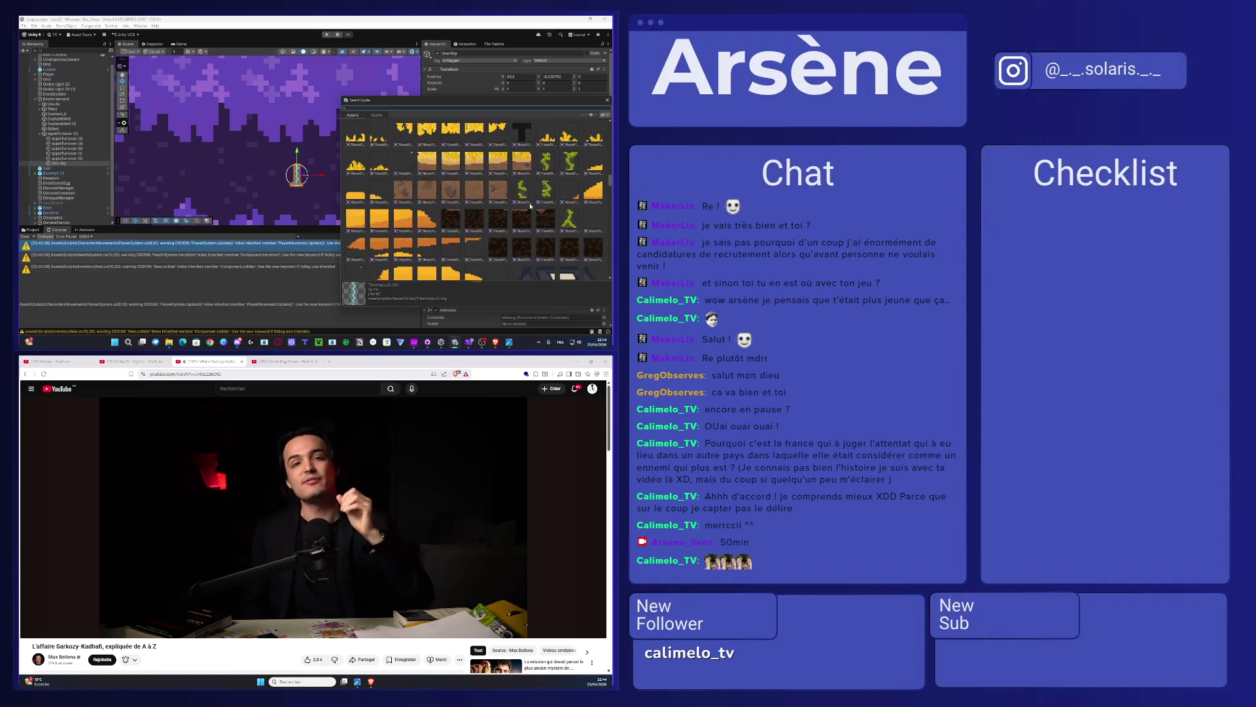
scroll(530, 207, "down", 5)
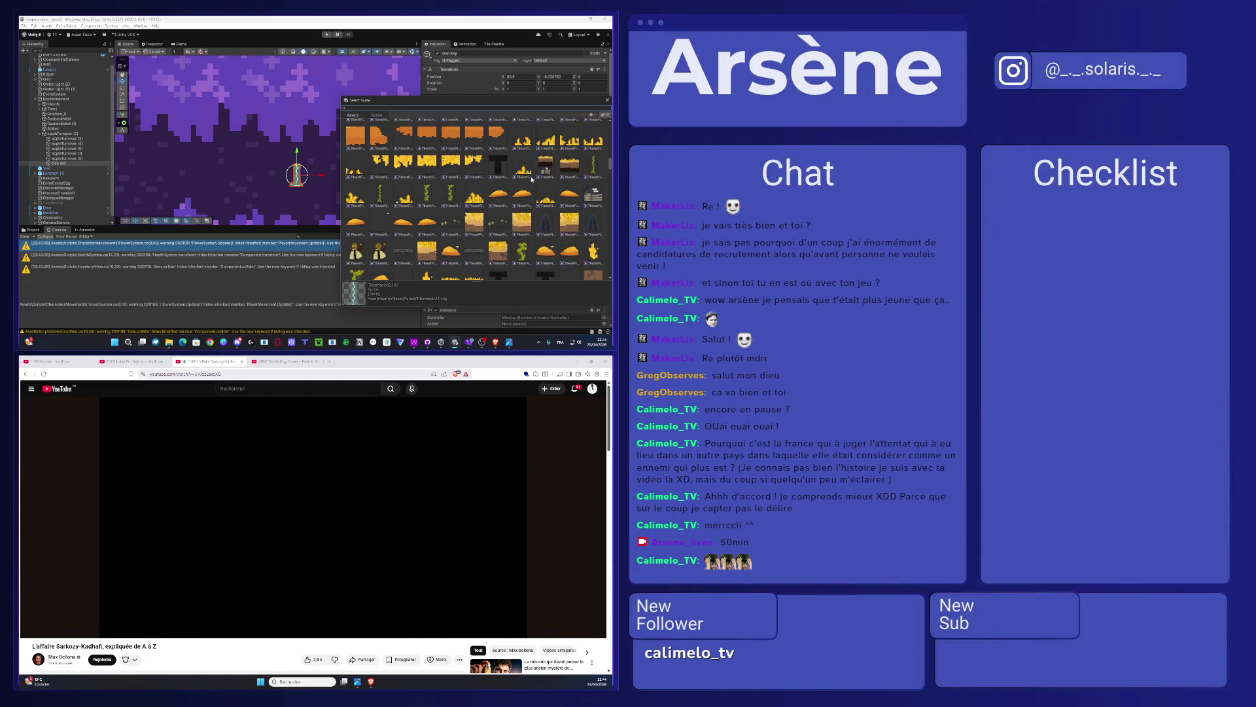
scroll(532, 178, "down", 10)
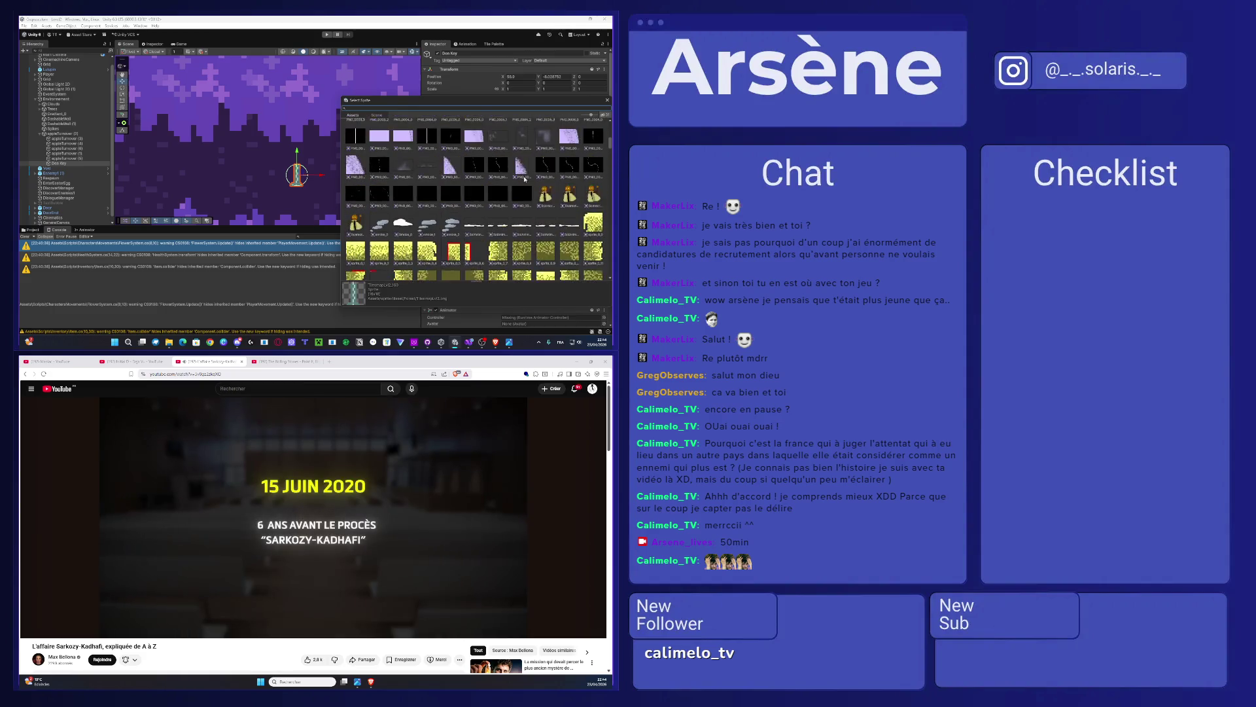
scroll(524, 178, "down", 10)
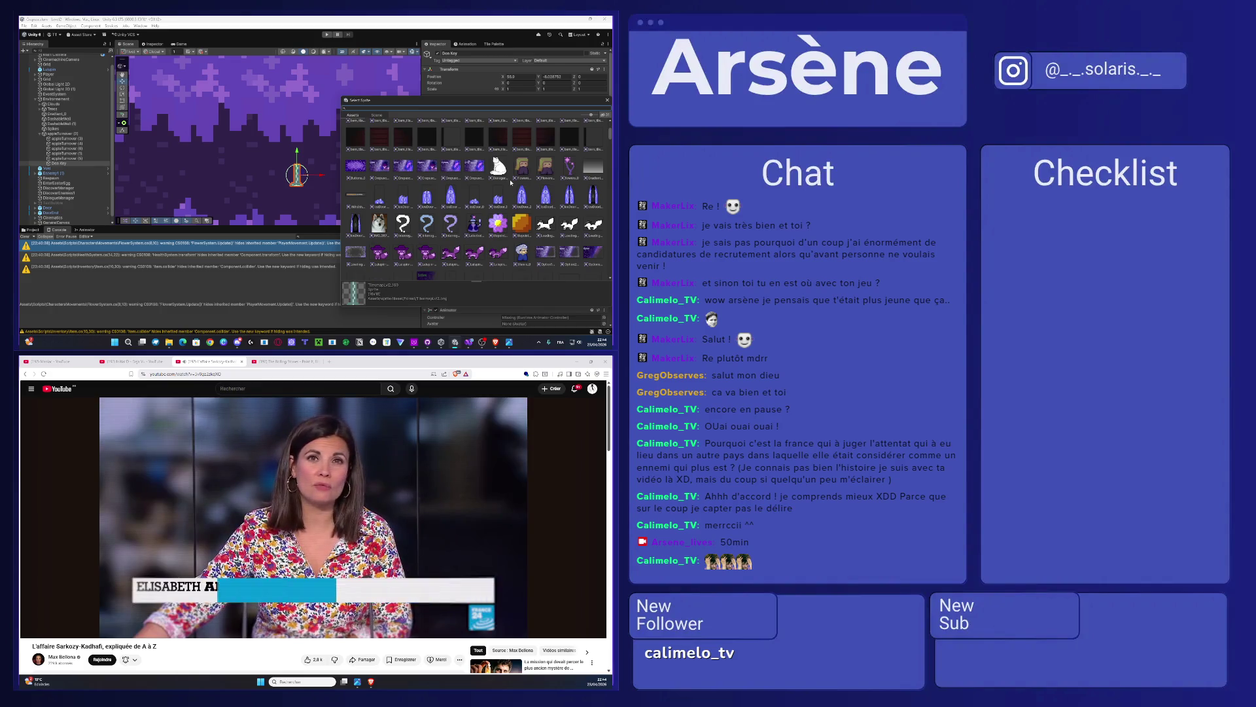
scroll(511, 182, "up", 3)
scroll(511, 183, "up", 2)
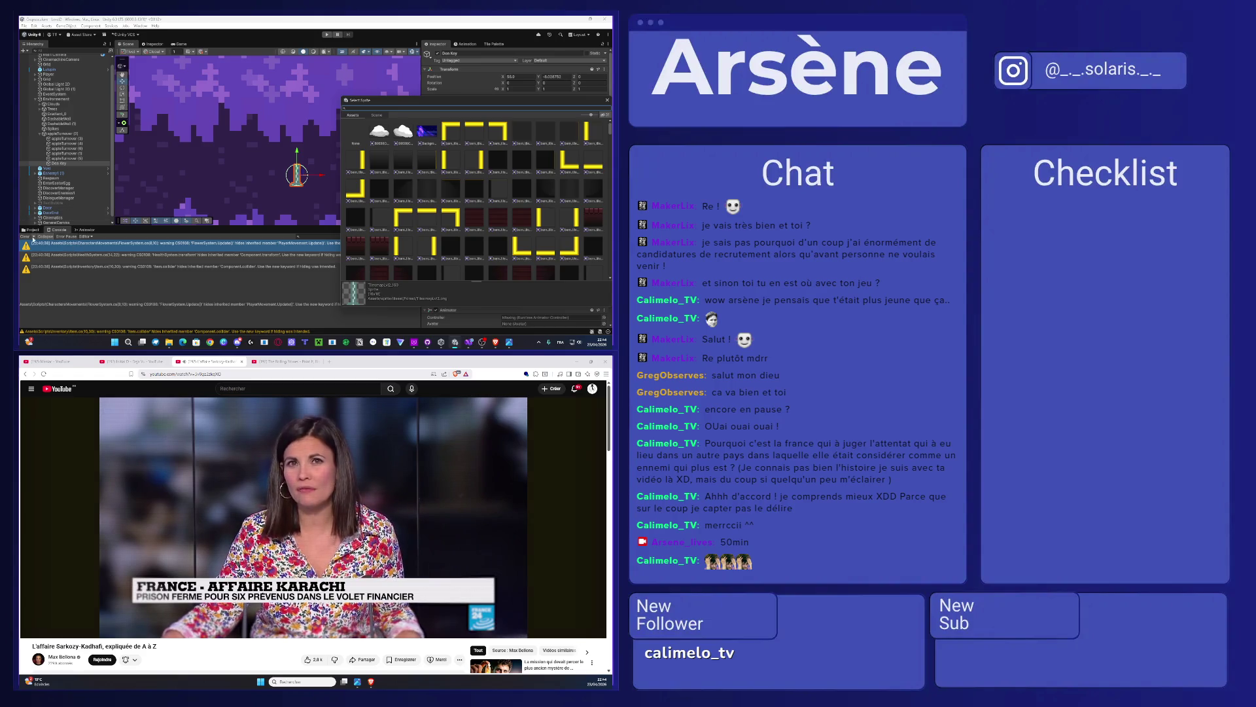
Step: Set the key's sprite to Tilemap_Lv1_7 from Assets/sprite/Level/ItemsAsSprite
left_click(59, 163)
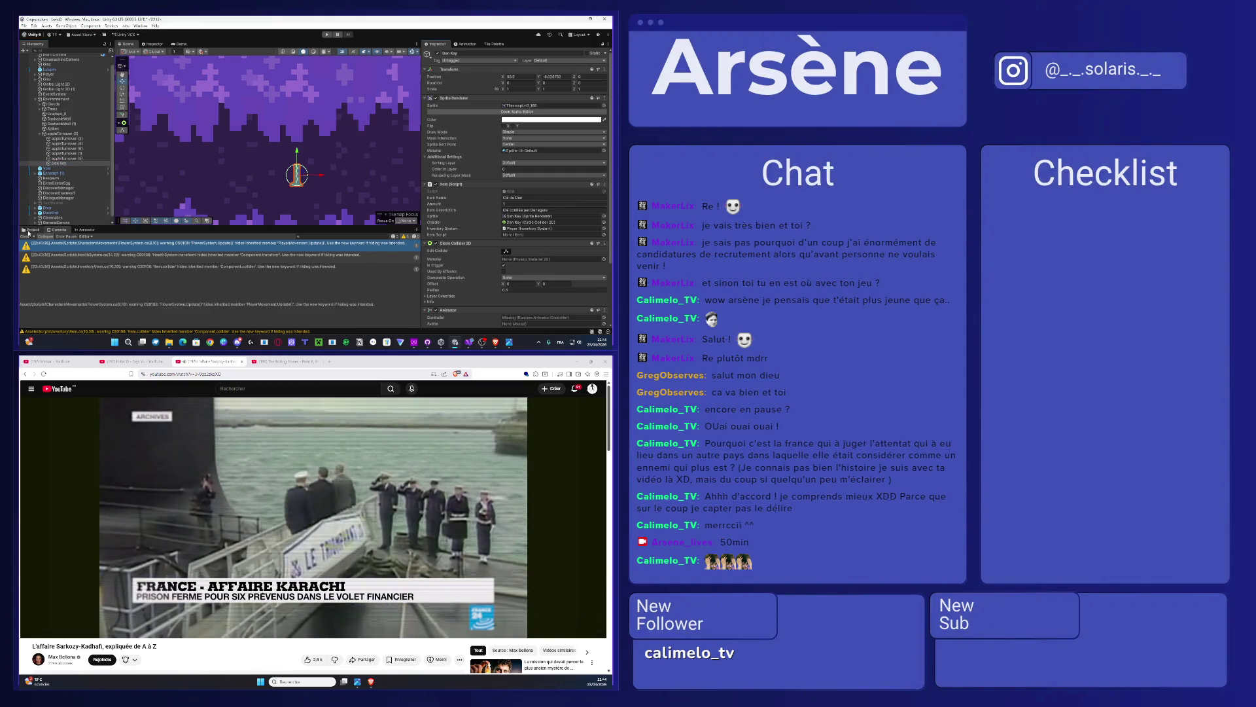
left_click(30, 230)
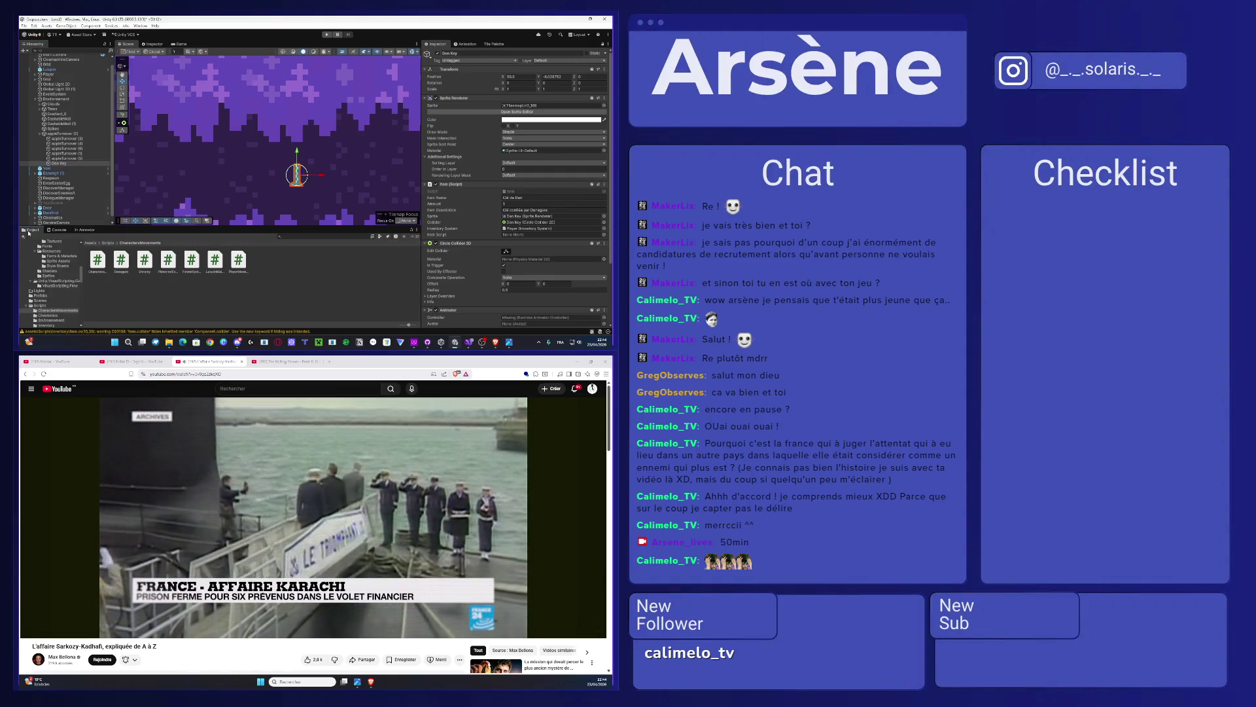
left_click(90, 244)
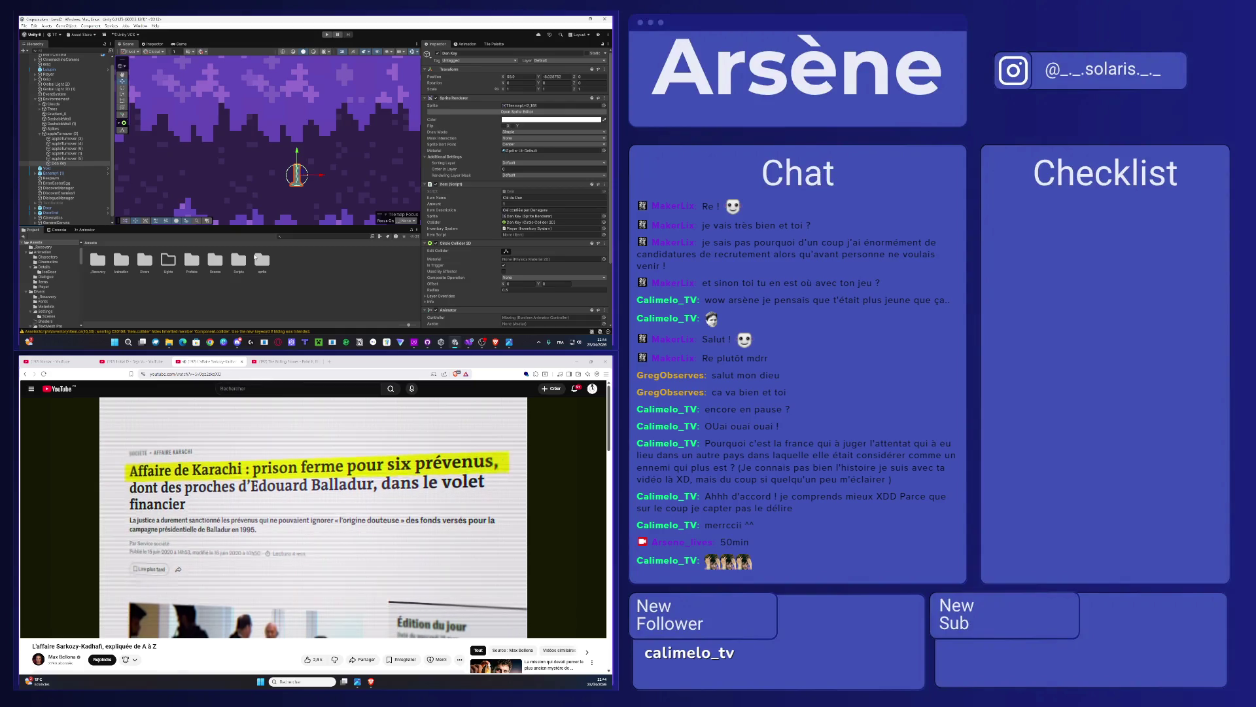
double_click(261, 262)
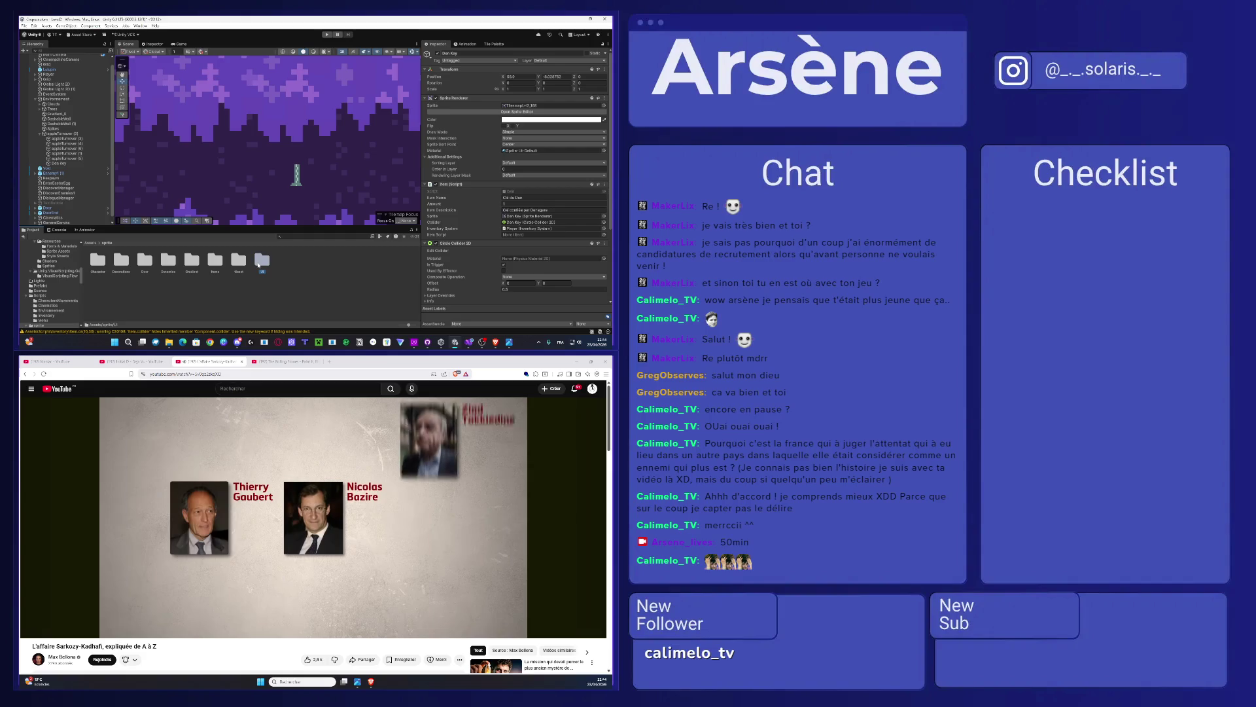
double_click(259, 264)
left_click(106, 243)
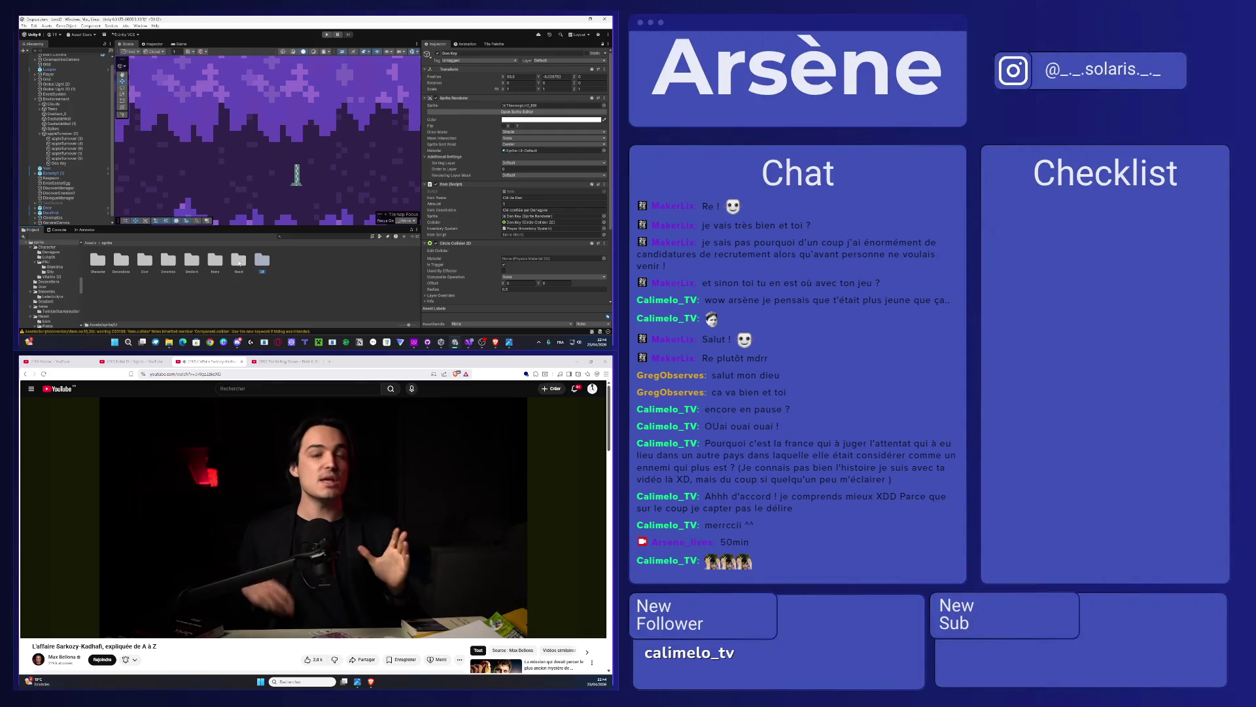
double_click(235, 263)
double_click(167, 262)
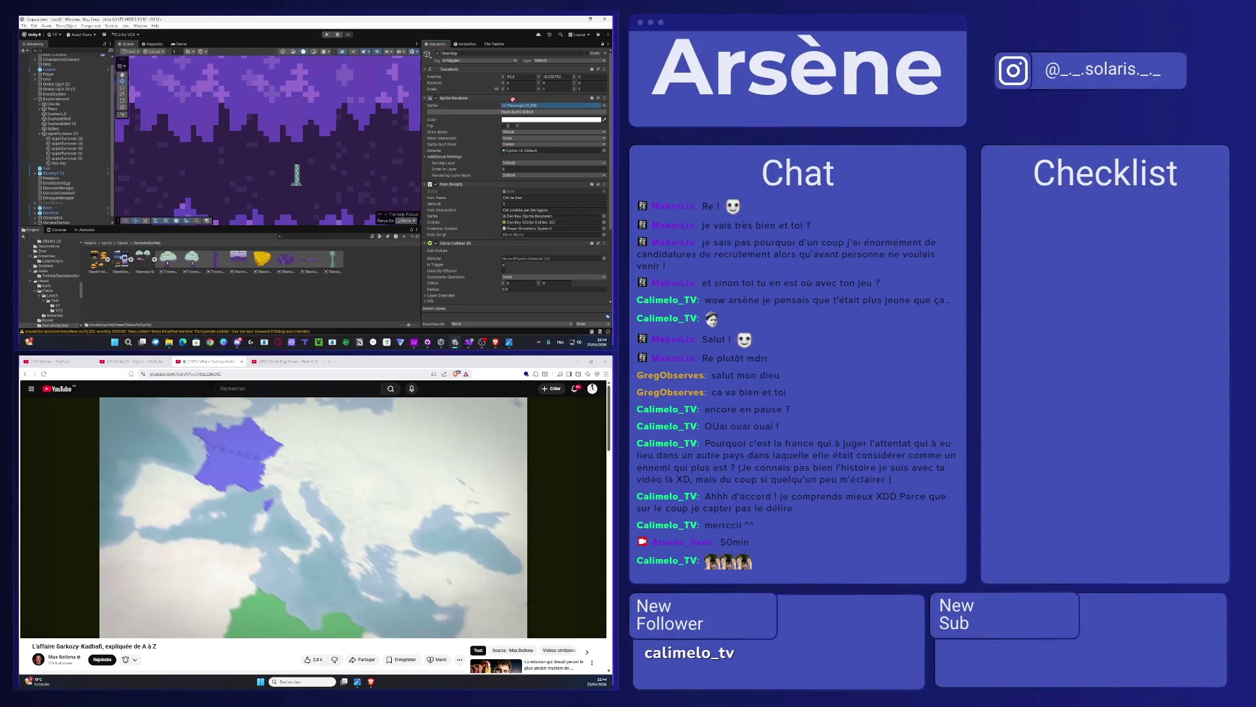
left_click_drag(333, 259, 553, 104)
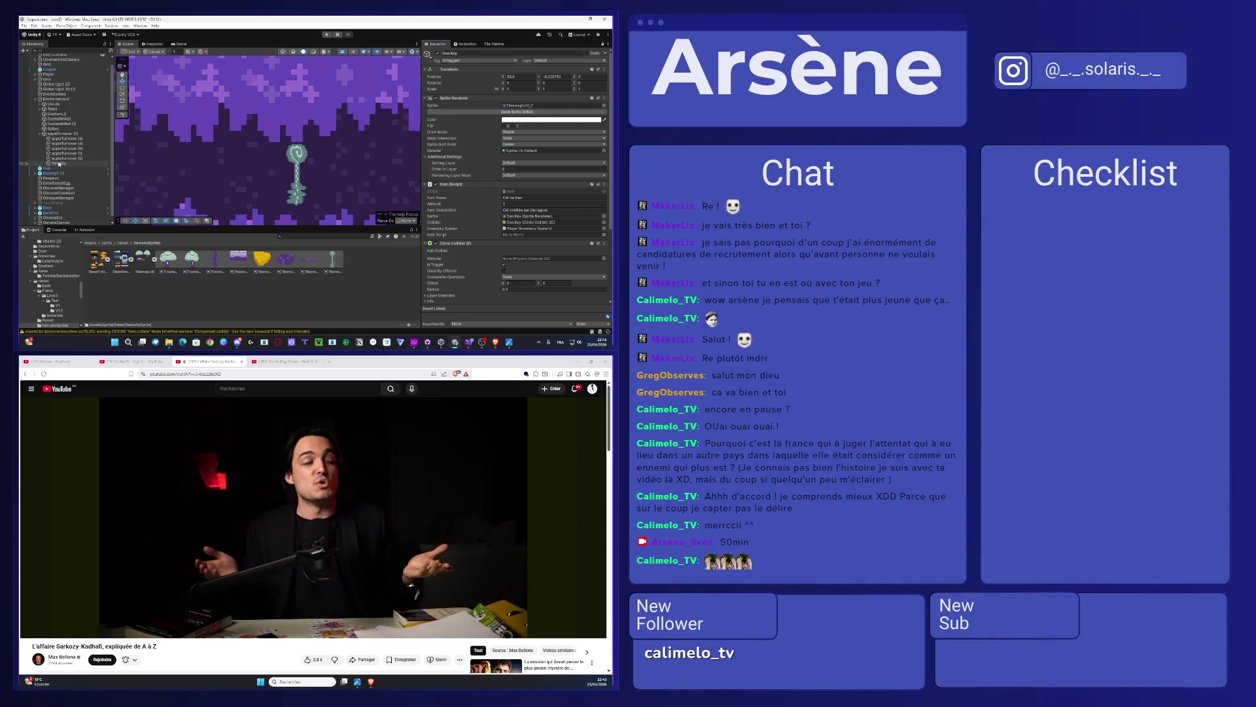
Step: Zoom out over the level and select Denegare_0 to show its script and collider
scroll(293, 162, "down", 5)
scroll(293, 163, "down", 3)
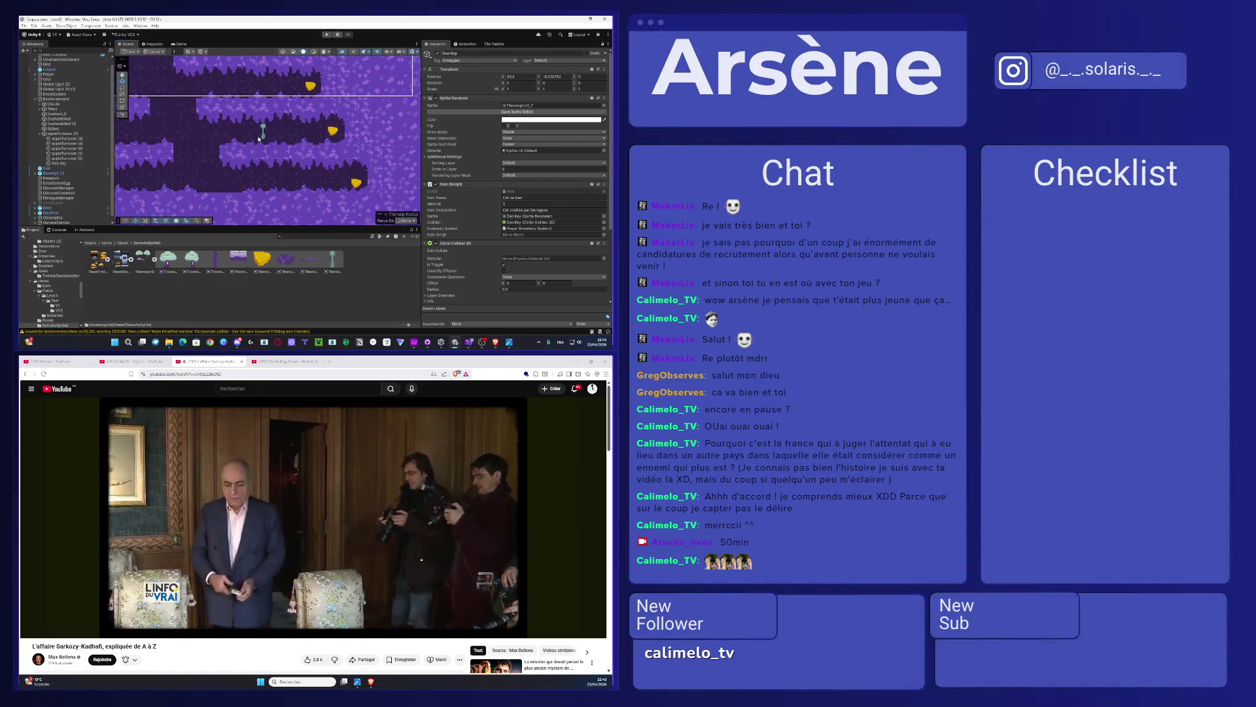
left_click_drag(255, 145, 255, 153)
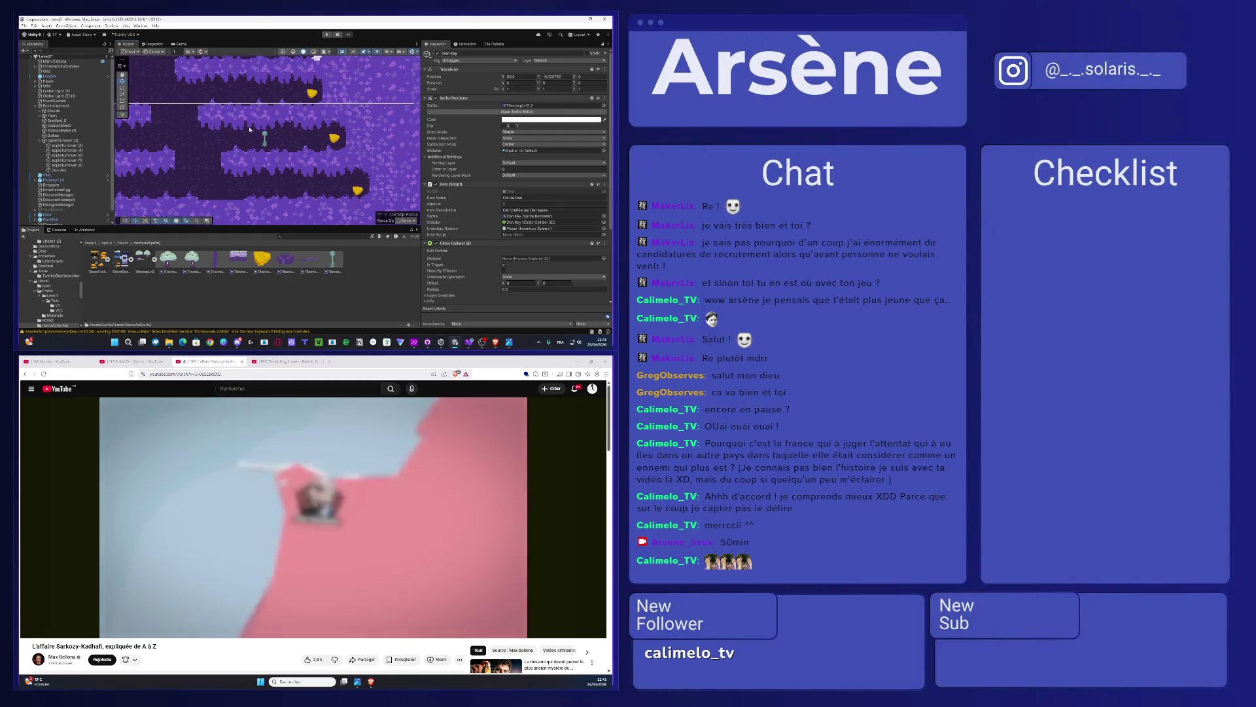
scroll(250, 129, "down", 3)
left_click(273, 107)
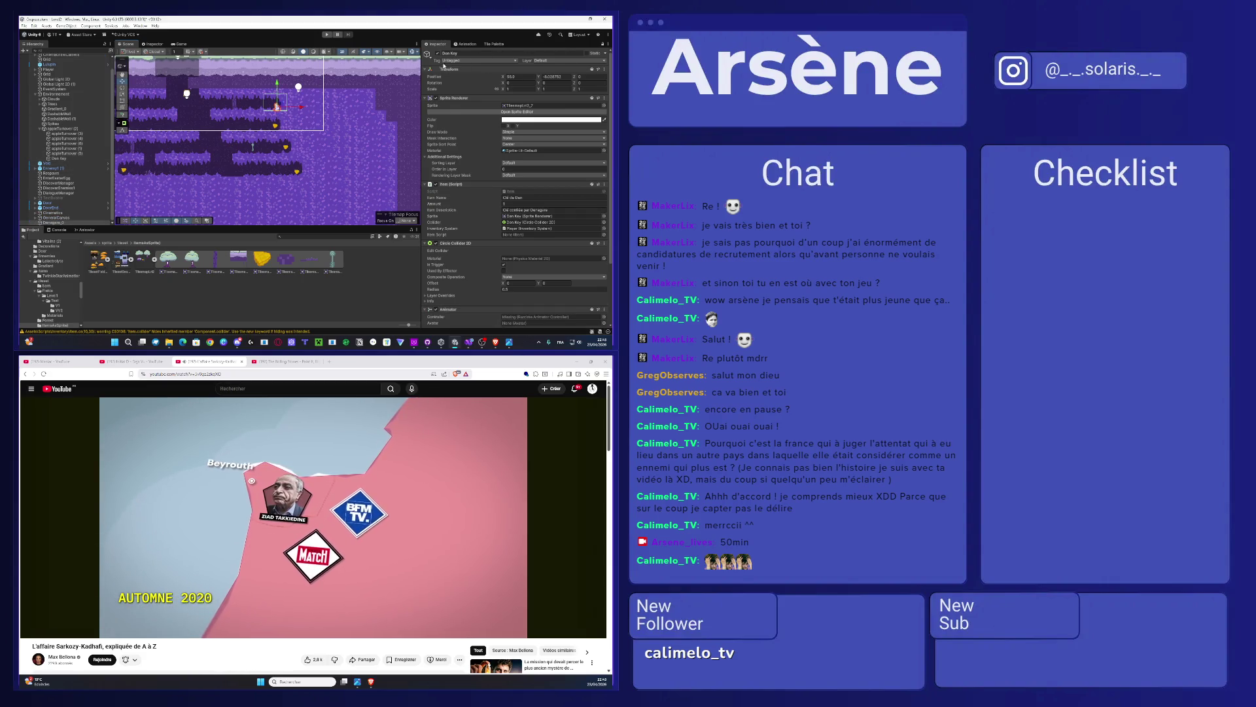
left_click(602, 44)
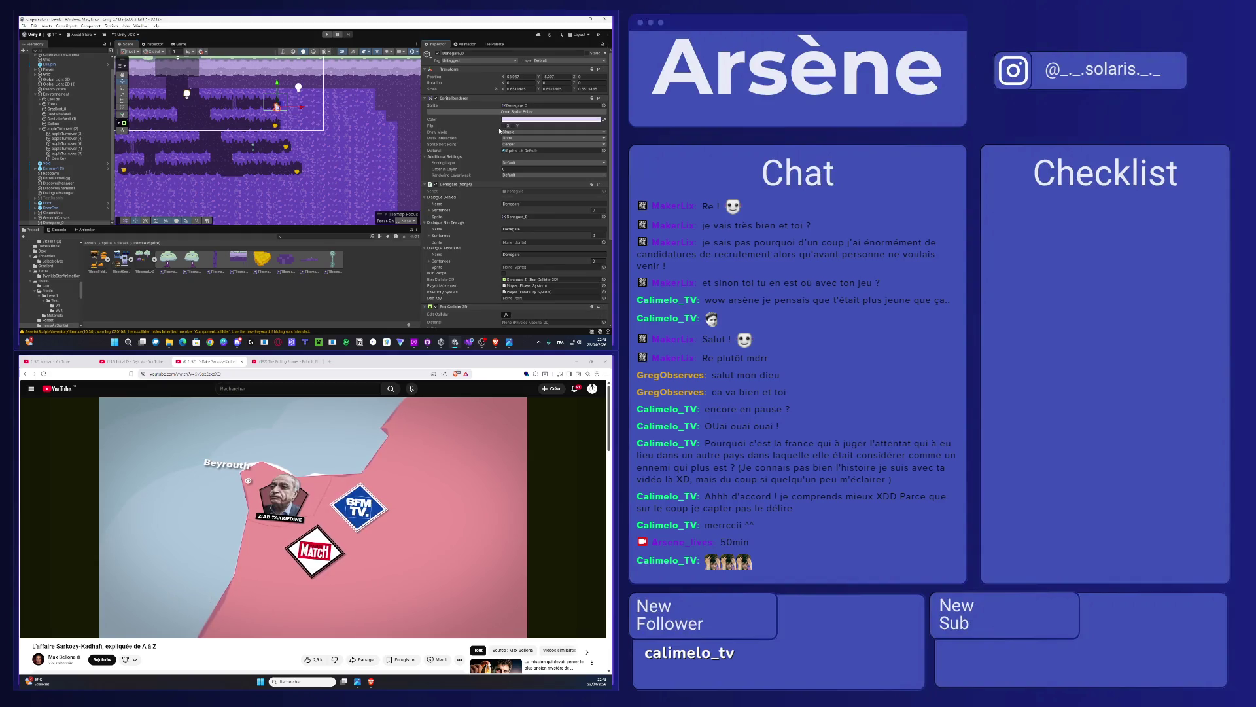
Step: Assign the key item to Denegare's key field and expand the denied dialogue sentences
scroll(498, 173, "down", 3)
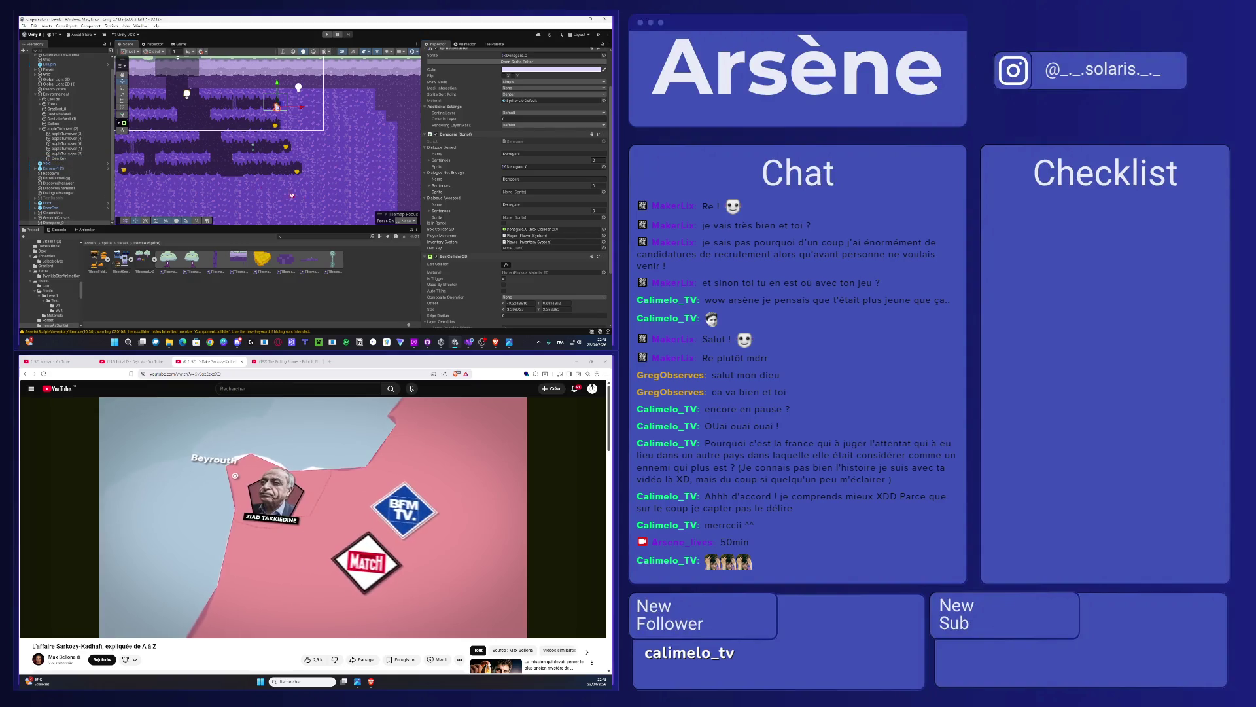
left_click_drag(512, 243, 512, 248)
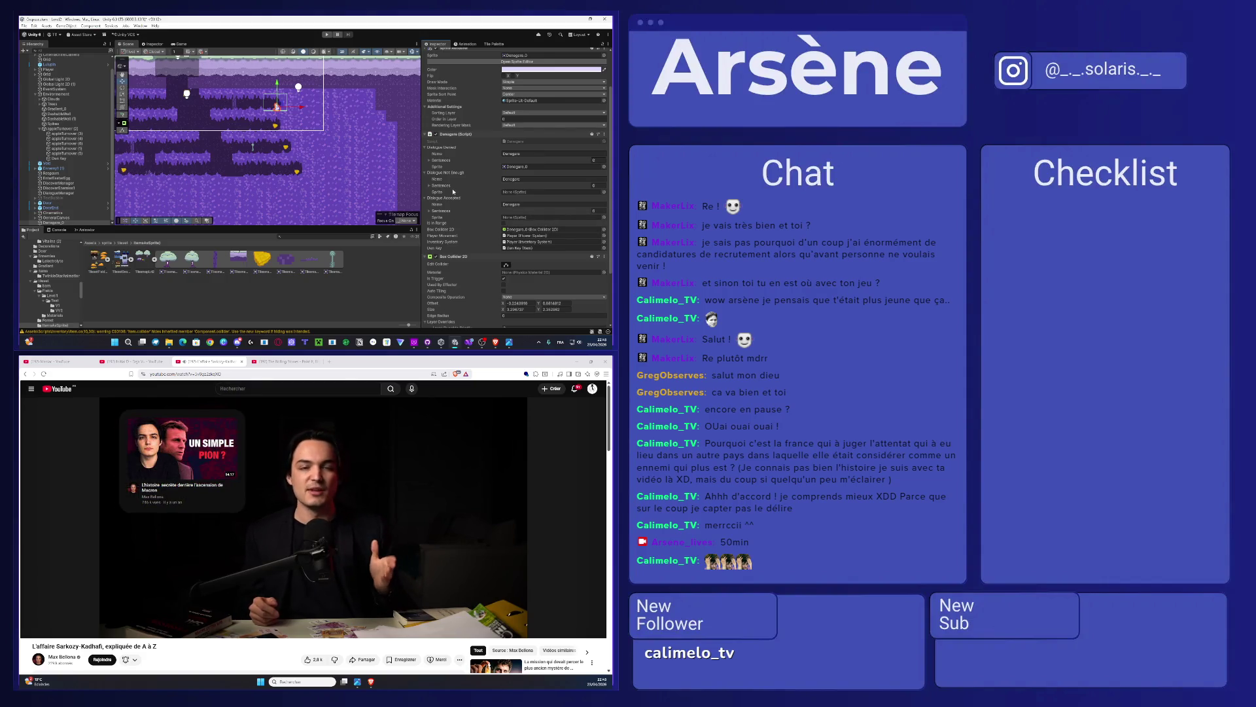
left_click(428, 160)
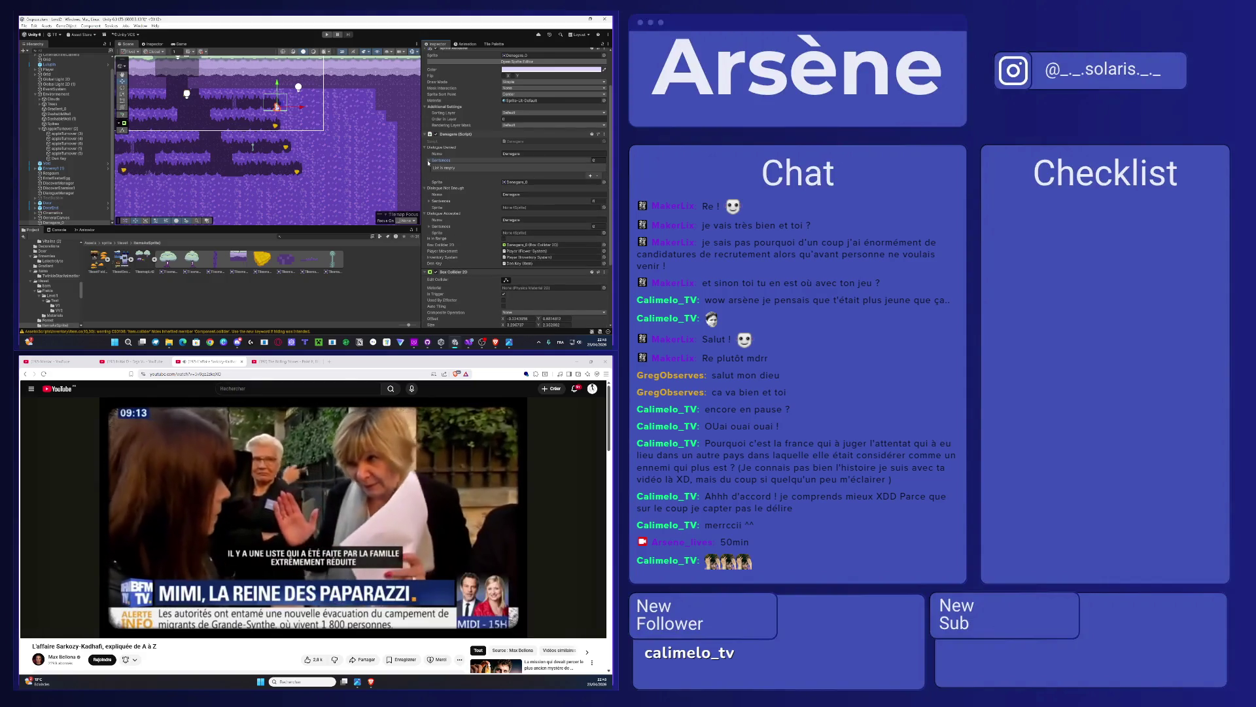
Step: Set the Dialogue Accepted sprite to Denegare_0, found by searching 'den'
left_click(604, 208)
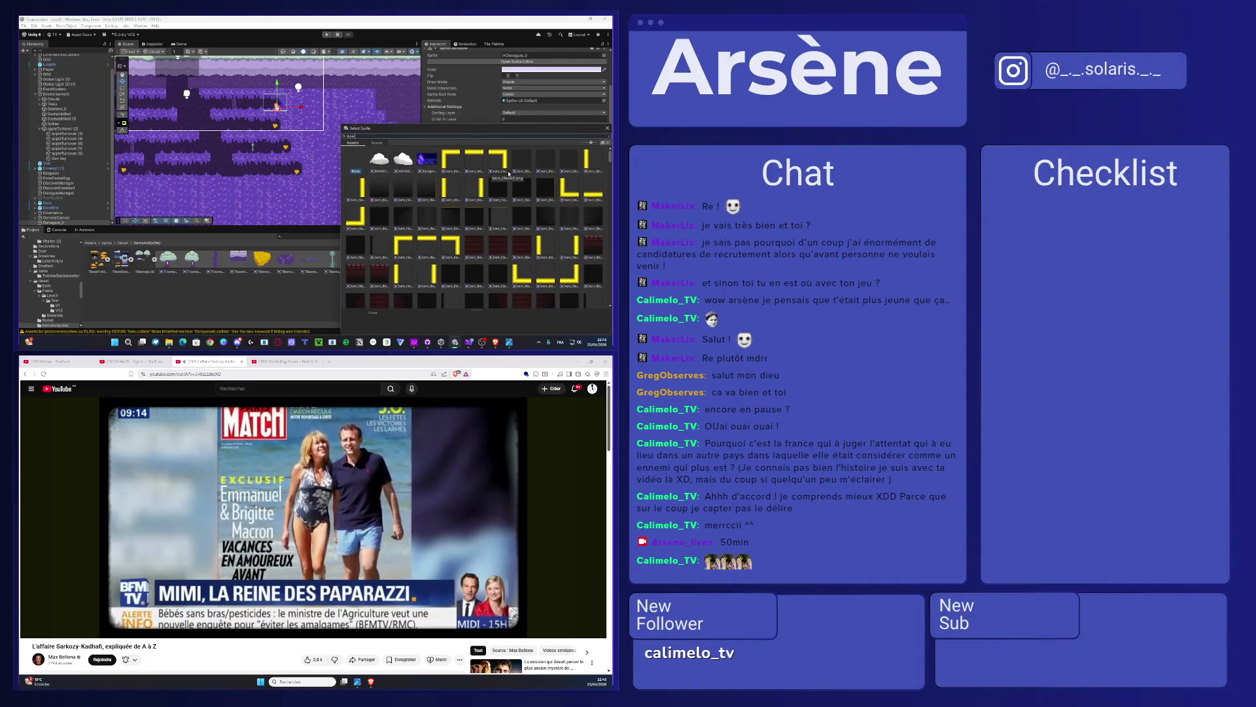
type("dene")
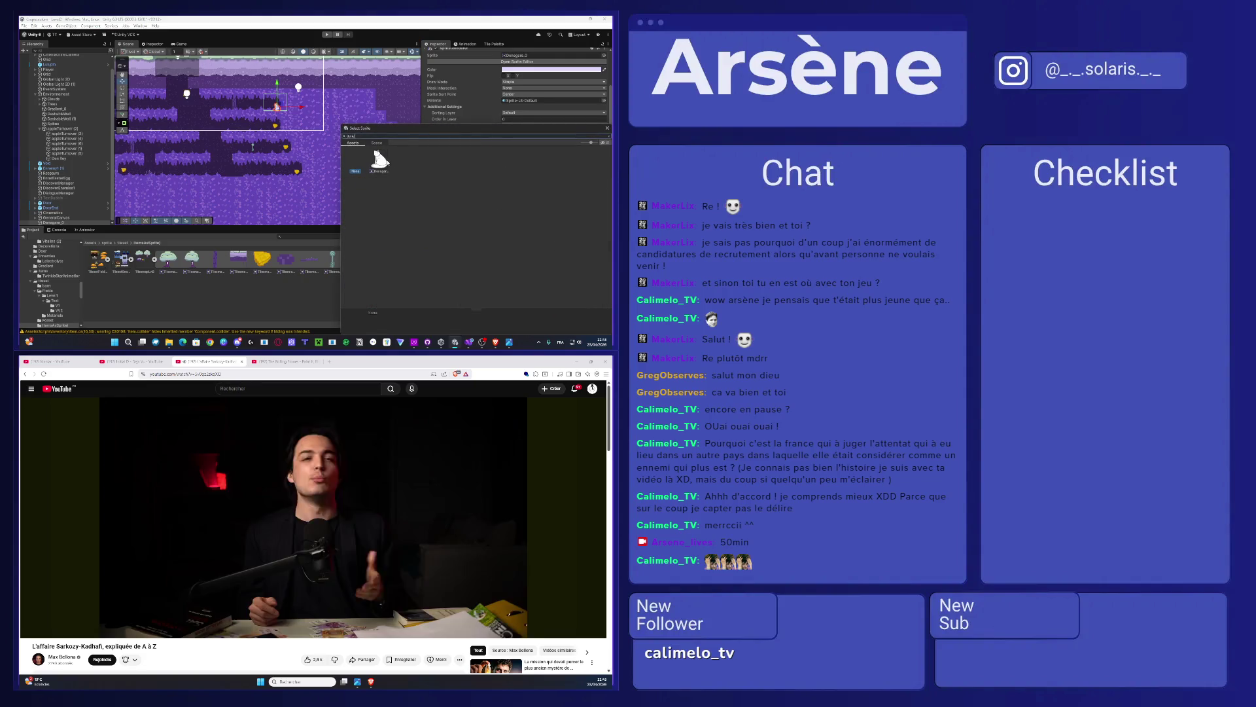
key("BackSpace")
key("BackSpace")
key("BackSpace")
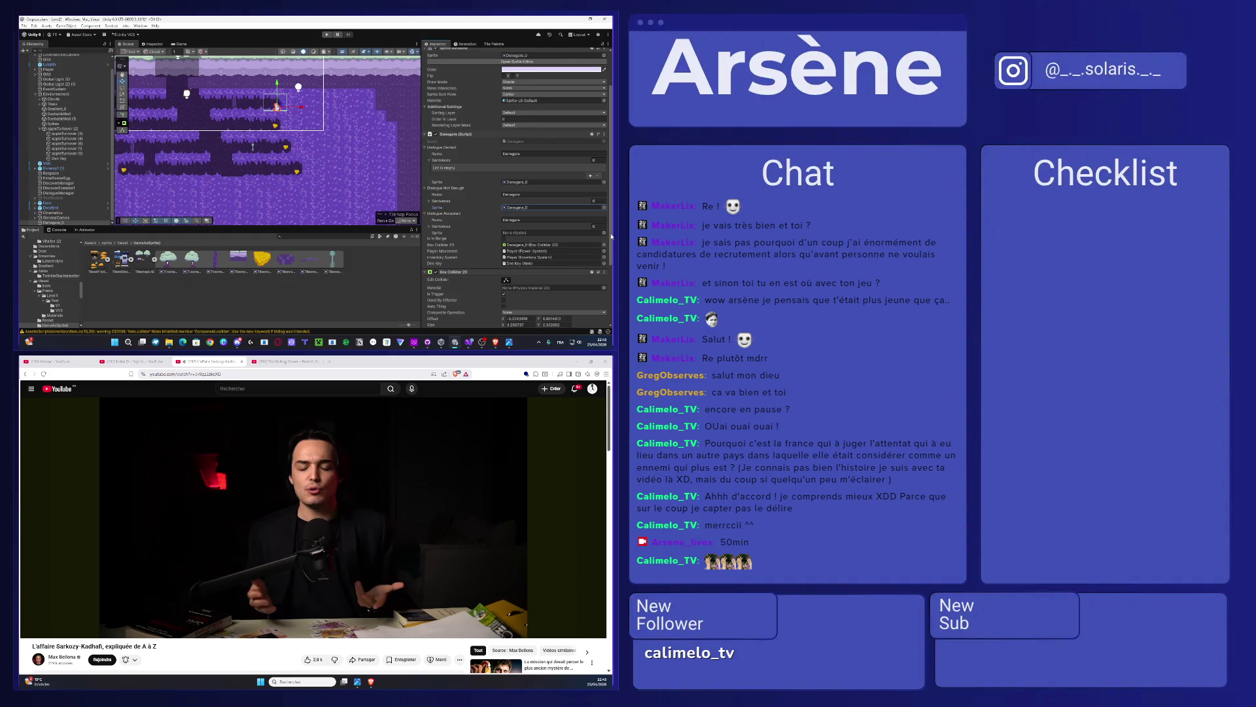
type("dene")
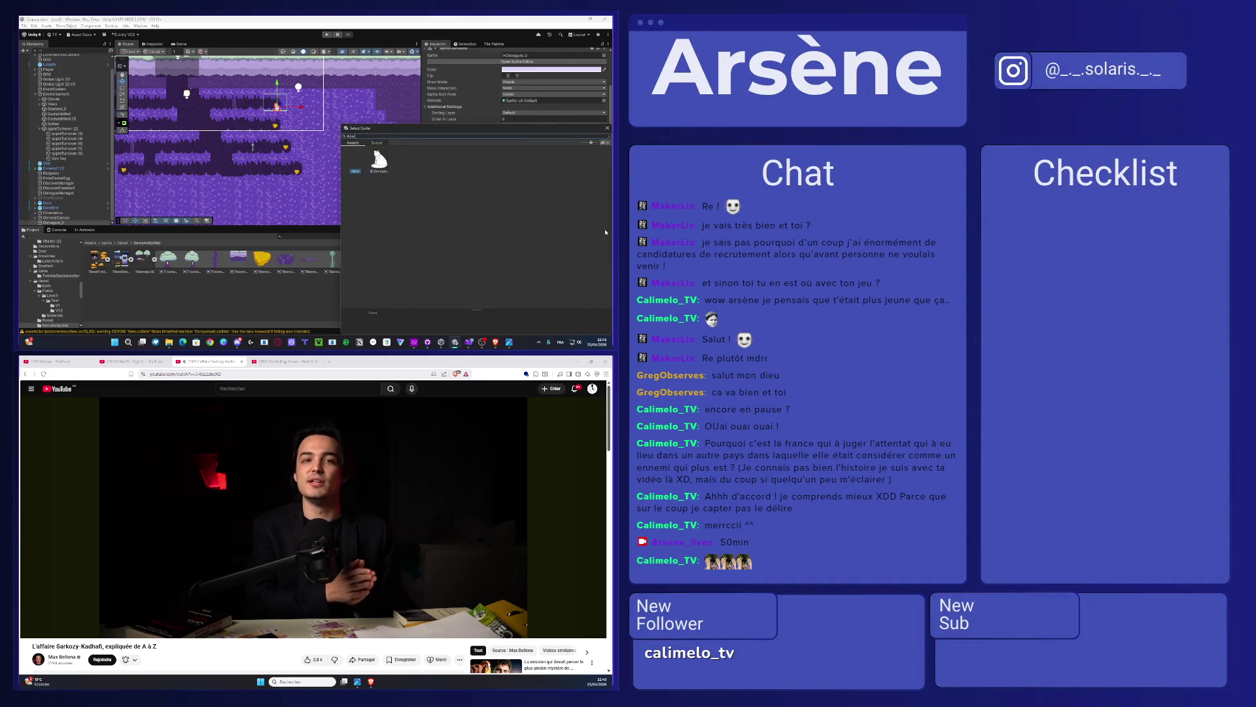
double_click(380, 160)
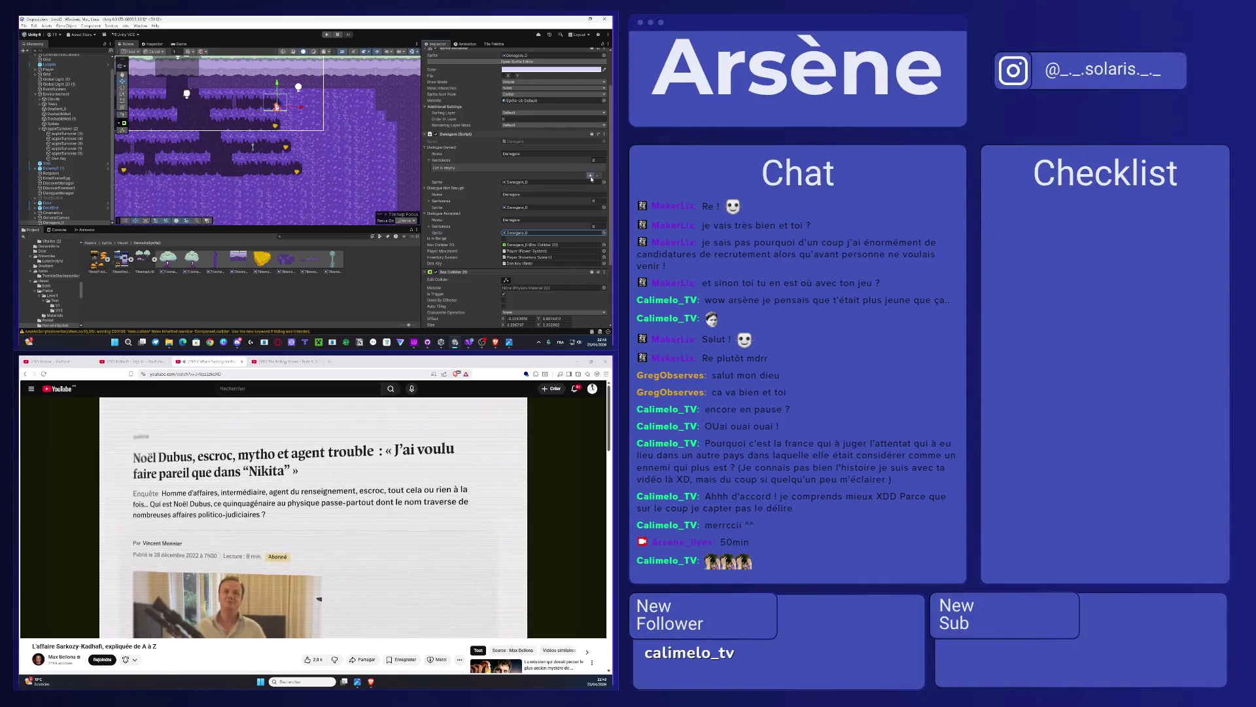
Step: Rewrite the first denied-dialogue sentence starting 'Mo cé ? Vous' and add a second sentence element
left_click(590, 177)
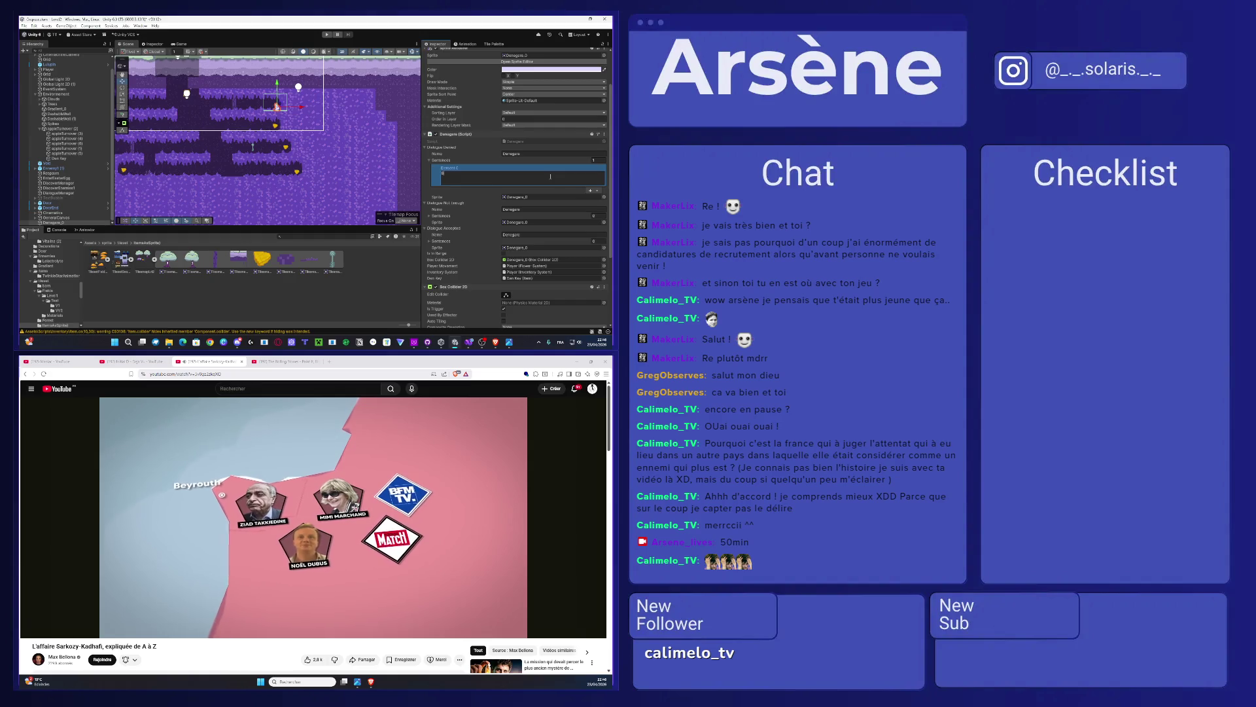
type("Bon")
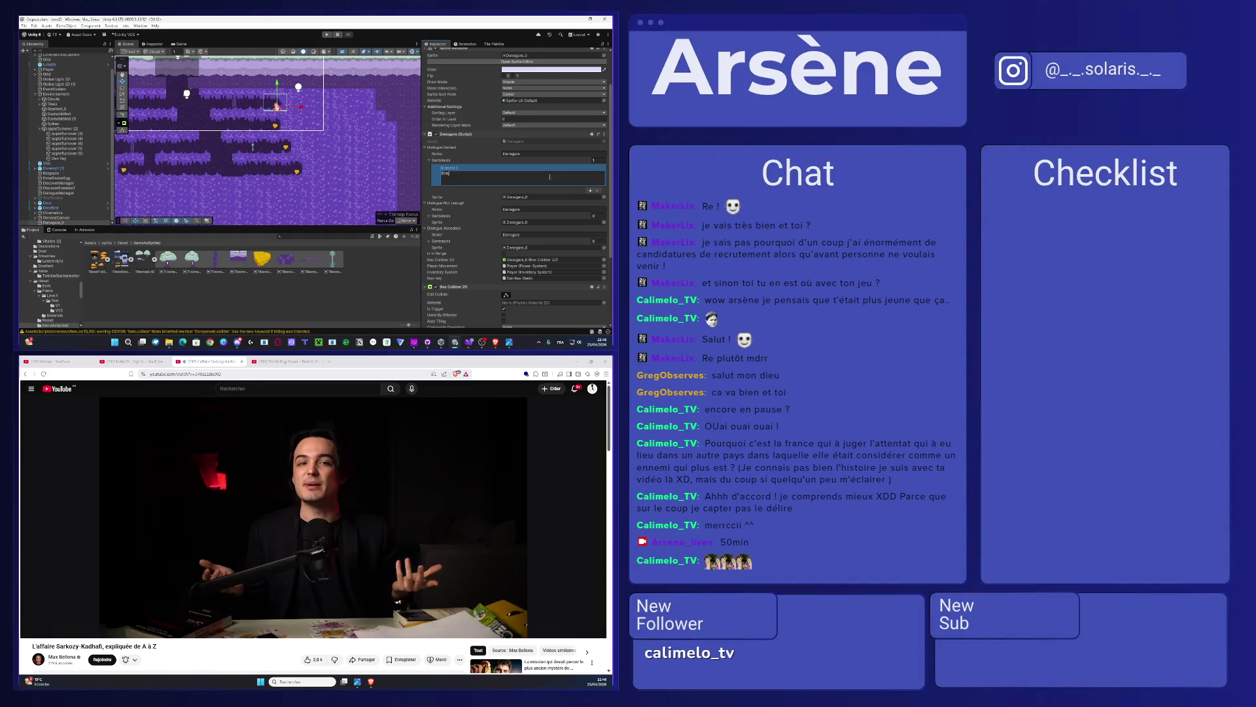
key("BackSpace")
key("BackSpace")
key("BackSpace")
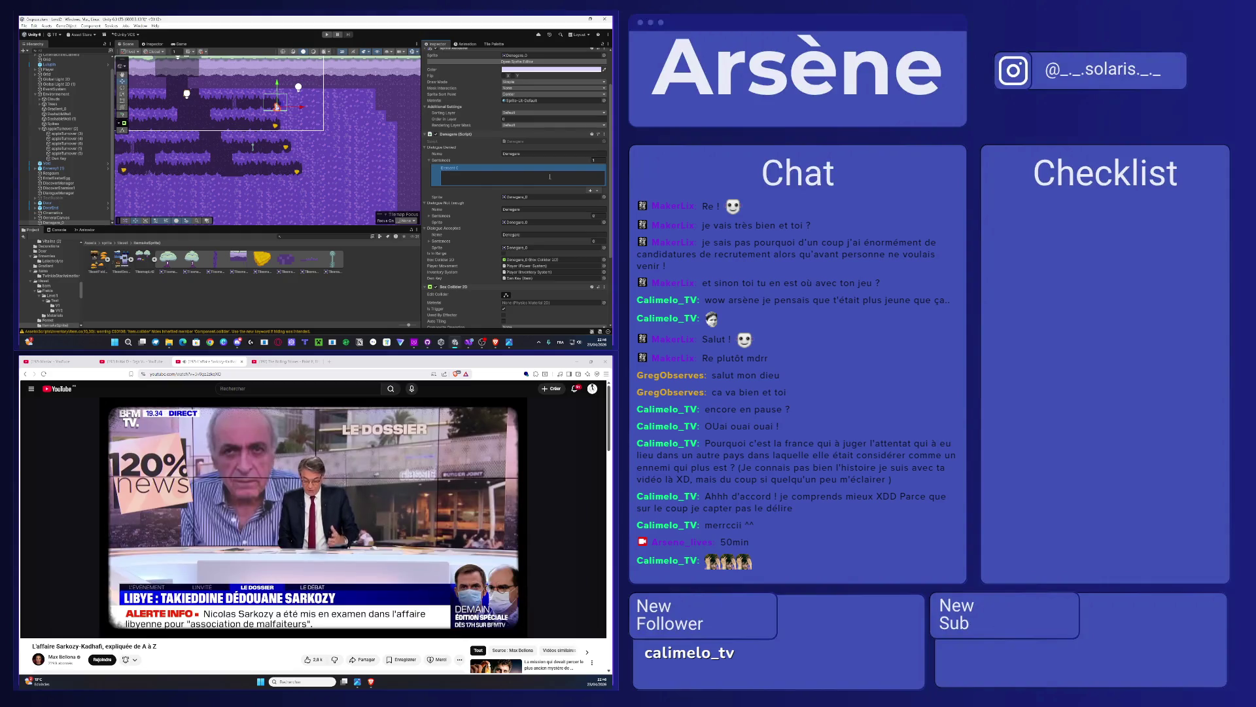
type("Mo")
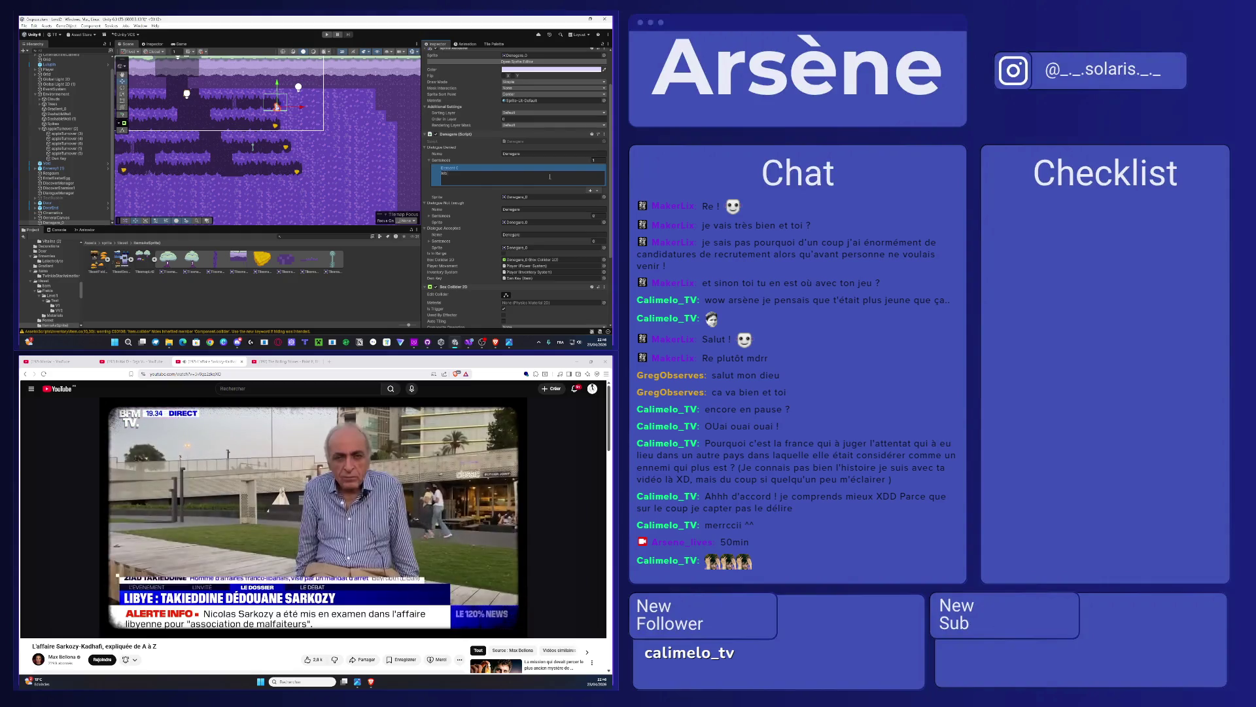
type(" cé ? Vous voulez ma clé ?")
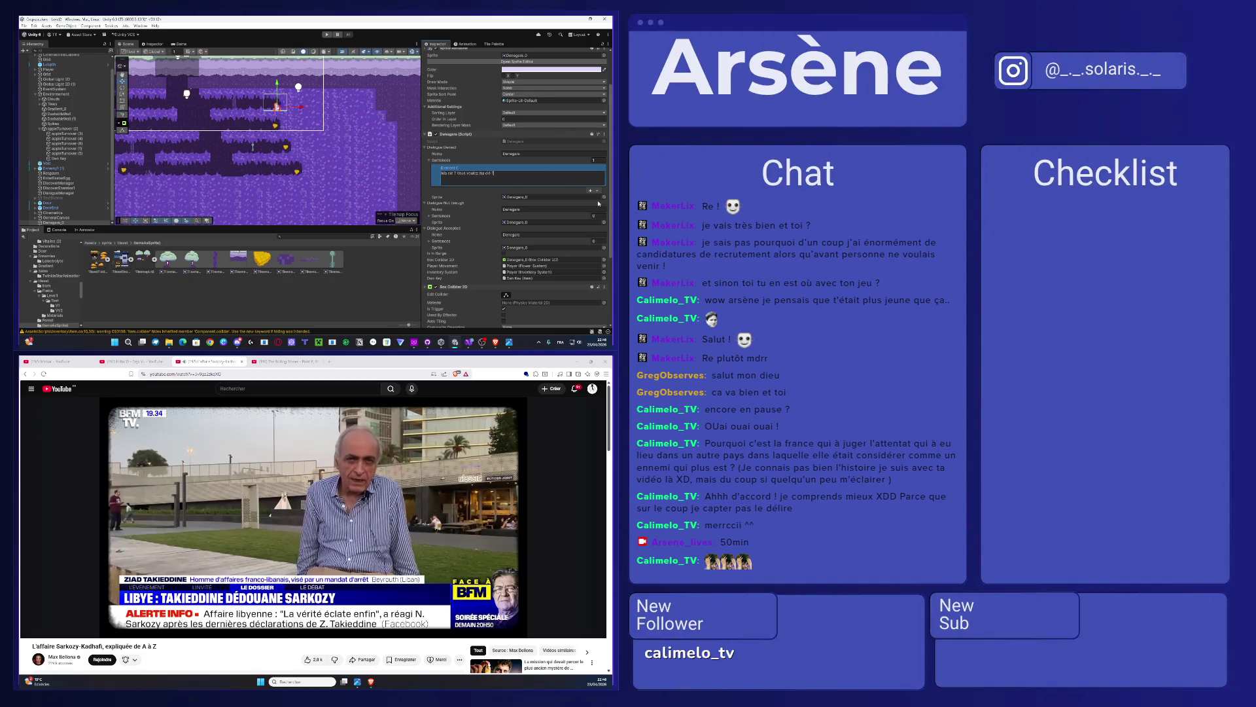
left_click(591, 191)
left_click(496, 205)
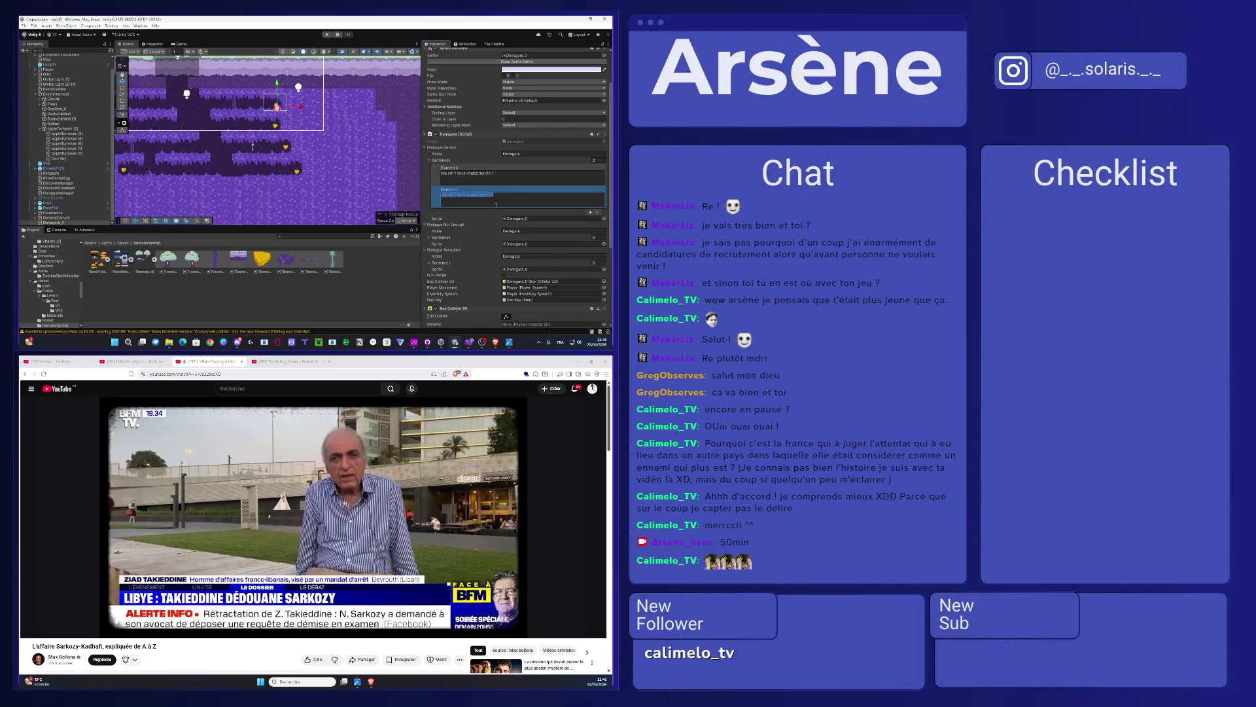
type("Lum")
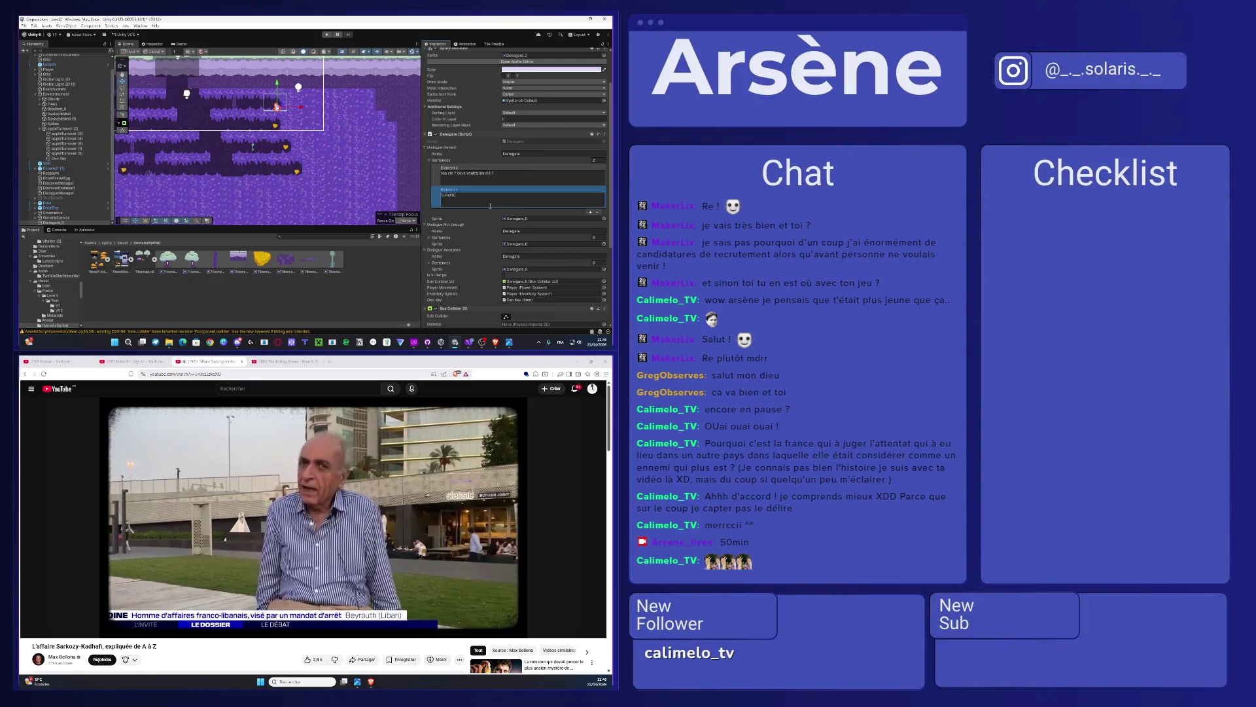
Step: Finish the first line and type the second line asking for 5 chaussons aux pommes
left_click(467, 174)
type("L")
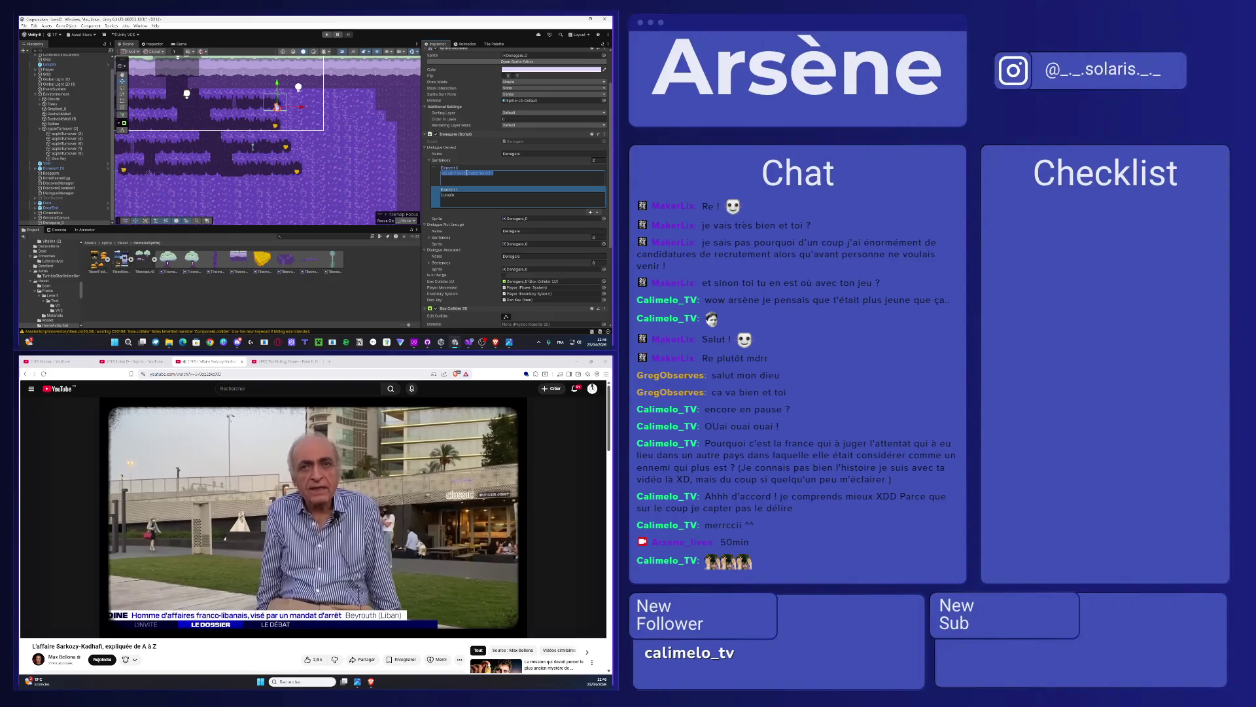
type("mp")
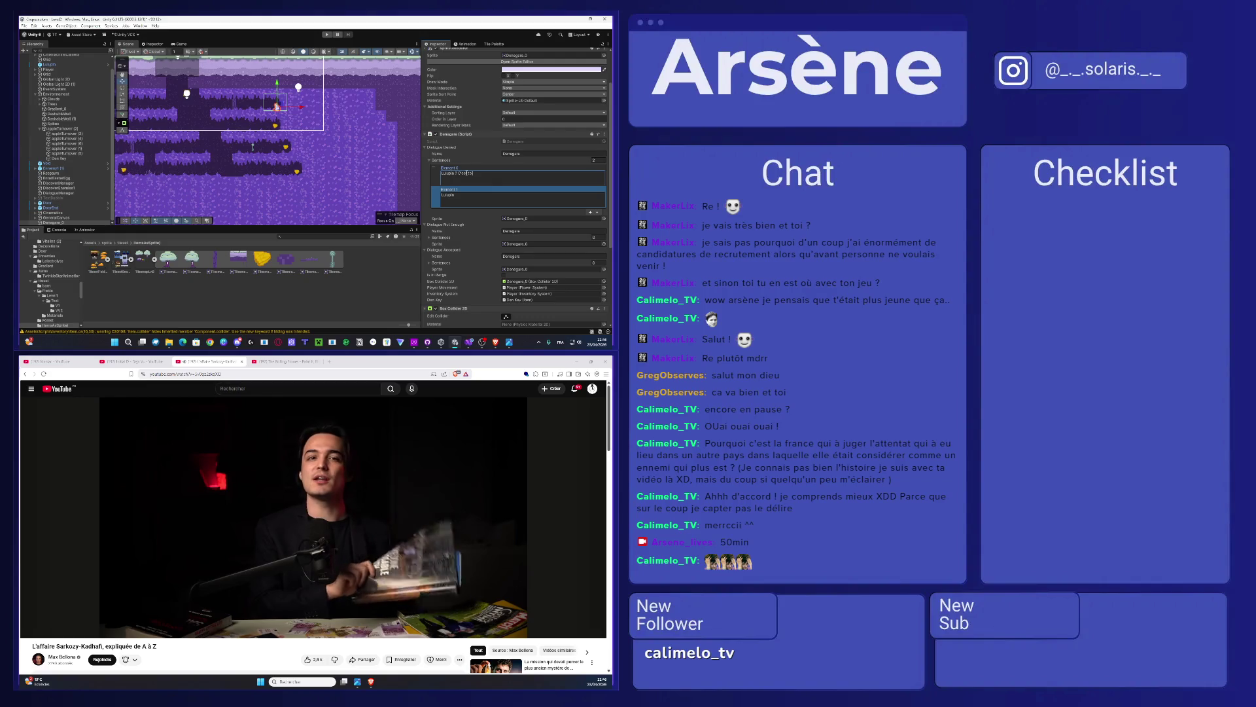
type("Tu")
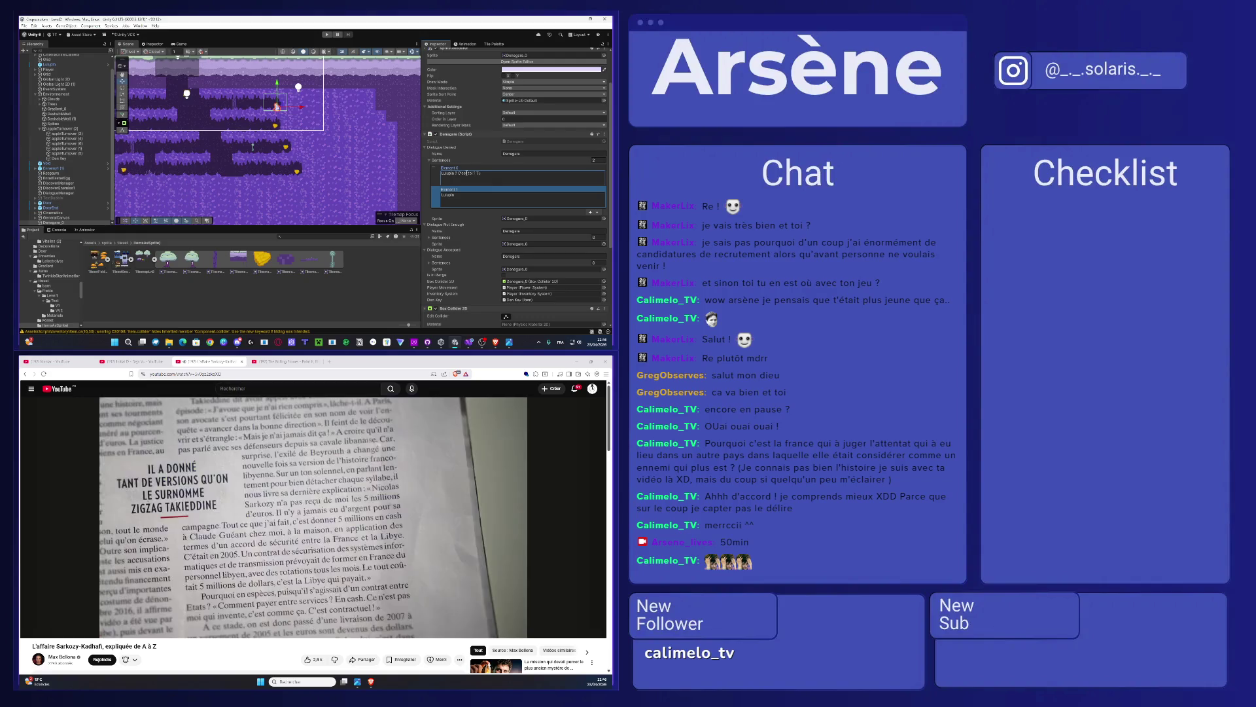
type(" veux me d ?")
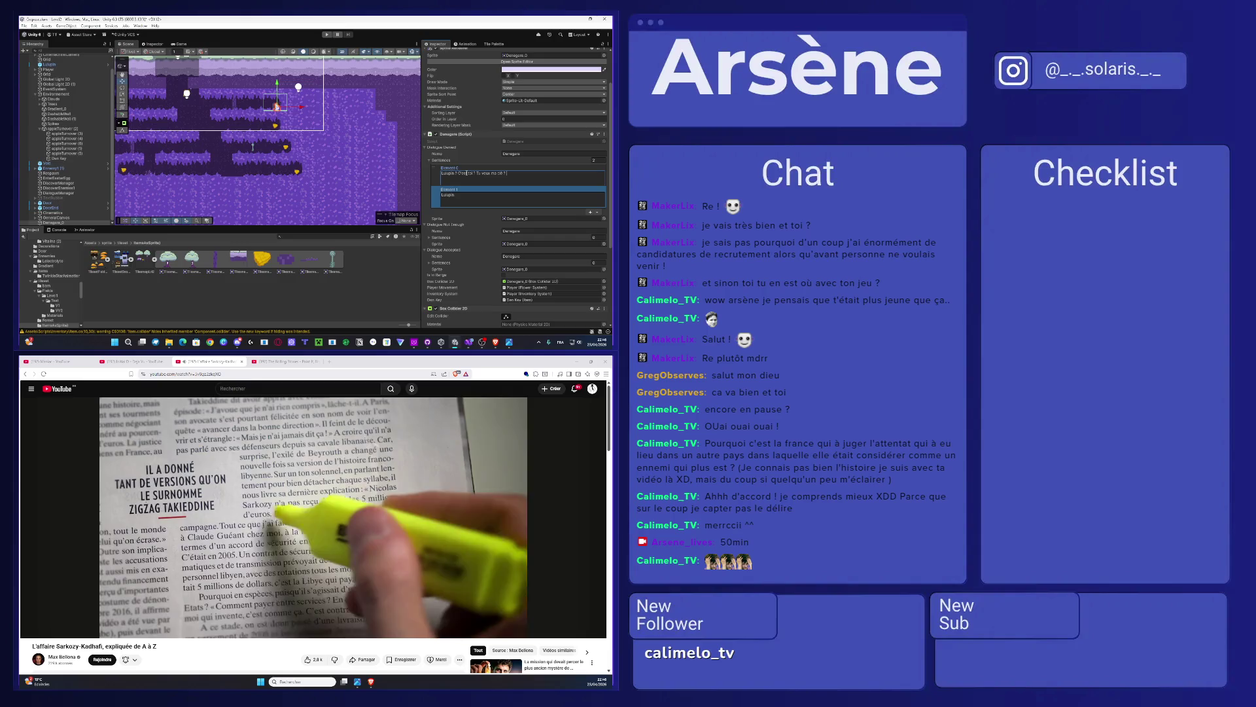
type(" Écoute, je t'ai")
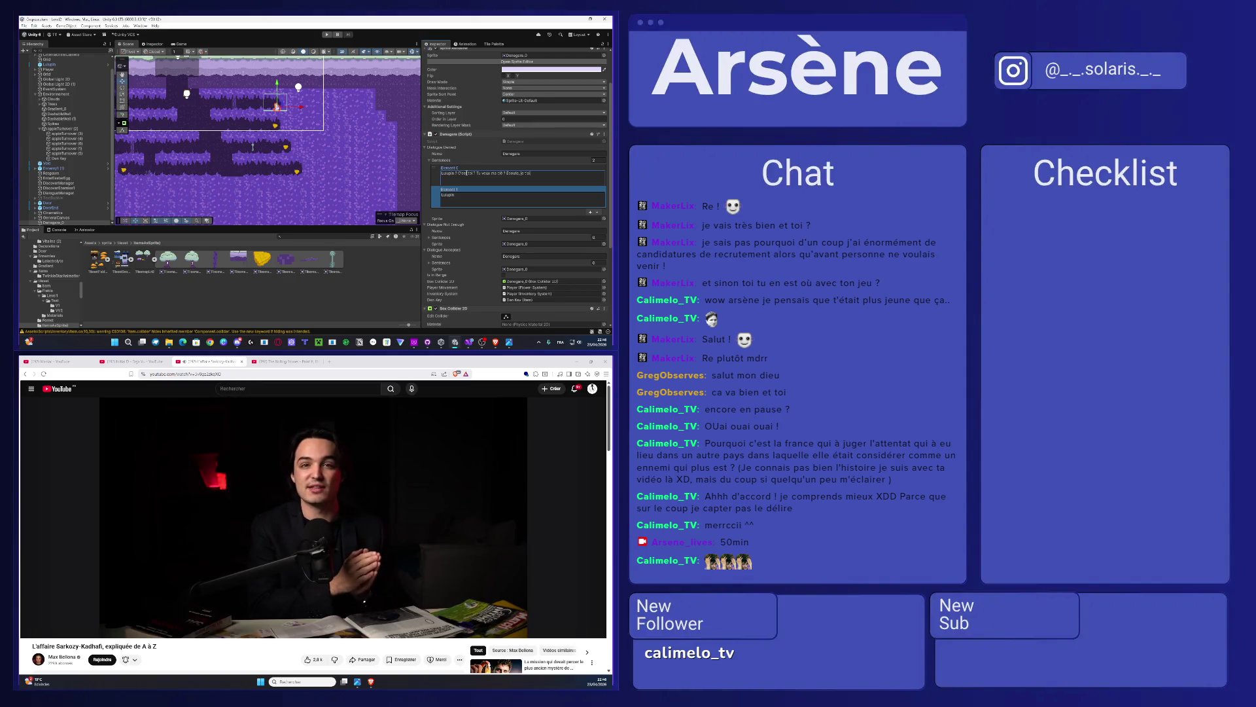
type(" bien aidé pa")
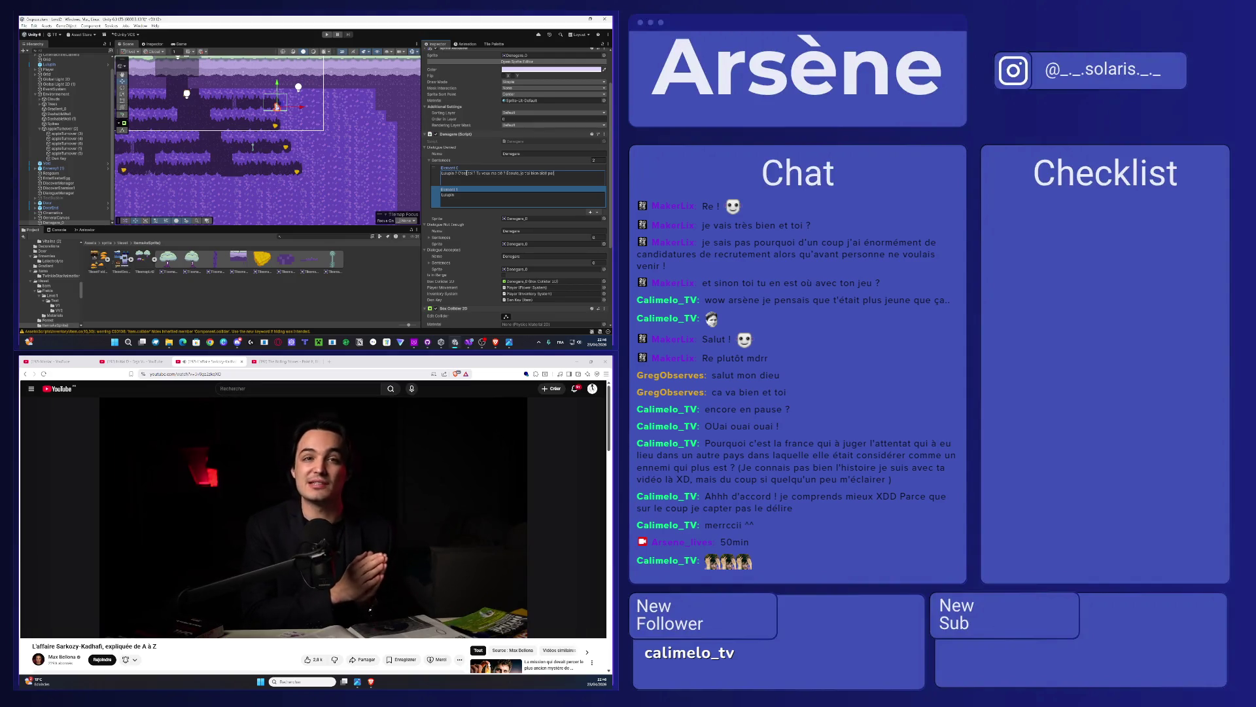
type("éjà, et là j'ai un")
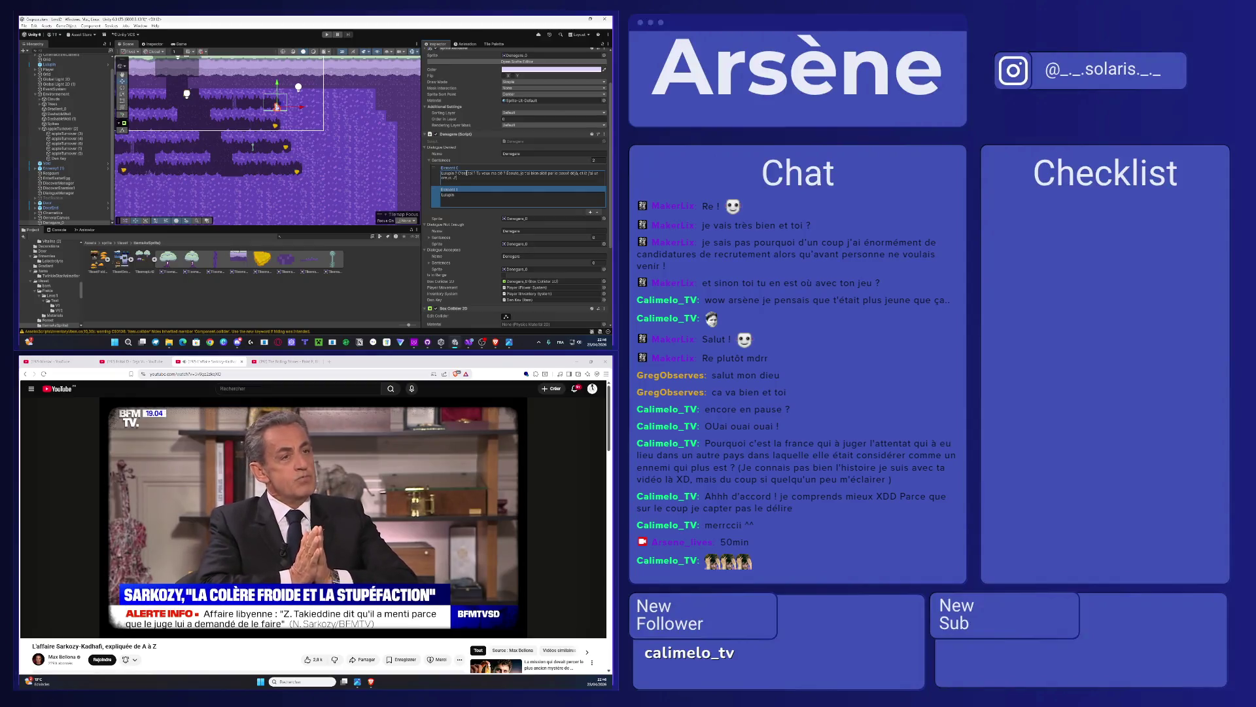
type(" Je me rends bien un ou deux chaussons aux pommes. Tu sais quoi ? À mon")
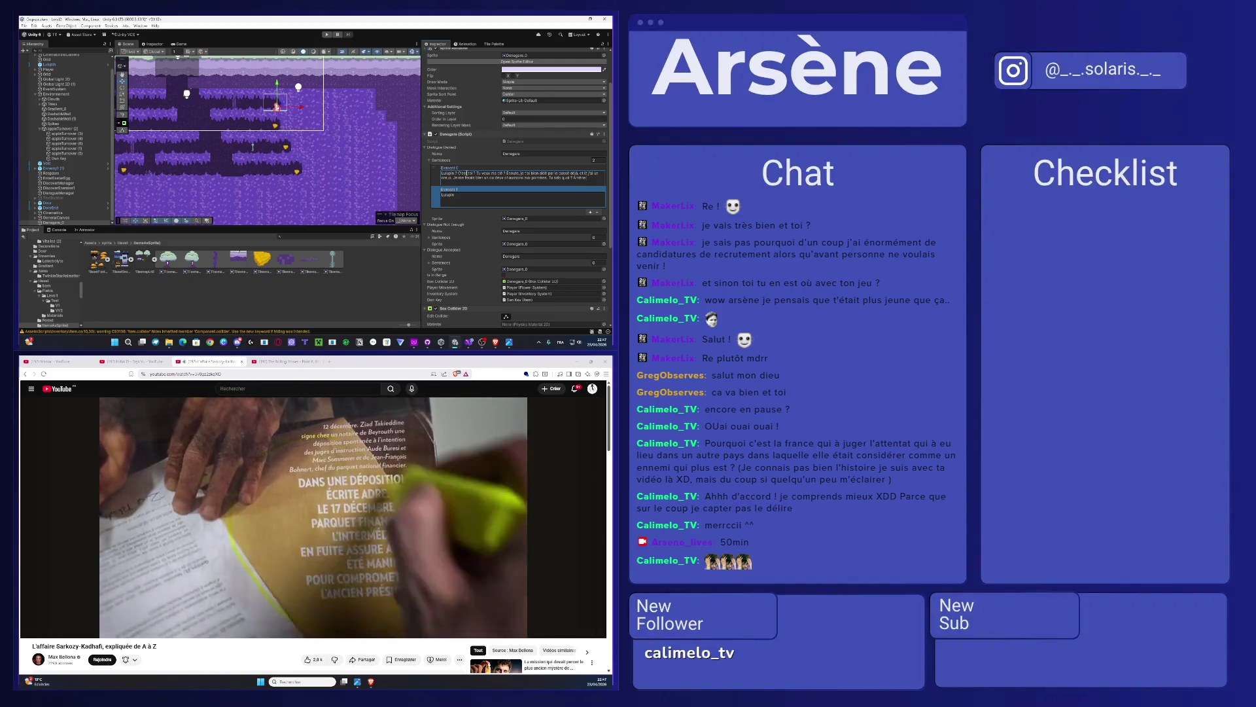
type("m'a di")
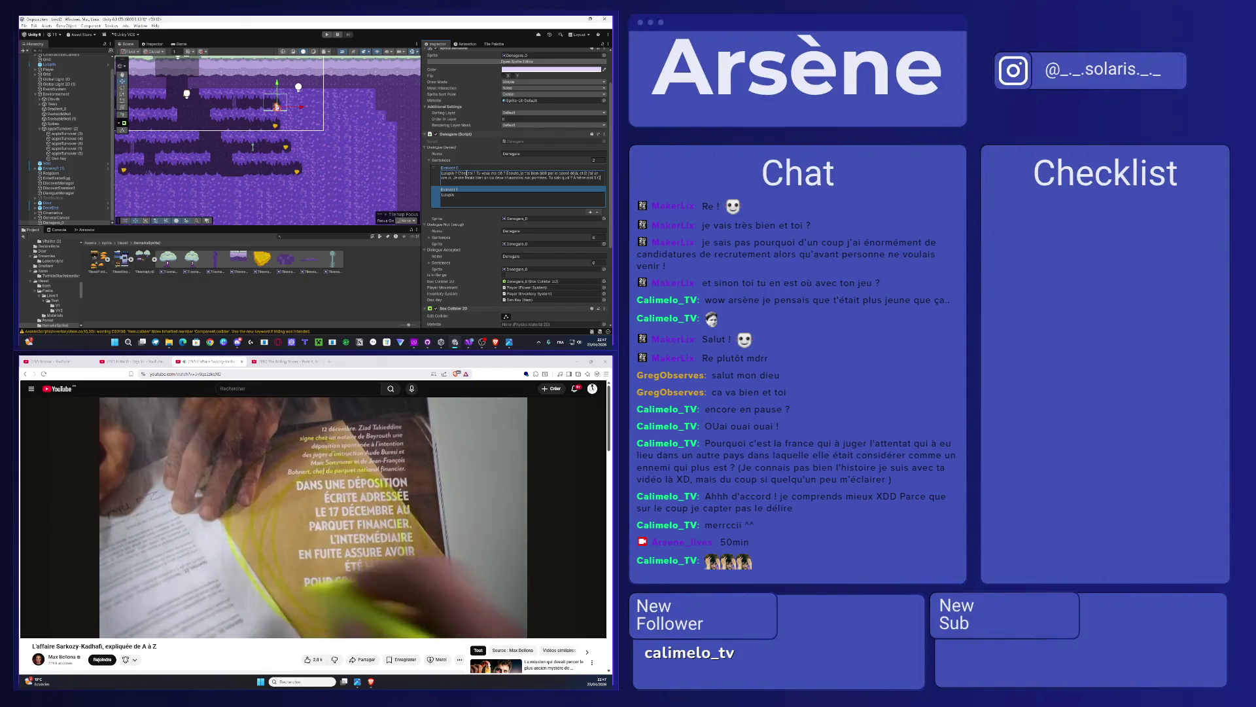
type("sons a")
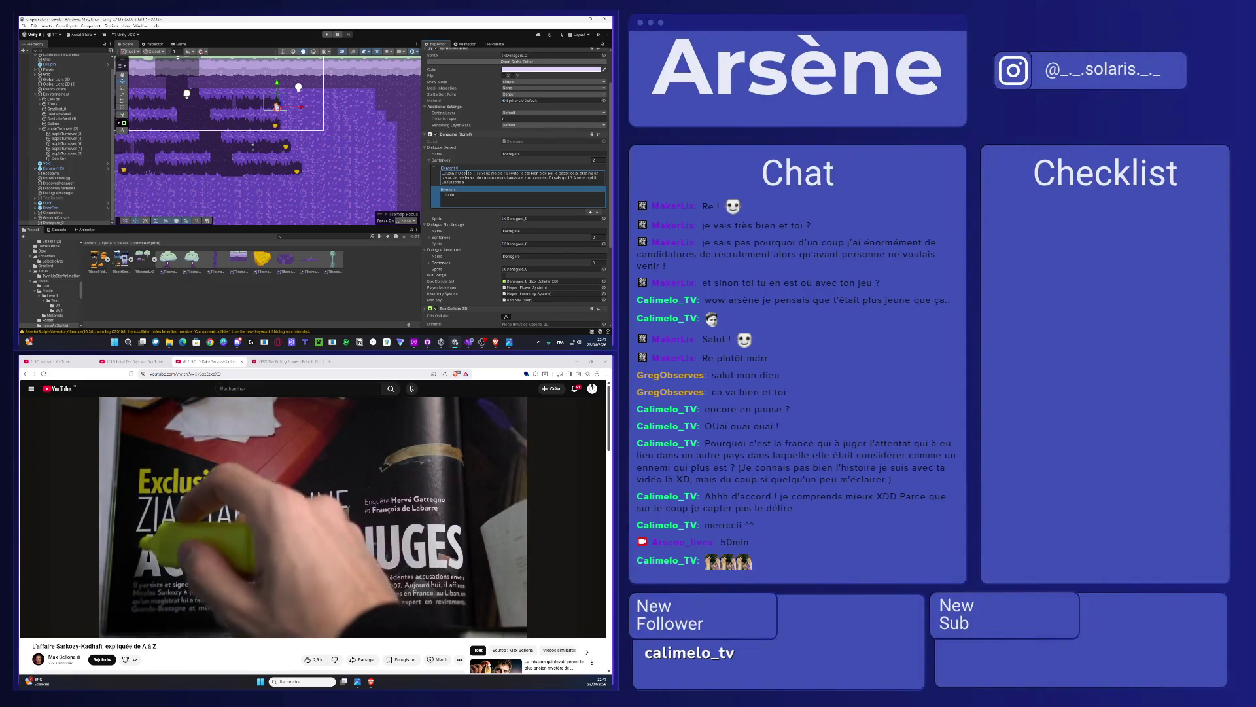
type("ommes et on discutera.")
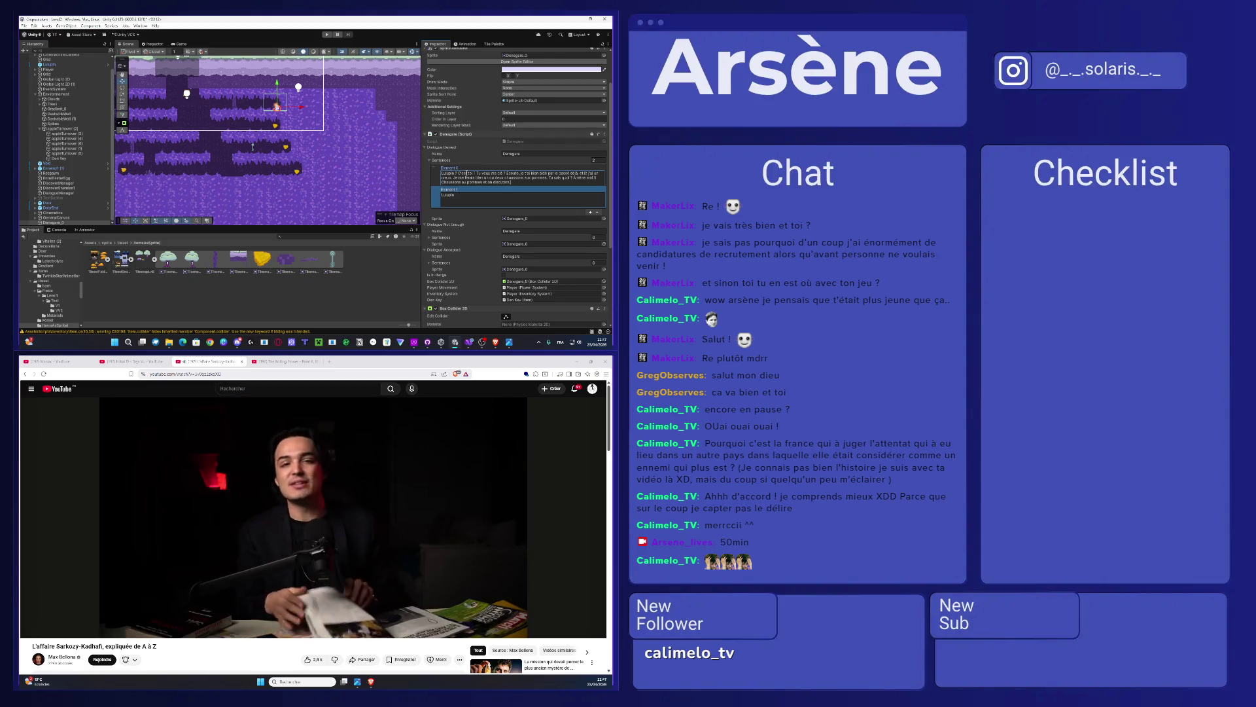
double_click(463, 195)
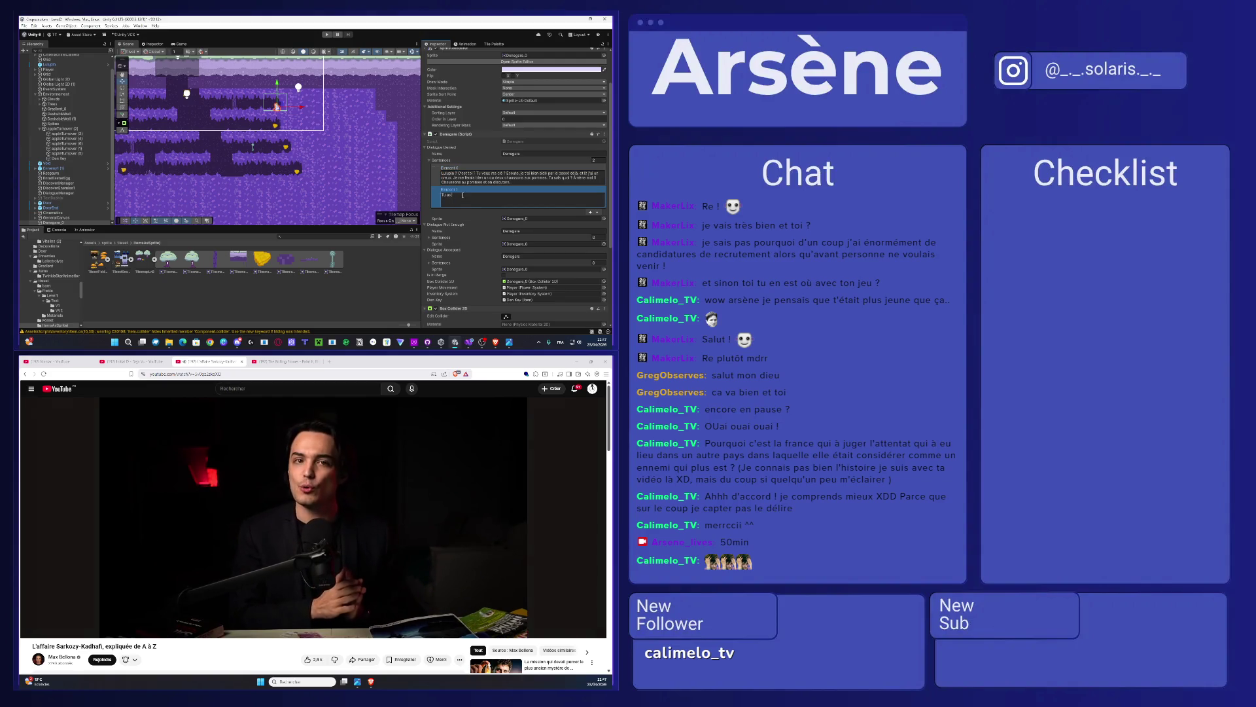
type("compris, Lup")
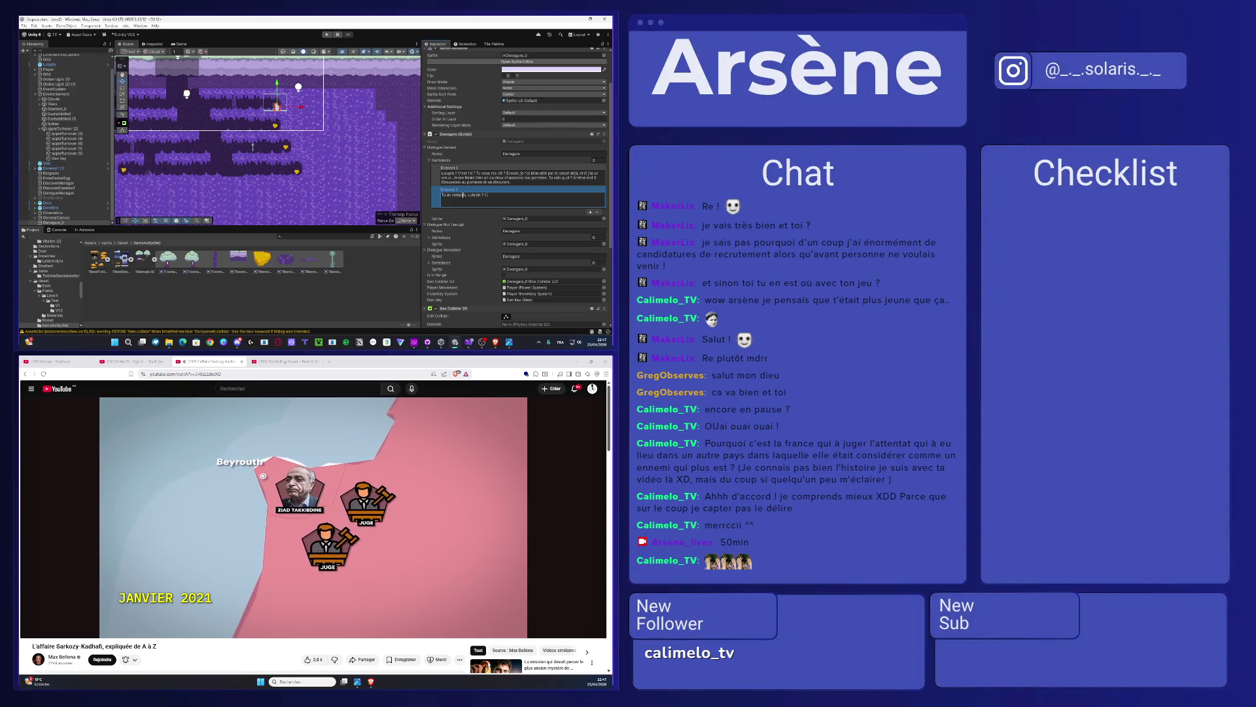
type("ns aux pommes !")
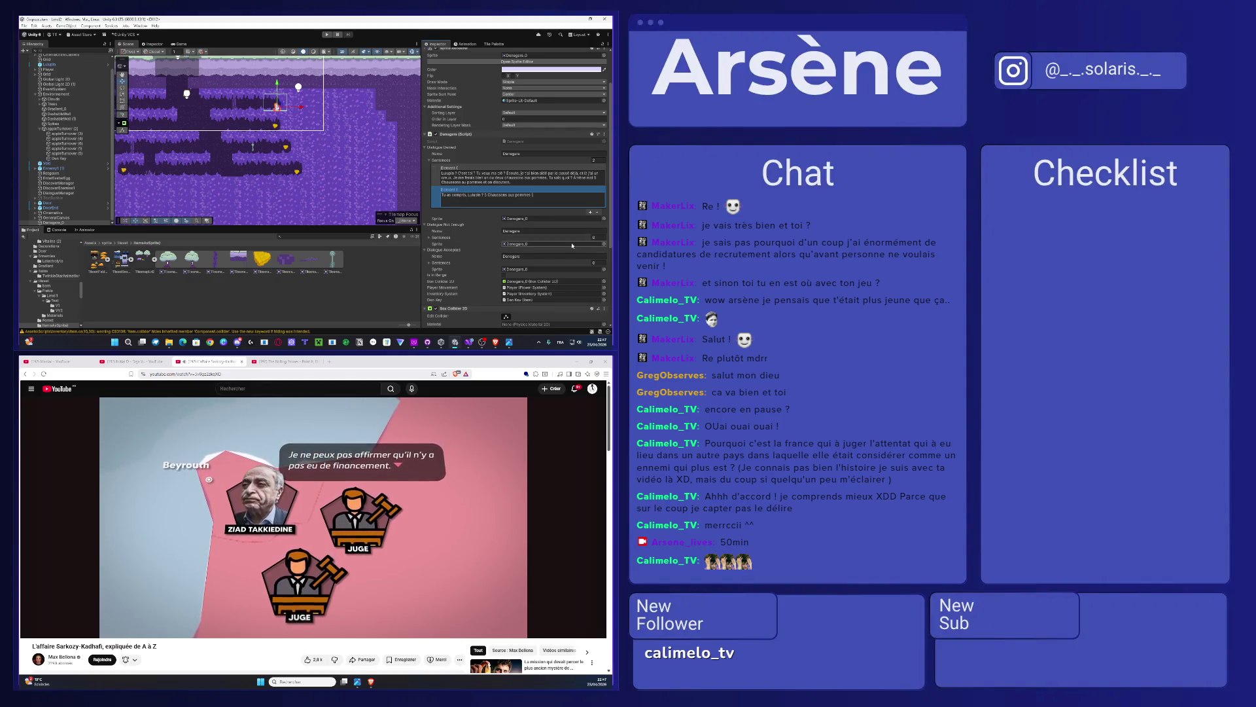
Step: Add a first sentence to the Dialogue Not Enough list
left_click(439, 239)
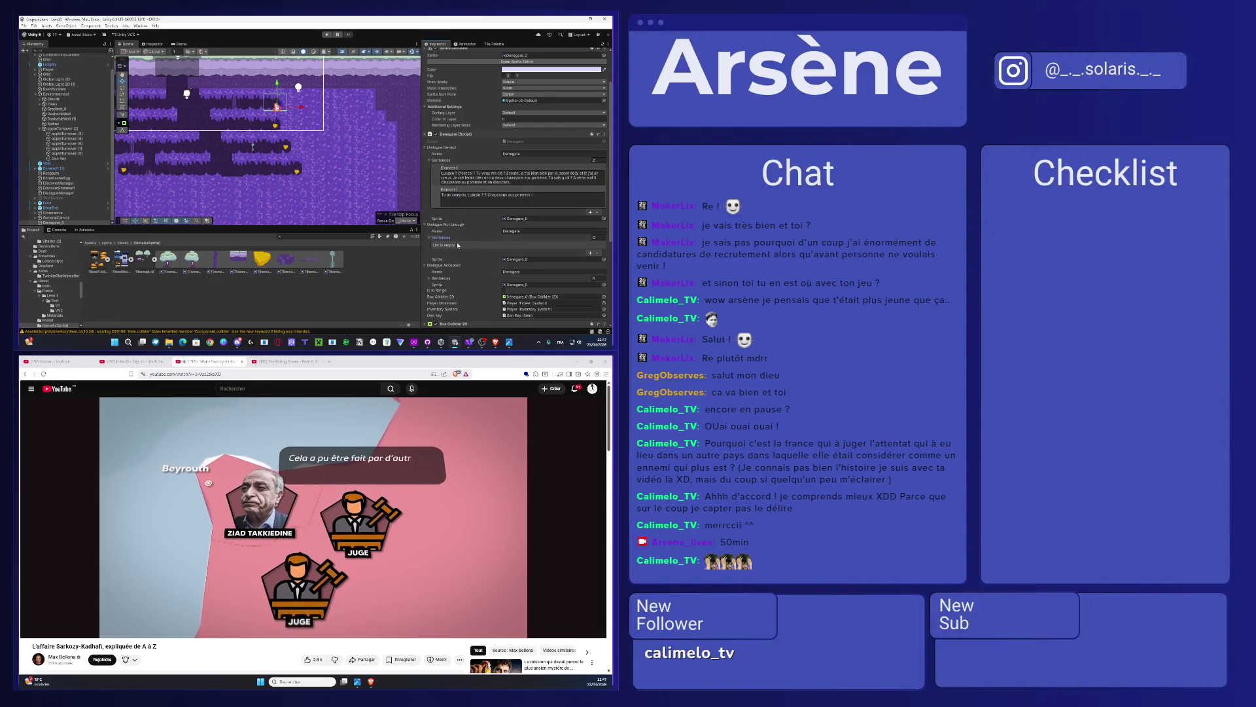
left_click(591, 254)
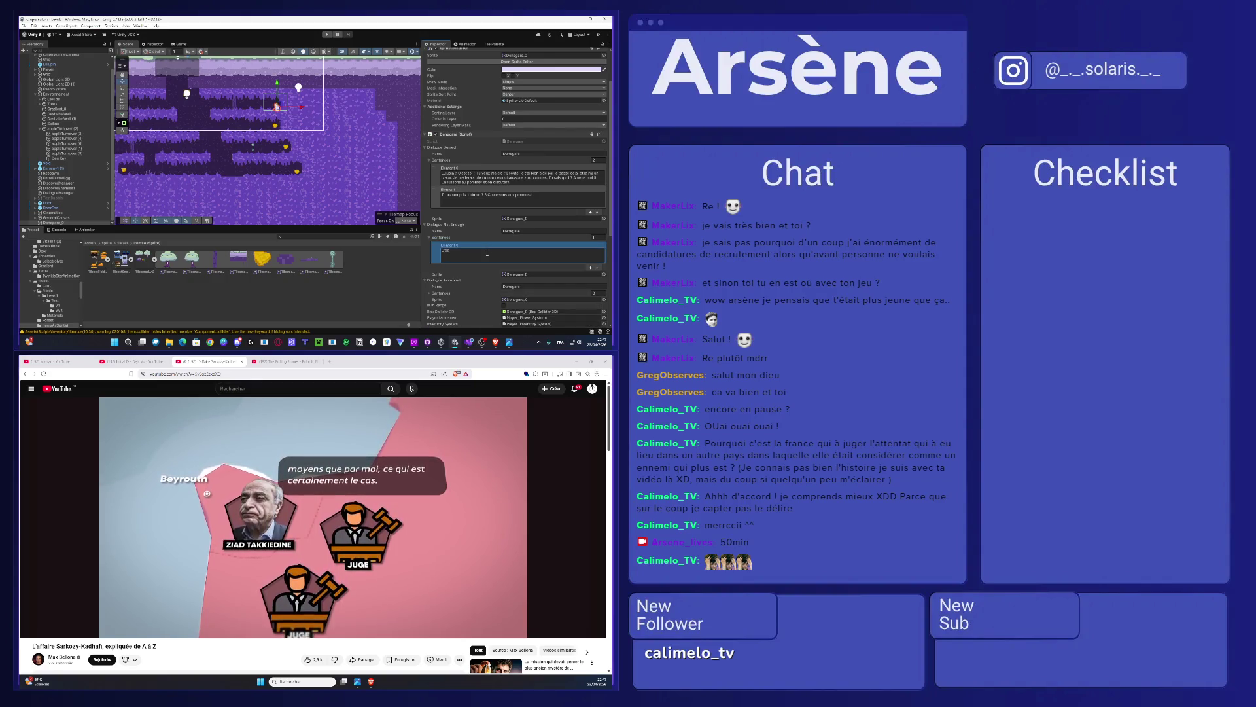
type("t pas mal mais ce n'est pas assez !")
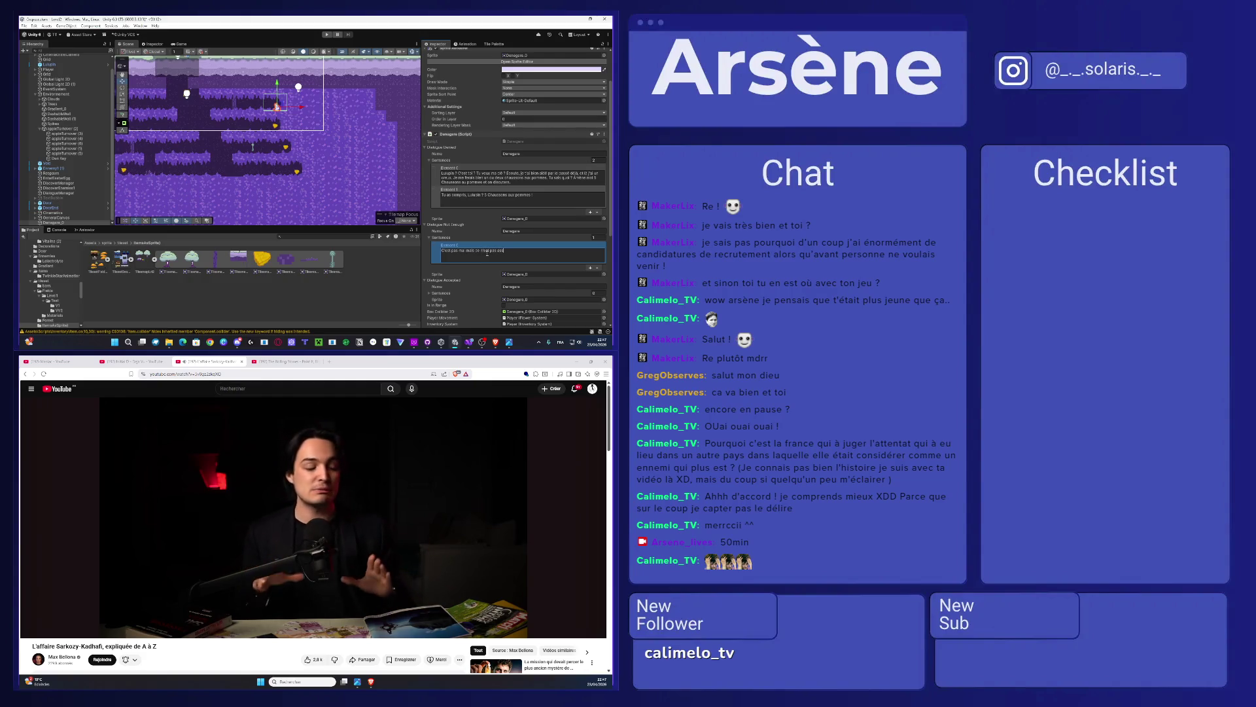
Step: Write the Dialogue Accepted line ending 'Je prend ça, et tu prend ça' and select its text
scroll(514, 129, "down", 2)
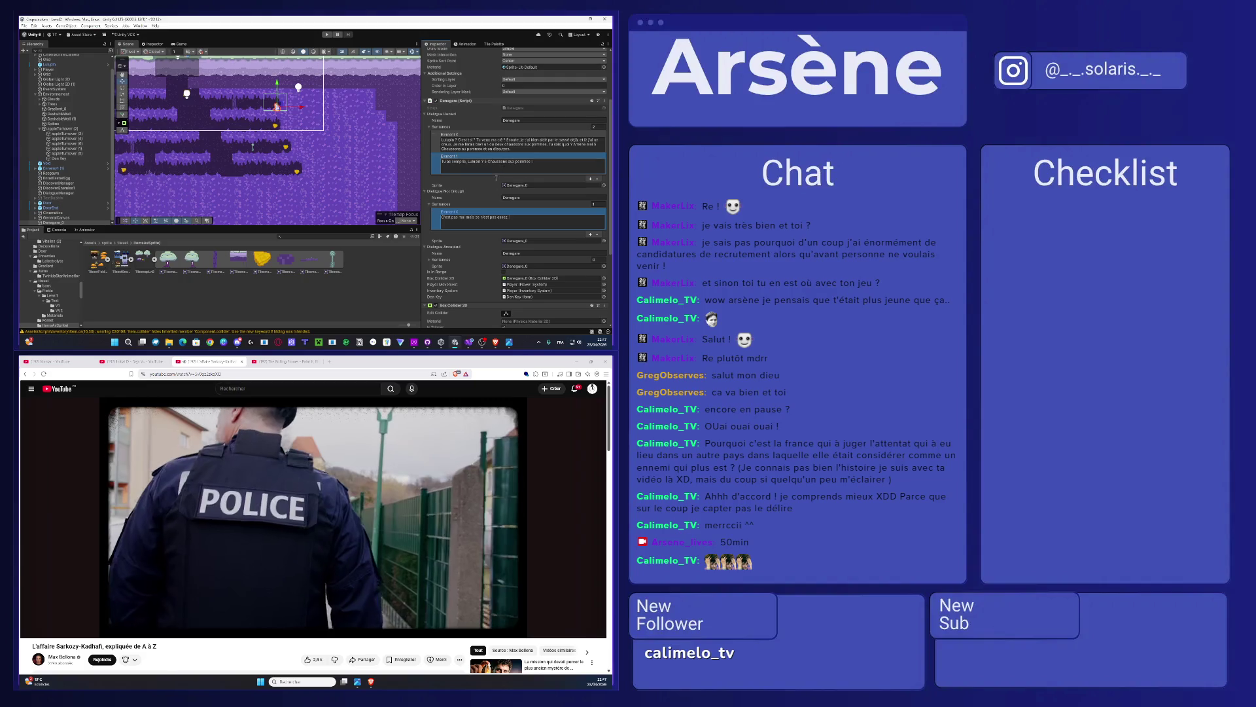
left_click(531, 259)
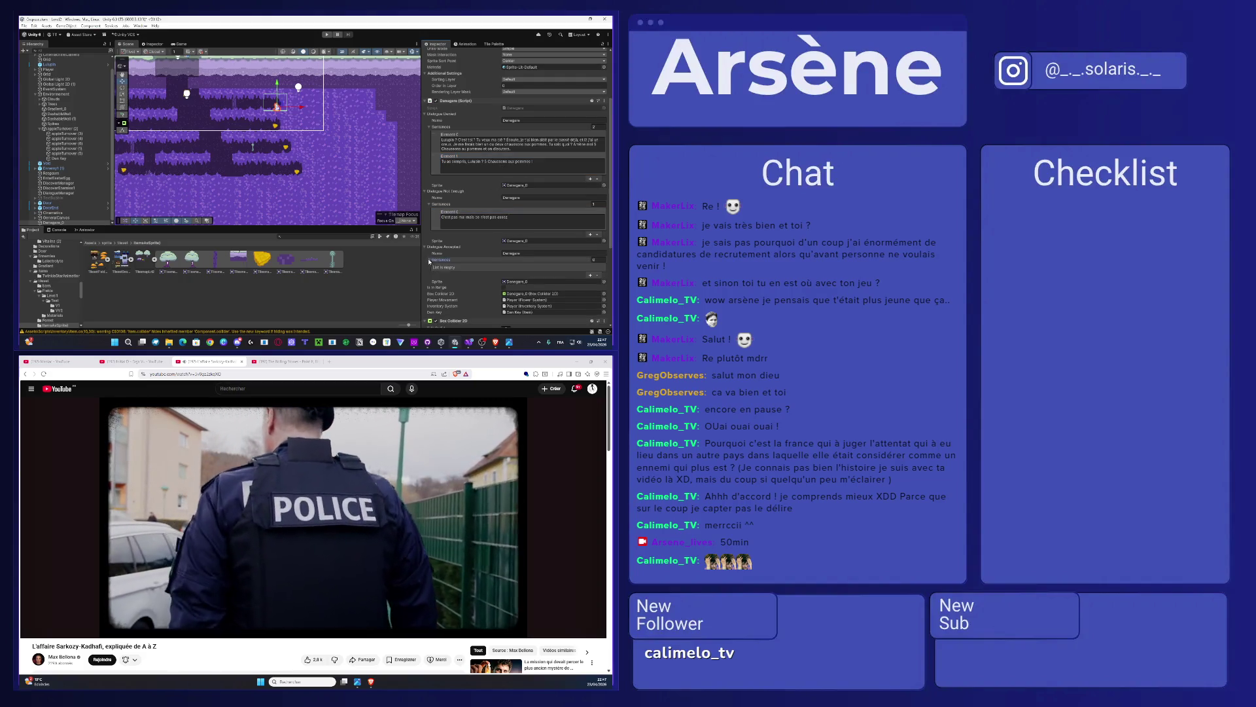
left_click(591, 276)
left_click(516, 277)
type("Et bien voi")
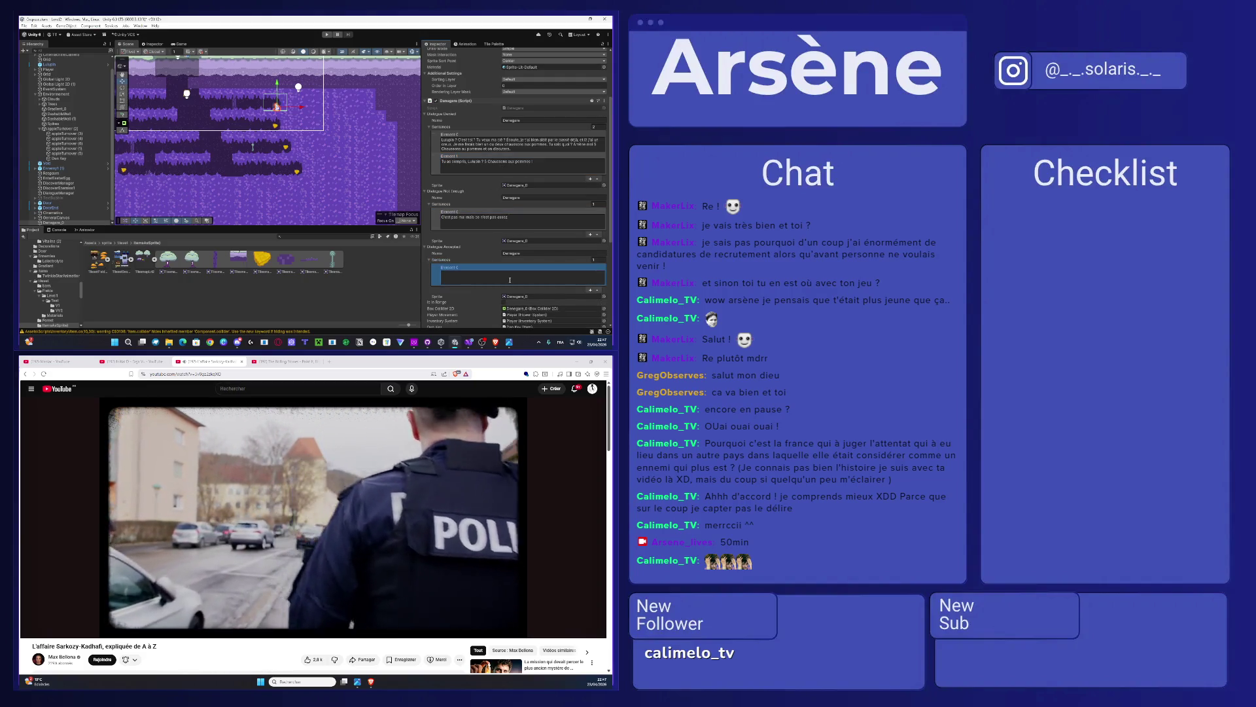
type("là")
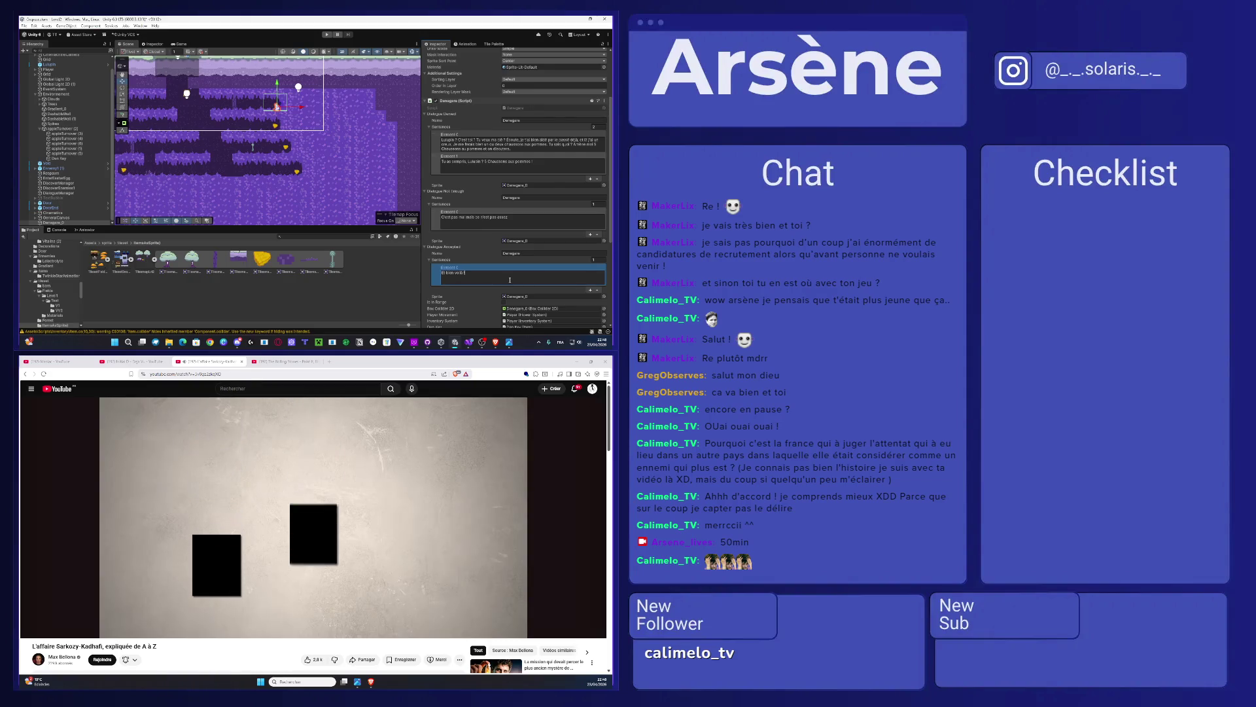
key("BackSpace")
key("BackSpace")
key("BackSpace")
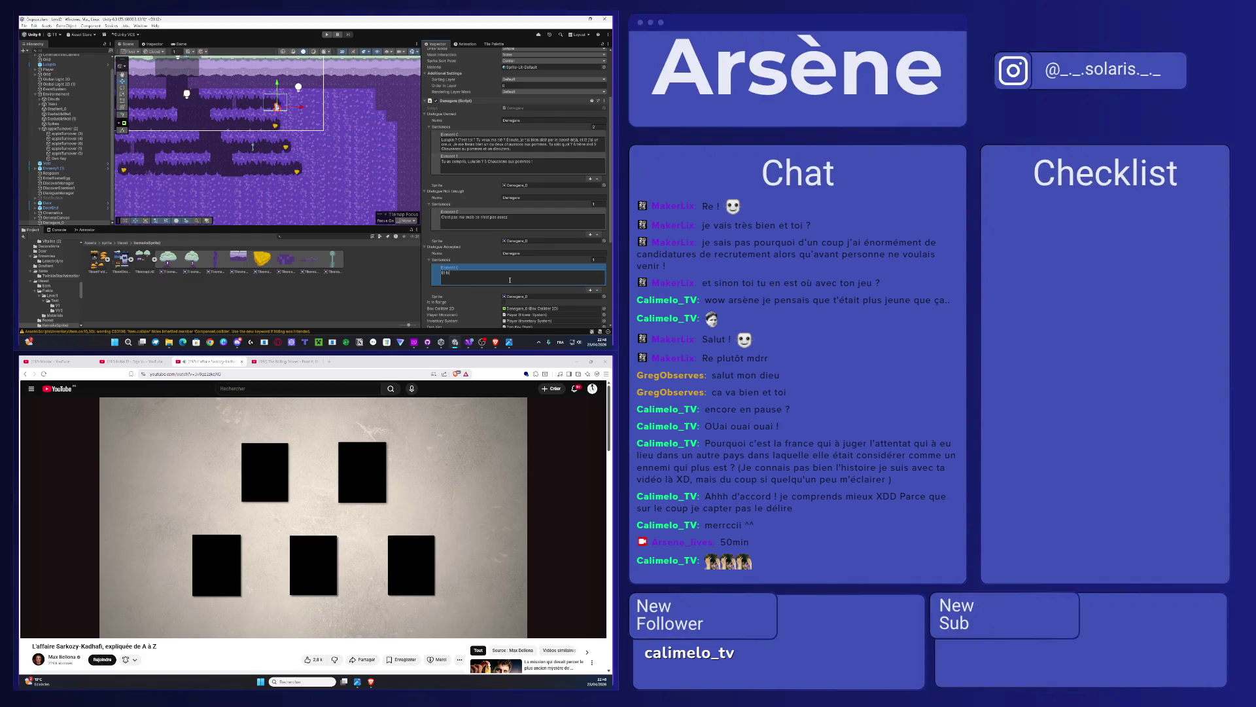
type("en voilà !")
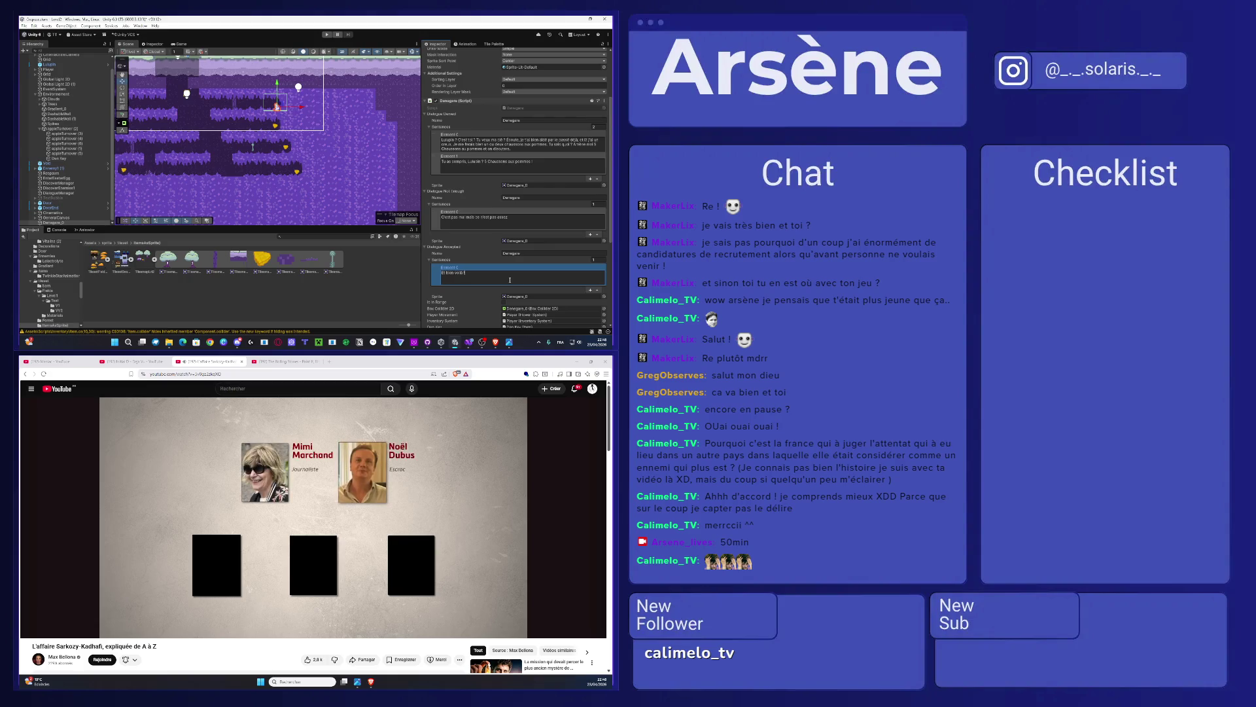
type(" Je prend ")
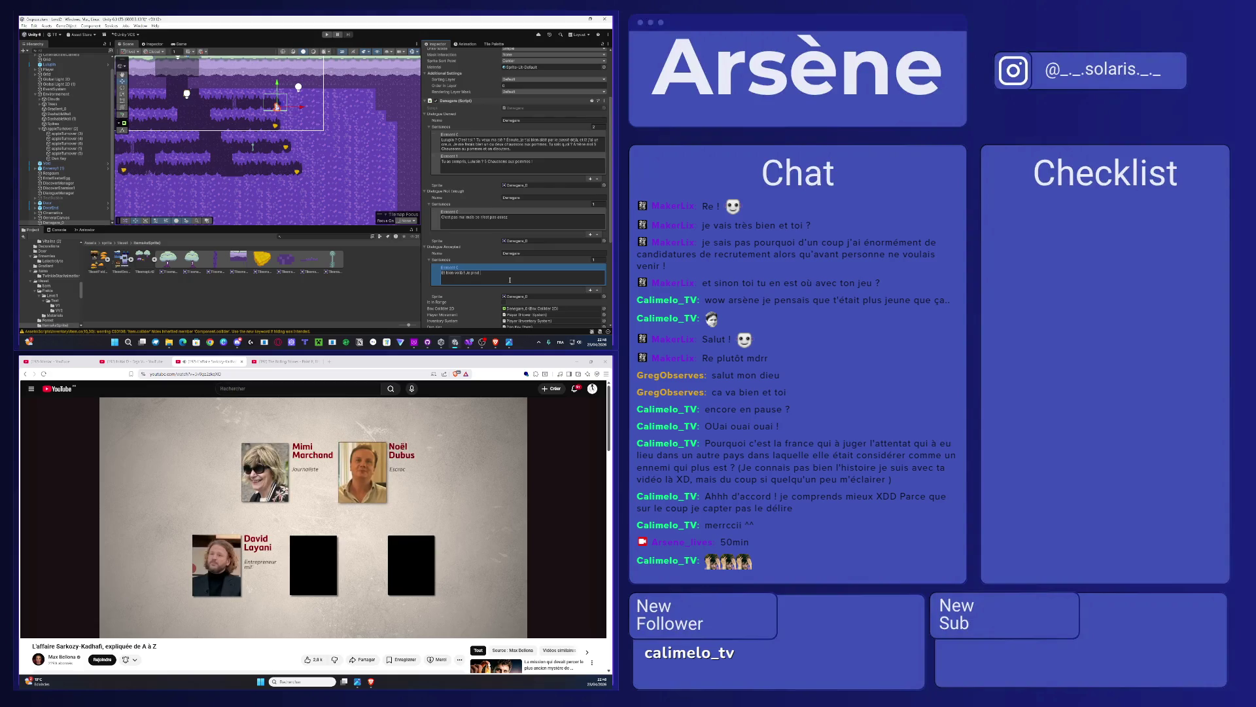
type("ça, et")
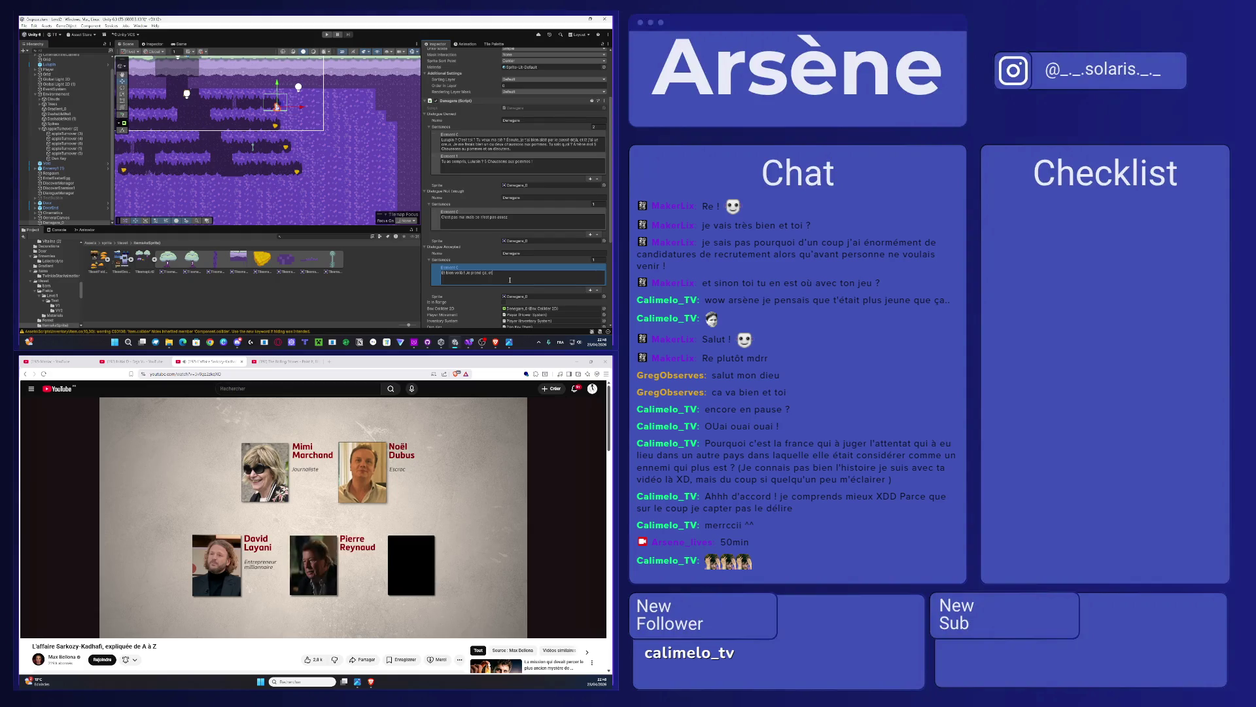
type(" tu prend")
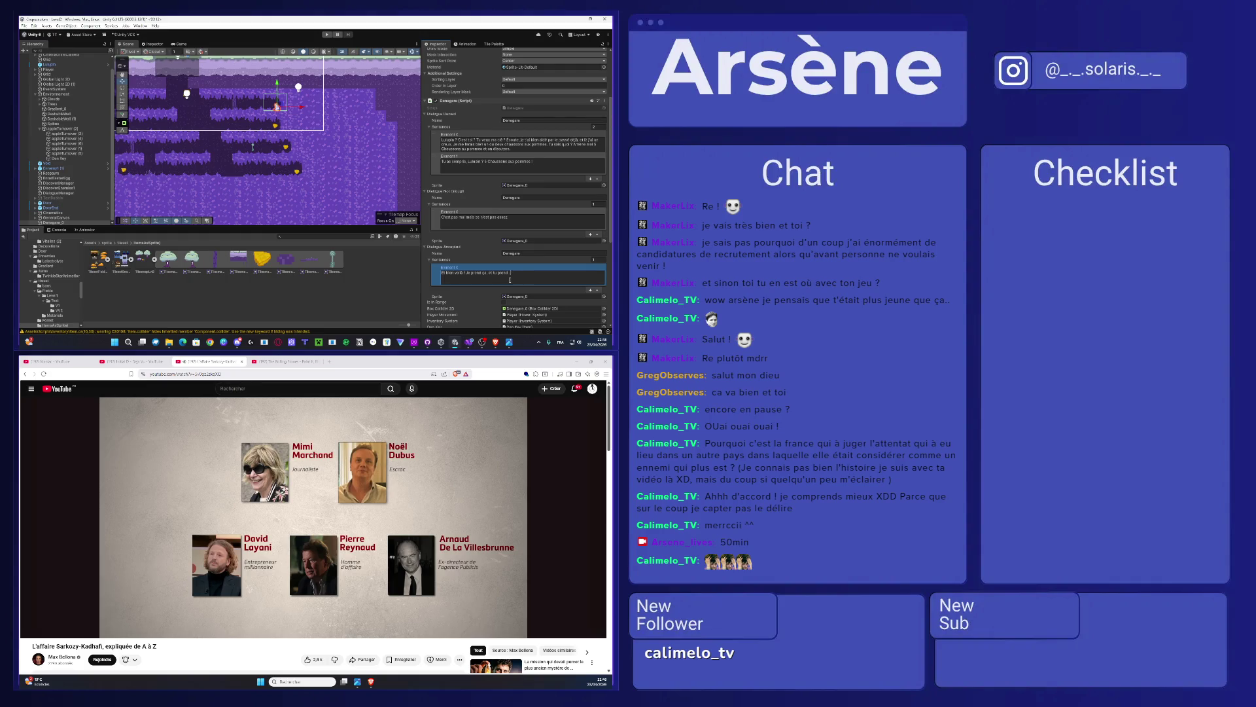
type(" ça !")
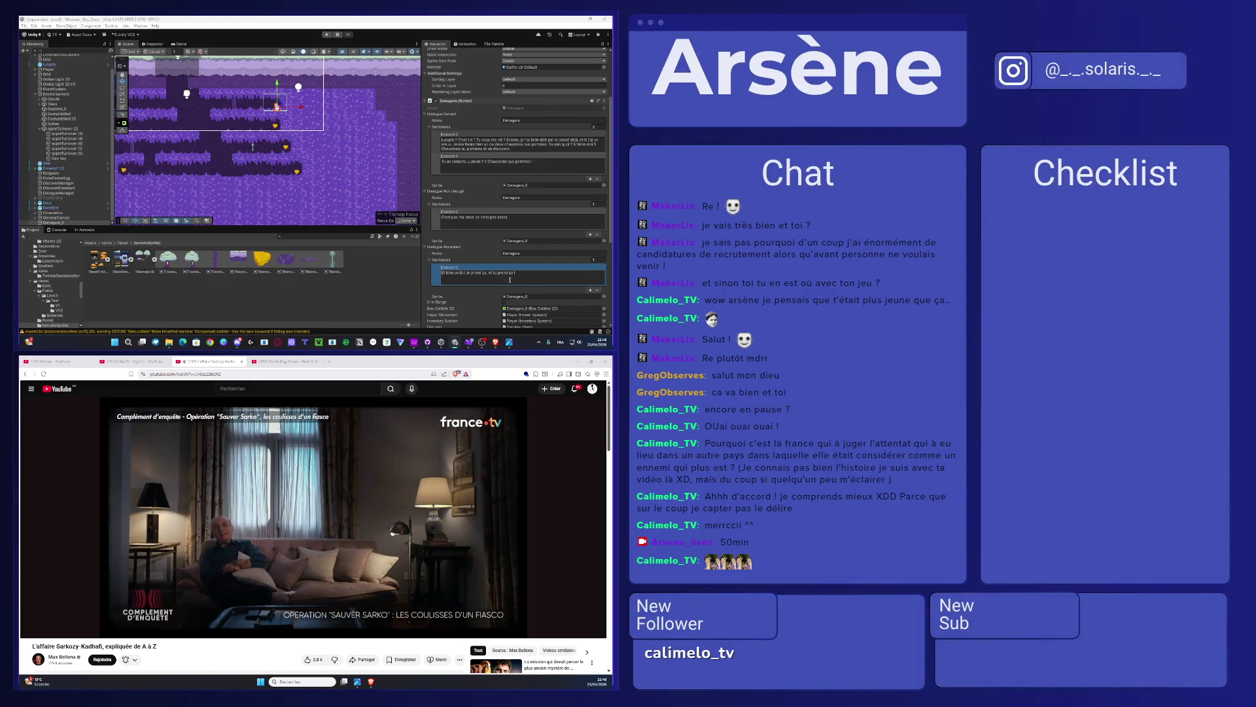
key("ctrl+a")
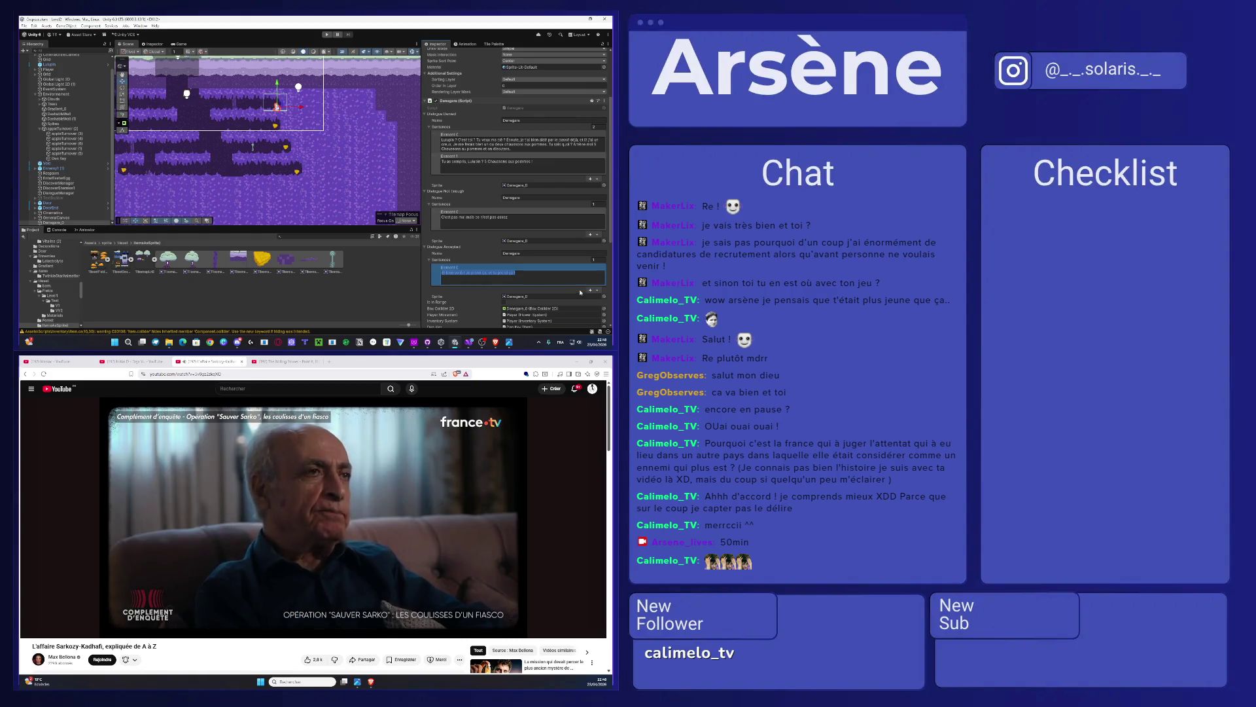
Step: In Denegare.cs, duplicate the Inventory.Add(denKey) line below itself
left_click(469, 343)
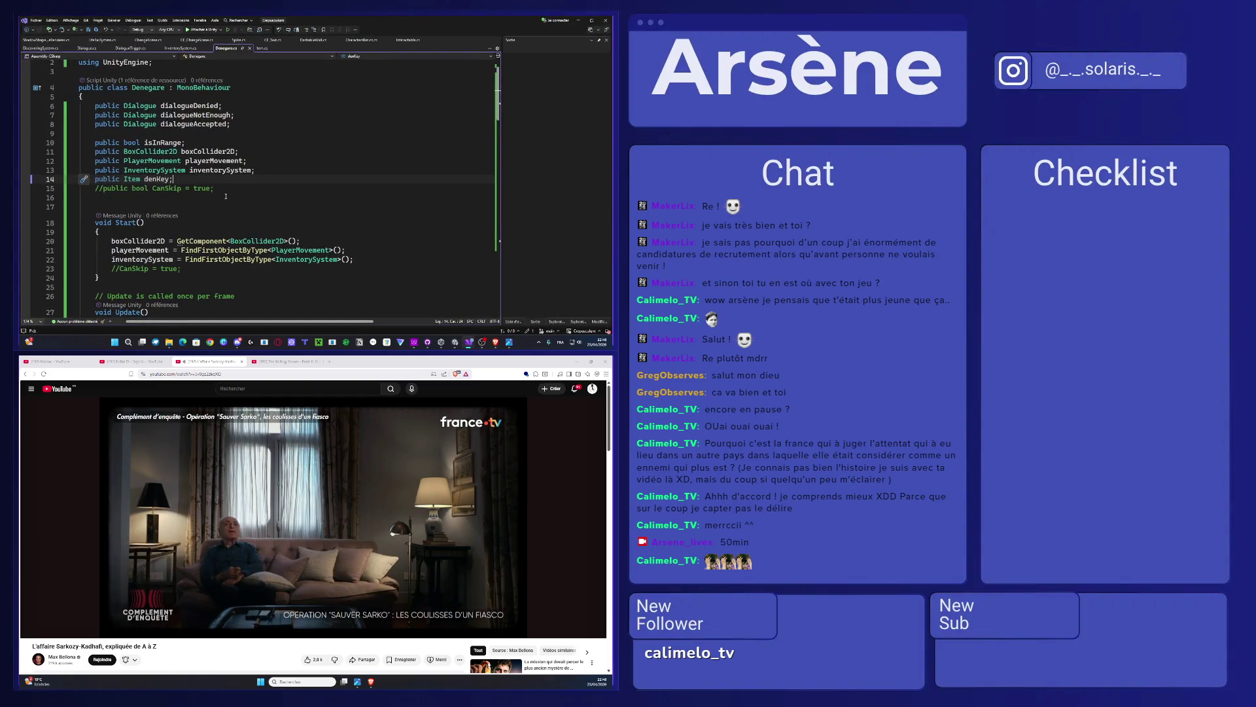
scroll(225, 196, "down", 4)
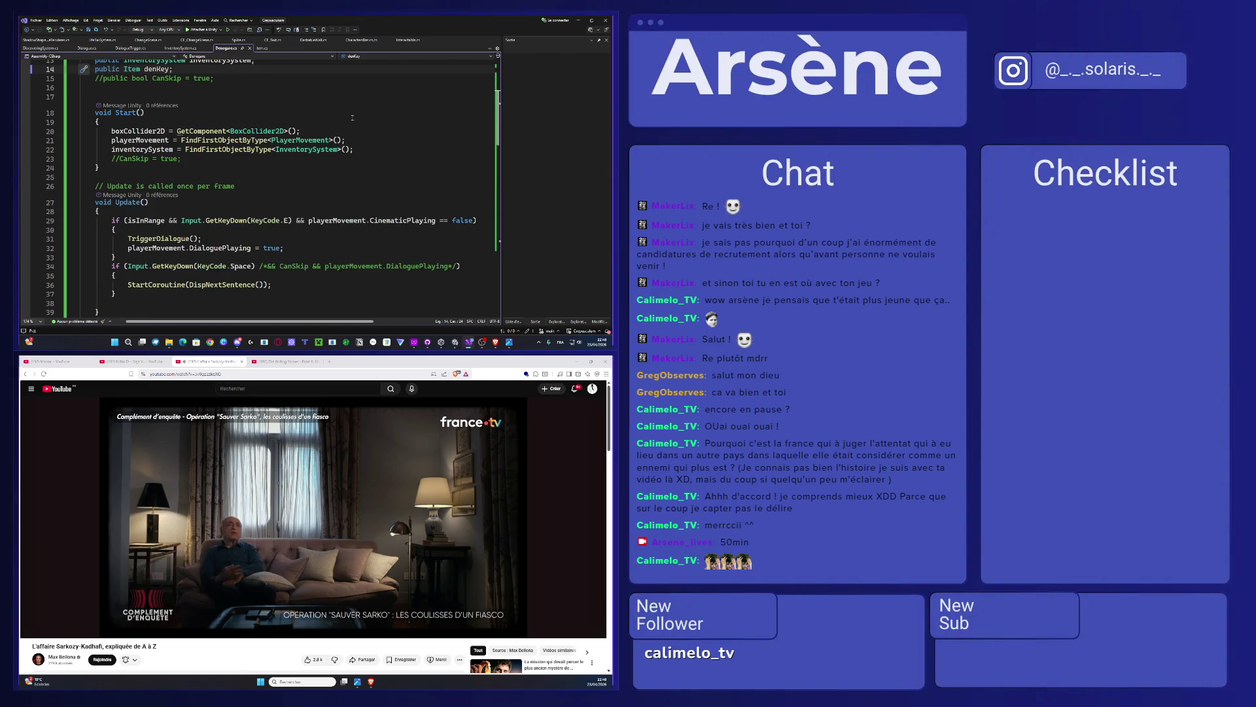
scroll(318, 189, "down", 15)
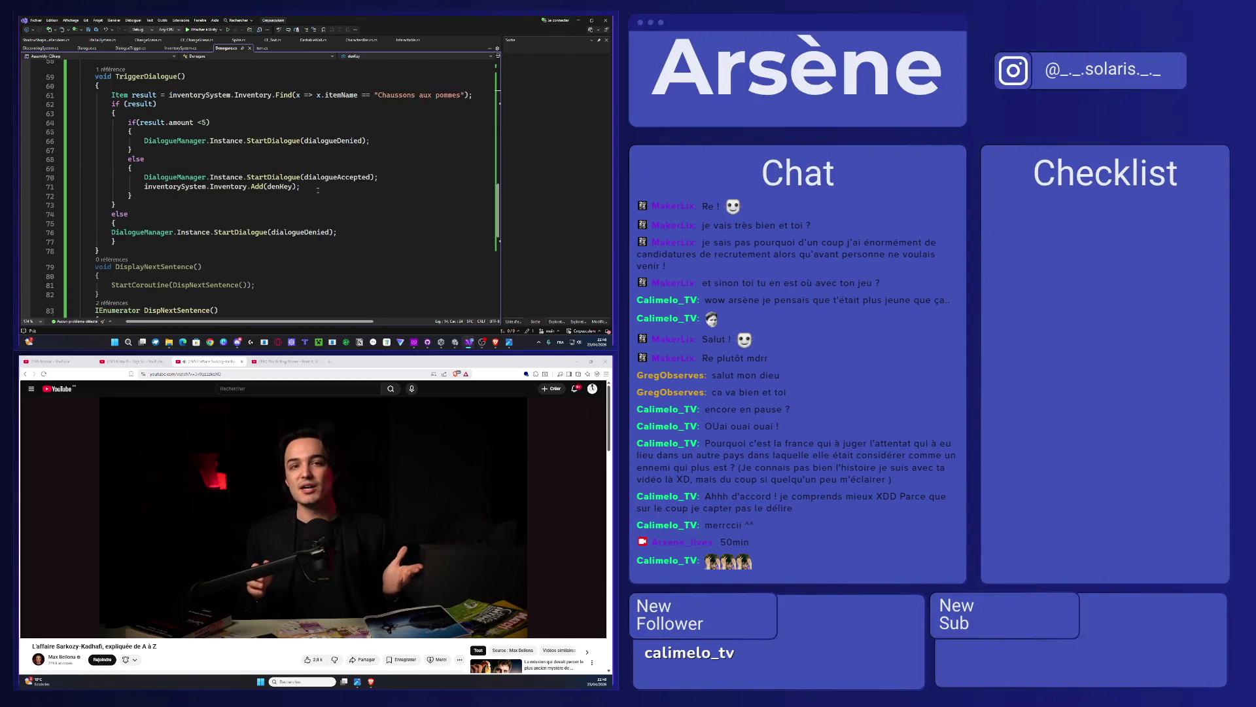
left_click(311, 187)
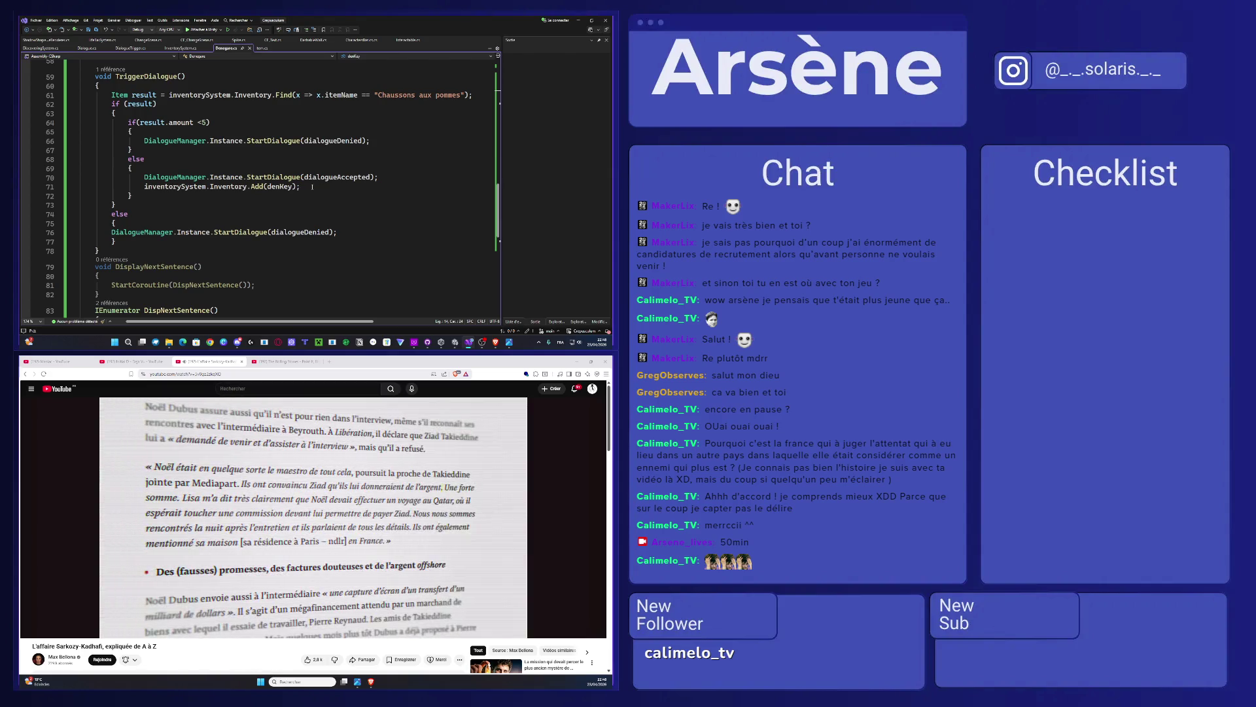
left_click_drag(311, 187, 144, 188)
key("ctrl+c")
key("End")
key("Return")
key("ctrl+v")
Step: Change the copied line to Inventory.Remove("Chaussons aux pommes")
double_click(255, 195)
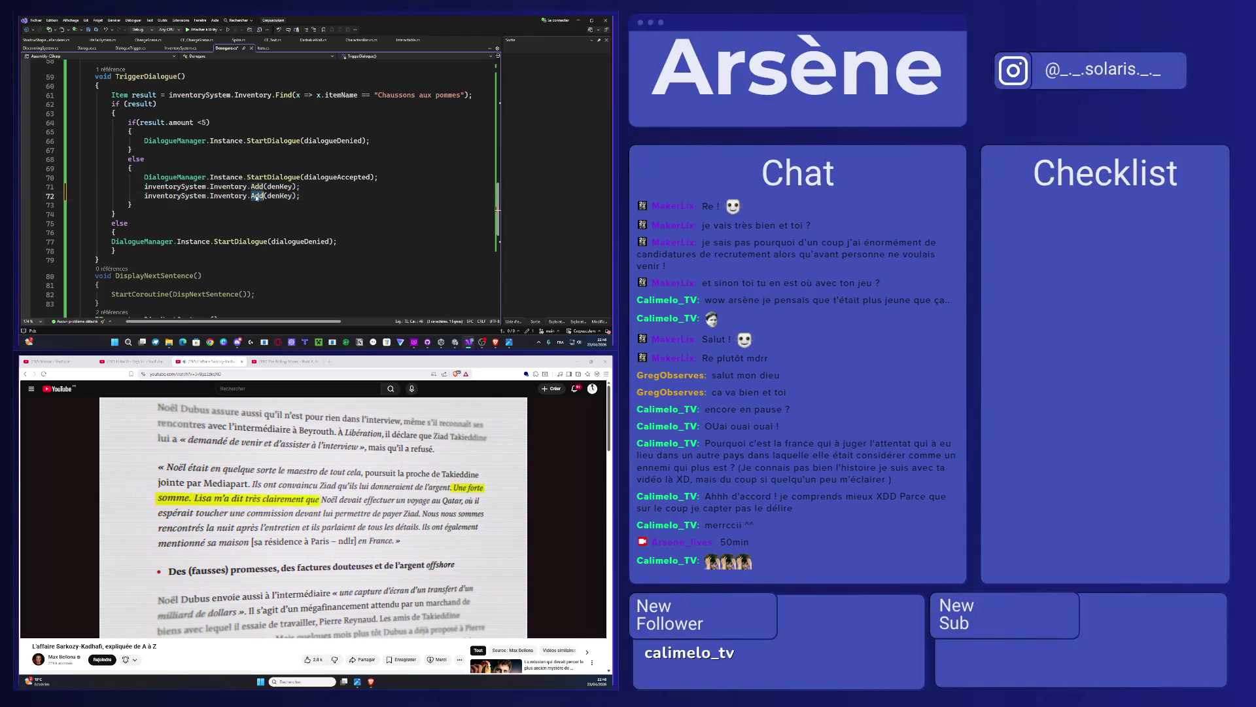
type("Rem")
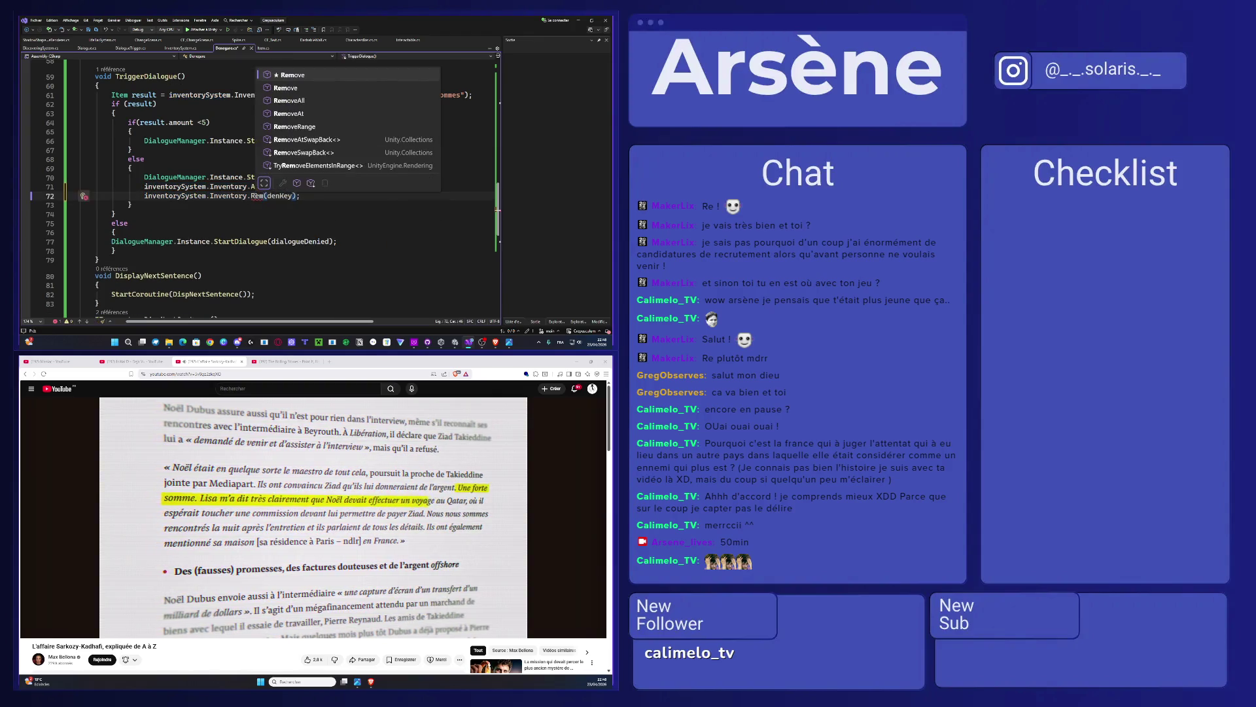
key("Tab")
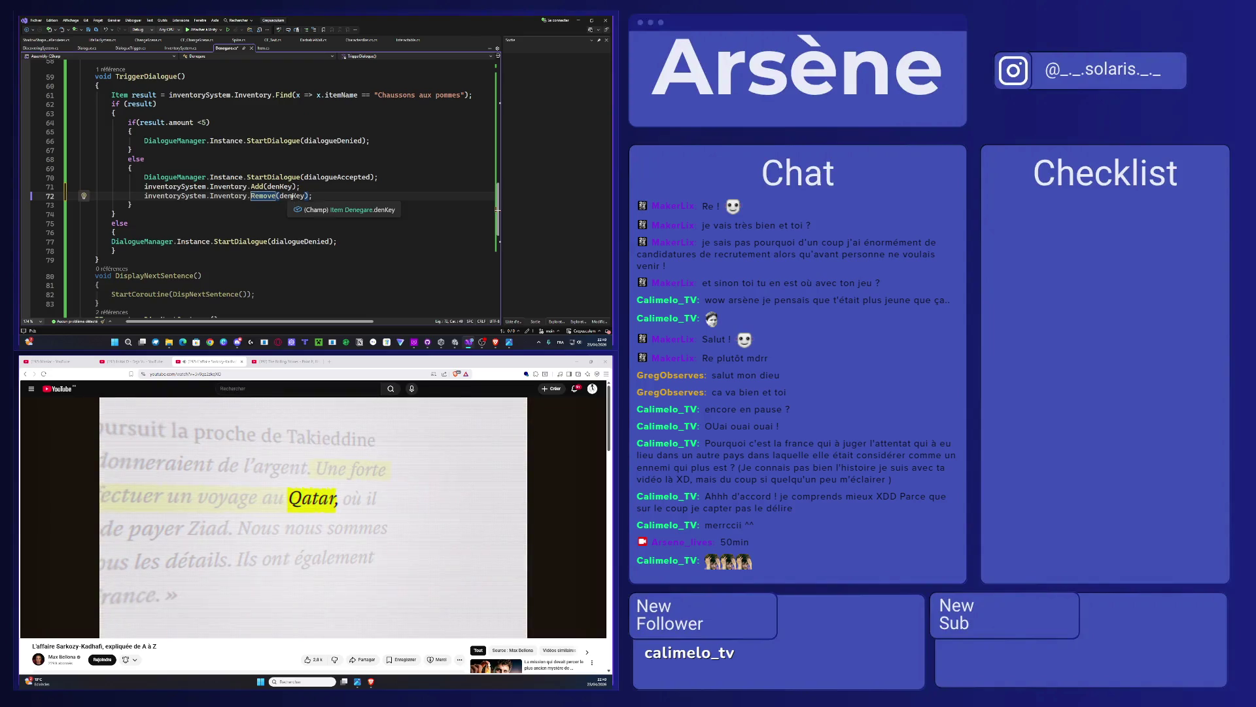
double_click(291, 195)
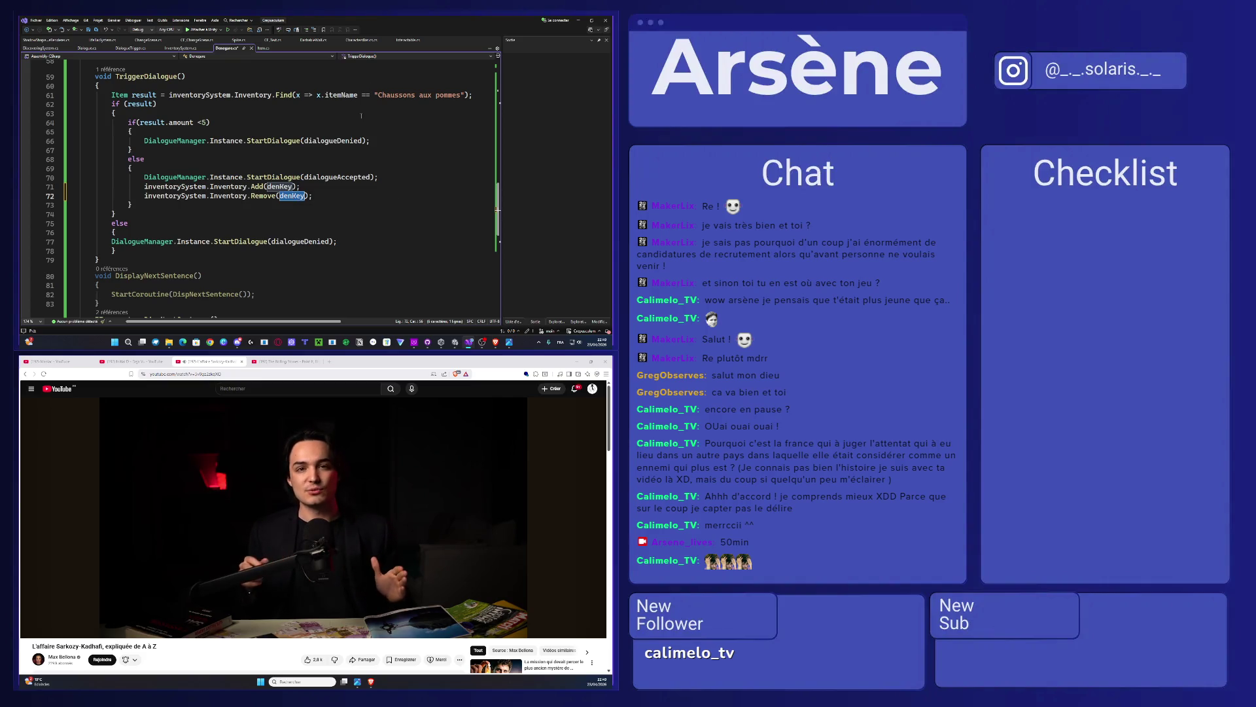
left_click_drag(375, 95, 472, 96)
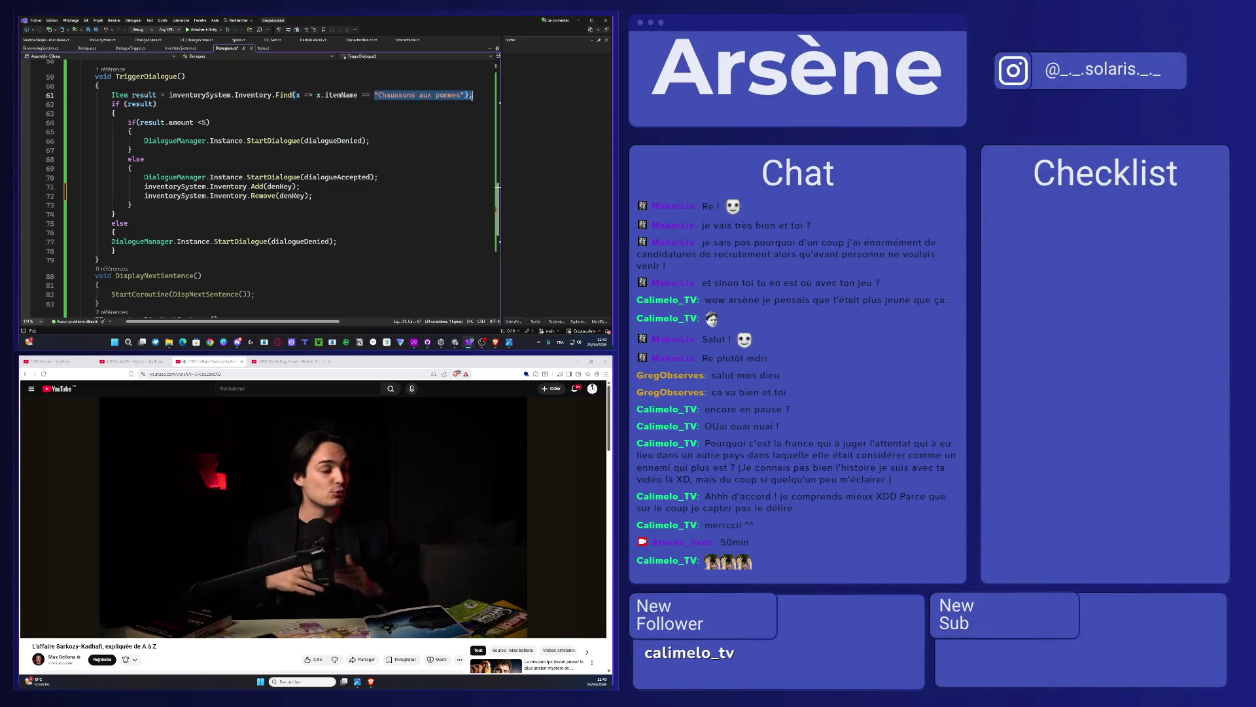
key("ctrl+c")
double_click(292, 196)
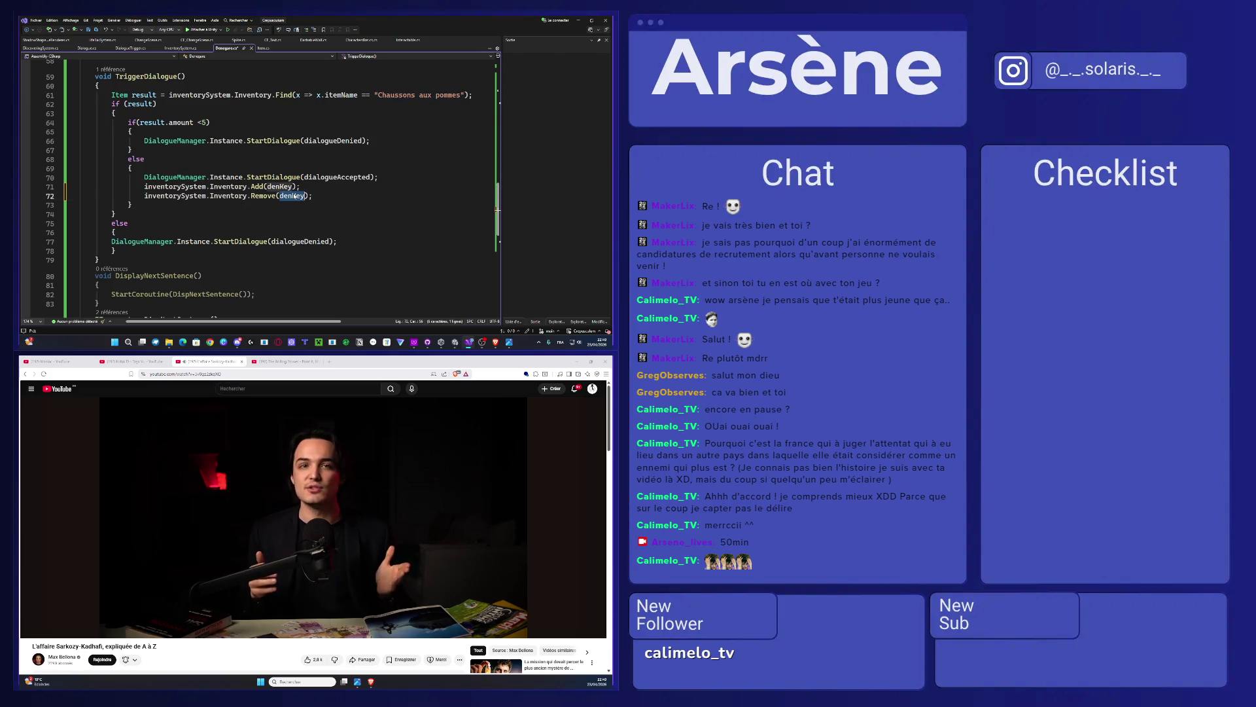
key("ctrl+v")
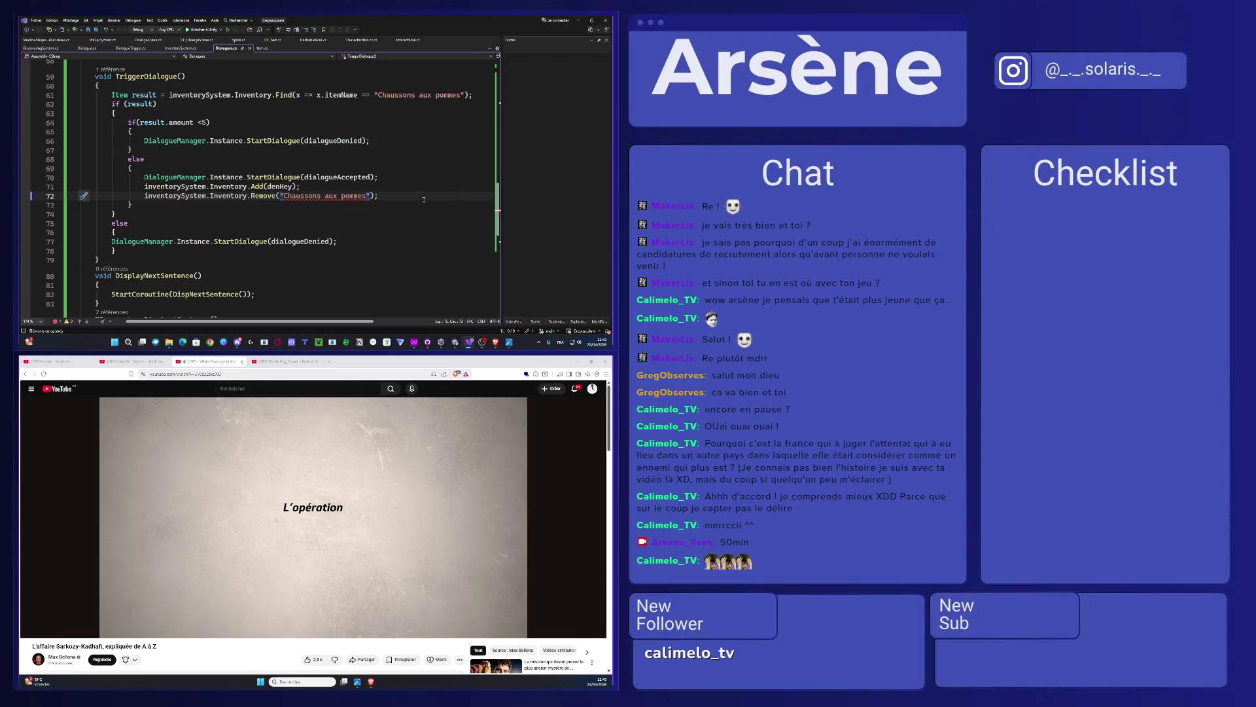
left_click(384, 196)
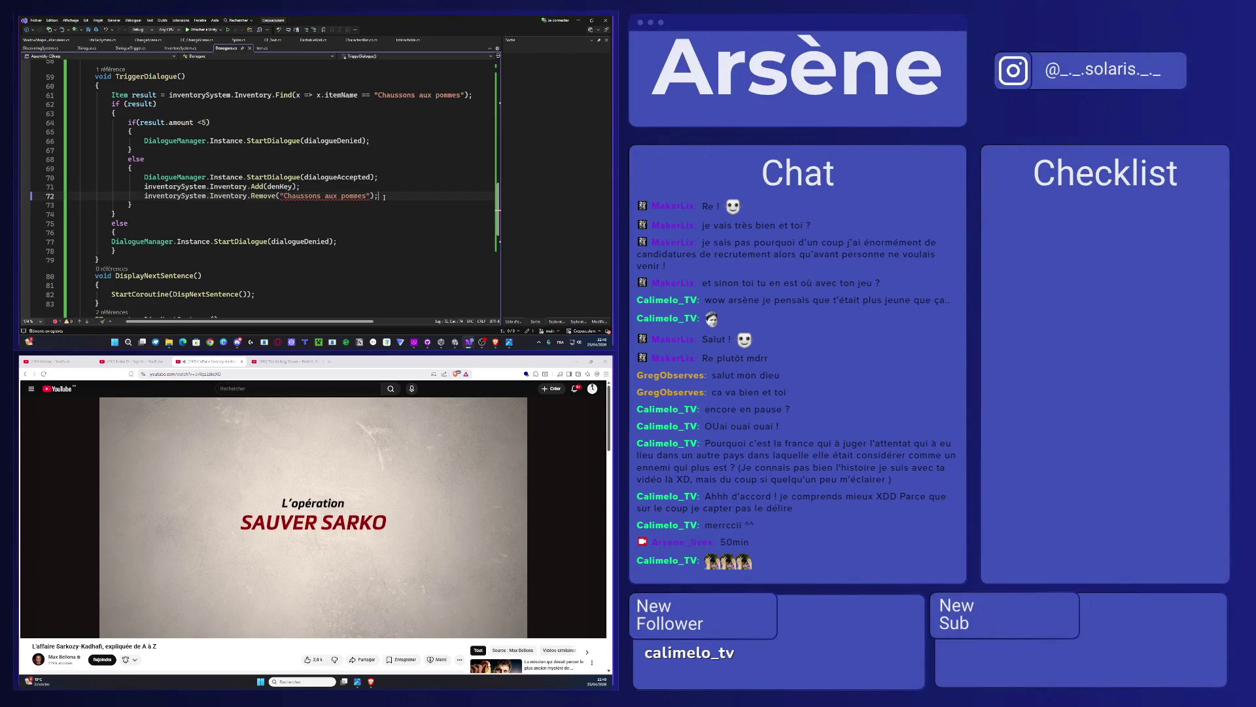
Step: Look over the edited code, then switch back to Unity
scroll(266, 241, "up", 6)
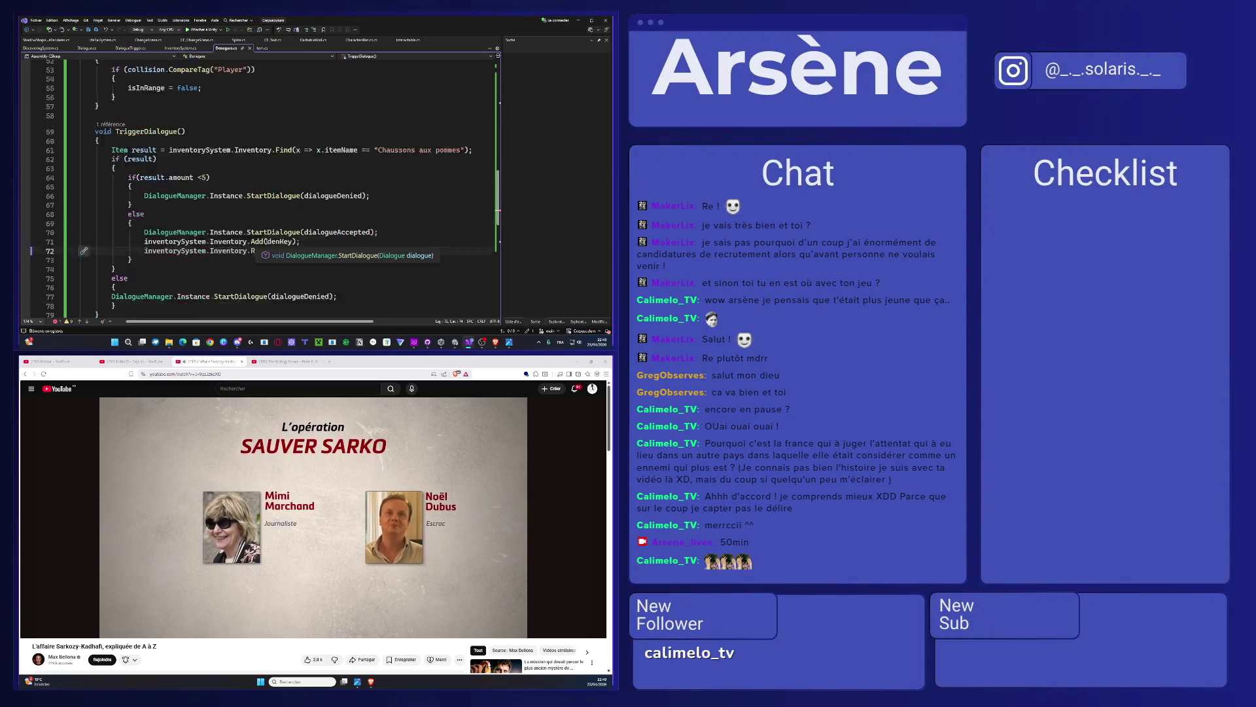
scroll(266, 242, "up", 13)
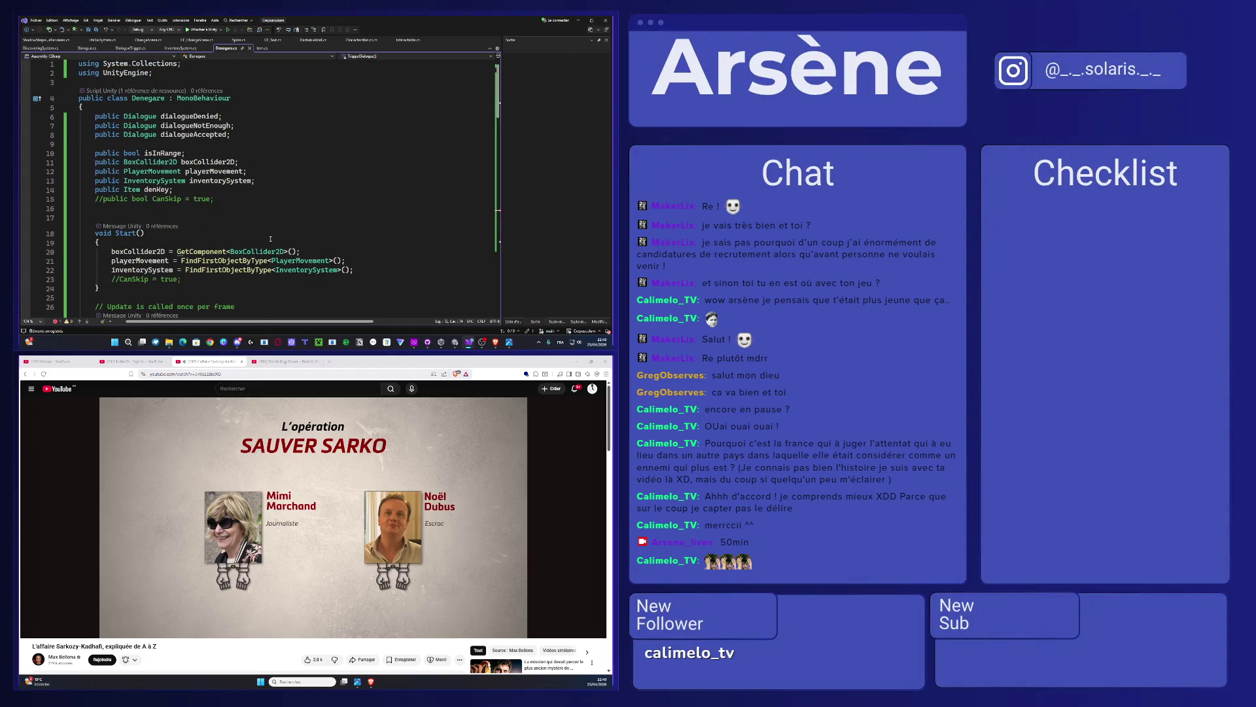
scroll(270, 239, "down", 17)
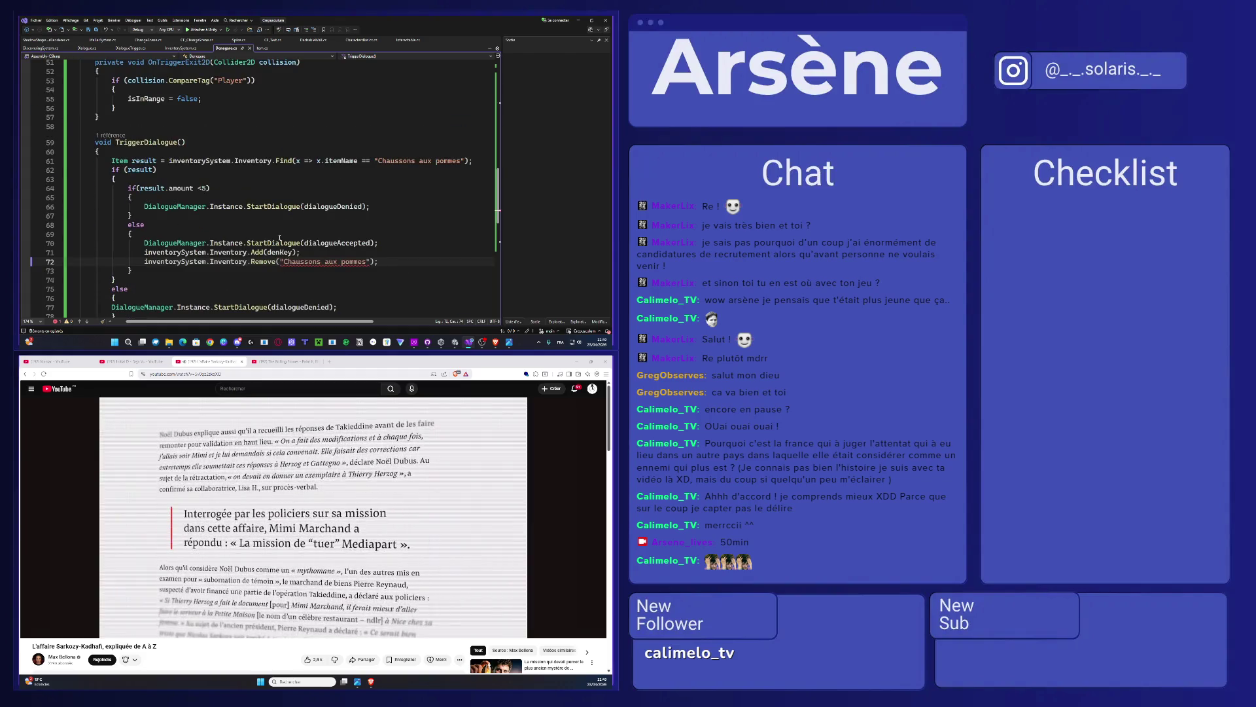
key("alt+Tab")
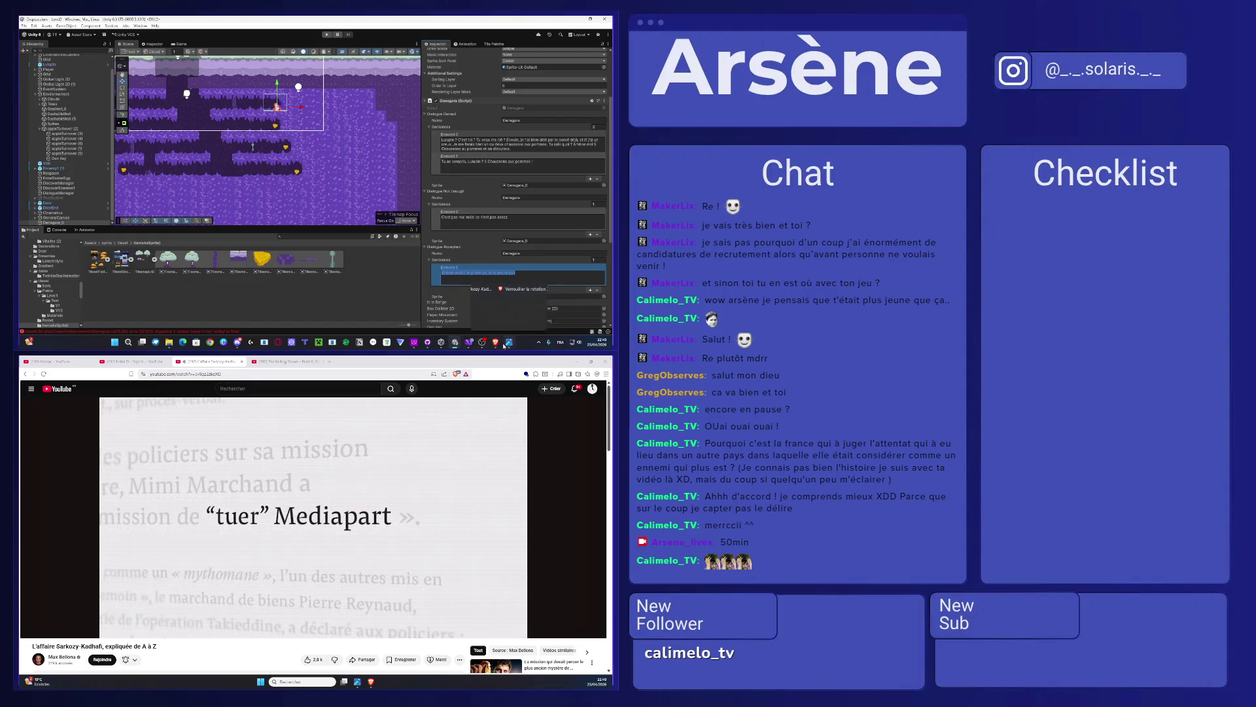
Step: Back in Unity, select the key object in the level and hide its sprite
left_click(469, 342)
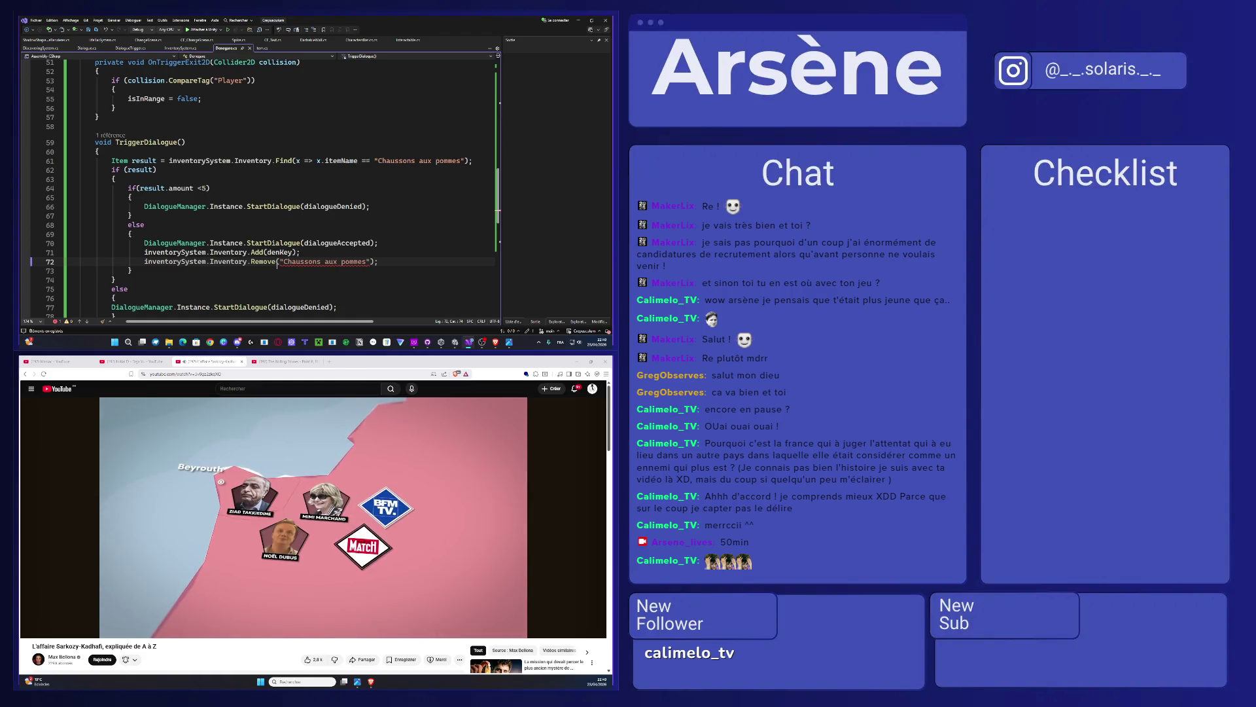
left_click(578, 21)
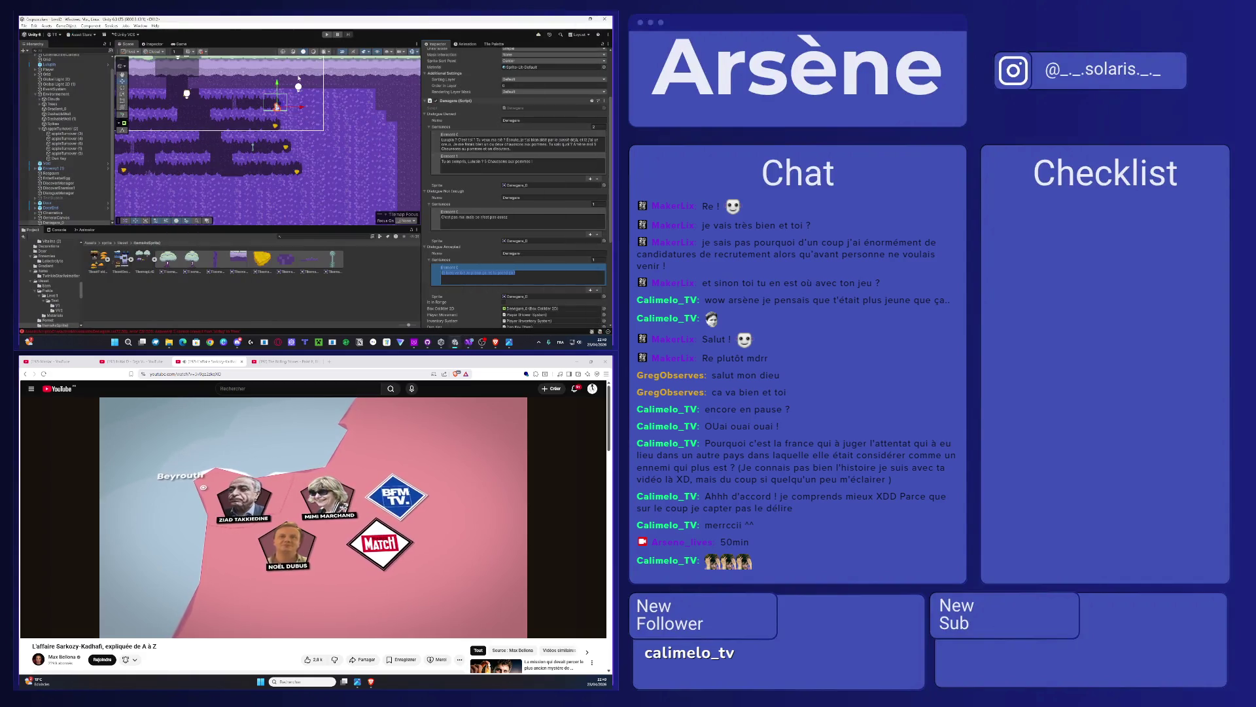
left_click(95, 243)
left_click_drag(218, 169, 256, 186)
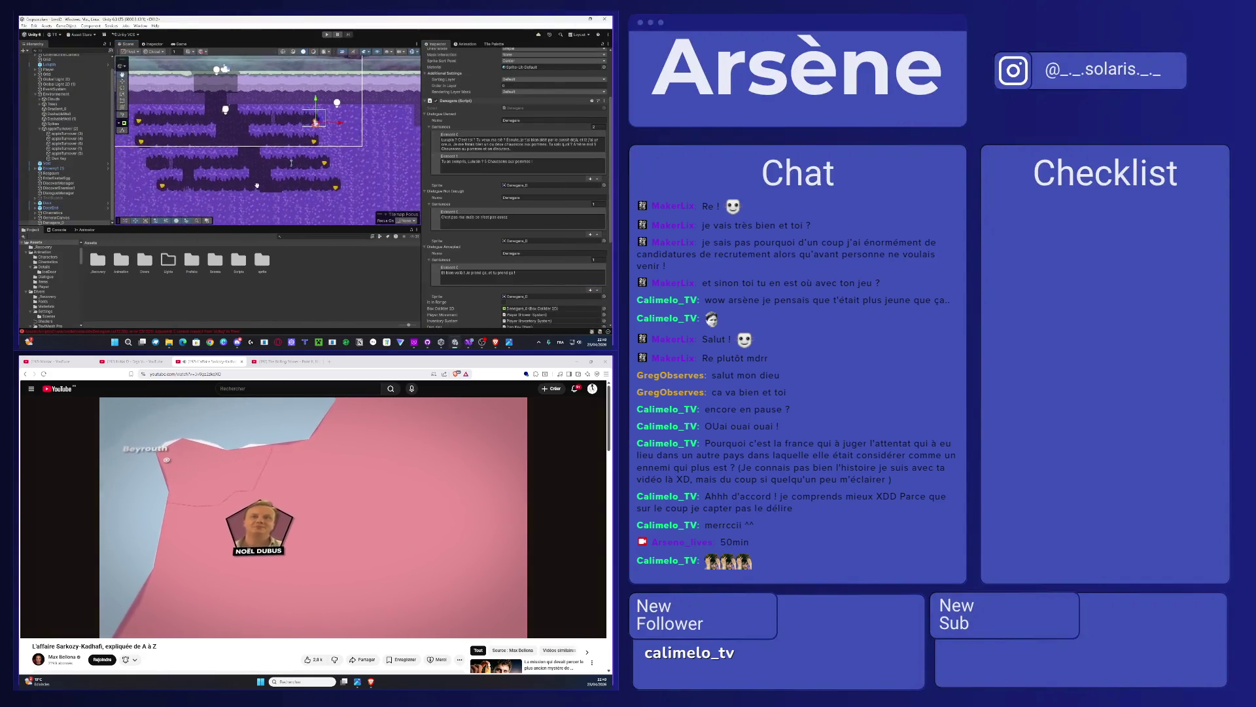
scroll(256, 185, "up", 2)
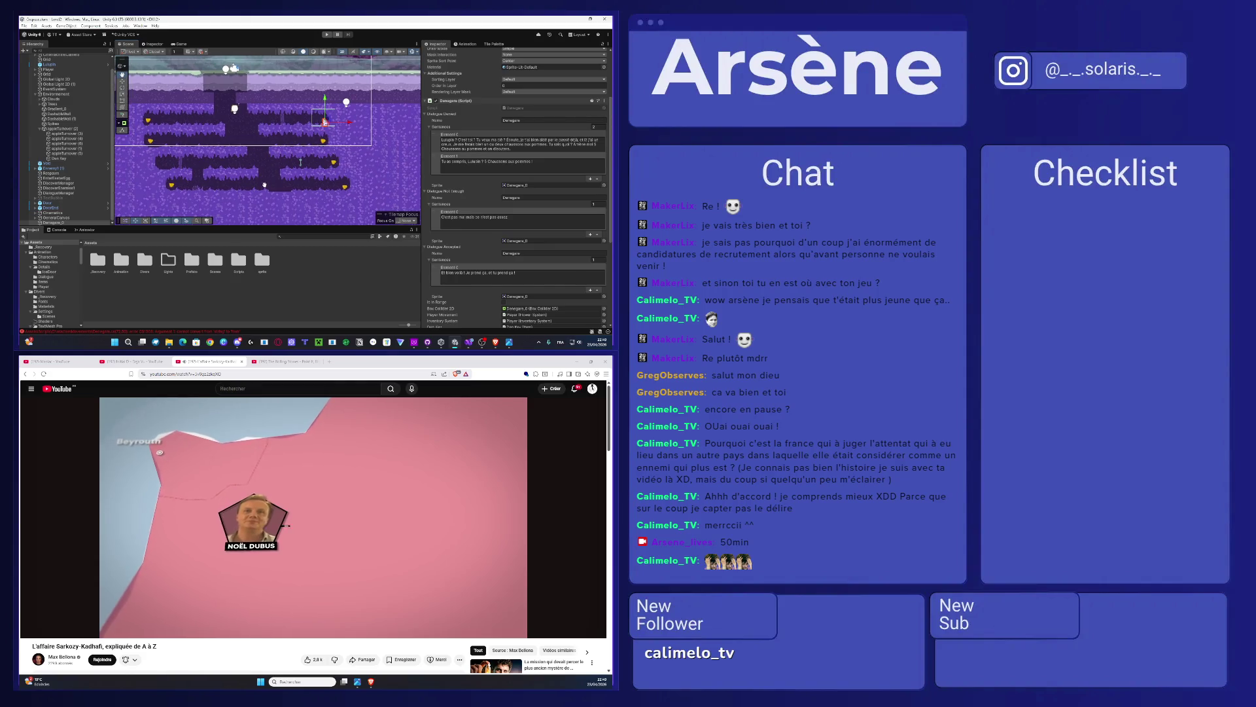
left_click(306, 159)
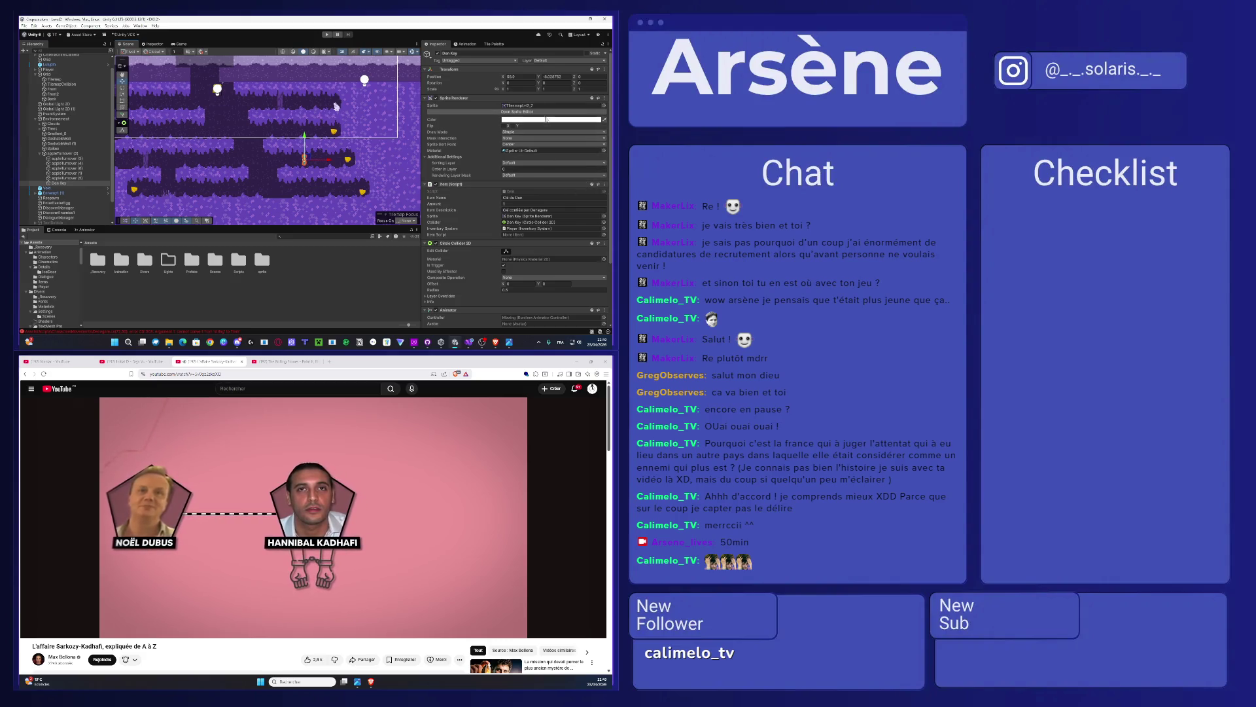
left_click(436, 97)
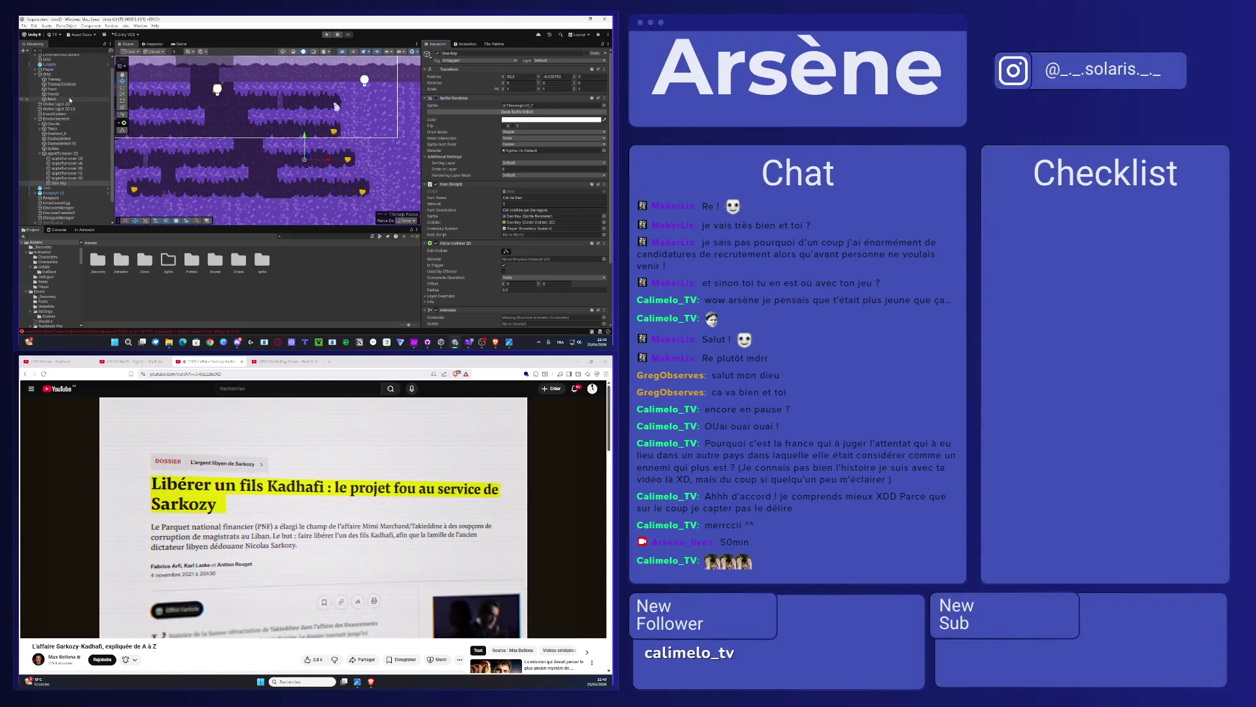
Step: Select Player and try to play, which compiler errors block
scroll(59, 83, "up", 2)
left_click(59, 82)
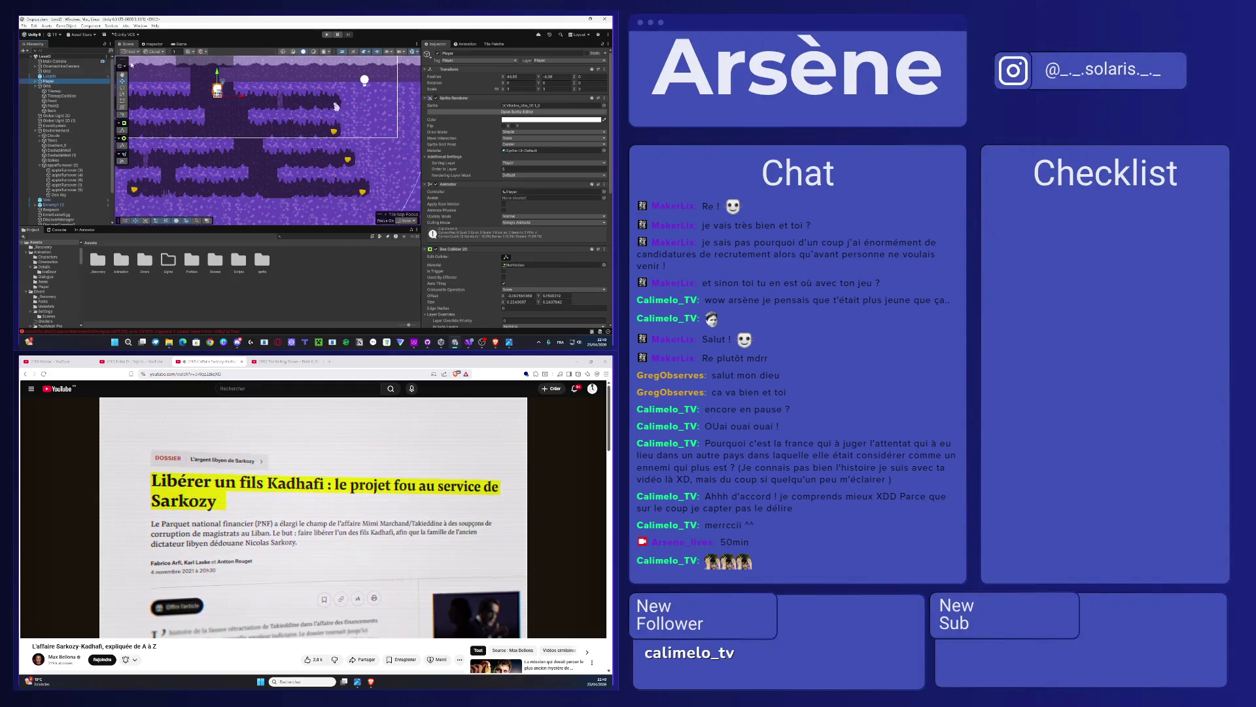
left_click(328, 35)
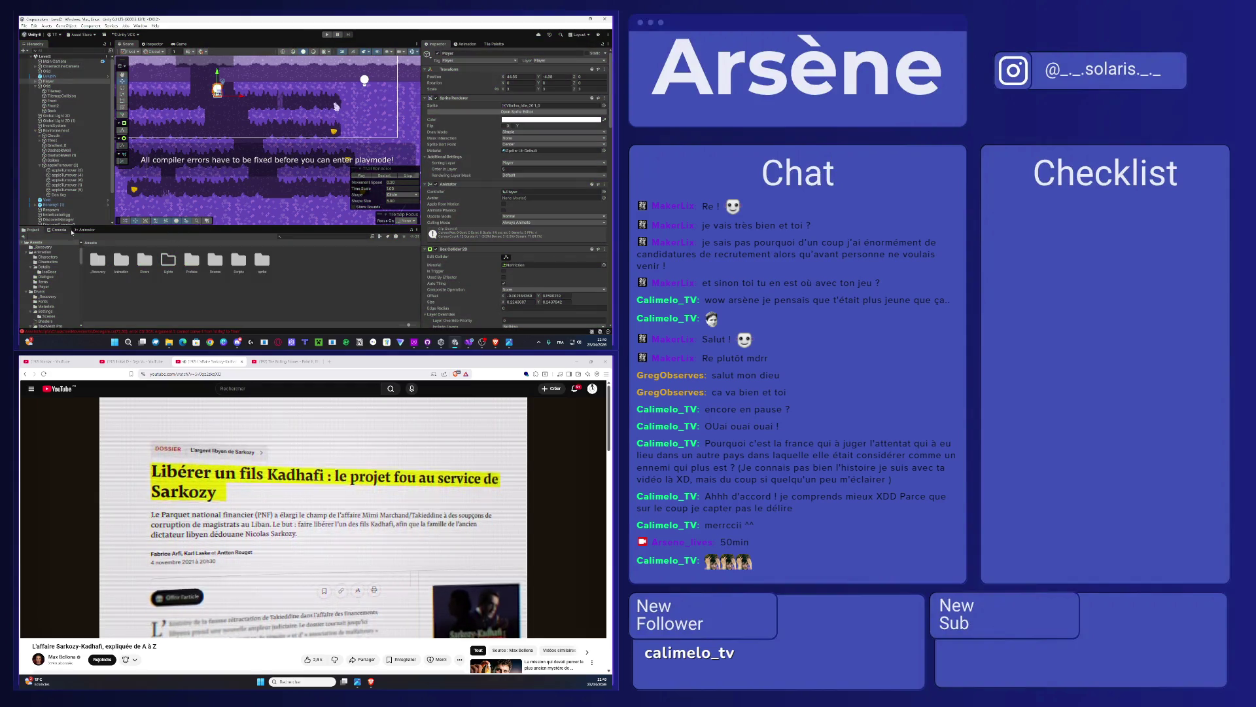
Step: From the console error, jump to line 72 and delete the "Chaussons aux pommes" argument in Remove()
left_click(60, 231)
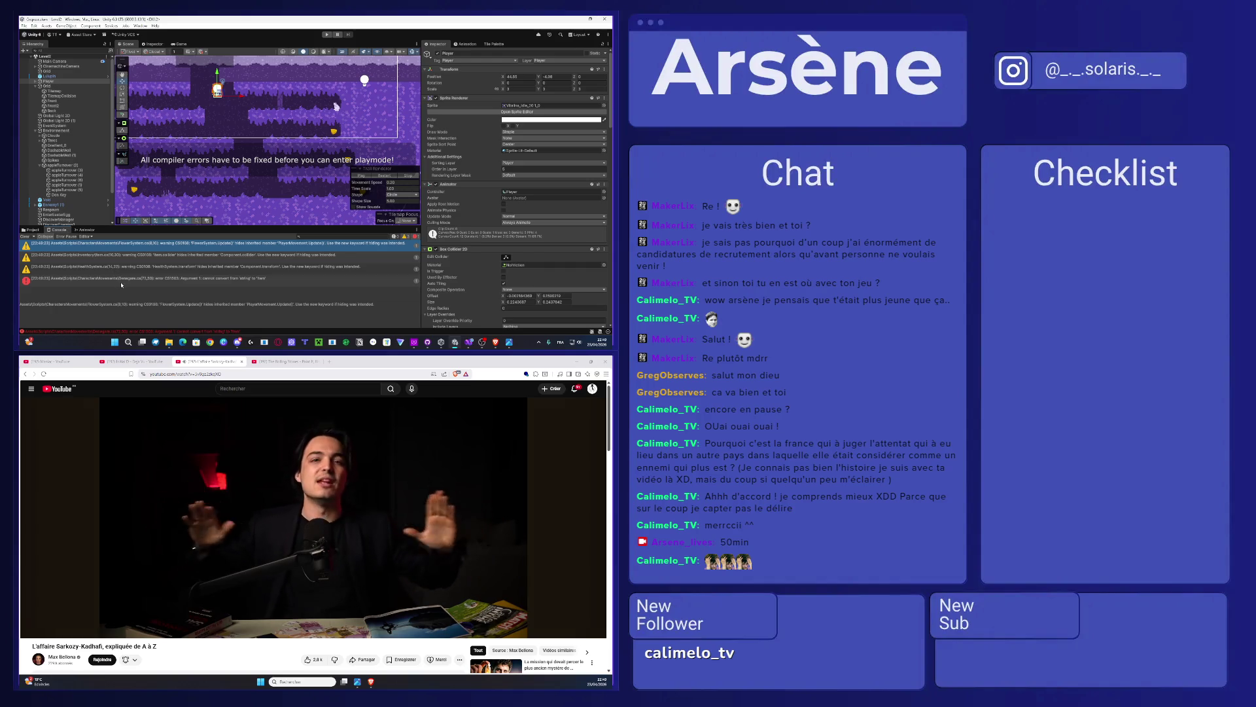
double_click(121, 280)
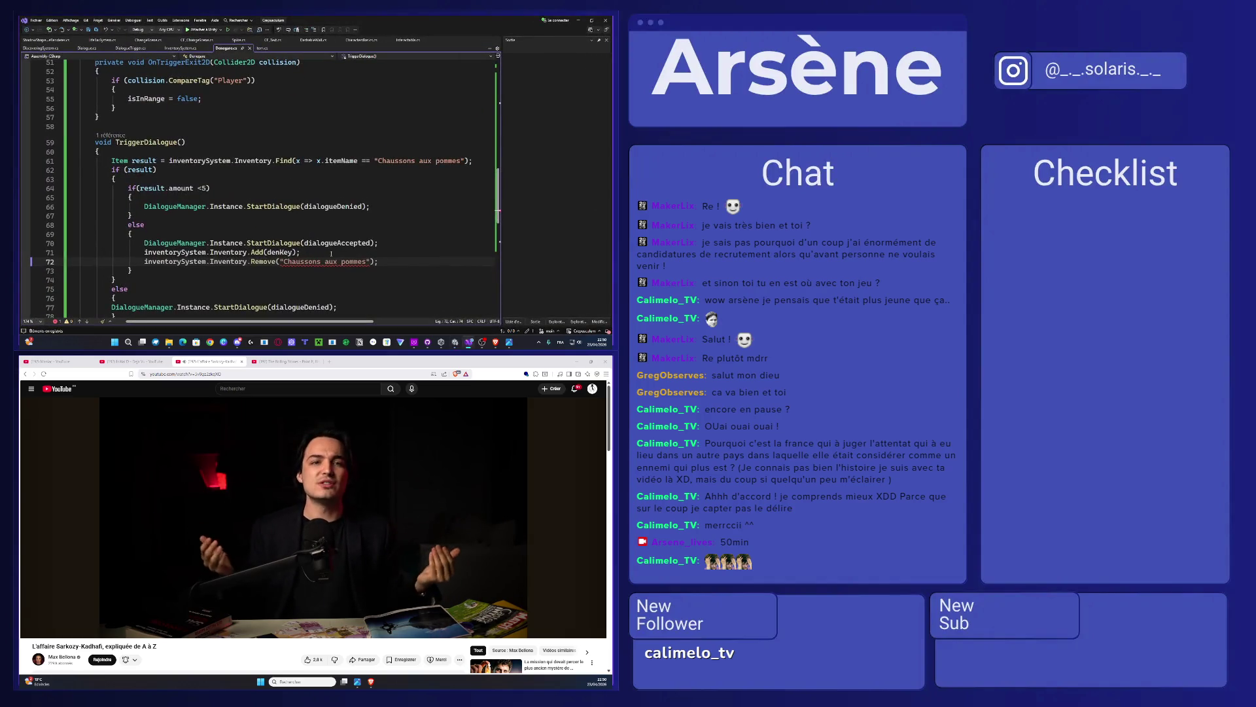
left_click_drag(372, 262, 280, 262)
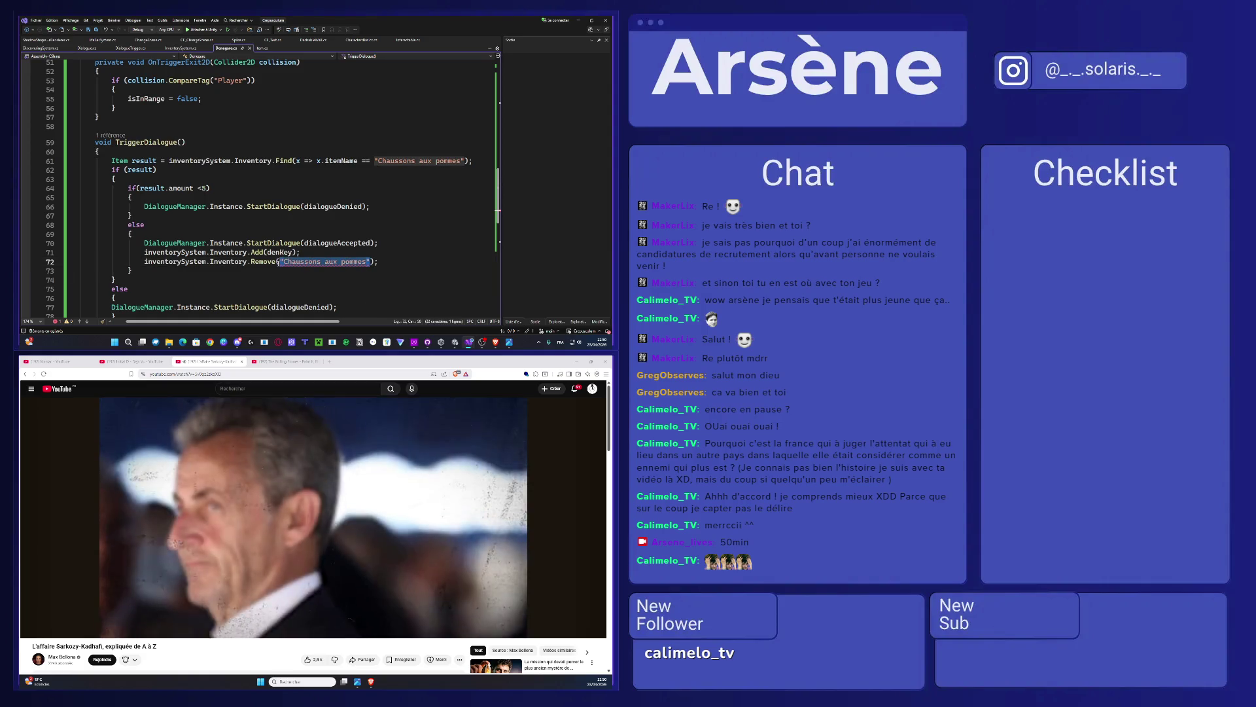
key("BackSpace")
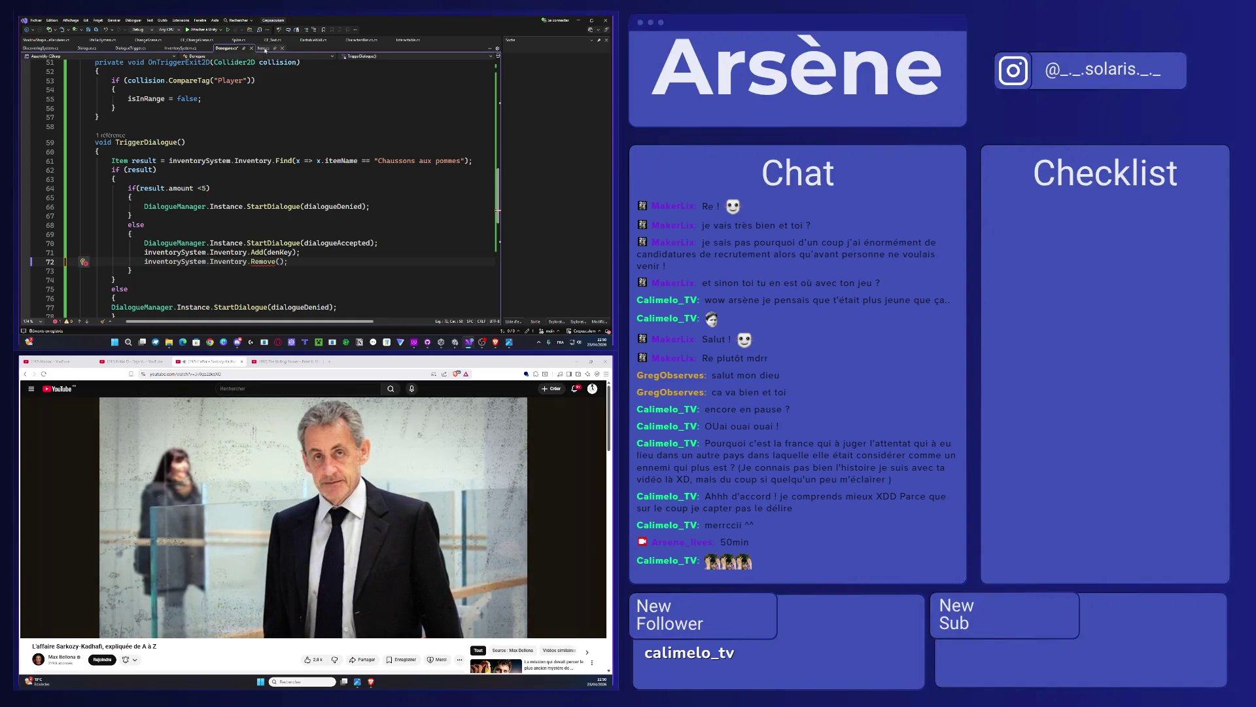
Step: Open Items.cs to review how an item adds itself to the inventory
left_click(264, 49)
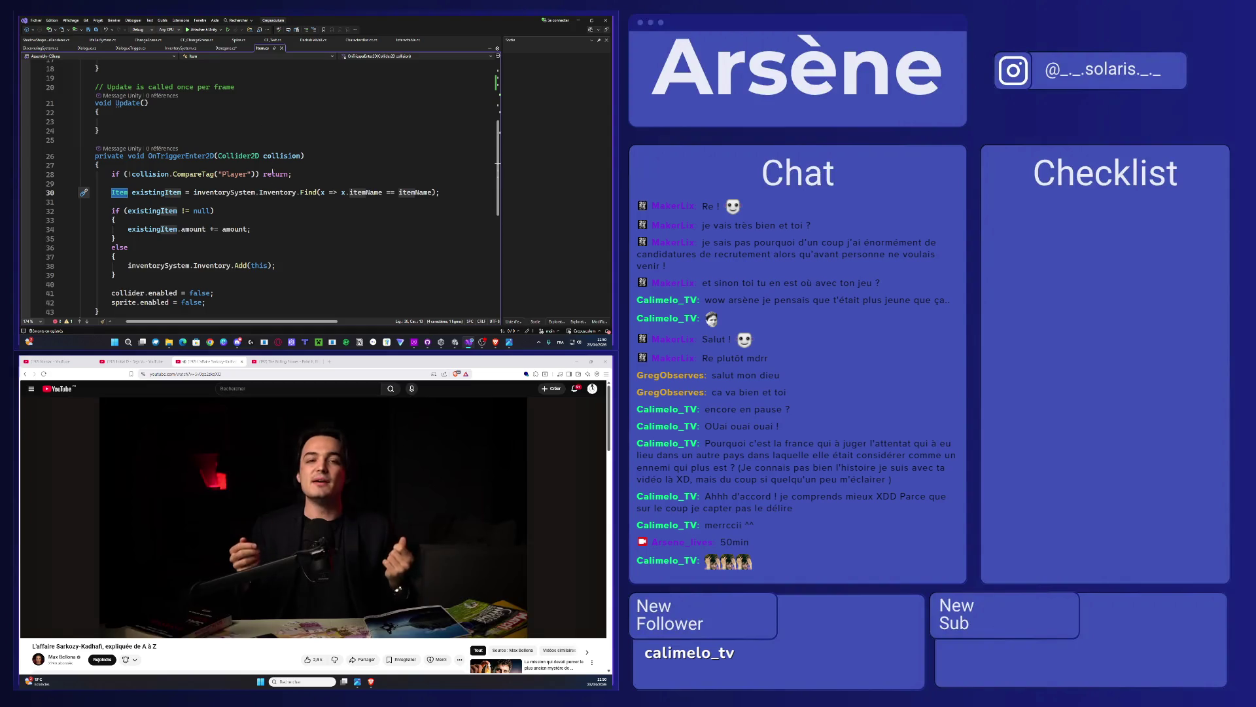
left_click(258, 266)
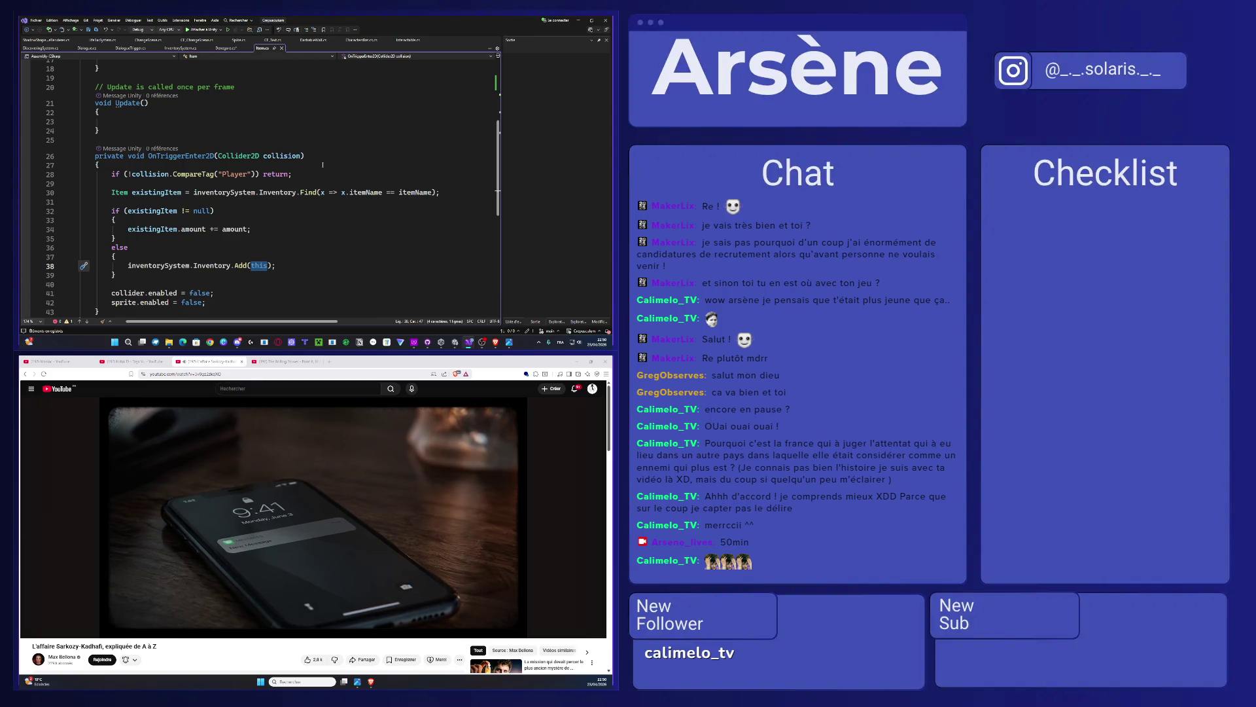
scroll(322, 164, "up", 6)
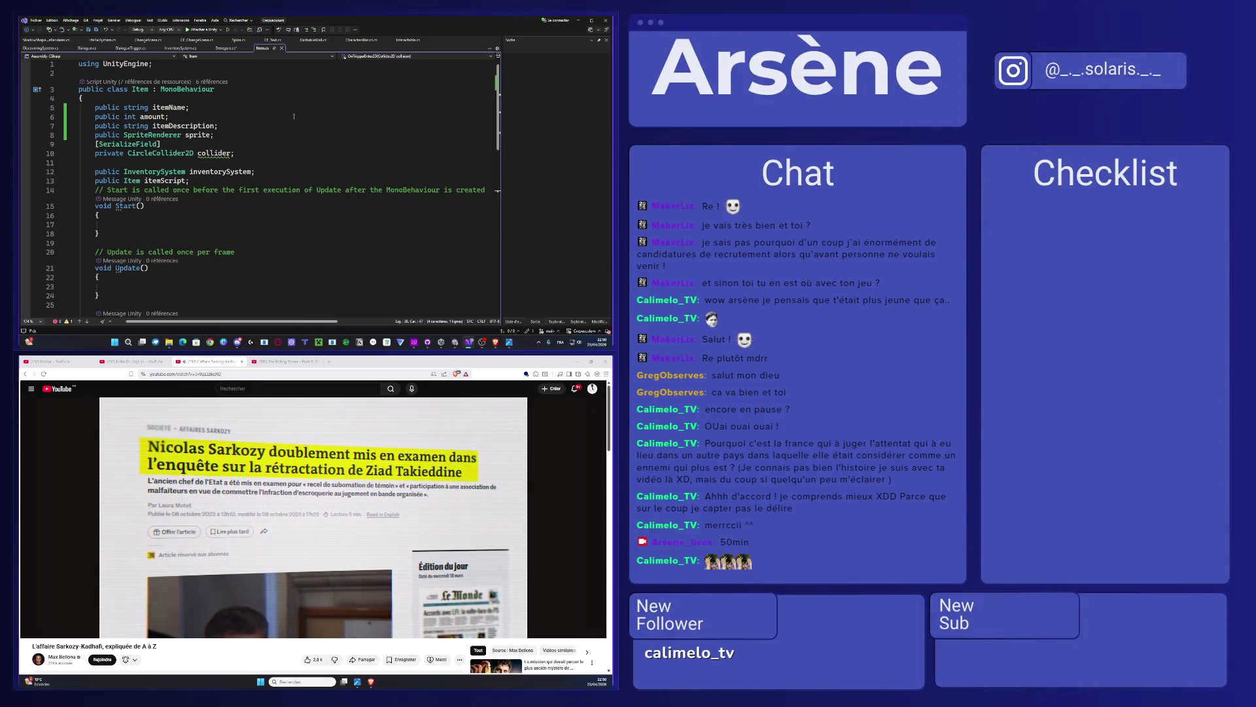
Step: Pass result to the Remove() call, save Denegare.cs and return to Unity
left_click(233, 48)
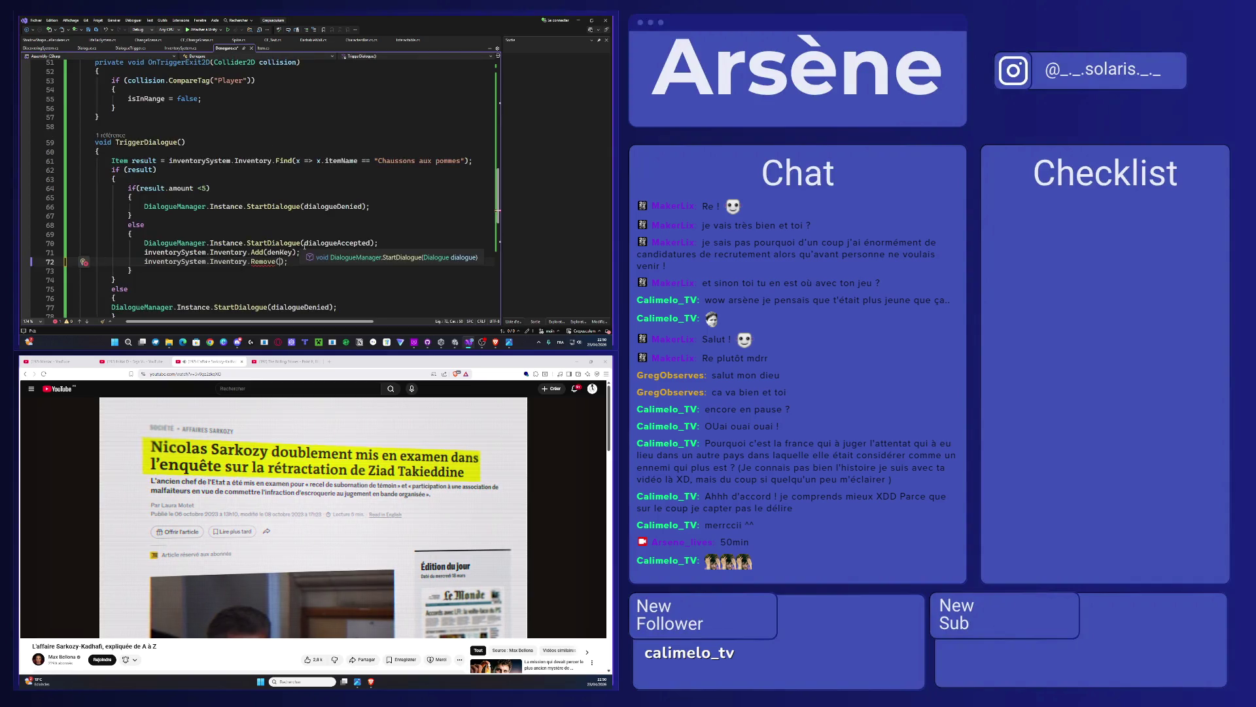
type("Item.")
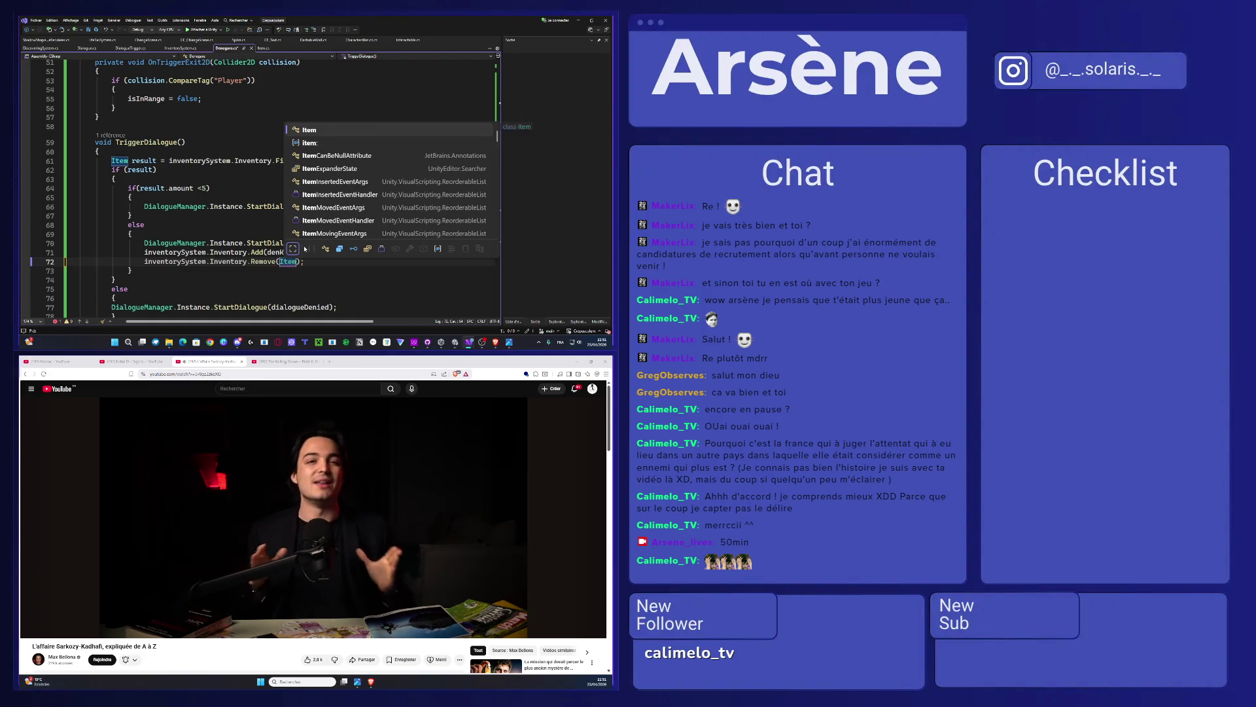
type("item")
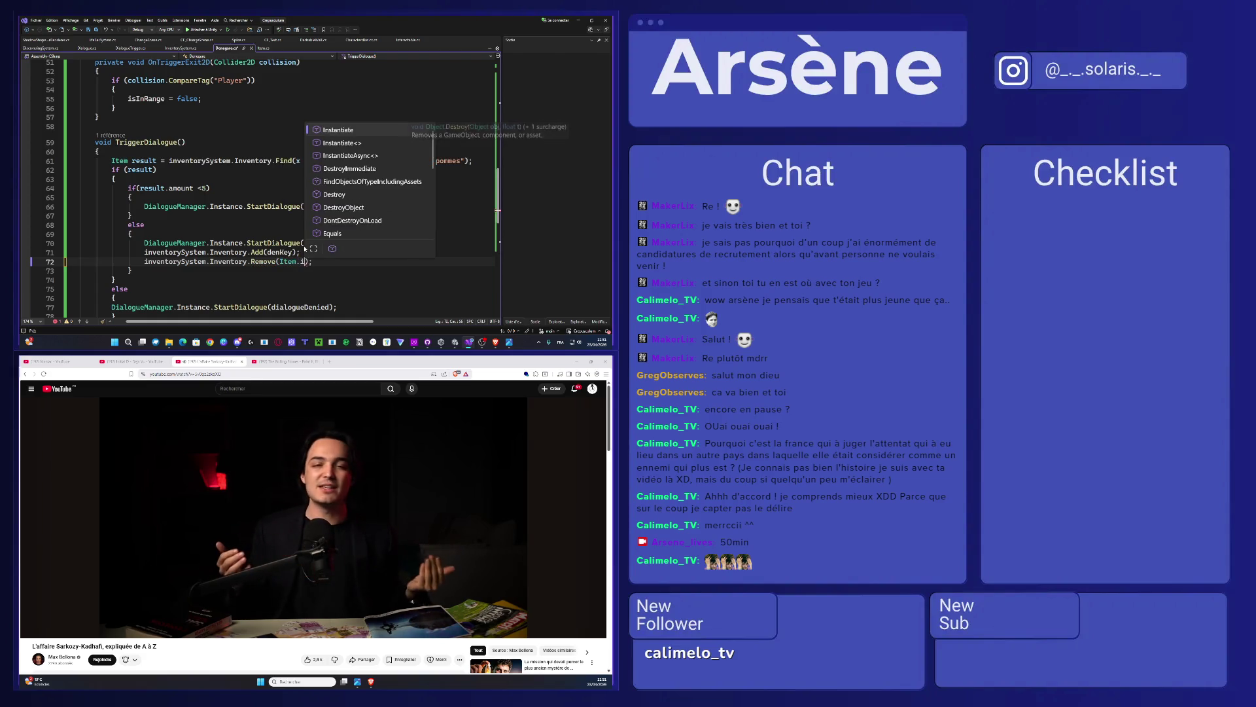
type("Nam")
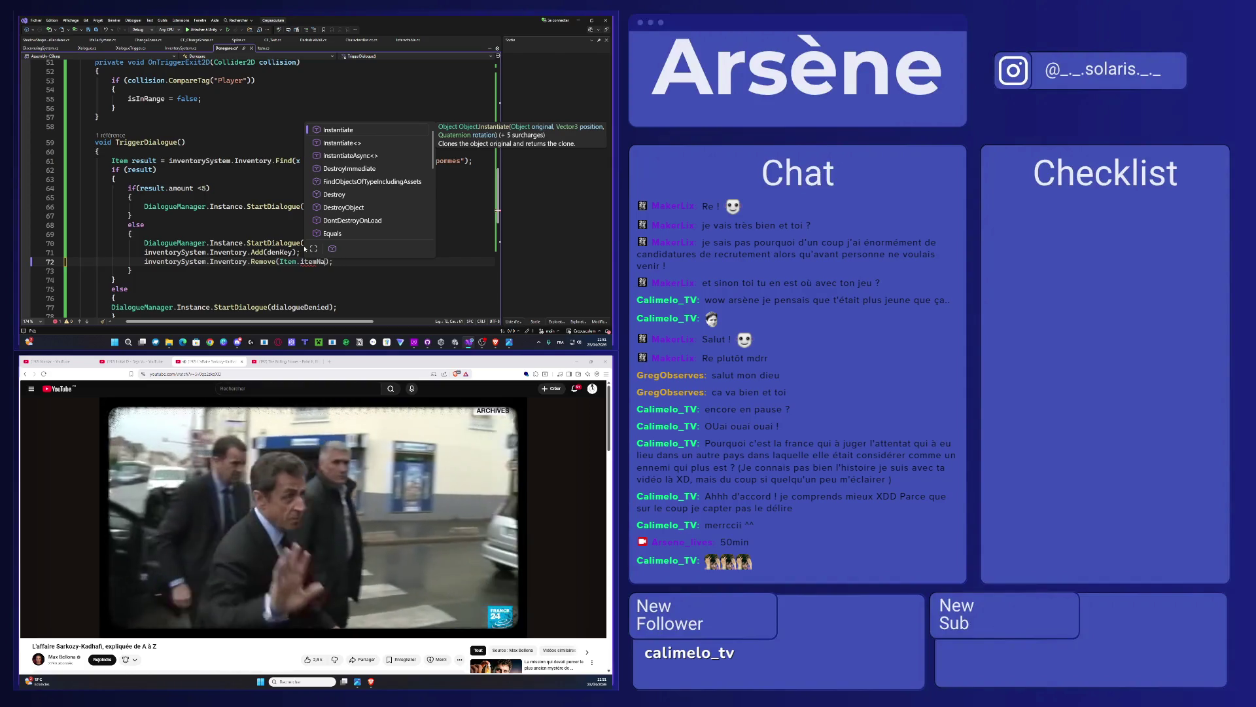
key("BackSpace")
key("BackSpace")
key("BackSpace")
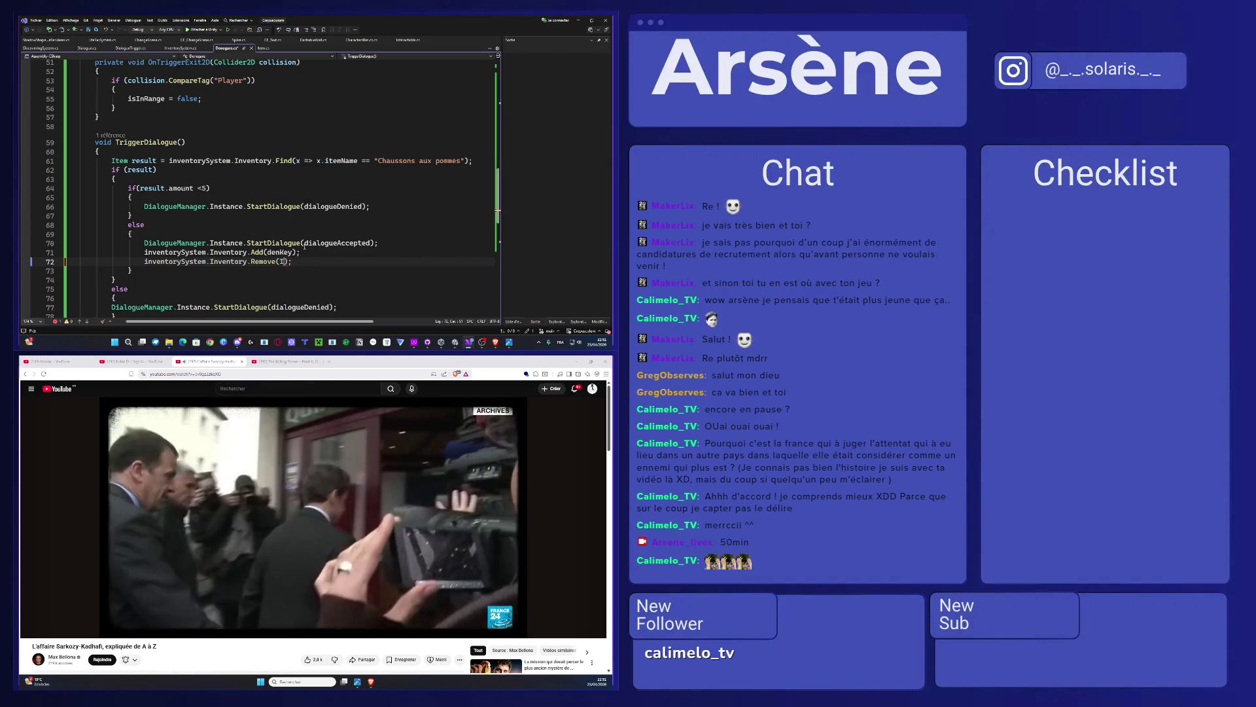
type("result")
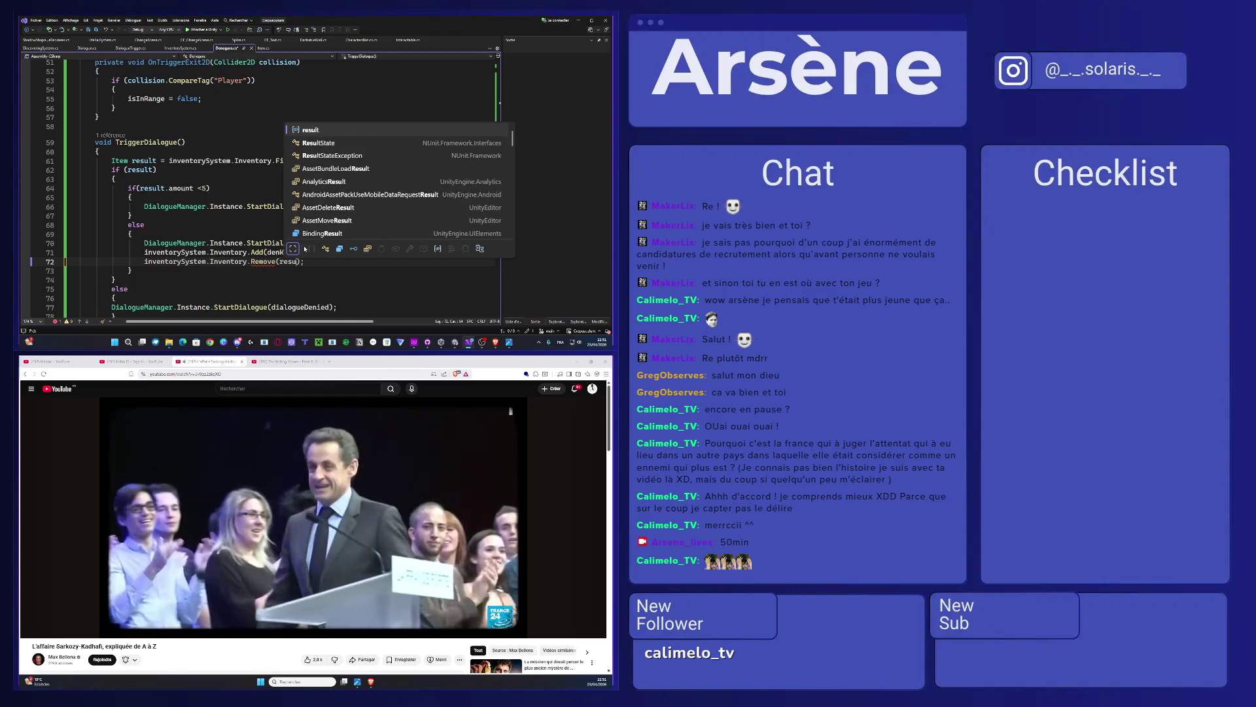
key("ctrl+s")
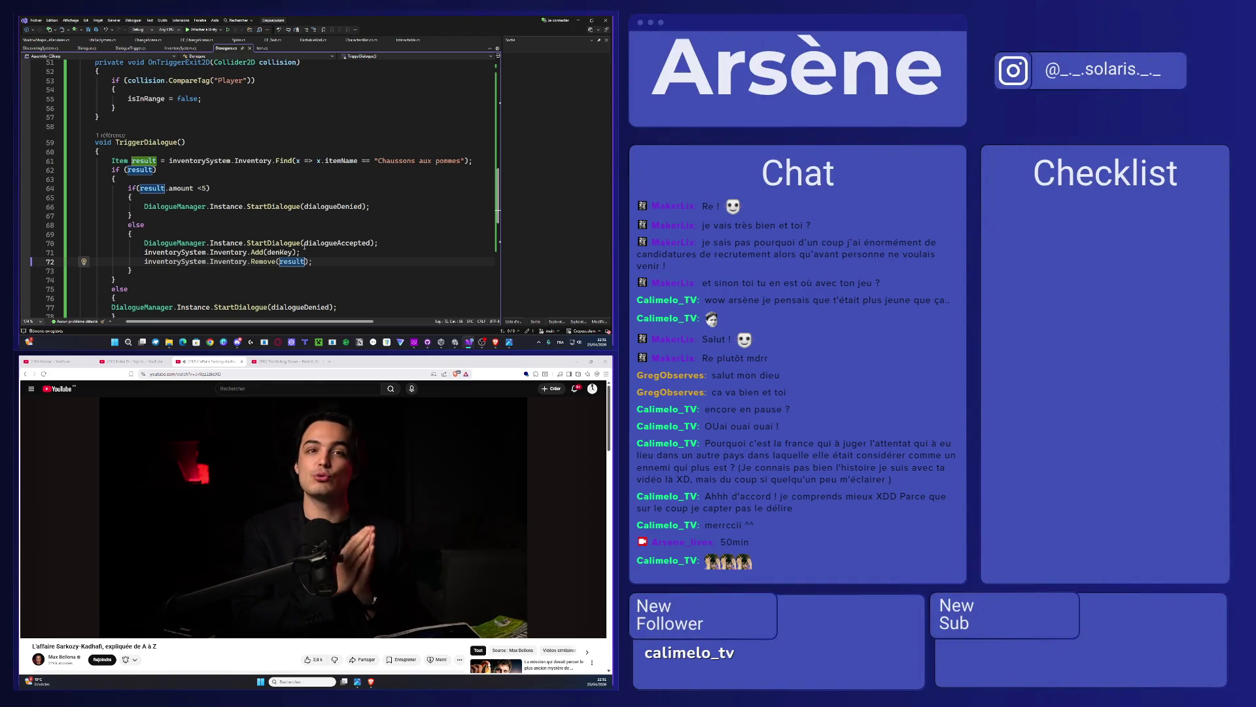
left_click(577, 20)
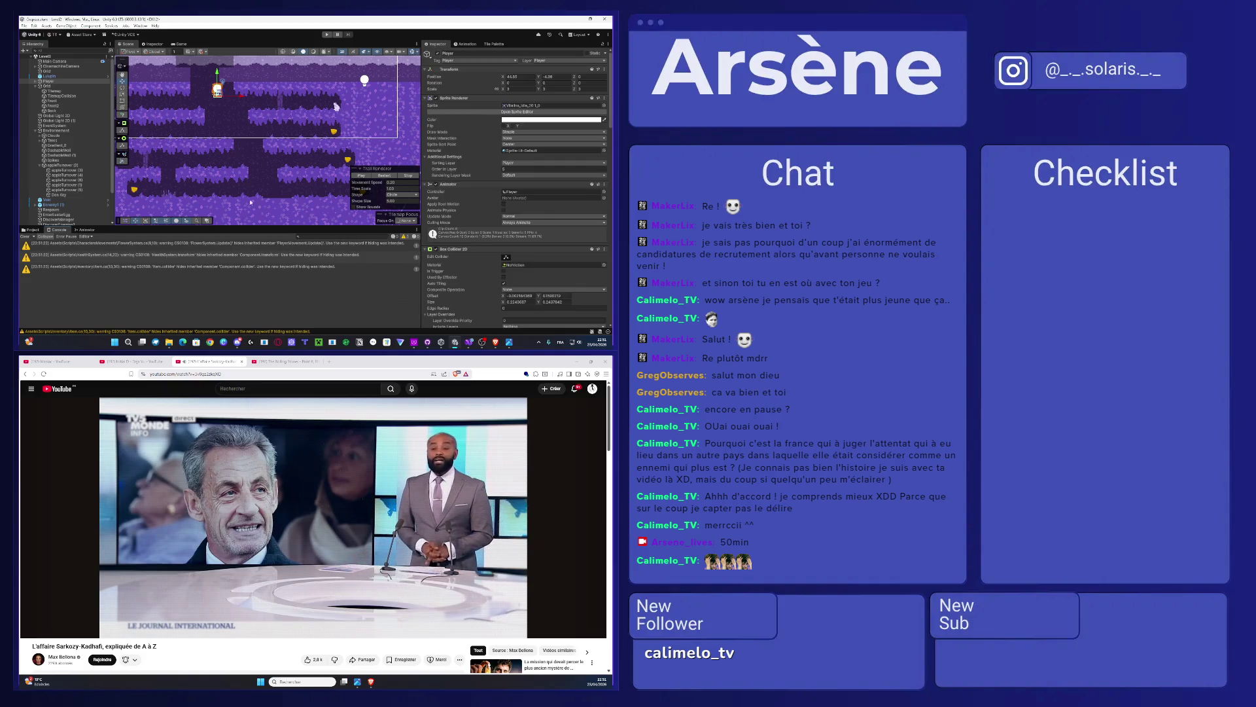
Step: Play-test the level, toggle the console's warning and log filters to review messages, then stop
key("ctrl+p")
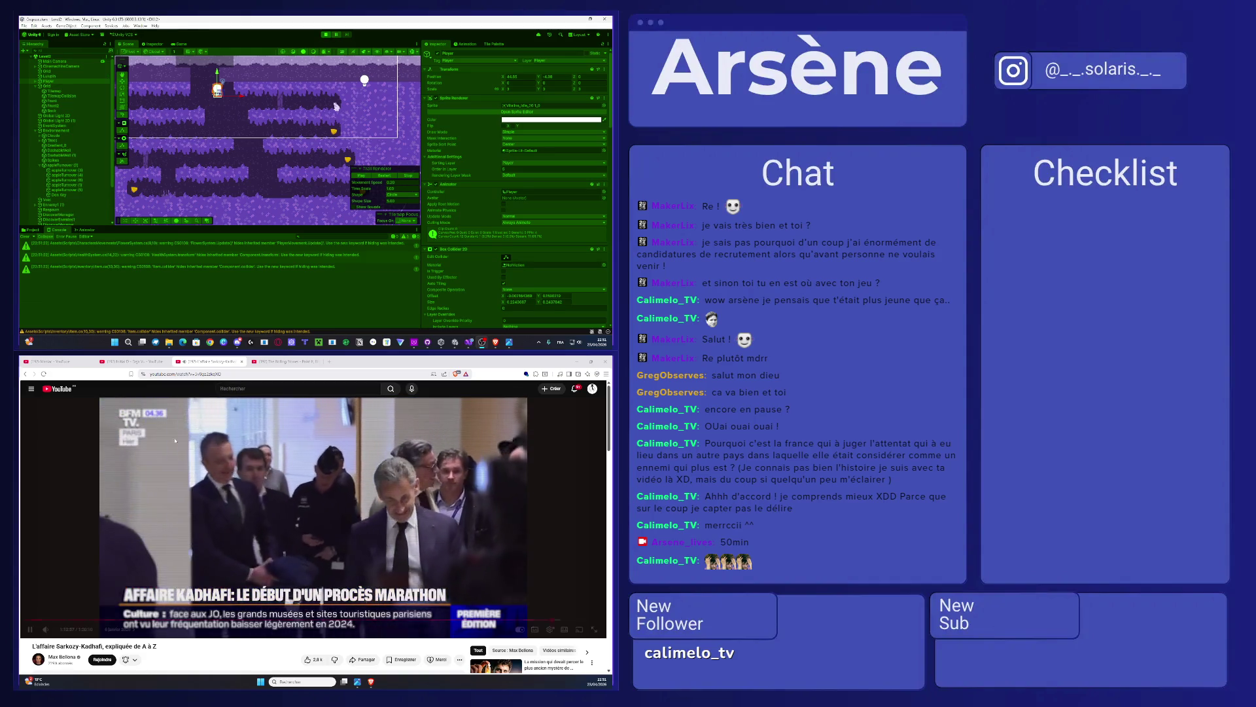
key("ctrl+p")
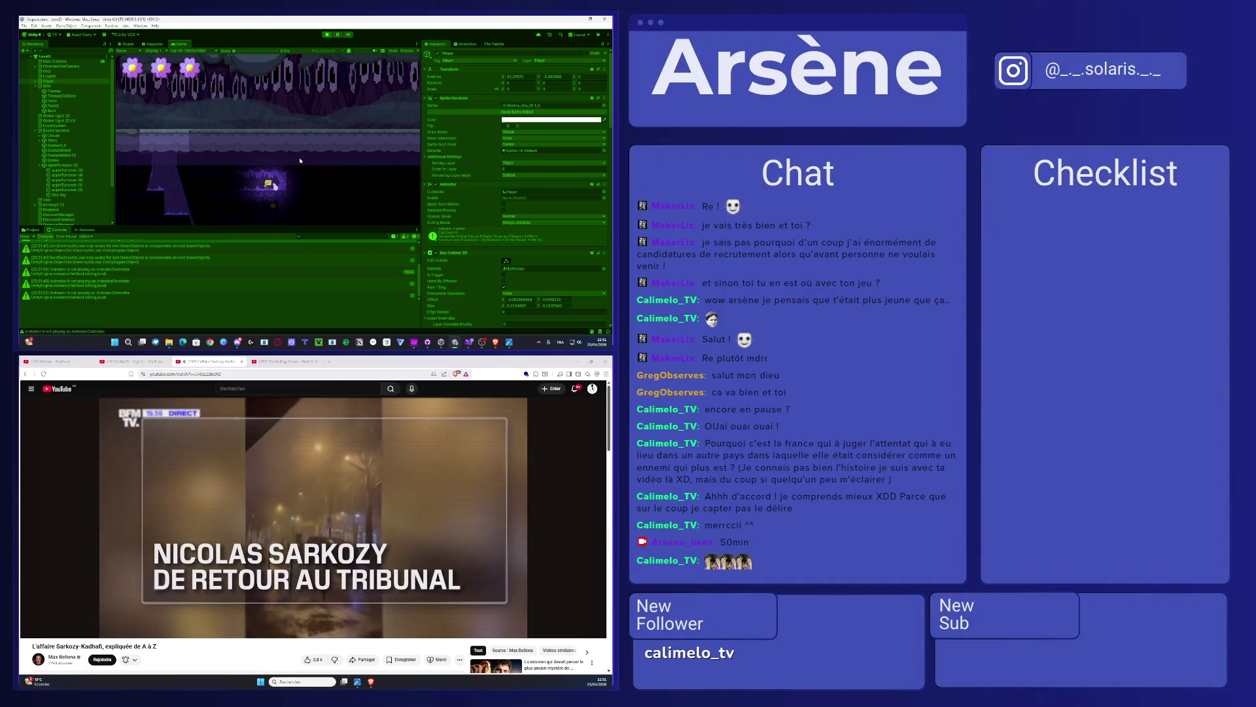
left_click(405, 237)
left_click(394, 237)
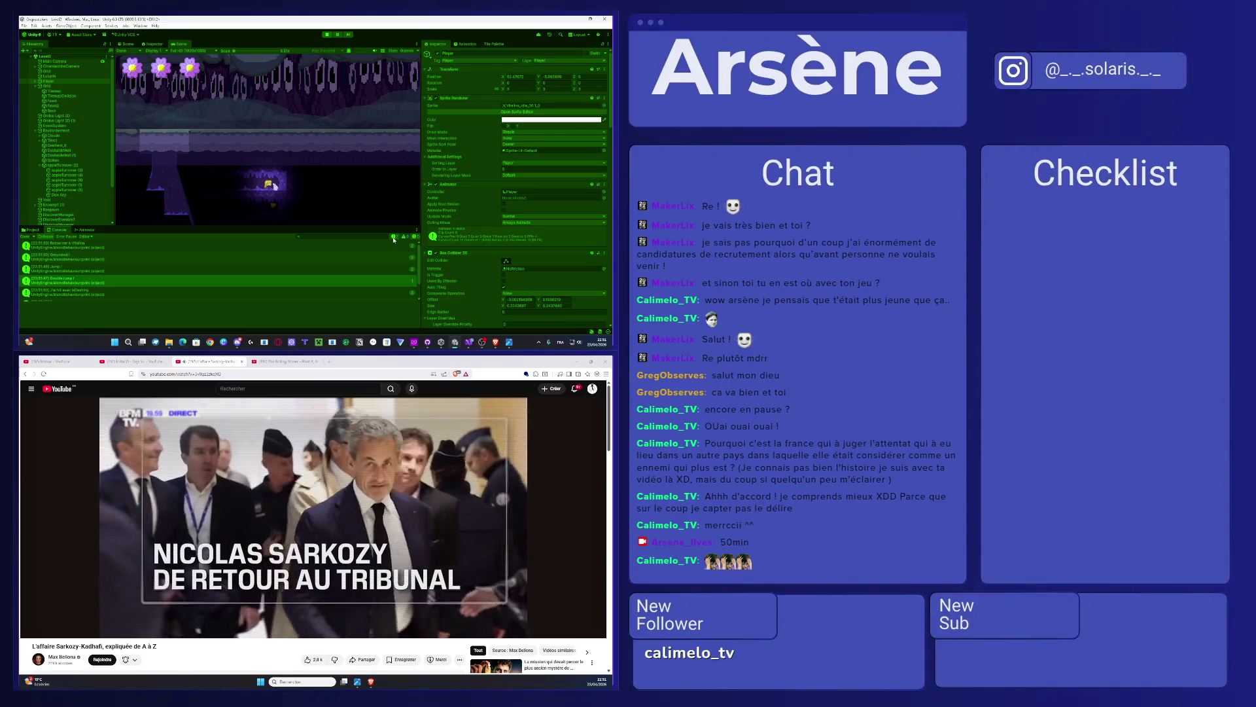
left_click(394, 237)
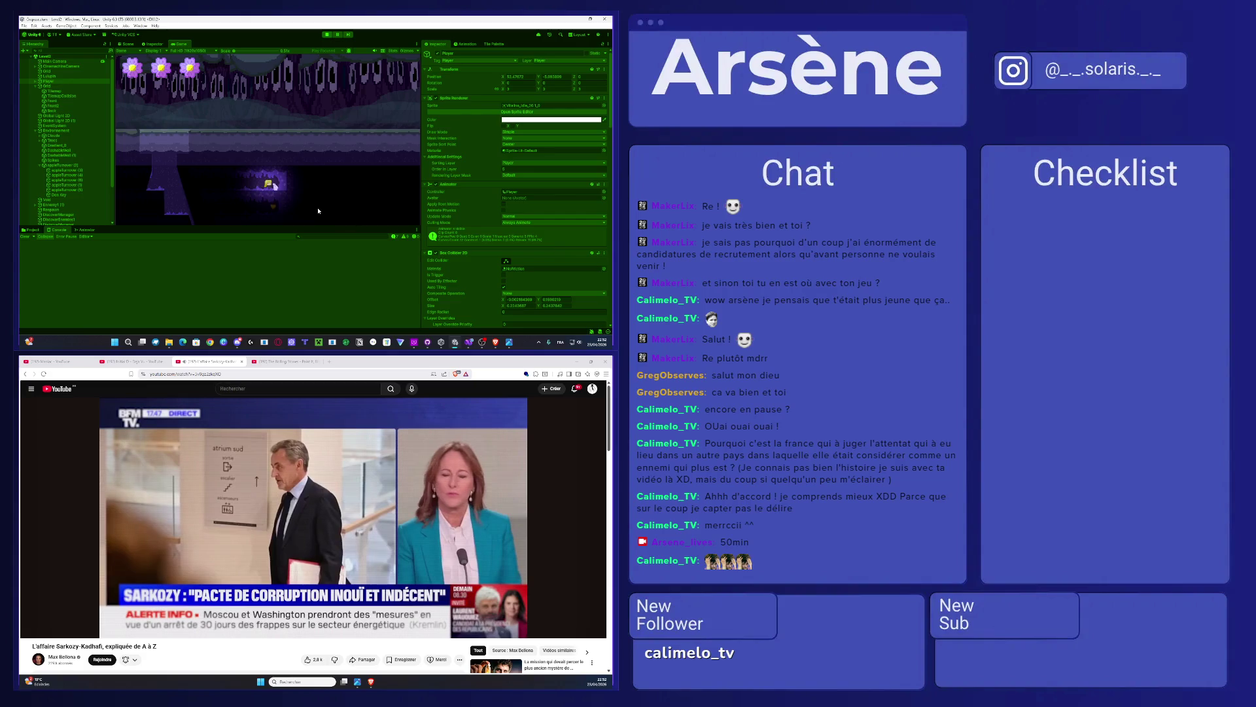
left_click(394, 238)
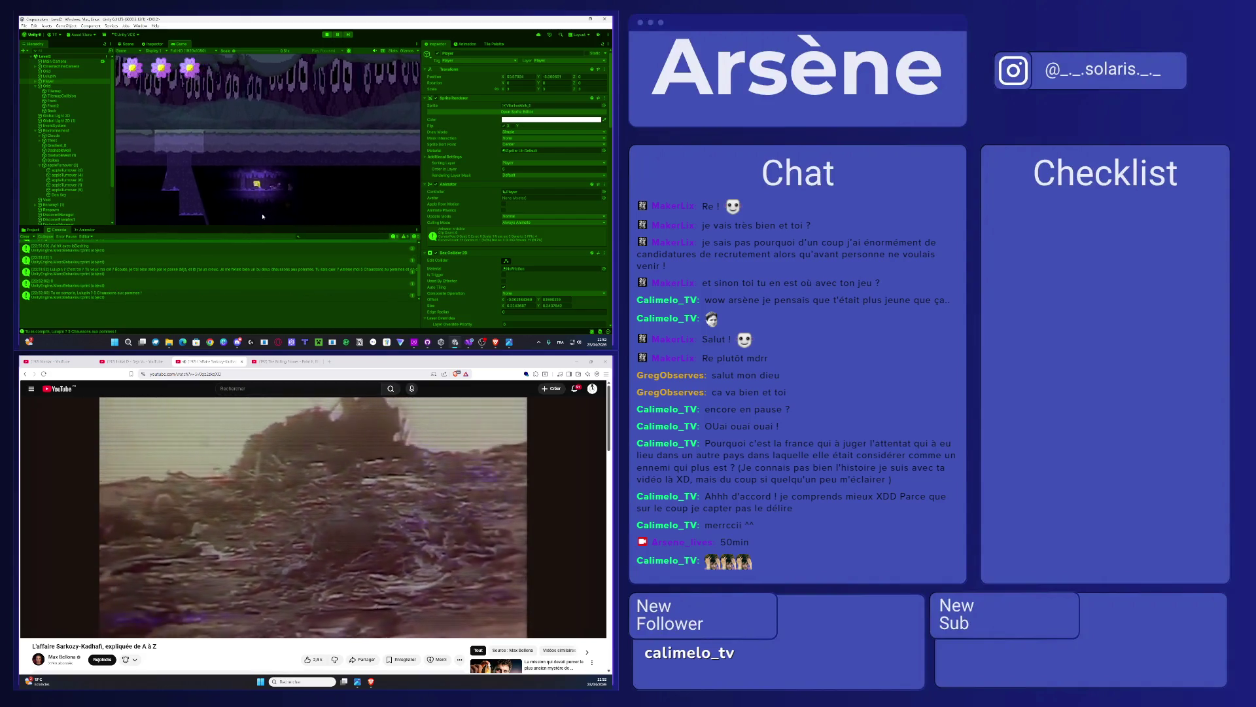
scroll(184, 273, "up", 2)
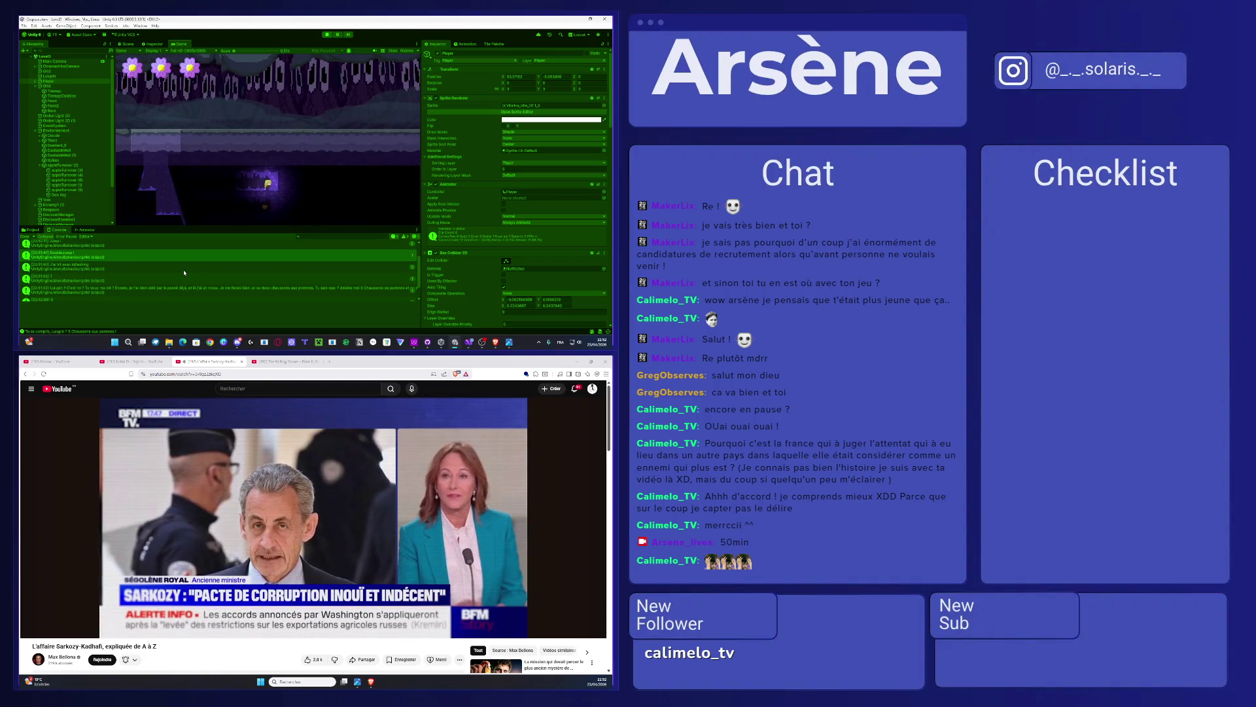
scroll(185, 272, "up", 3)
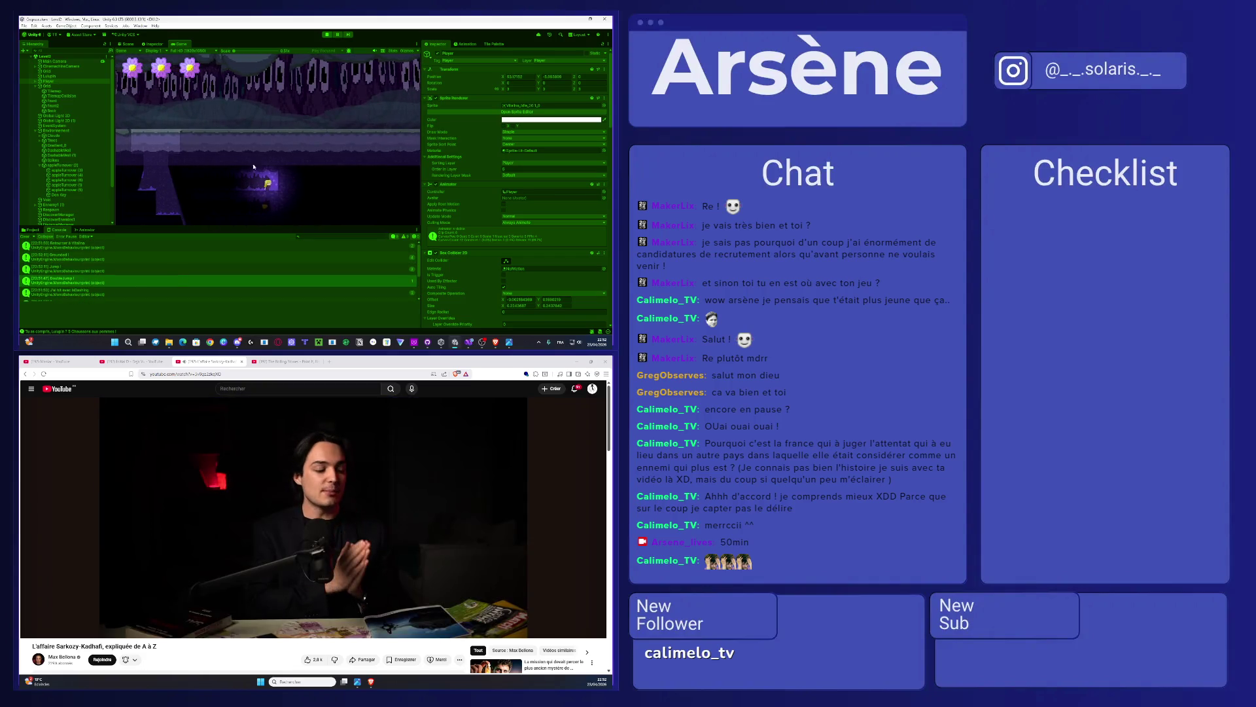
left_click(327, 34)
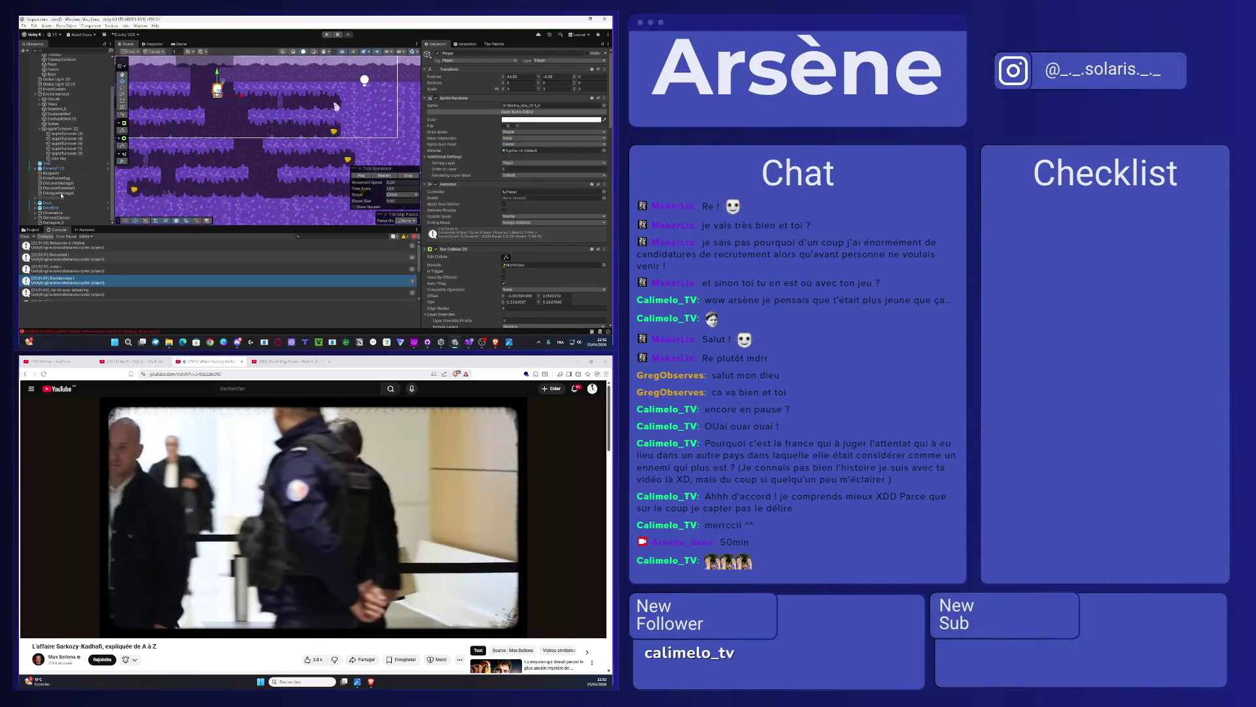
Step: Inspect the DialogueManager, DiscoverEnemies1, DiscoverManager and TextBubble objects in the Hierarchy
left_click(53, 198)
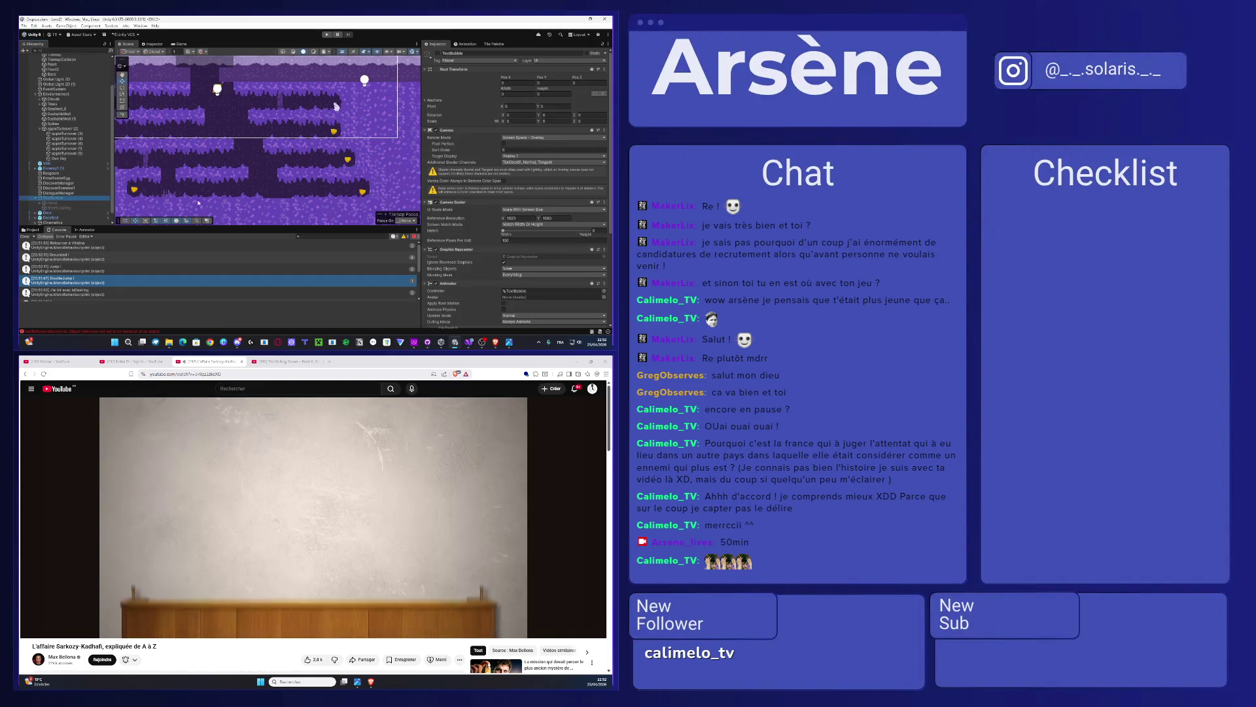
left_click(61, 192)
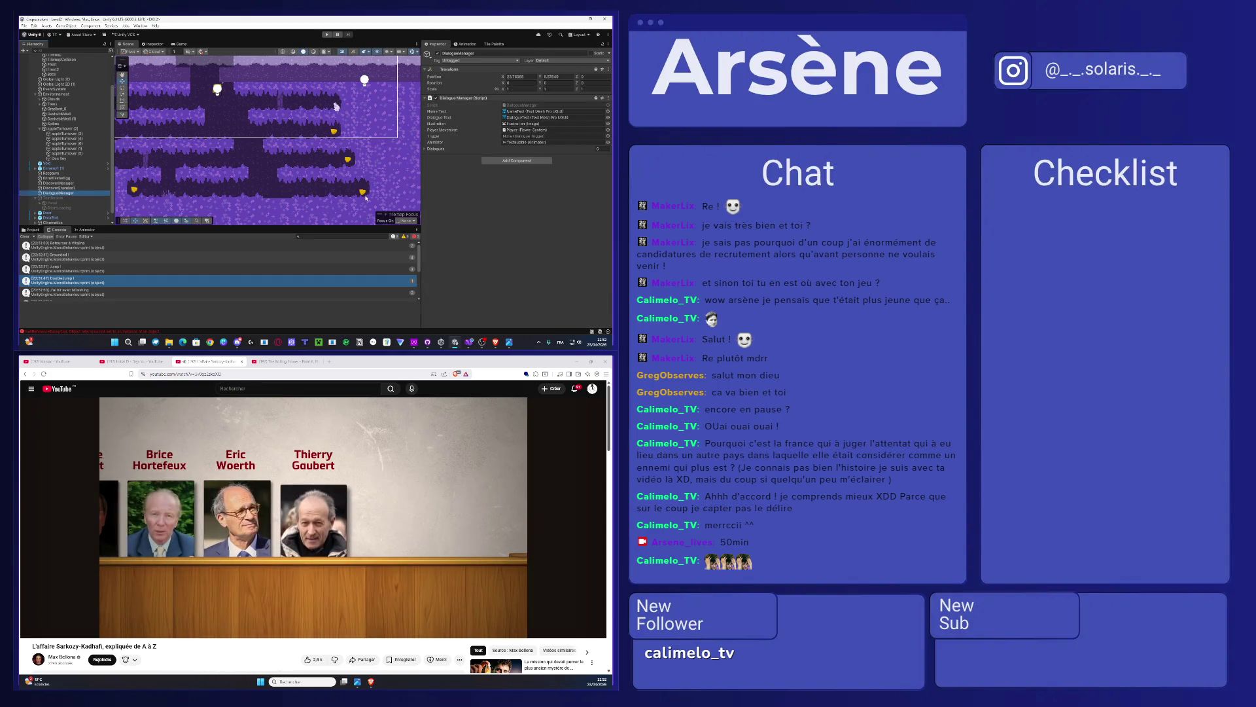
left_click(74, 188)
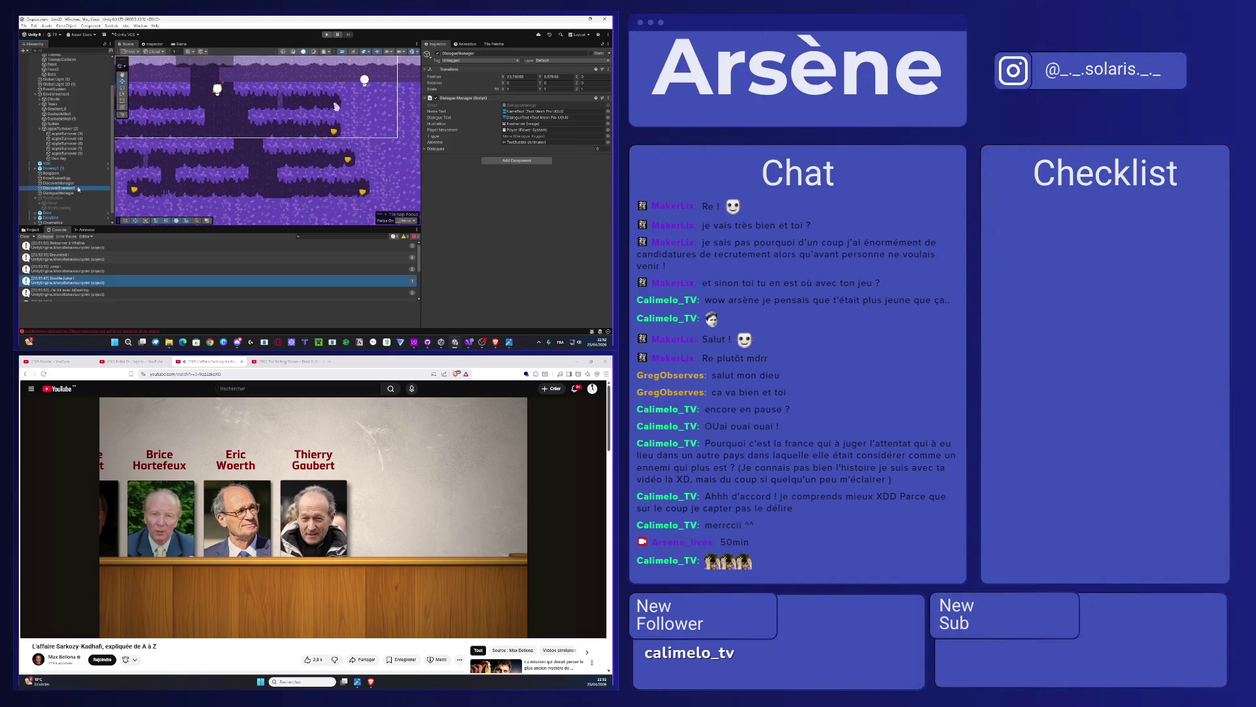
left_click(74, 183)
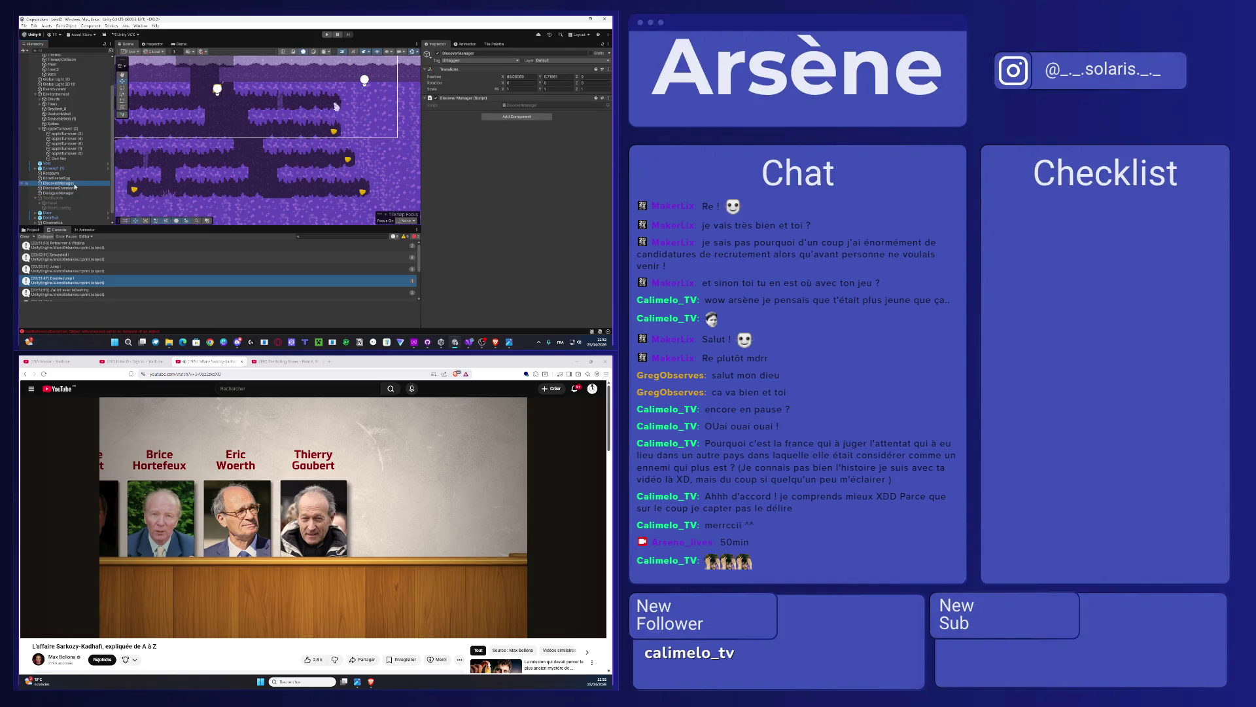
scroll(69, 206, "down", 1)
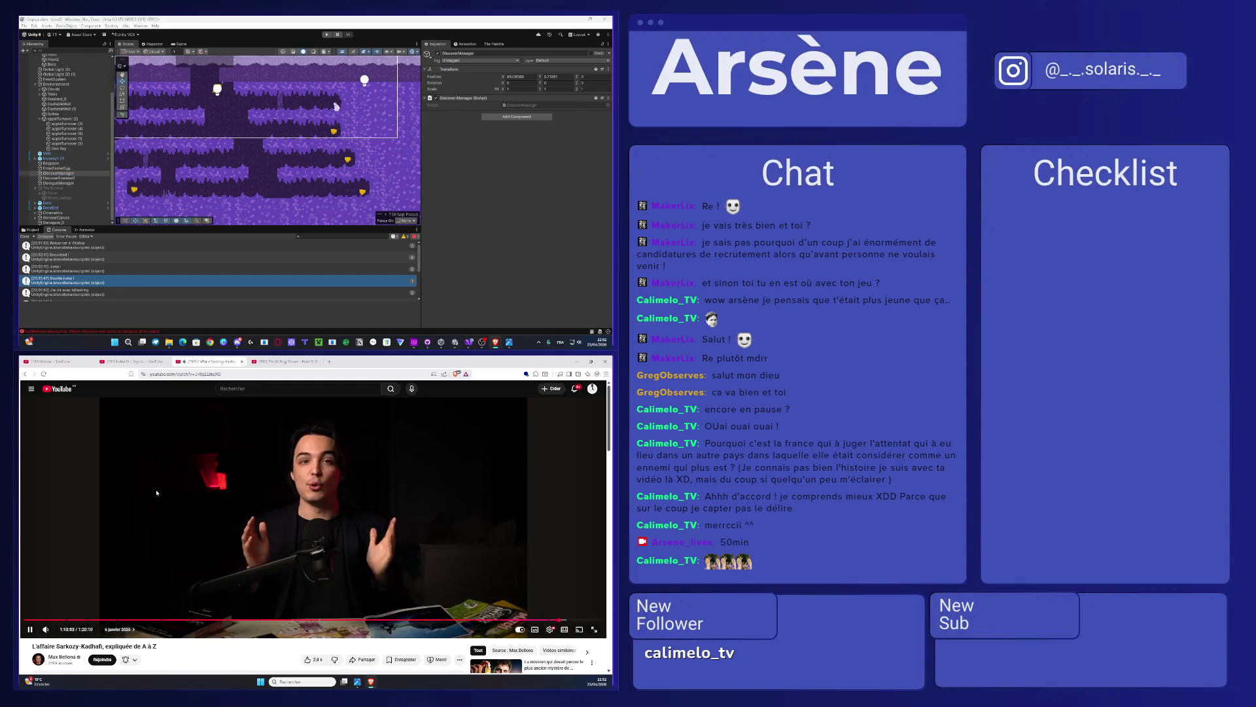
double_click(156, 493)
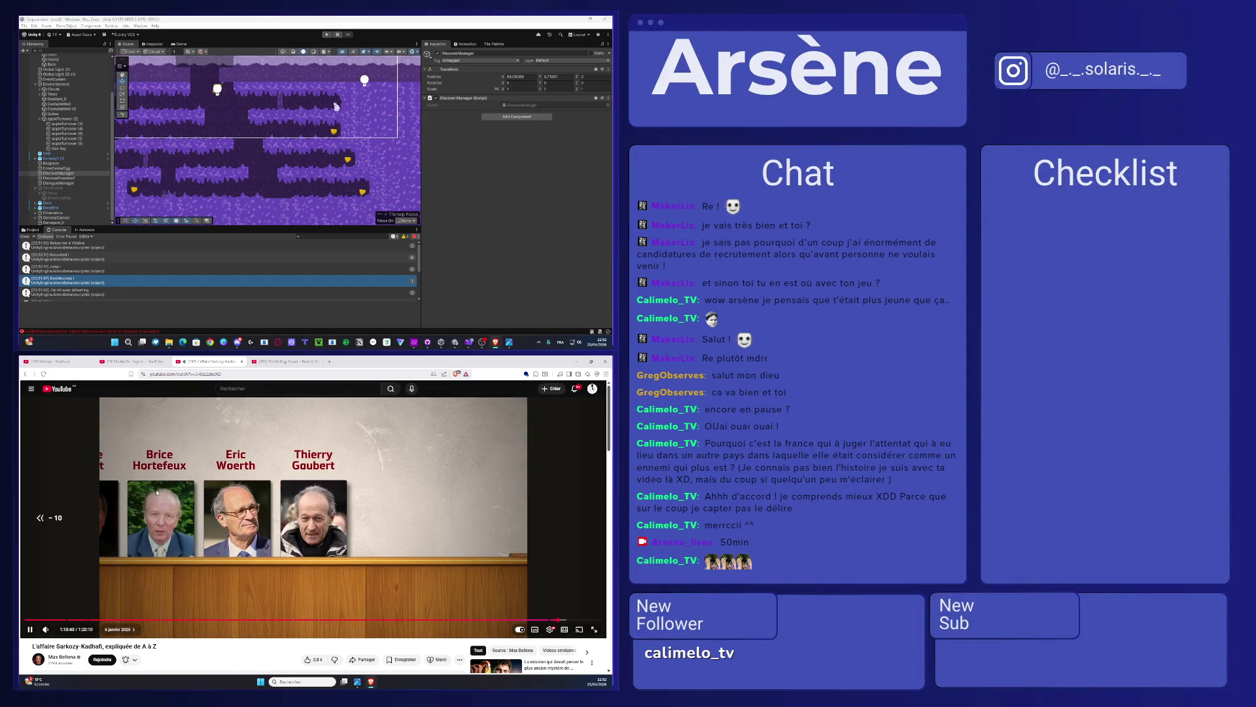
double_click(157, 492)
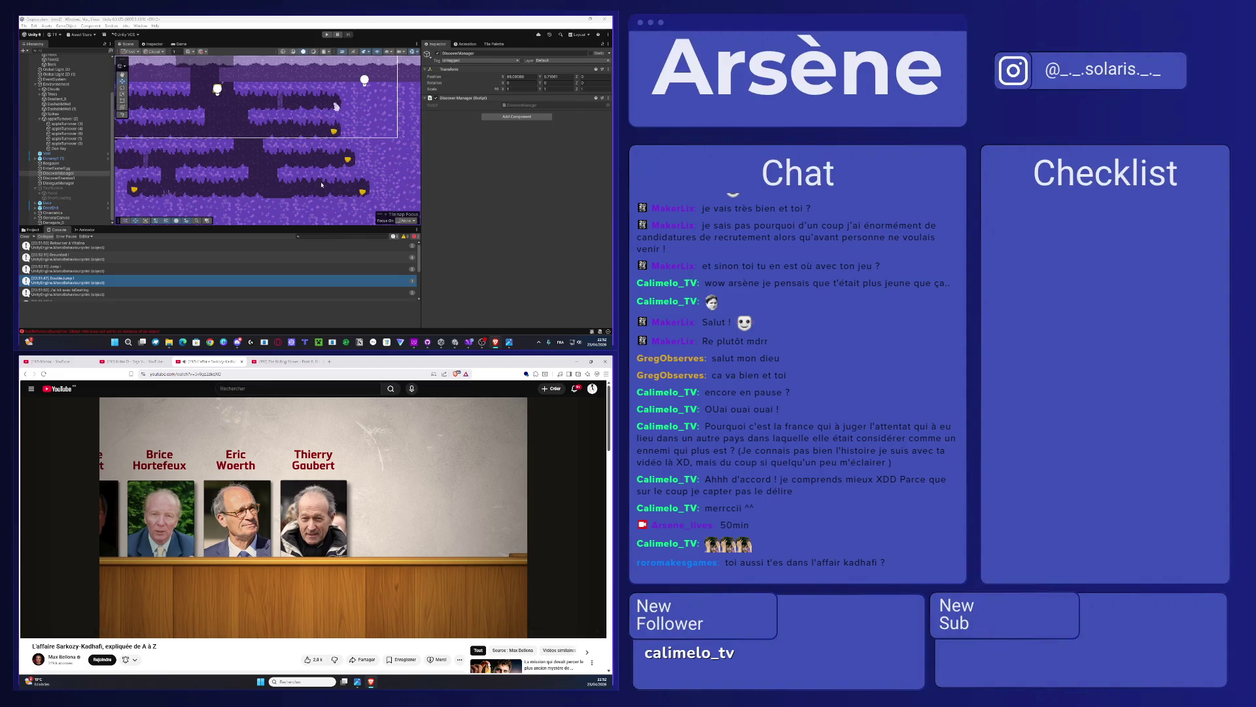
left_click(58, 189)
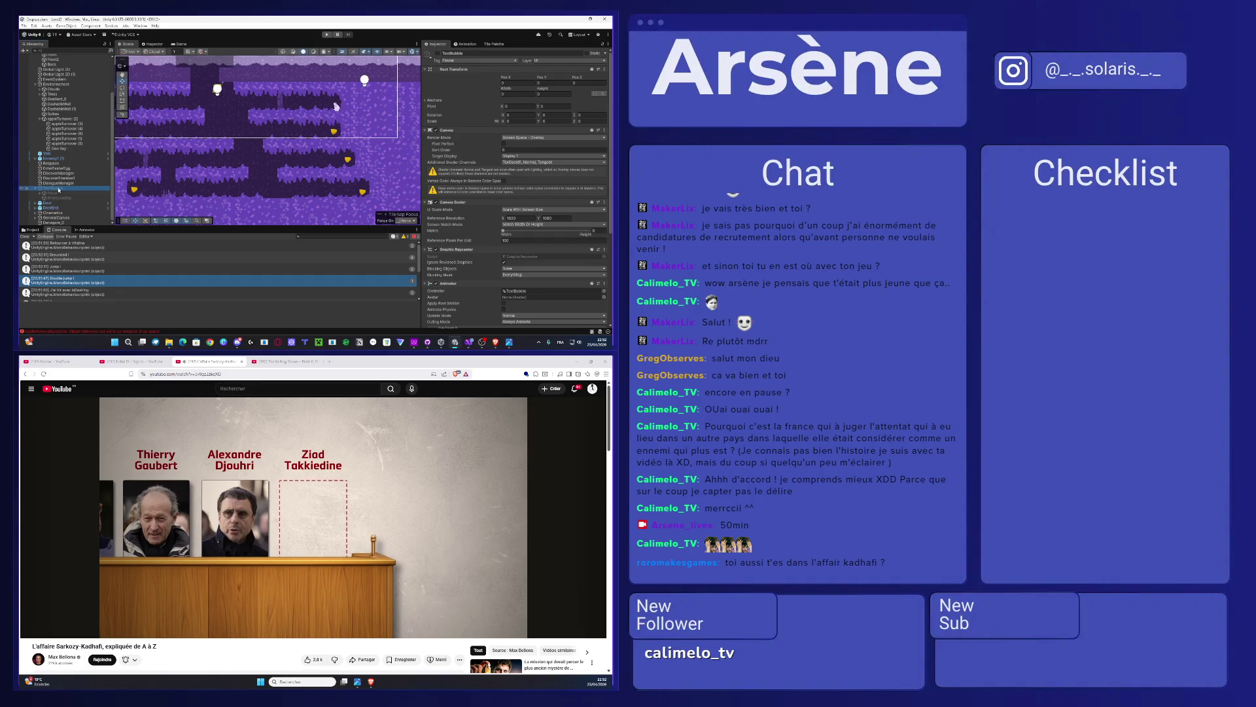
scroll(477, 232, "down", 3)
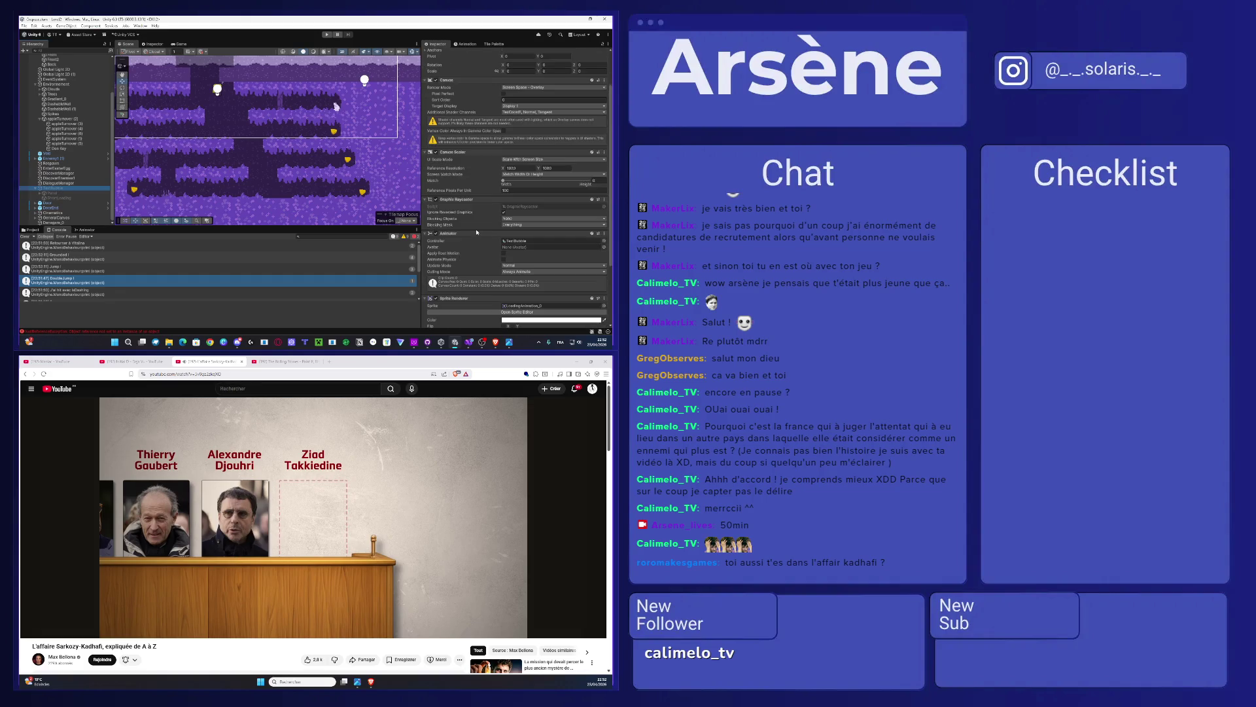
scroll(477, 231, "down", 2)
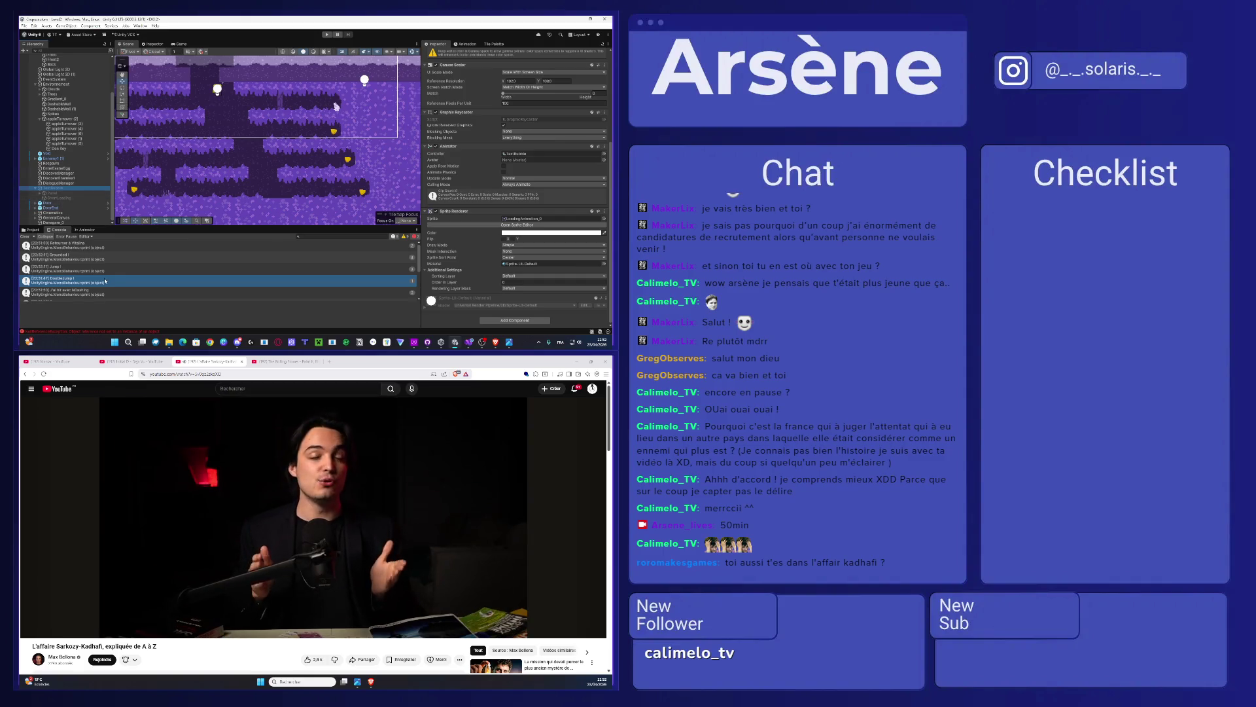
scroll(102, 279, "down", 1)
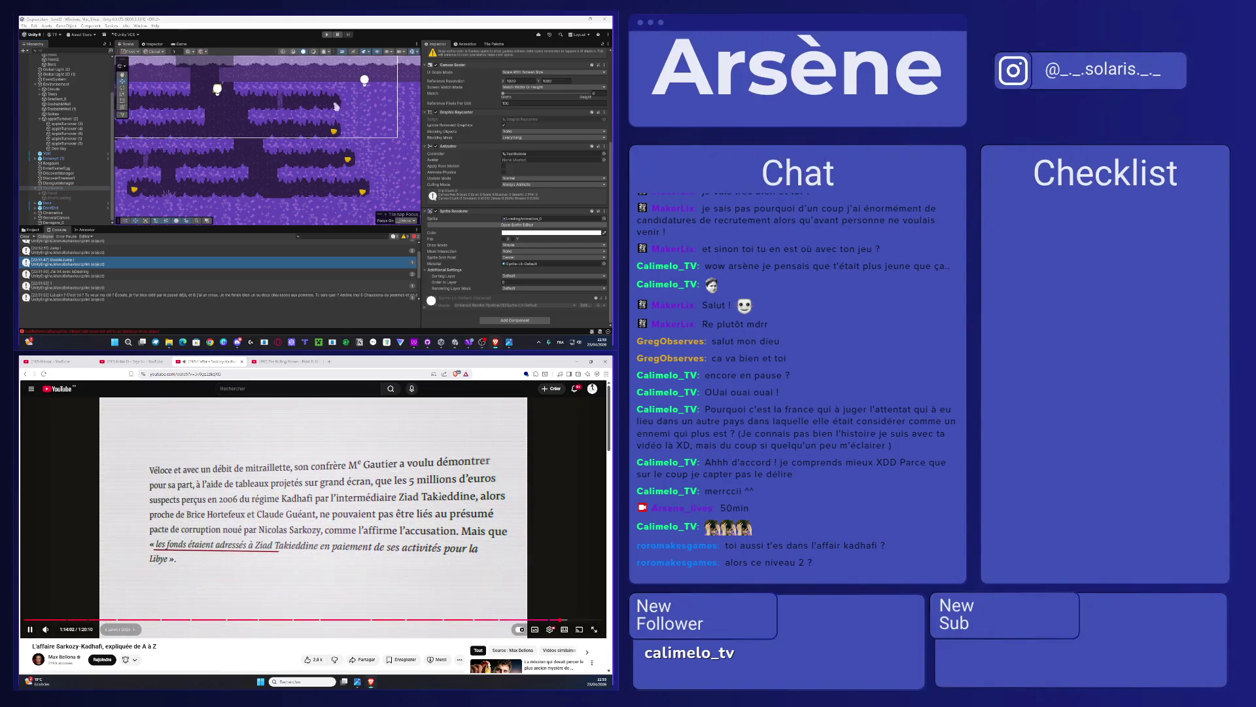
left_click(440, 495)
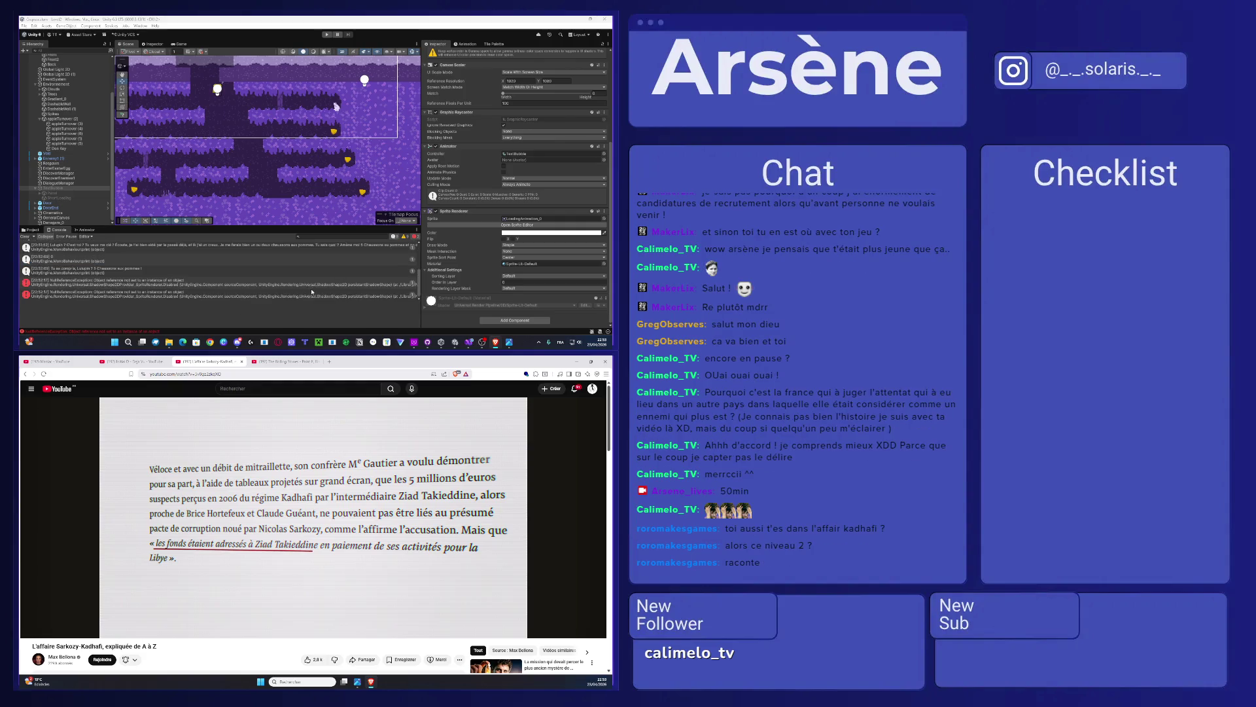
Step: Filter the console to errors, check both NullReferenceException details, restore logs and enter Play mode
left_click(413, 237)
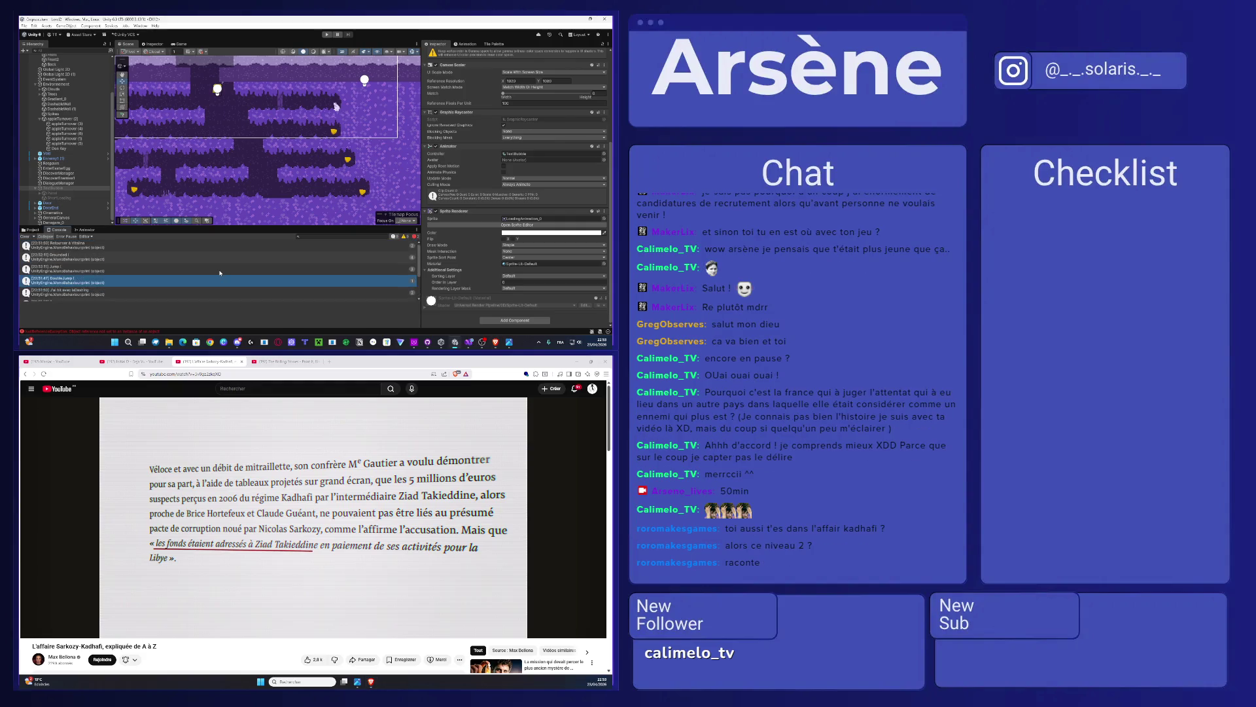
left_click(404, 237)
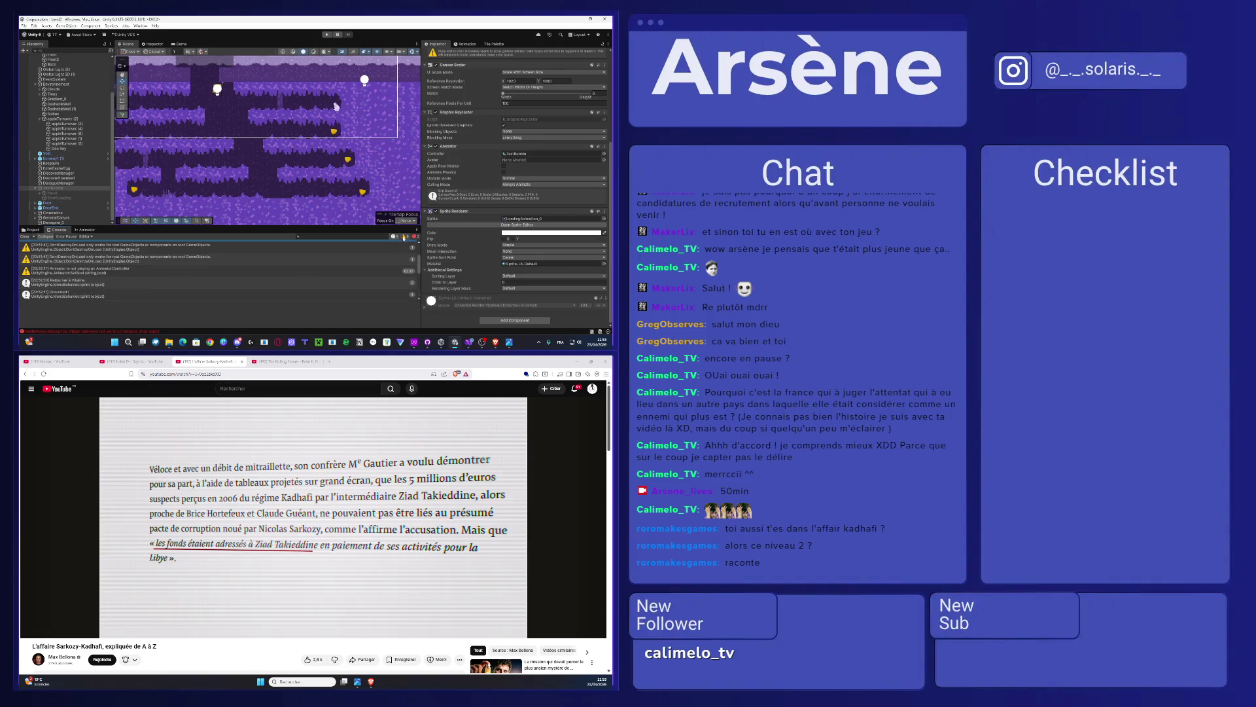
left_click(396, 237)
left_click(404, 237)
left_click(414, 237)
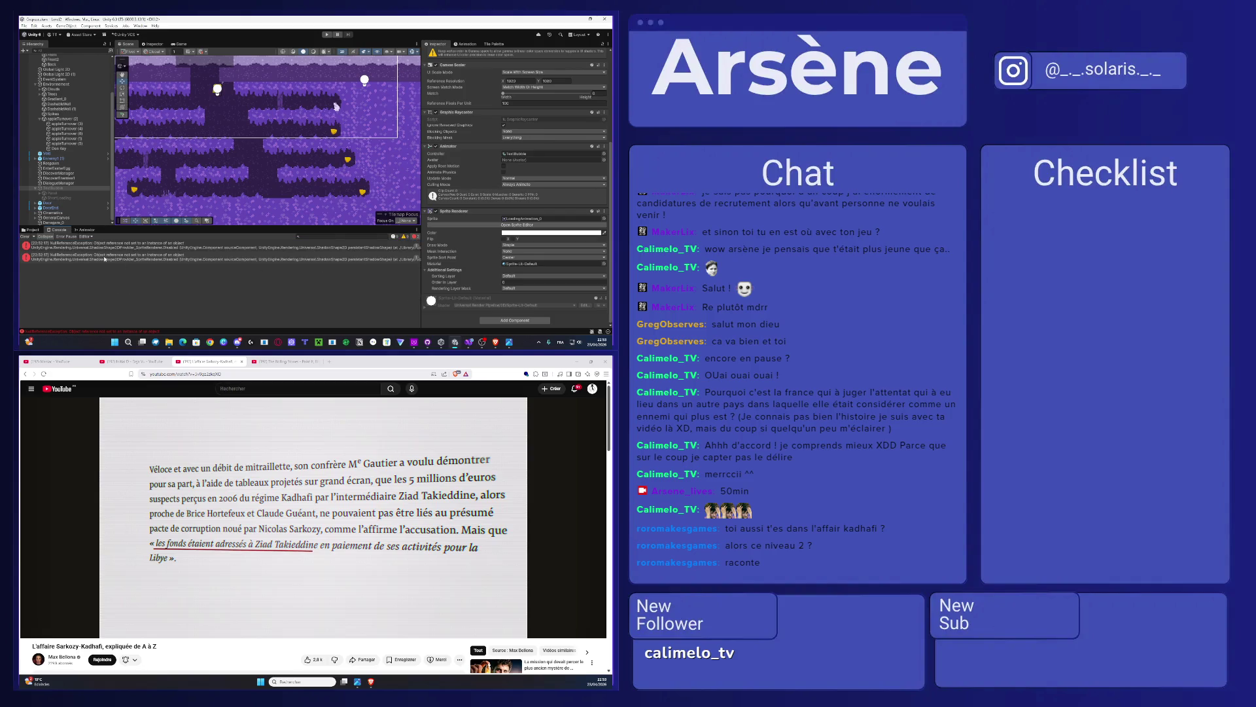
left_click(104, 245)
left_click(108, 257)
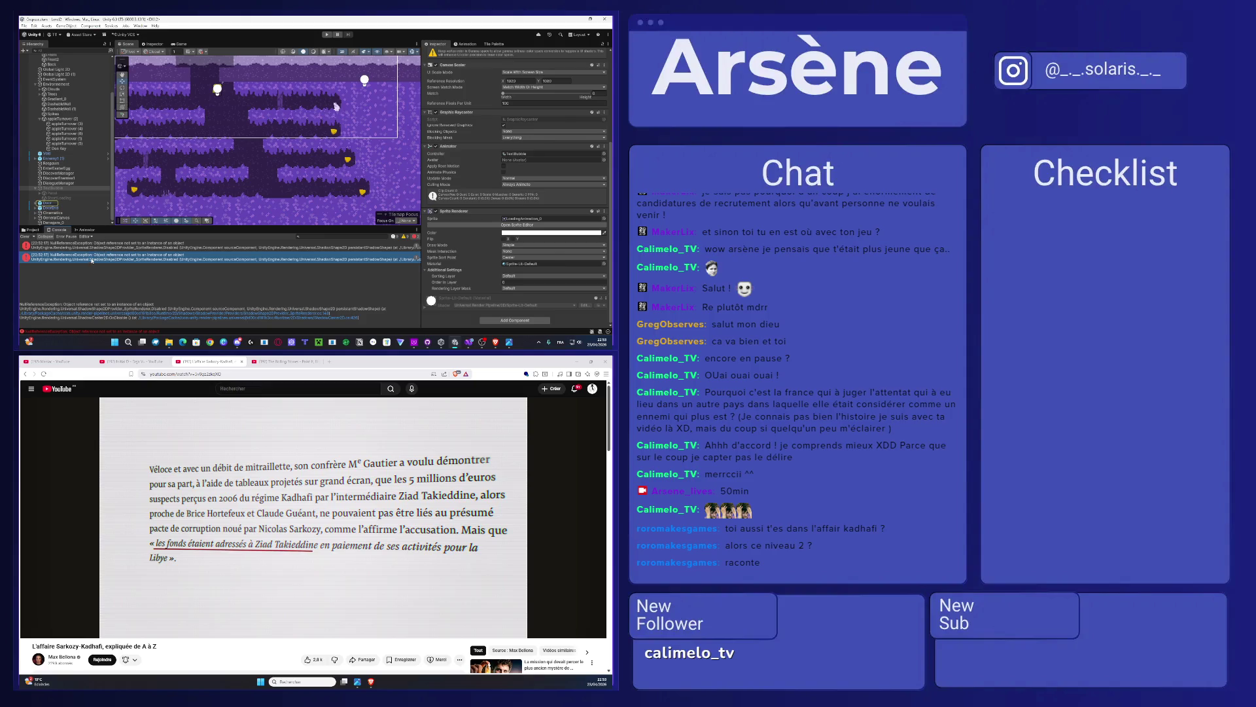
left_click(394, 237)
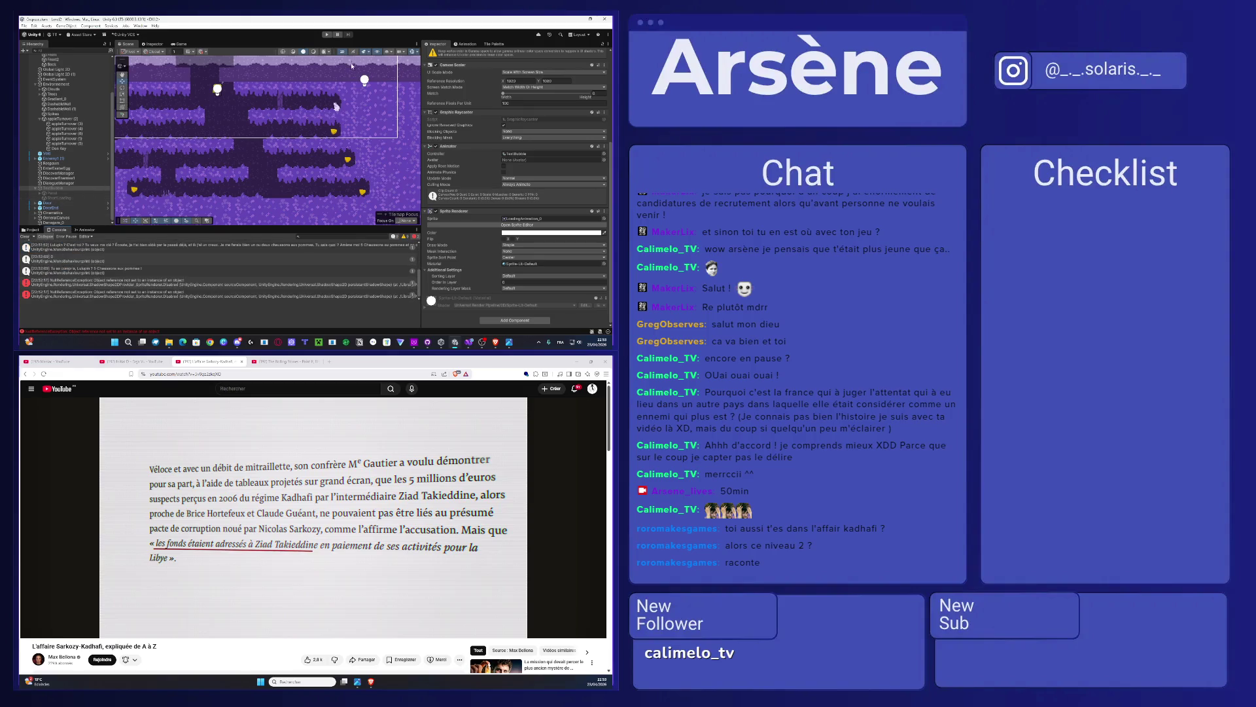
key("ctrl+p")
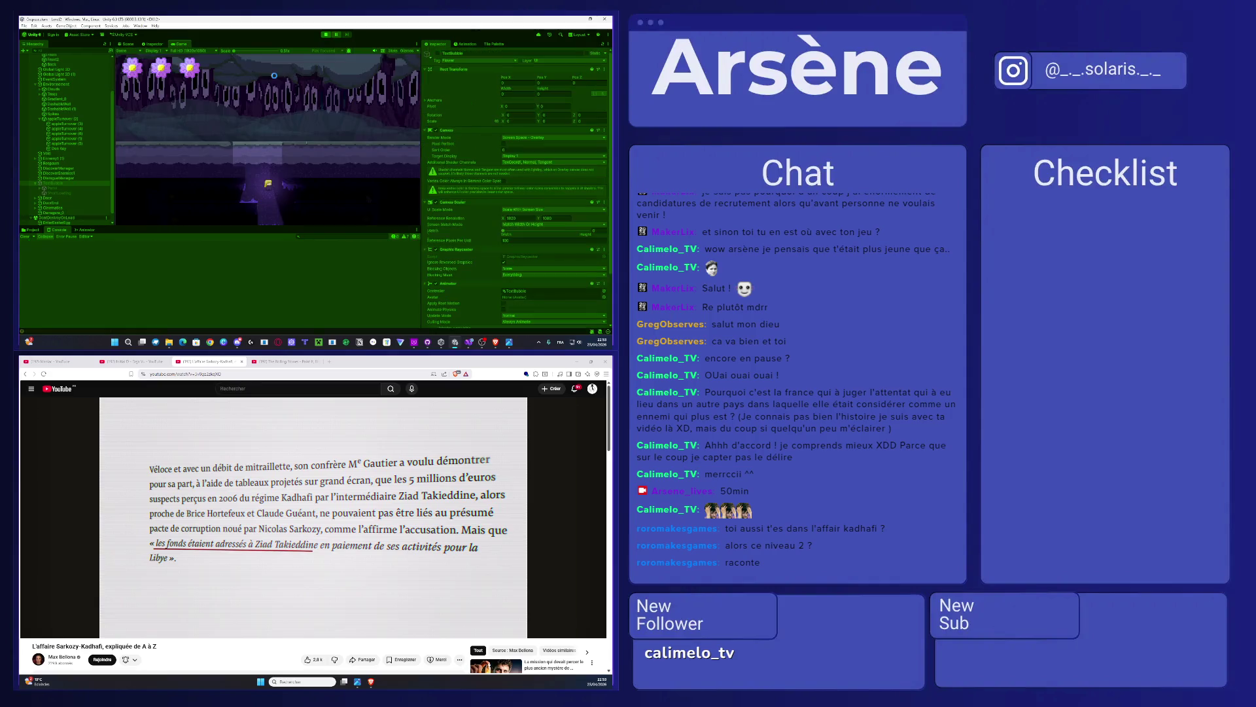
Step: Jump and dash to Denegare, talk with E, then select DialogueManager in the Hierarchy
key("space")
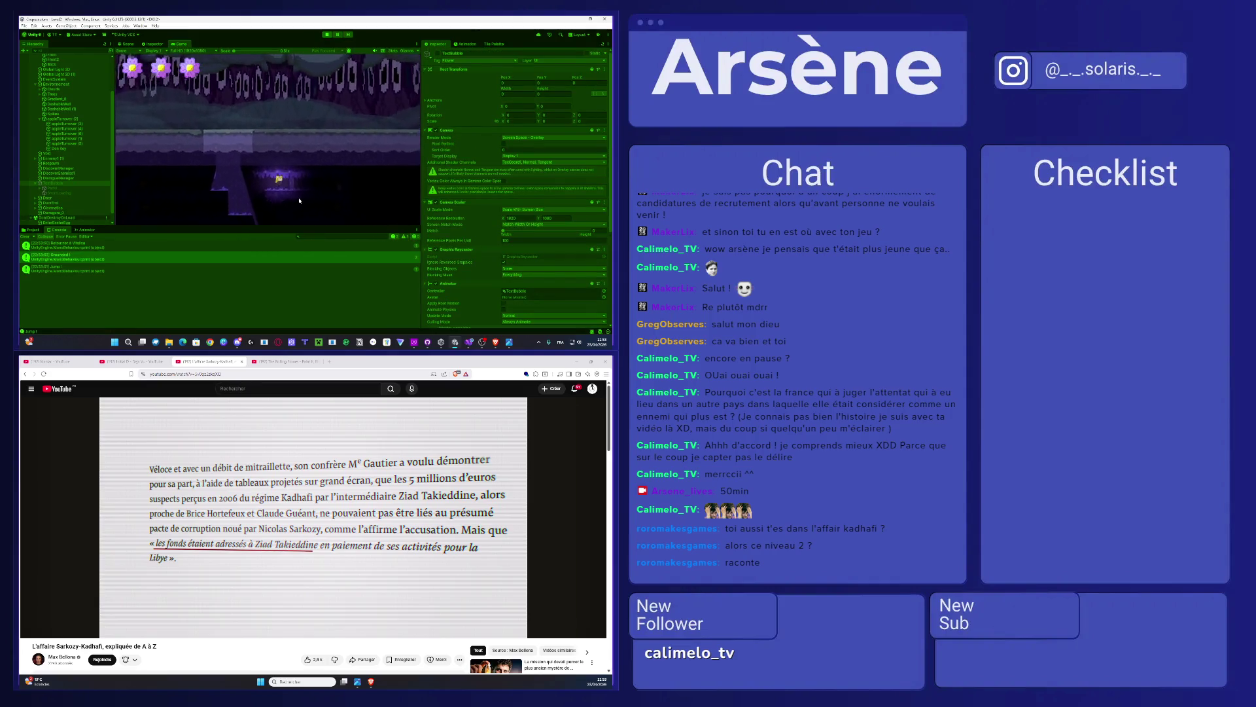
key("shift")
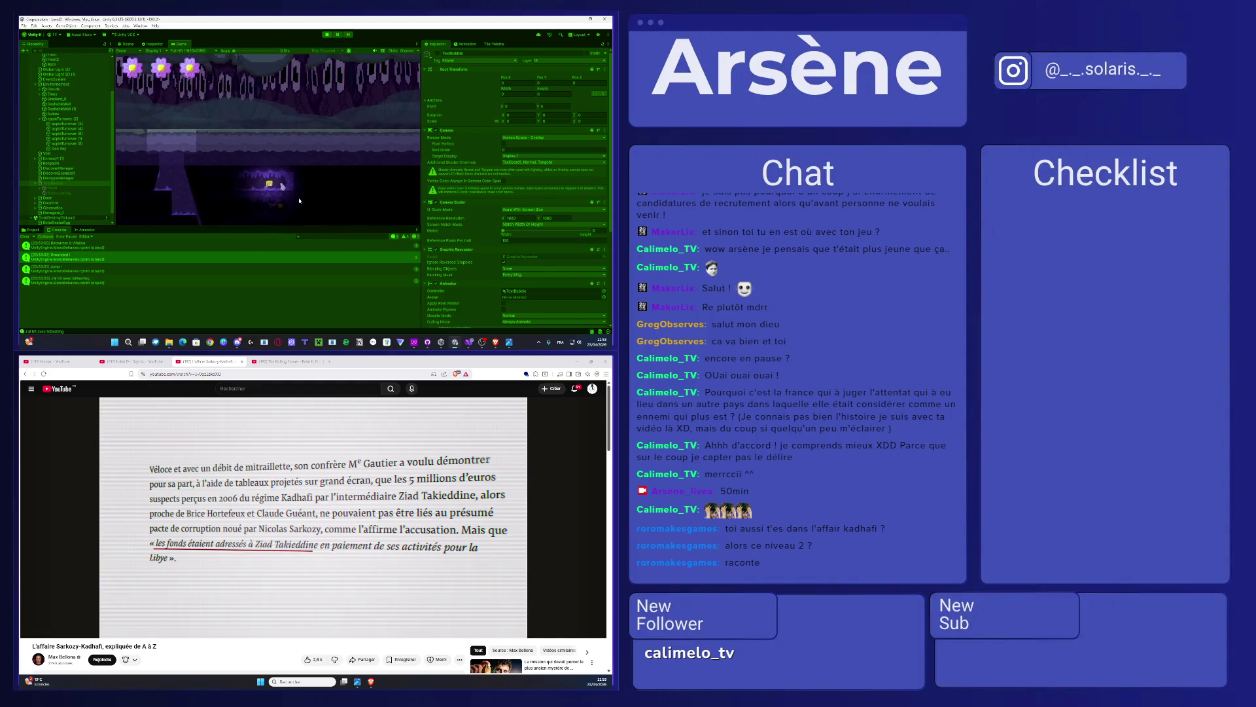
key("e")
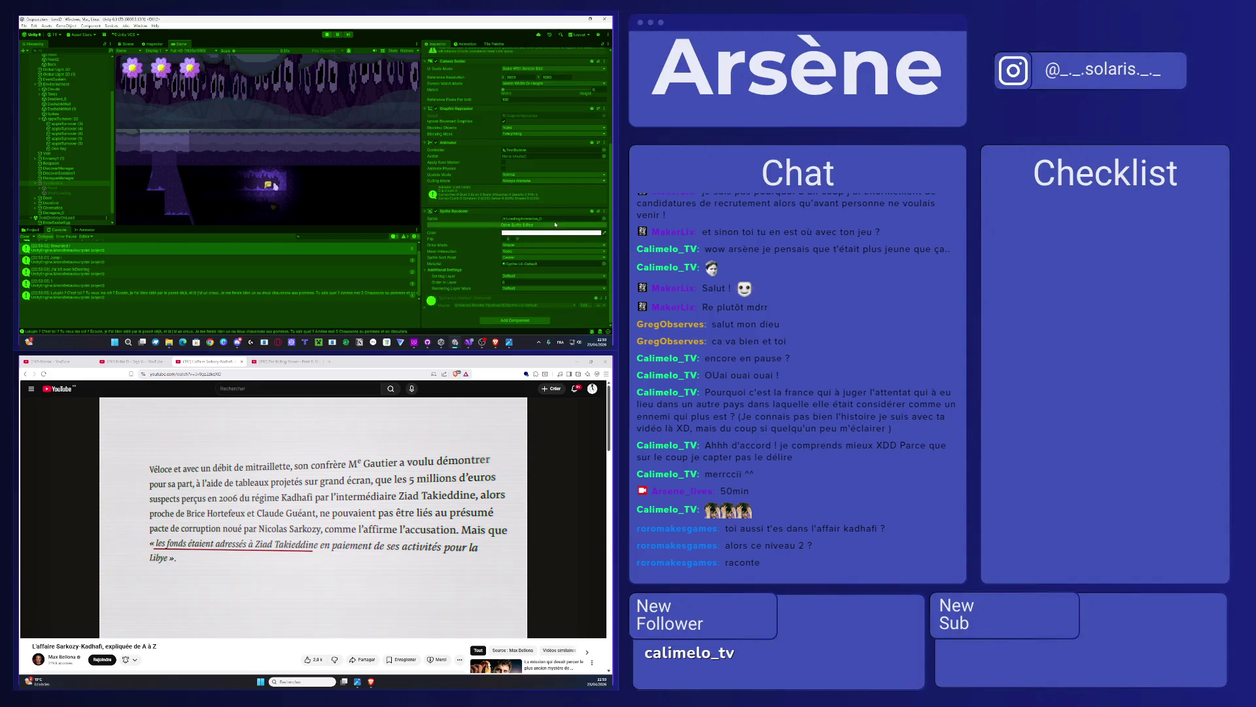
scroll(494, 229, "down", 1)
scroll(492, 240, "down", 15)
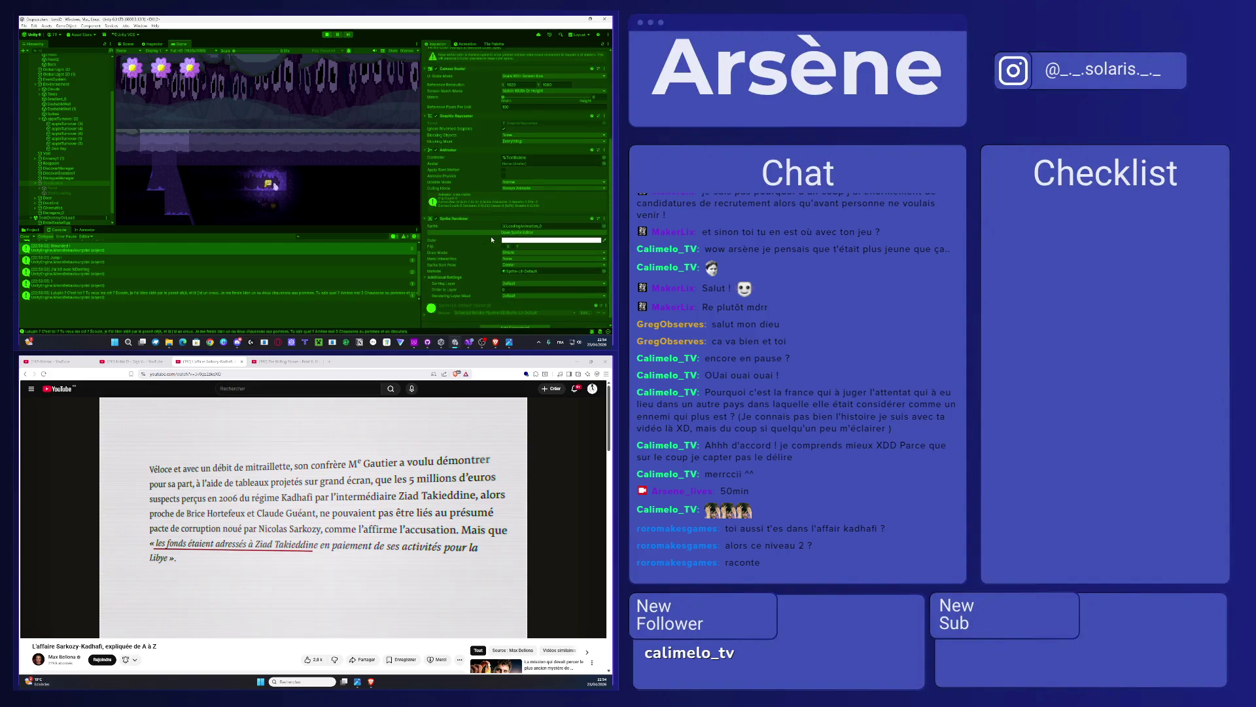
left_click(56, 179)
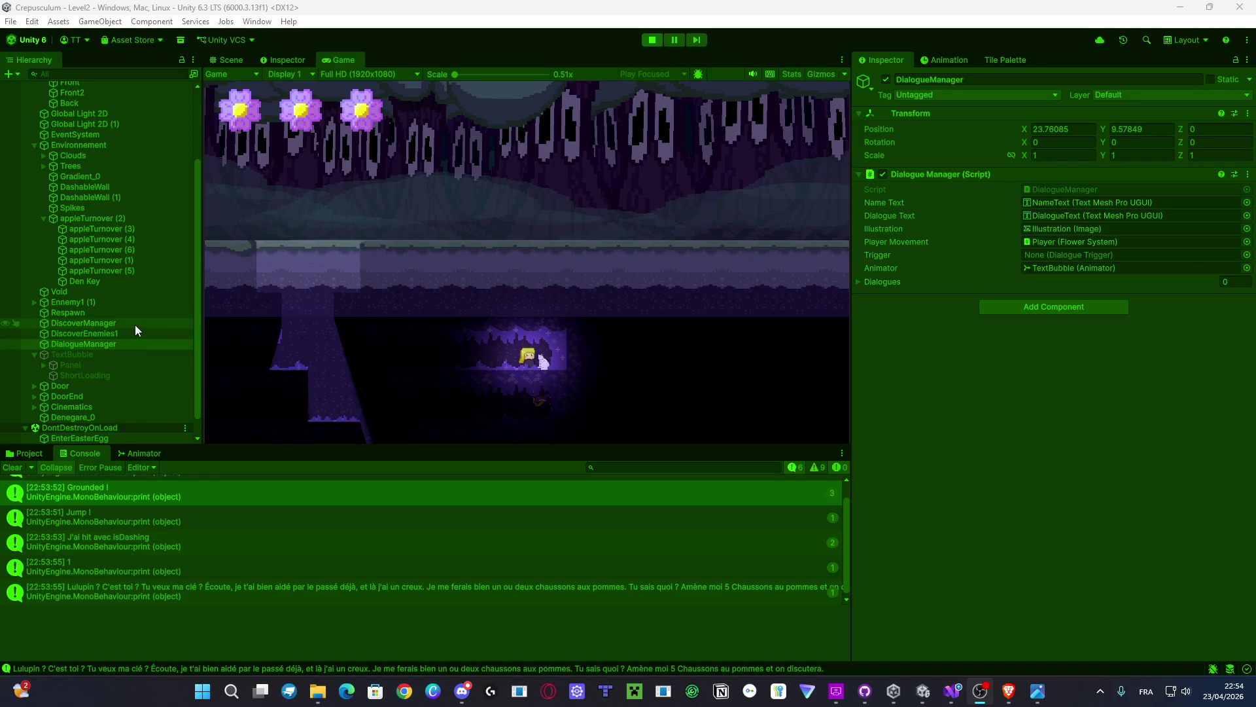
Step: Switch from the Game view to the Scene view and zoom out over the level tilemap
scroll(135, 324, "down", 1)
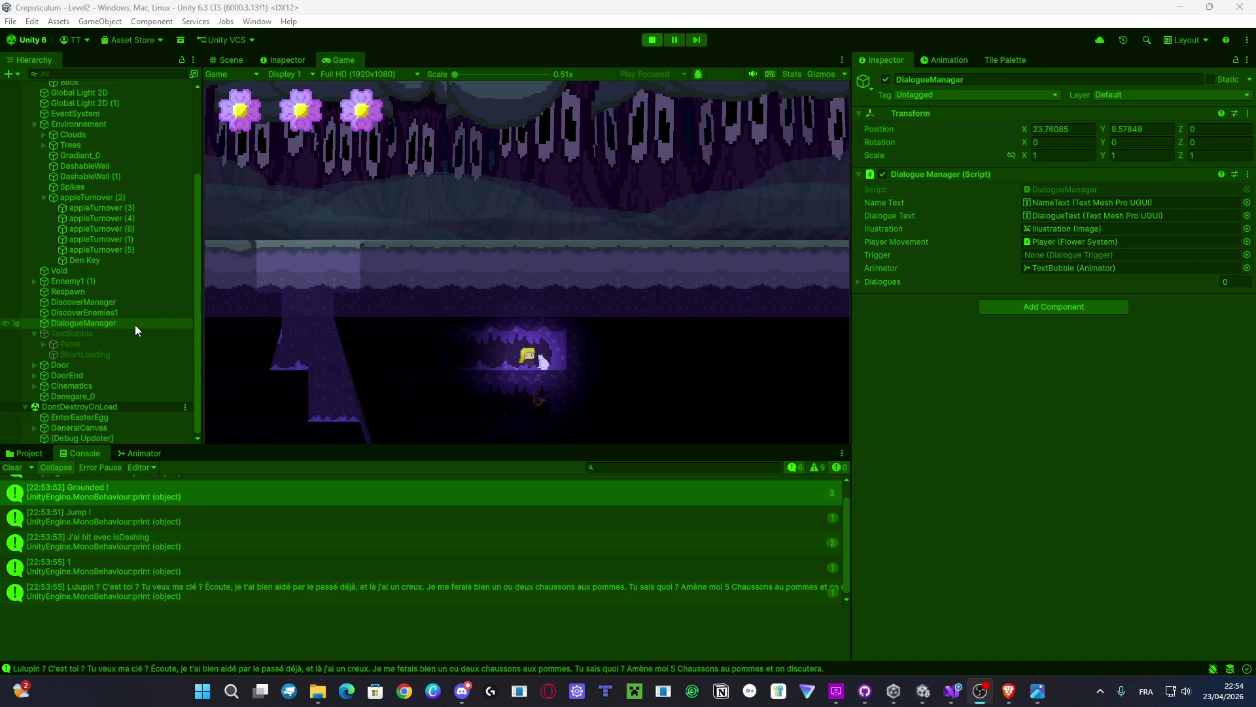
scroll(135, 324, "up", 5)
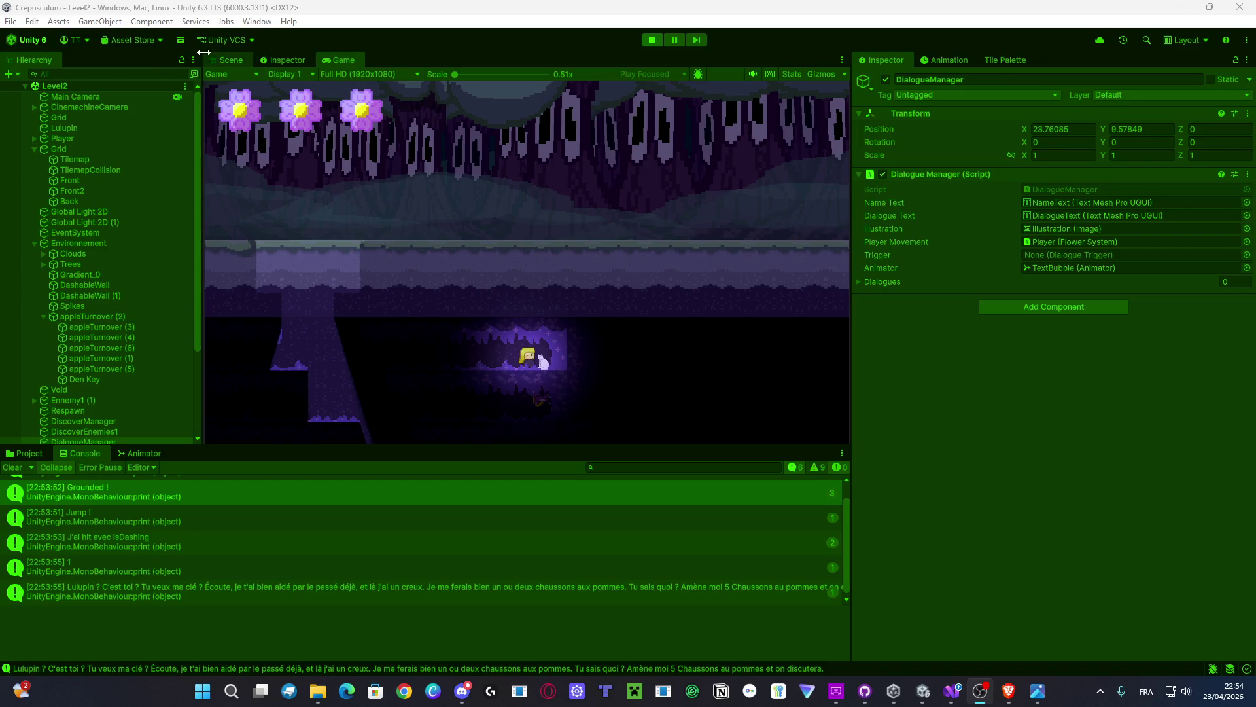
left_click(227, 60)
scroll(509, 315, "down", 2)
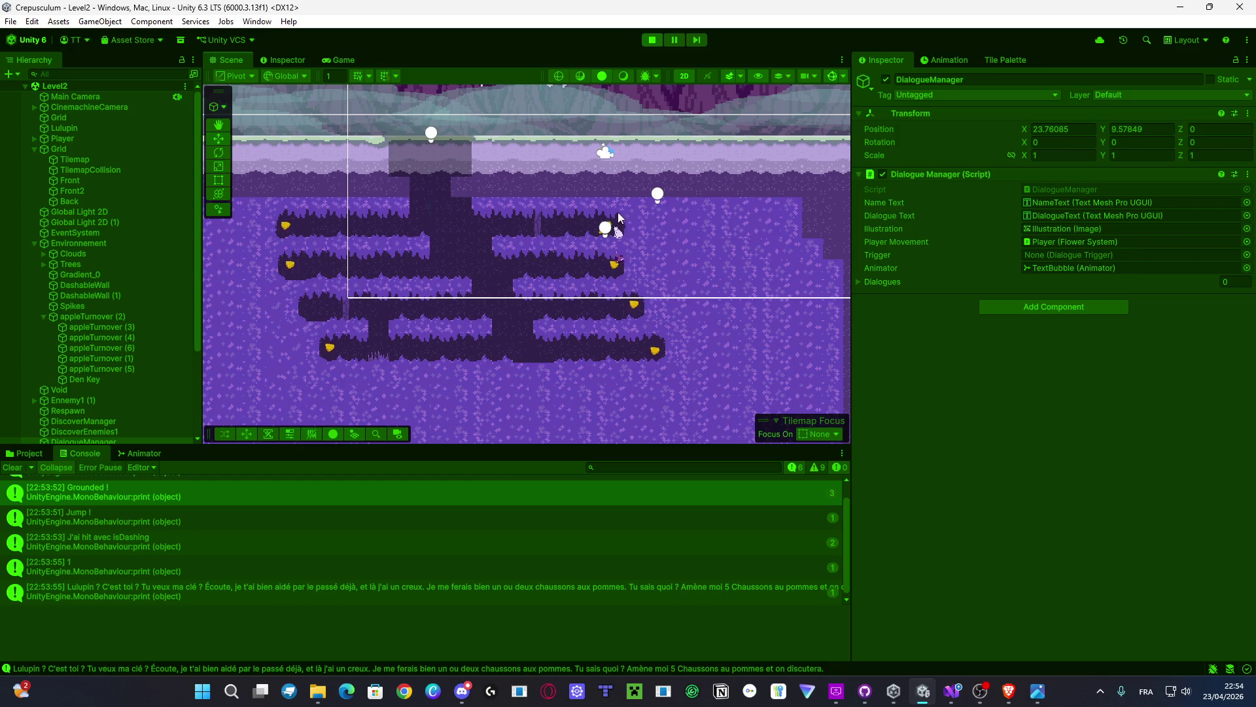
scroll(396, 265, "down", 2)
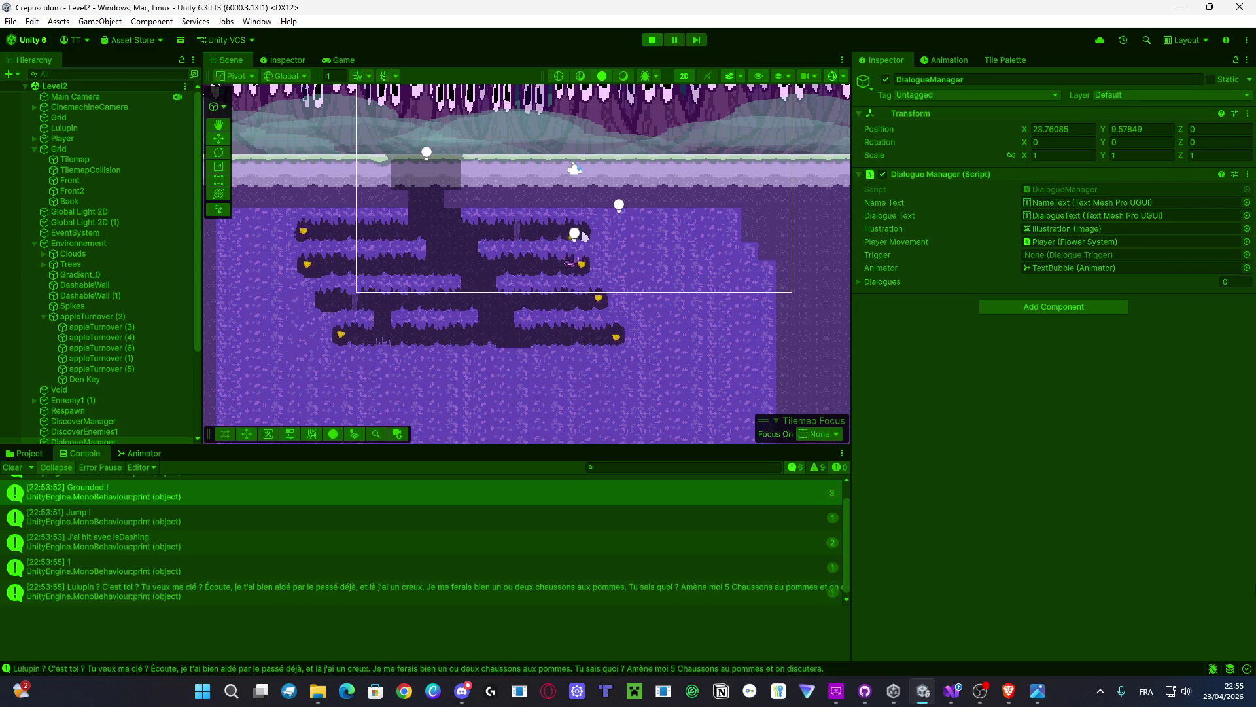
Step: In Denegare.cs, walk through line 61's inventorySystem.Inventory.Find lookup matching x.itemName
left_click(948, 687)
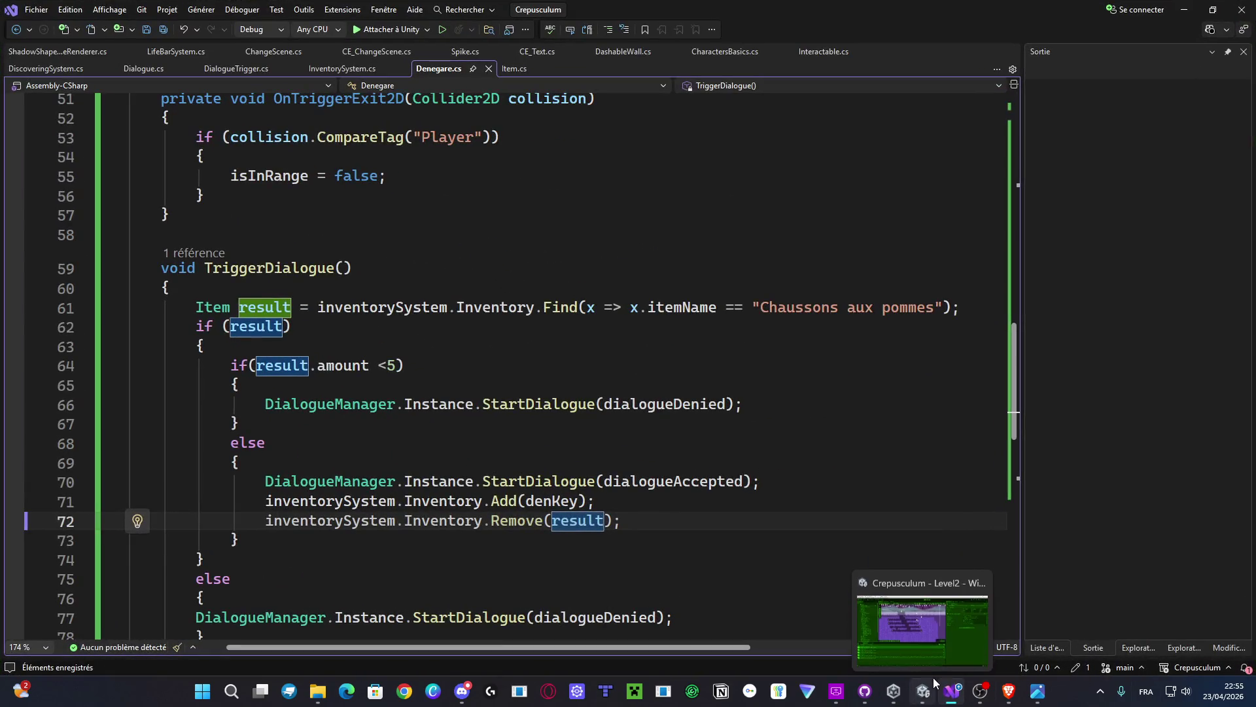
scroll(306, 262, "down", 1)
scroll(306, 263, "down", 1)
scroll(307, 263, "up", 1)
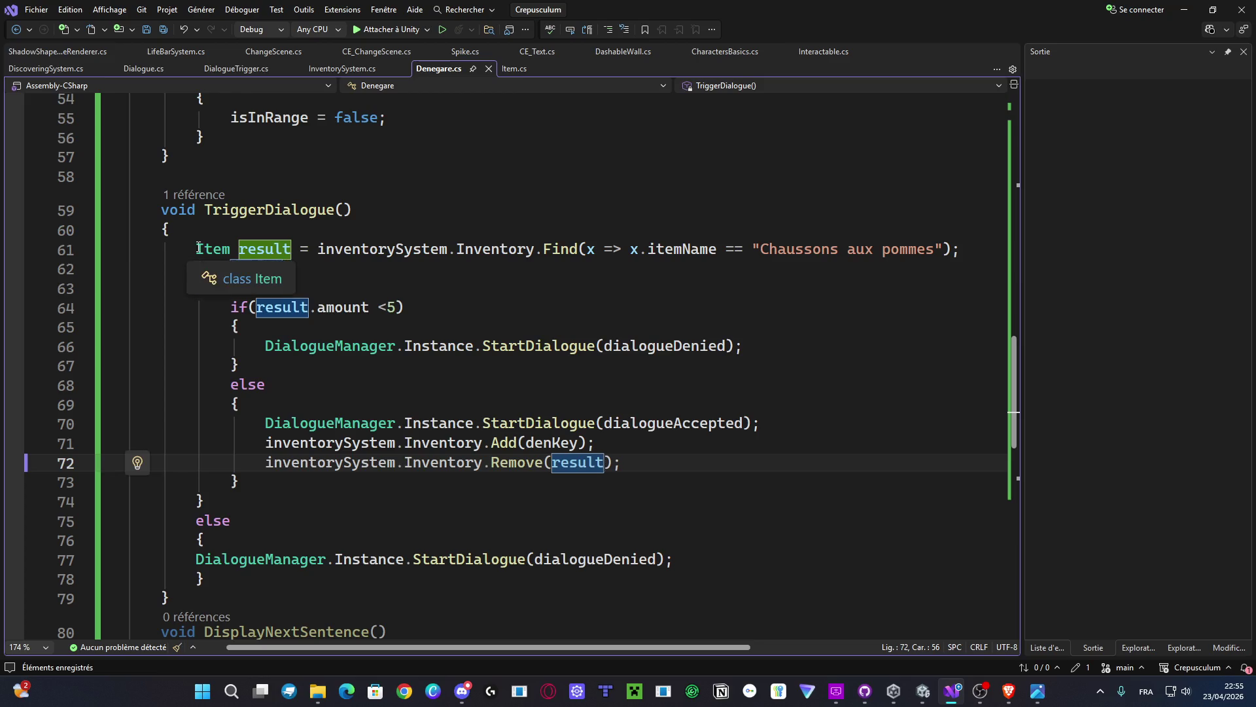
left_click_drag(196, 250, 316, 249)
double_click(356, 249)
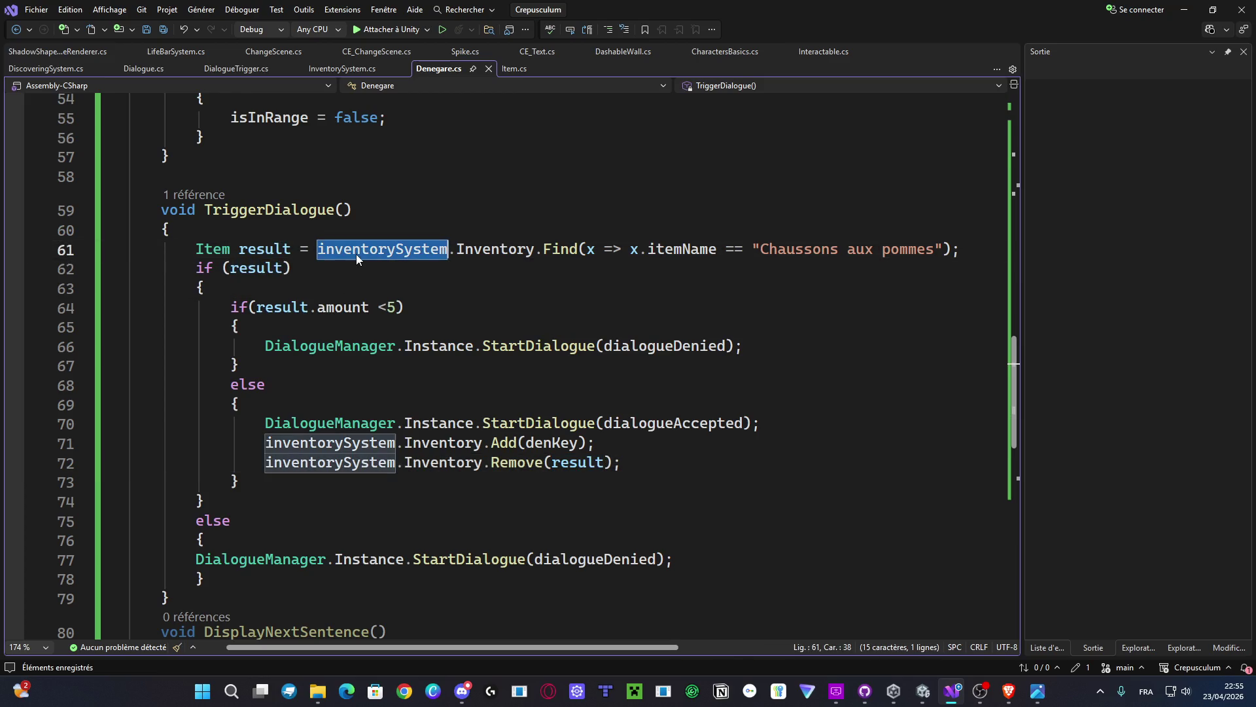
left_click(495, 250)
double_click(496, 249)
double_click(569, 249)
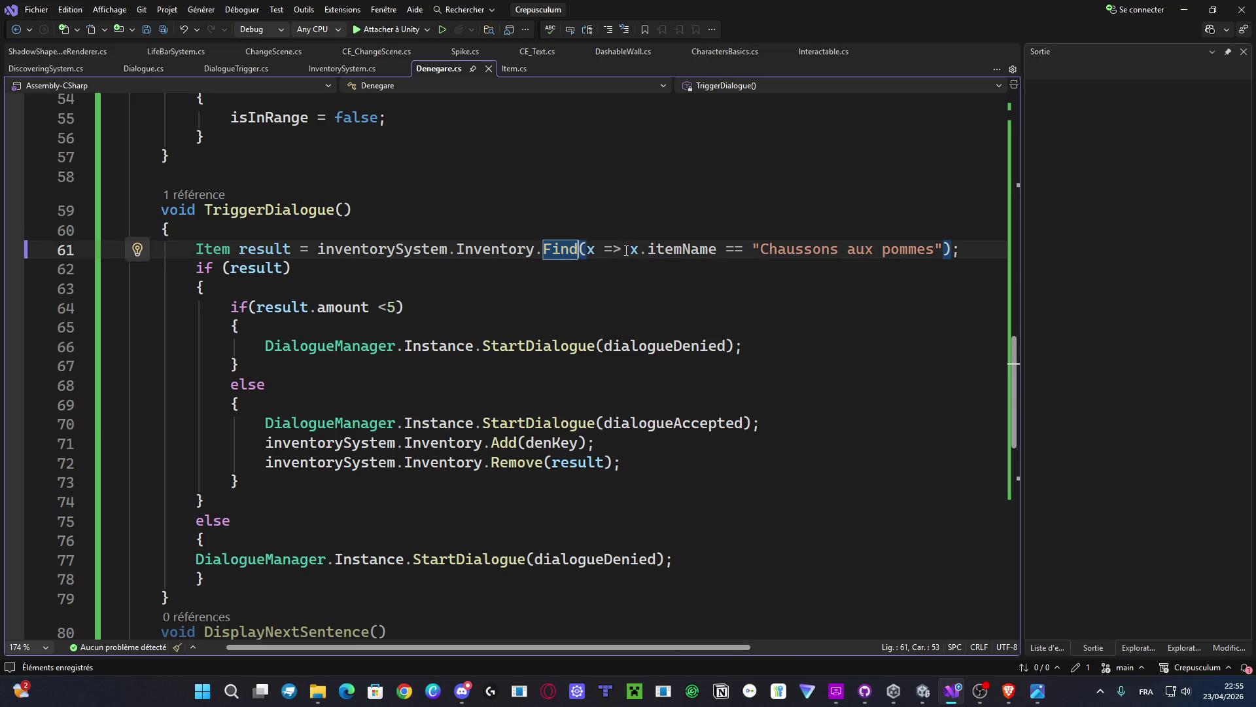
double_click(591, 249)
double_click(634, 249)
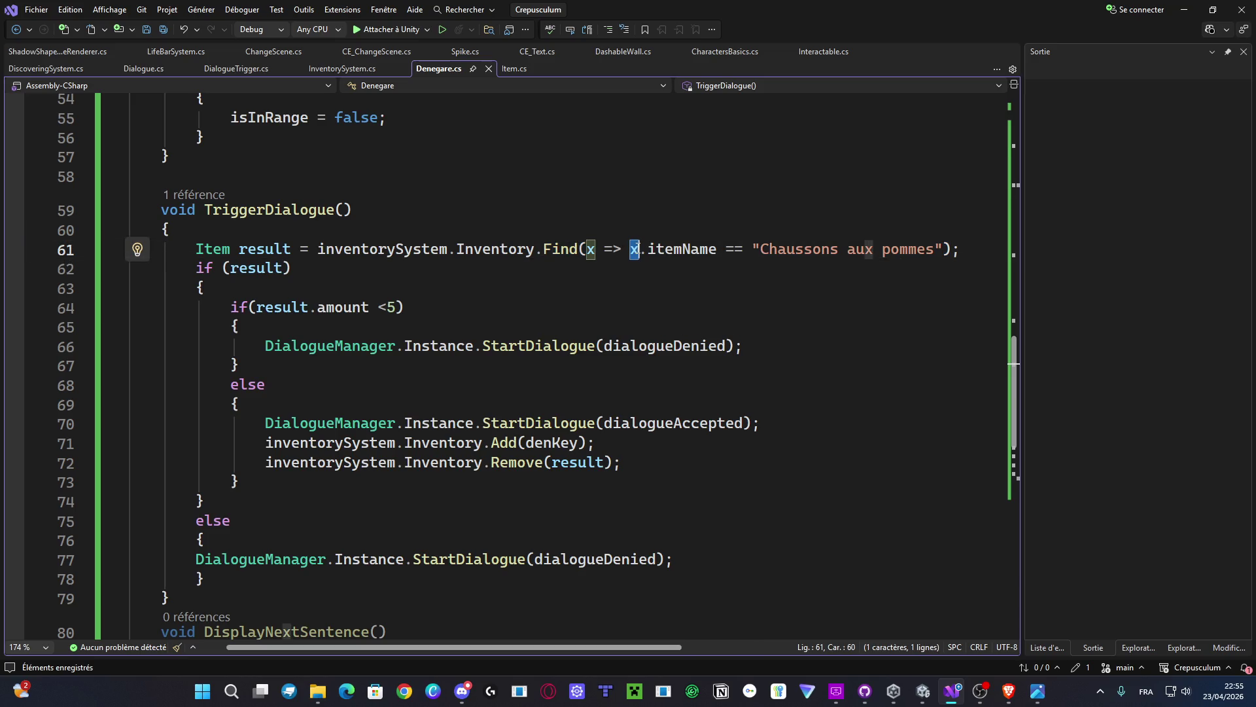
mouse_move(638, 250)
left_mouse_down()
mouse_move(919, 239)
mouse_move(955, 249)
left_mouse_up()
Step: Review the result check, the result.amount test and the accepted branch adding denKey (lines 62–72)
double_click(255, 269)
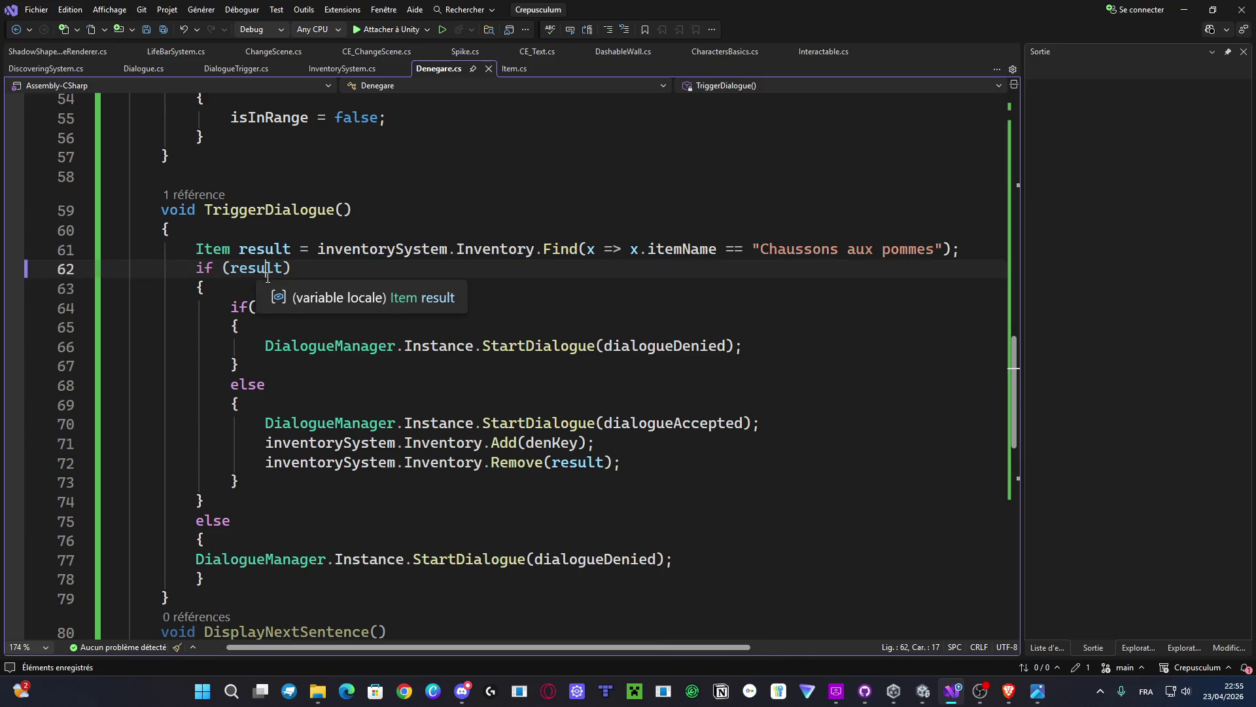
scroll(262, 323, "down", 1)
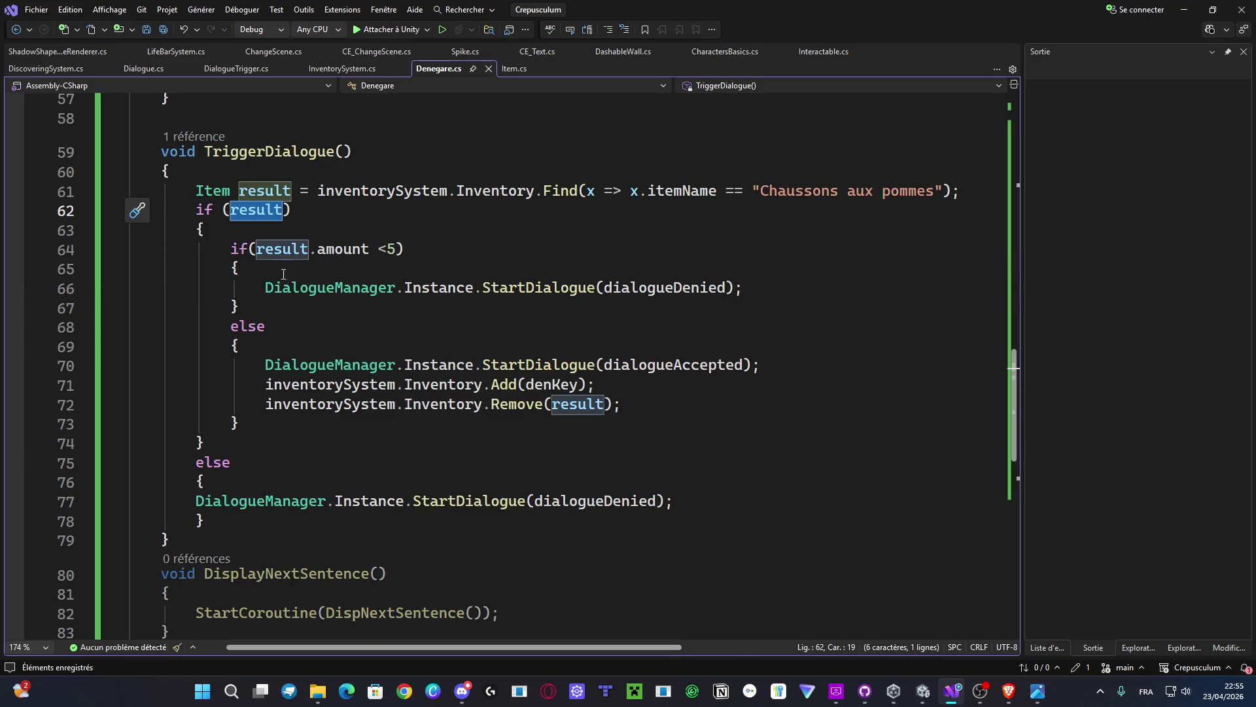
mouse_move(259, 253)
left_mouse_down()
mouse_move(360, 257)
mouse_move(393, 289)
mouse_move(690, 289)
left_mouse_up()
left_click_drag(244, 345, 662, 406)
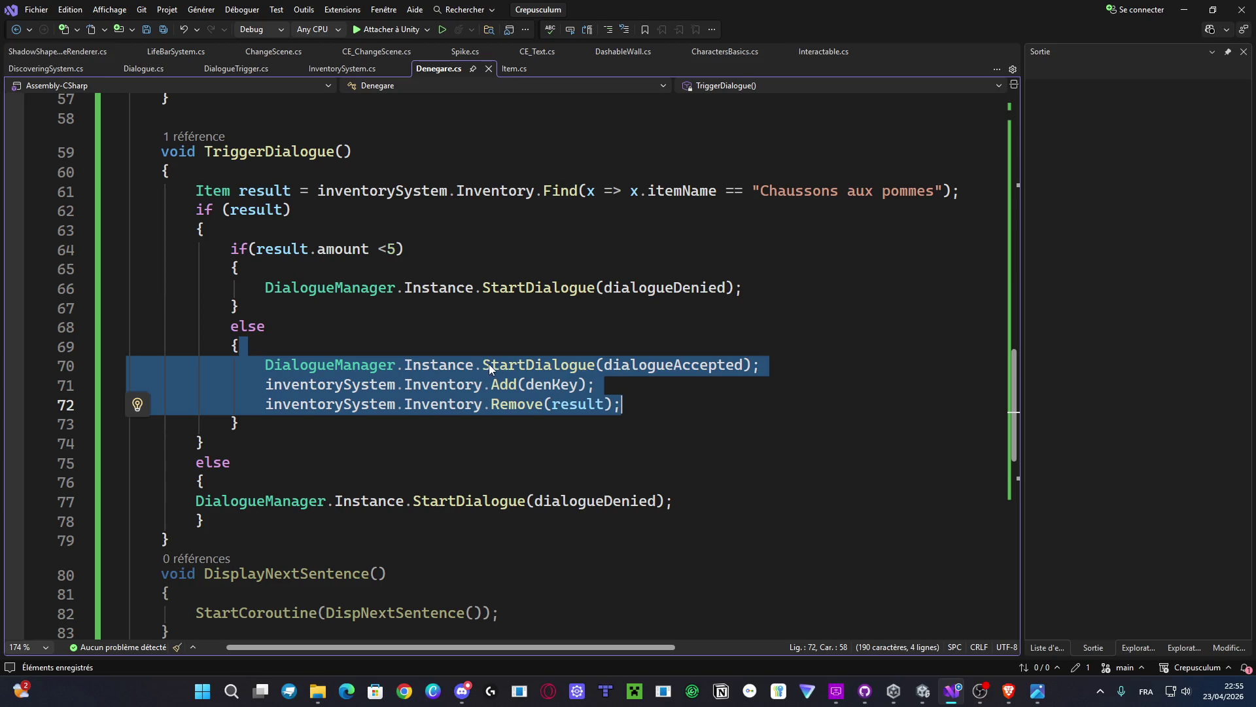
left_click(630, 367)
left_click_drag(604, 365, 539, 377)
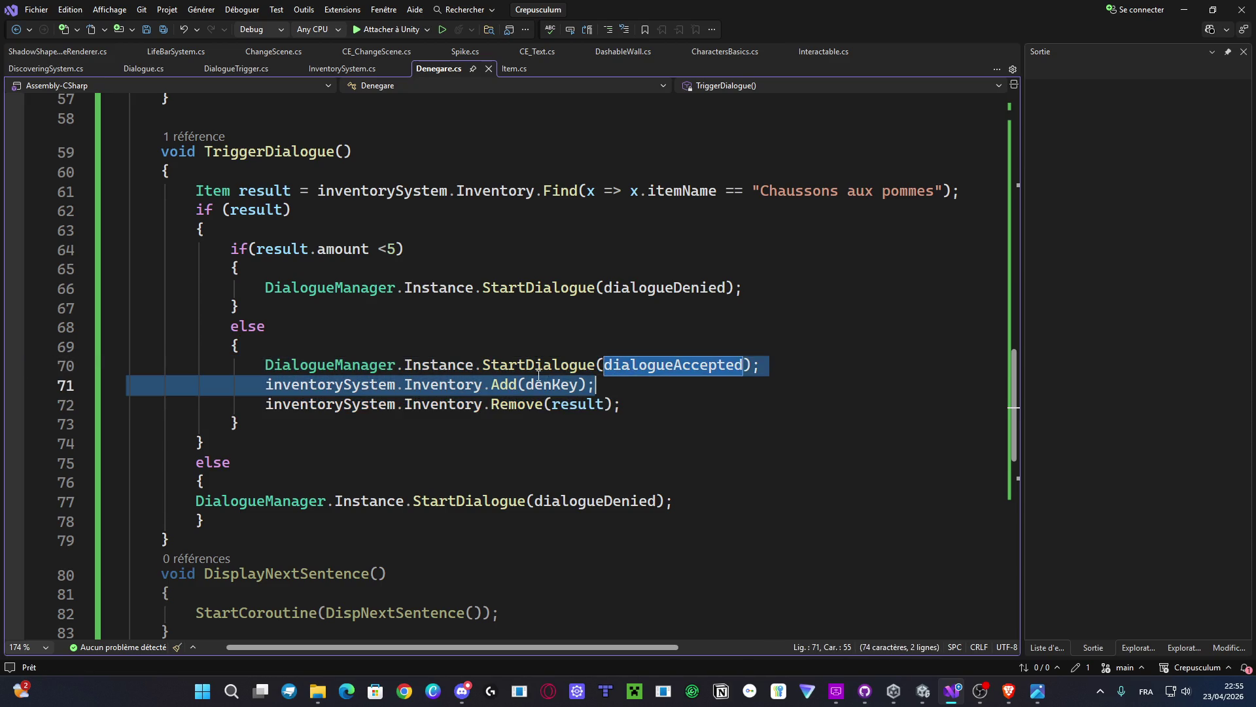
double_click(645, 371)
double_click(556, 385)
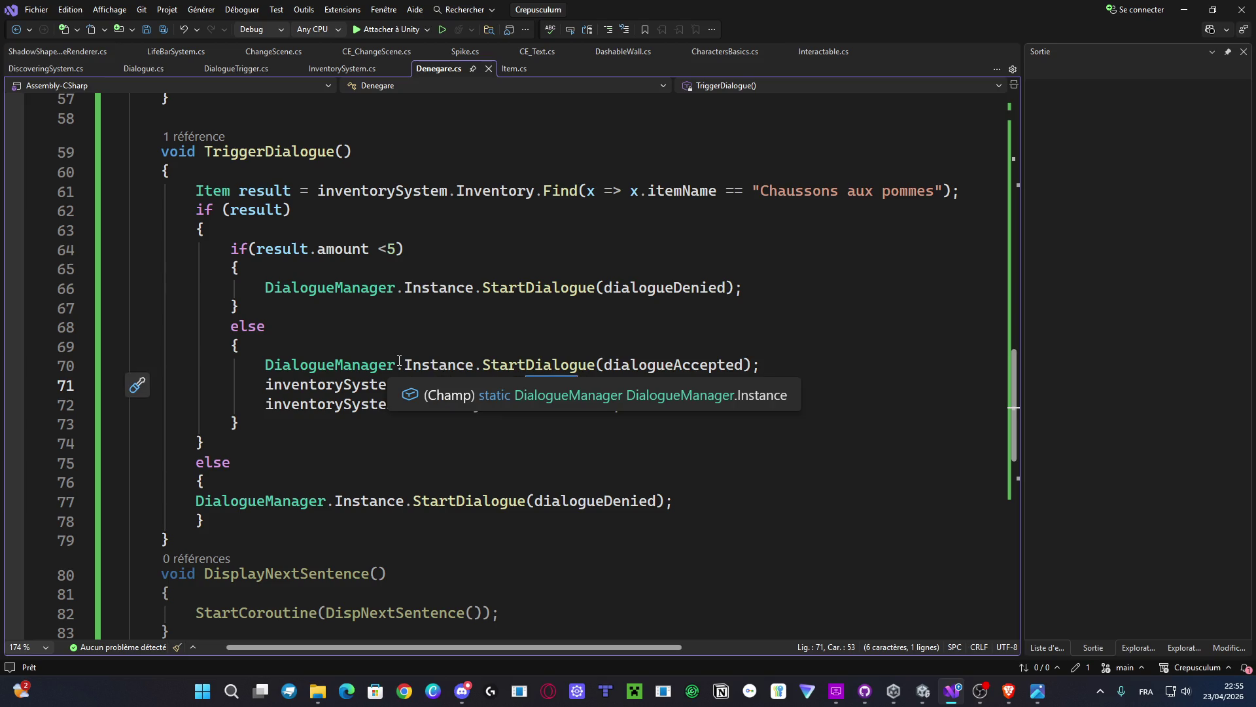
Step: Back in Unity, select TextBubble, save the scene and select the Front2 tilemap
key("alt+Tab")
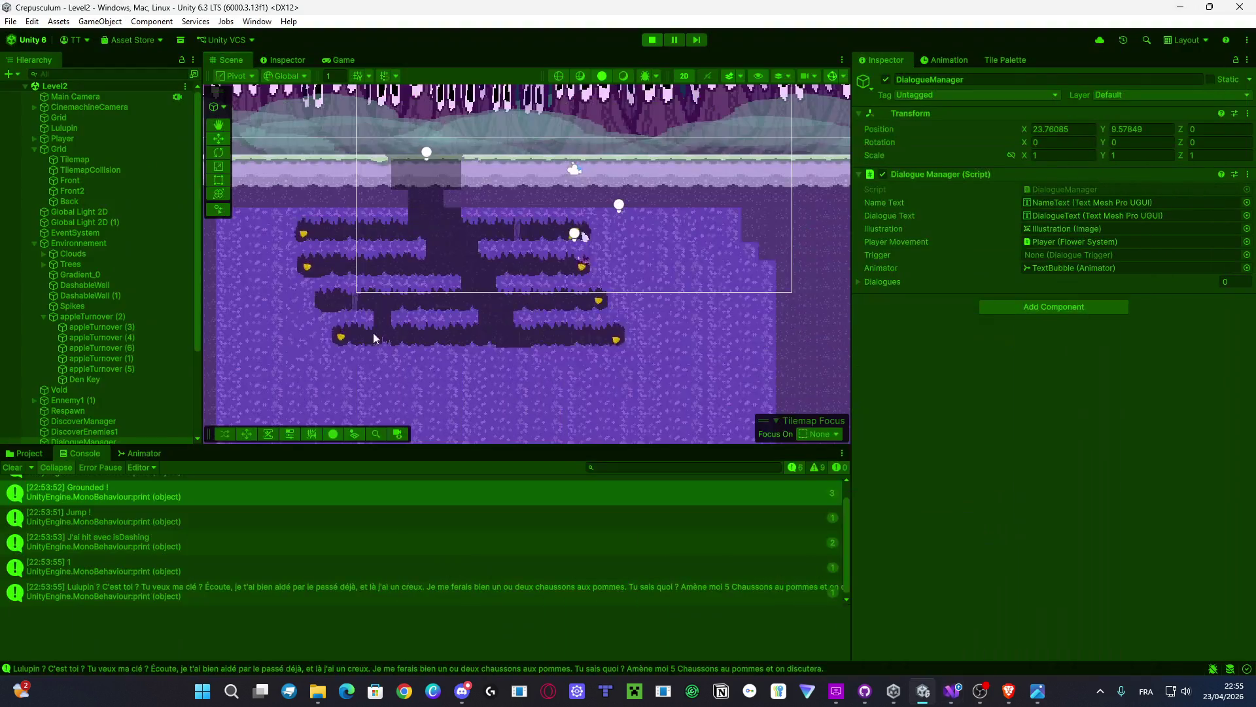
scroll(91, 349, "down", 4)
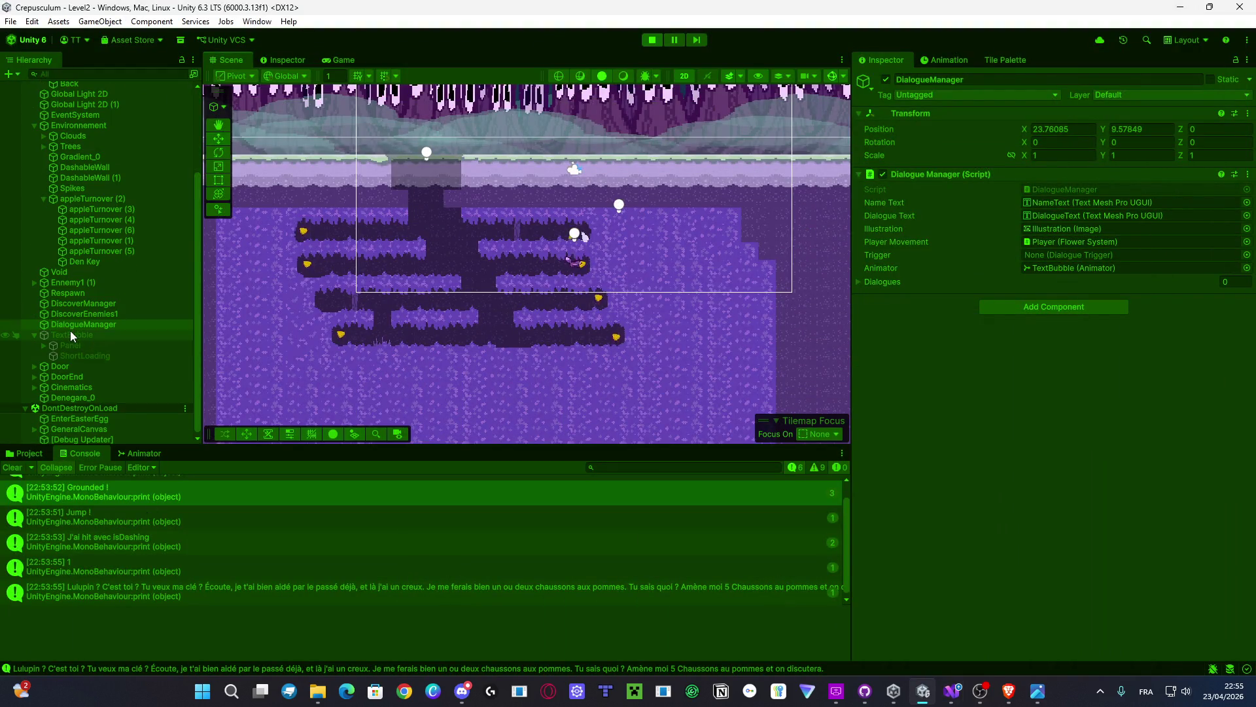
left_click(69, 332)
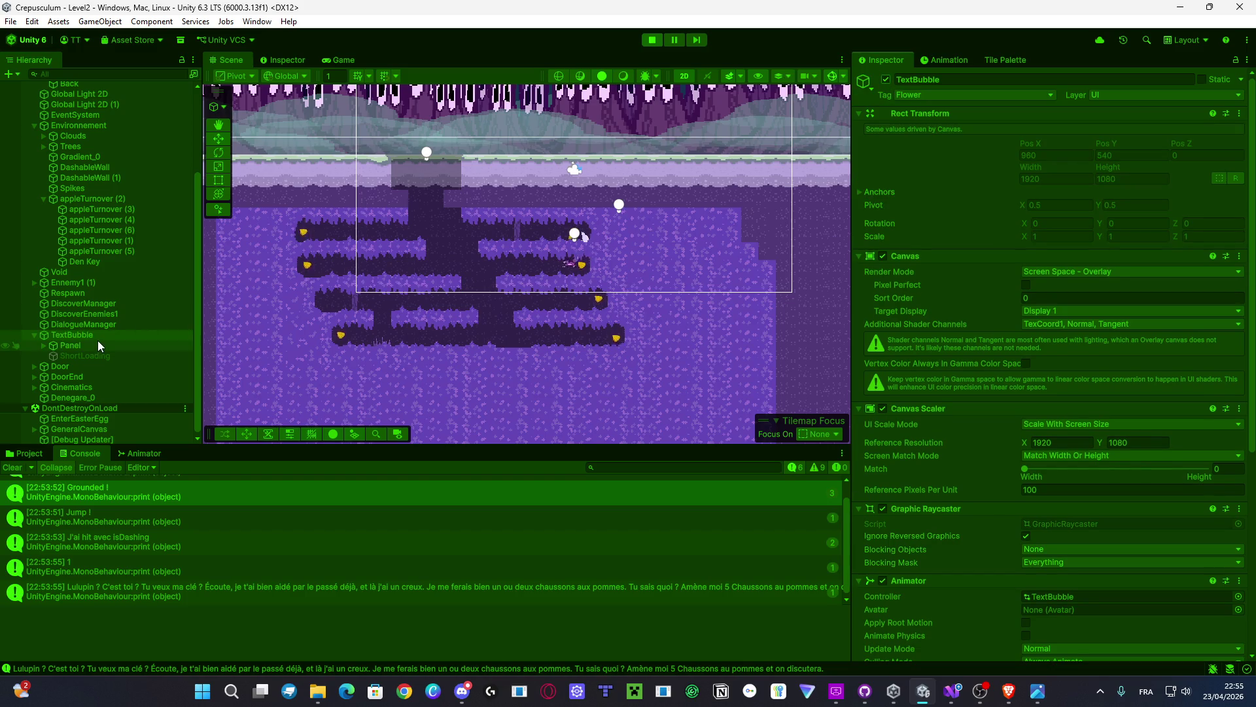
key("ctrl+s")
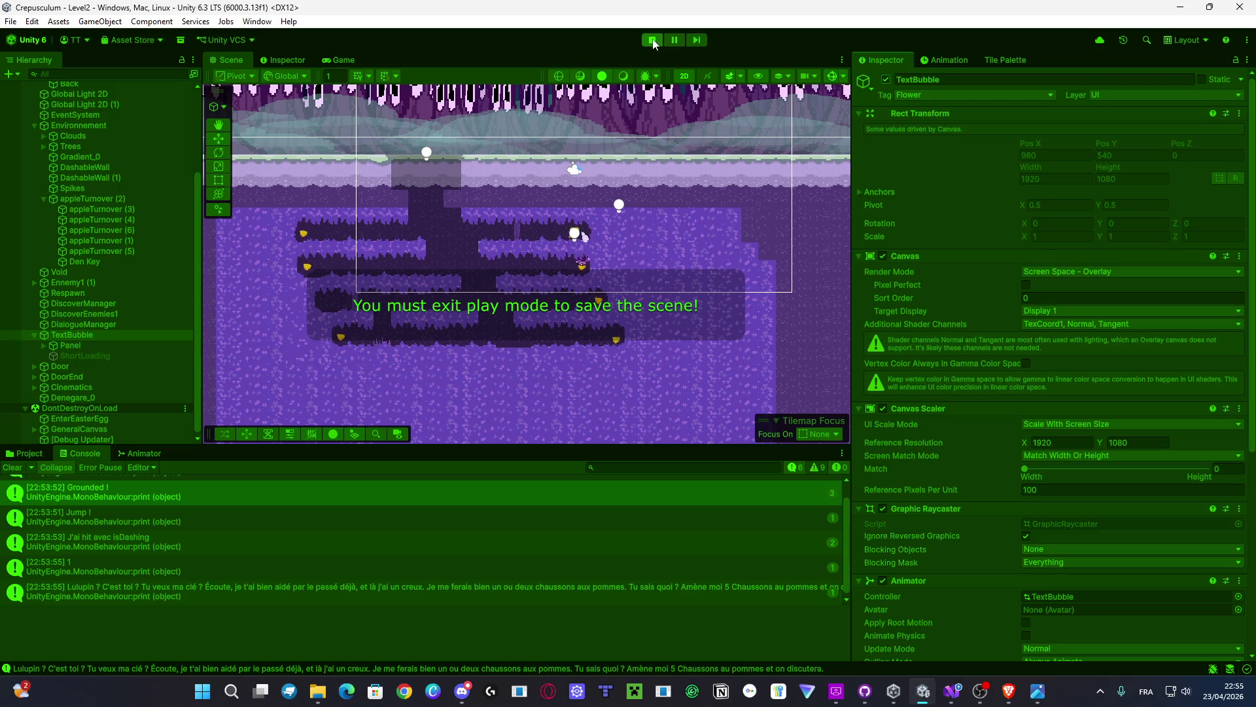
left_click(607, 273)
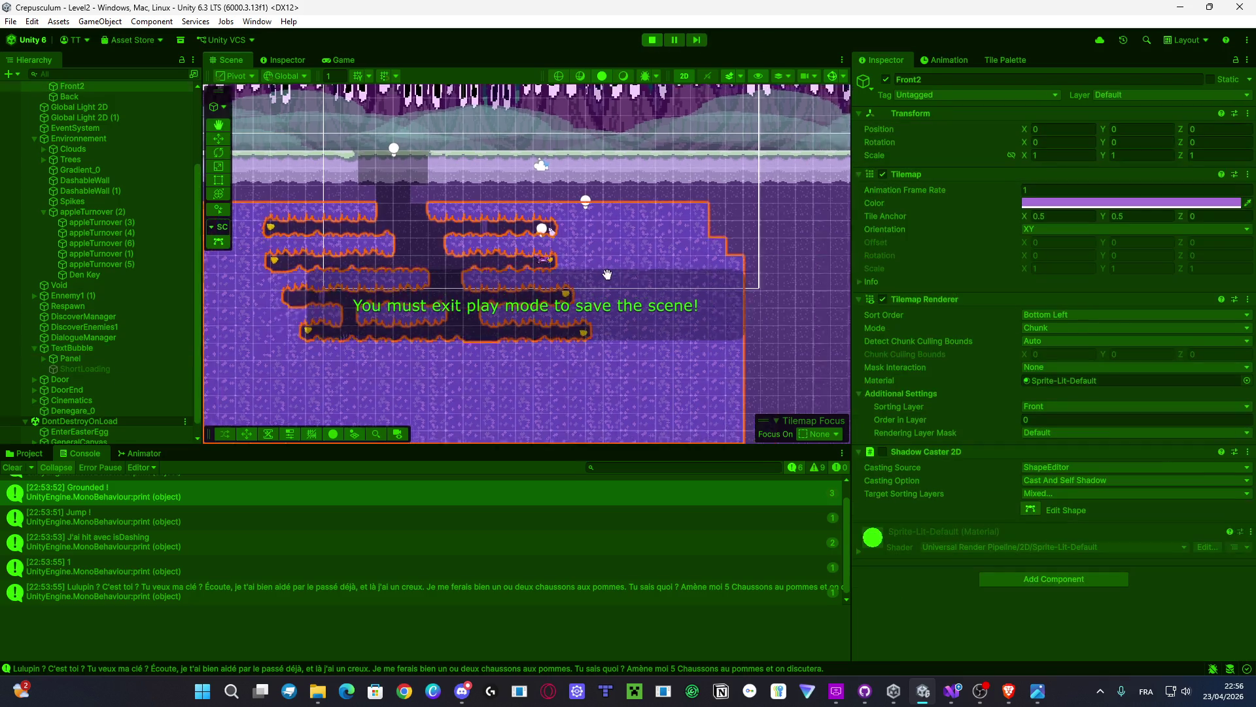
Step: In the Game view, run Denegare's dialogue twice, then stop playing
left_click(342, 59)
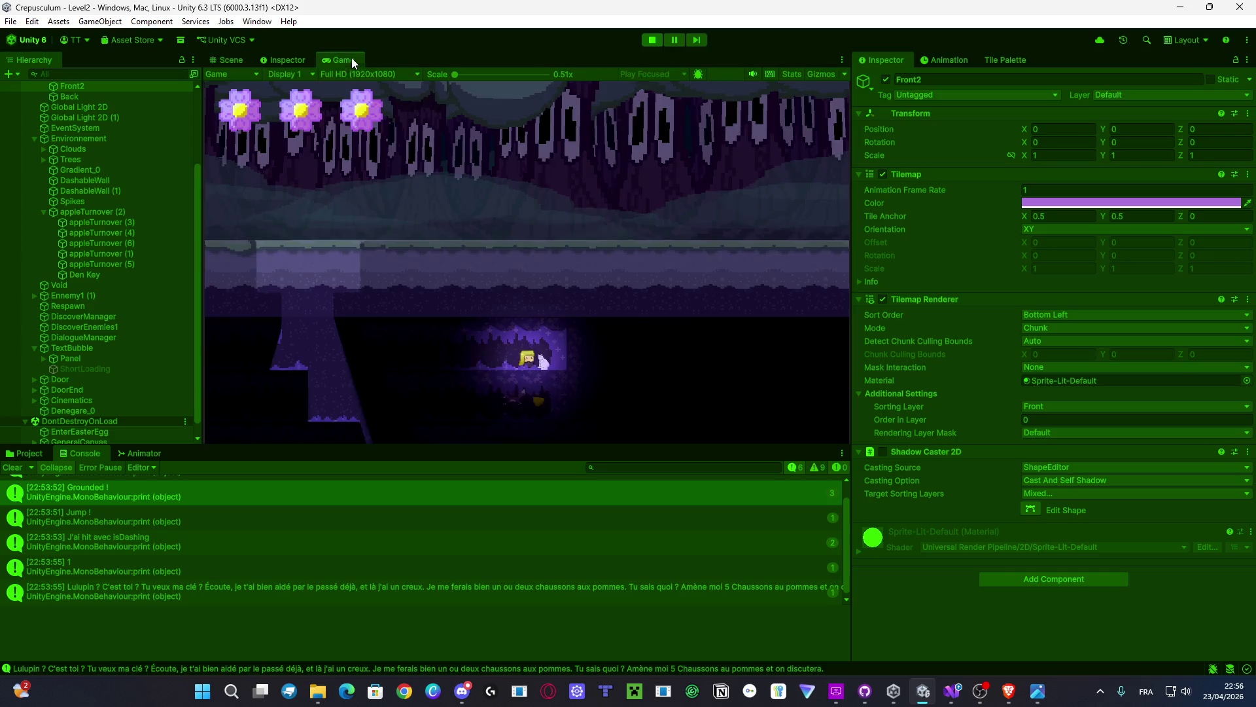
left_click(522, 252)
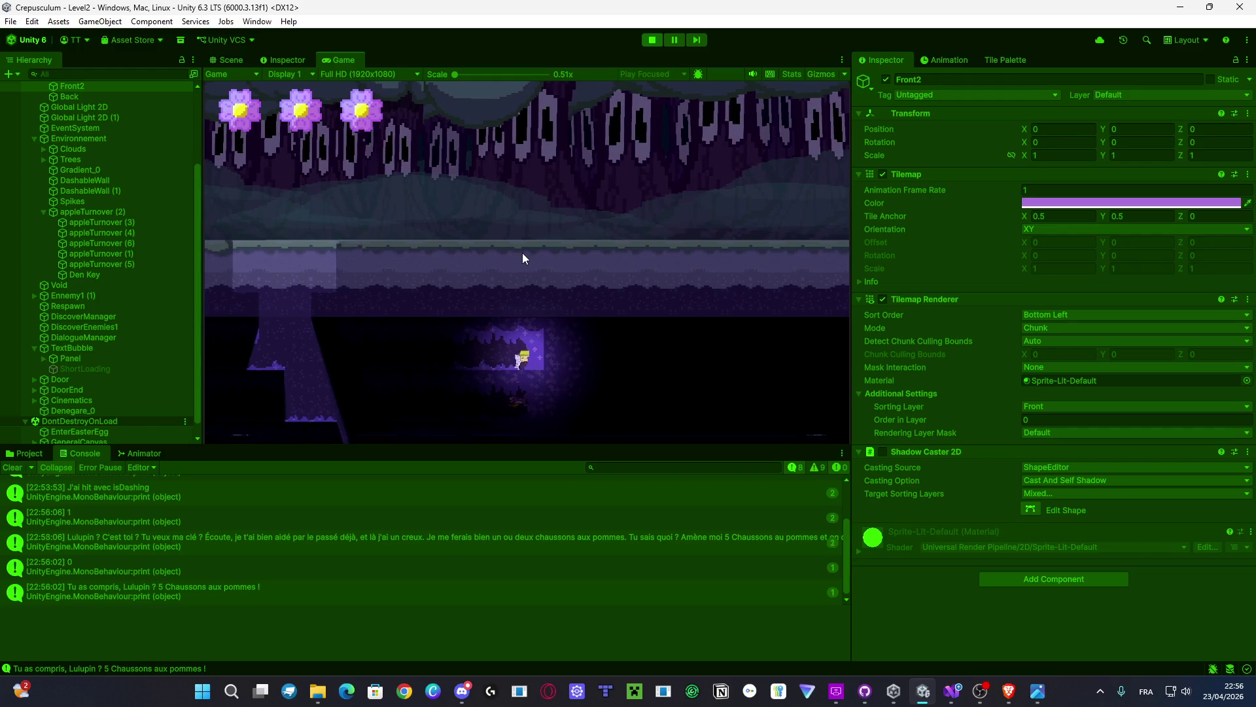
left_click(522, 253)
left_click(522, 252)
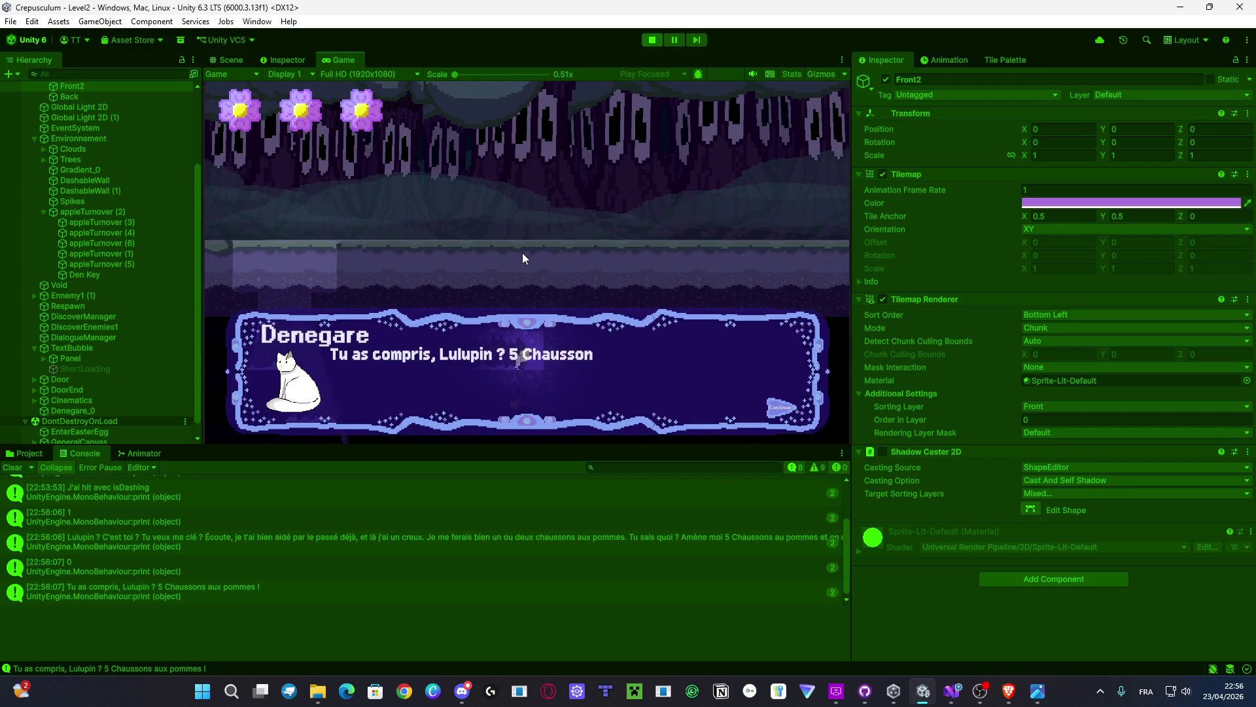
left_click(522, 252)
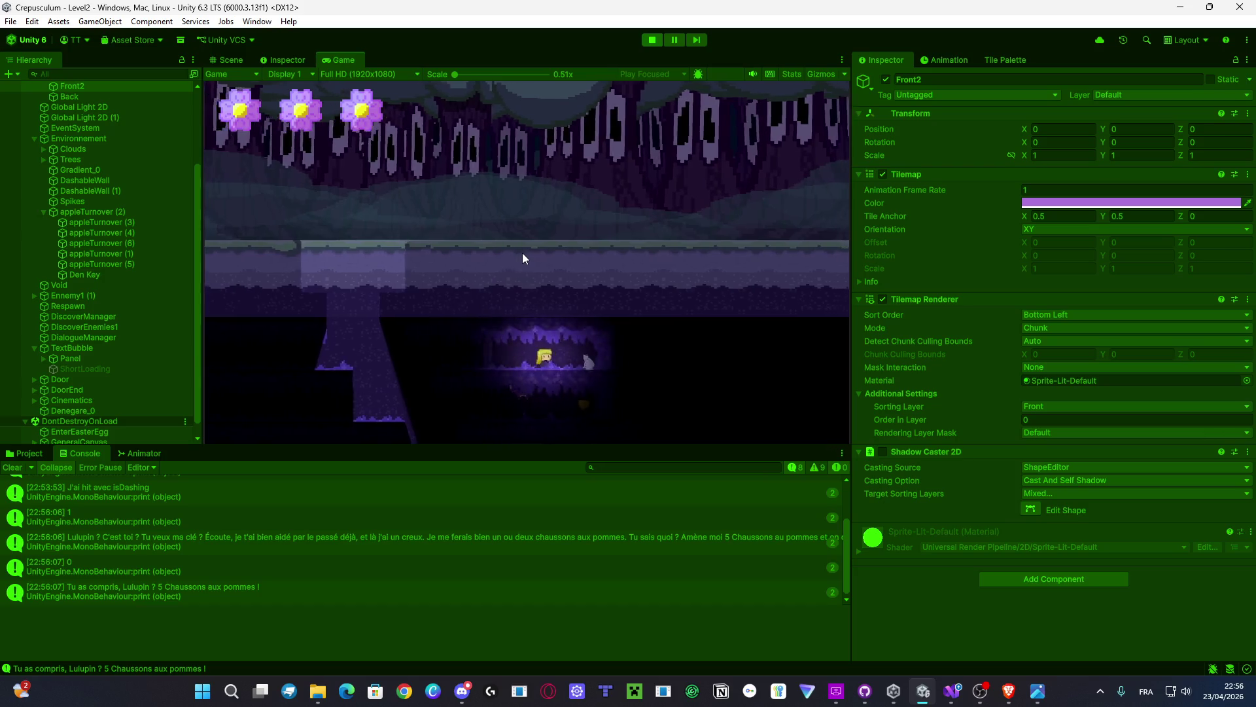
left_click(522, 252)
left_click(522, 253)
left_click(522, 253)
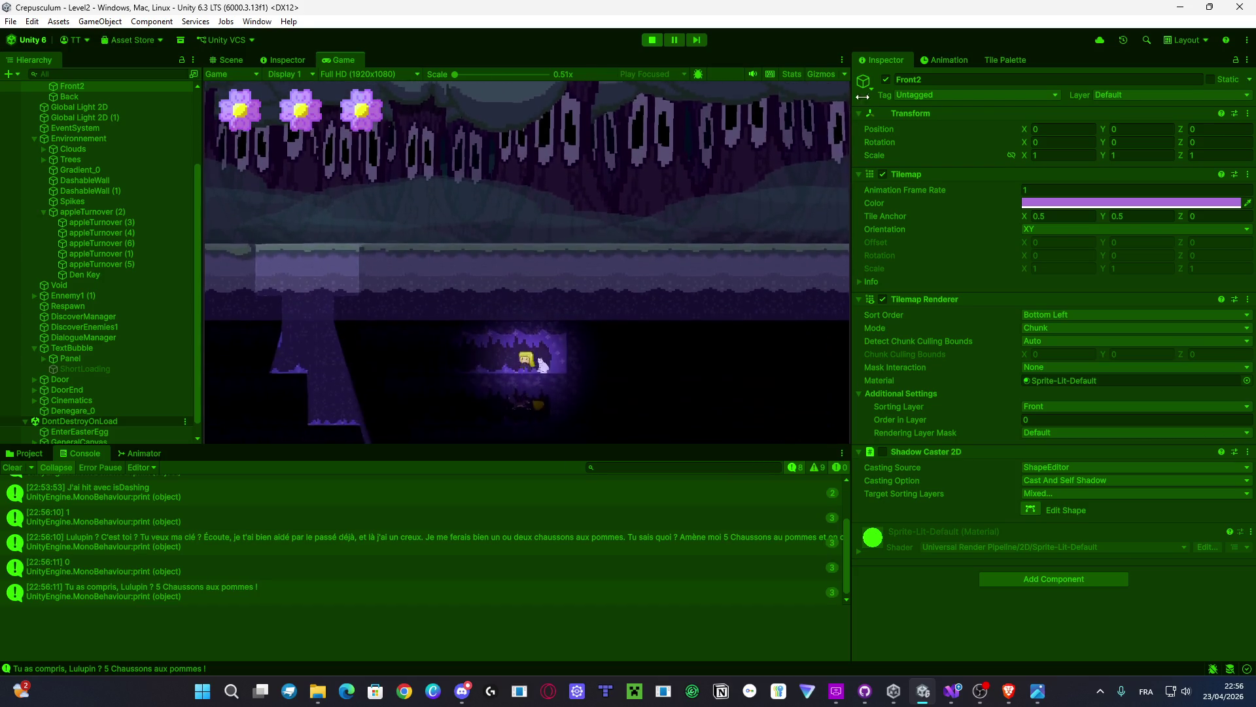
left_click(651, 40)
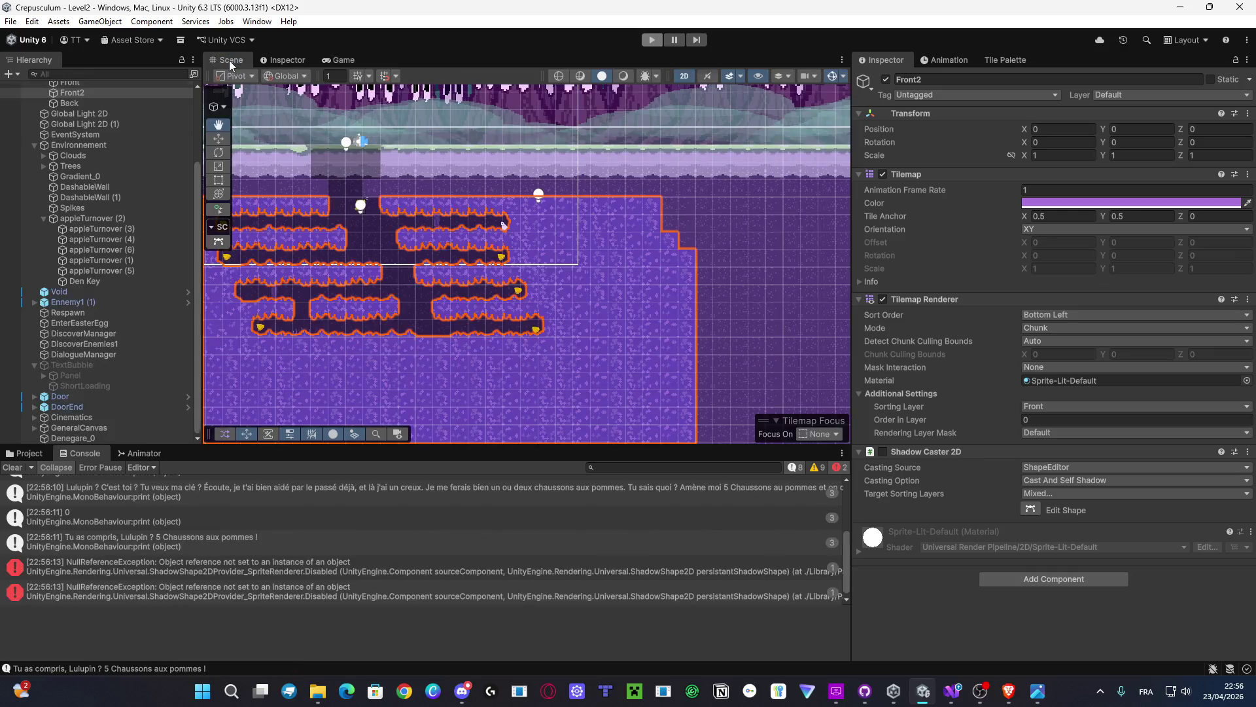
Step: Enable the TextBubble object in the Inspector and start the game again
left_click(888, 80)
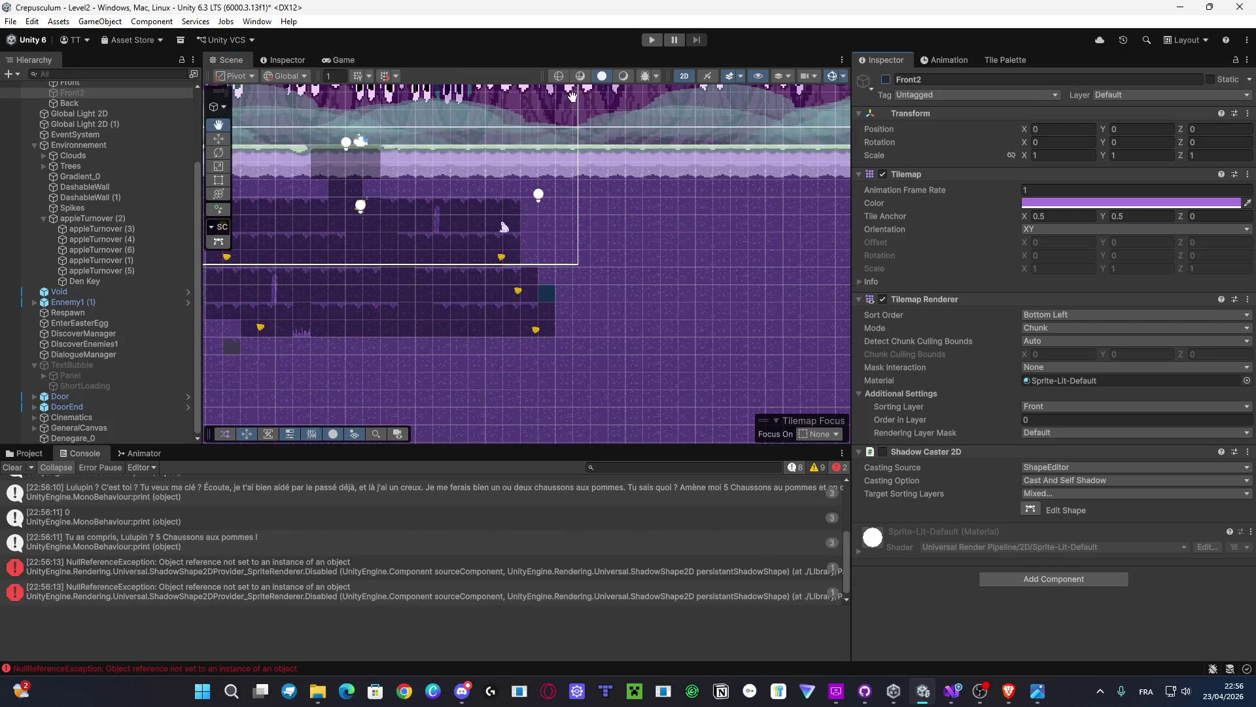
left_click(887, 80)
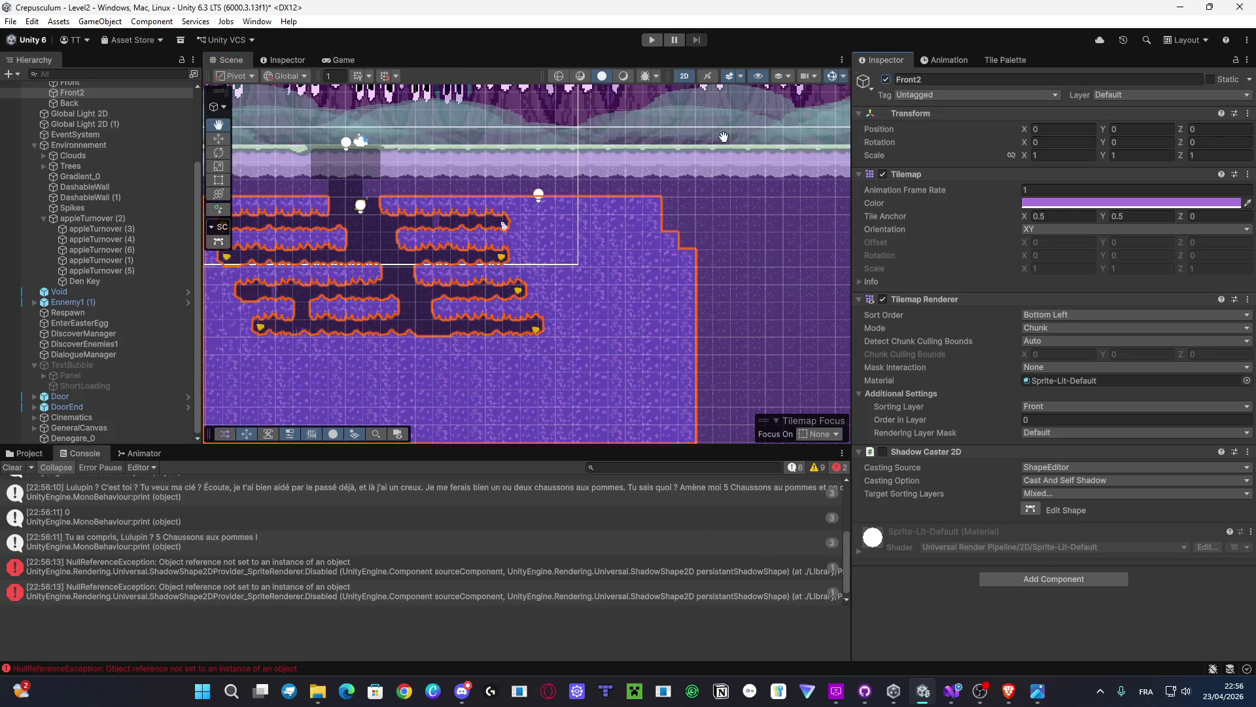
left_click(106, 371)
left_click(142, 362)
left_click(886, 79)
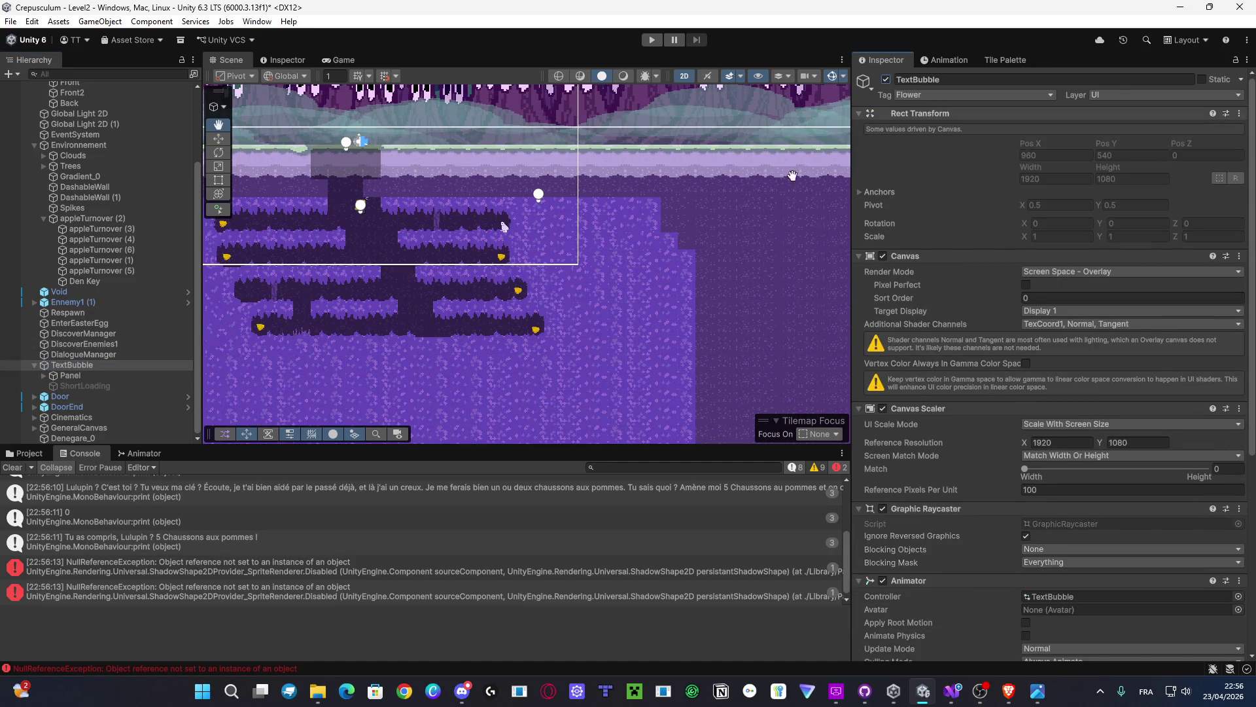
left_click(342, 60)
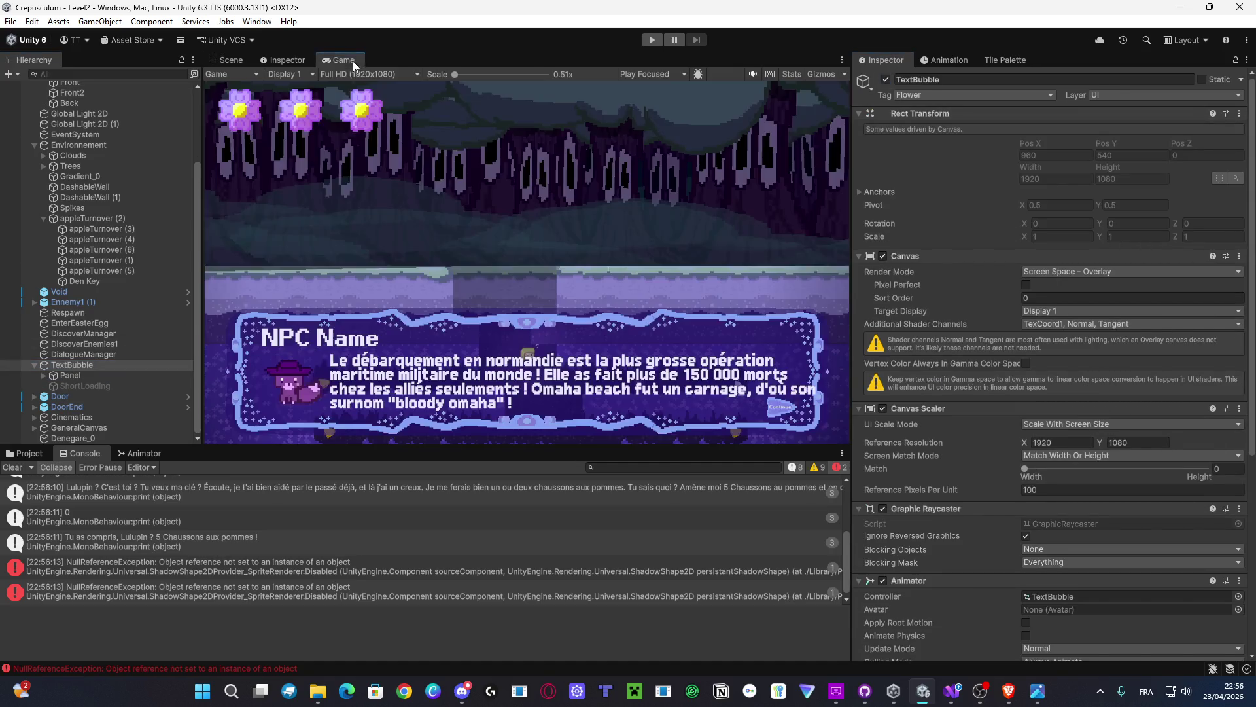
left_click(654, 40)
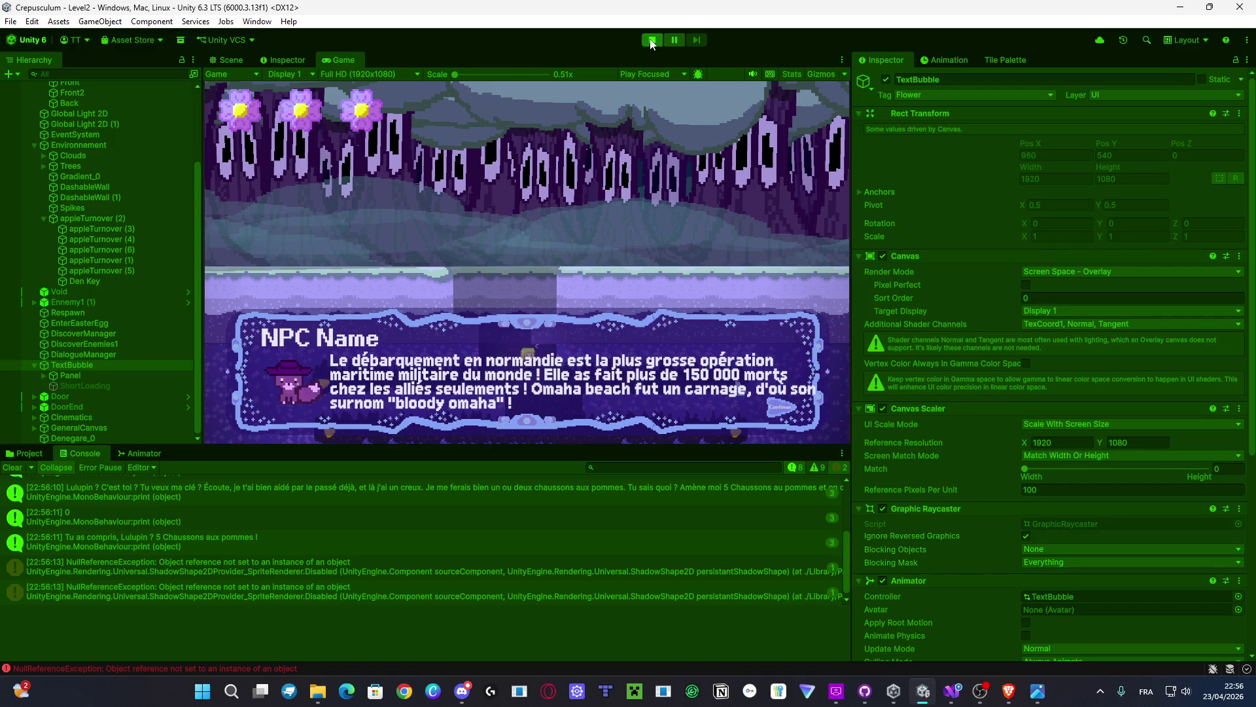
Step: Start Play mode and walk the character left, jumping onto the lower ledge
left_click(652, 42)
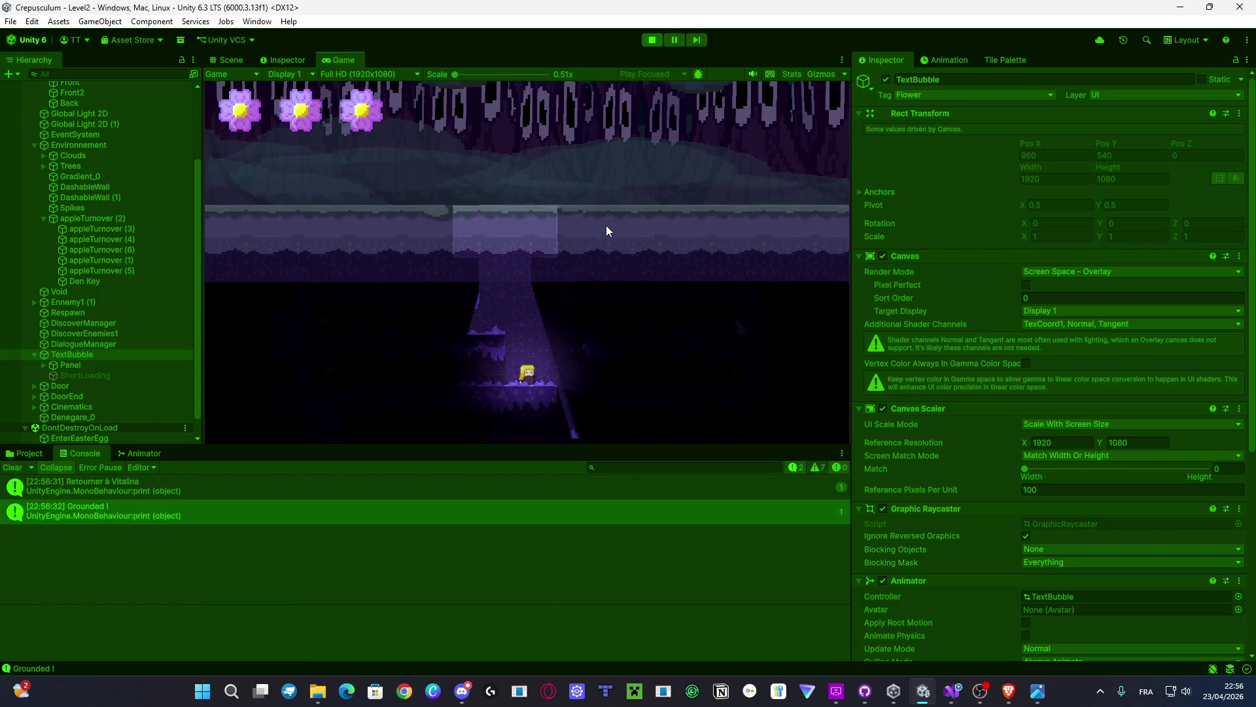
key("a")
key("space")
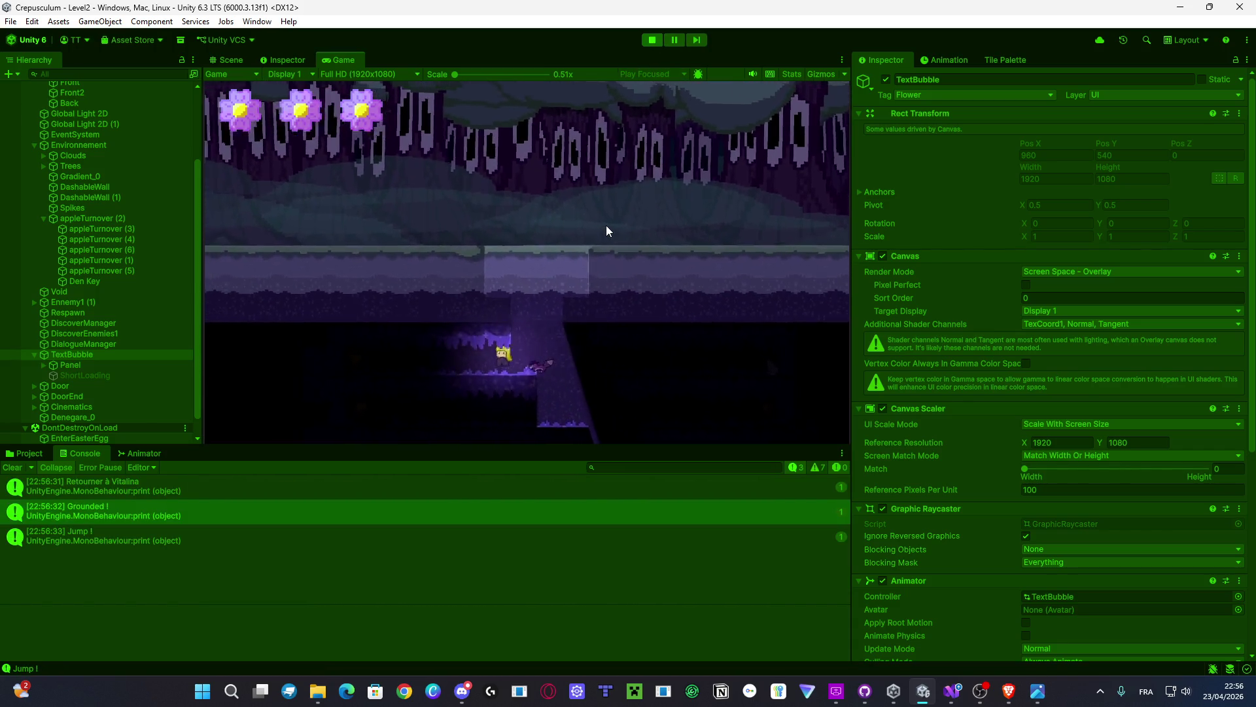
key("a")
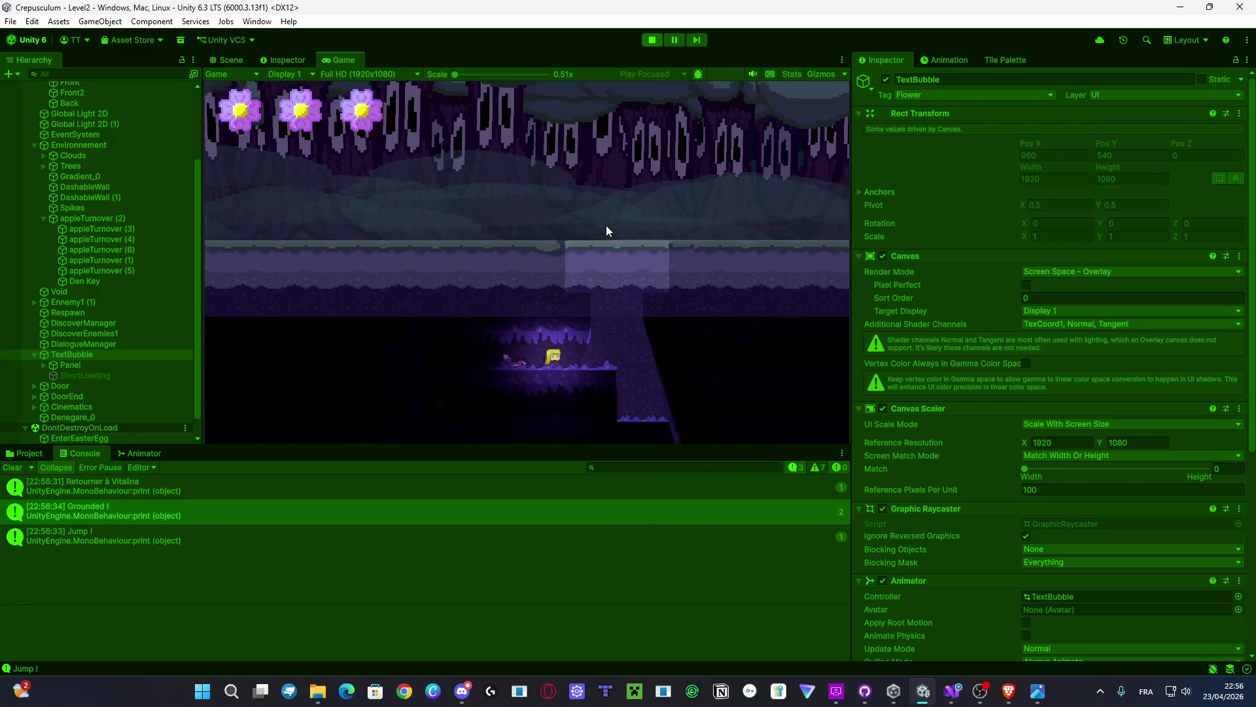
key("a")
Step: Inspect the Player's Inventory System showing appleTurnover (1), then resume walking left and right
scroll(76, 225, "up", 5)
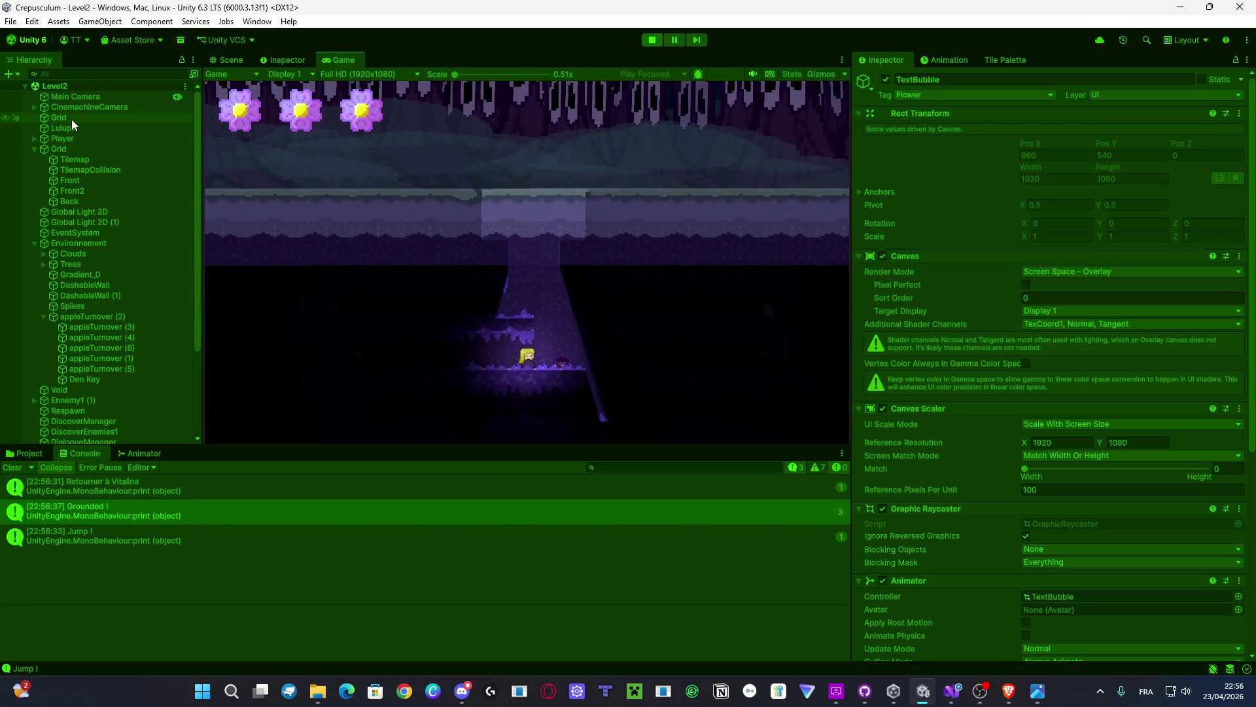
left_click(80, 136)
scroll(1121, 482, "down", 10)
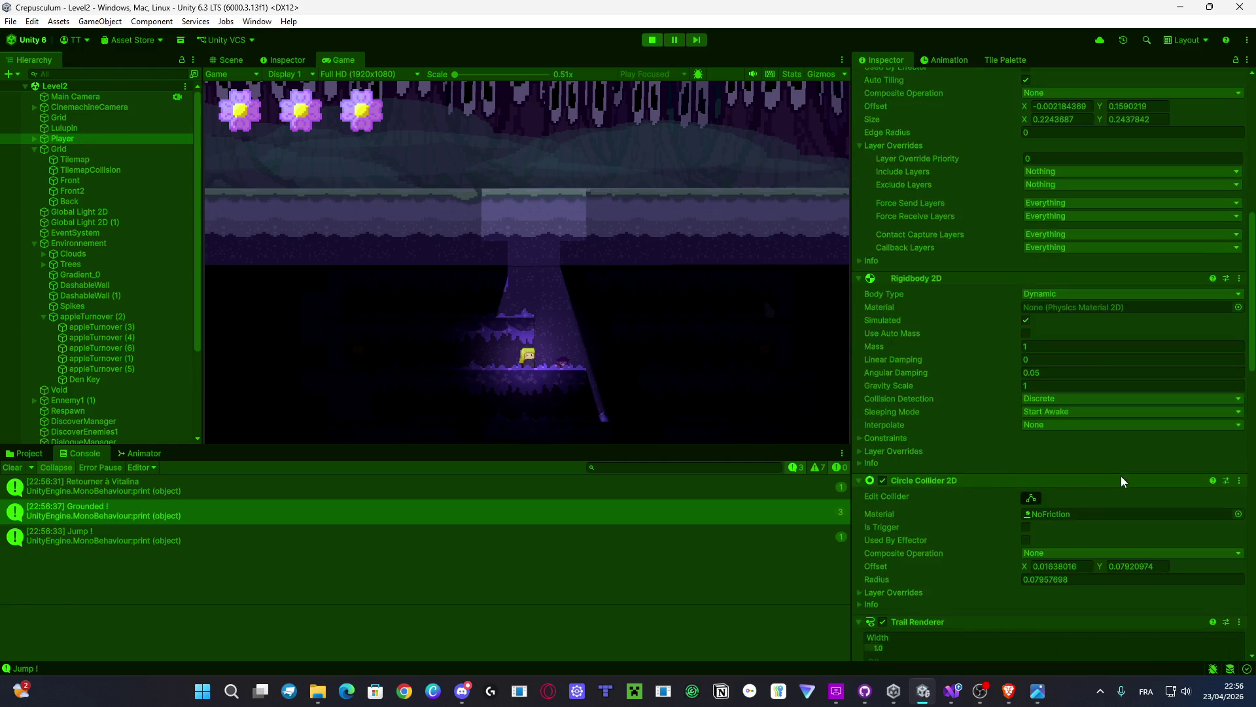
scroll(1122, 482, "down", 15)
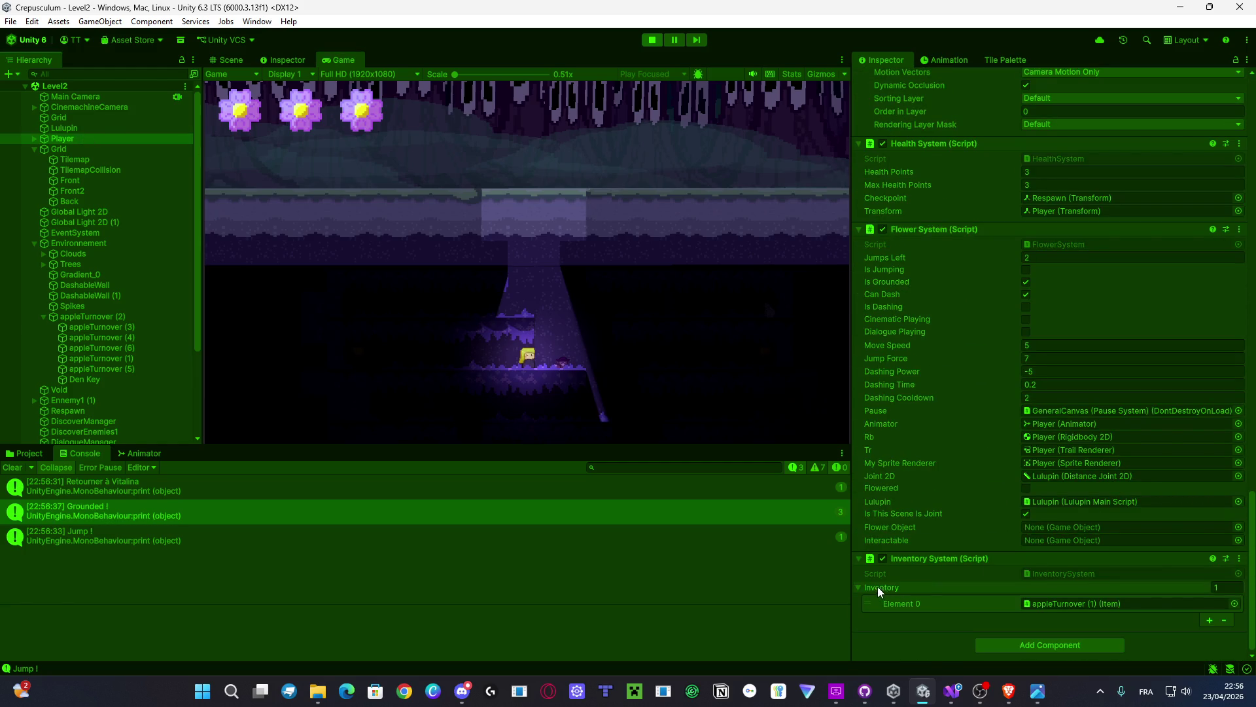
left_click(499, 312)
key("Left")
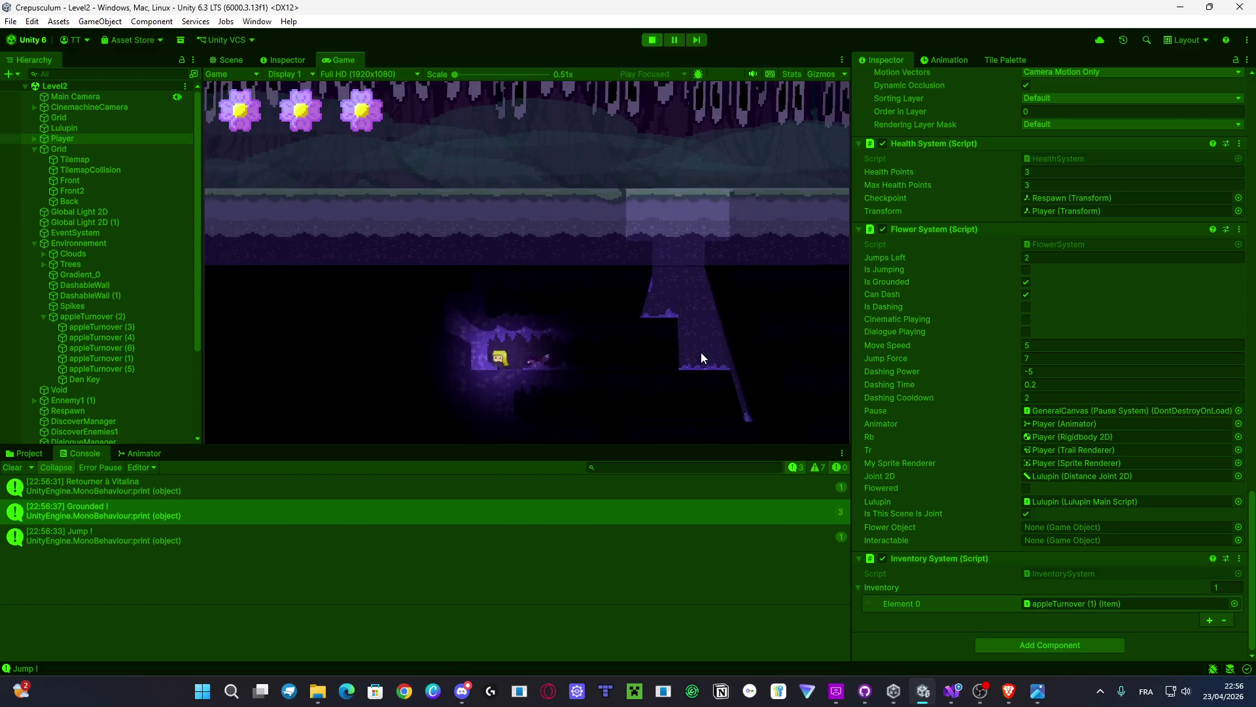
key("Right")
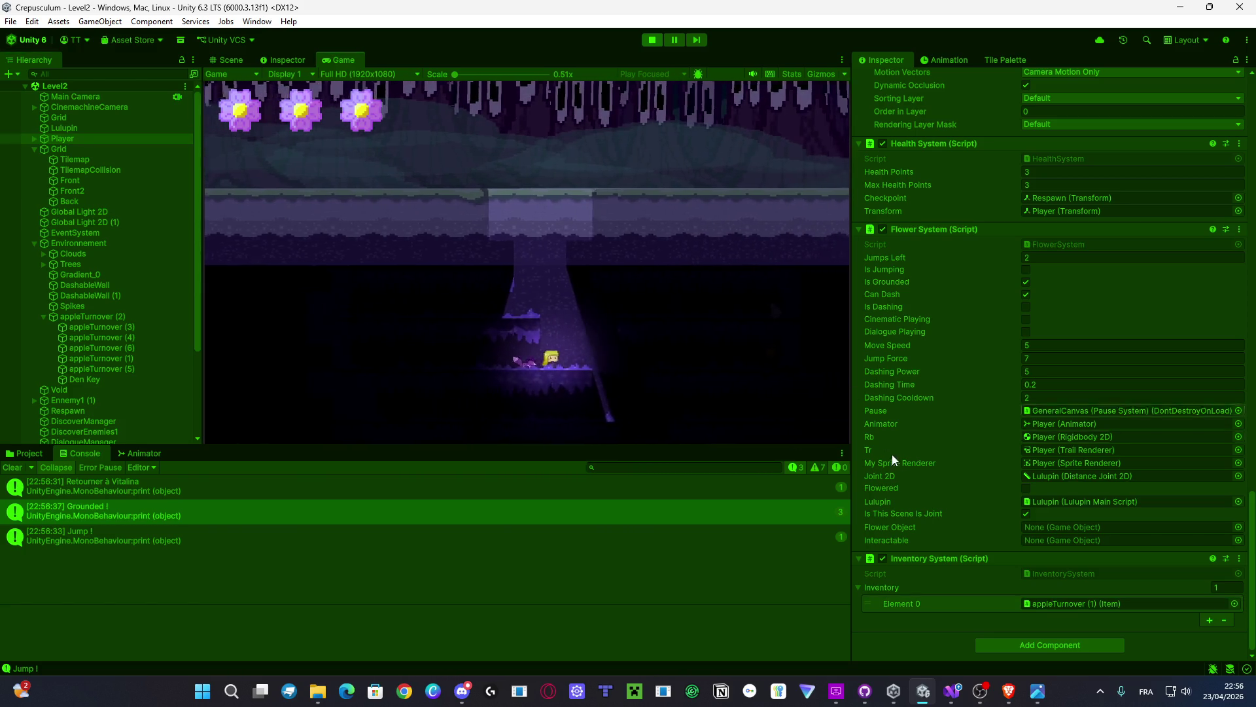
Step: Locate the appleTurnover (1) object, then walk and jump the player across the platforms
left_click(1060, 603)
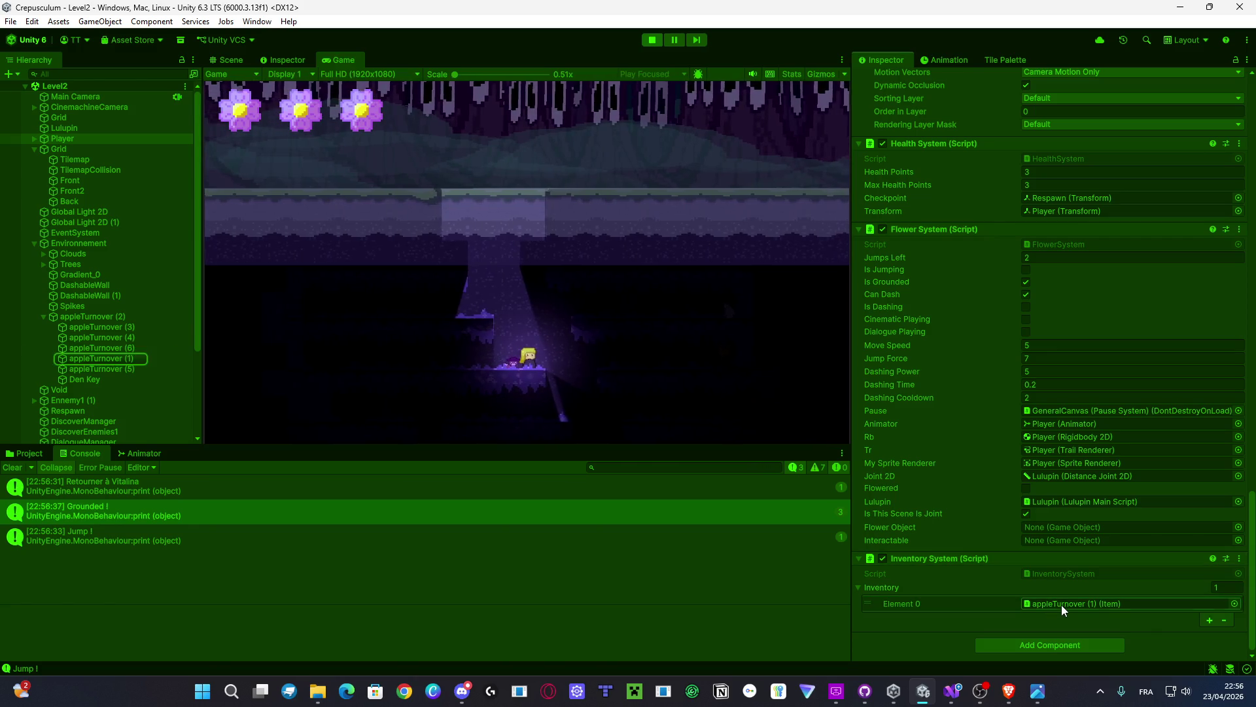
left_click(131, 359)
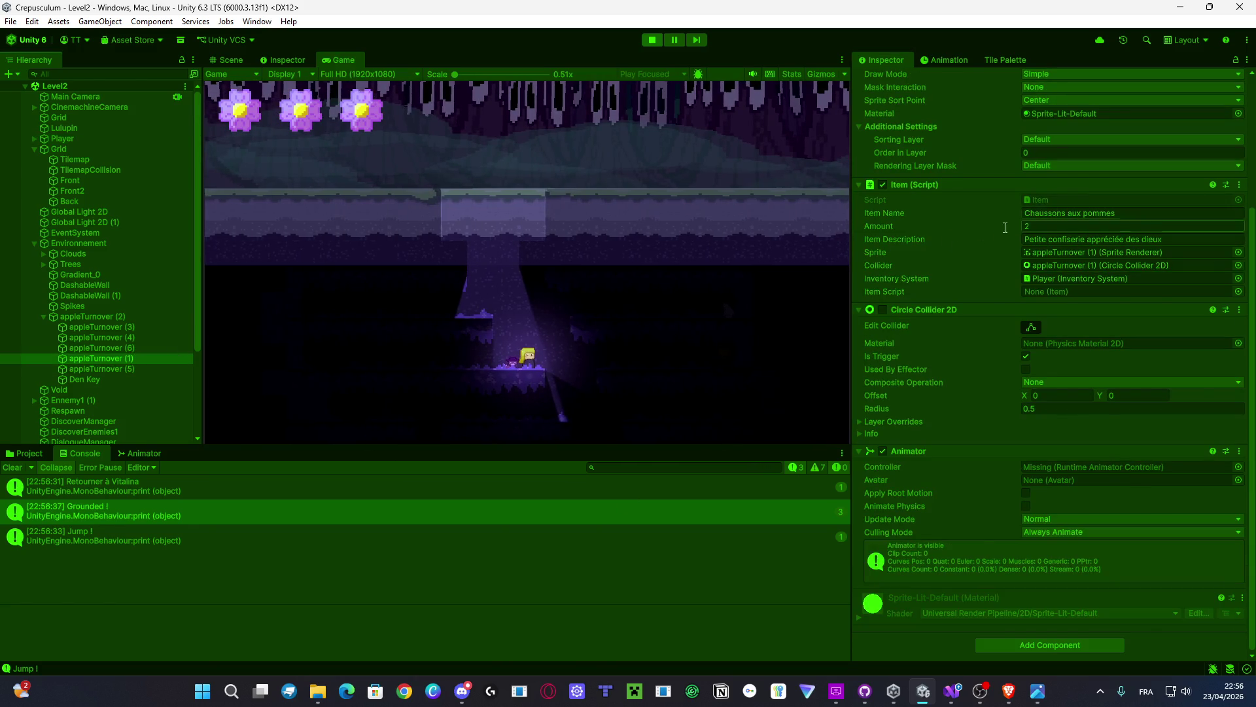
key("Right")
key("space")
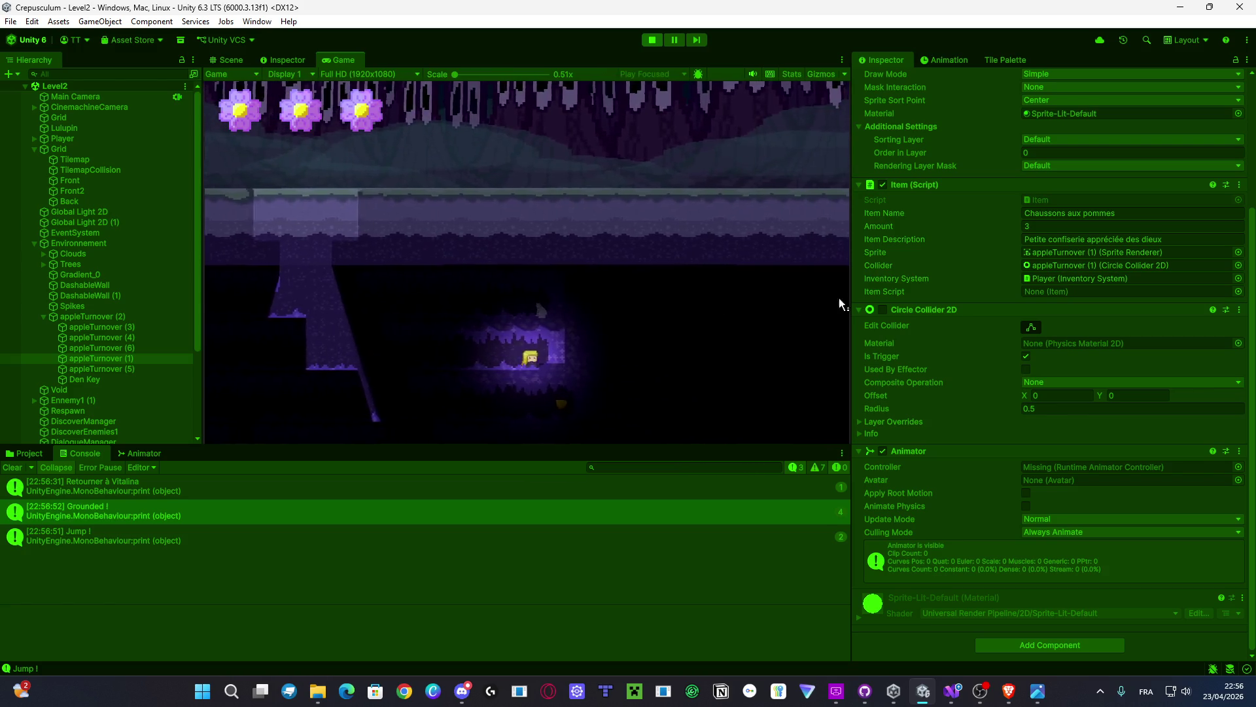
key("Left")
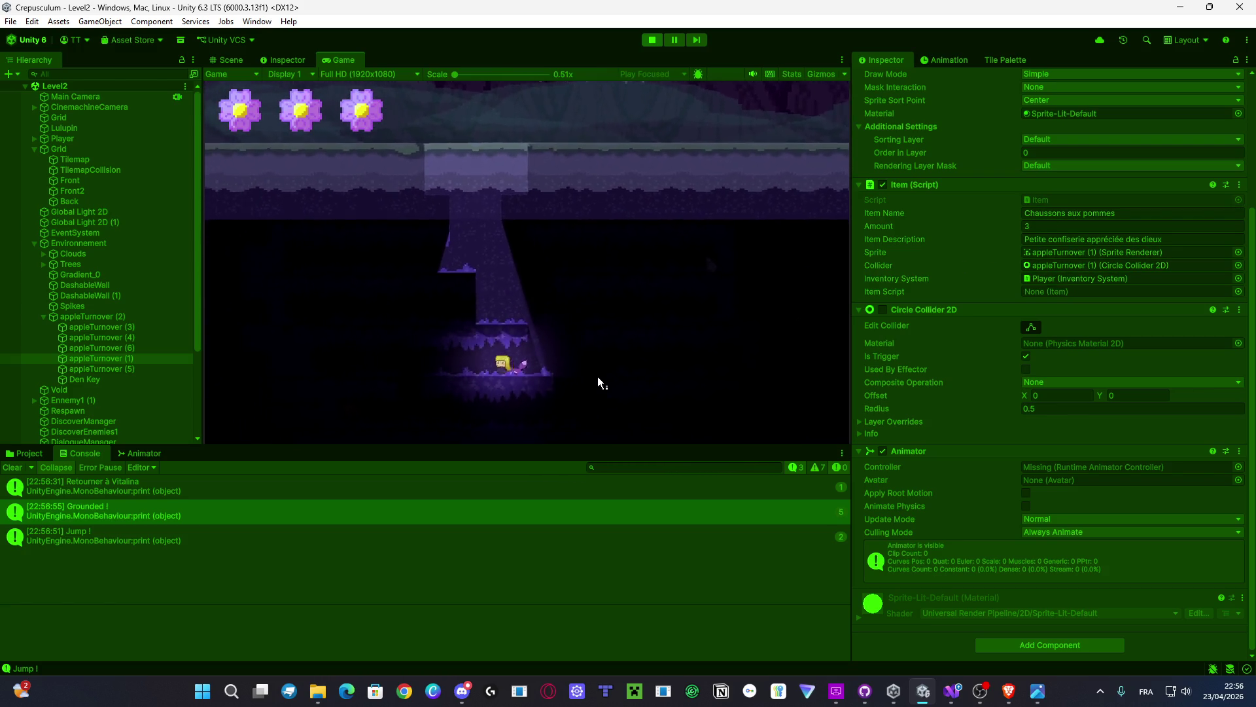
key("Right")
key("space")
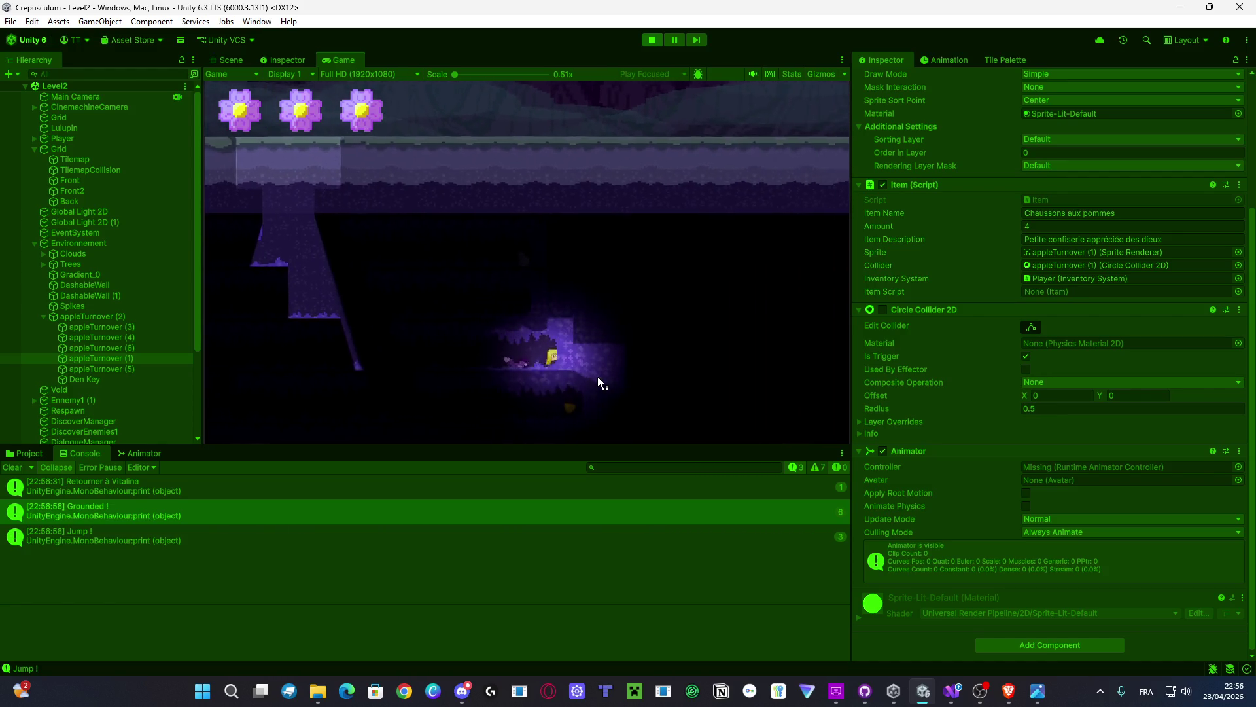
Step: Walk left collecting apple turnovers, dash through the cave, then head right through the forest
key("Left")
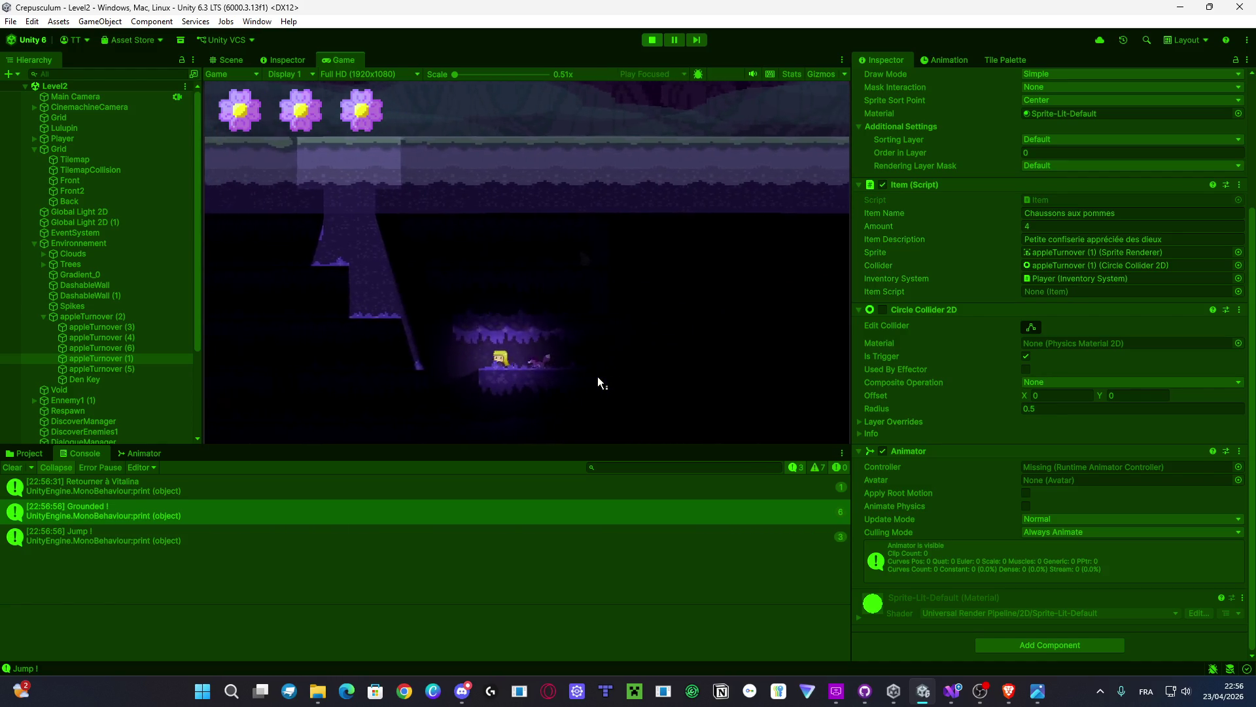
key("Left")
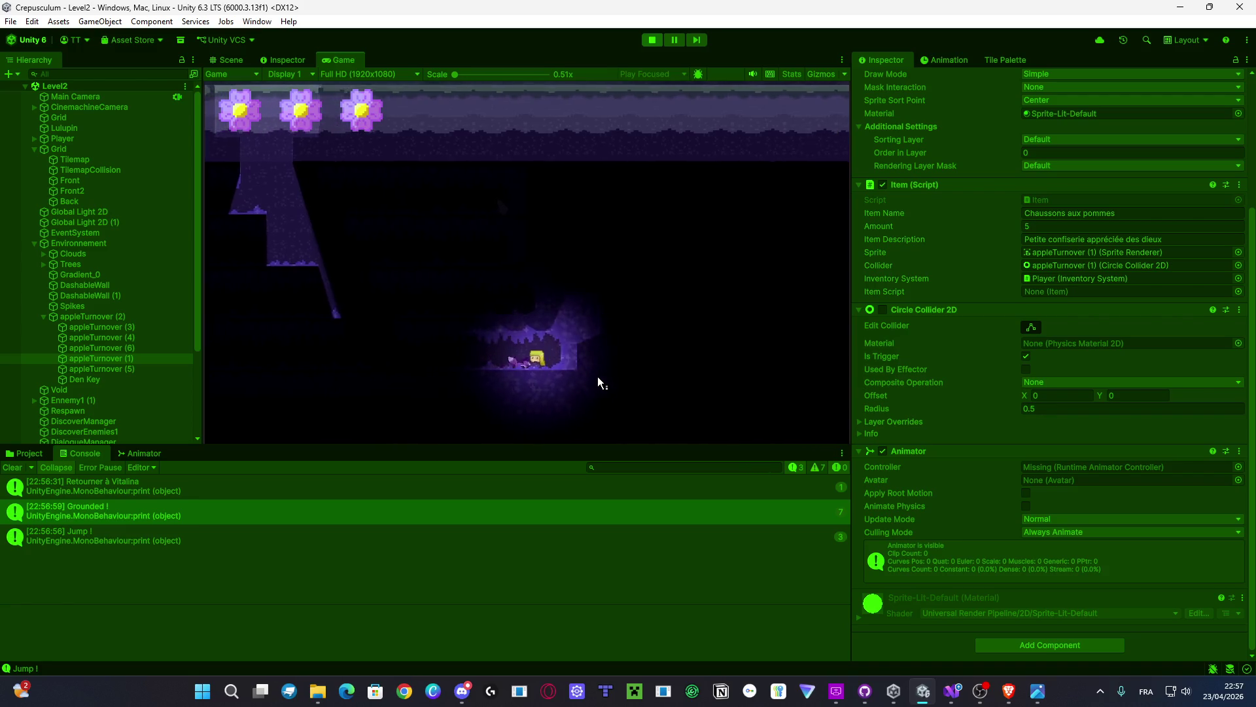
key("Left")
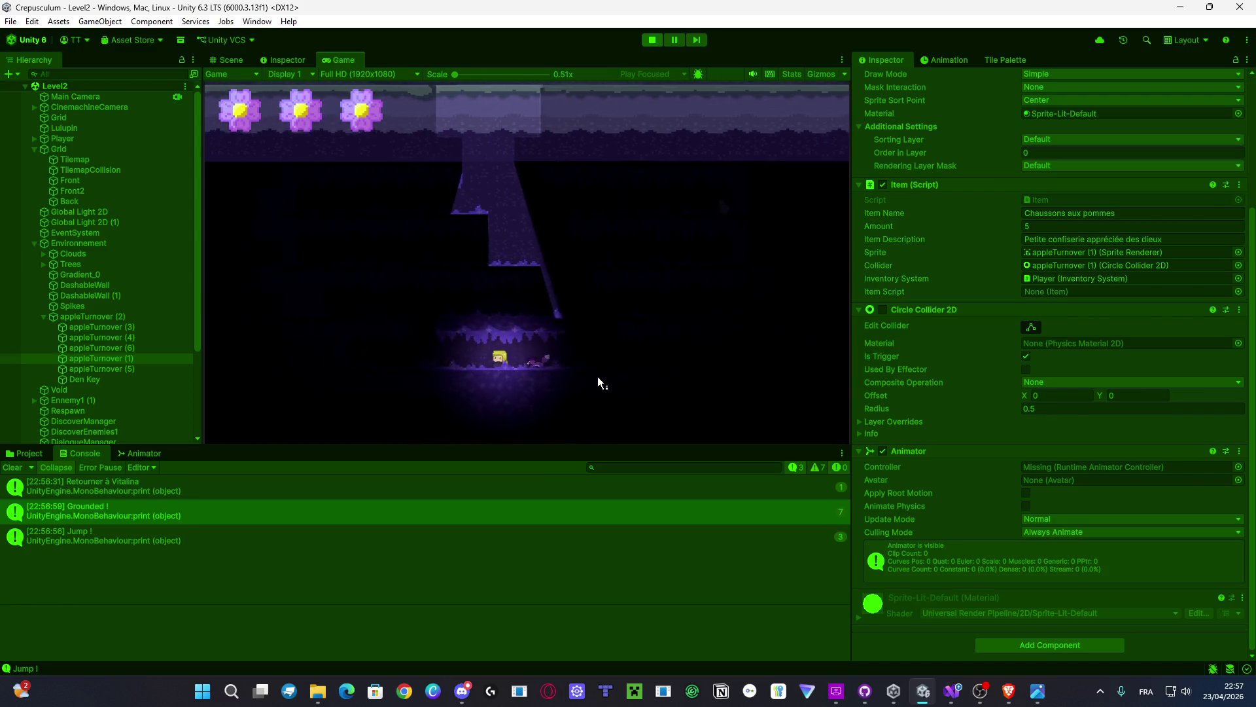
key("space")
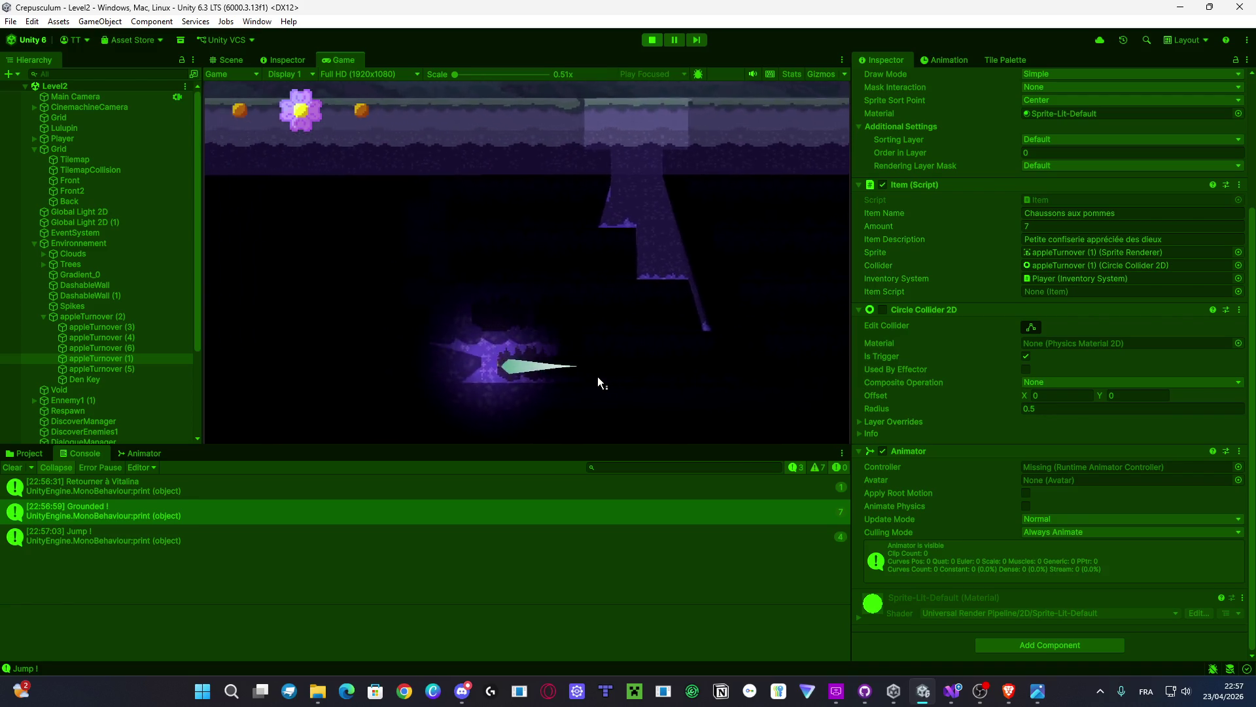
key("space")
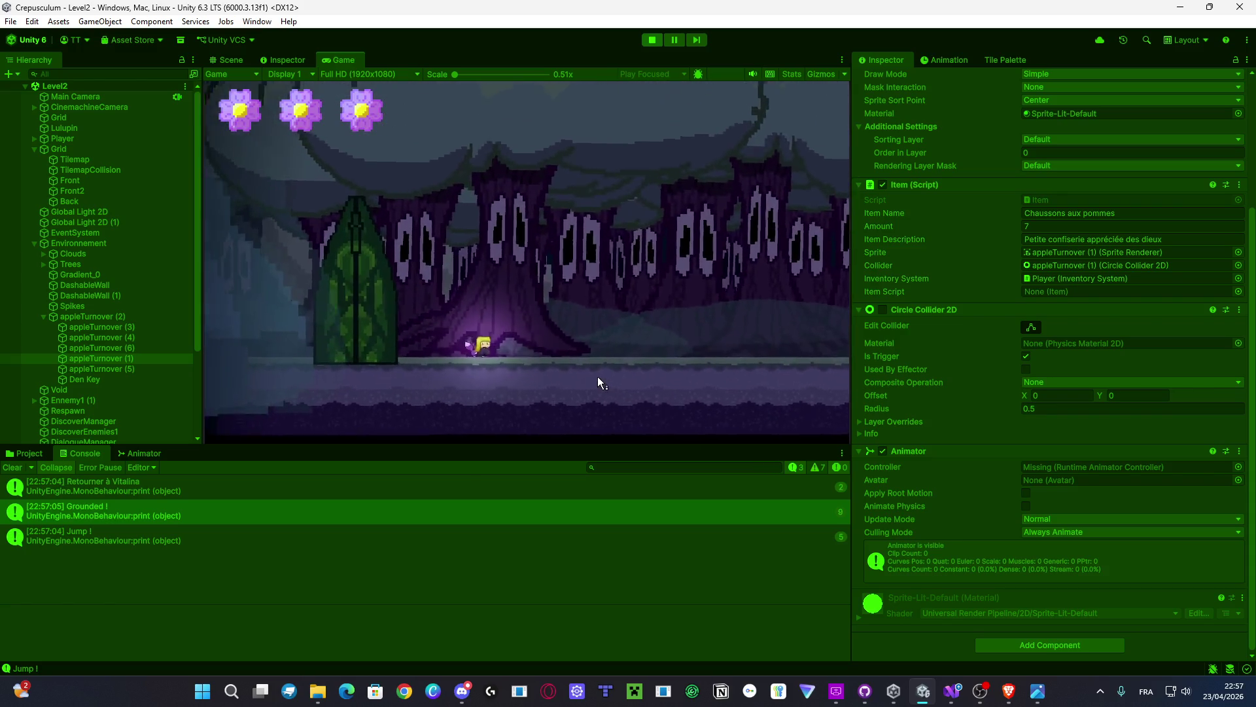
key("Right")
key("space")
key("space")
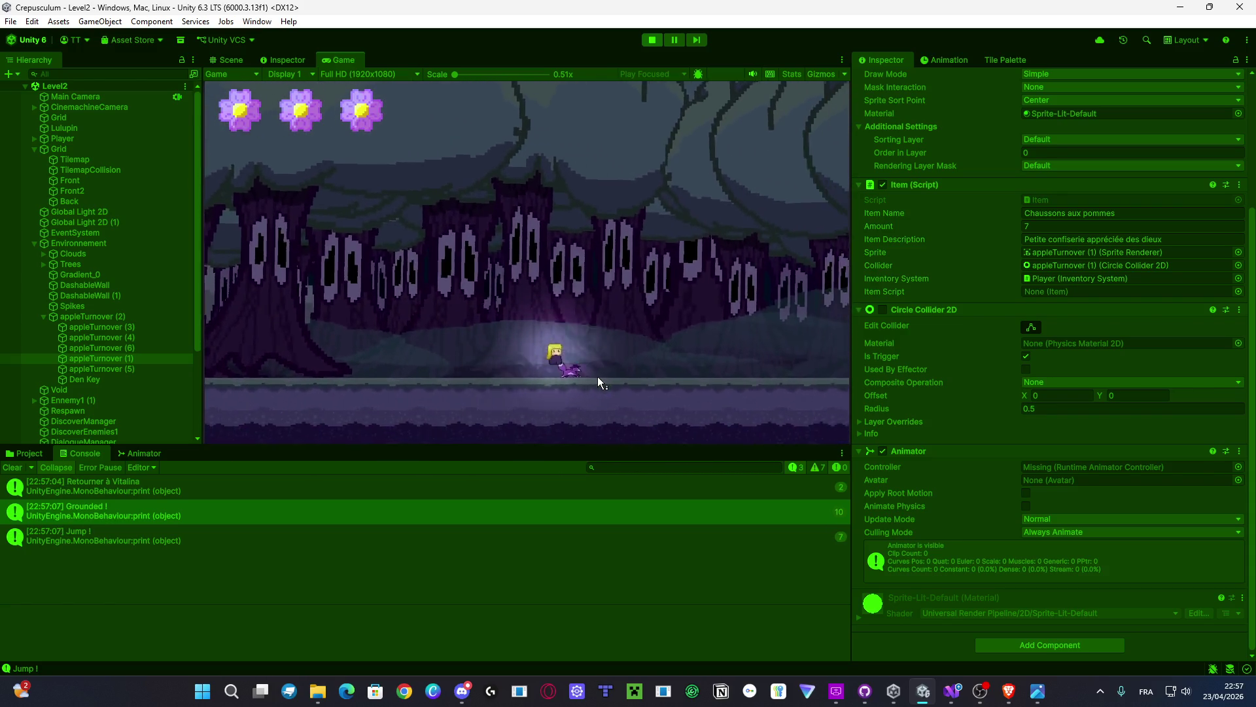
key("Right")
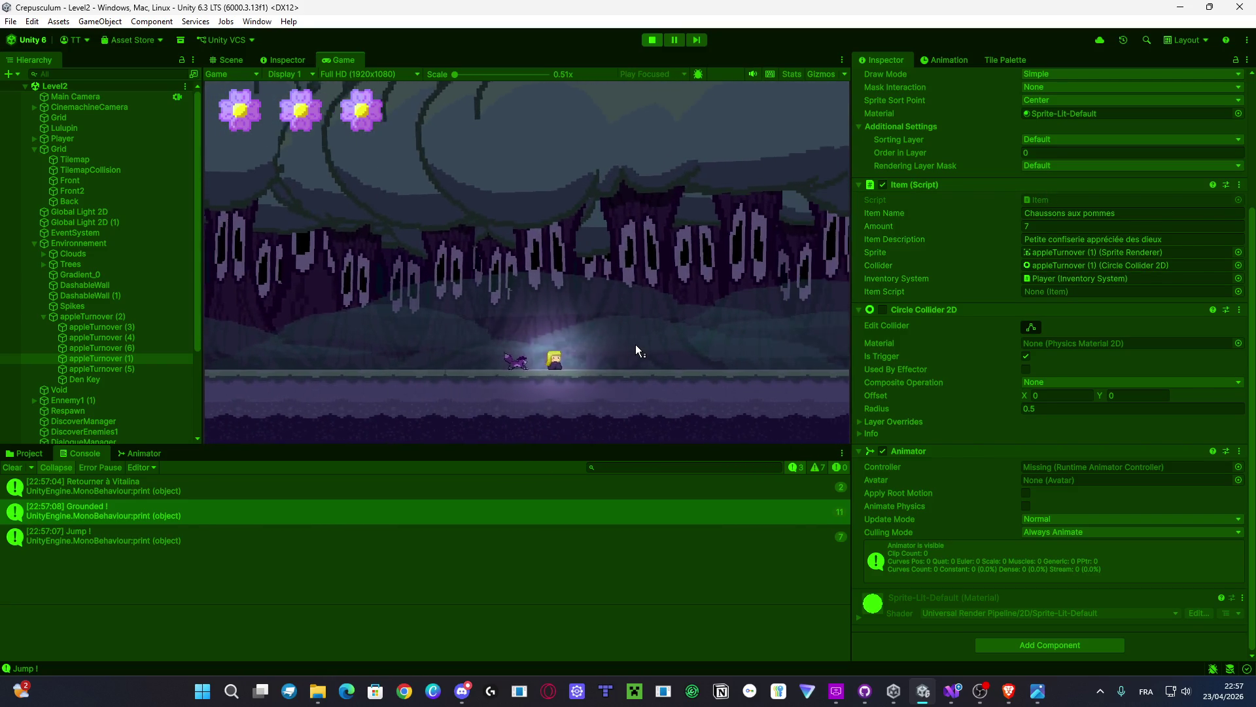
Step: Jump into the cave, climb to the ledge and dash into Denegare to trigger the trade
key("space")
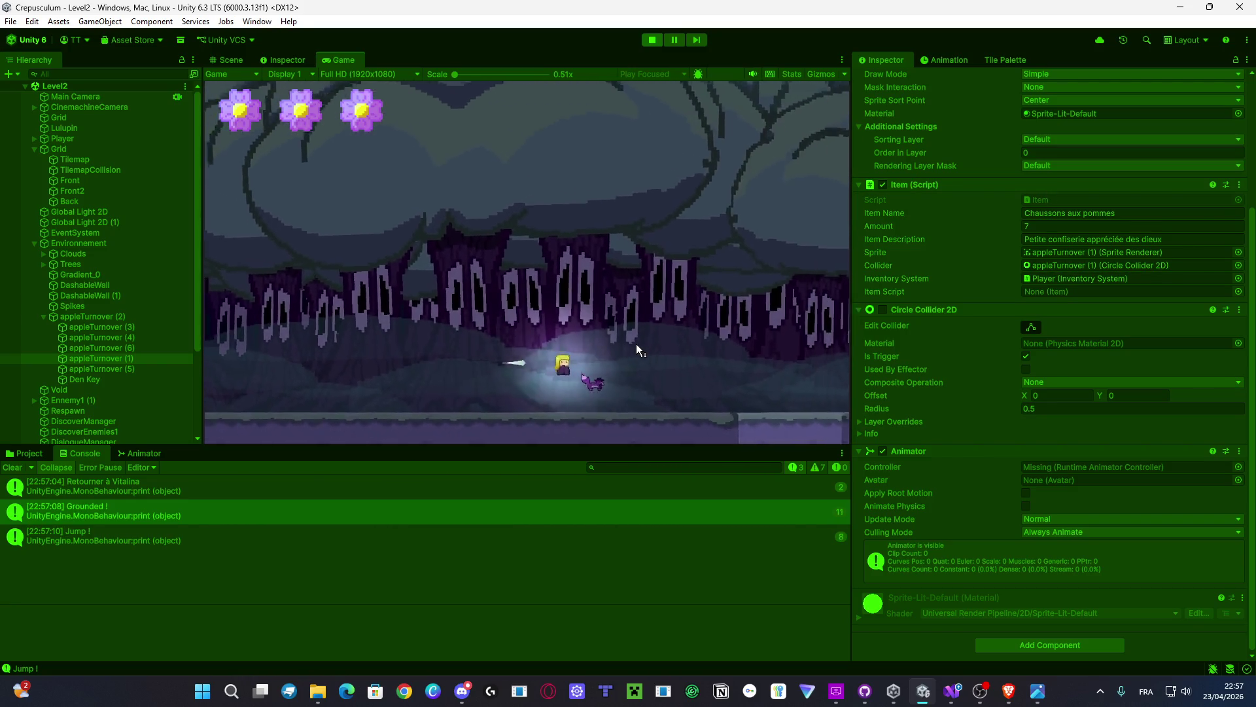
key("Right")
key("space")
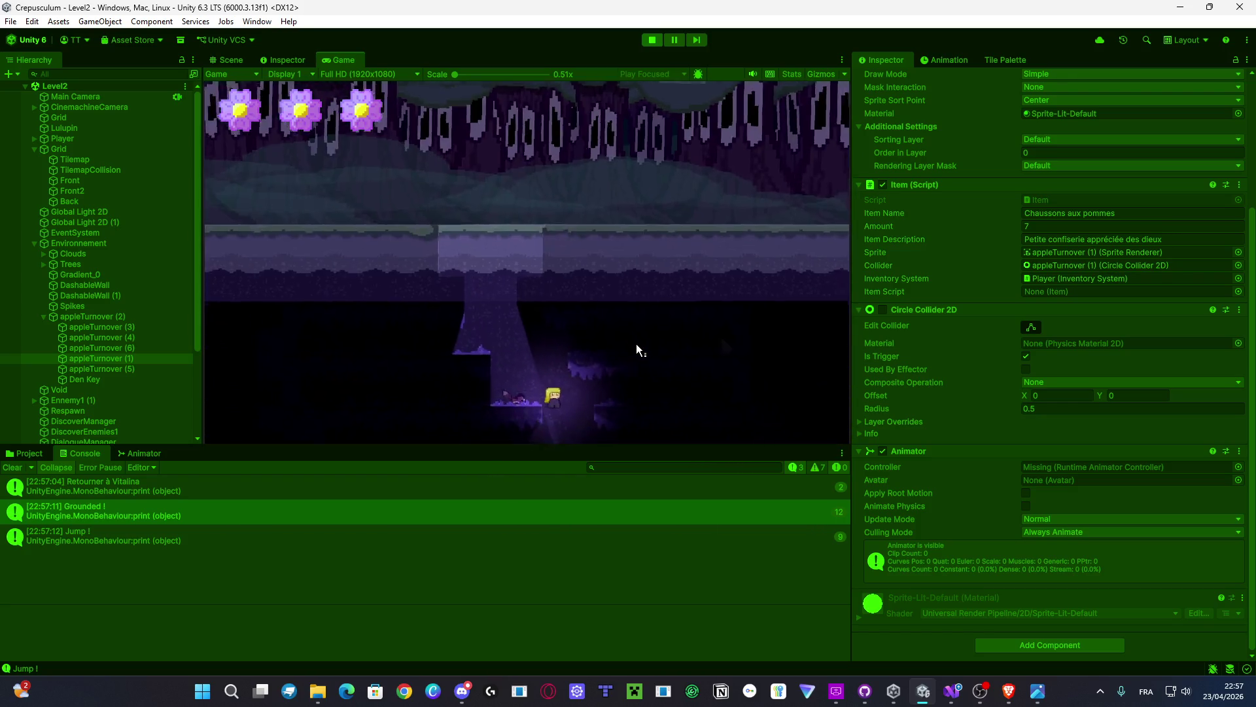
key("space")
key("space")
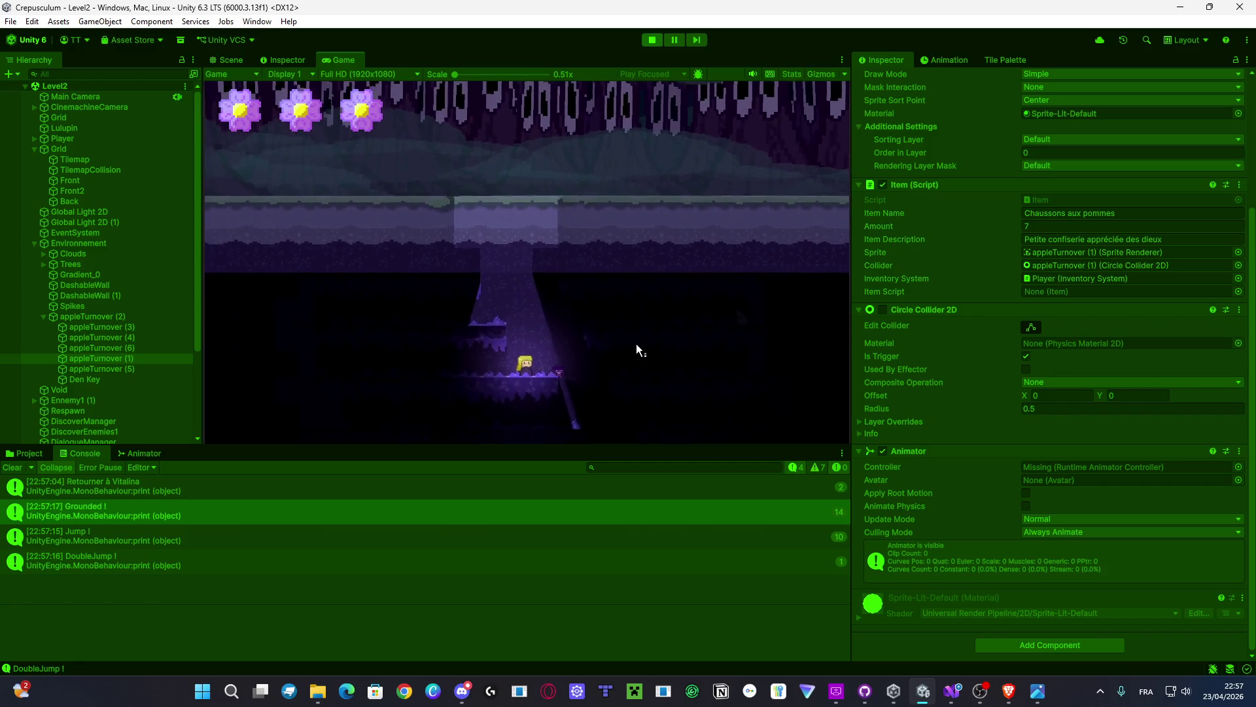
key("space")
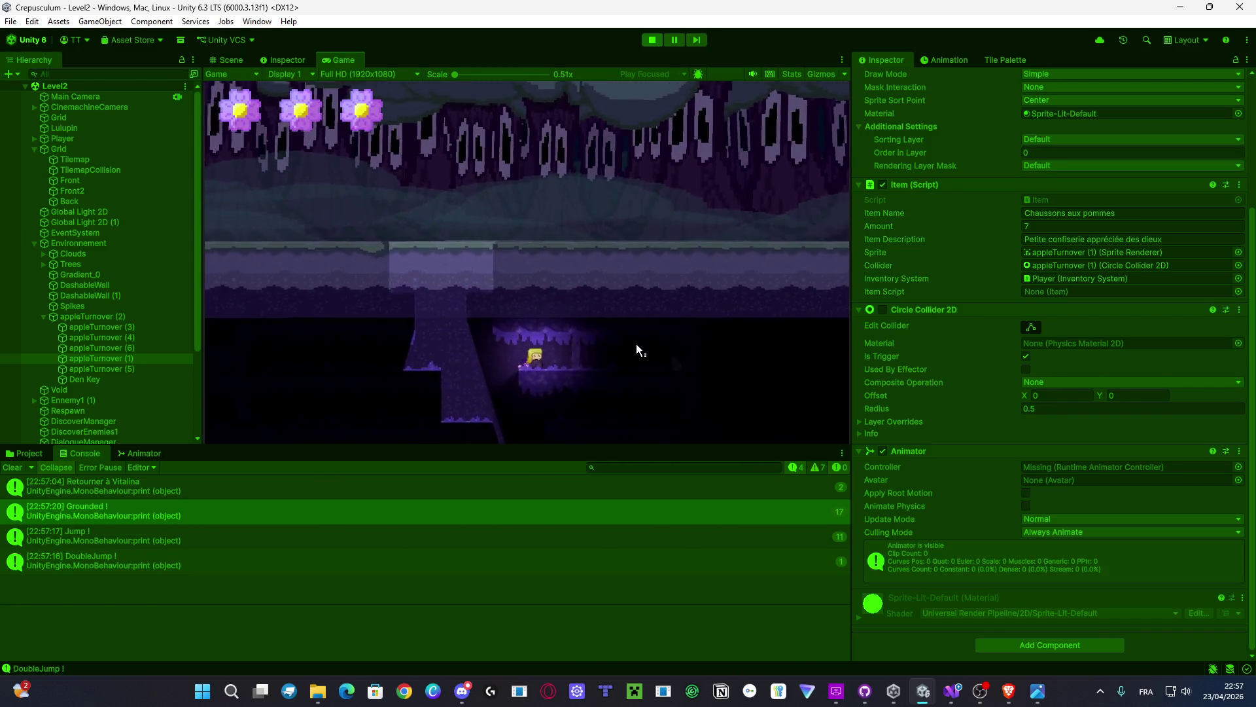
key("Right")
key("shift")
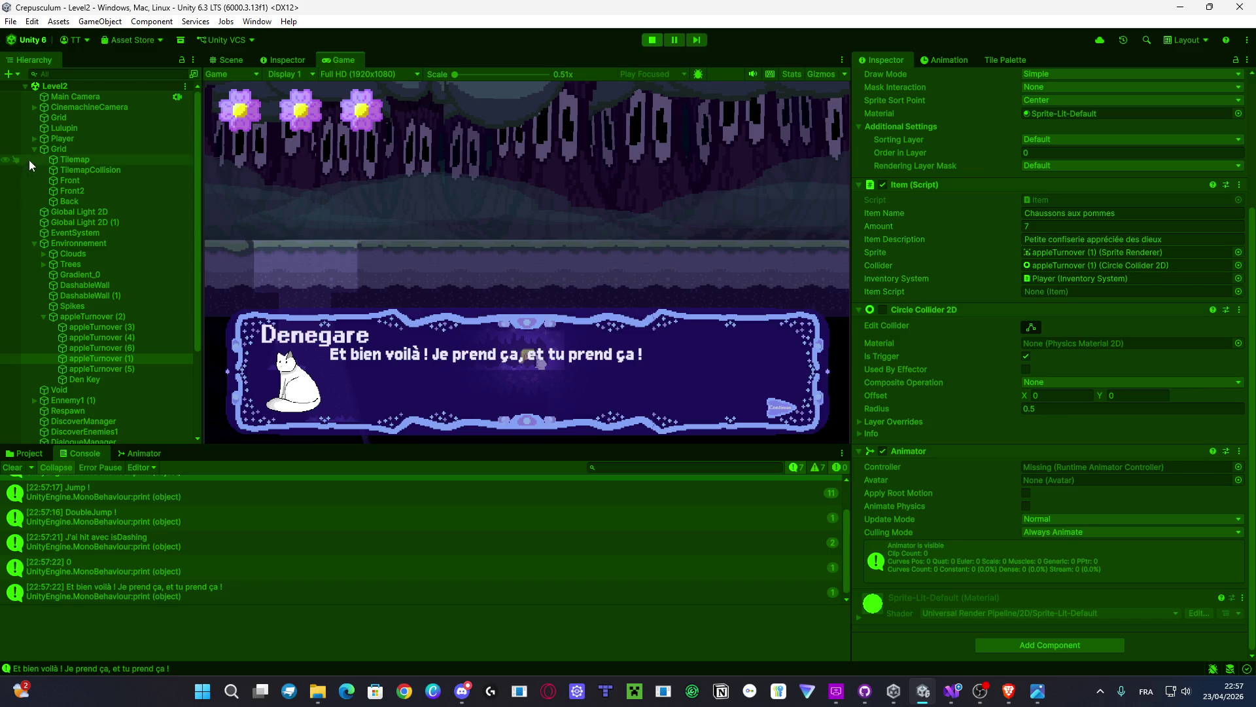
Step: Check the Player's Inventory System after the trade and close Denegare's dialogue
left_click(68, 138)
scroll(954, 468, "down", 10)
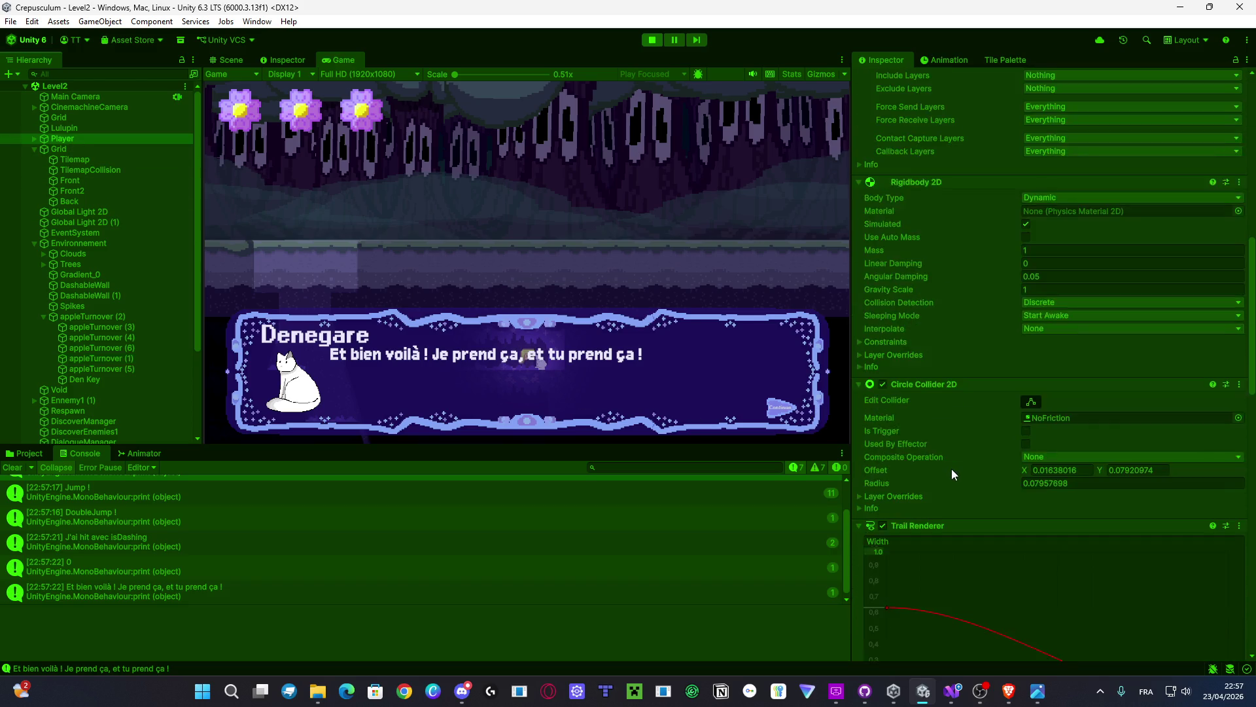
scroll(953, 478, "down", 10)
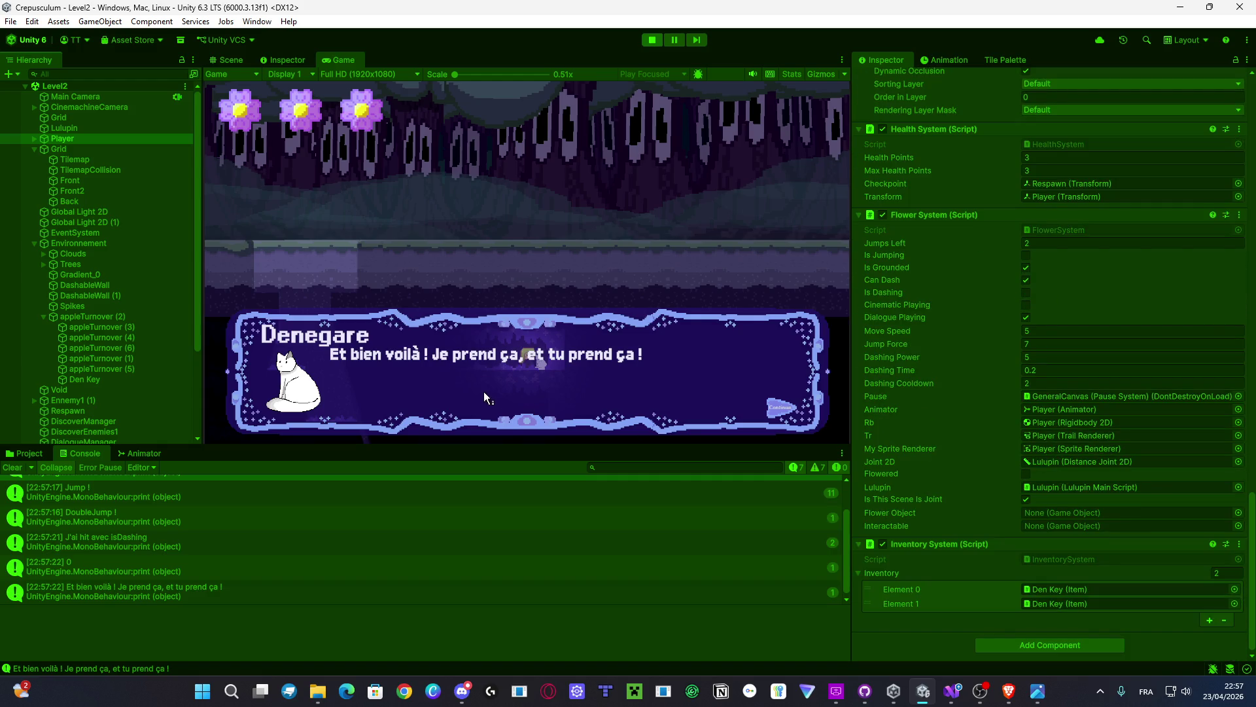
left_click(474, 383)
key("space")
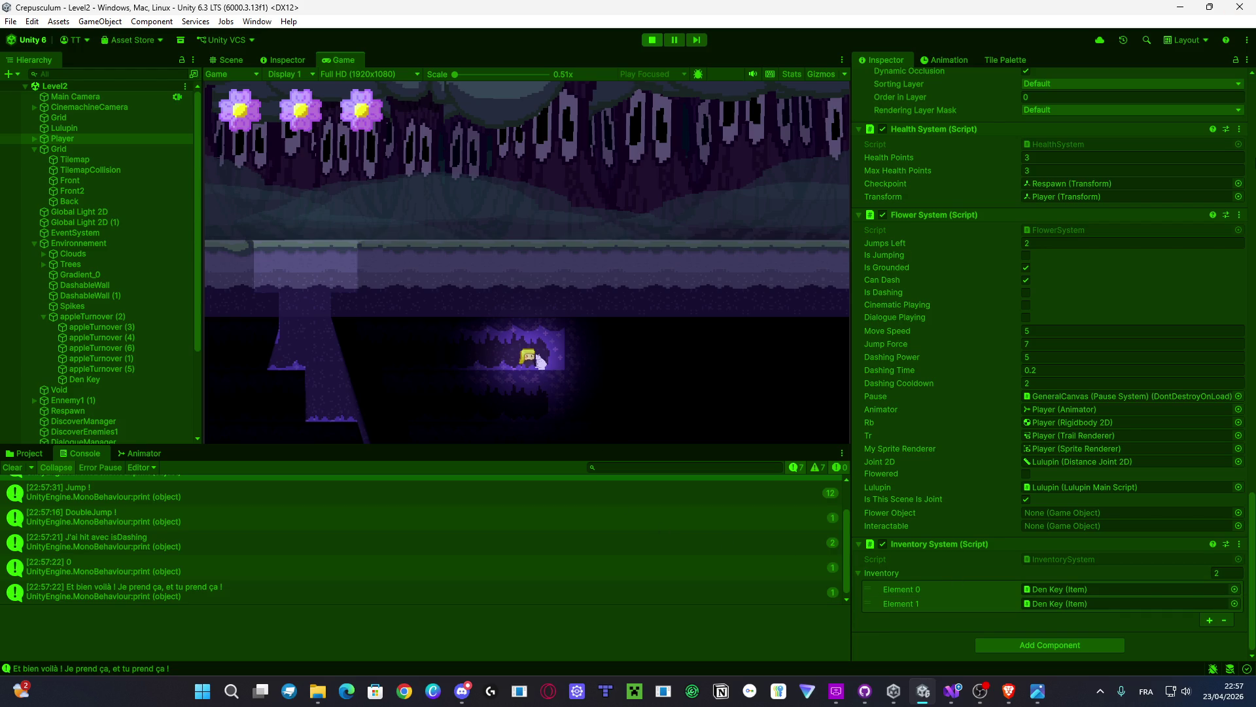
Step: Jump, double-jump and dash through the rest of the level, then stop the game
key("space")
key("shift")
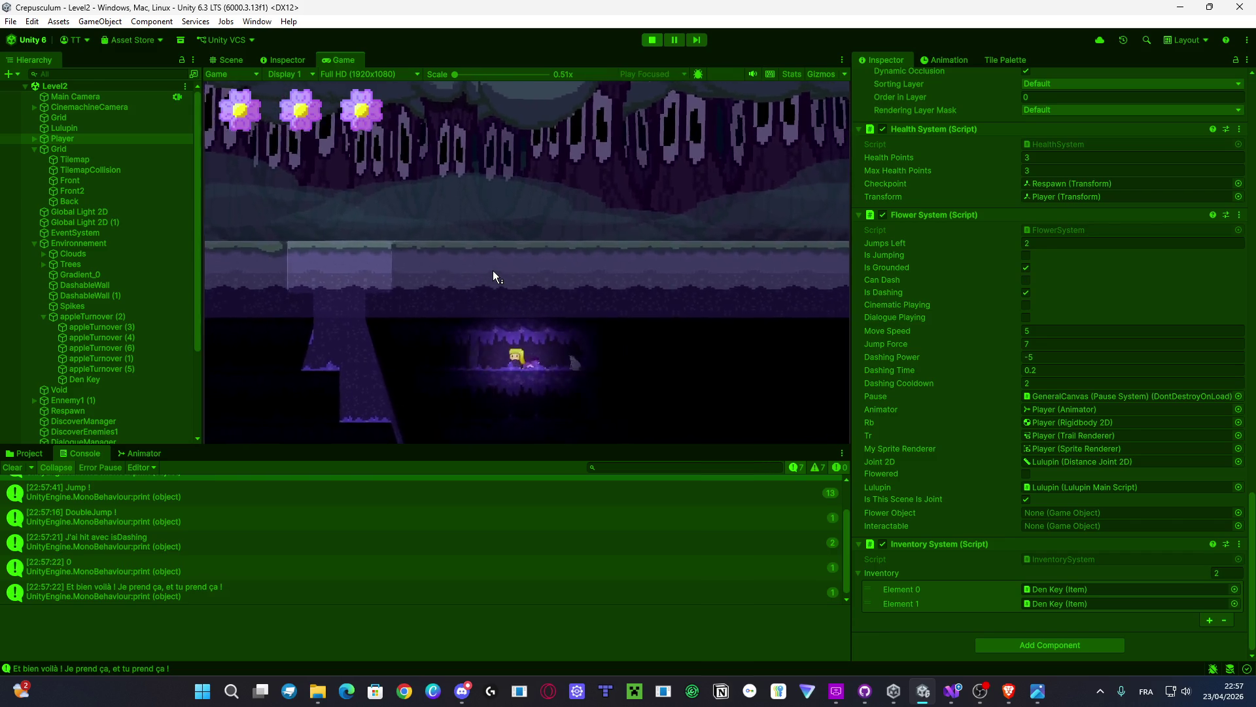
key("space")
key("space")
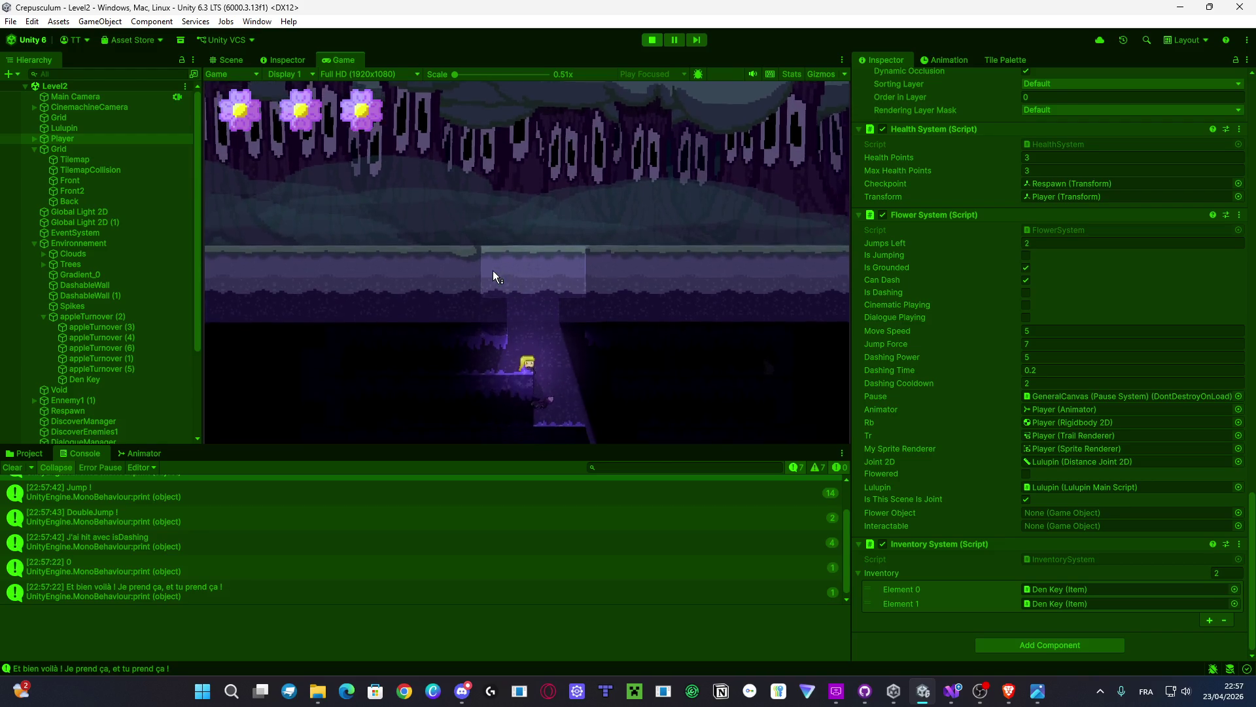
key("space")
key("space")
key("shift")
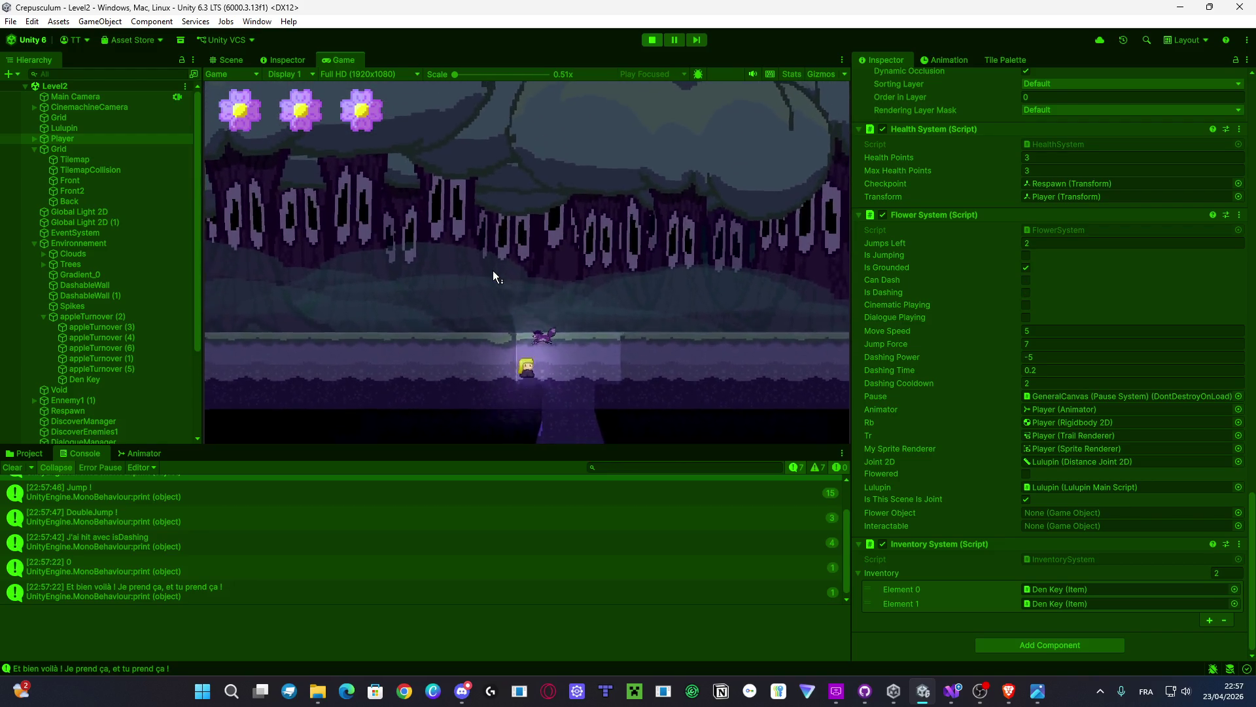
key("space")
key("Right")
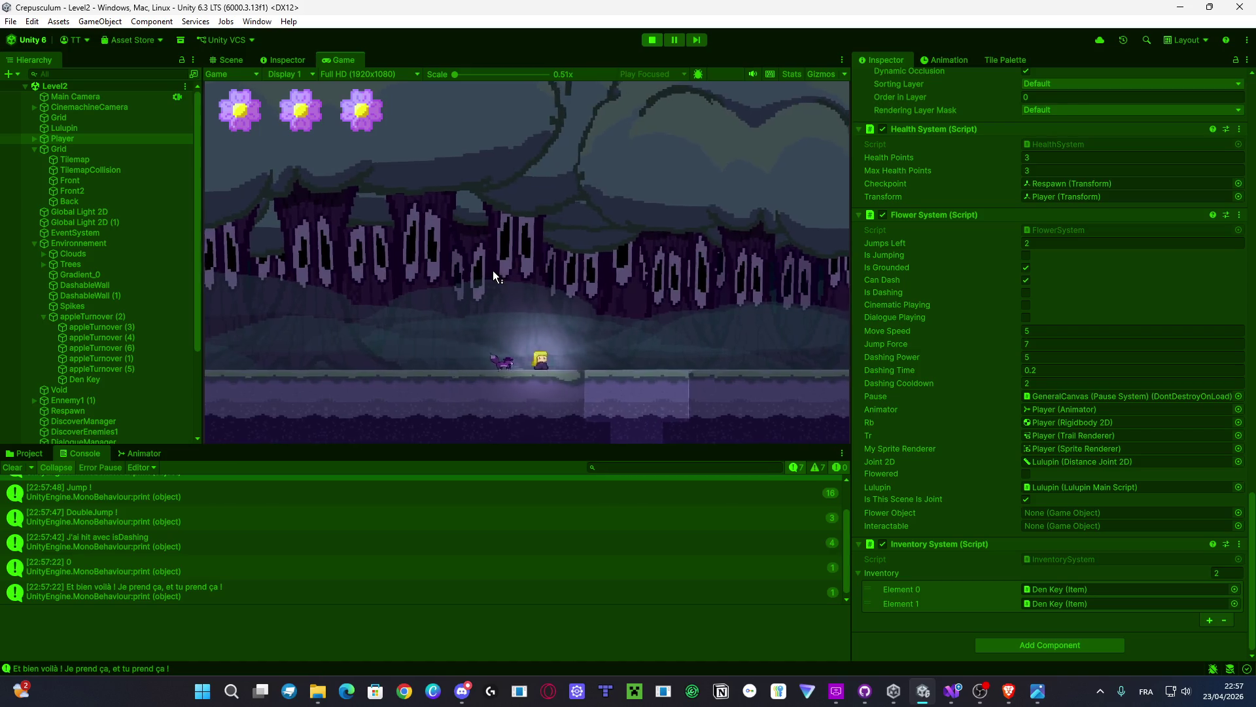
key("space")
key("shift")
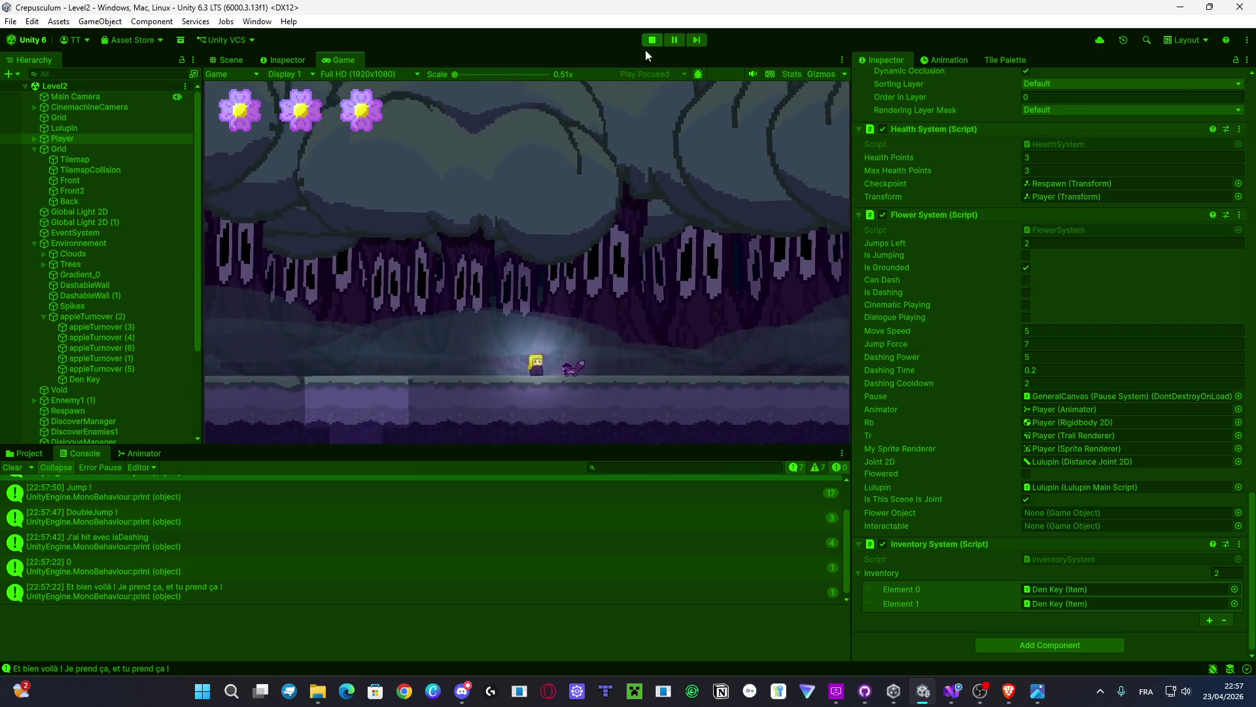
left_click(651, 40)
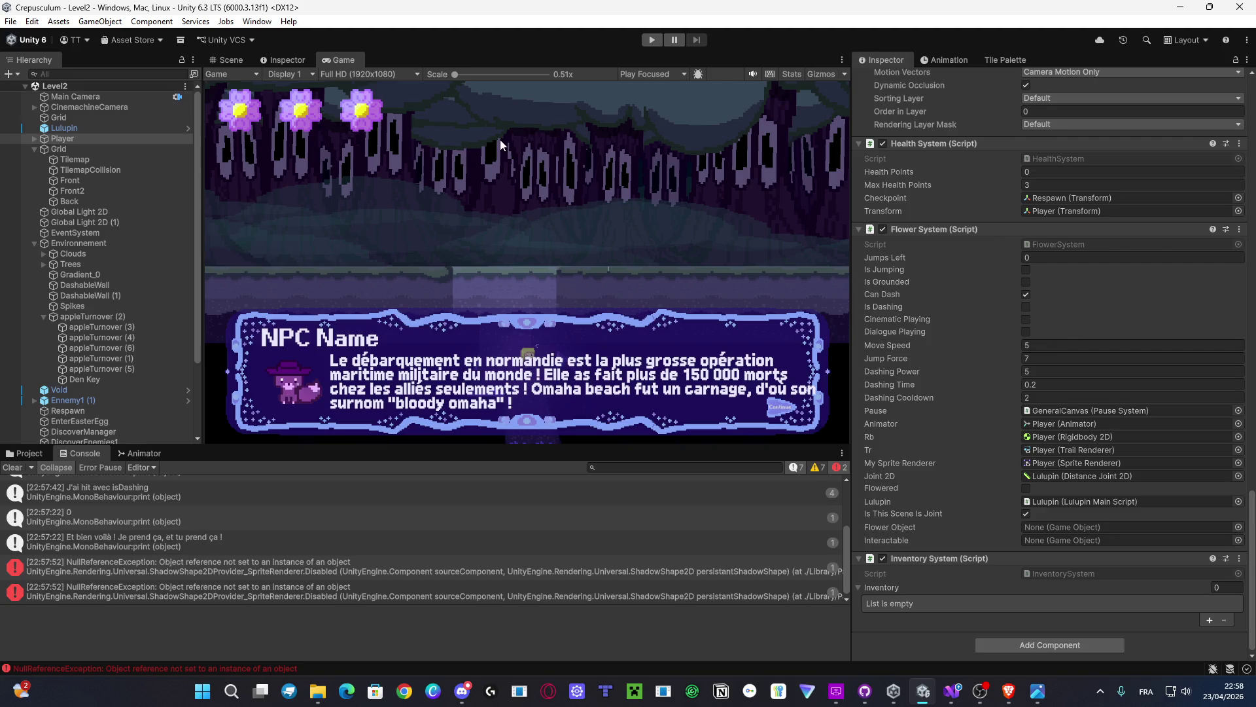
left_click(953, 691)
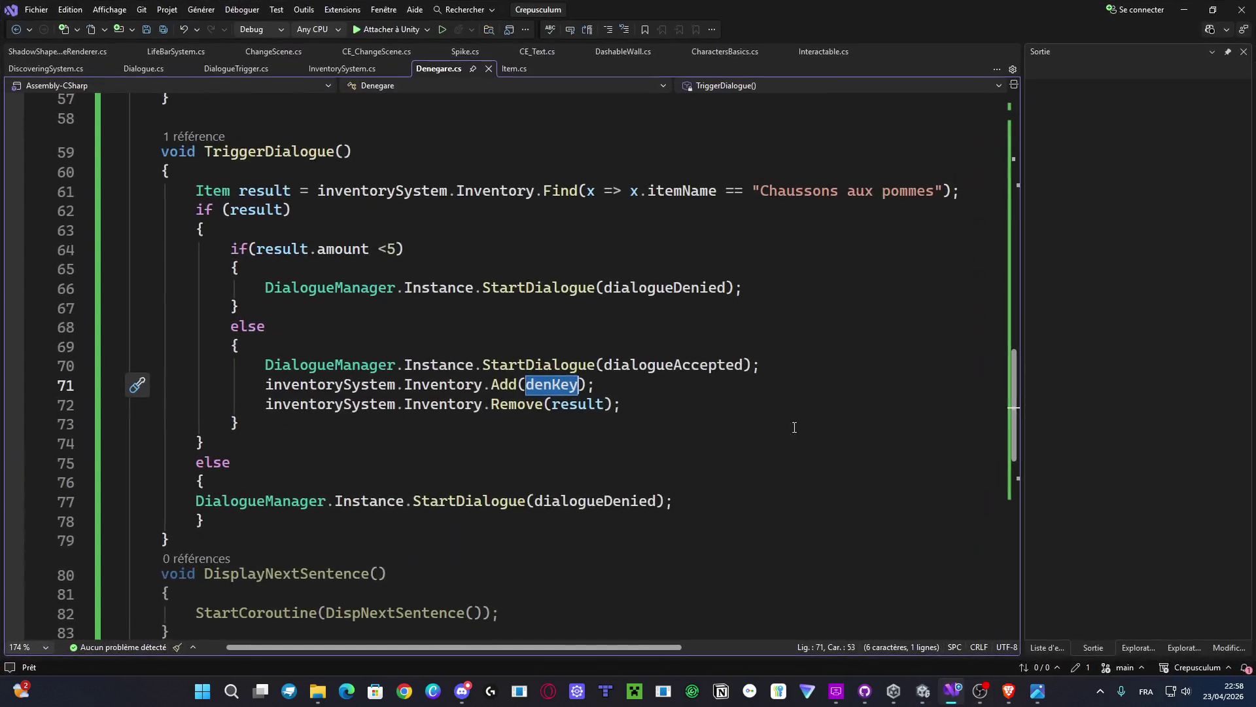
left_click(411, 407)
left_click(645, 404)
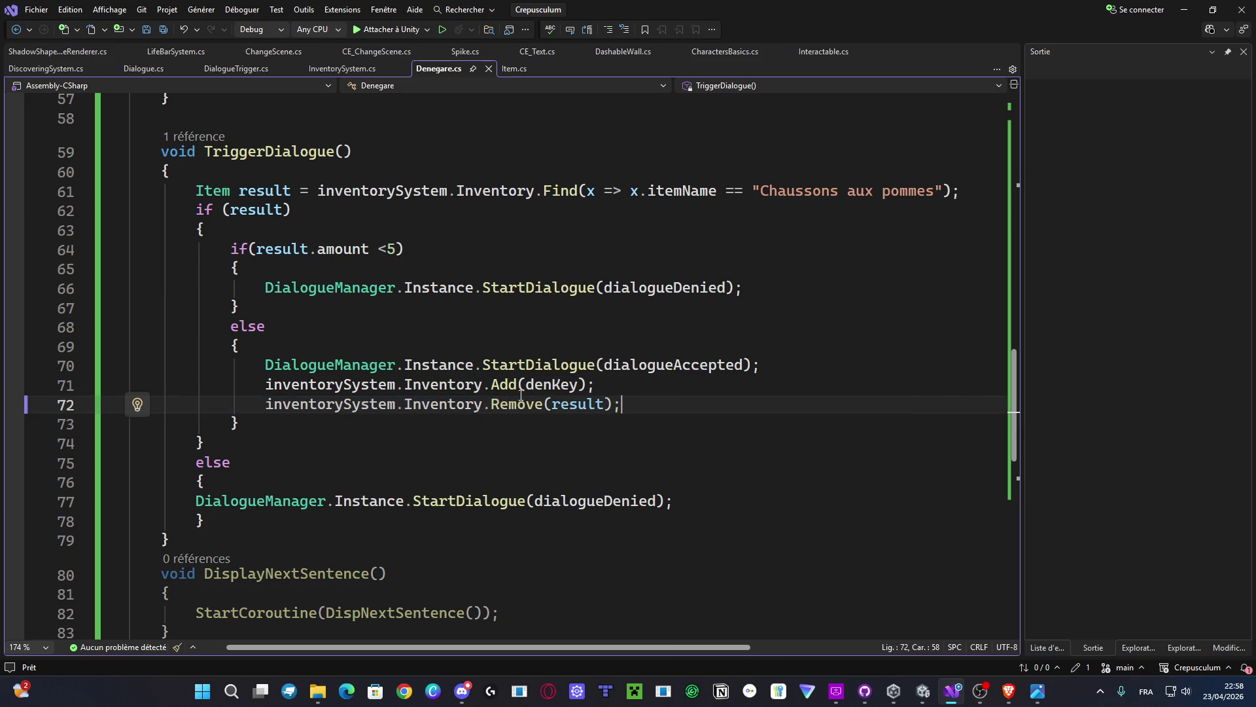
mouse_move(528, 396)
key("alt+Tab")
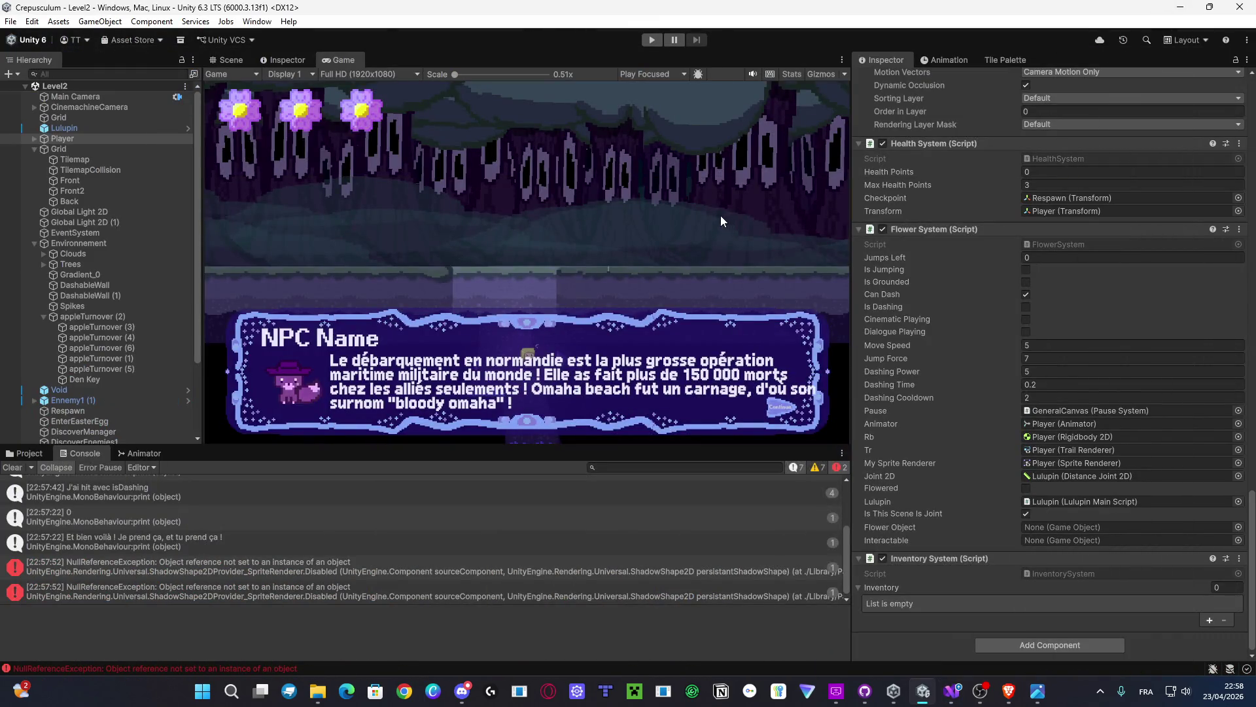
Step: Drag the Den Key down beneath the cave platforms in the Scene view and save Level2
left_click(237, 60)
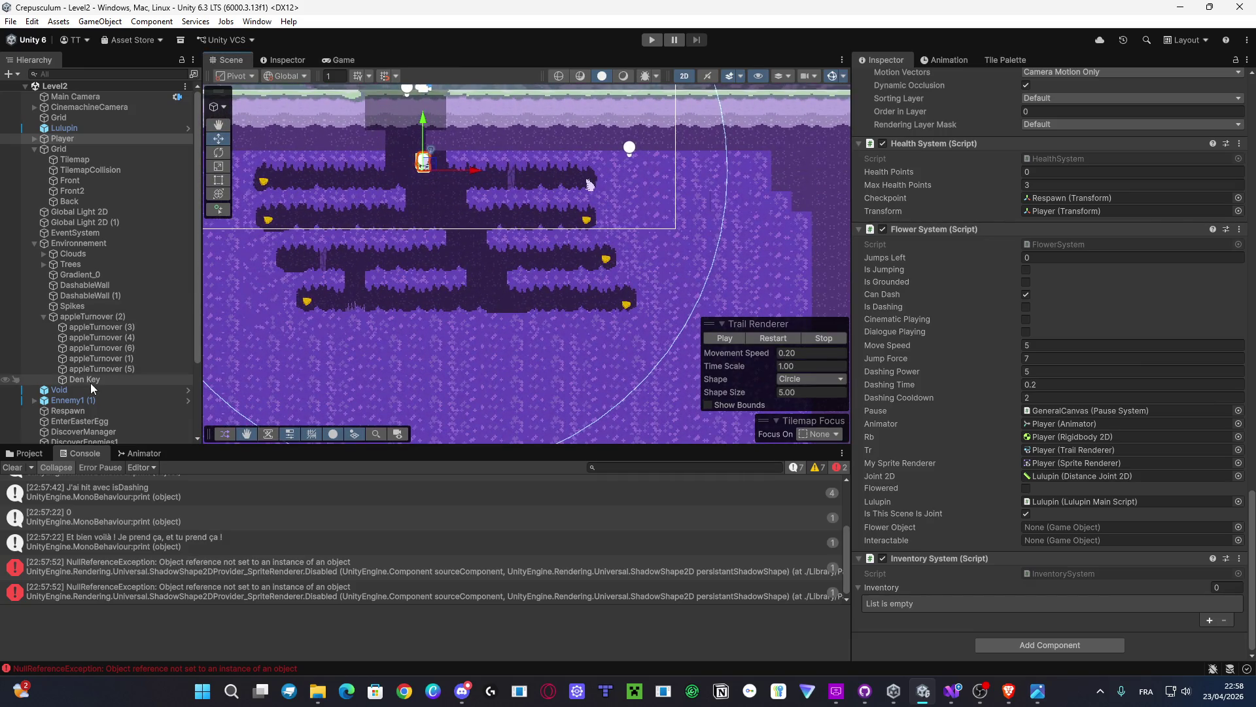
left_click(89, 380)
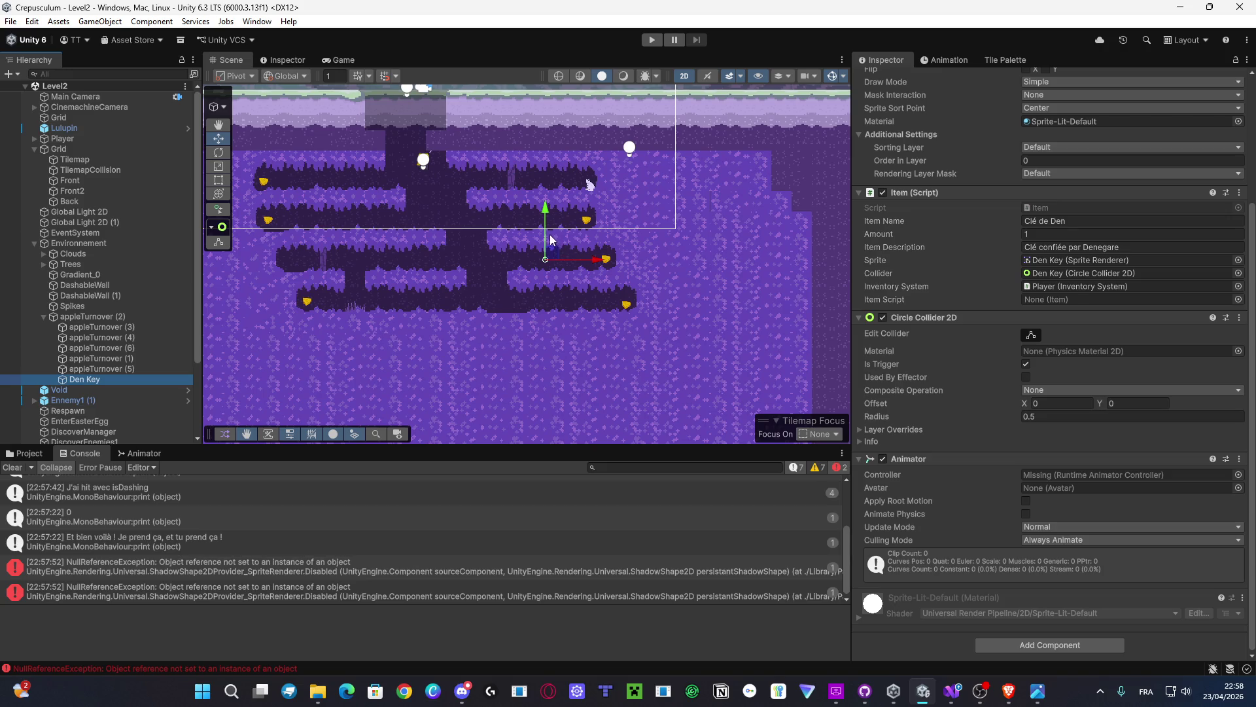
mouse_move(546, 222)
left_mouse_down()
mouse_move(562, 348)
mouse_move(510, 384)
left_mouse_up()
key("ctrl+s")
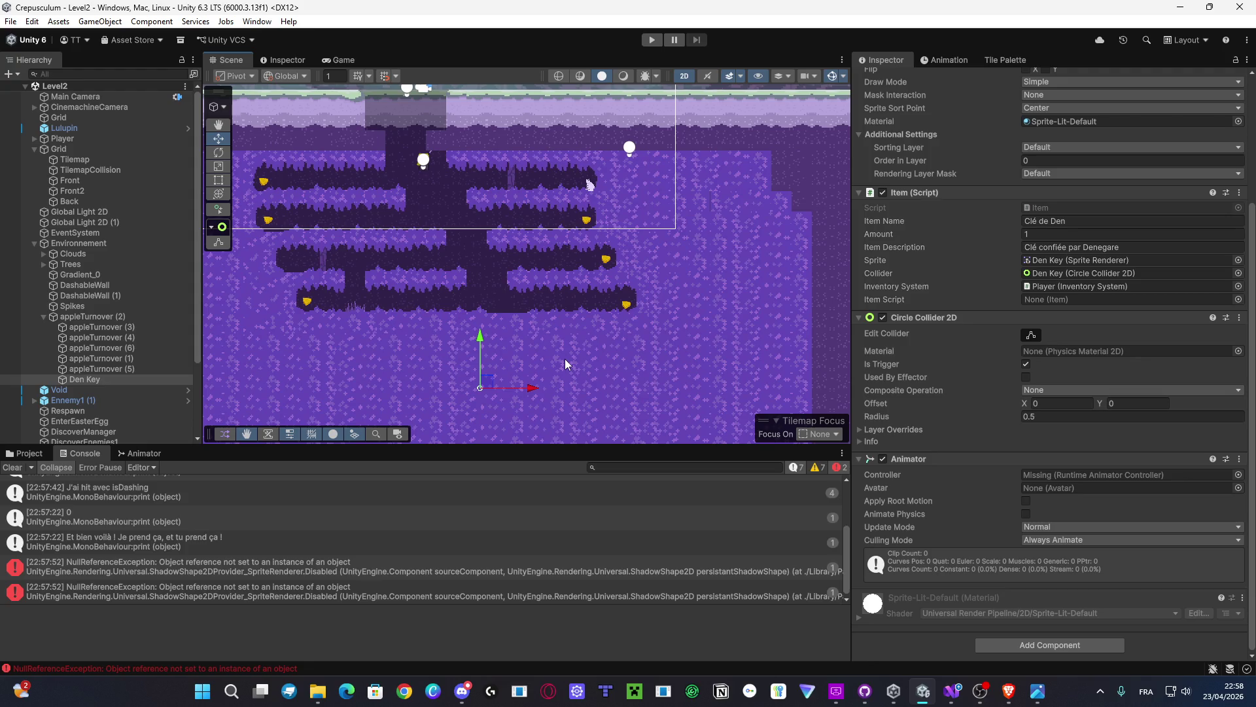
Step: Zoom out and pan the Scene view to frame all of Level2, including the tree canopy
scroll(559, 254, "down", 5)
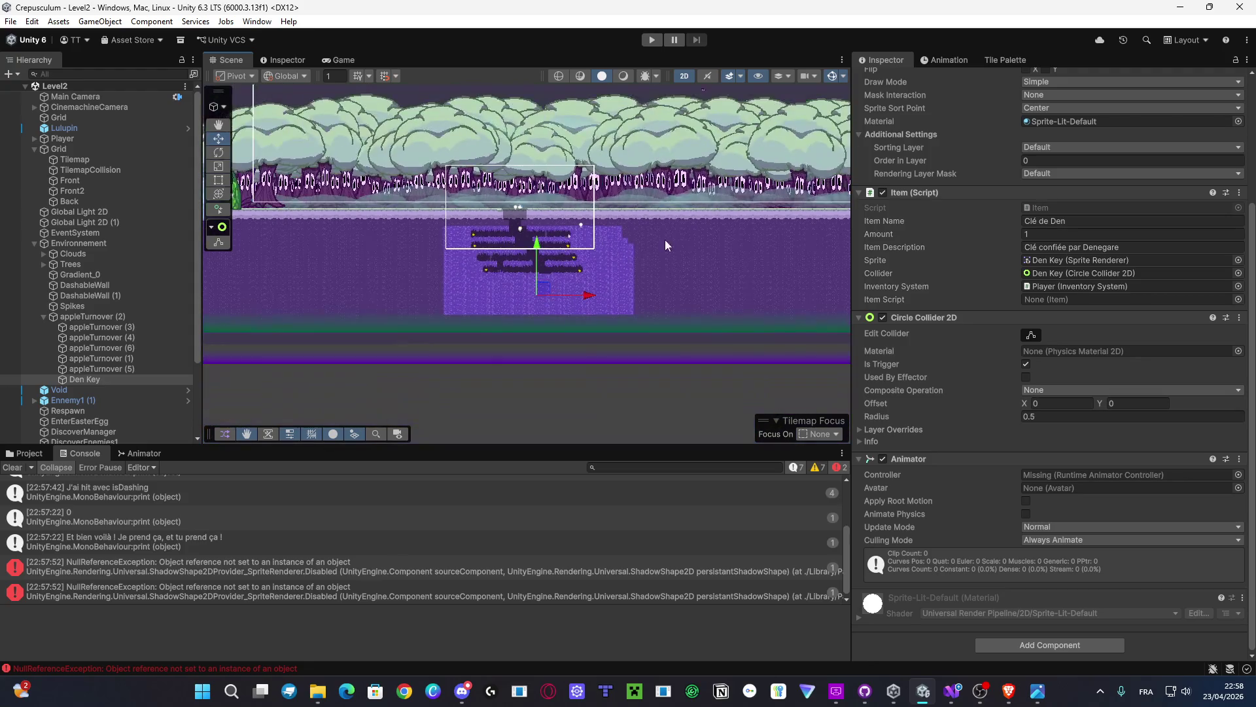
mouse_move(665, 240)
left_mouse_down()
mouse_move(451, 242)
mouse_move(804, 300)
left_mouse_up()
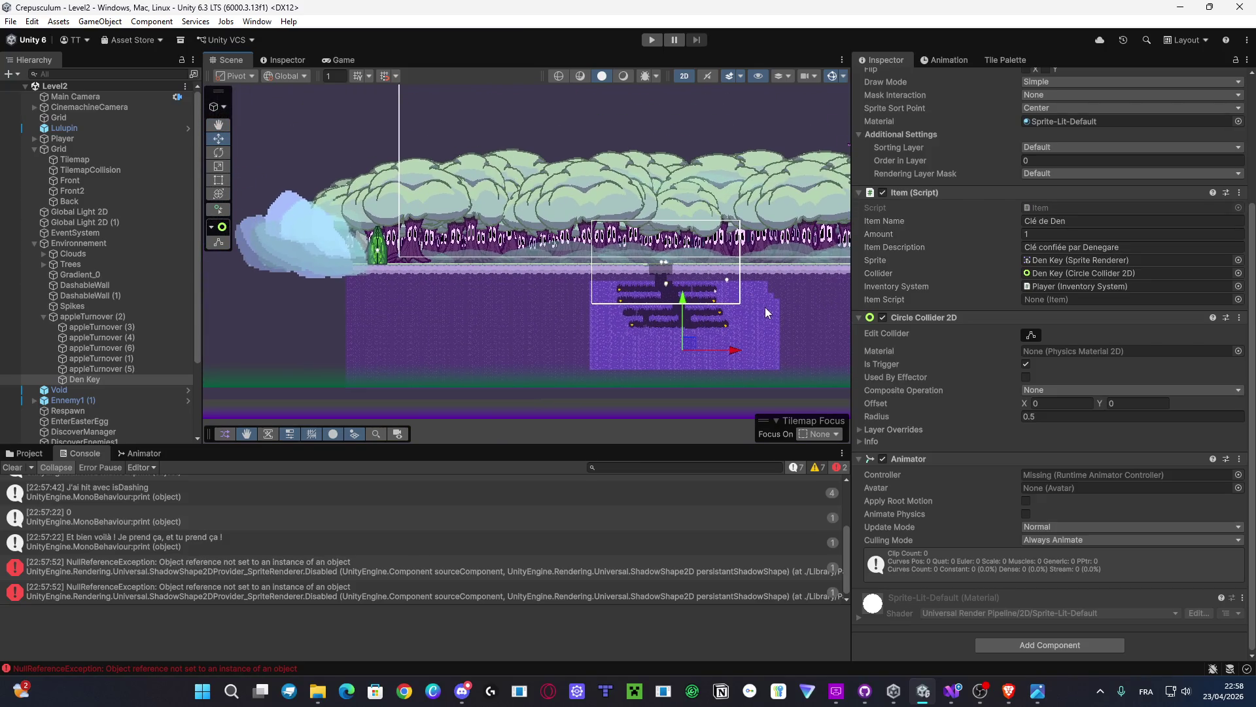
left_click_drag(733, 292, 592, 301)
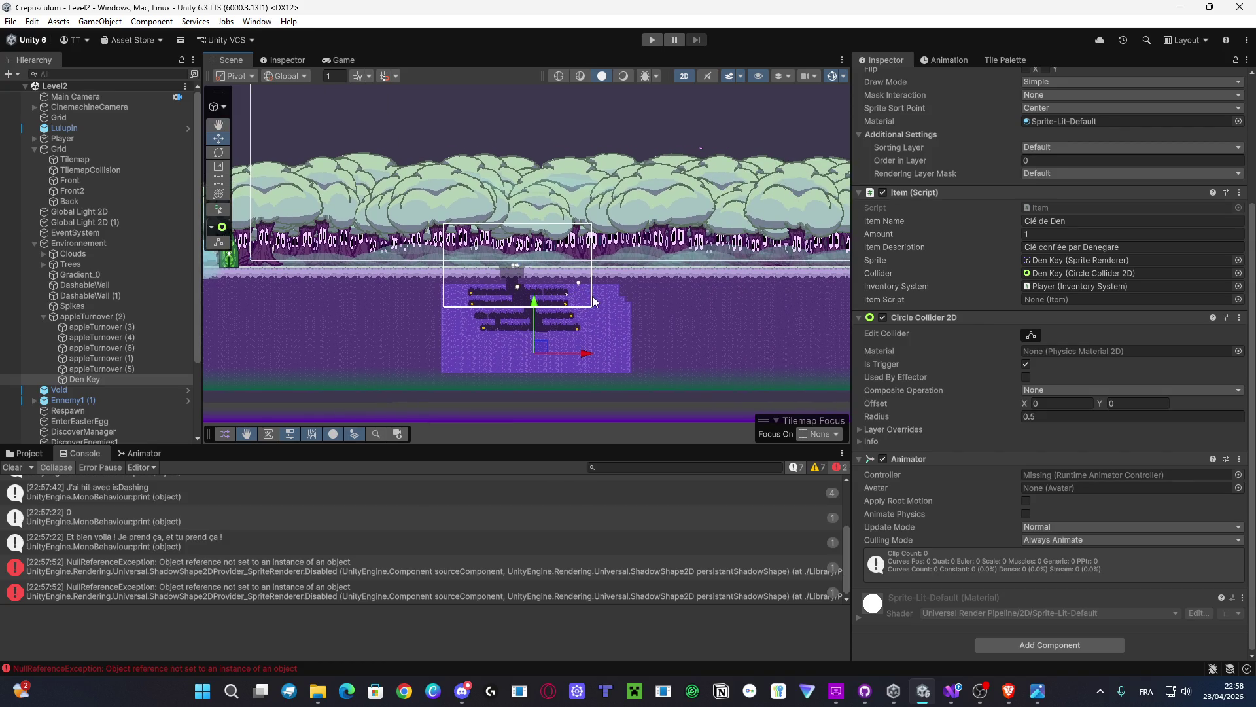
Step: Open FlowerSystem in Visual Studio and read its moveSpeed and JumpForce logic, then minimize the editor
left_click(28, 452)
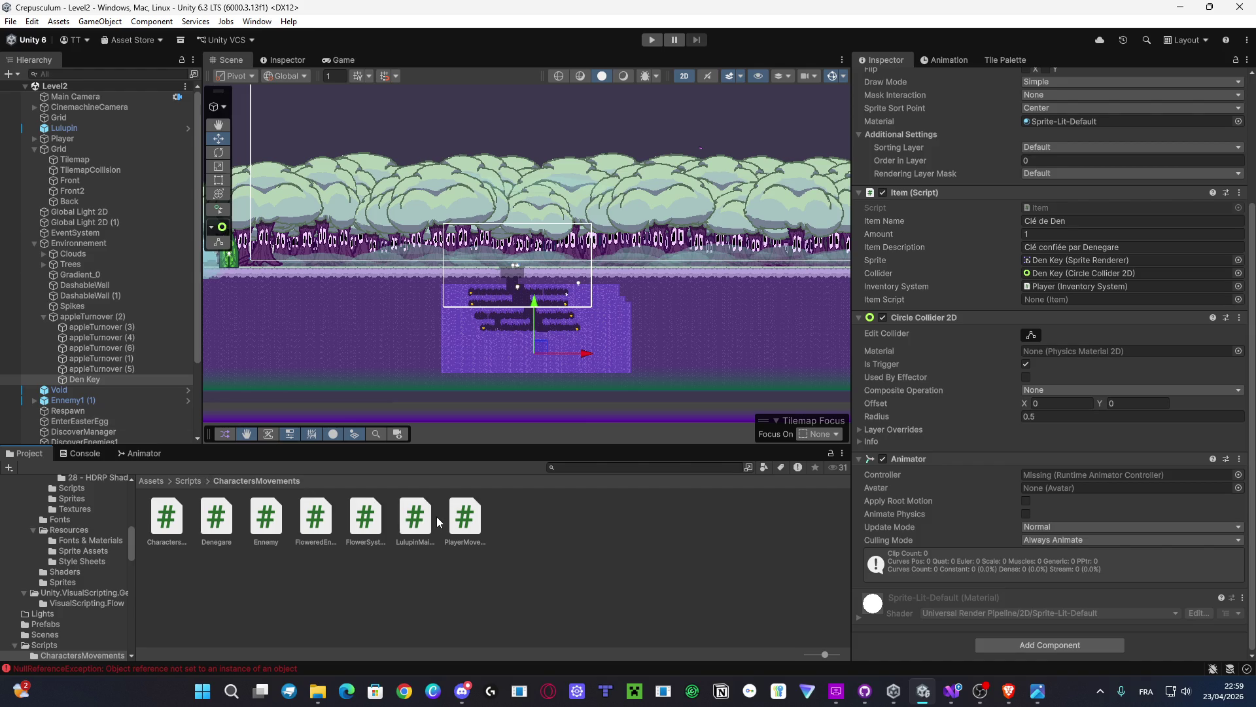
left_click(353, 529)
double_click(352, 529)
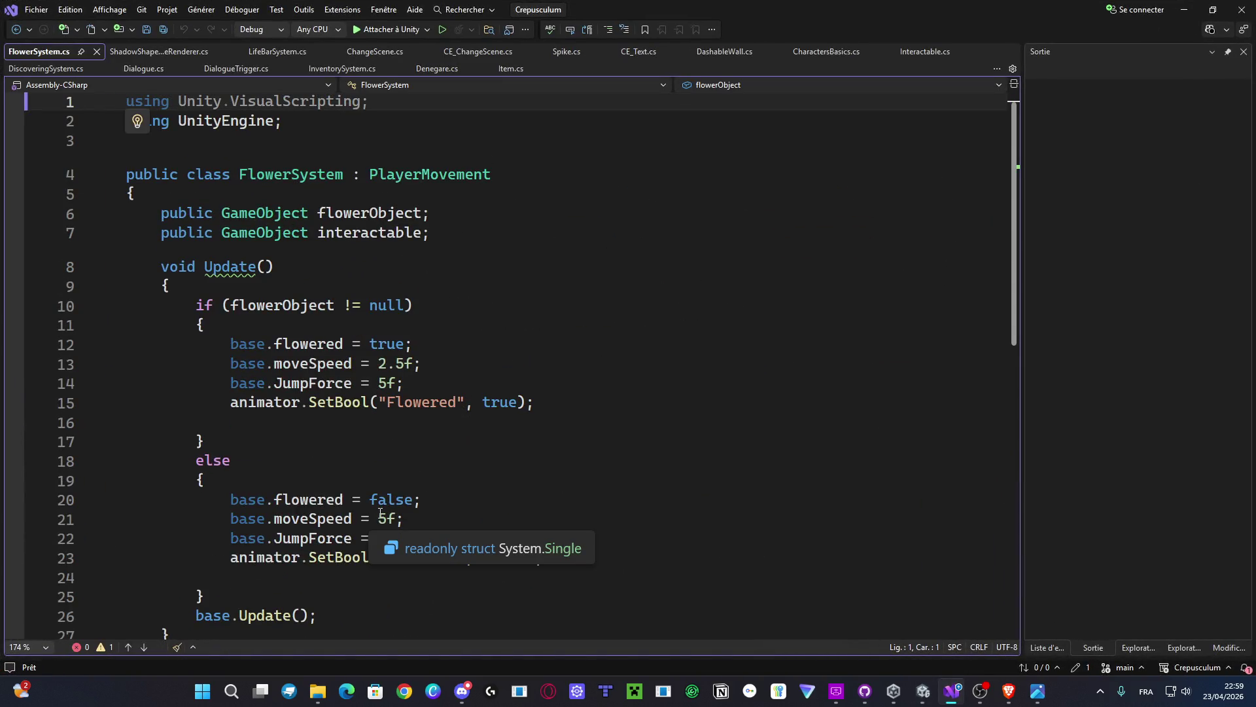
scroll(380, 515, "down", 6)
scroll(381, 515, "up", 4)
key("alt+Tab")
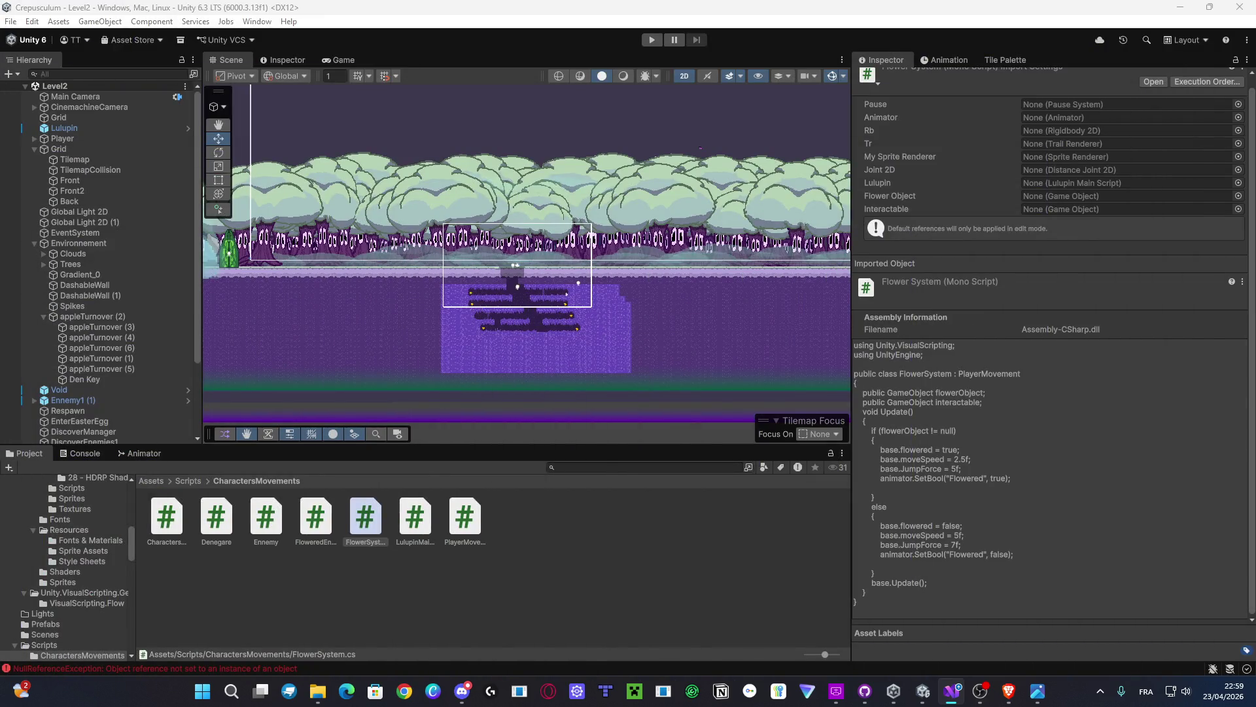
key("alt+Tab")
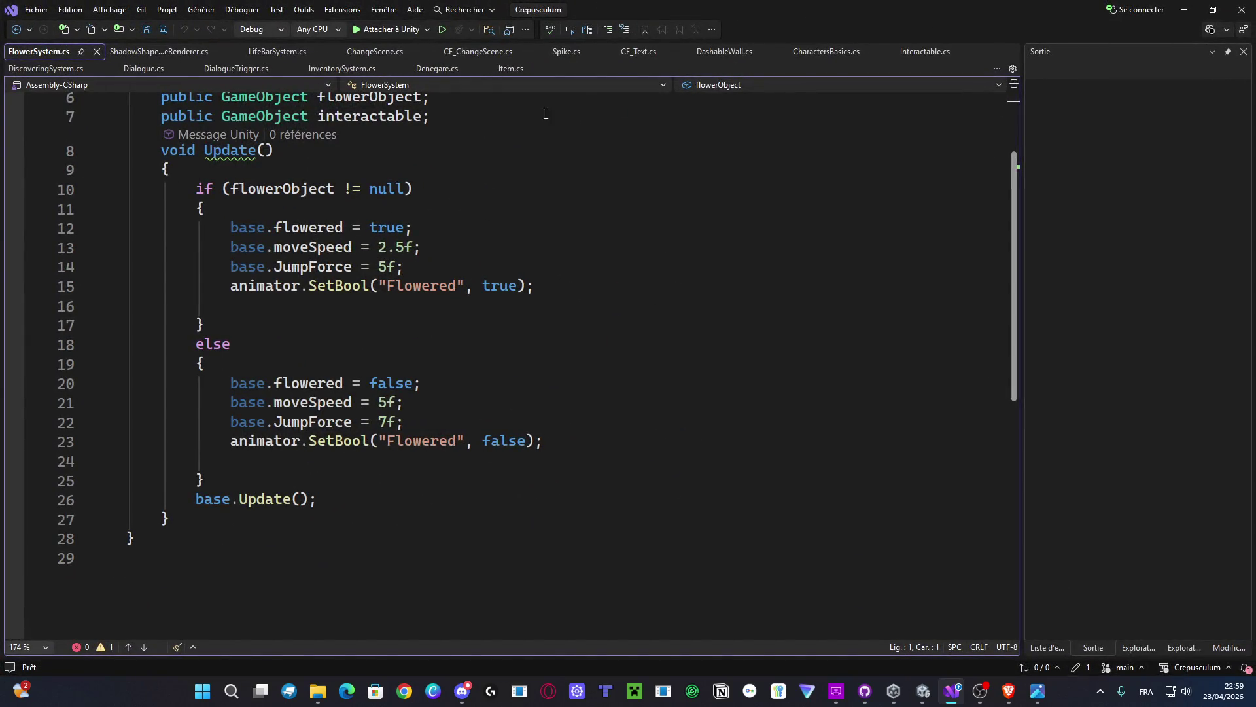
left_click(1181, 9)
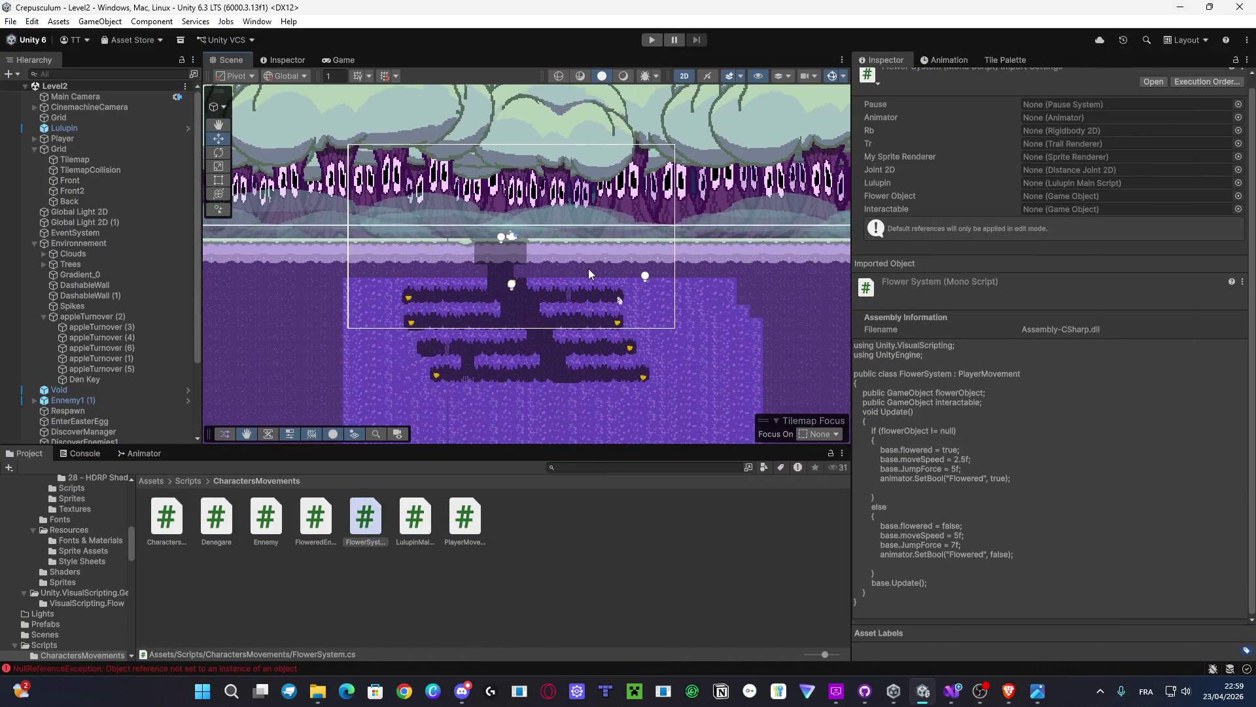
Step: Zoom the Scene view, then select Player to show its Sprite Renderer, Animator and Box Collider 2D
scroll(516, 282, "up", 3)
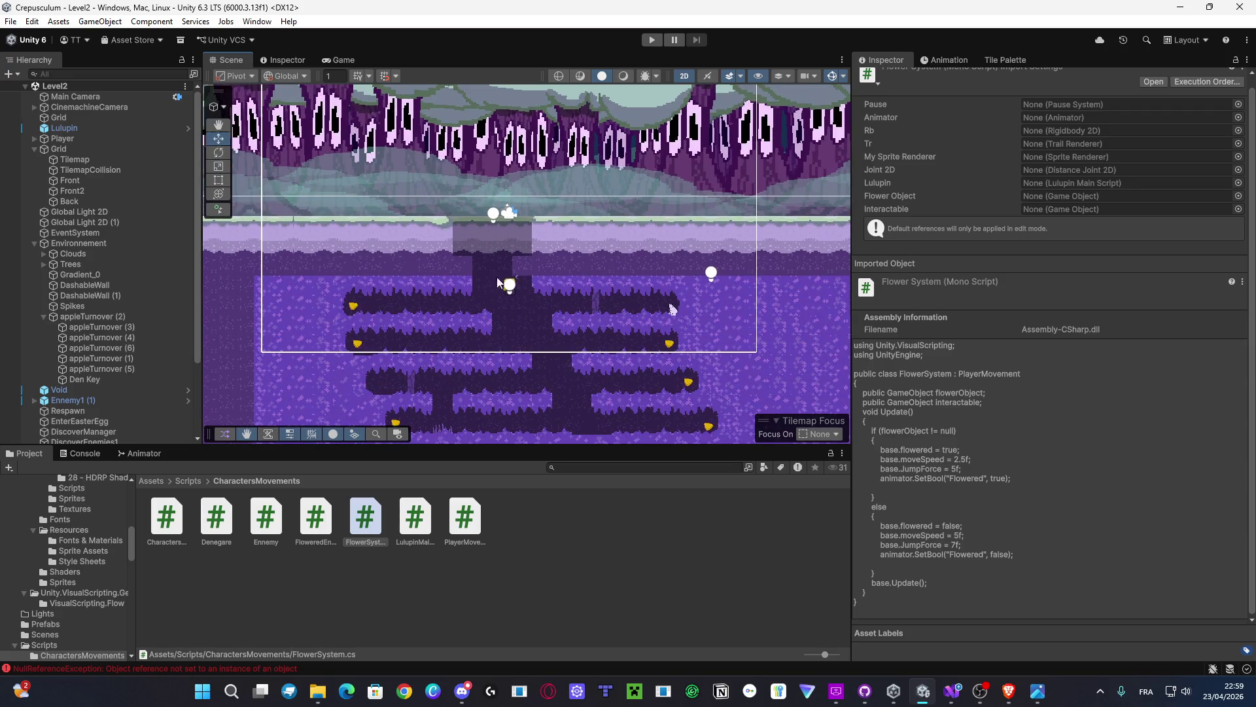
scroll(472, 272, "up", 2)
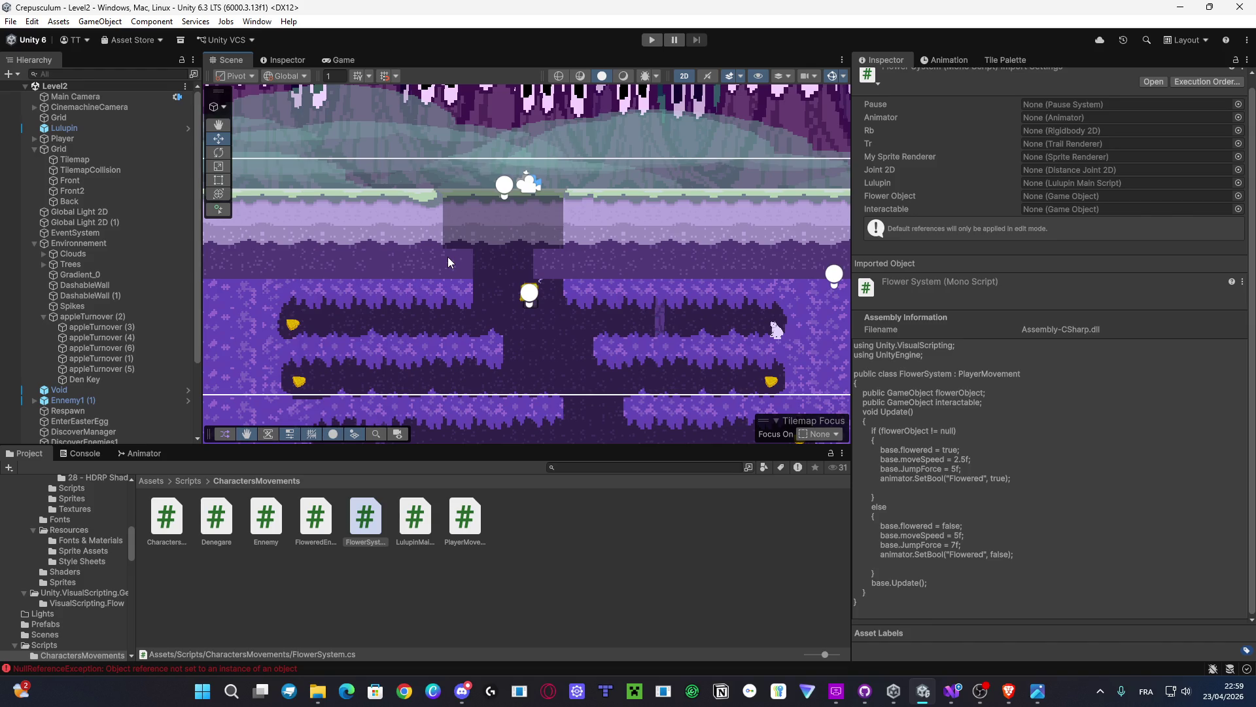
scroll(793, 233, "up", 2)
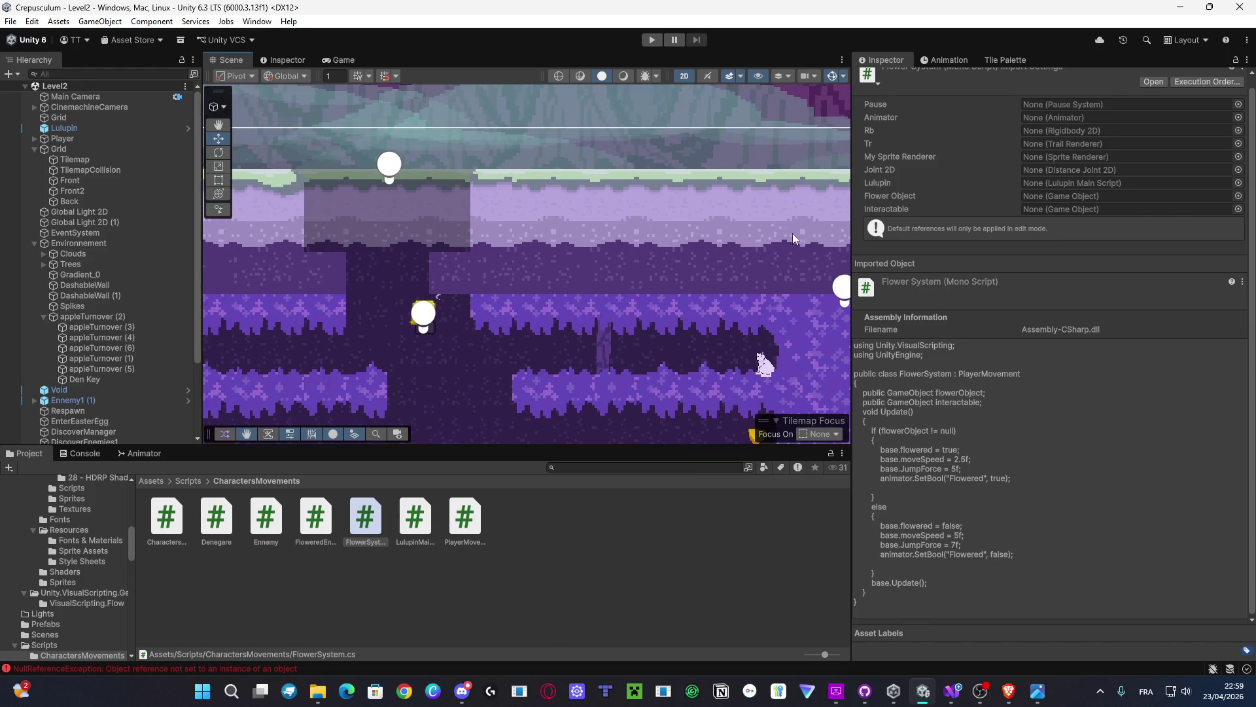
scroll(657, 280, "down", 4)
scroll(982, 368, "up", 1)
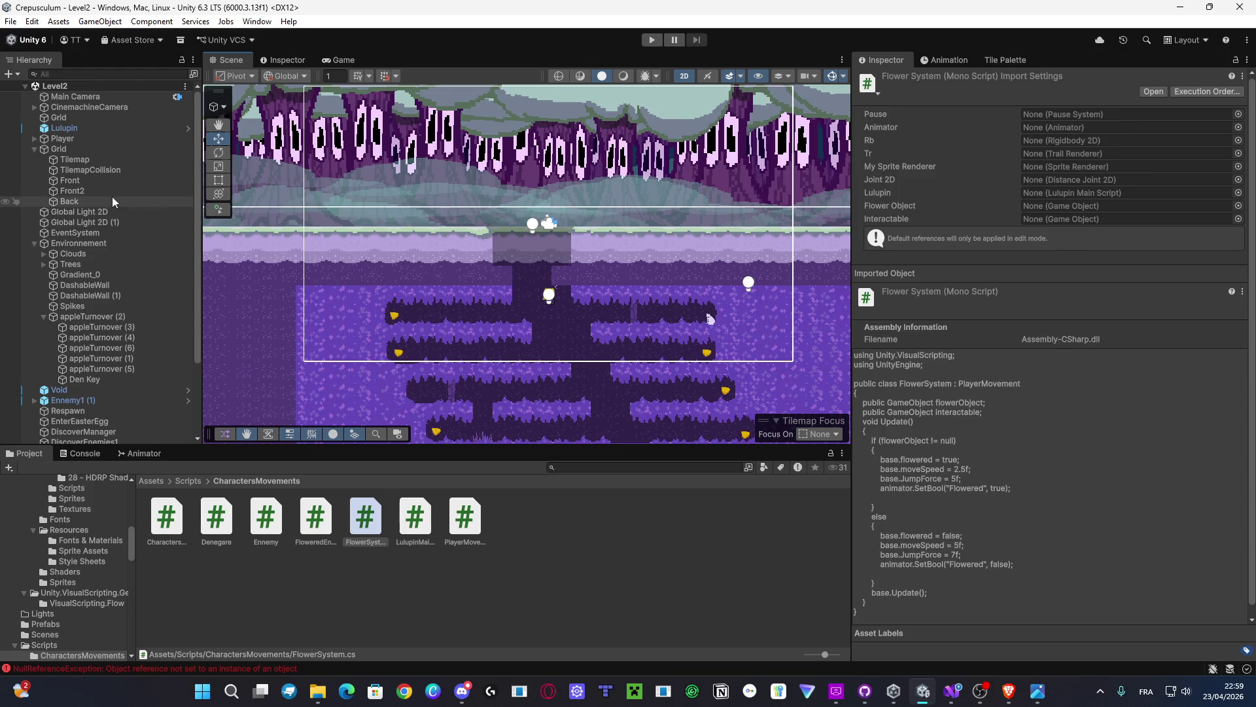
left_click(70, 138)
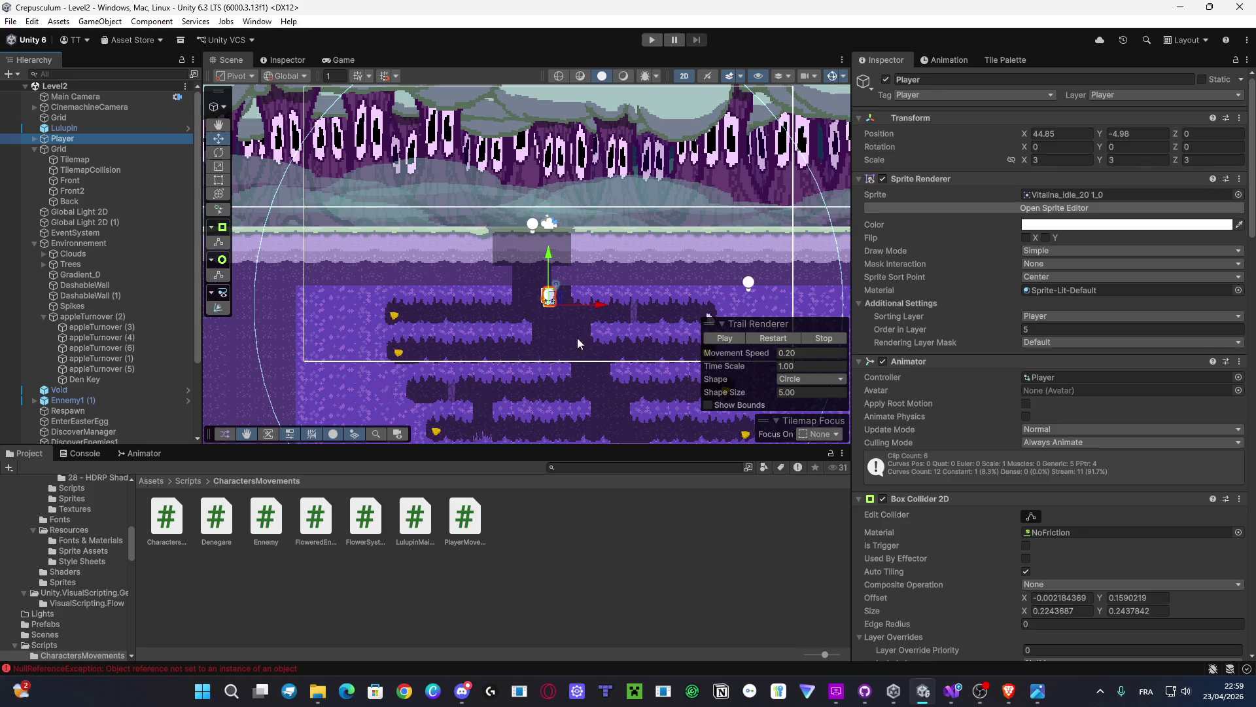
scroll(521, 353, "down", 3)
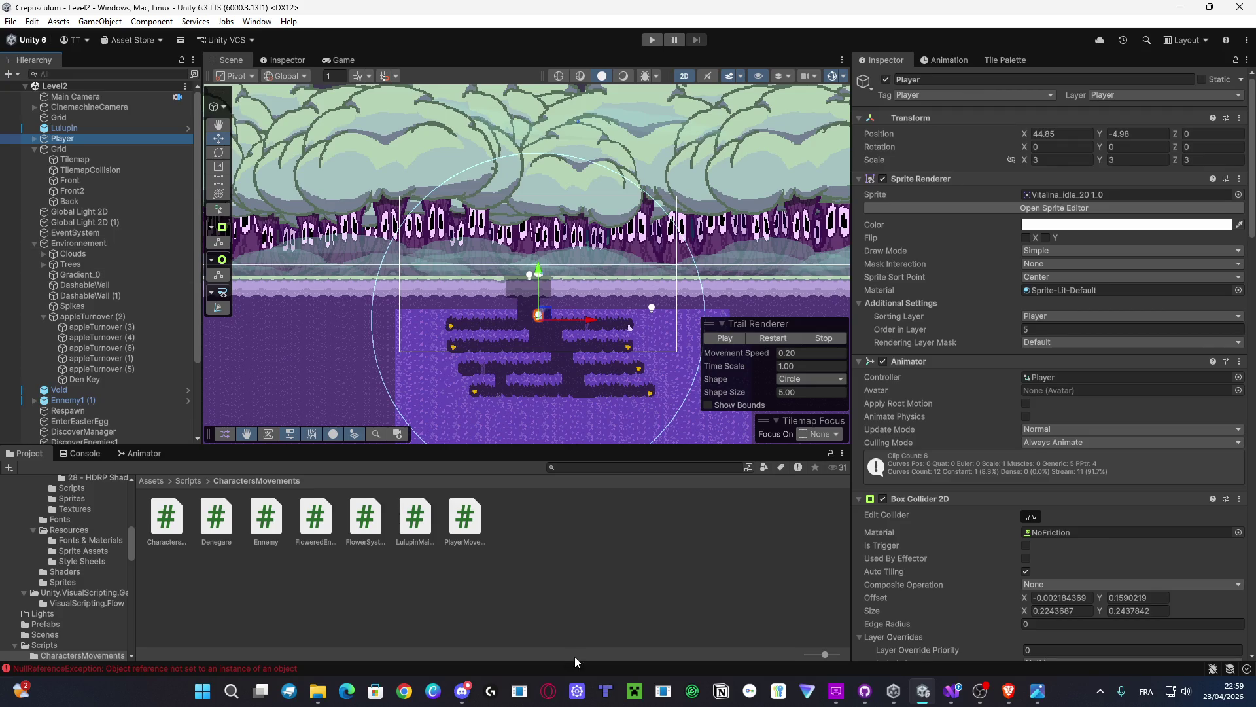
Step: Open Scripts > Cinematics and create a new MonoBehaviour script named CameraComportement
left_click(183, 481)
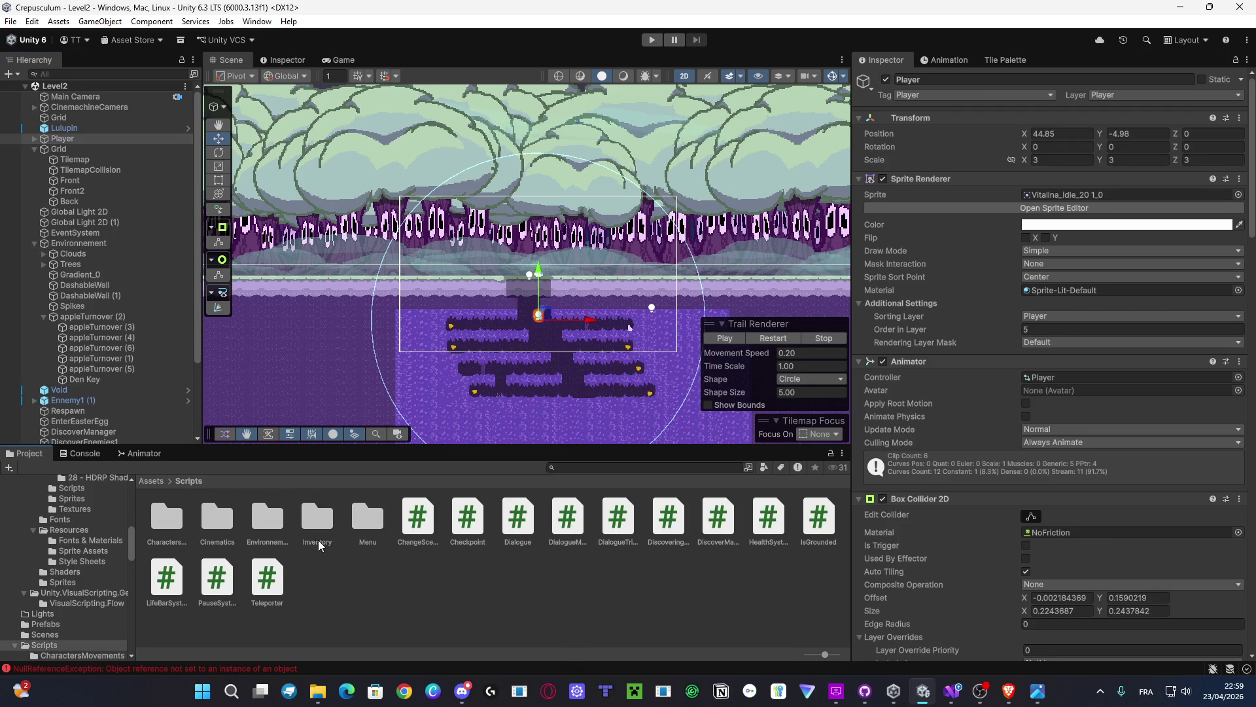
double_click(216, 531)
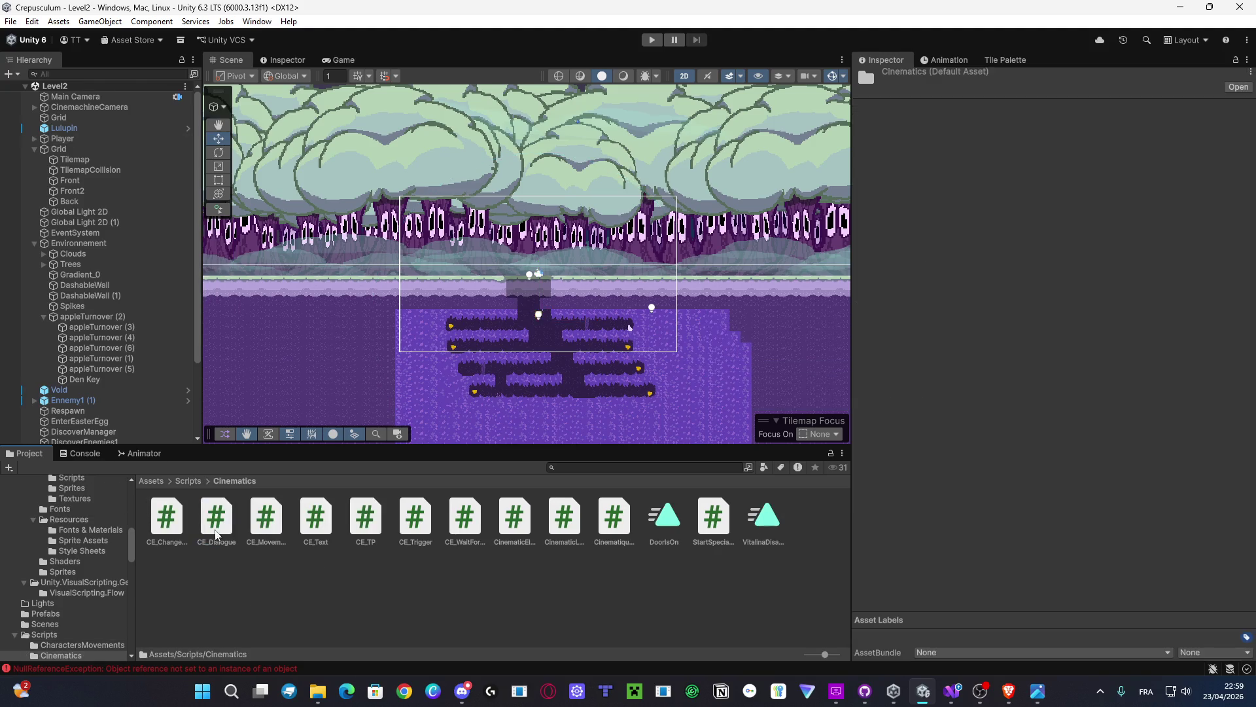
right_click(476, 595)
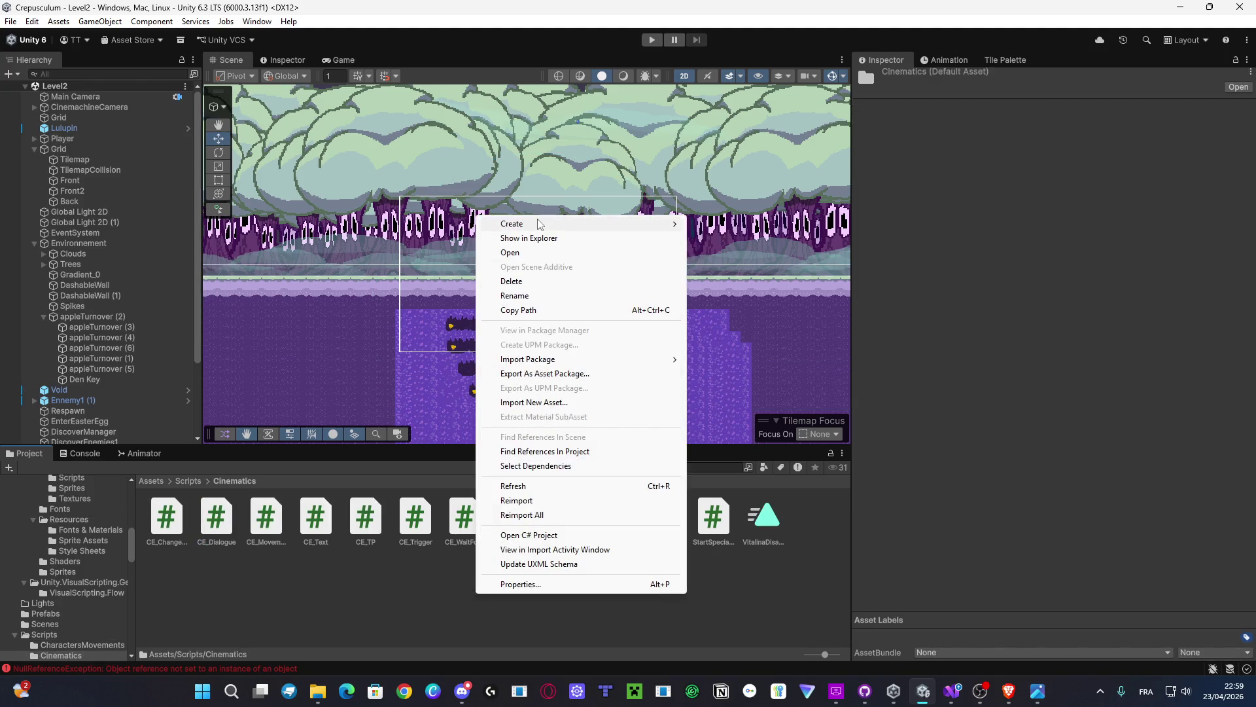
mouse_move(538, 224)
left_click(761, 253)
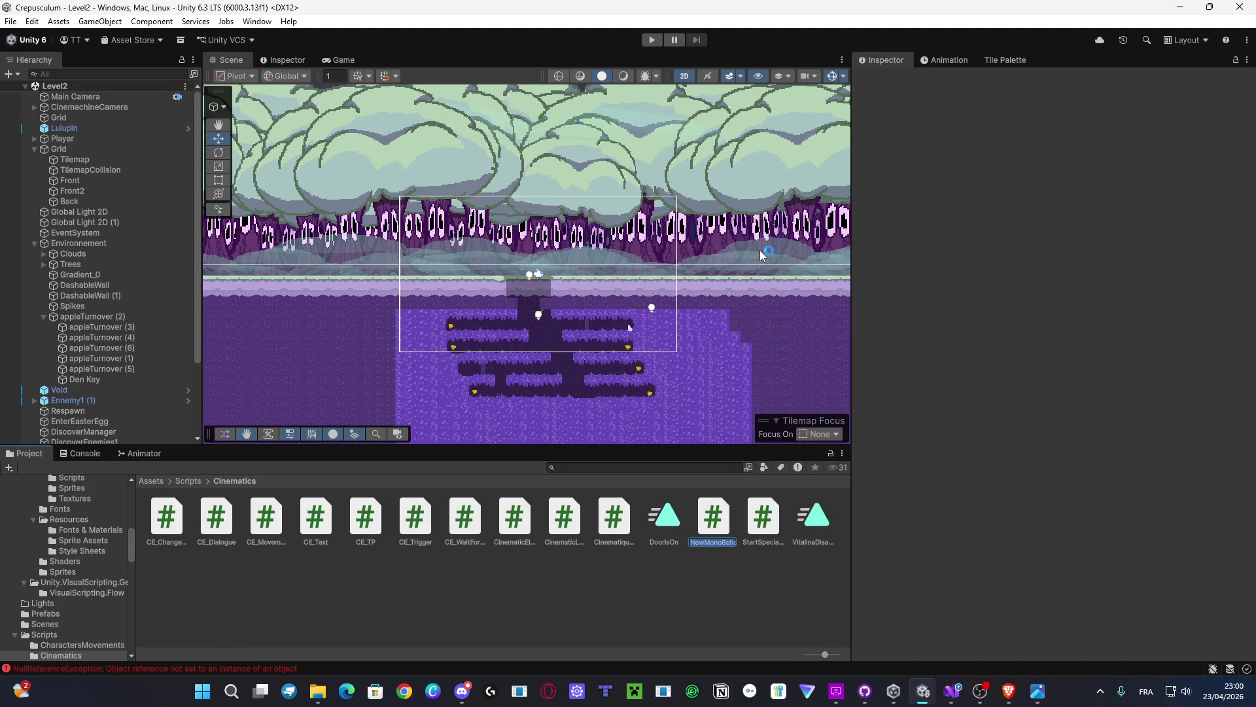
type("Came")
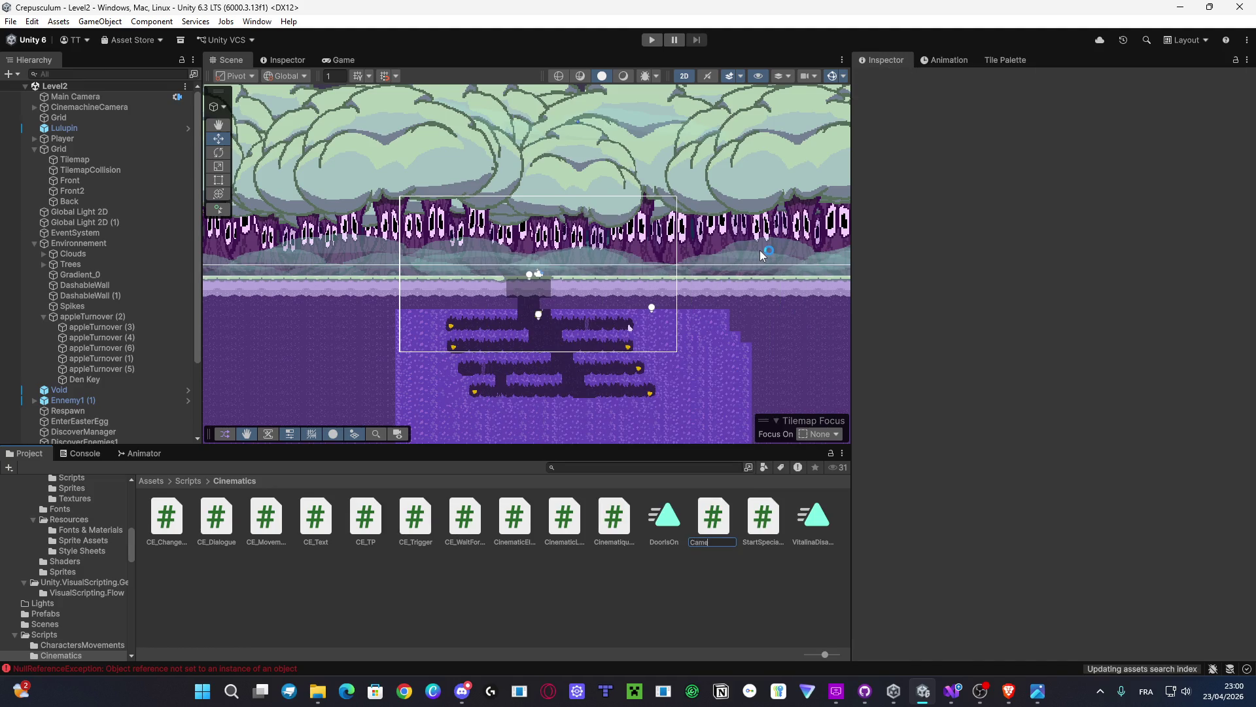
type("Compon")
type("ement")
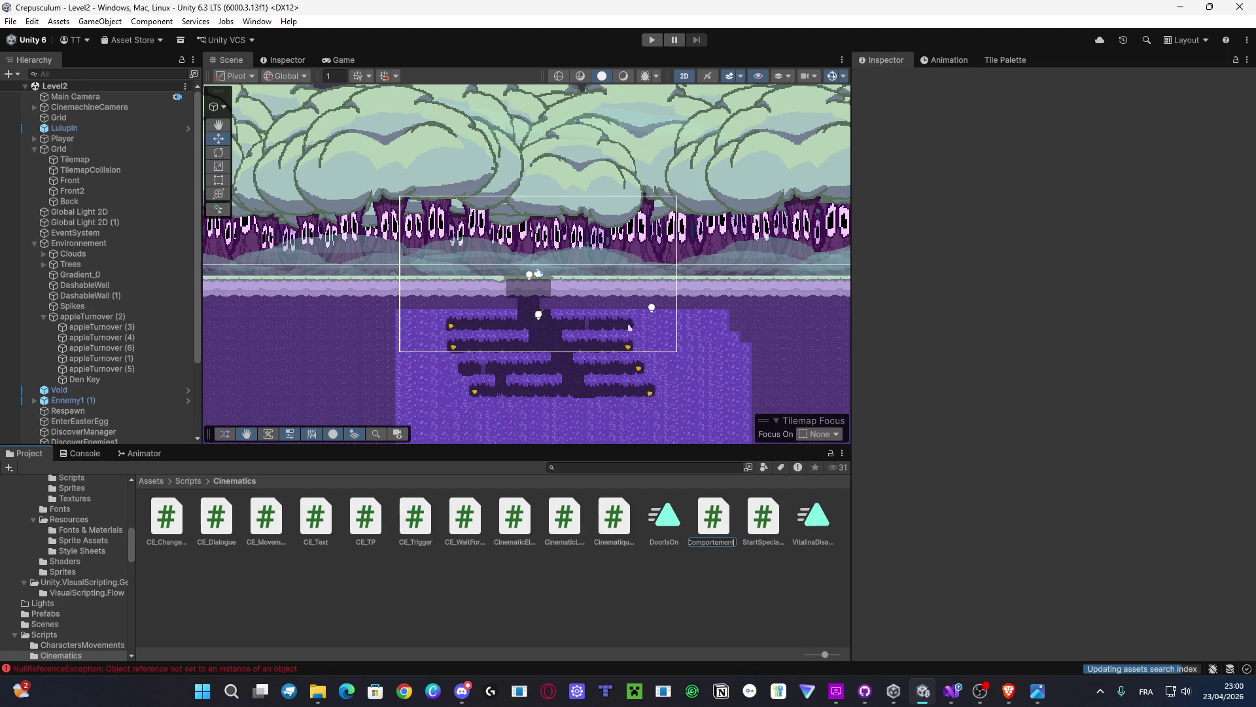
type("Camera")
key("Return")
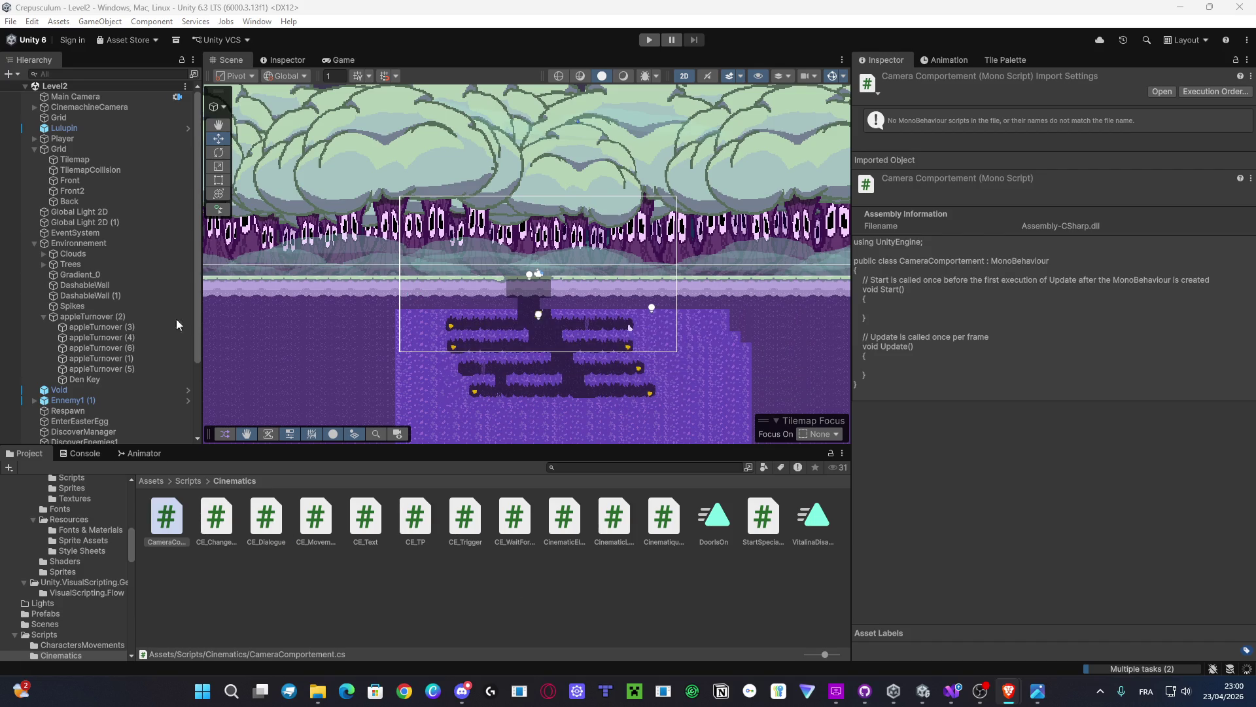
Step: Check the CinematicElement script, then delete the CameraComportement script
left_click(557, 530)
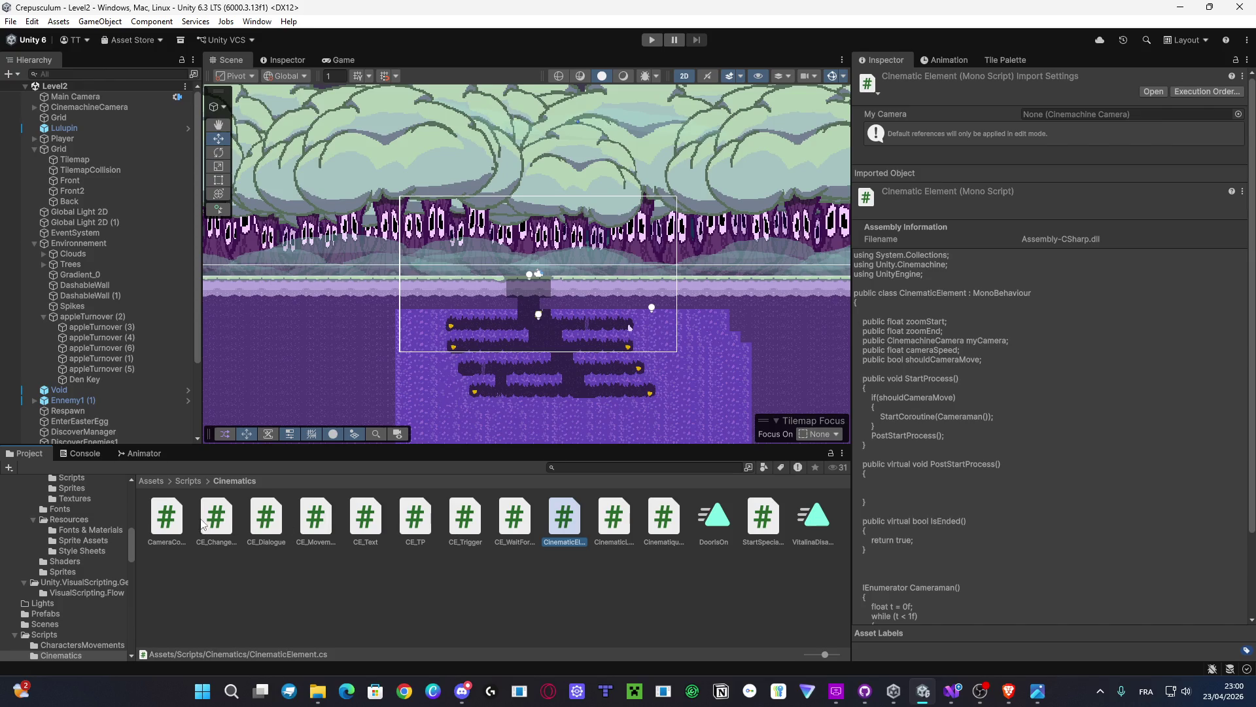
left_click(172, 518)
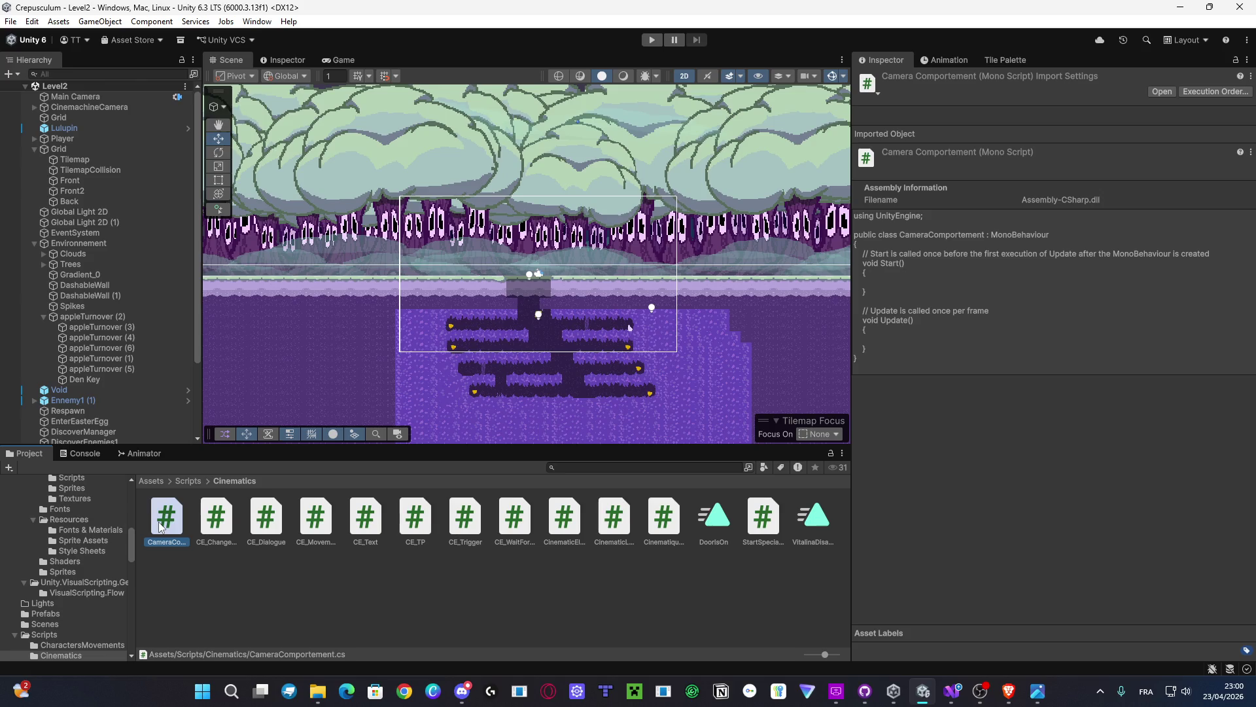
key("Delete")
key("Escape")
key("Delete")
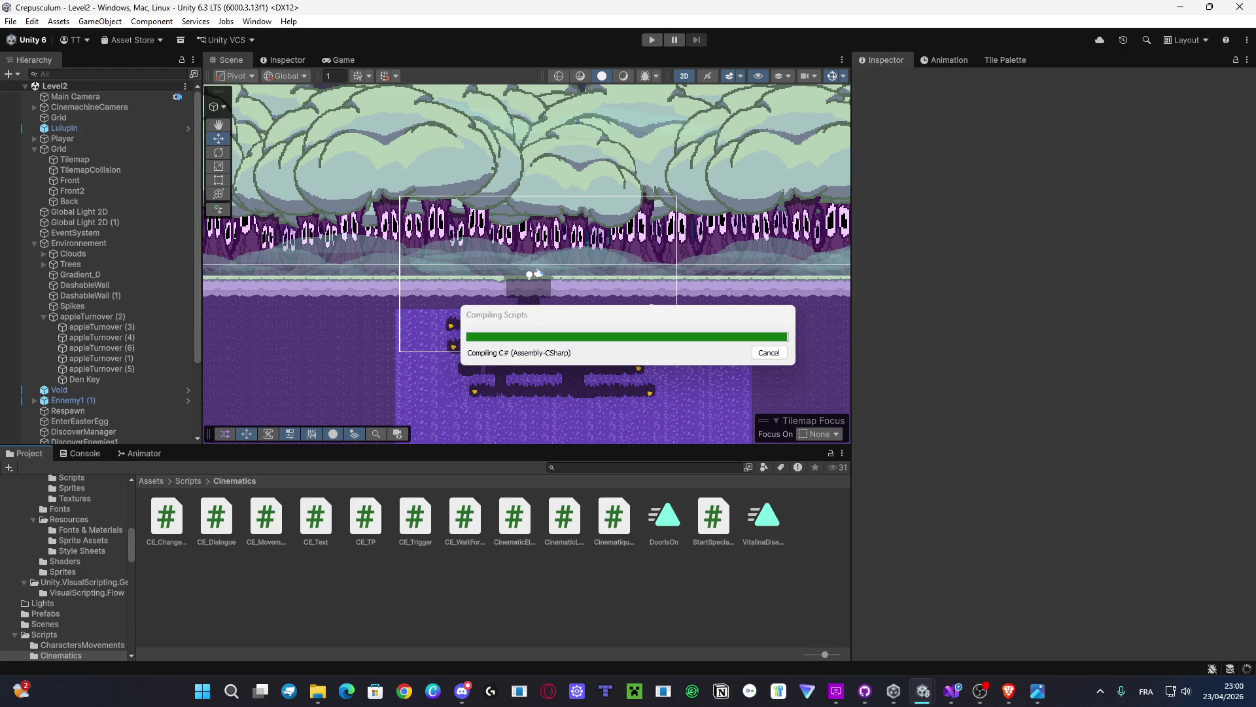
right_click(434, 575)
mouse_move(510, 206)
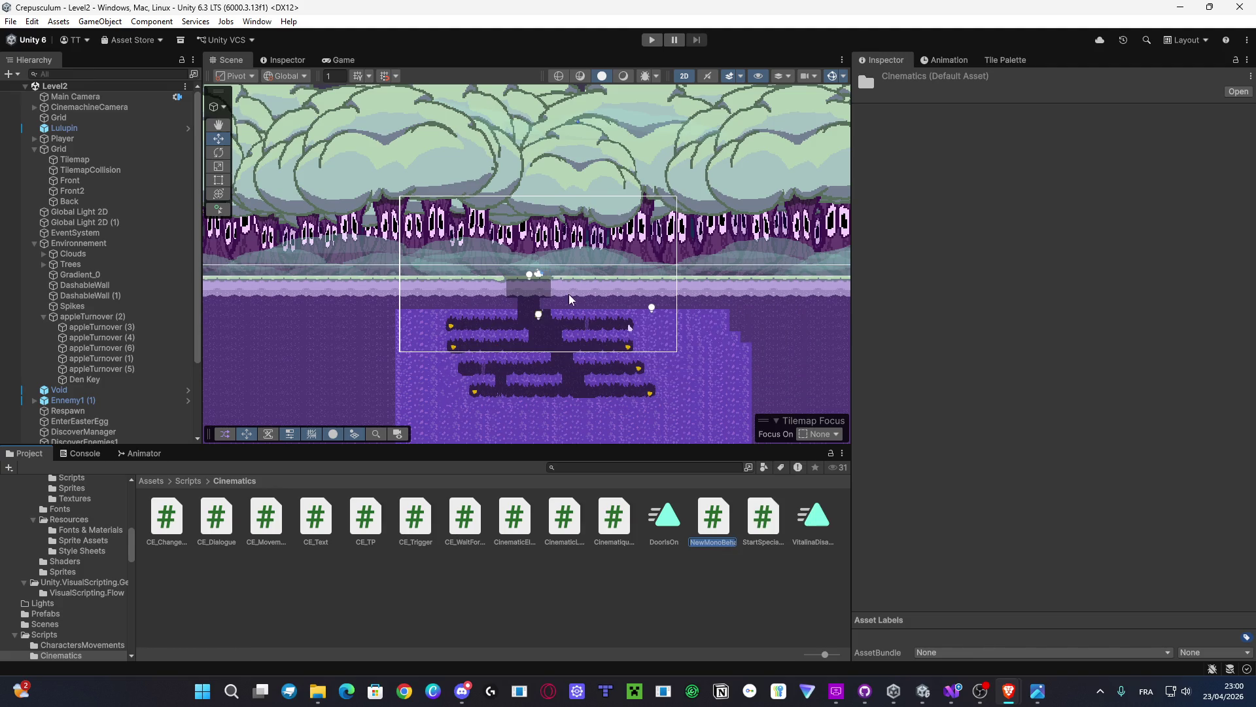
key("Return")
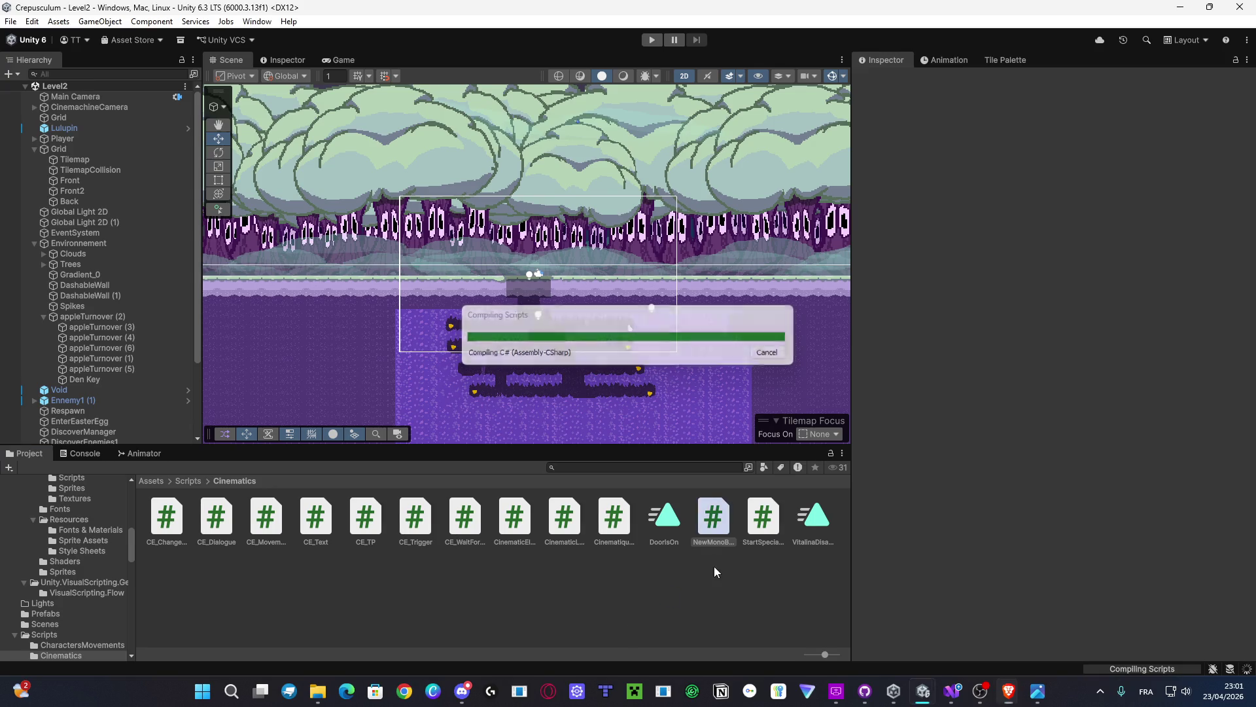
left_click(724, 513)
key("Delete")
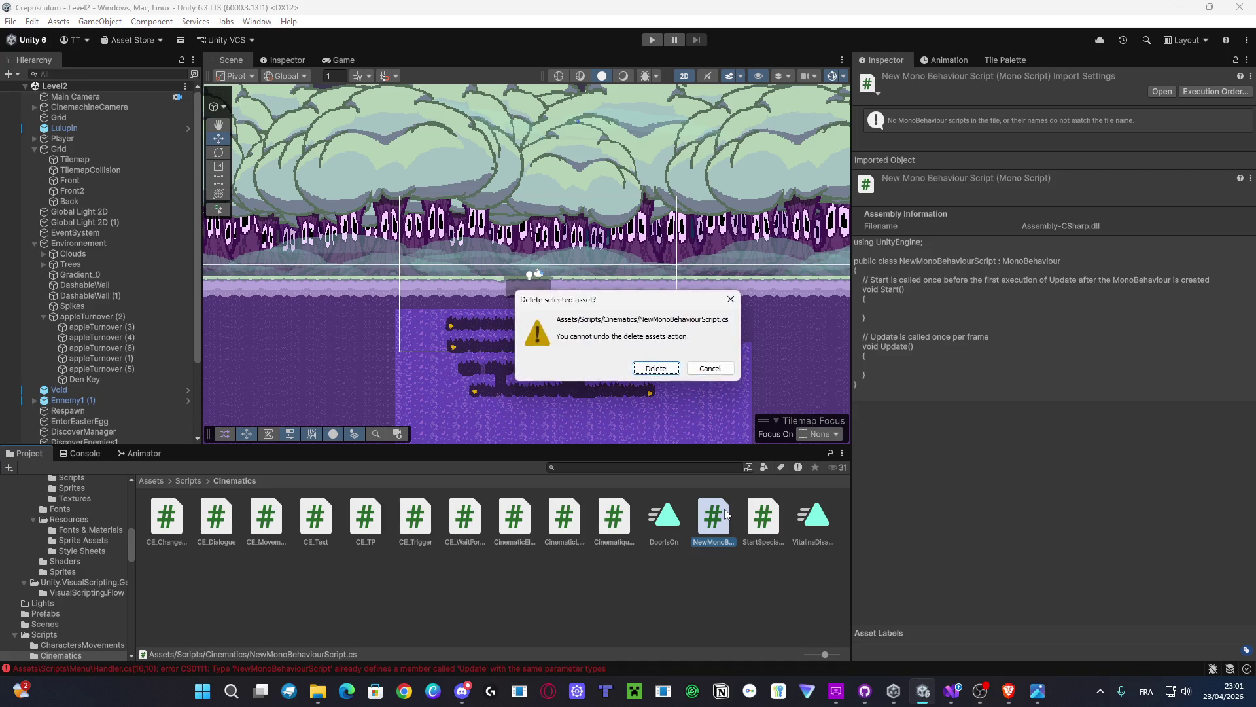
key("Return")
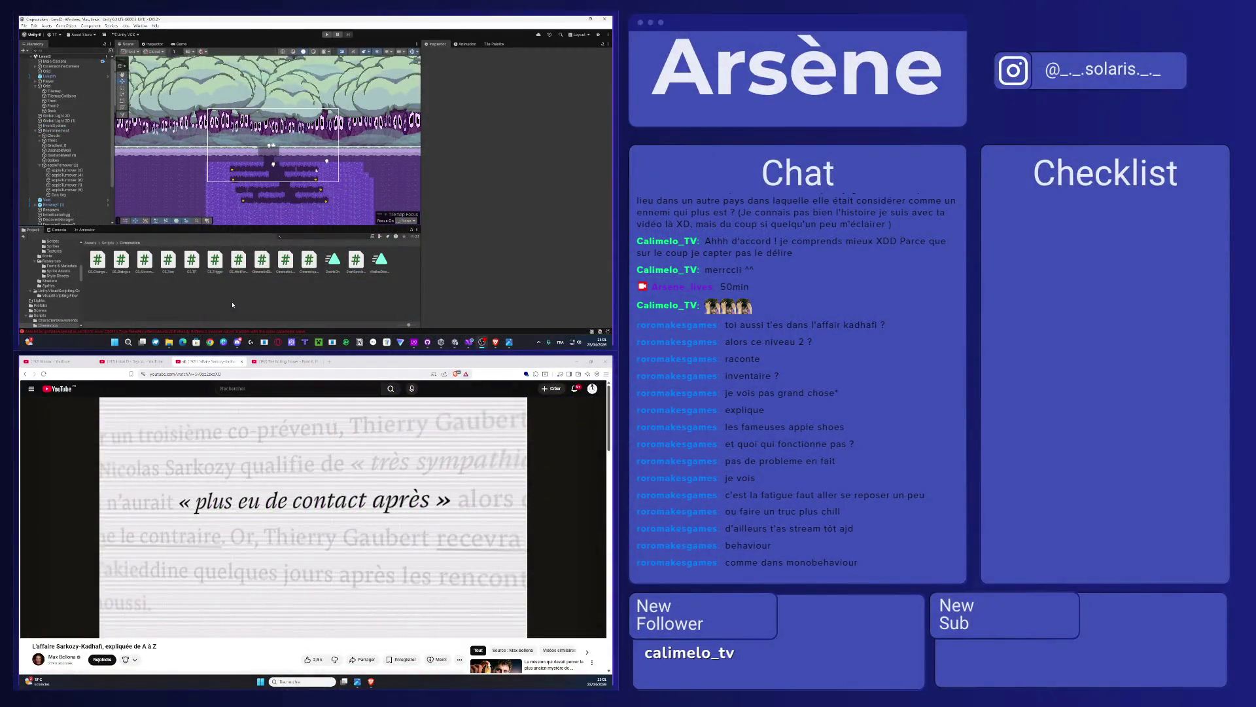
Step: Create a new CameraBehaviour MonoBehaviour script in the Cinematics folder
right_click(230, 306)
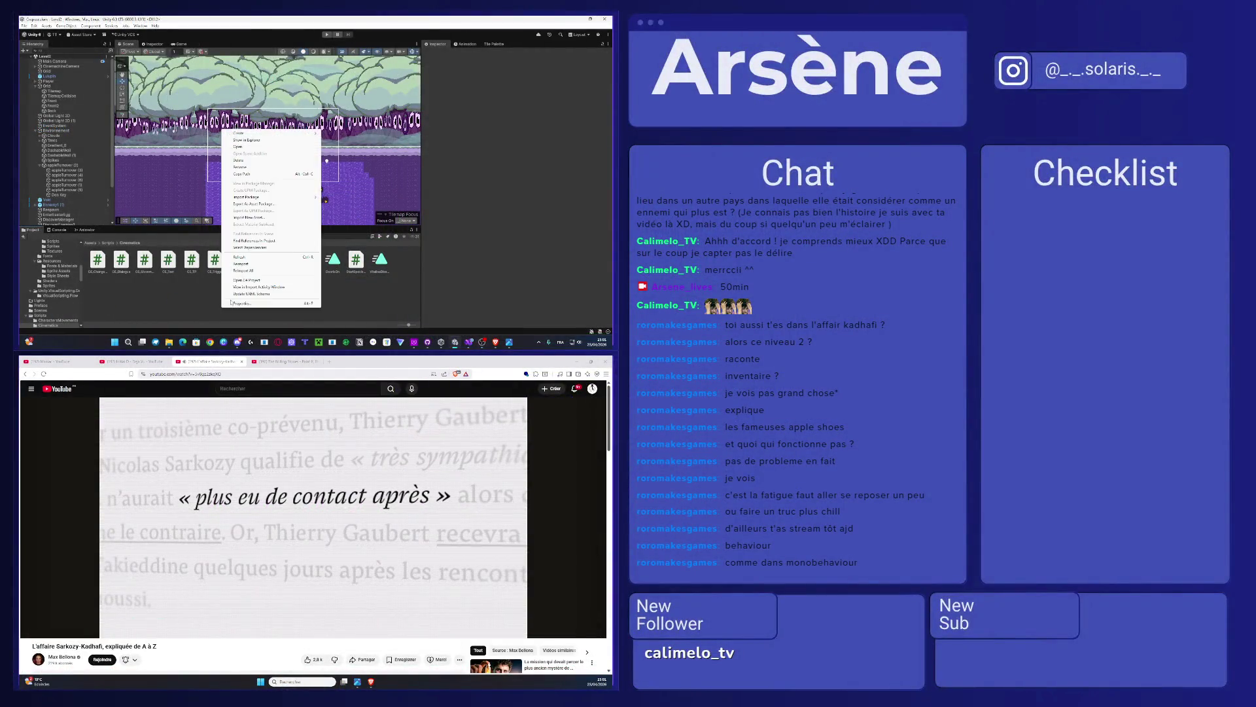
mouse_move(242, 132)
left_click(353, 149)
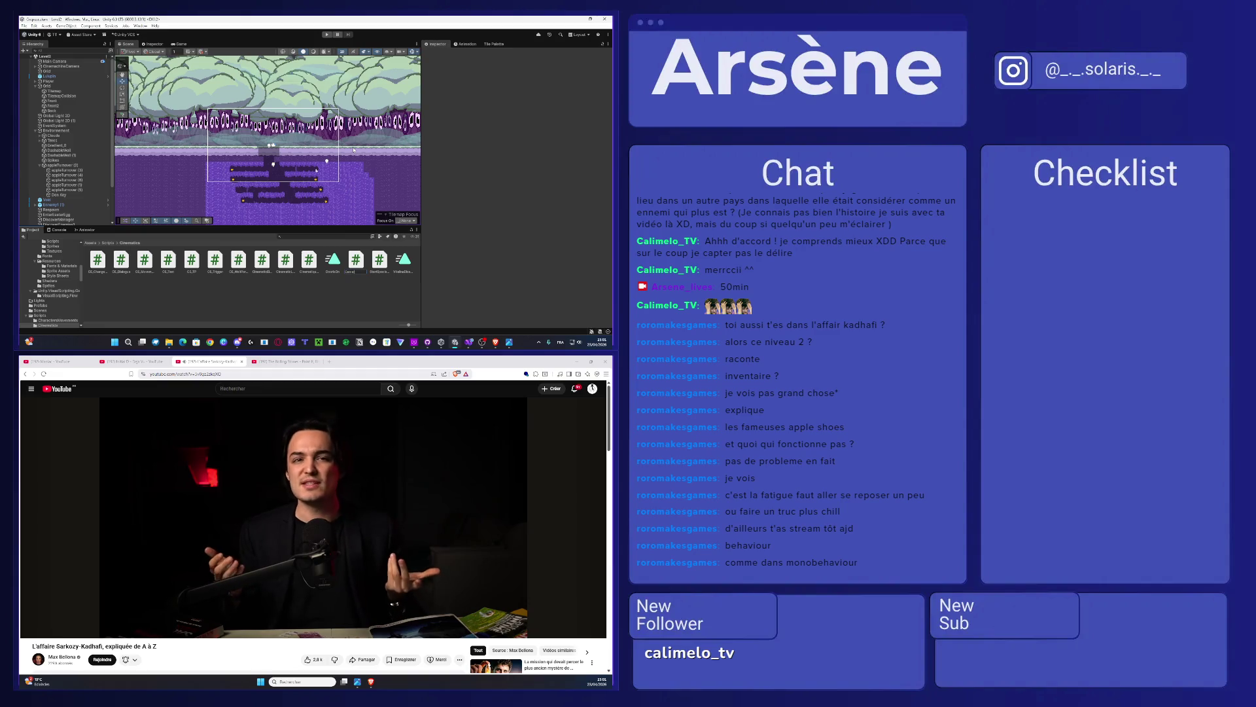
type("Shake")
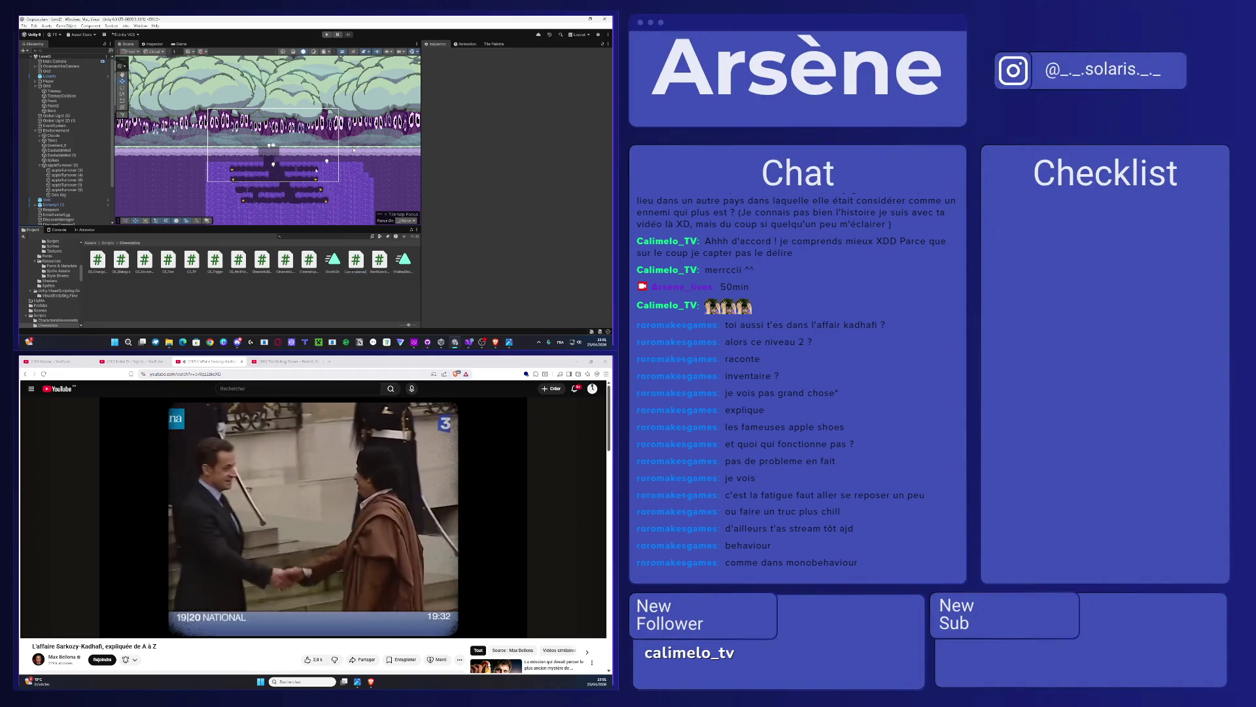
key("Return")
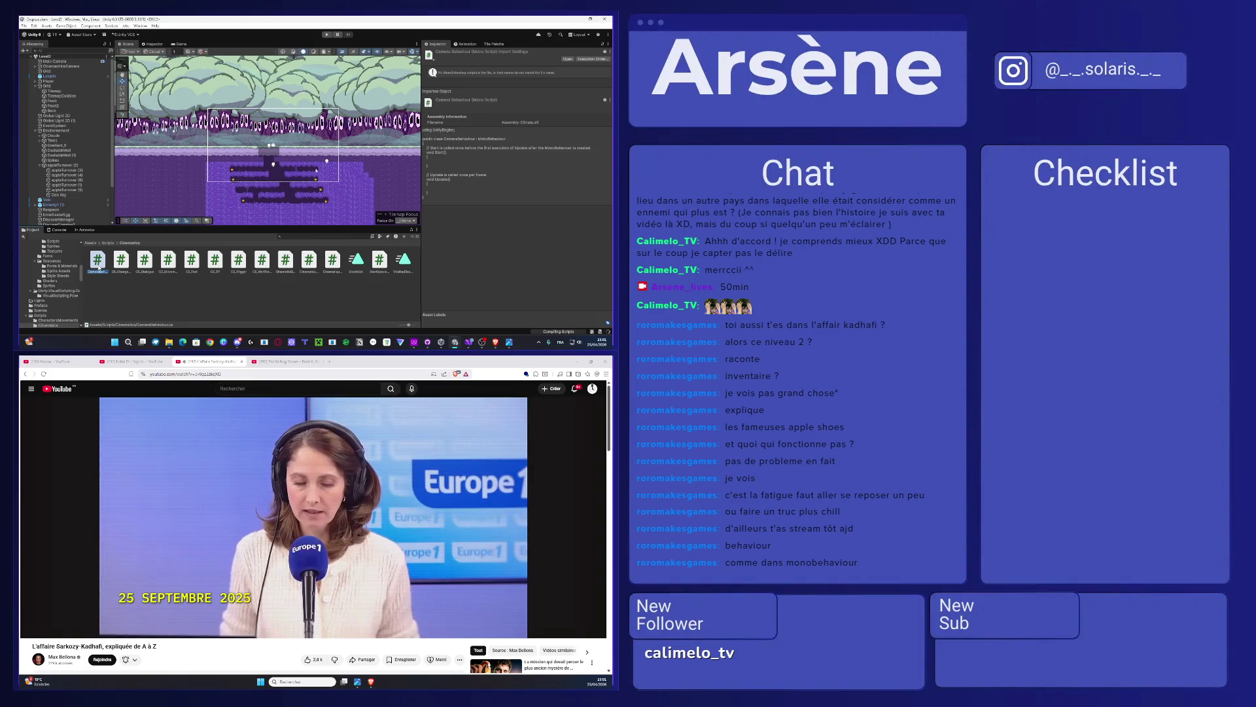
Step: Open CameraBehaviour in Visual Studio to see its empty Start and Update template, and pause the news video
double_click(99, 262)
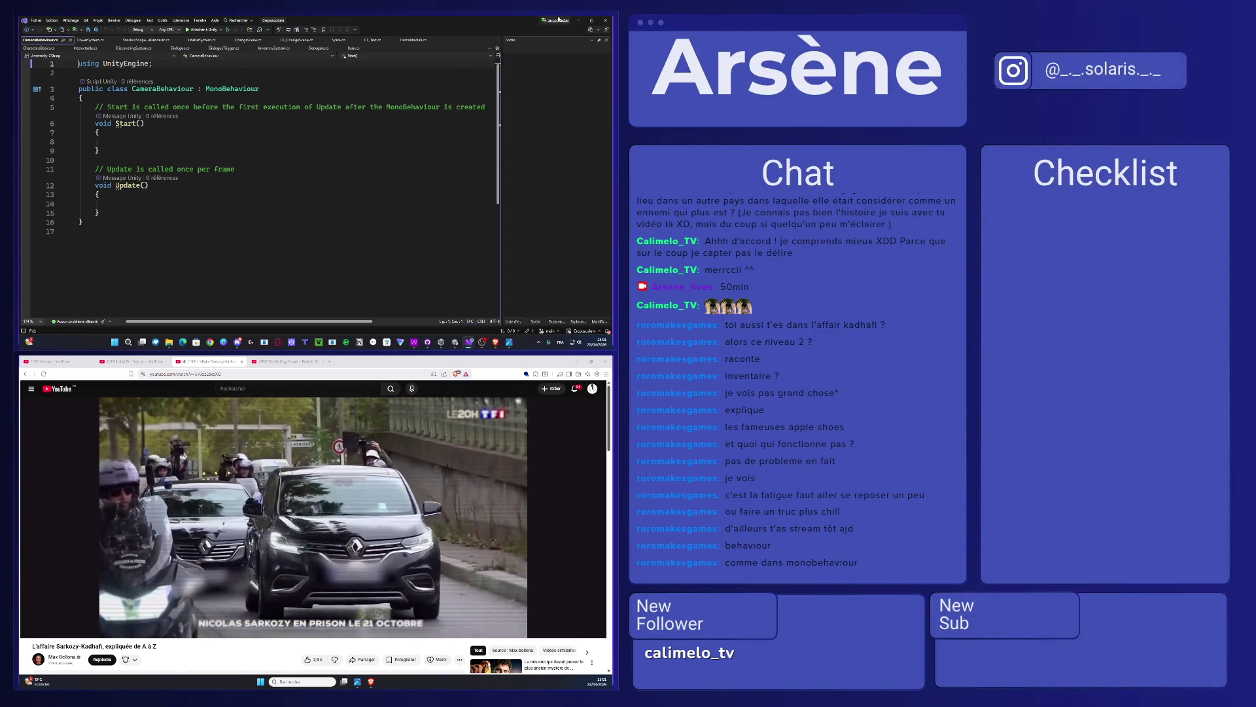
key("alt+Tab")
left_click(401, 471)
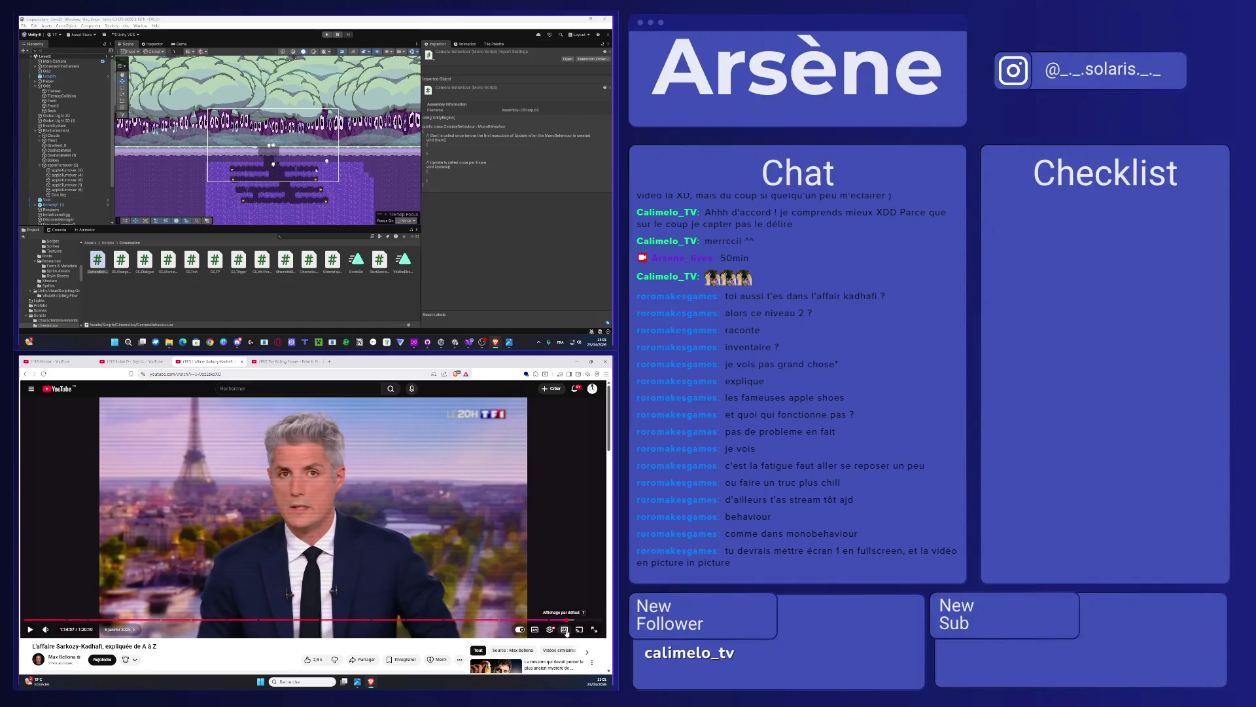
scroll(333, 467, "down", 2)
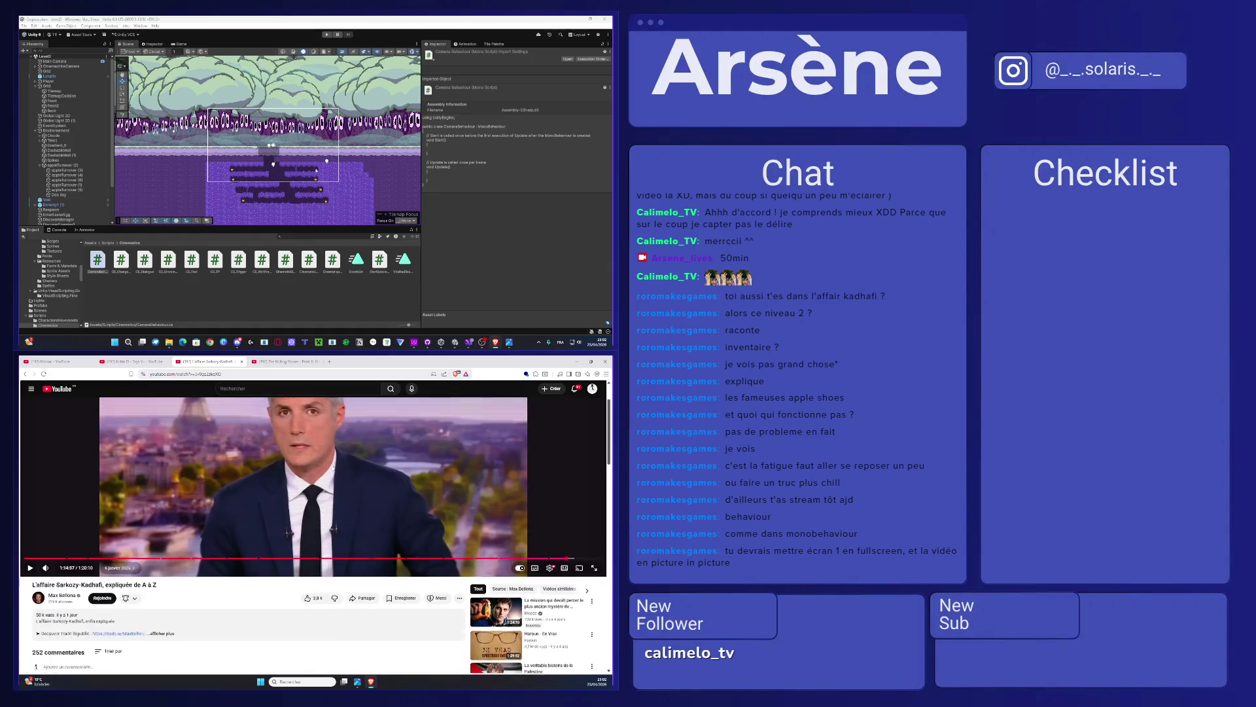
scroll(333, 467, "up", 3)
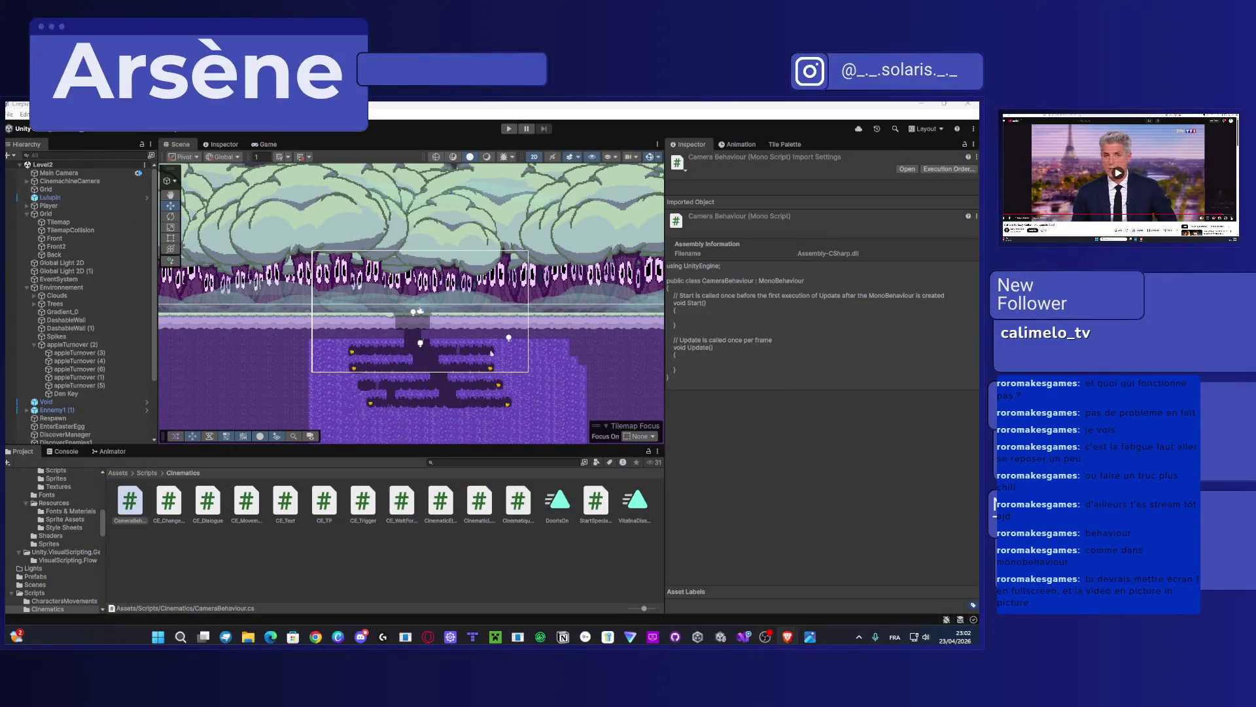
Step: Return from the news video to Unity, inspect CE_ChangeScene, then open CinematicElement.cs in Visual Studio
key("f")
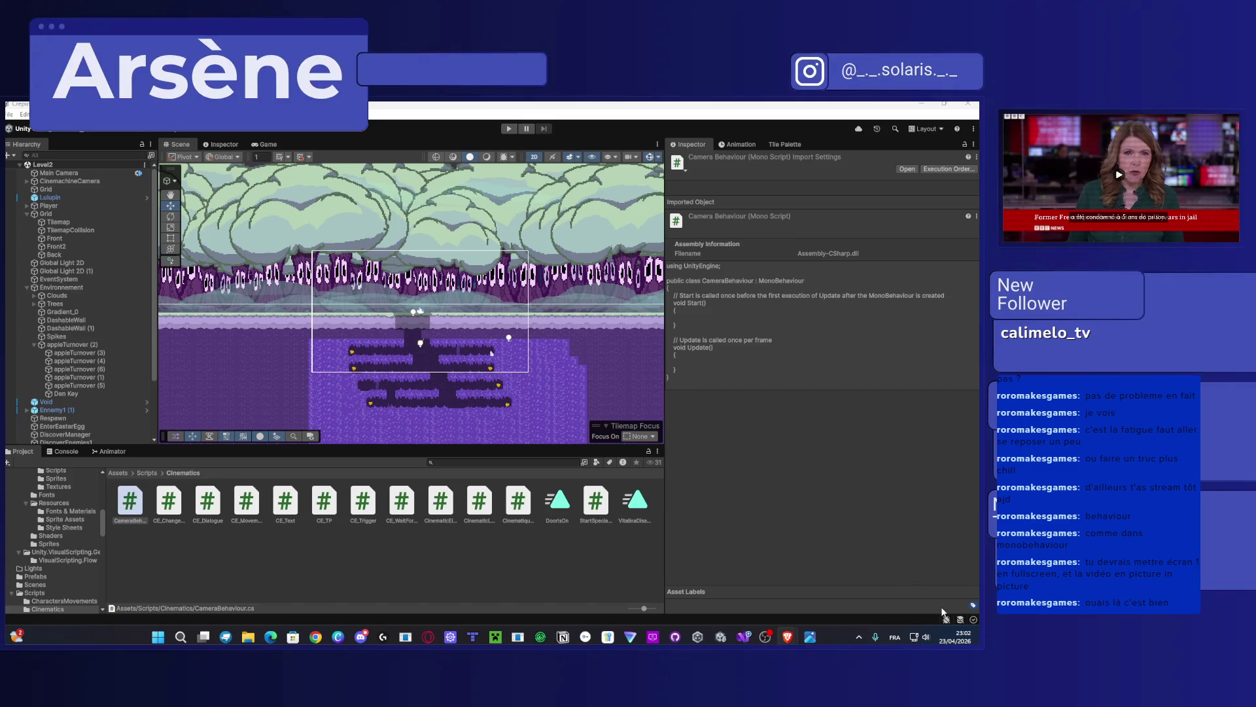
mouse_move(719, 638)
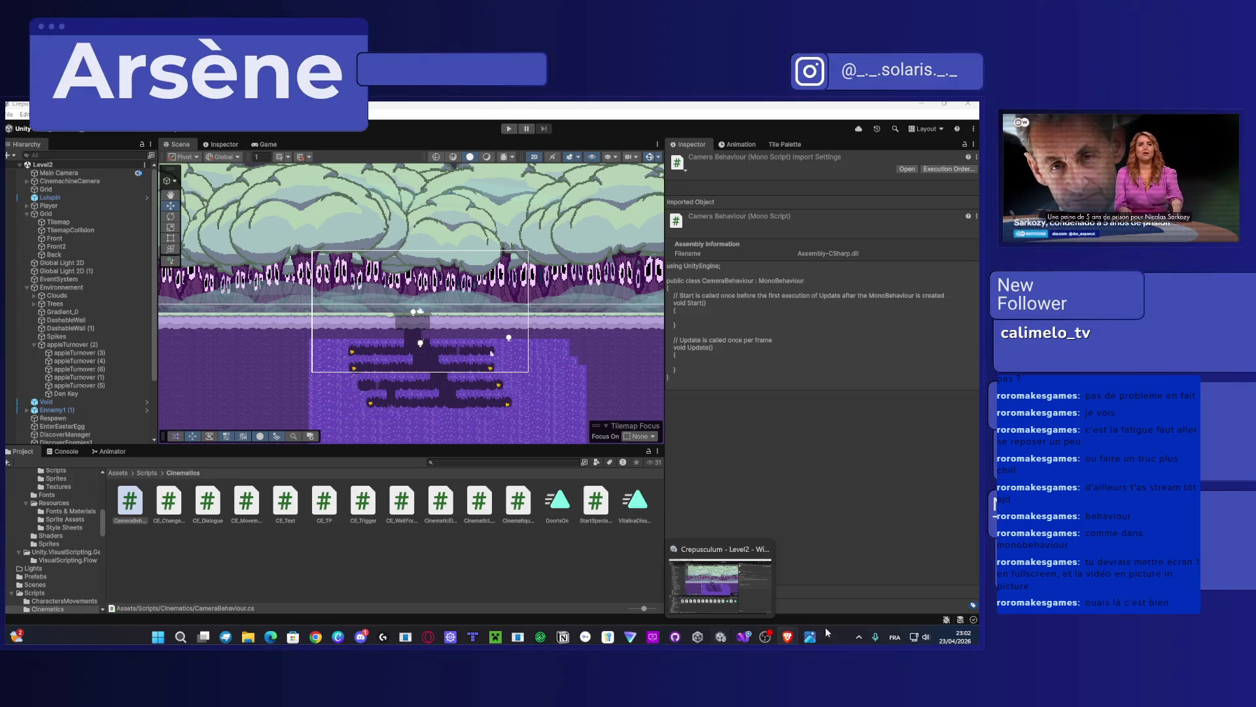
left_click(744, 636)
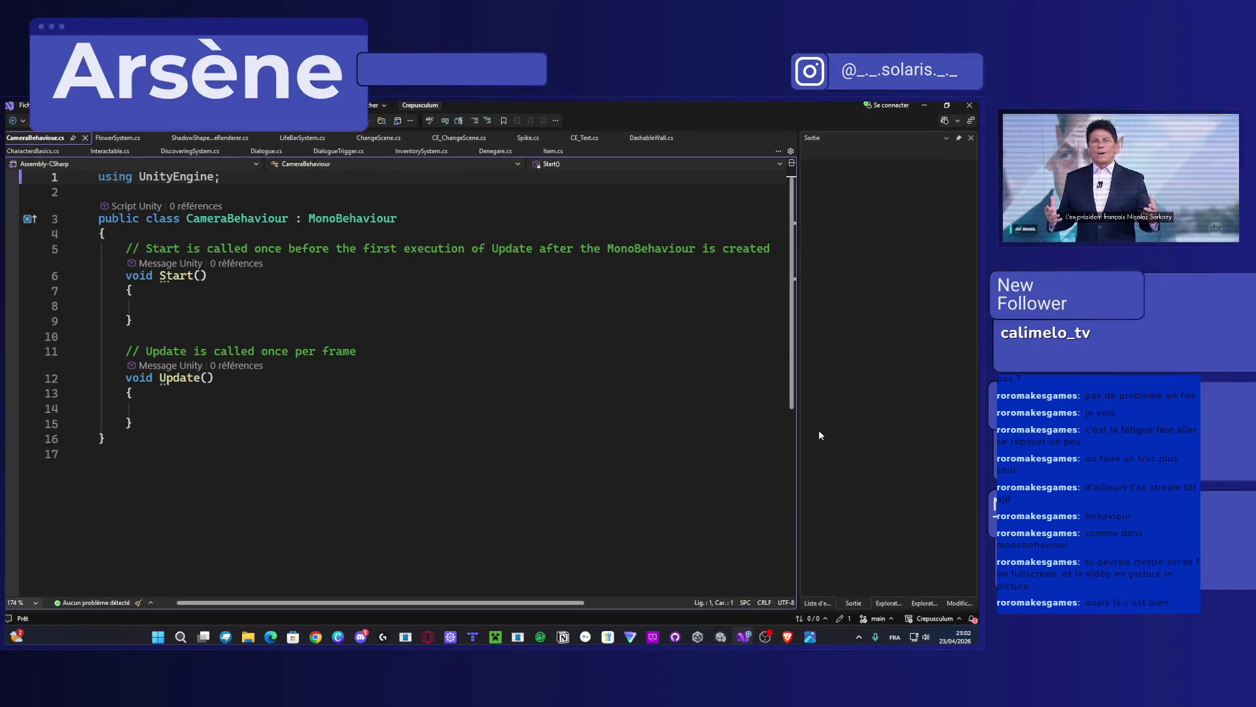
left_click(924, 104)
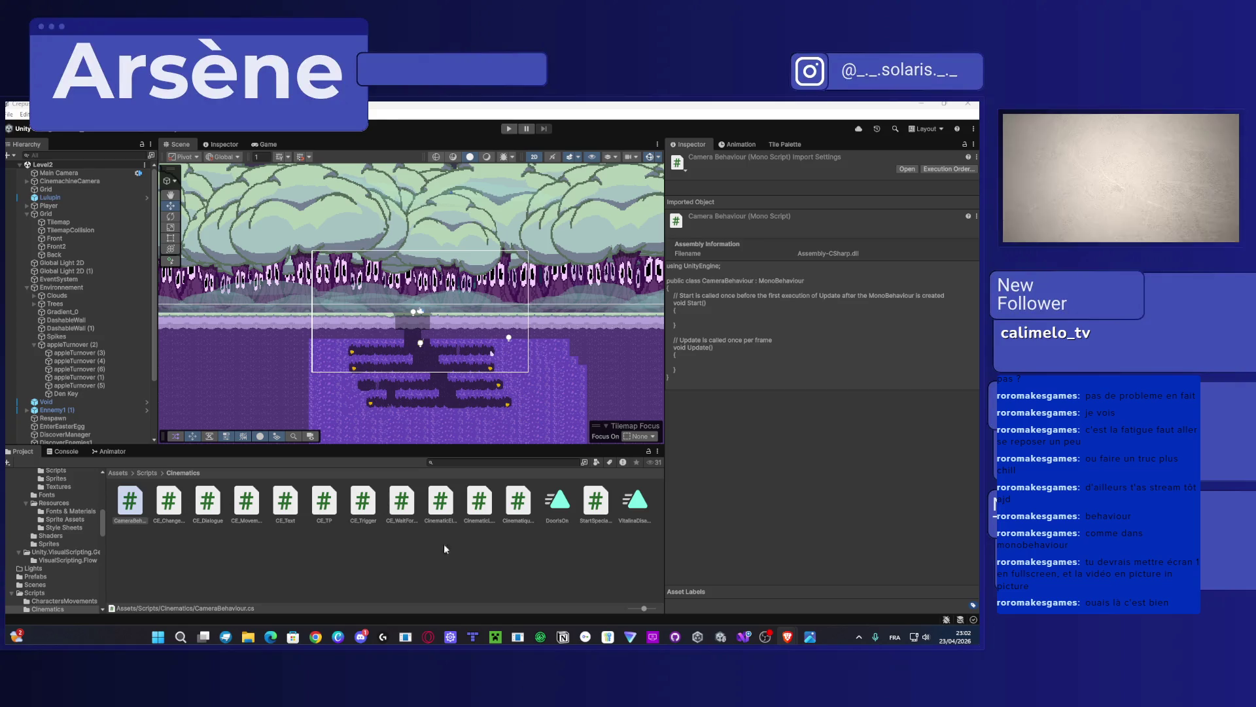
left_click(168, 501)
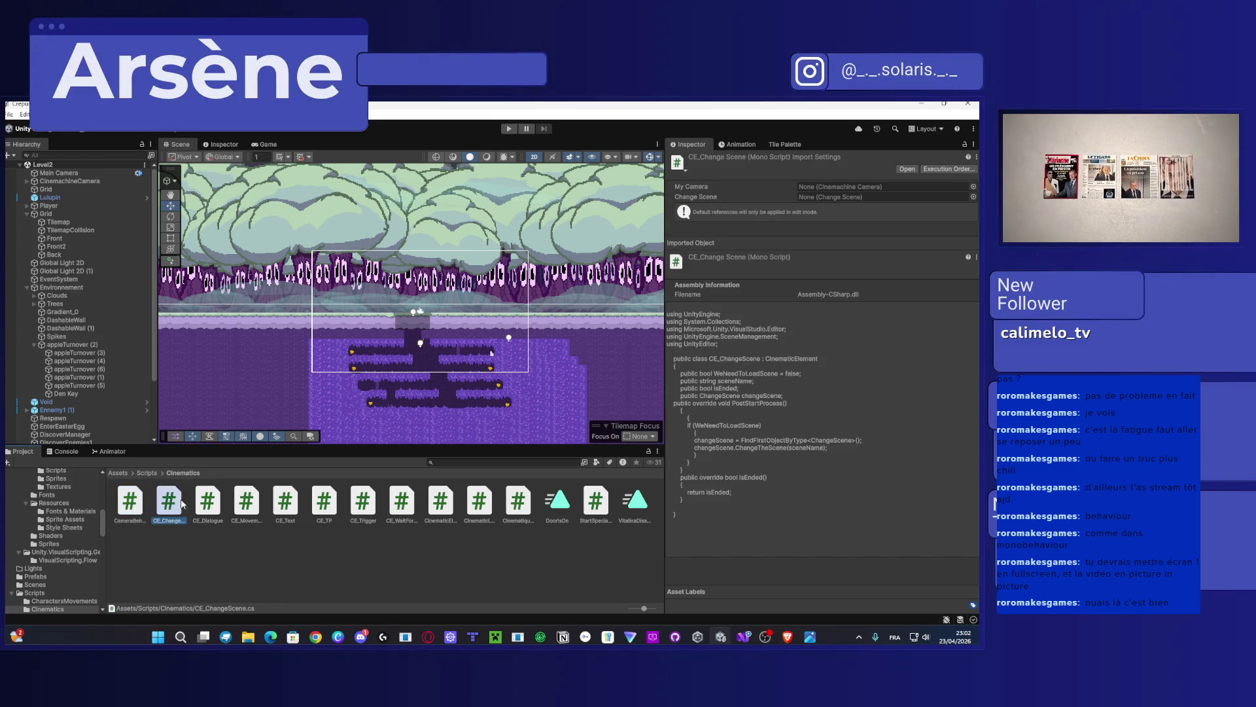
double_click(442, 503)
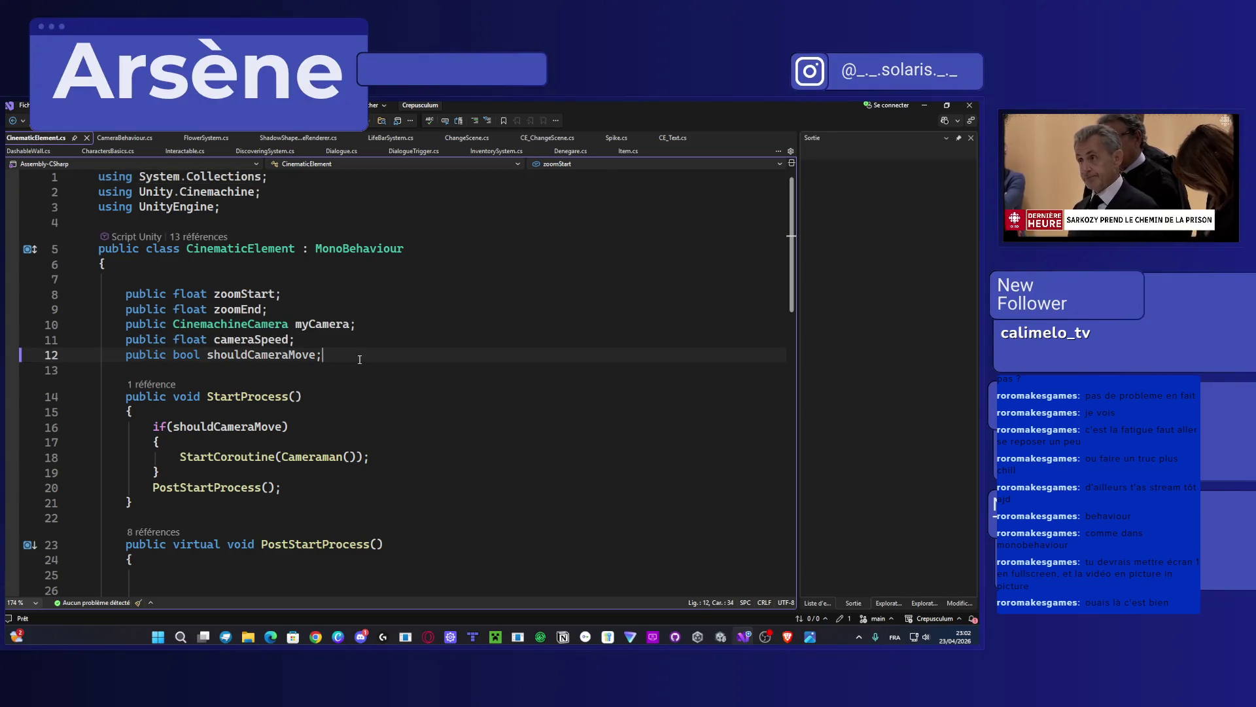
Step: Copy the zoomStart through shouldCameraMove field declarations from CinematicElement, then switch to CameraBehaviour.cs
mouse_move(360, 359)
left_mouse_down()
mouse_move(98, 281)
mouse_move(68, 257)
left_mouse_up()
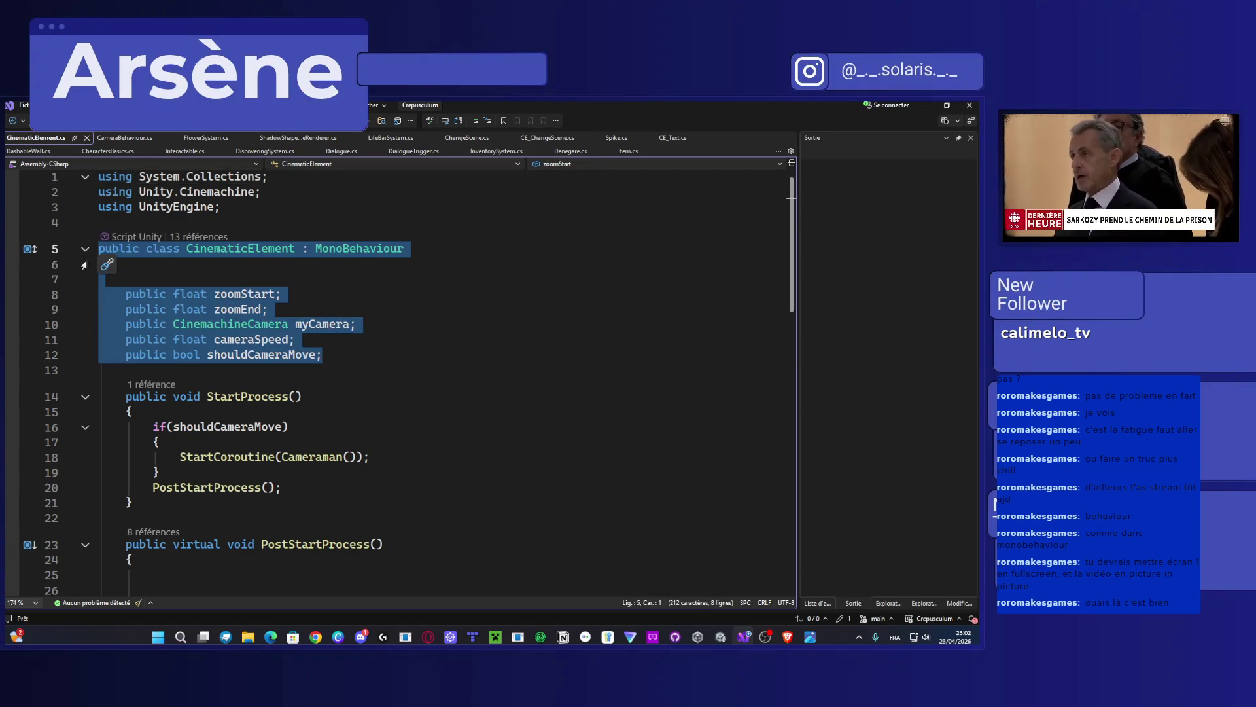
left_click(371, 356)
left_click_drag(312, 351, 98, 294)
key("ctrl+c")
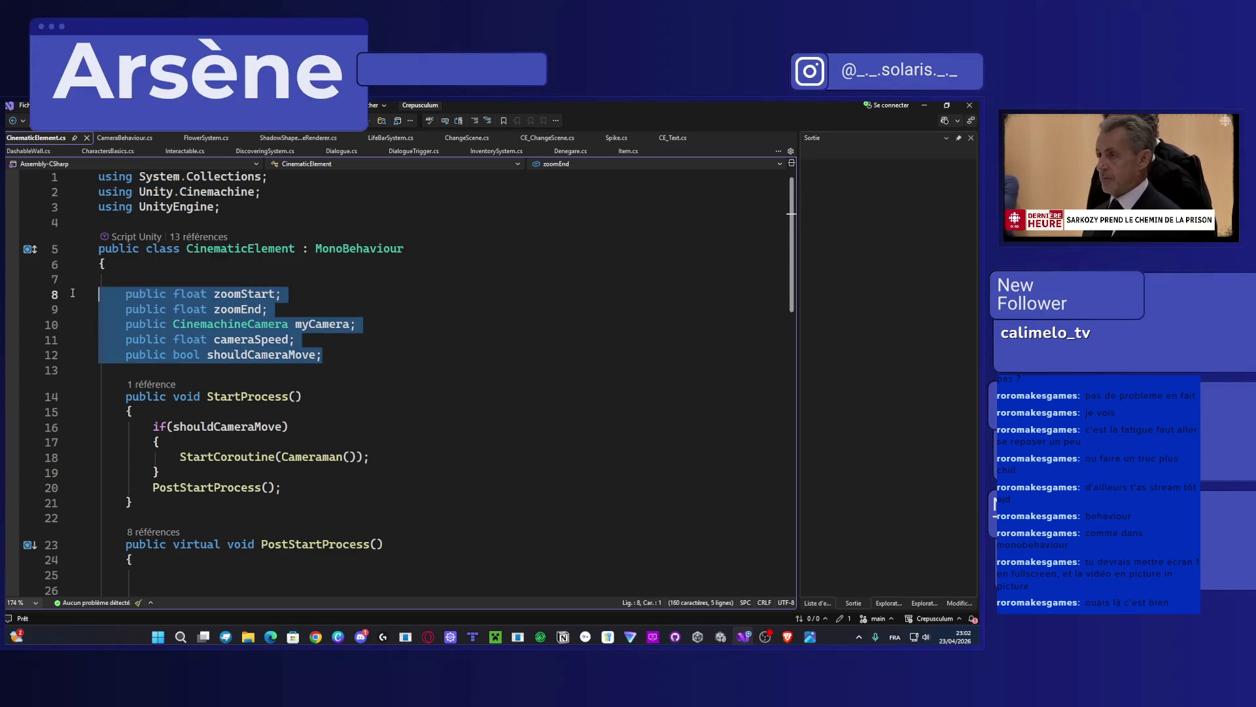
scroll(252, 348, "down", 8)
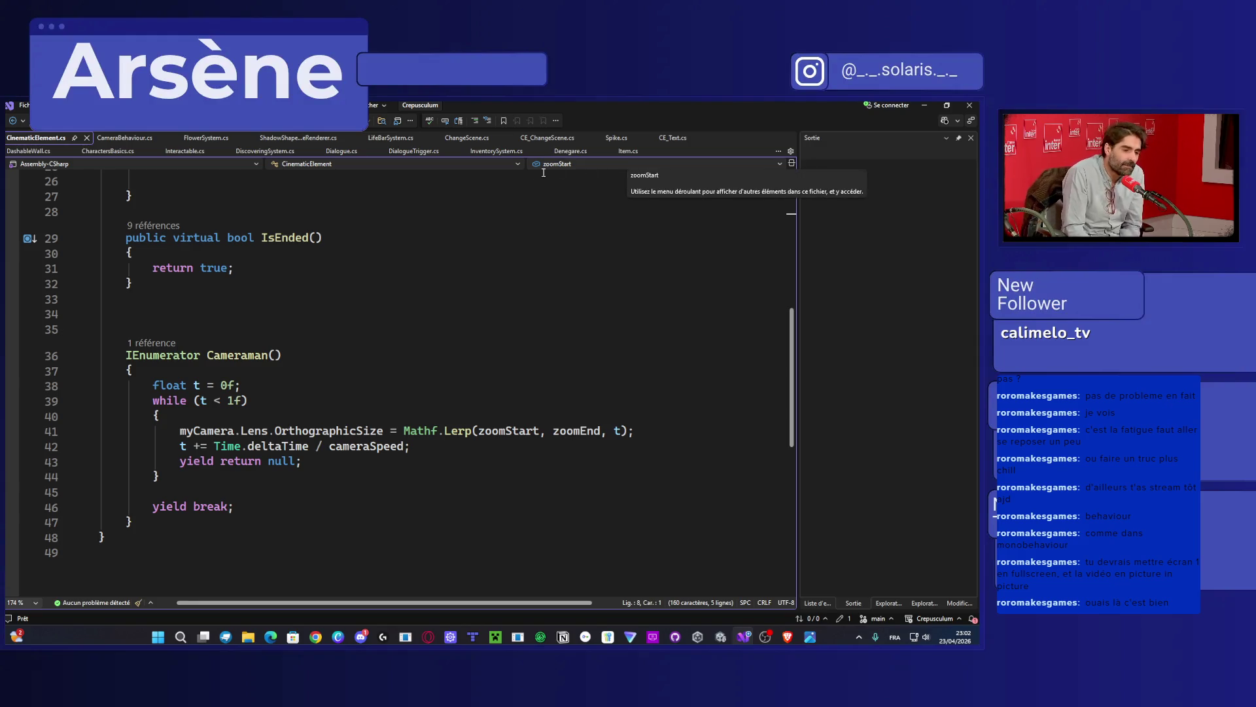
left_click(121, 139)
Step: Paste the copied field declarations right after CameraBehaviour's opening class brace
left_click_drag(134, 143, 230, 161)
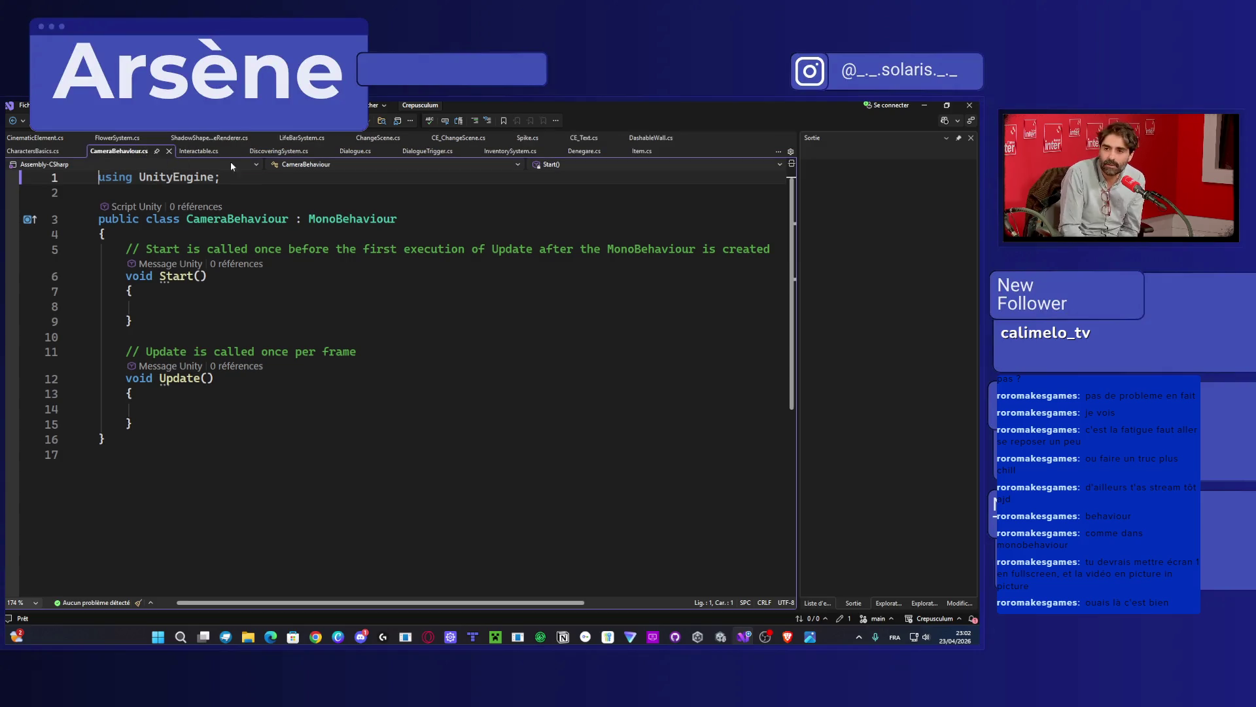
mouse_move(148, 156)
left_mouse_down()
mouse_move(646, 156)
mouse_move(634, 152)
left_mouse_up()
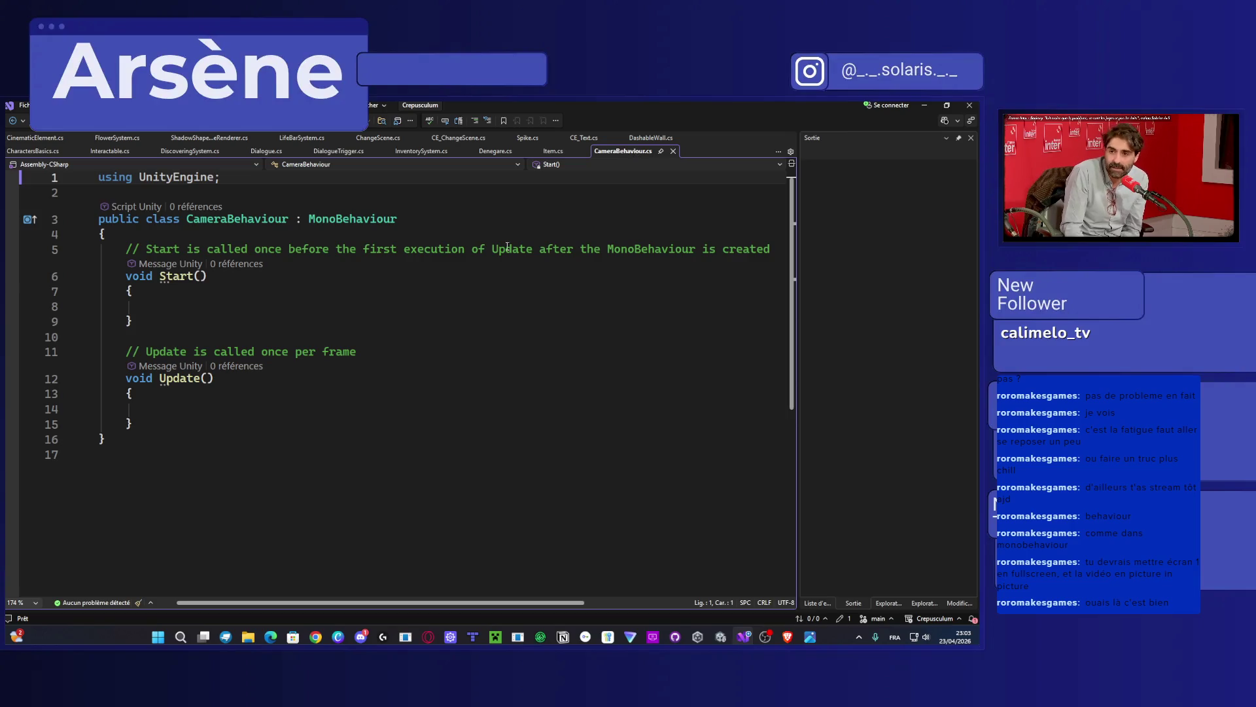
left_click(139, 235)
key("ctrl+v")
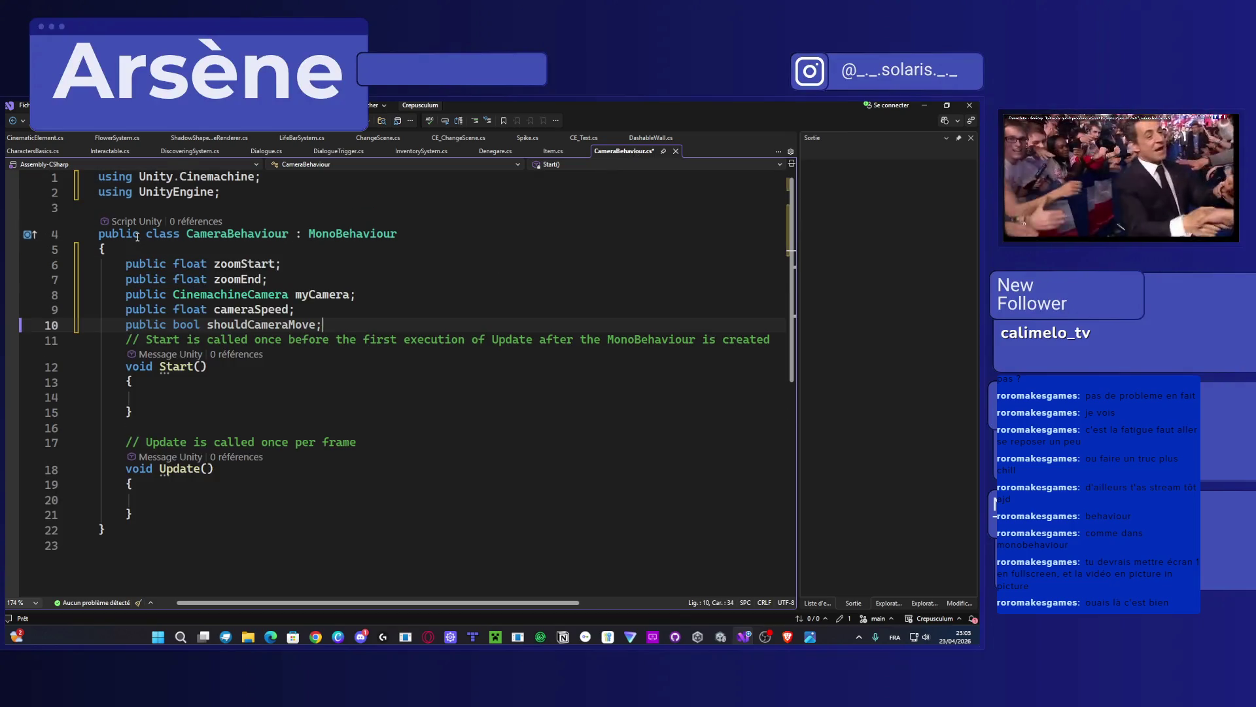
Step: Remove the zoomStart, zoomEnd and shouldCameraMove fields, keeping only myCamera and cameraSpeed
mouse_move(268, 280)
left_mouse_down()
mouse_move(100, 280)
mouse_move(100, 265)
left_mouse_up()
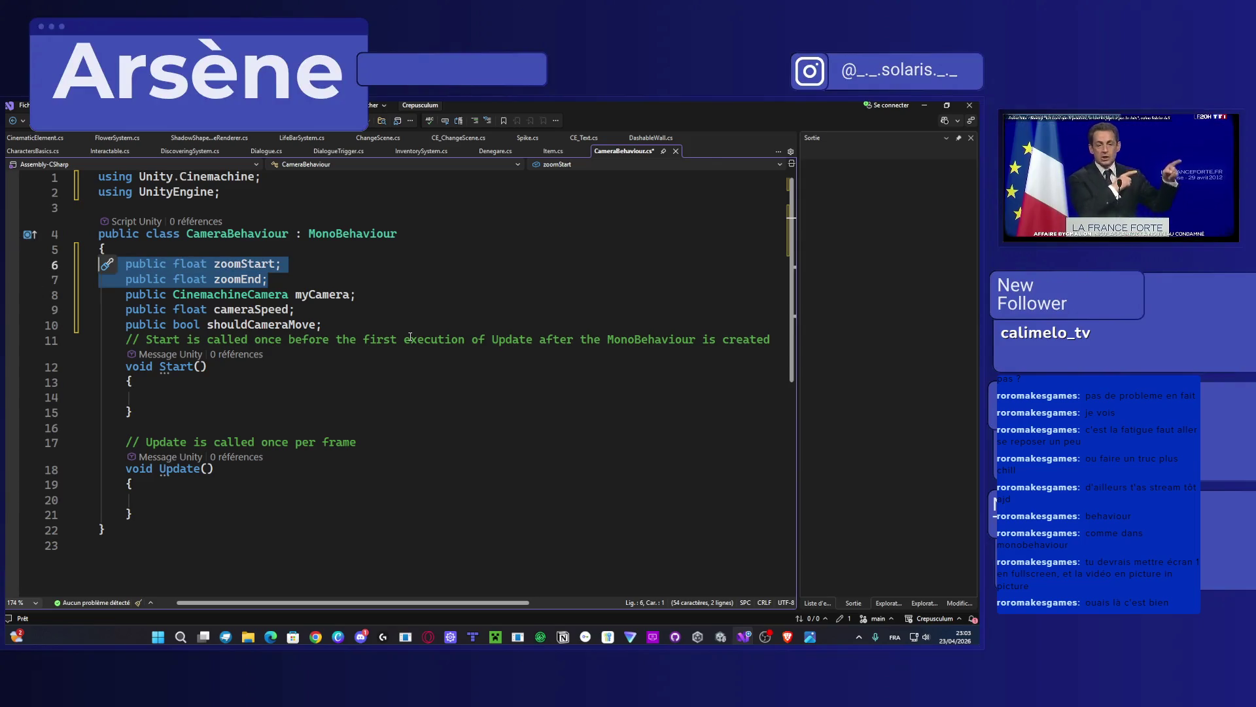
key("BackSpace")
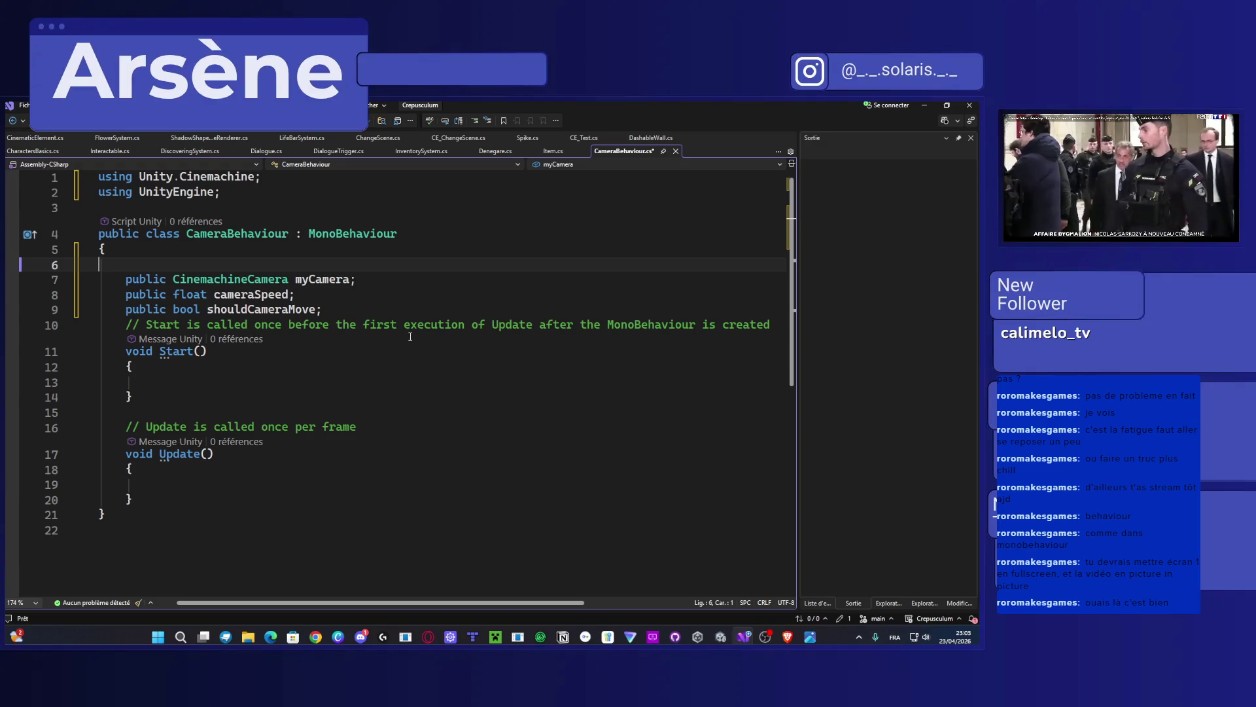
key("ctrl+z")
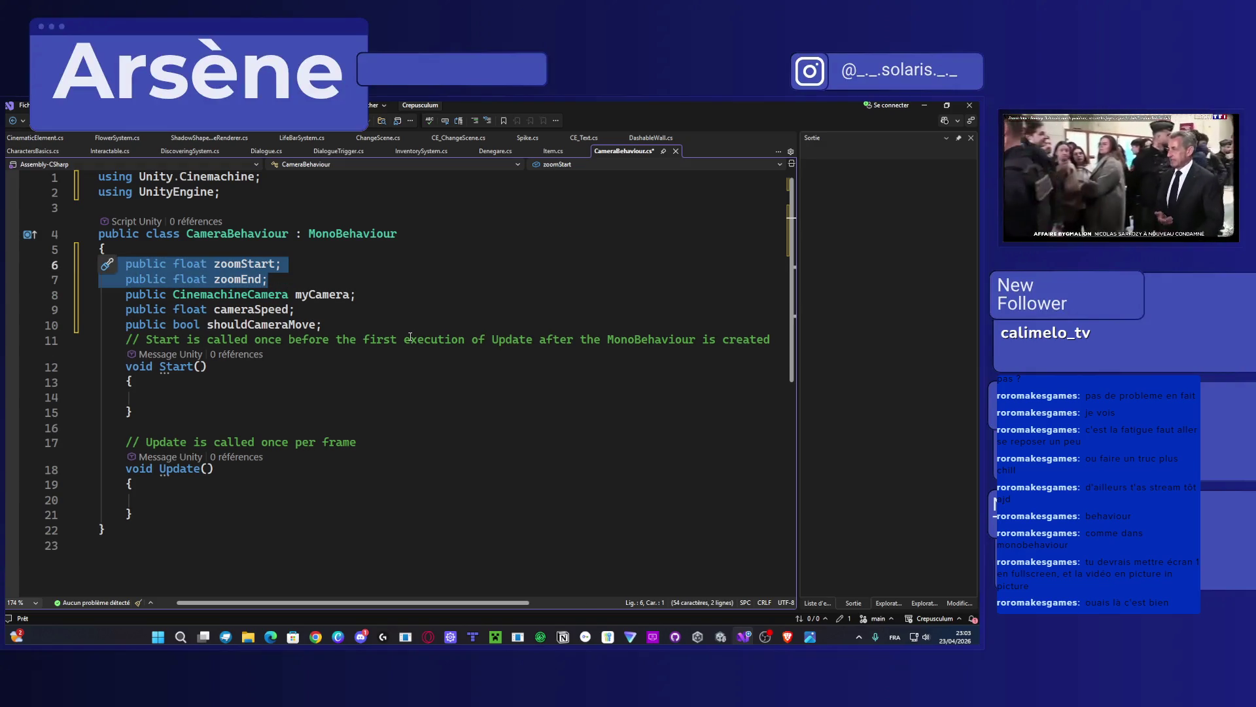
key("BackSpace")
key("BackSpace")
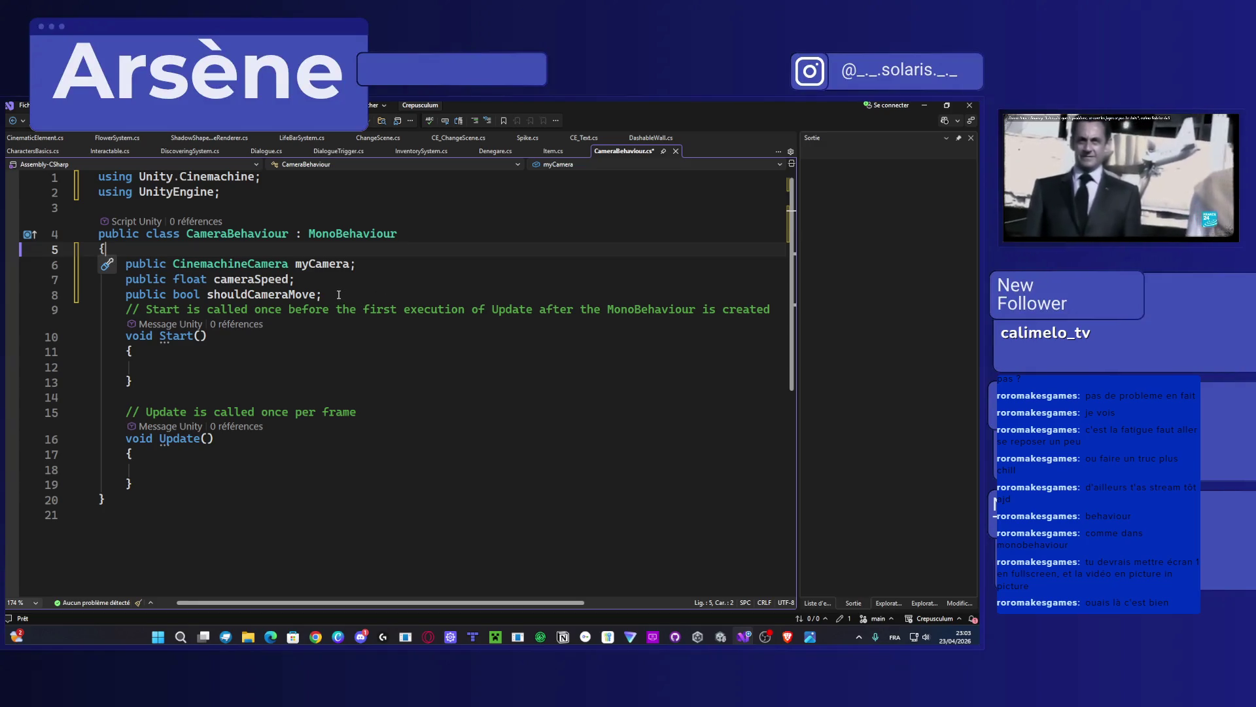
left_click_drag(339, 295, 72, 294)
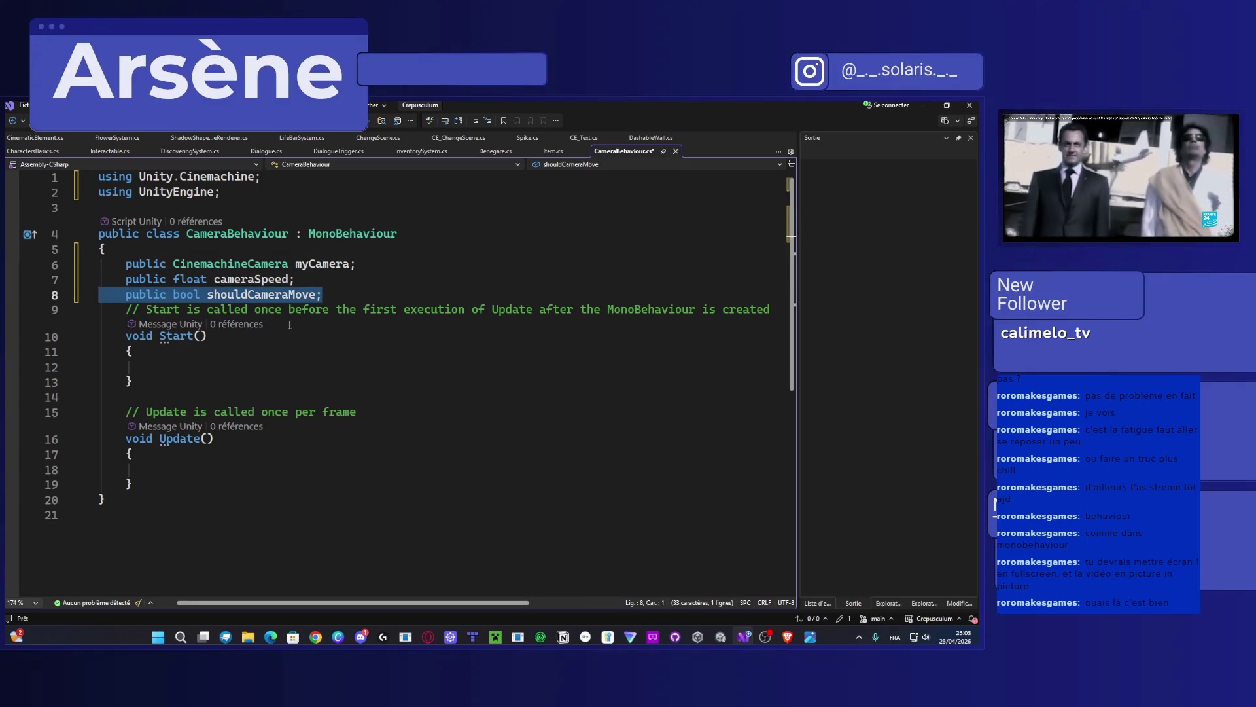
key("BackSpace")
key("BackSpace")
left_click_drag(298, 279, 40, 283)
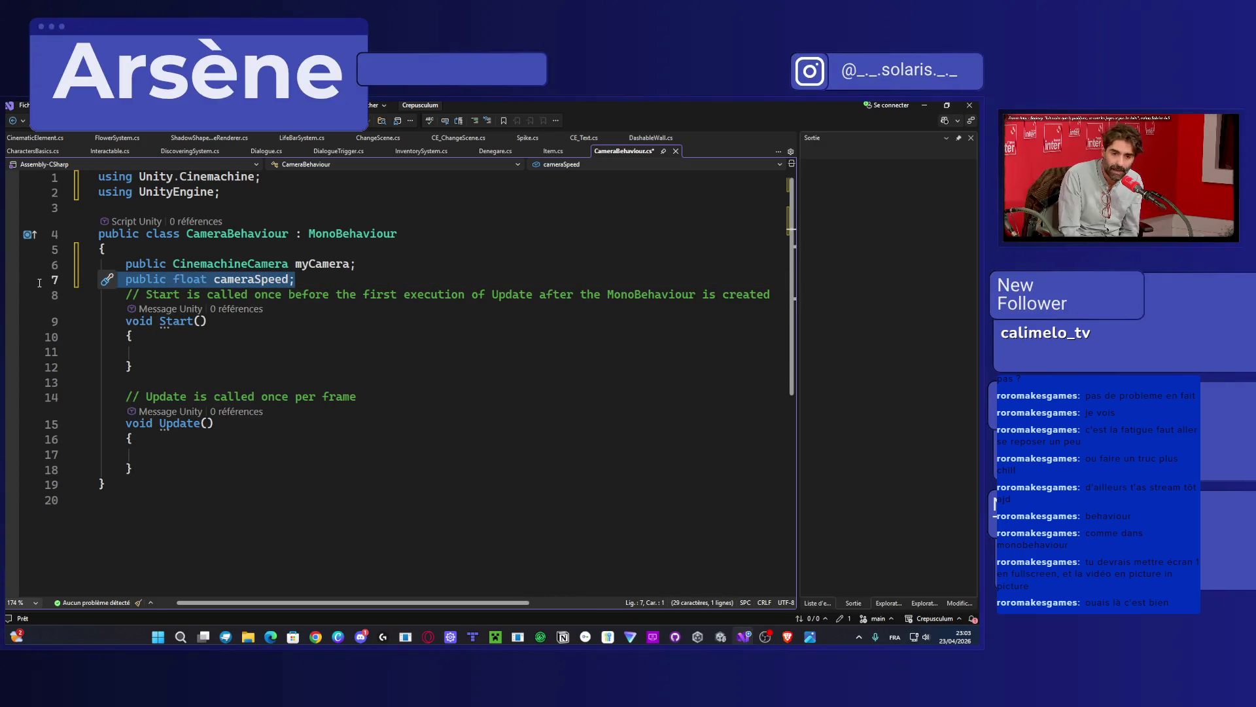
left_click(37, 138)
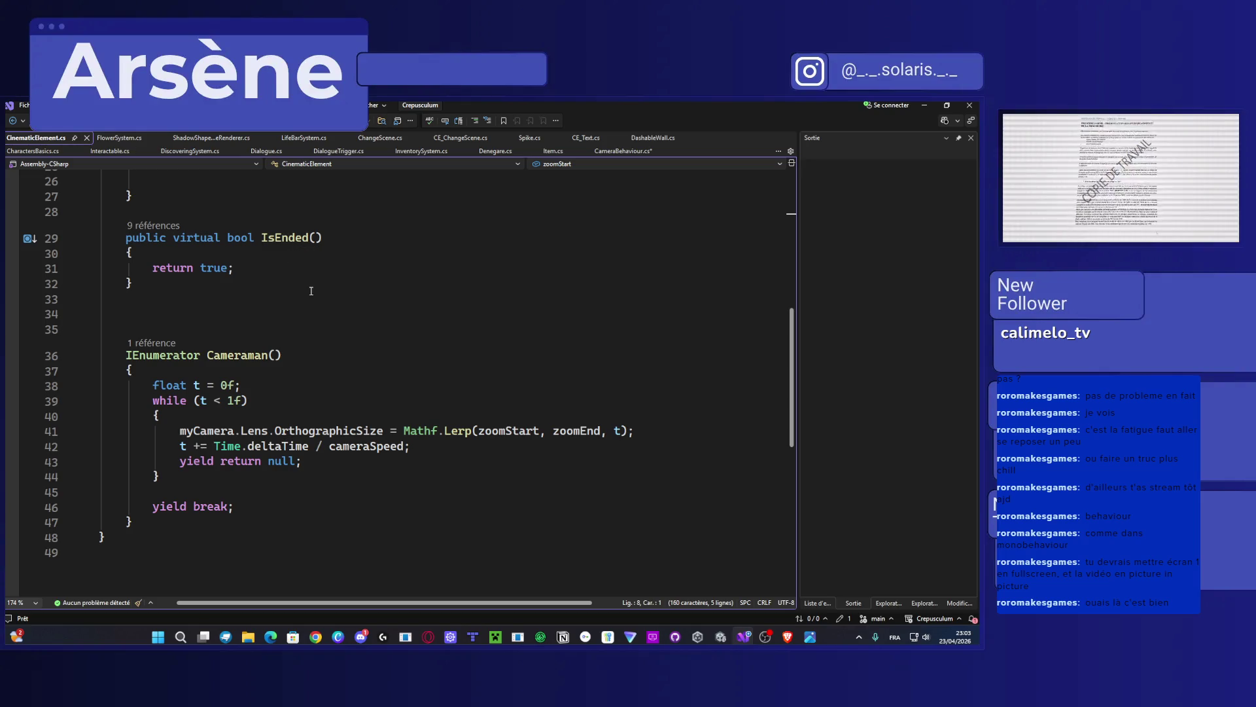
Step: Paste CinematicElement's zoom loop into Update, then replace it with an if statement
left_click_drag(185, 476, 153, 385)
key("ctrl+c")
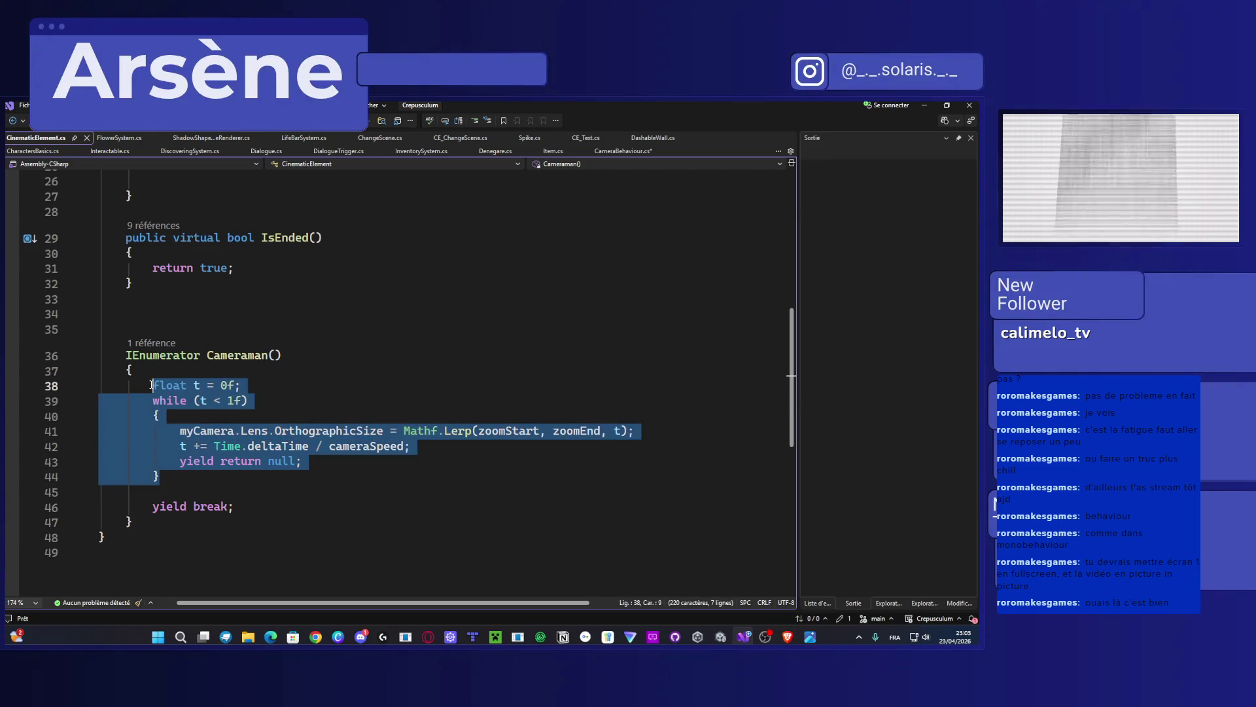
left_click(623, 152)
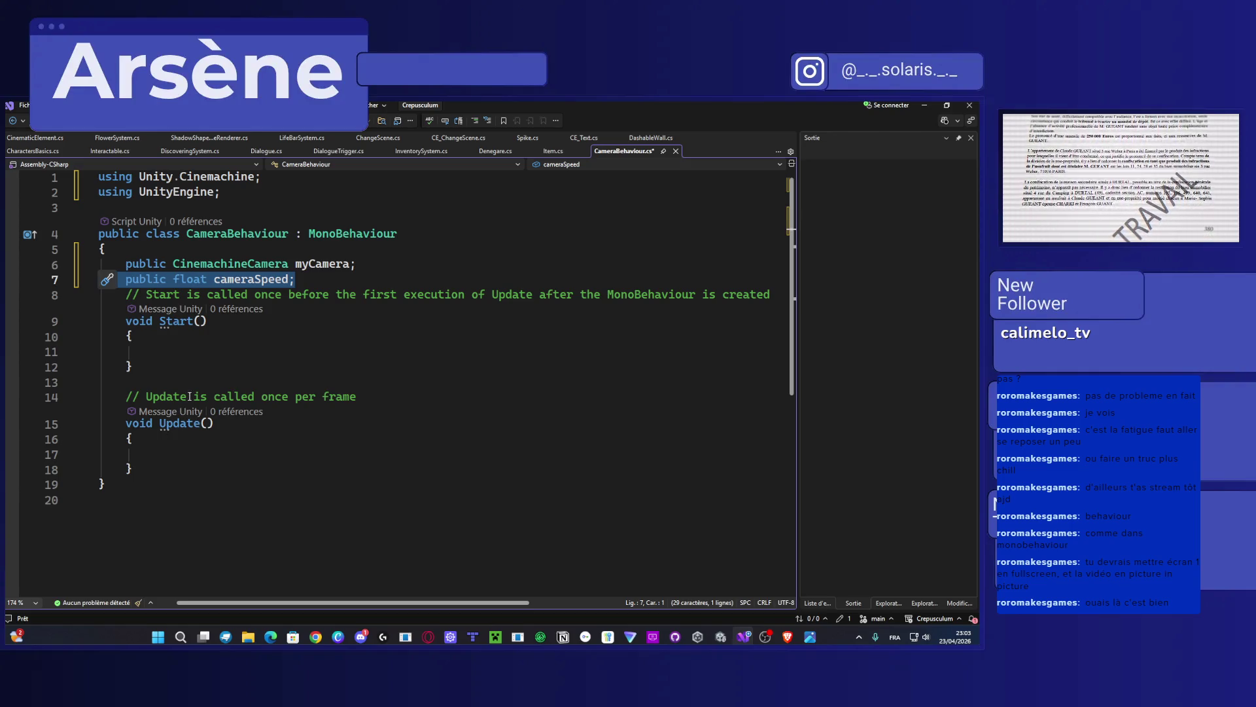
left_click(167, 457)
key("ctrl+v")
scroll(335, 456, "down", 1)
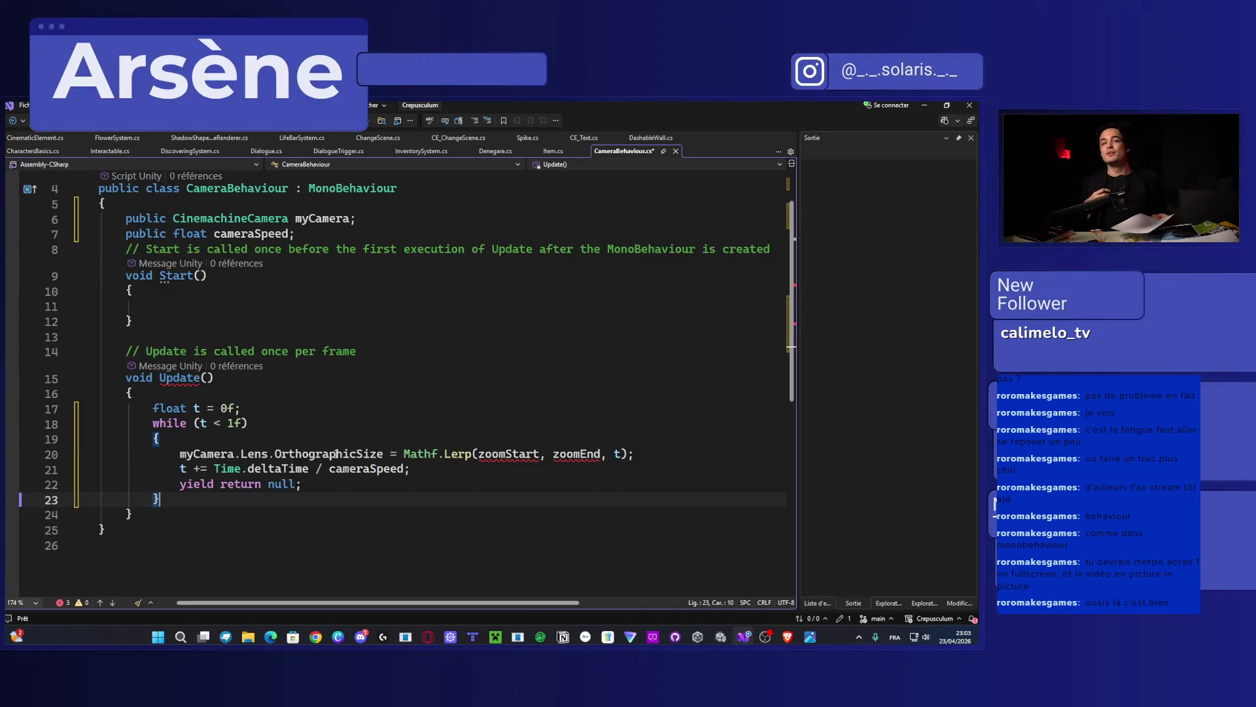
left_click_drag(159, 499, 154, 408)
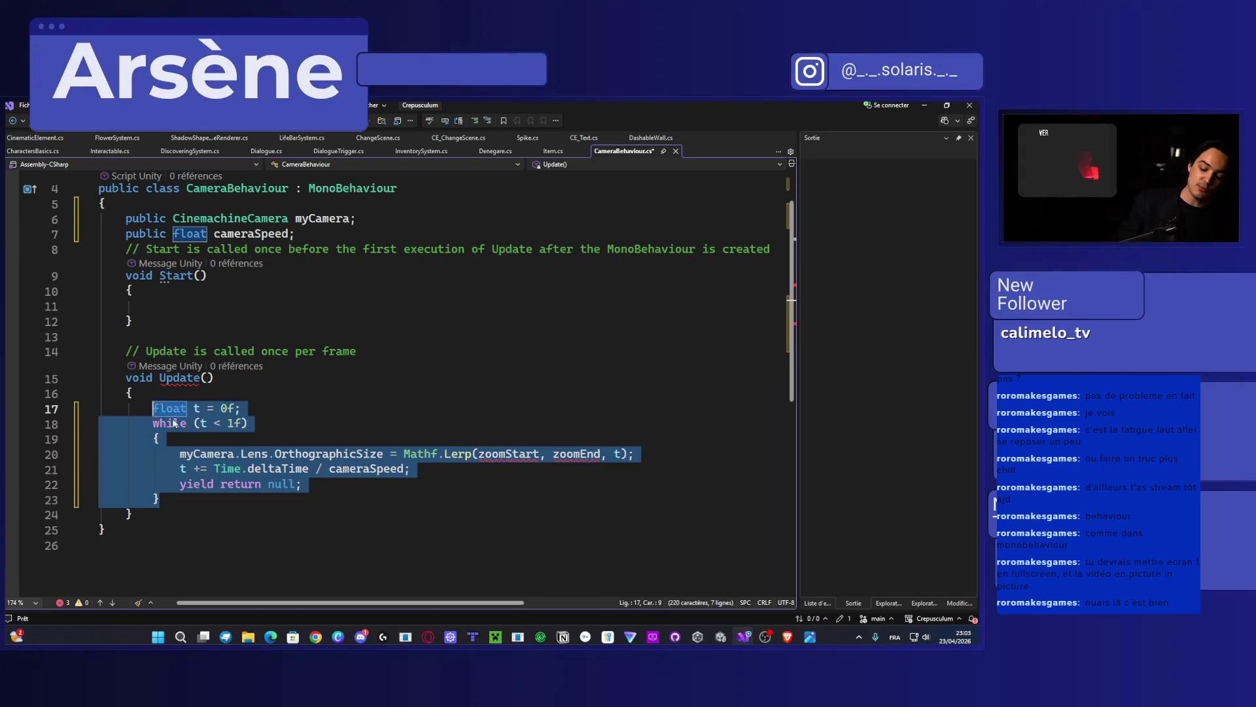
key("BackSpace")
type("w")
key("BackSpace")
type("if")
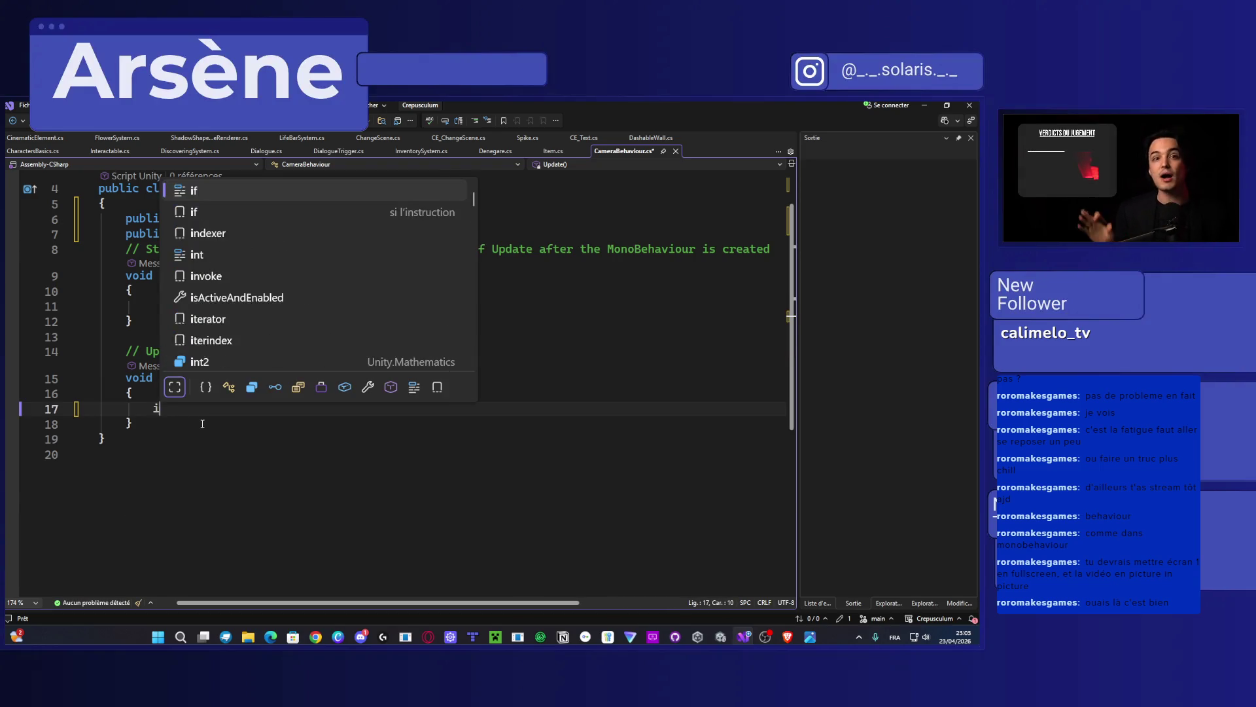
scroll(190, 412, "up", 1)
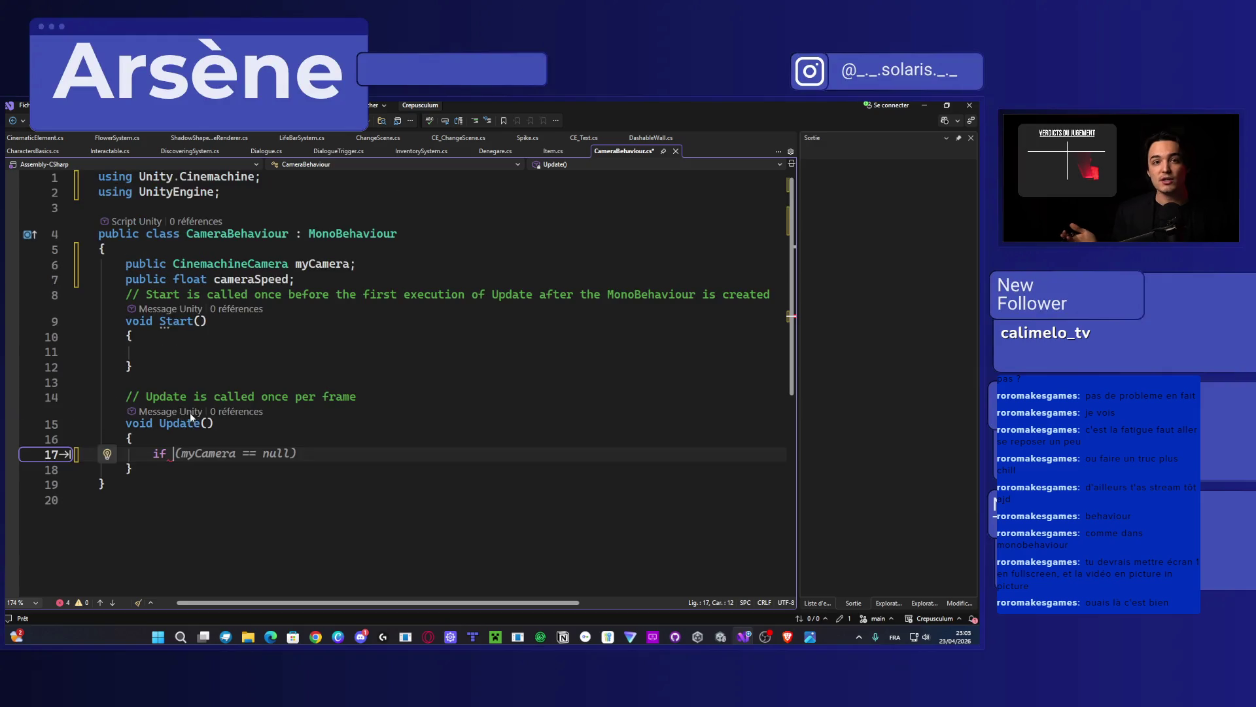
Step: Add a 'public Transform playerTransform;' field below cameraSpeed and save the script
left_click(319, 279)
key("Return")
type("pub")
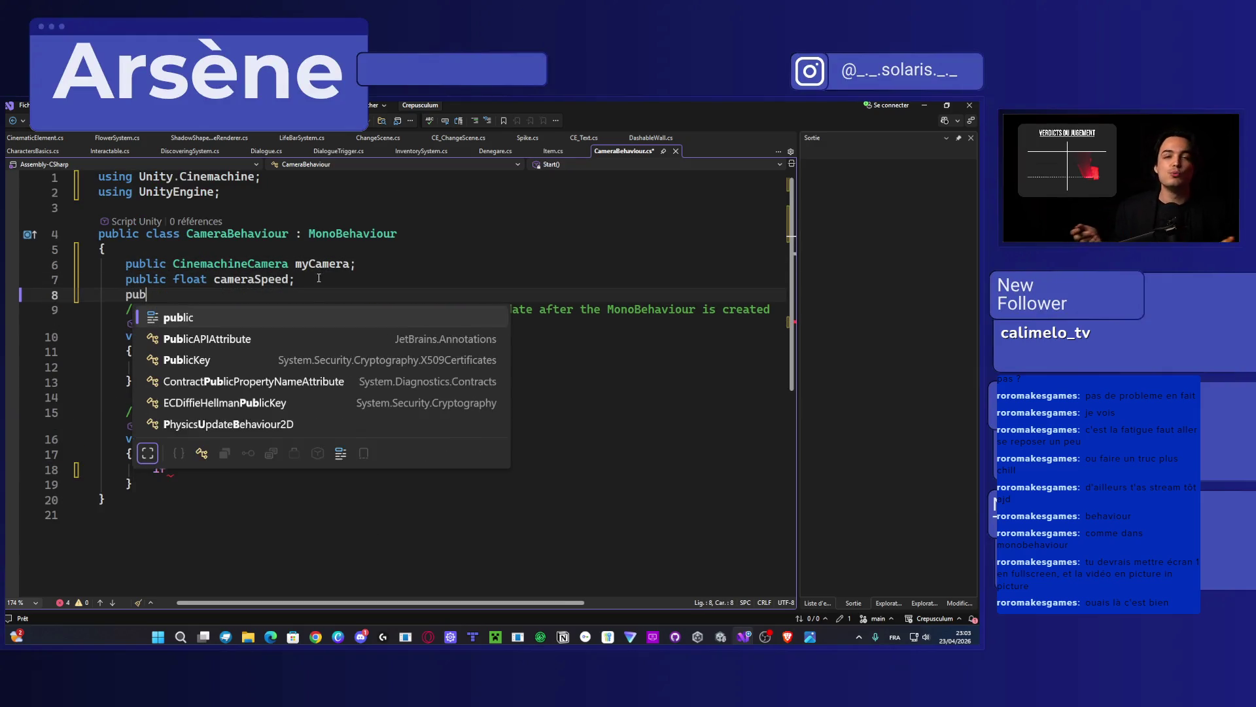
type(" transfor")
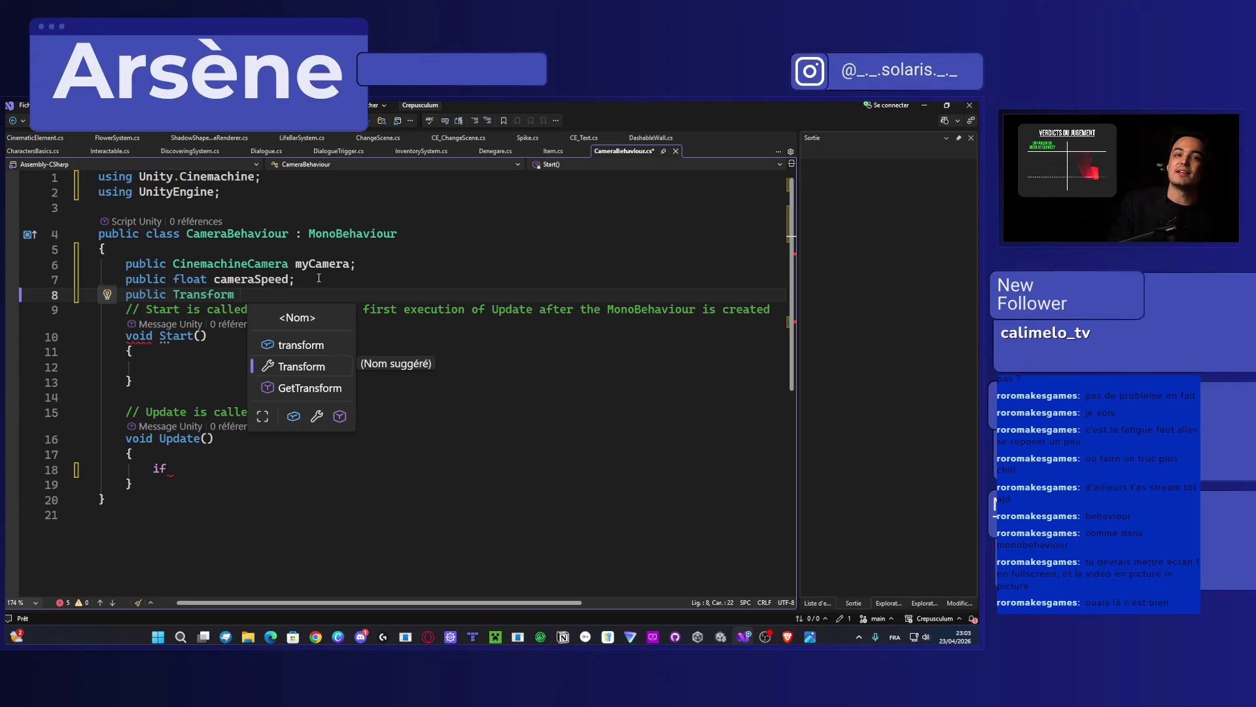
type("playerT")
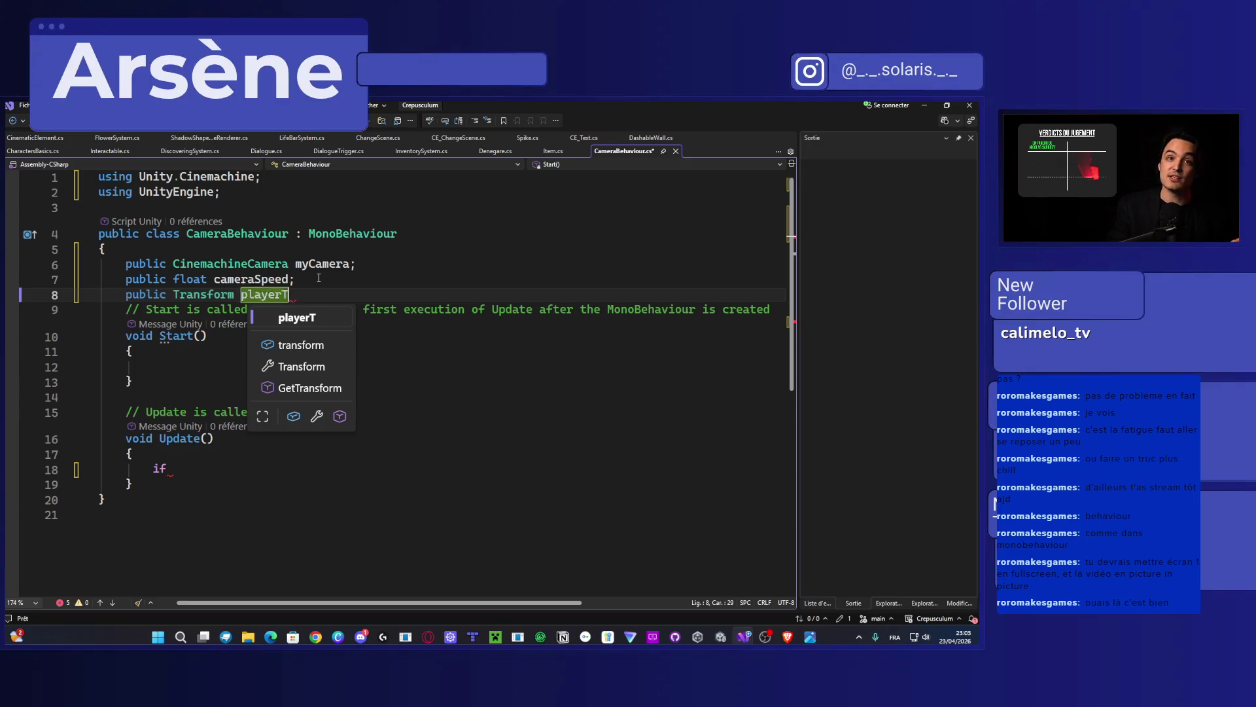
type("ransform;")
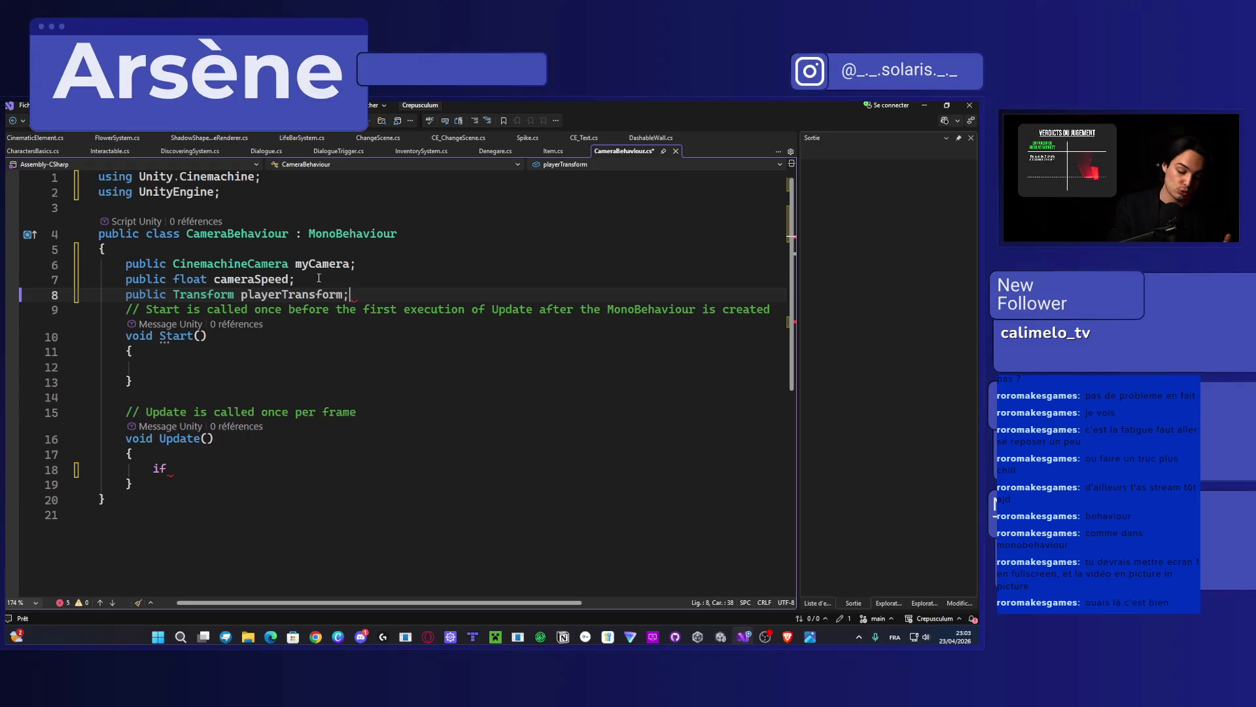
key("ctrl+s")
Step: Write the Update condition 'if(playerTransform.position.y <', then minimize Visual Studio
key("Down")
key("Down")
key("Down")
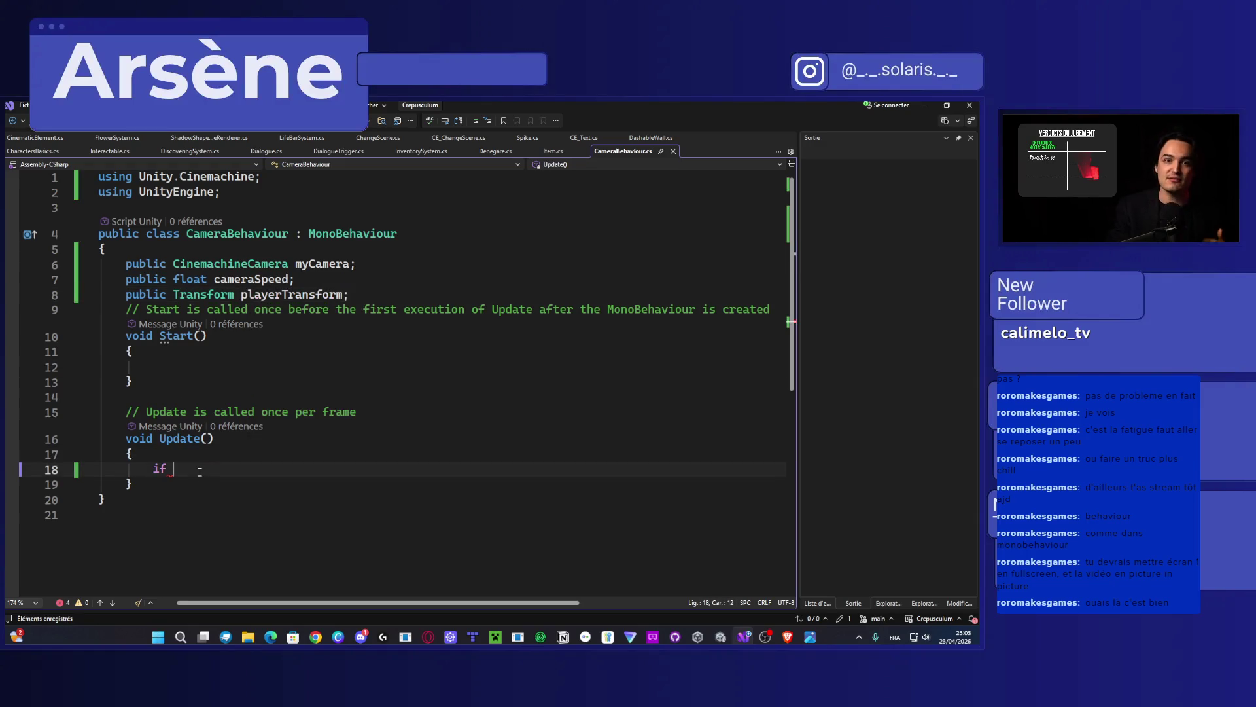
key("BackSpace")
type("(")
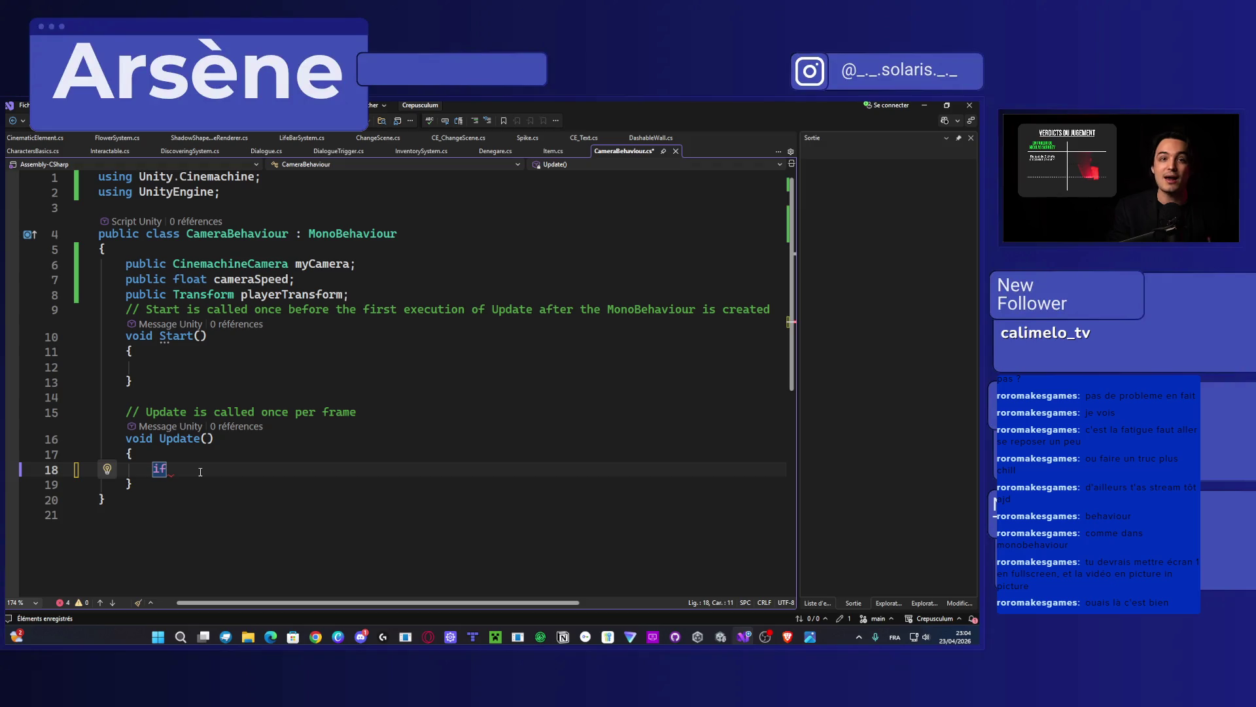
type("playerTransform")
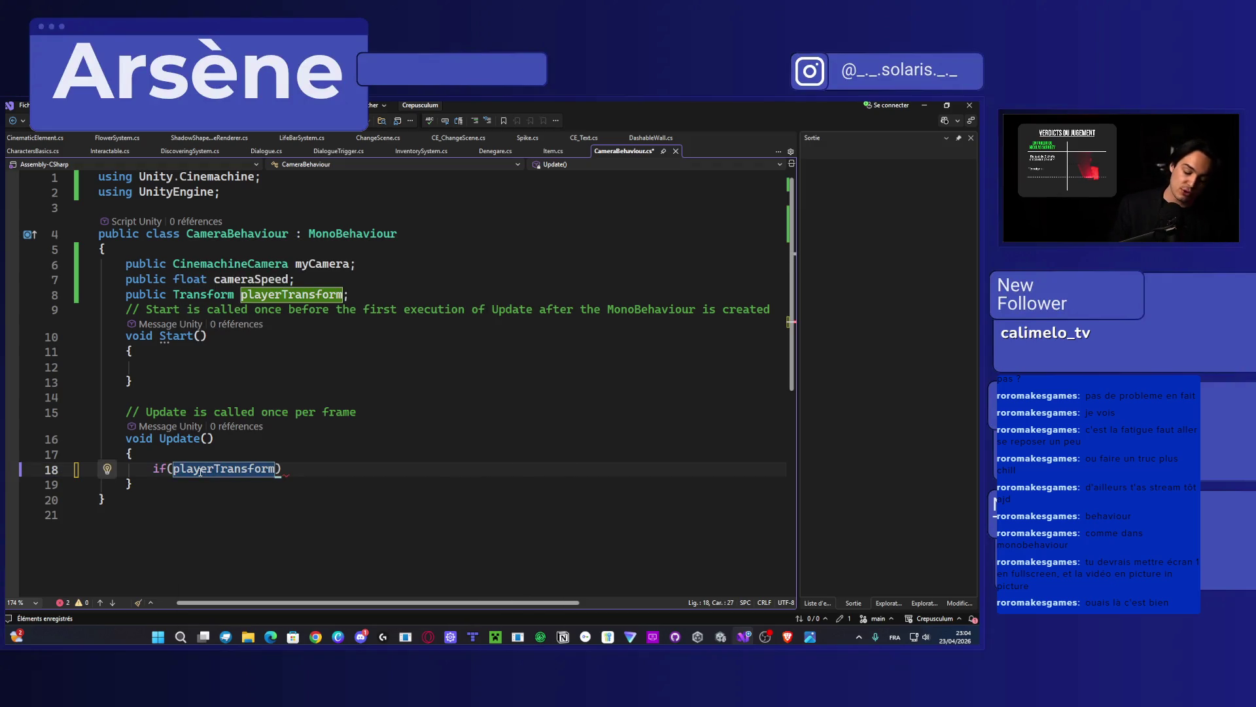
type(".position.y")
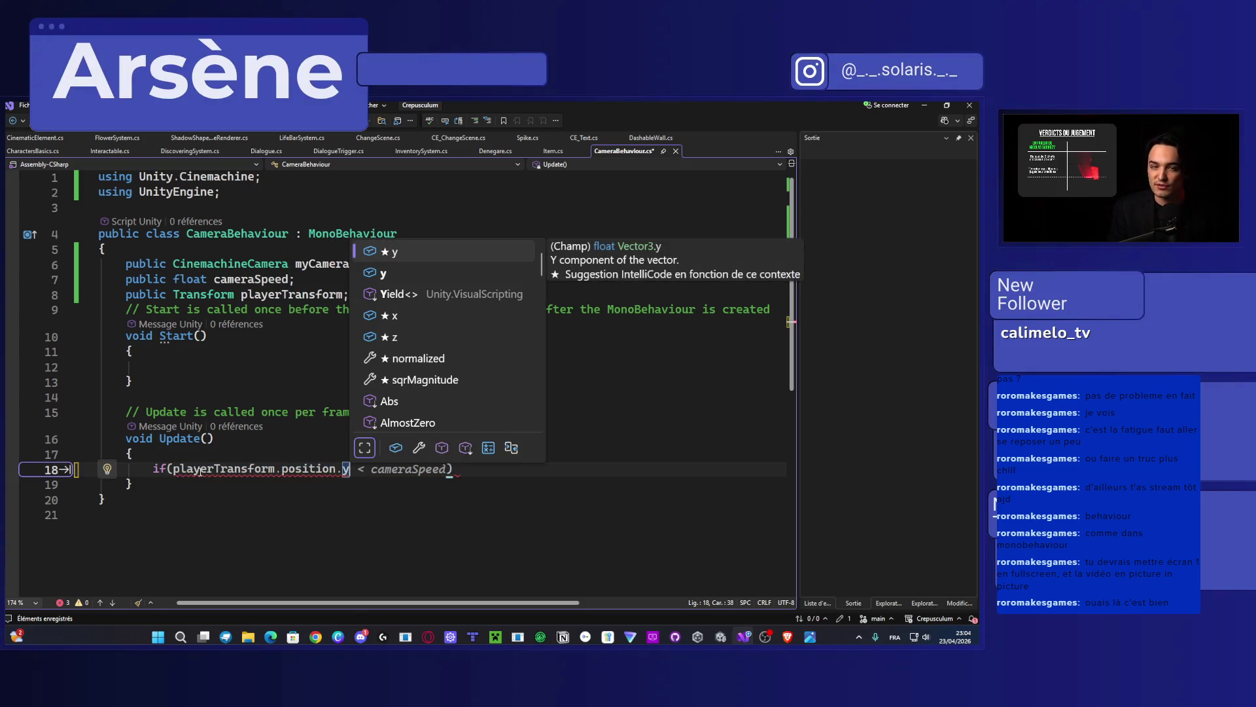
type(" <")
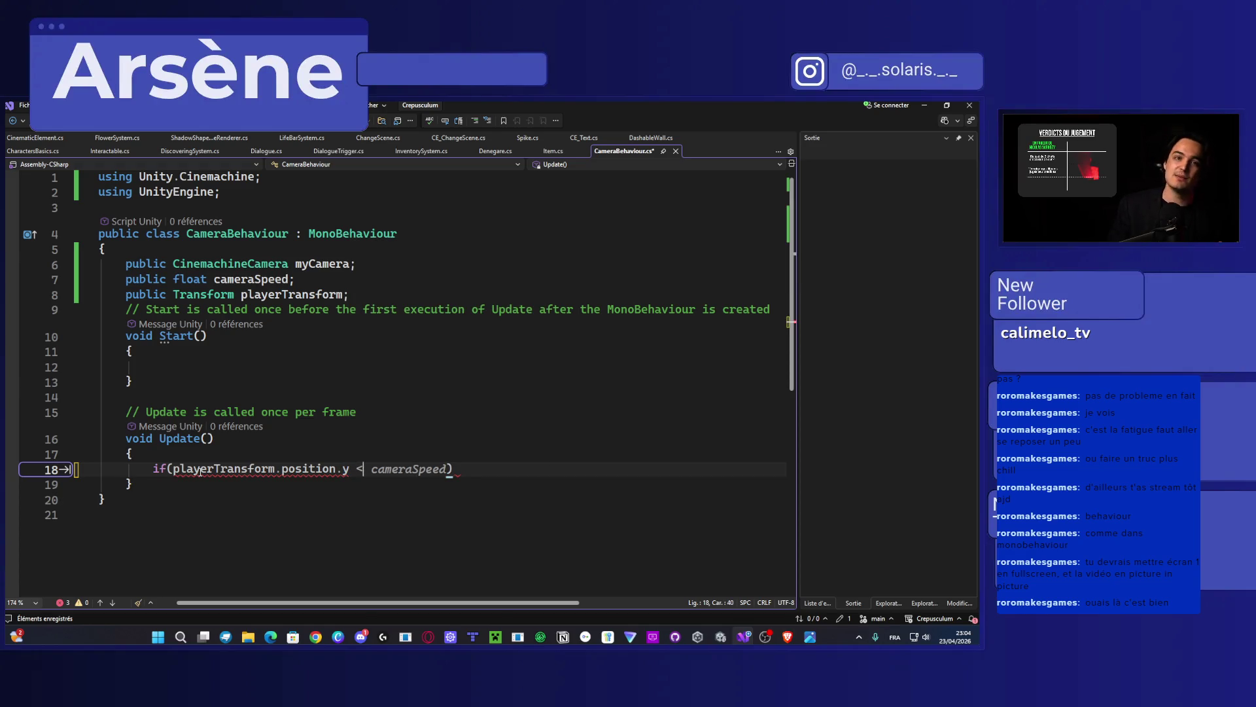
left_click(924, 105)
scroll(429, 333, "up", 5)
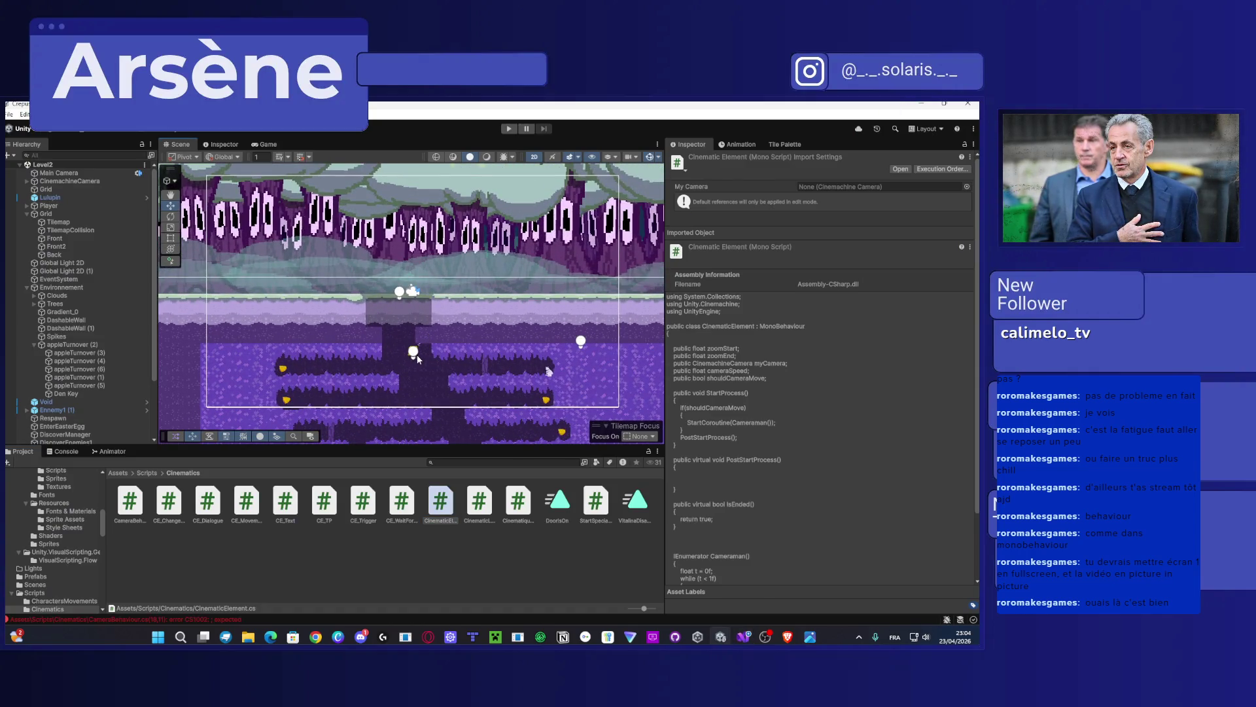
Step: Drag PlayerLight up in the Scene view to gauge a height threshold, then return to CameraBehaviour
left_click(416, 356)
mouse_move(414, 334)
left_mouse_down()
mouse_move(415, 266)
mouse_move(422, 305)
left_mouse_up()
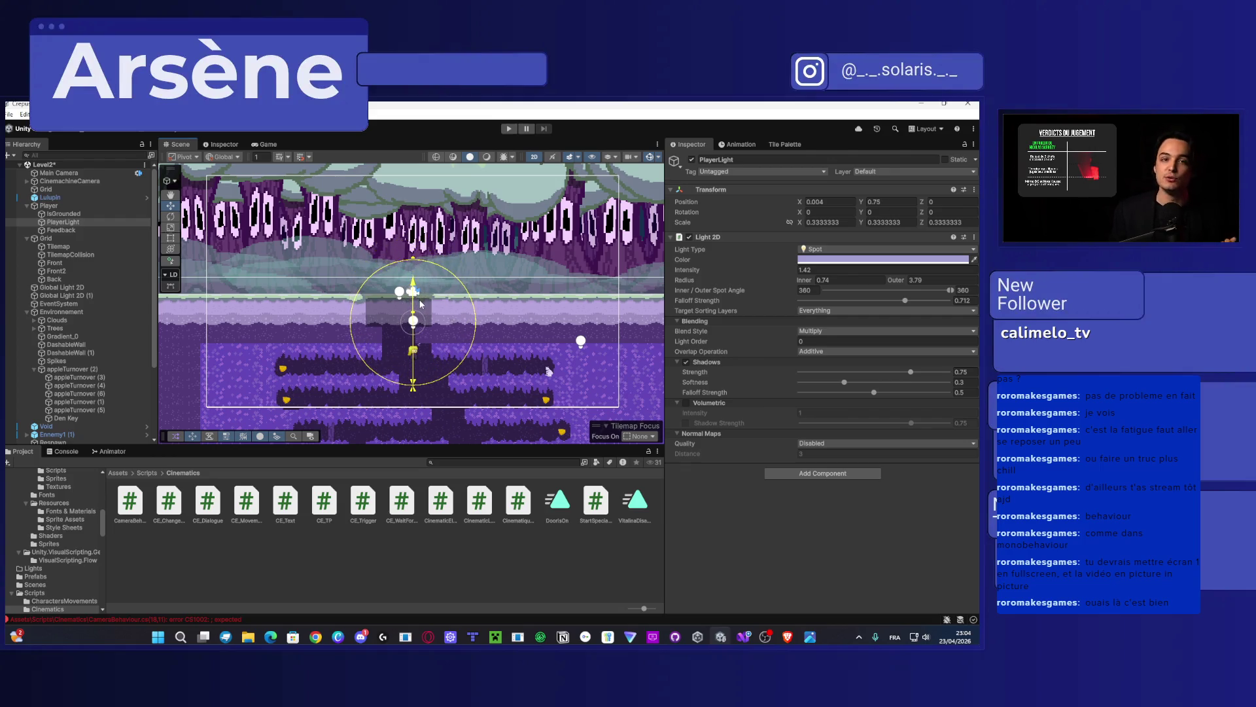
double_click(920, 104)
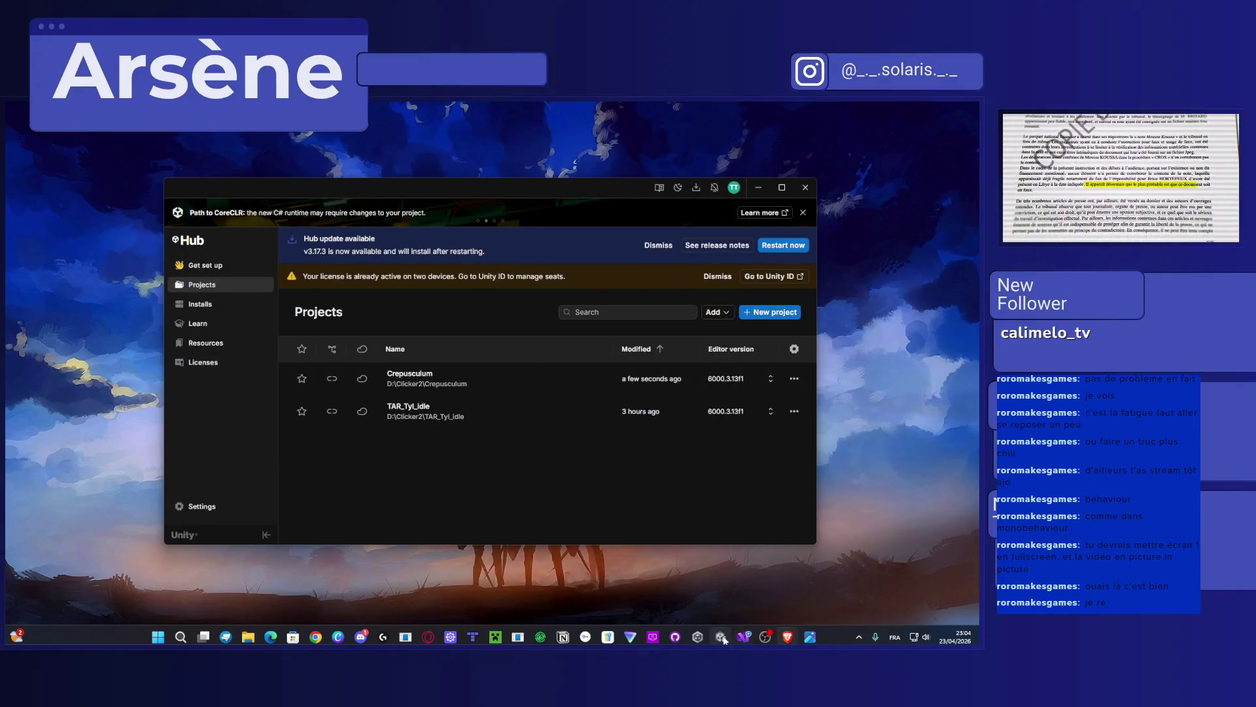
key("alt+Tab")
Step: Set the if threshold to 1 and paste the zoom loop into a new brace block under it
type("1")
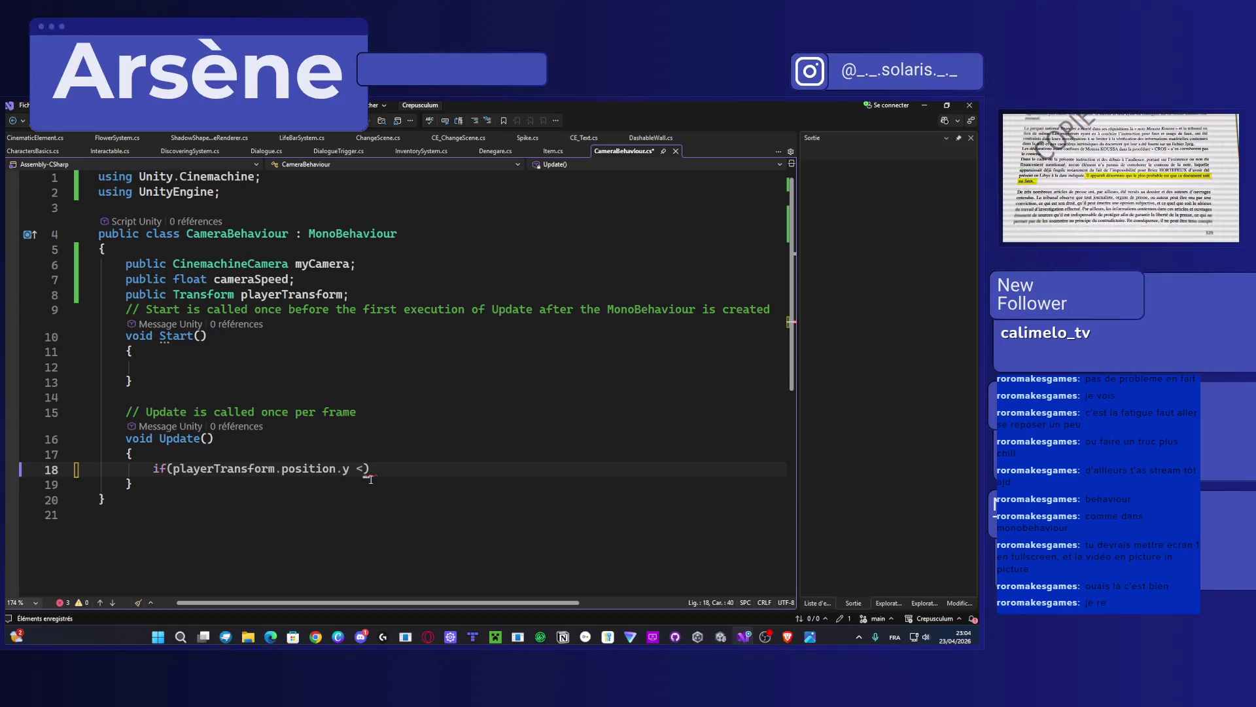
left_click(395, 470)
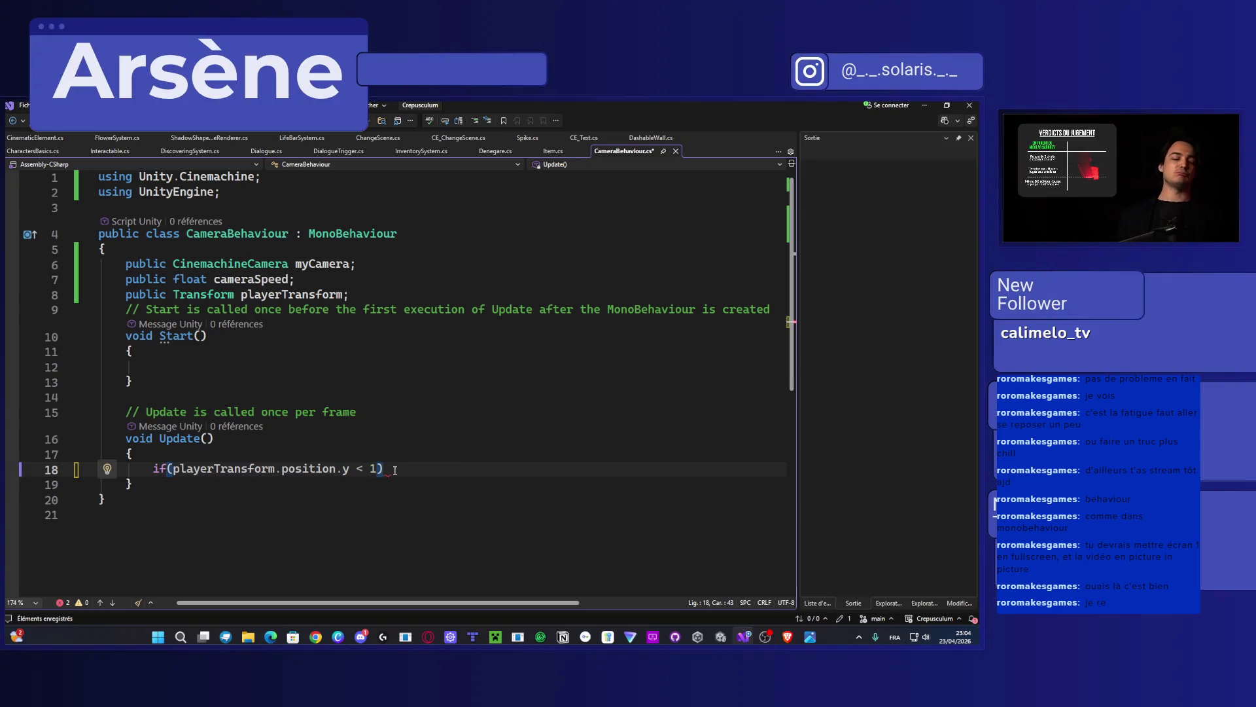
key("Return")
type("{")
key("Return")
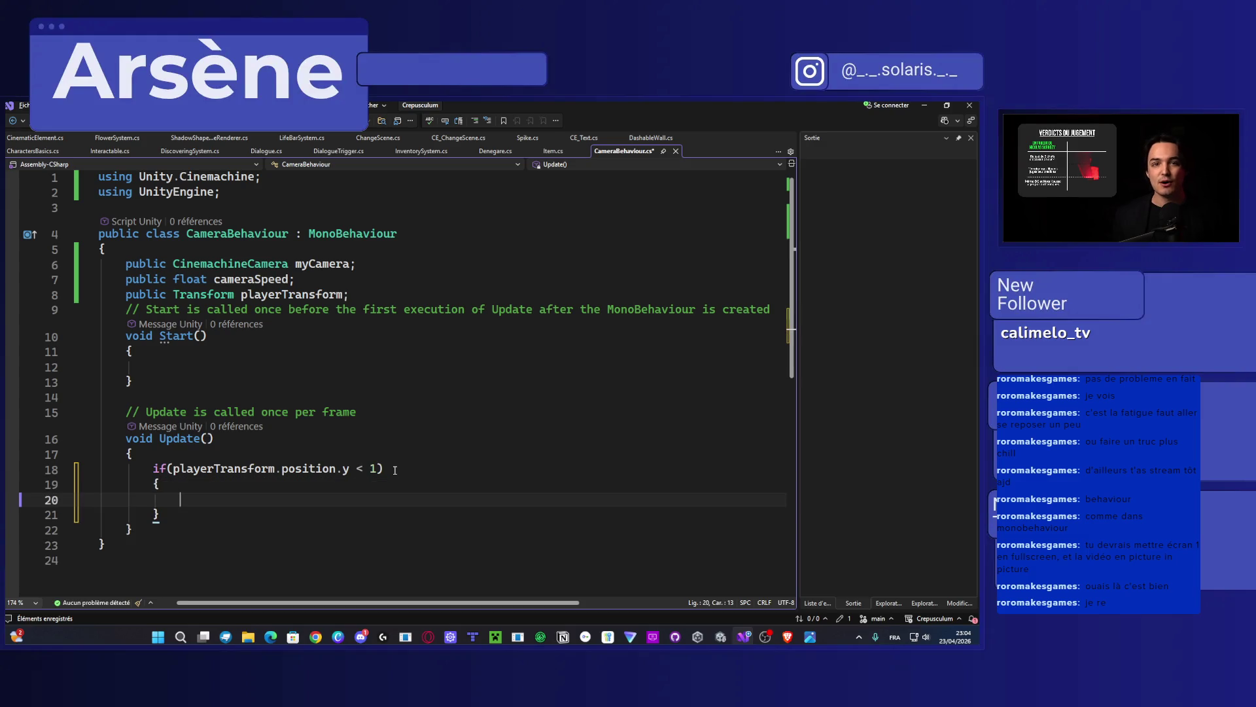
type("float t = 0f;             while (t < 1f)             {                 myCamera.Lens.OrthographicSize = Mathf.Lerp(zoomStart, zoomEnd, t);                 t += Time.deltaTime / cameraSpeed;                 yield return null;             }")
scroll(400, 472, "down", 1)
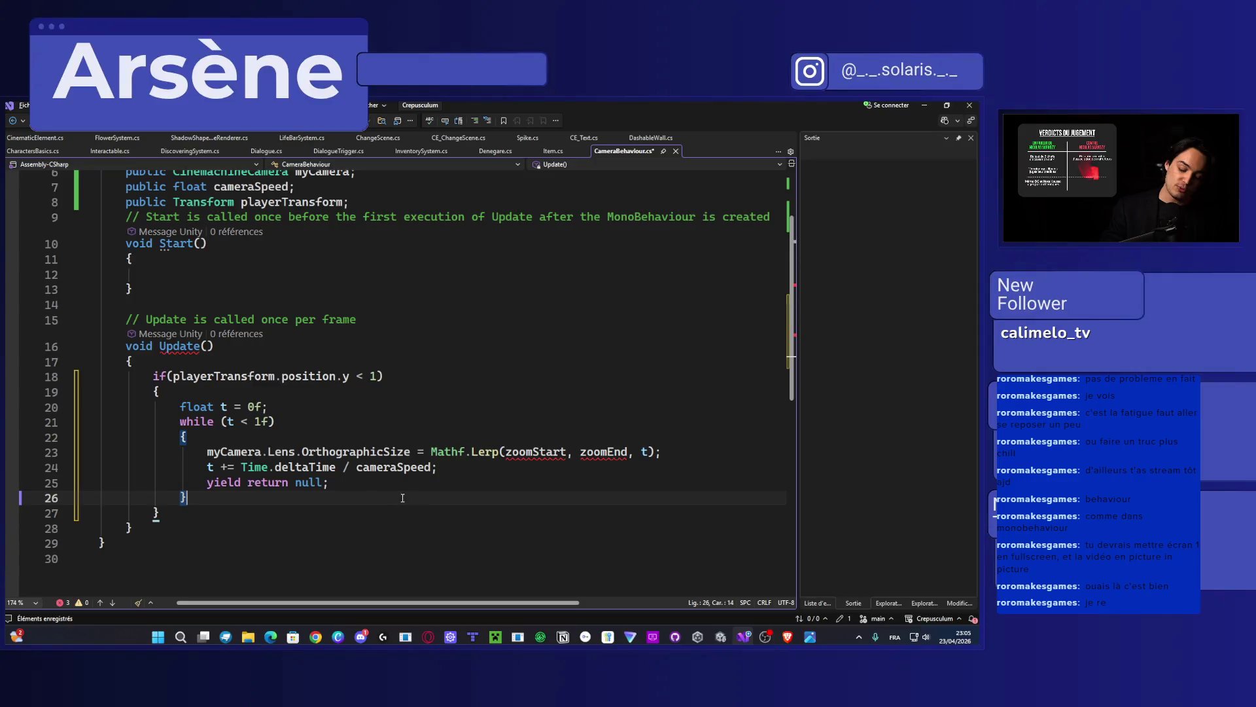
Step: Replace the Lerp's zoomStart and zoomEnd with 7 and 3, and save
left_click_drag(366, 485, 214, 482)
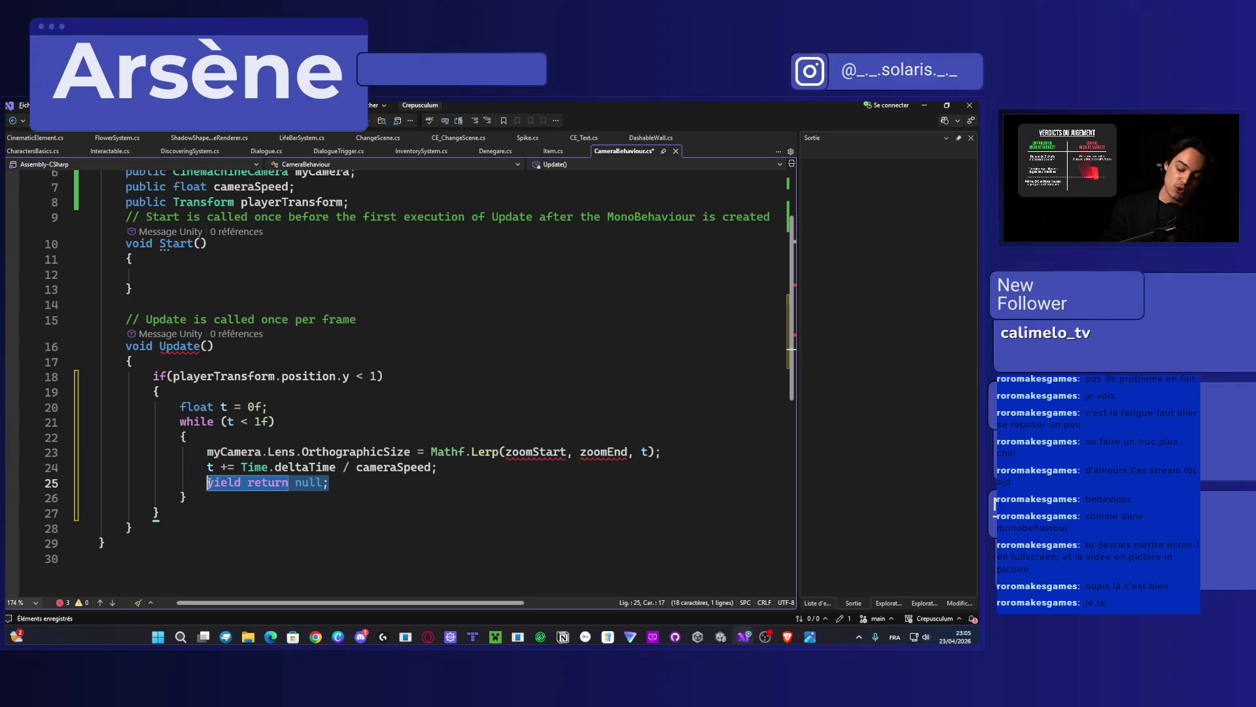
left_click_drag(329, 483, 310, 485)
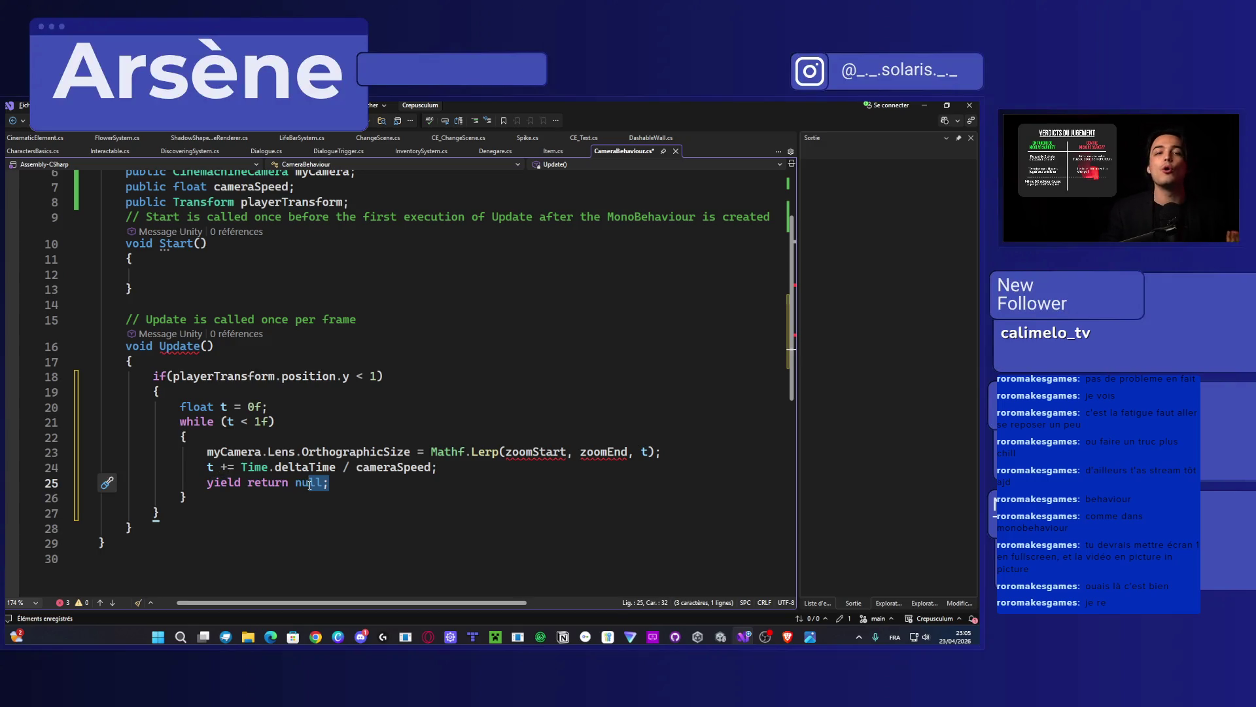
scroll(310, 484, "down", 1)
double_click(549, 409)
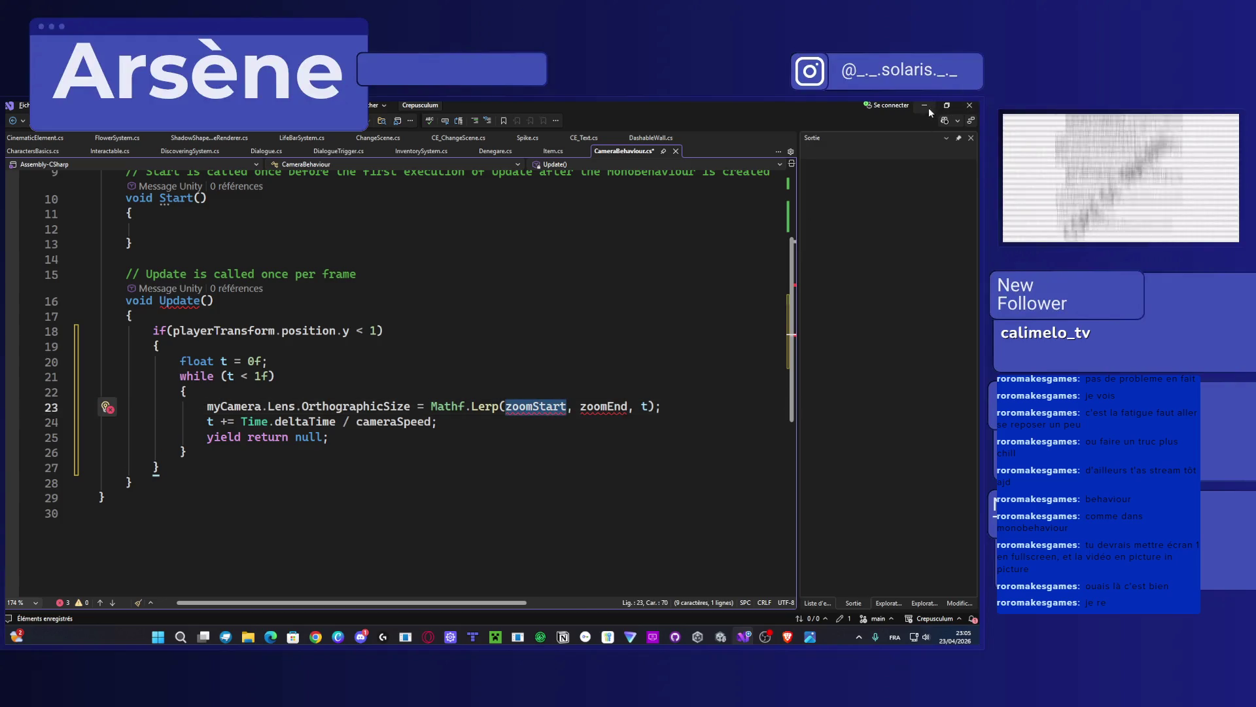
type("7")
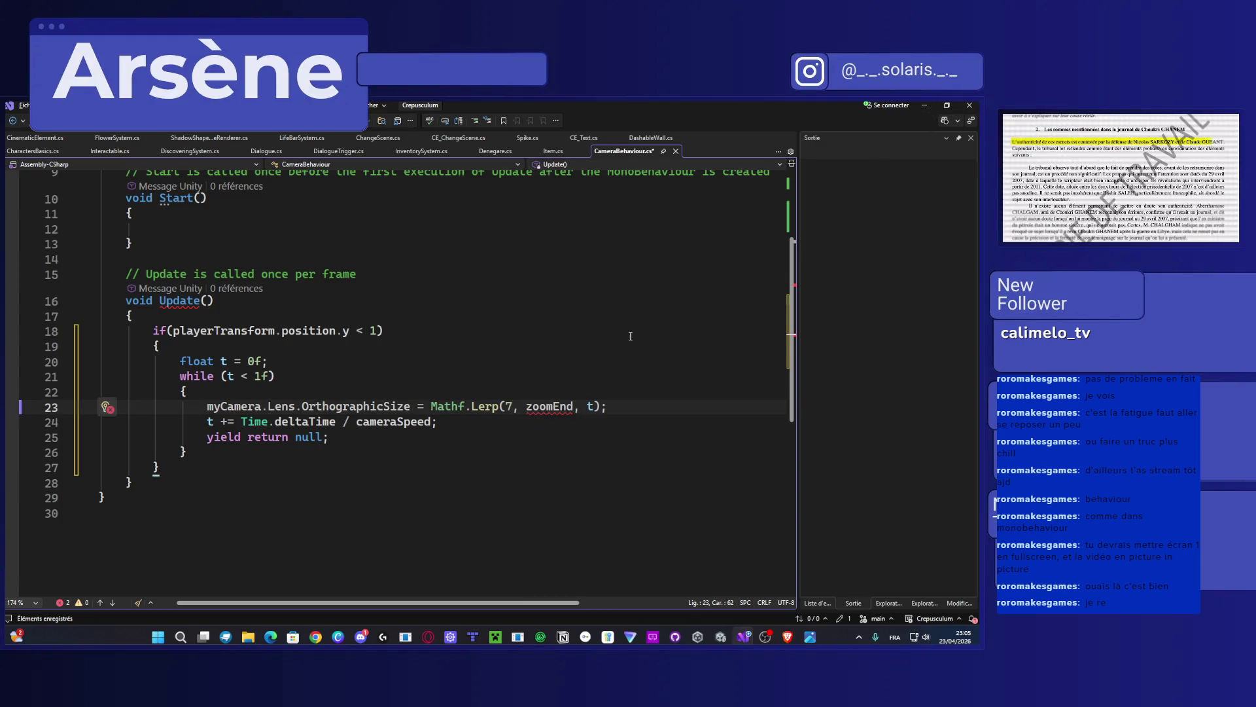
left_click(542, 406)
double_click(541, 406)
type("3")
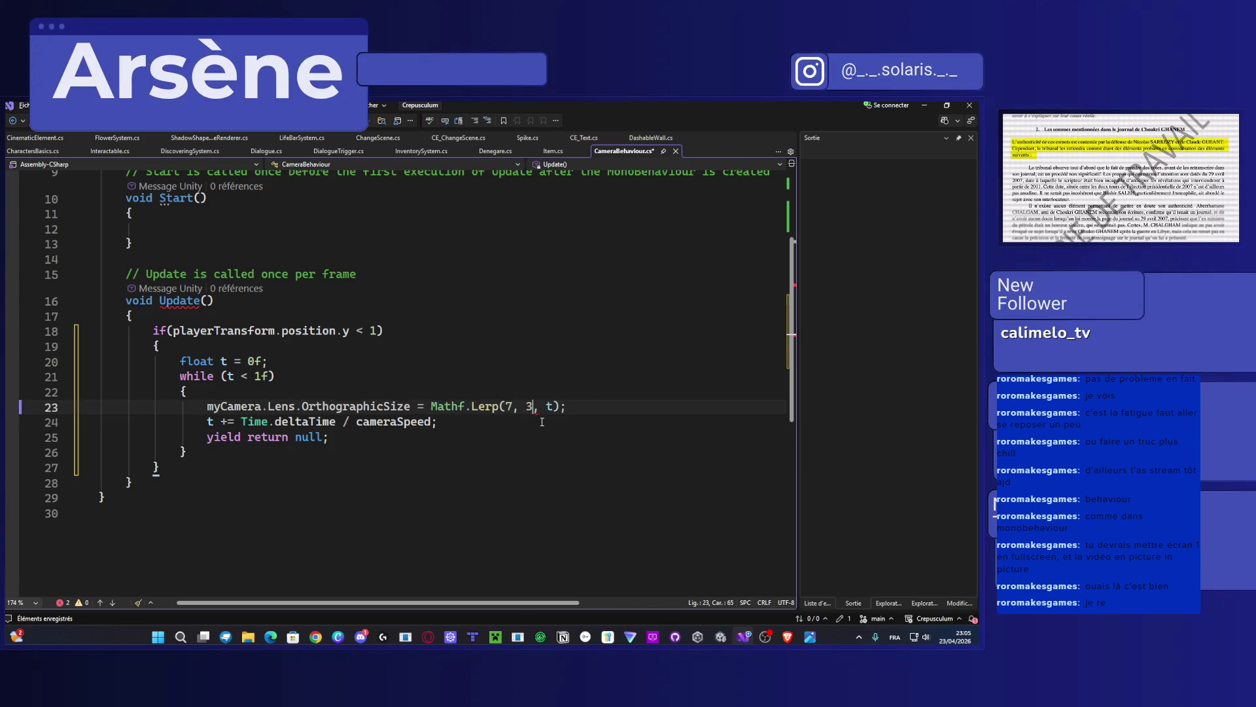
key("ctrl+s")
Step: Set the Lerp's t to 1 and delete the t increment, while header and float t lines
double_click(550, 408)
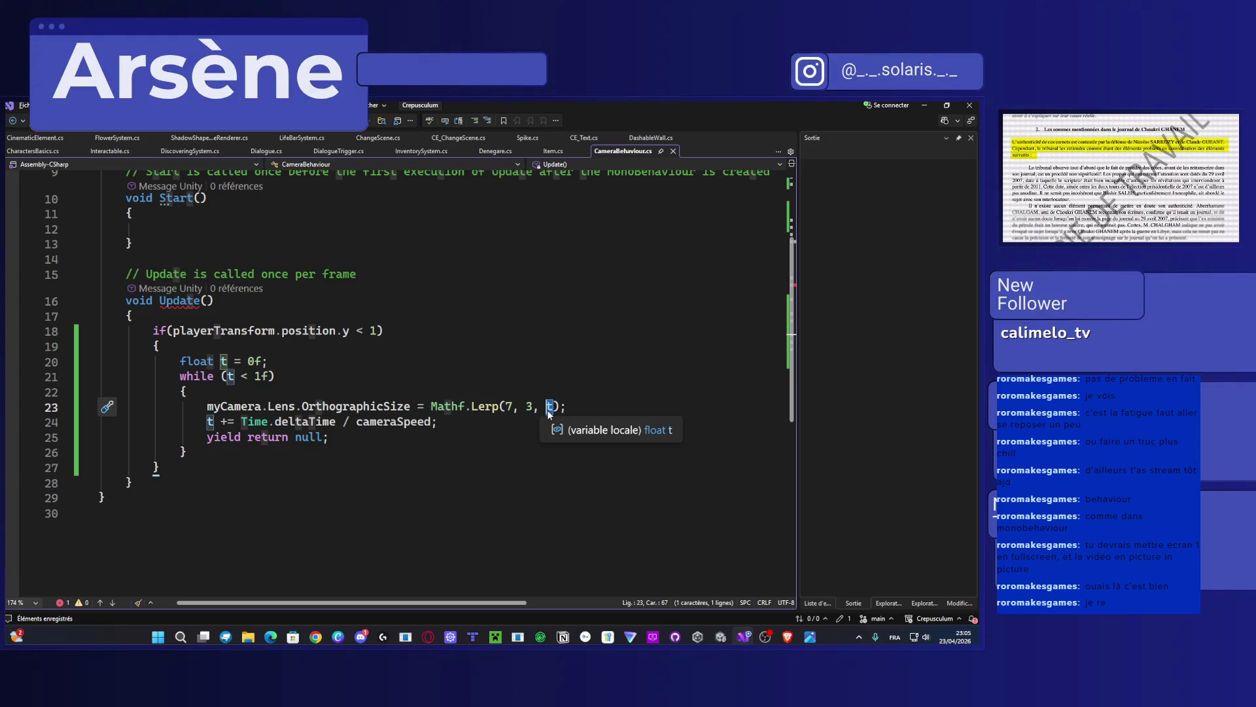
type("1")
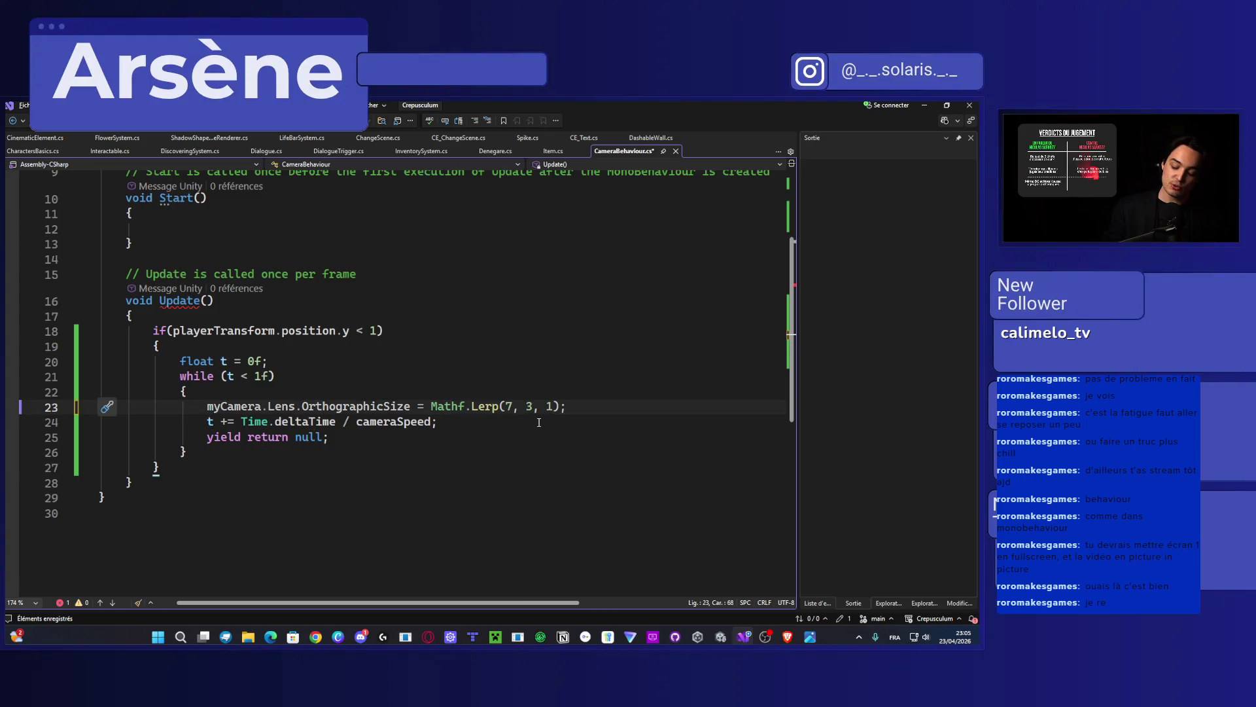
mouse_move(435, 422)
left_mouse_down()
mouse_move(57, 432)
mouse_move(66, 430)
left_mouse_up()
key("BackSpace")
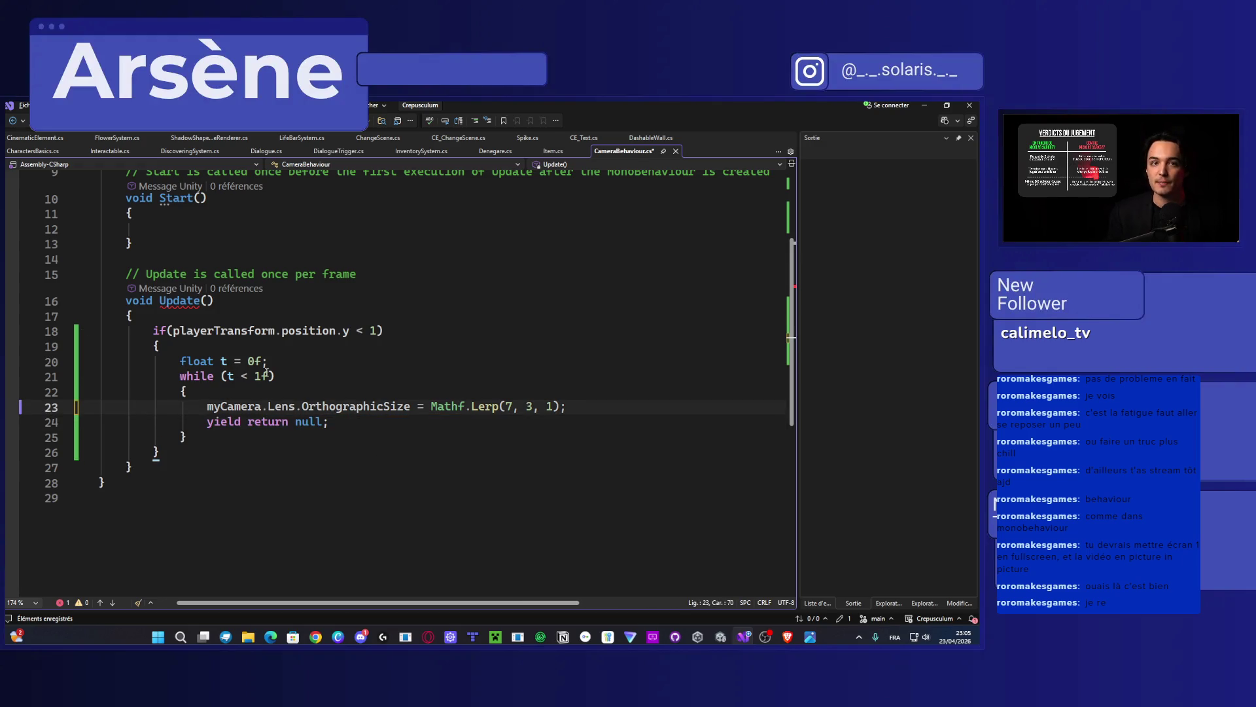
left_click_drag(306, 377, 124, 375)
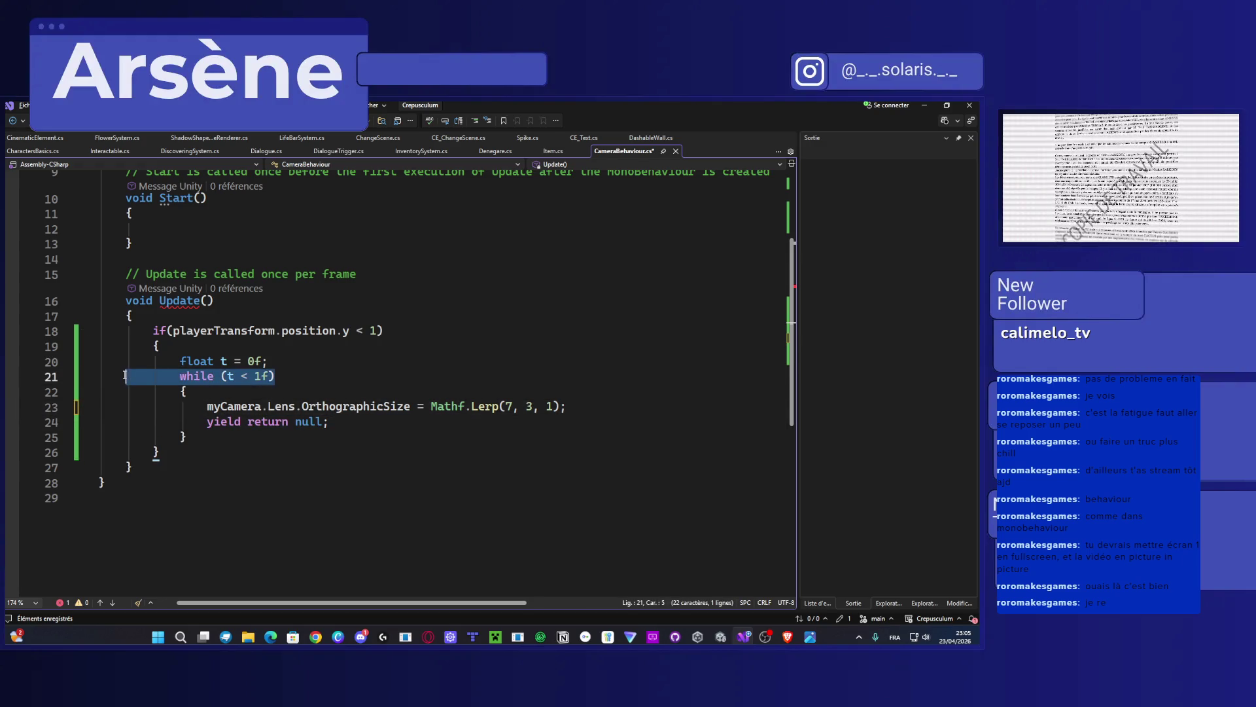
key("BackSpace")
key("BackSpace")
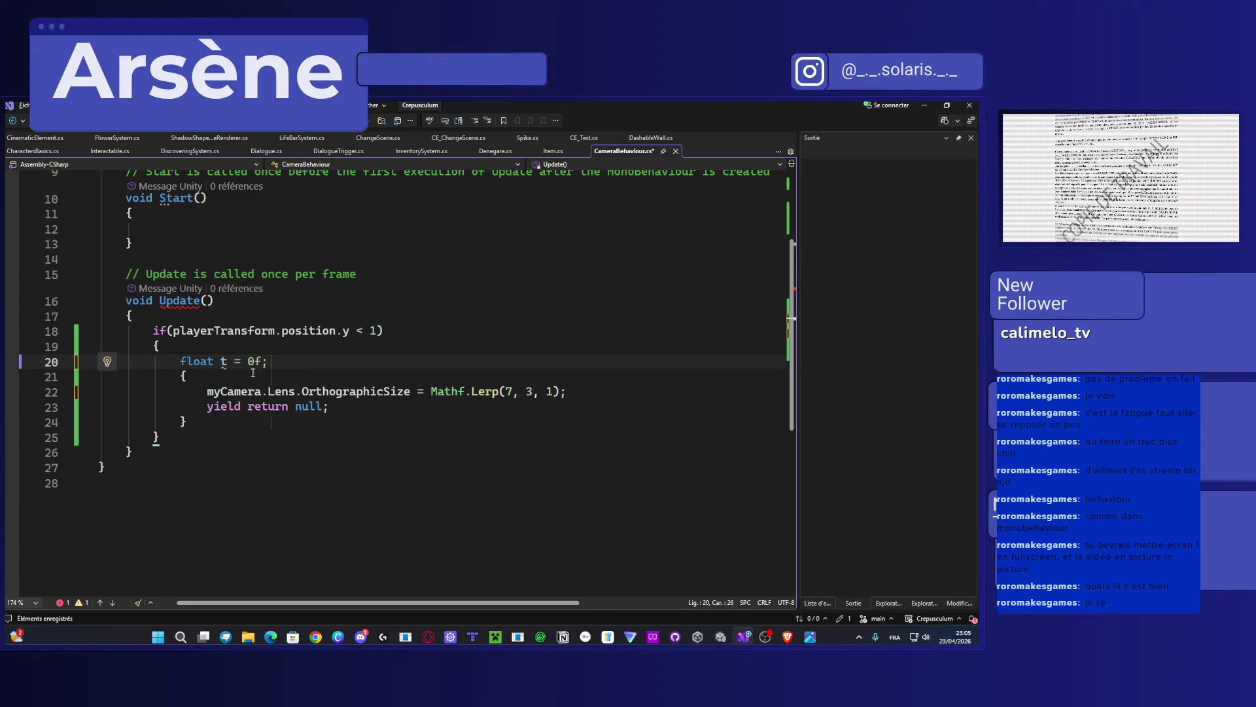
left_click_drag(269, 362, 124, 361)
key("BackSpace")
key("BackSpace")
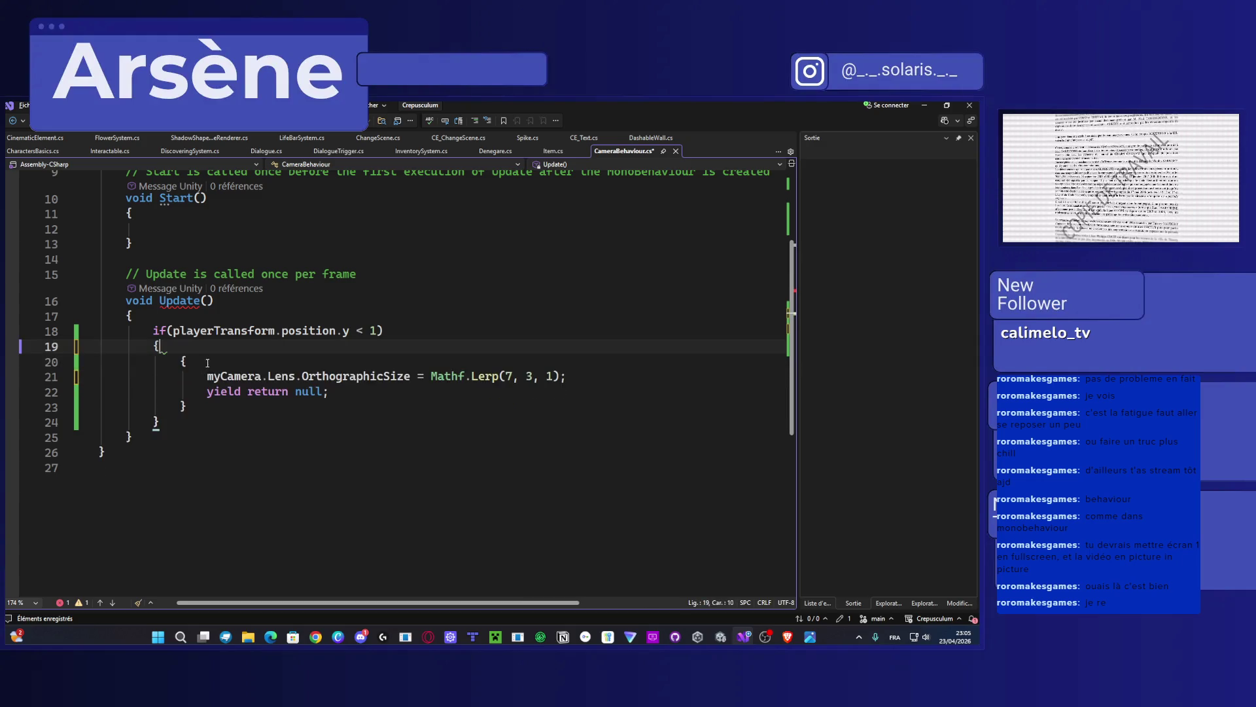
Step: Remove the leftover braces and blank lines, and outdent the orthographic-size and yield lines
left_click(207, 363)
key("BackSpace")
left_click(209, 405)
key("BackSpace")
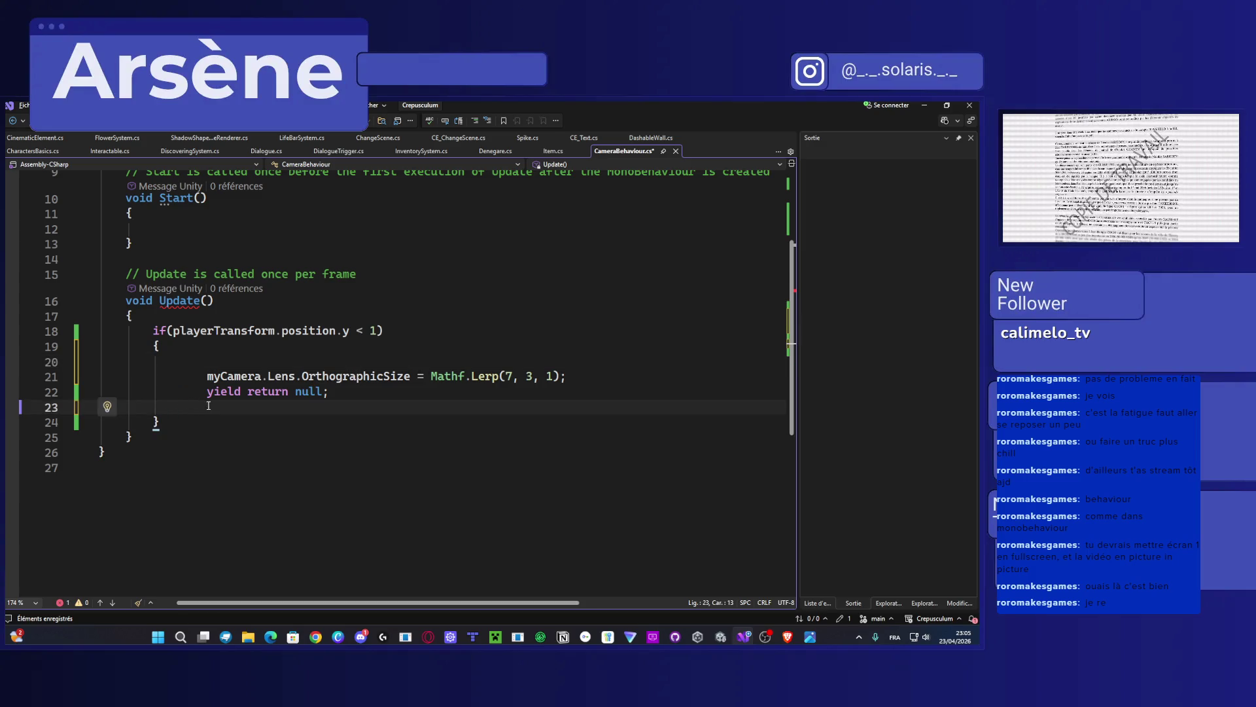
left_click(24, 407)
key("BackSpace")
key("BackSpace")
left_click(23, 362)
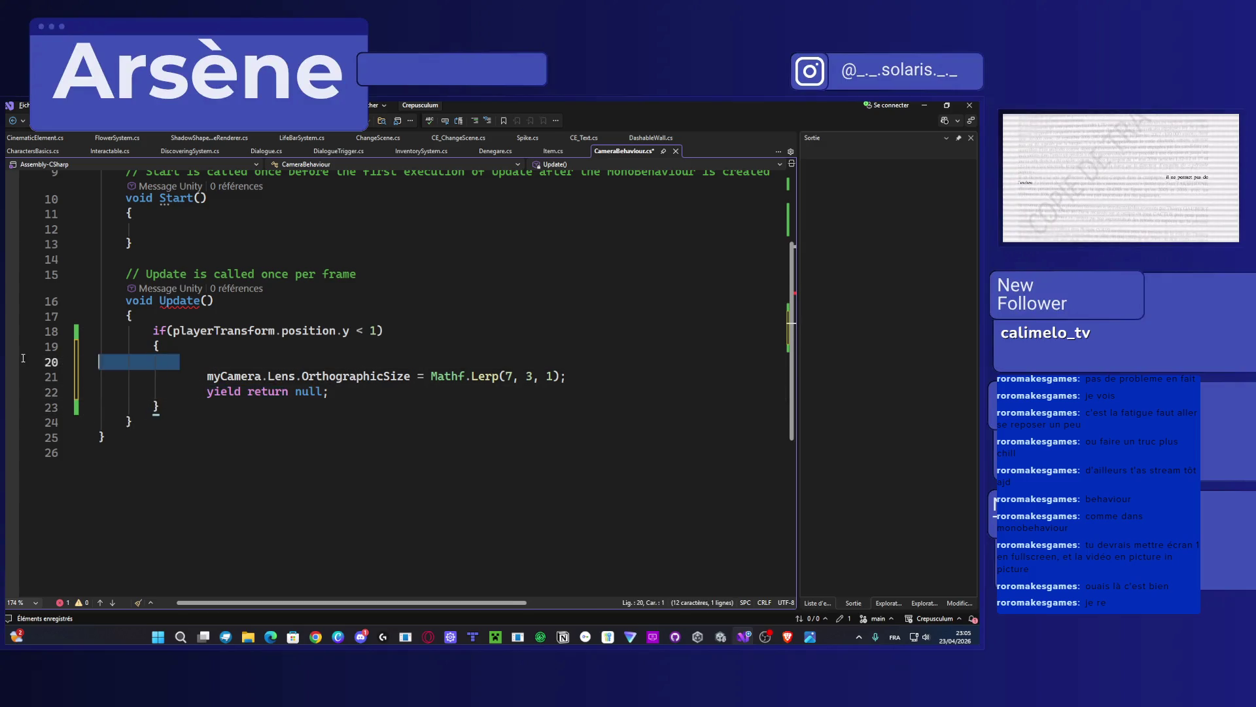
key("BackSpace")
key("BackSpace")
left_click(203, 361)
key("BackSpace")
key("BackSpace")
key("BackSpace")
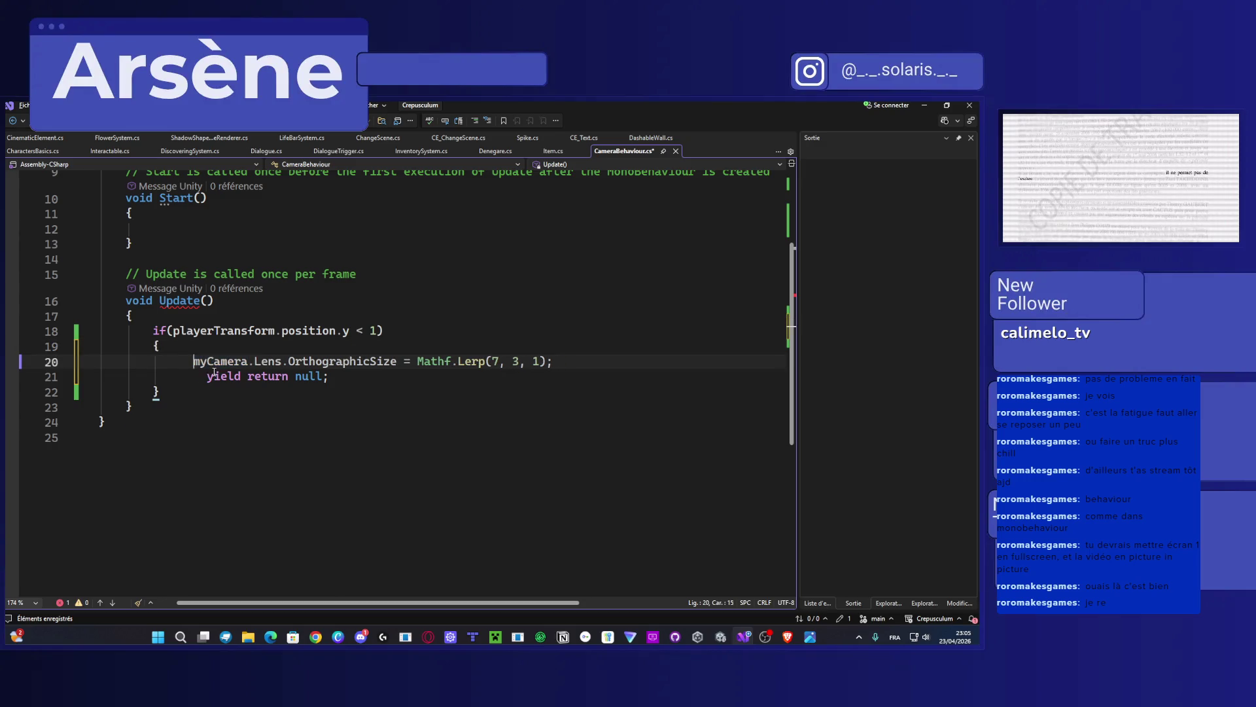
left_click(207, 378)
key("BackSpace")
key("BackSpace")
key("BackSpace")
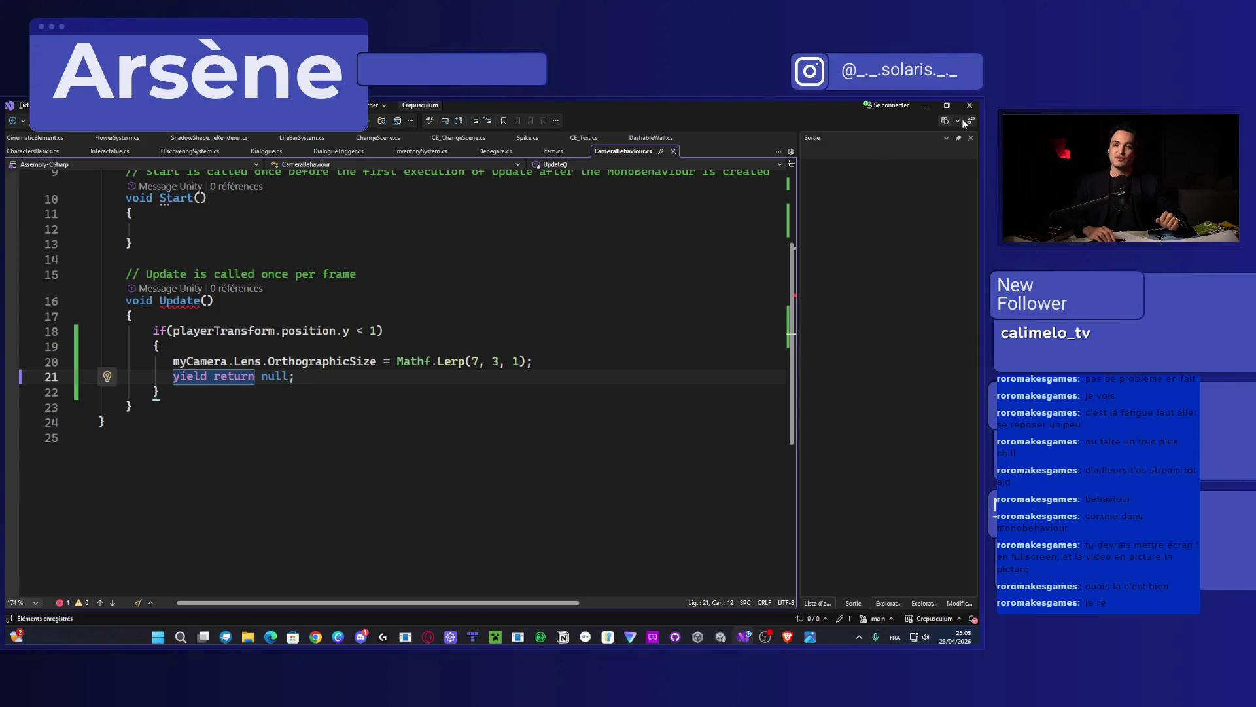
Step: Return to the Crepusculum Unity editor and undo an accidental PlayerLight move
left_click(924, 106)
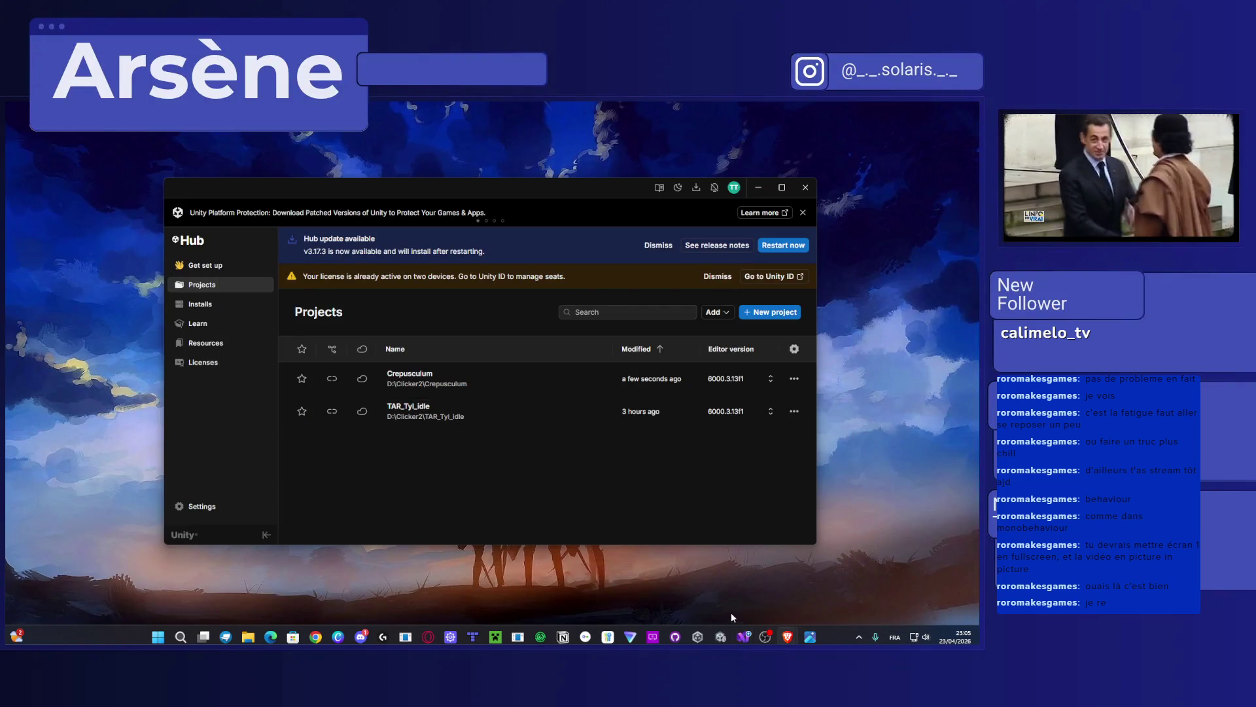
mouse_move(702, 640)
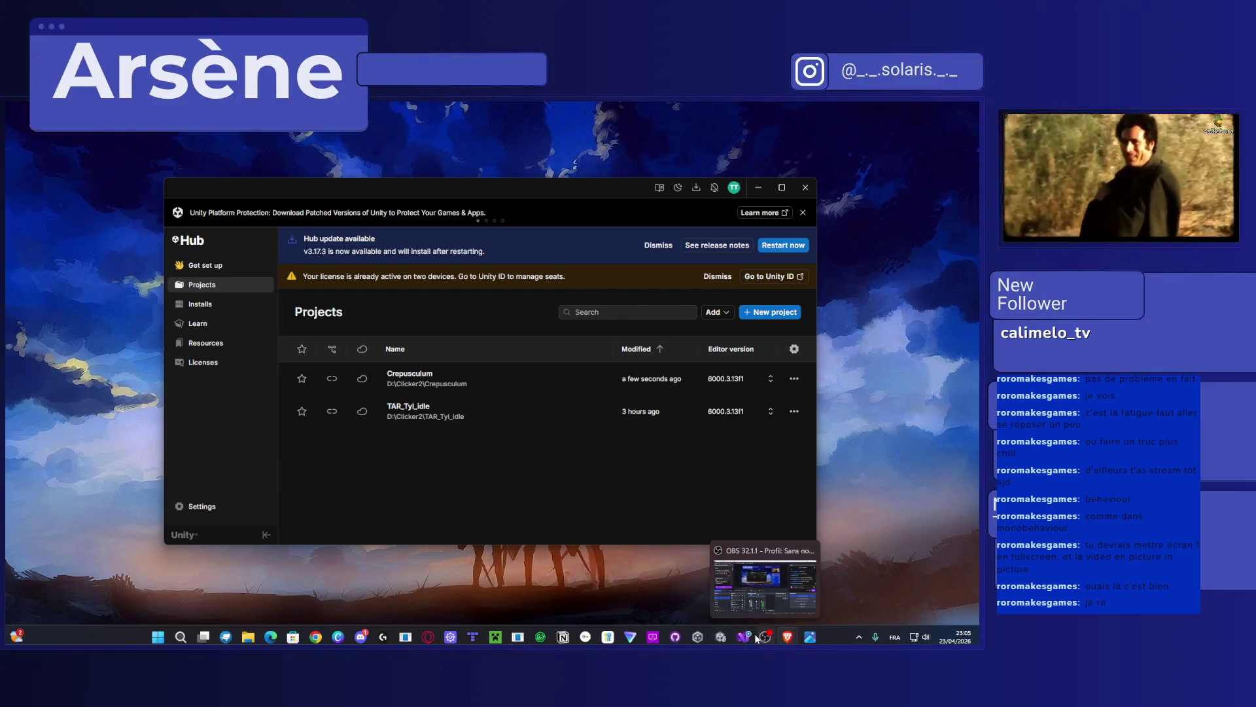
left_click(721, 637)
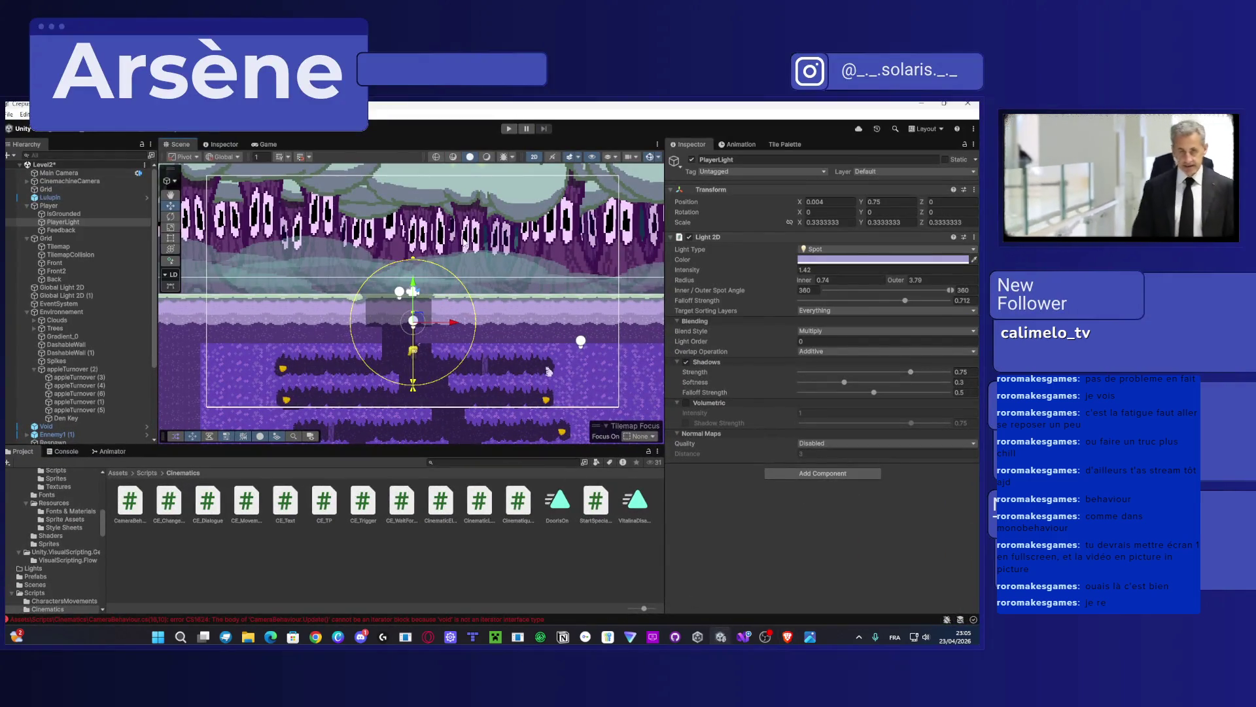
mouse_move(416, 286)
left_mouse_down()
mouse_move(416, 231)
mouse_move(442, 268)
mouse_move(351, 272)
left_mouse_up()
key("ctrl+z")
key("ctrl+z")
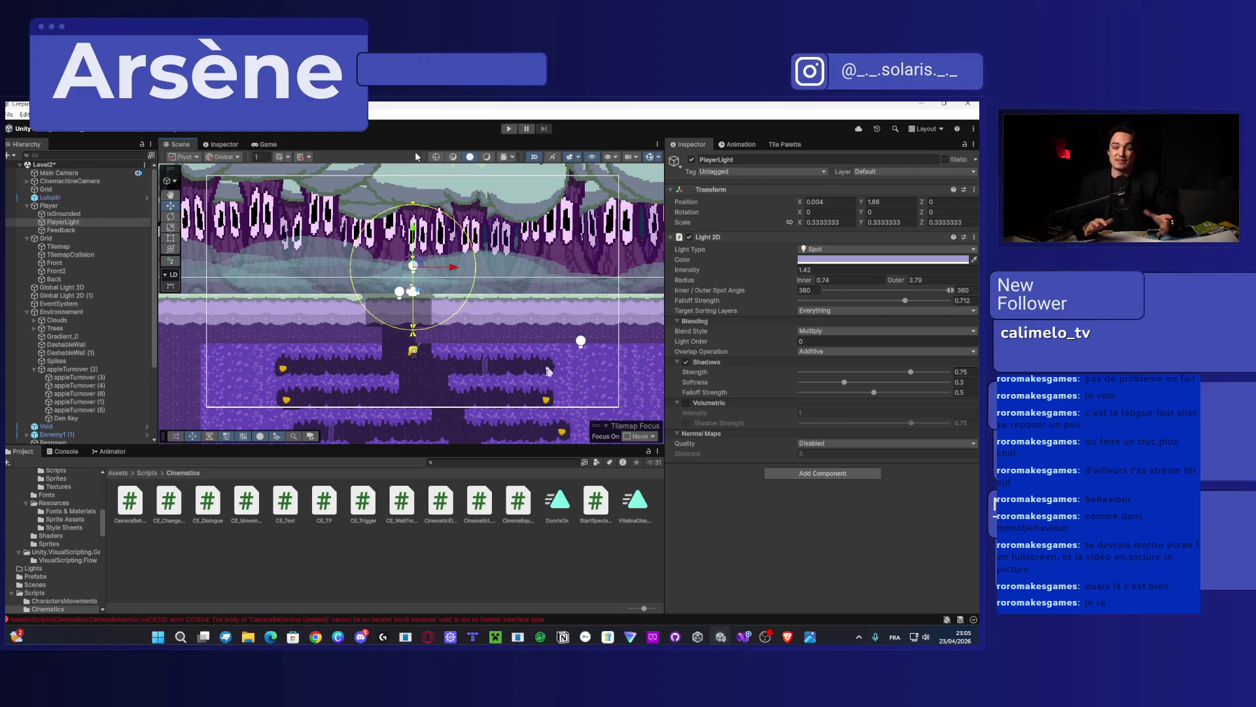
key("ctrl+z")
Step: Raise the Player in Level2 to Y -2.85, then go back to the script
left_click(76, 207)
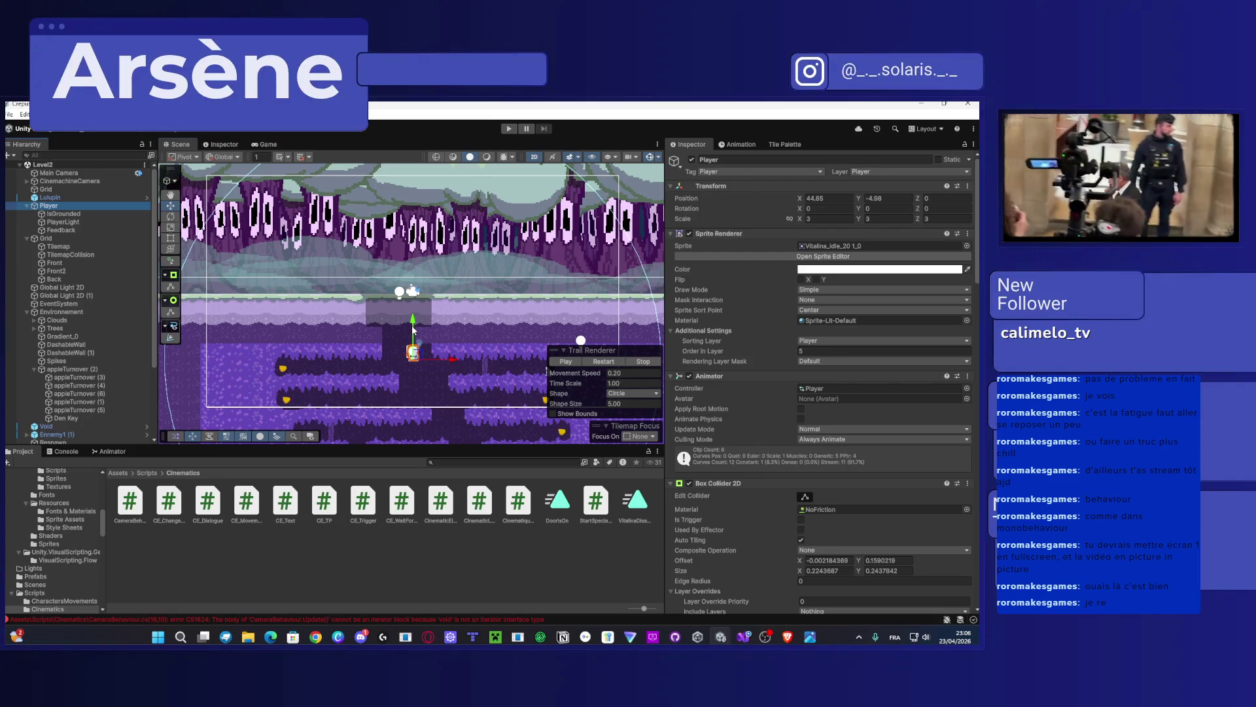
mouse_move(413, 329)
left_mouse_down()
mouse_move(415, 278)
mouse_move(415, 296)
left_mouse_up()
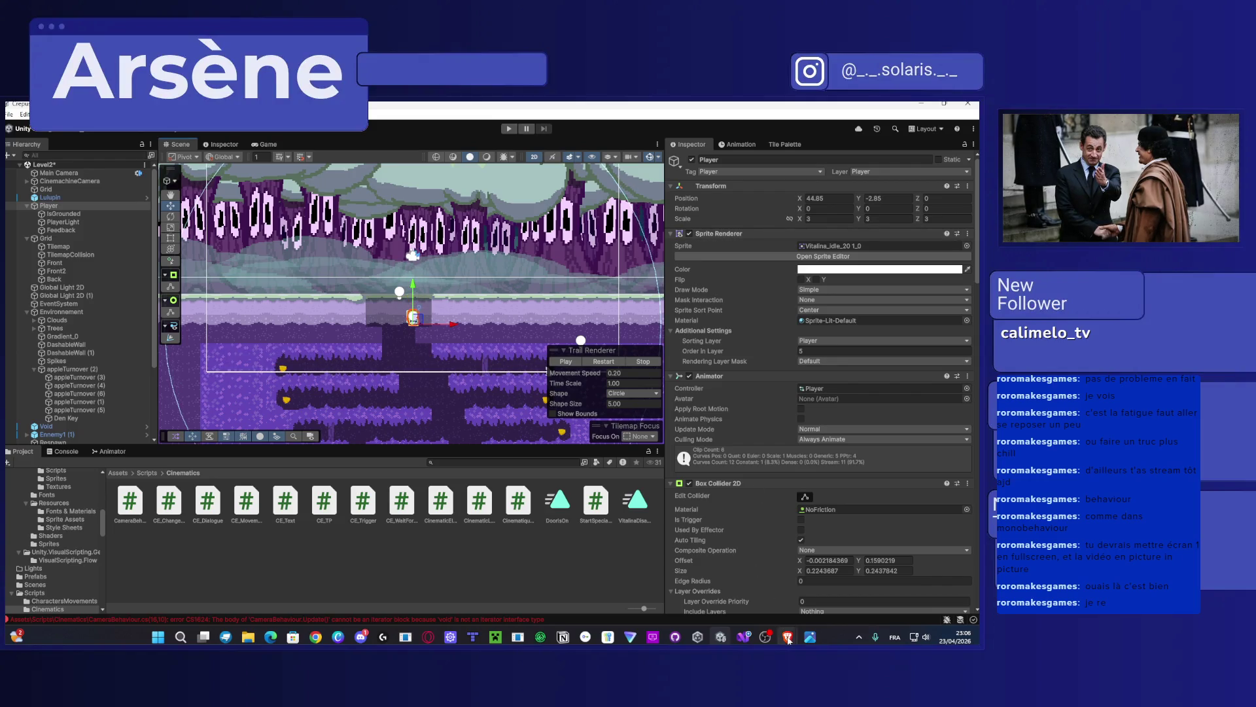
left_click(744, 638)
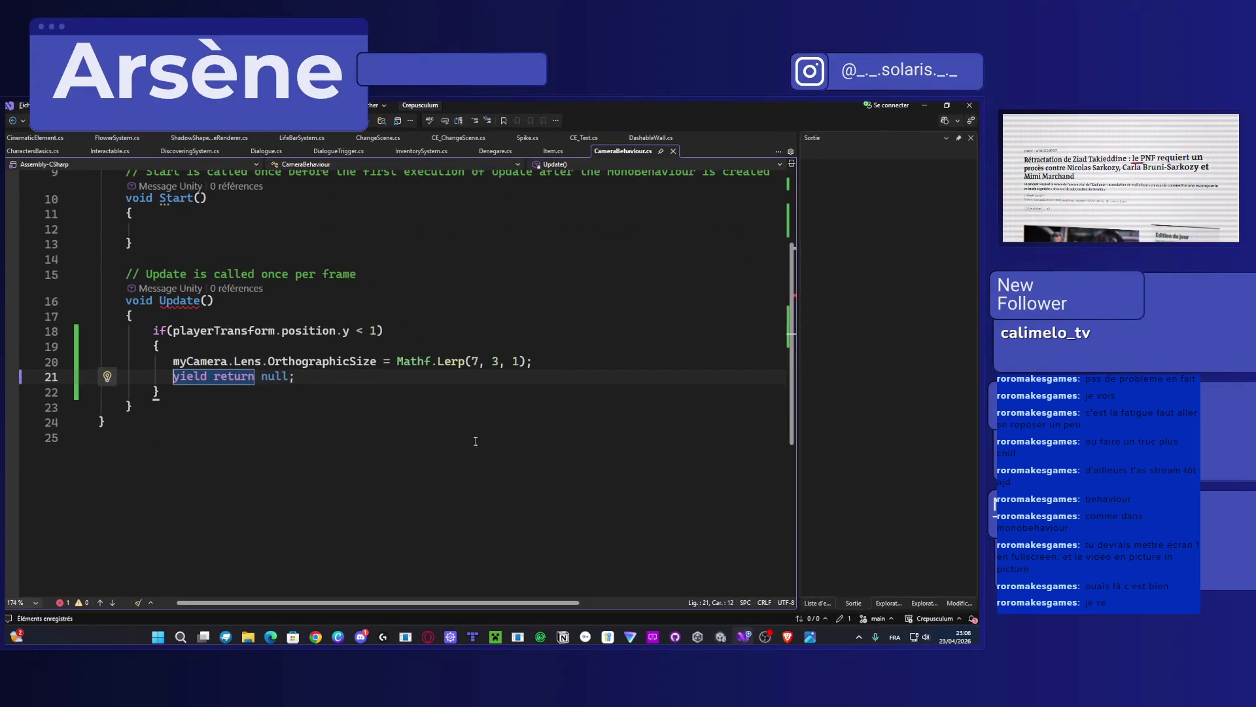
Step: Change the if condition's threshold on line 18 from 1 to -2.5 and save
left_click(371, 336)
key("BackSpace")
type("-2")
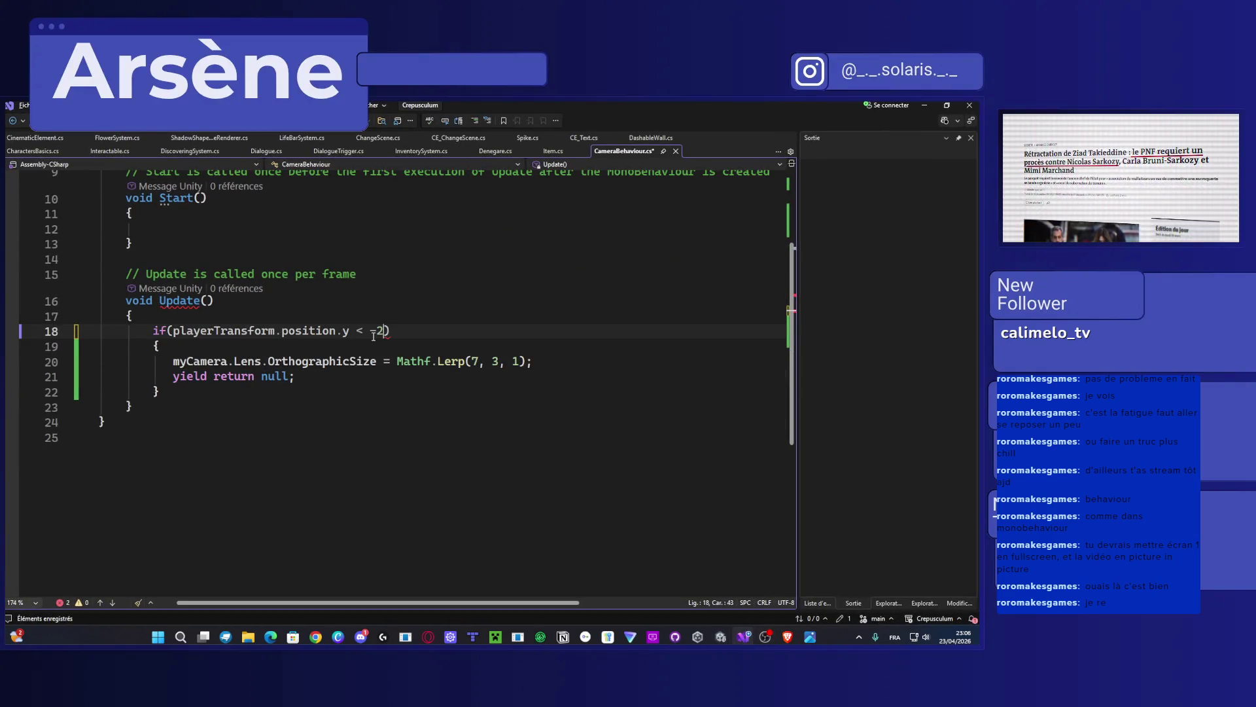
type(",5")
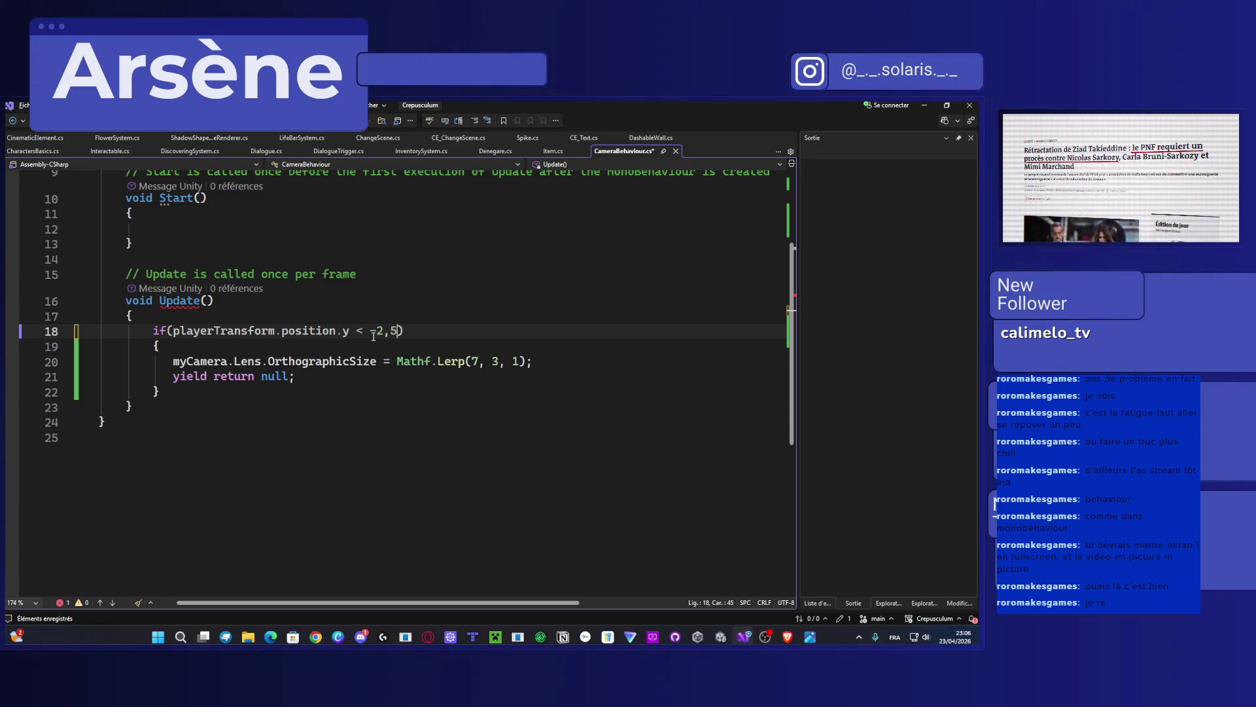
key("ctrl+s")
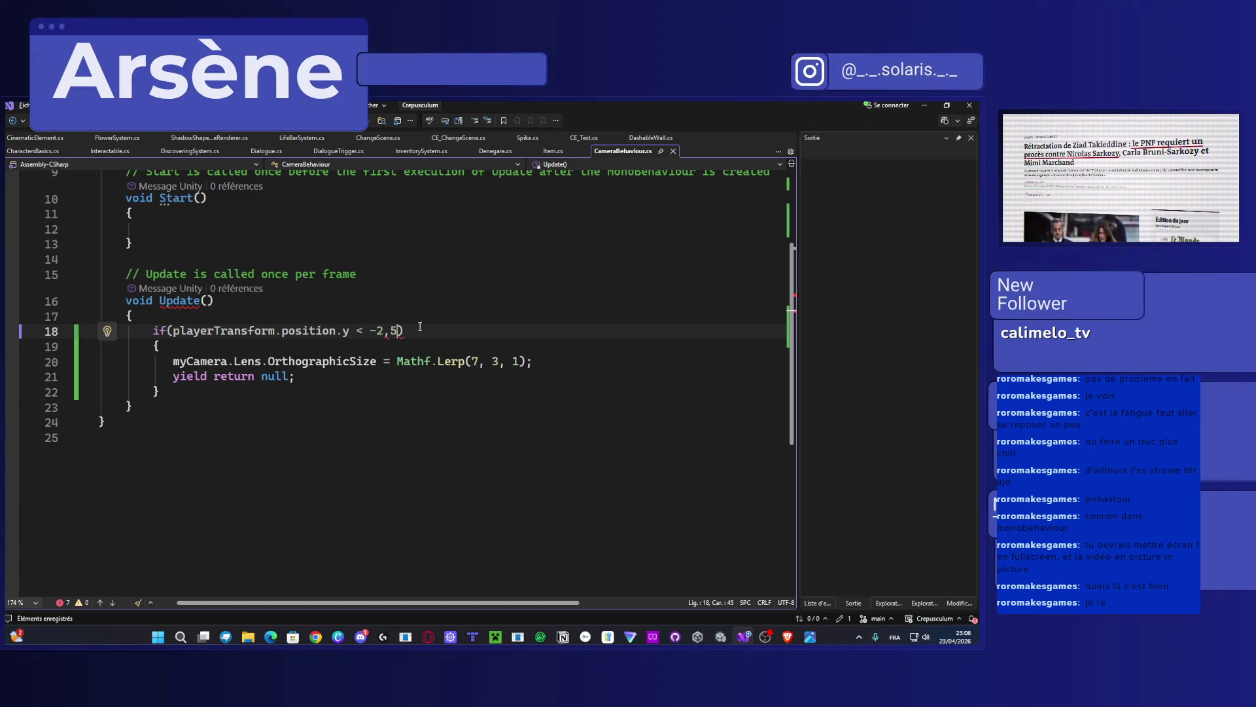
type("f")
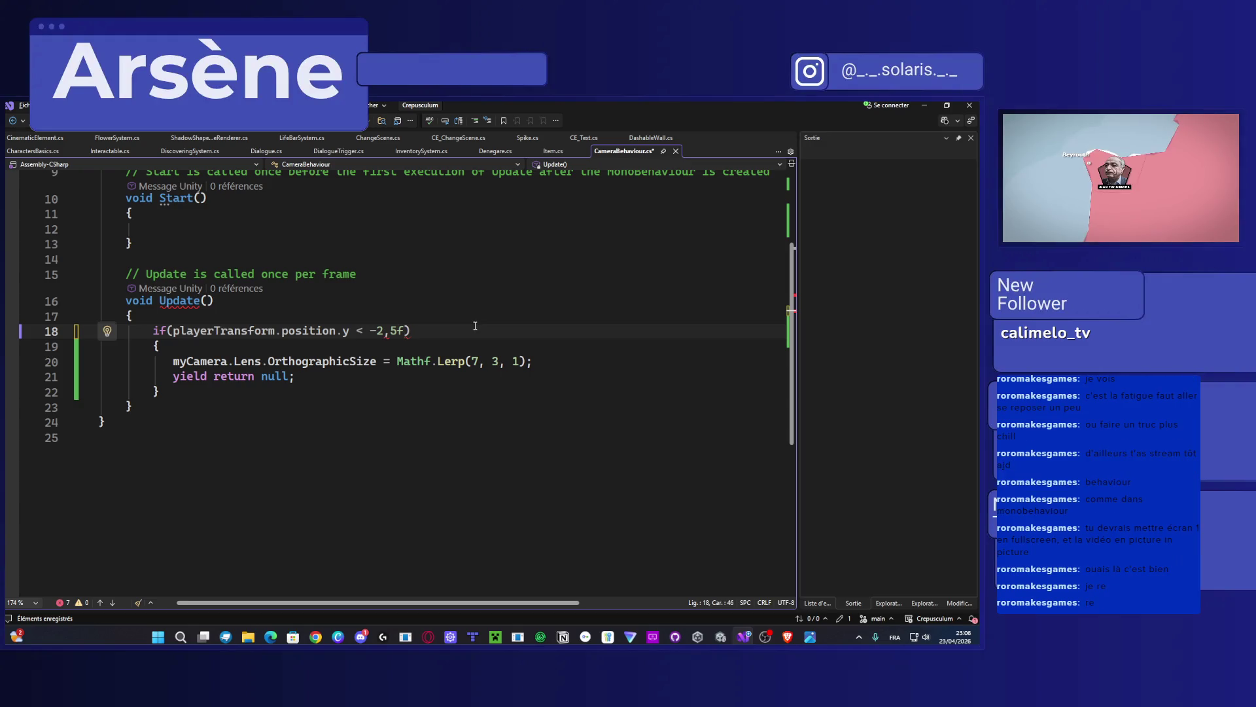
key("ctrl+z")
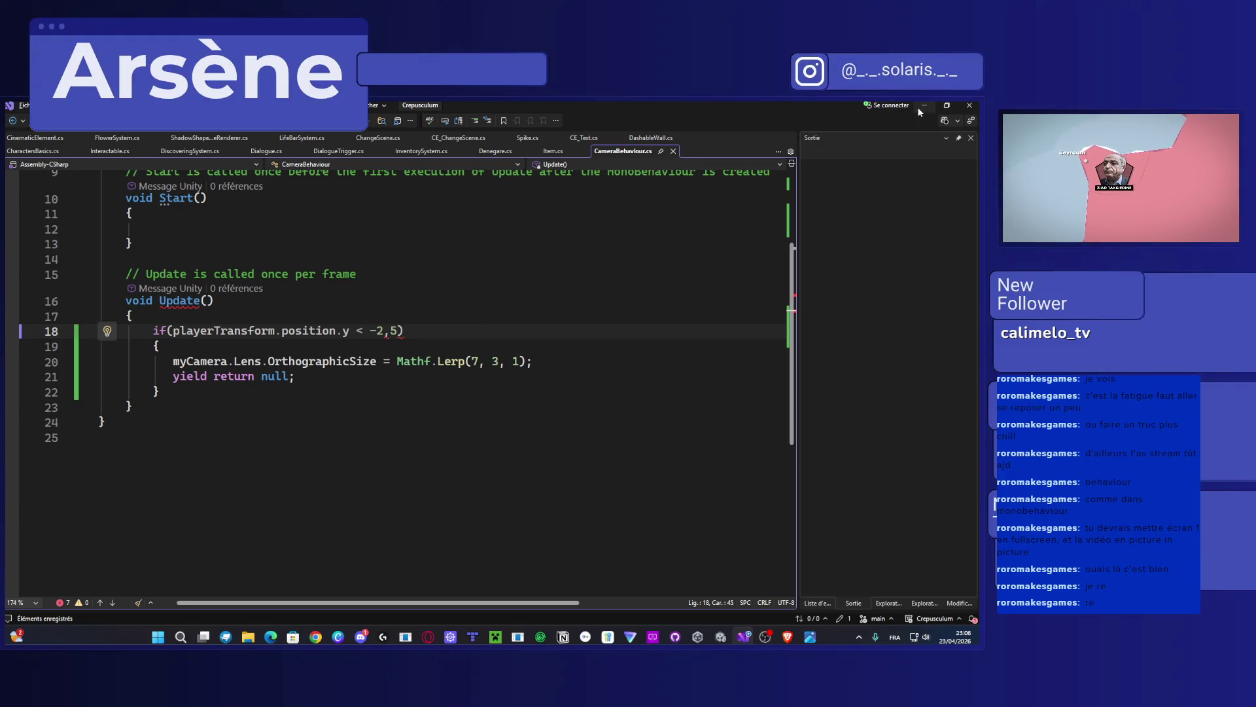
Step: Remove the stray comma from the threshold value, save, and return to Unity
left_click(919, 107)
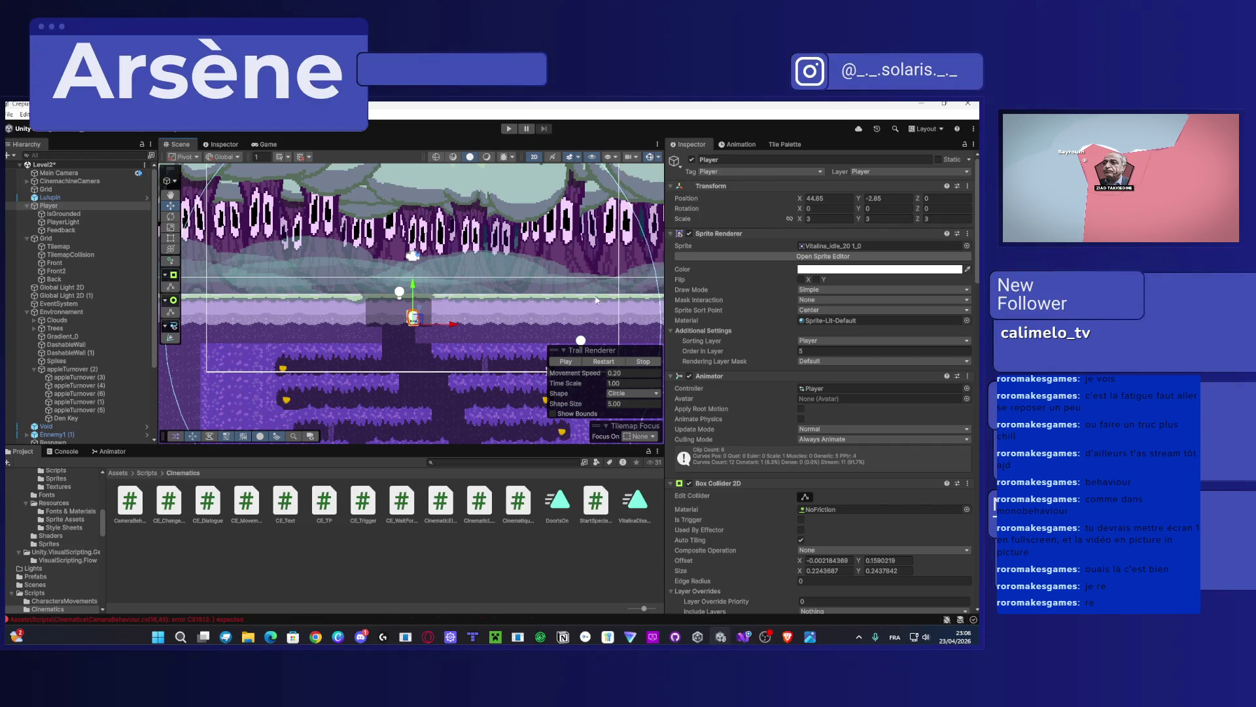
left_click(744, 636)
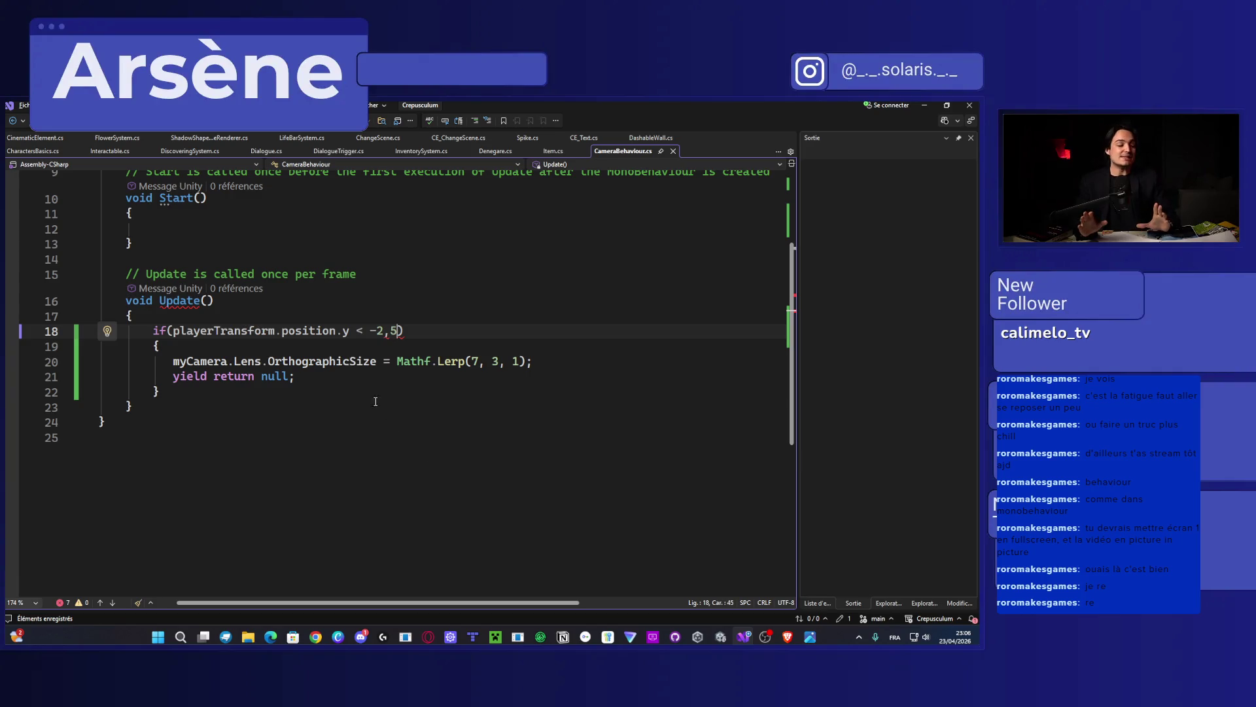
left_click(389, 331)
key("BackSpace")
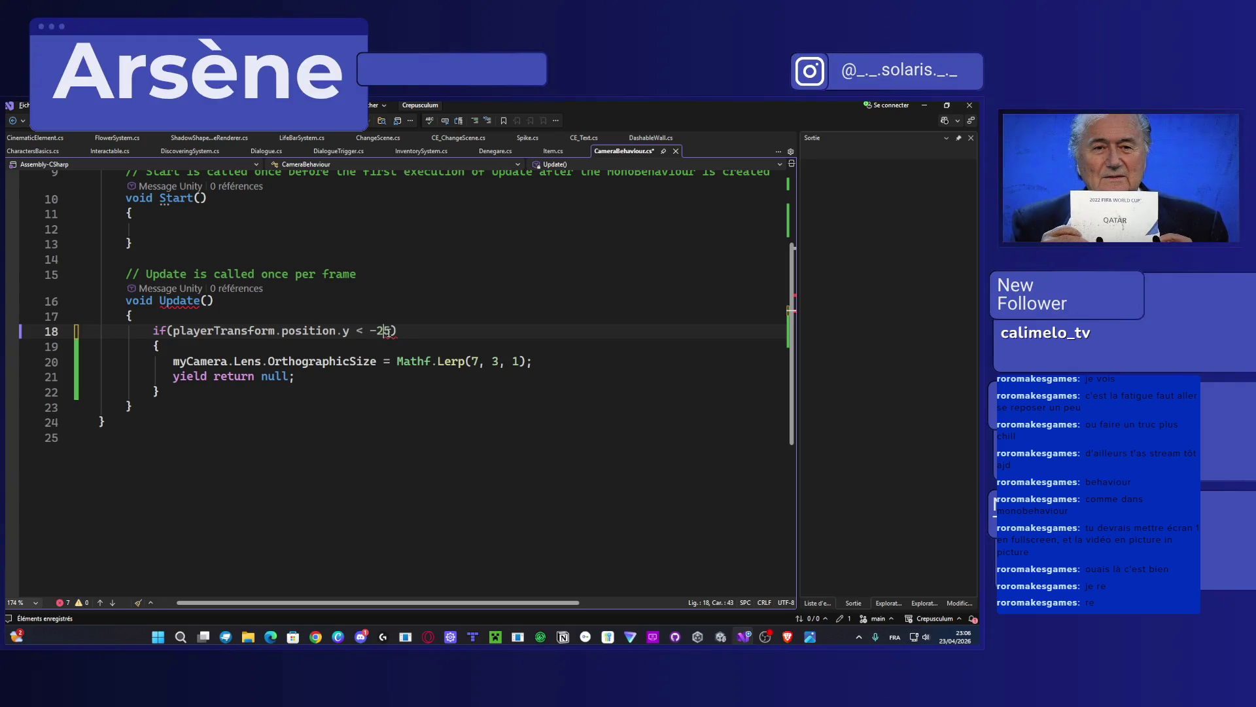
type(".")
key("ctrl+s")
left_click(925, 105)
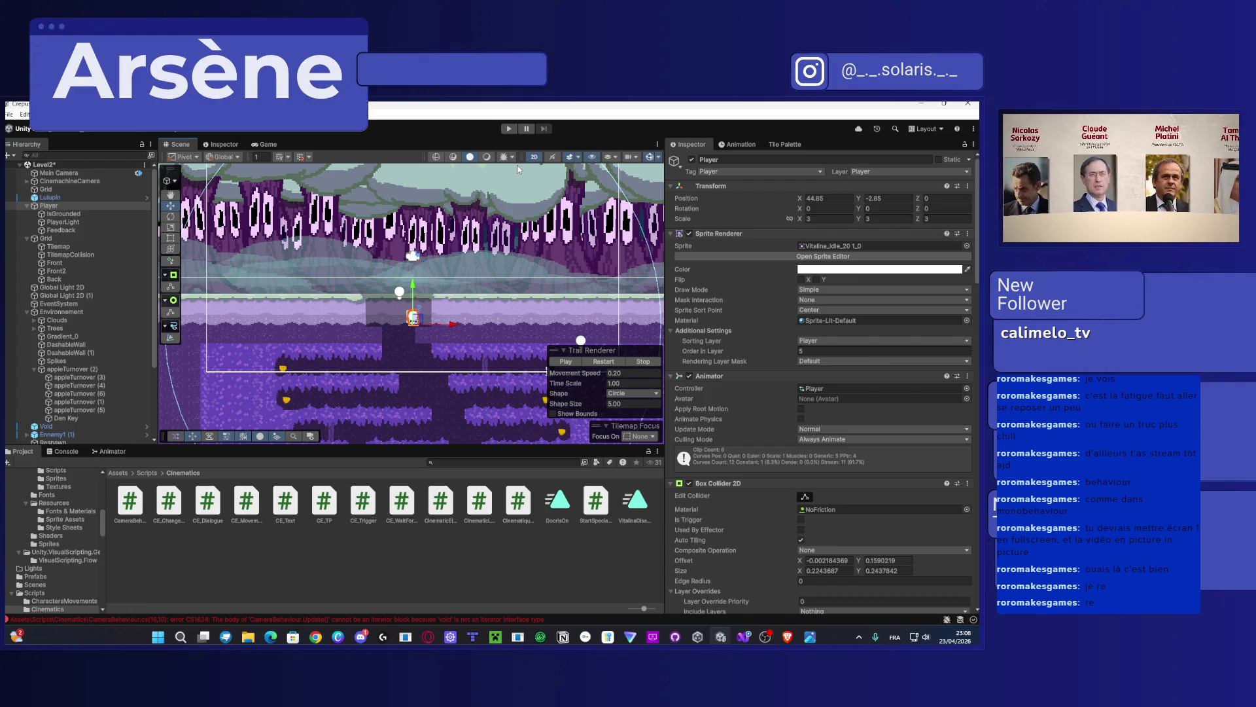
Step: Try Play, then open the CS1624 'Update cannot be an iterator' error from the Console in the script
left_click(510, 129)
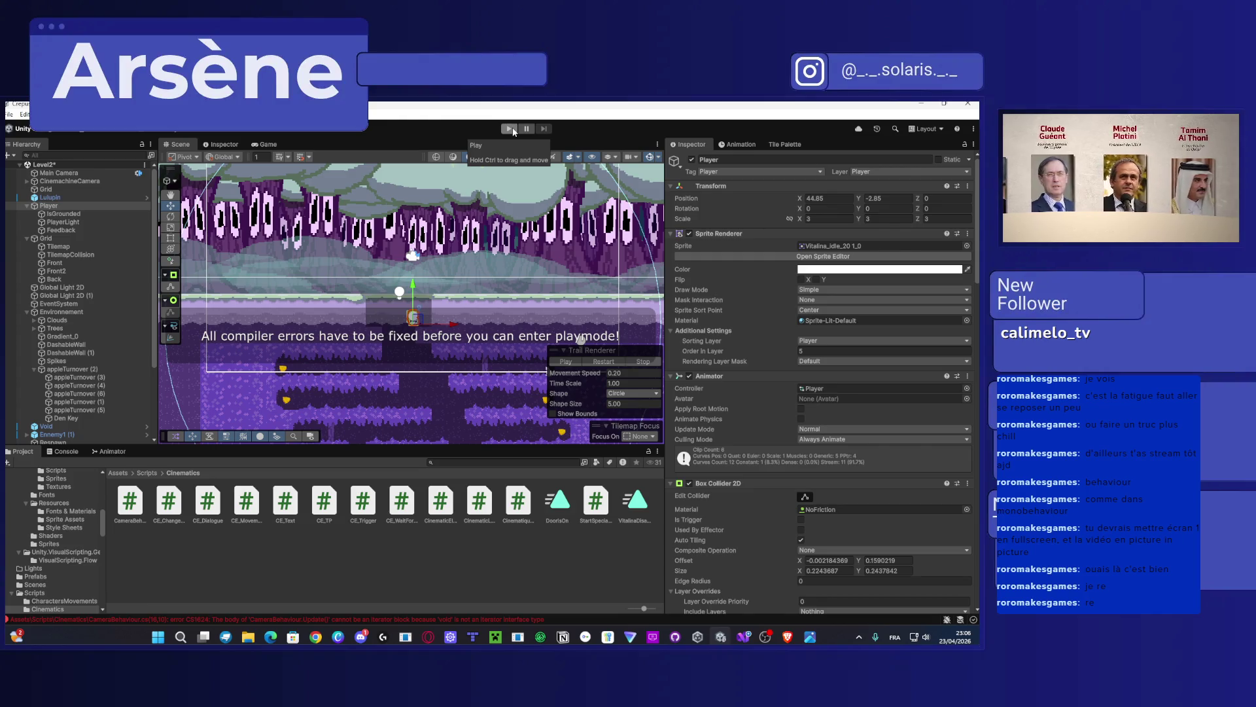
left_click(66, 451)
left_click(165, 474)
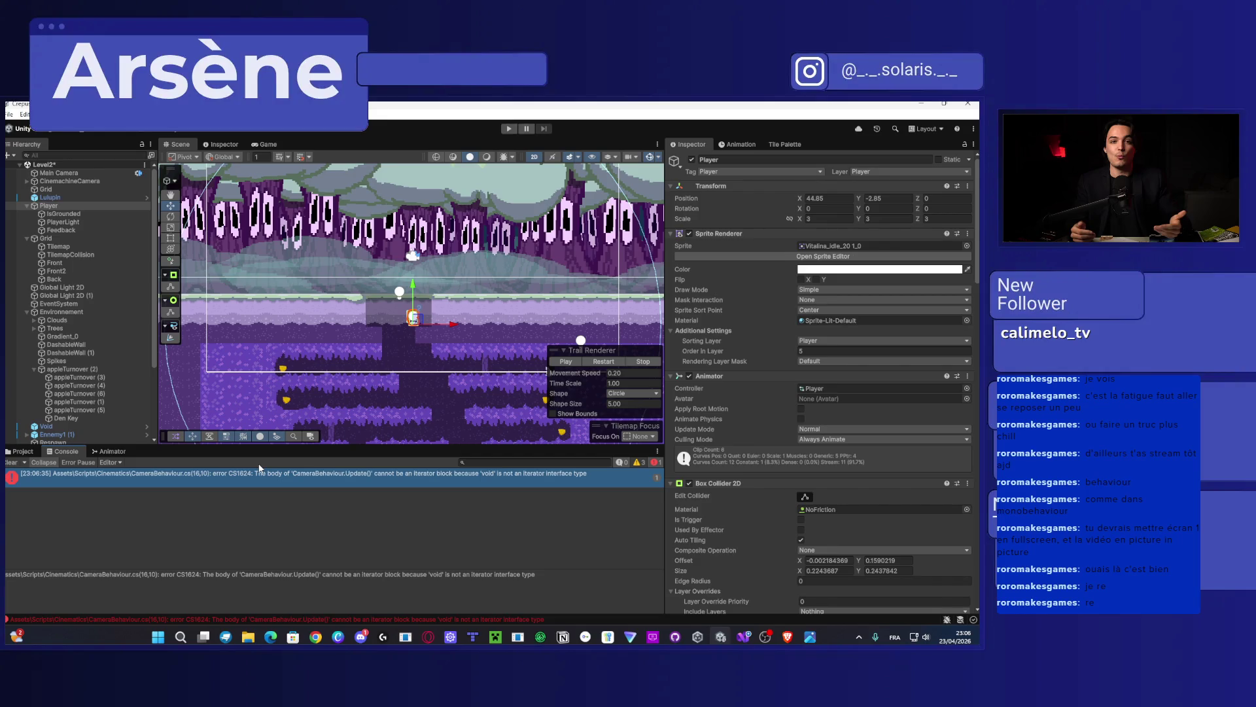
double_click(408, 473)
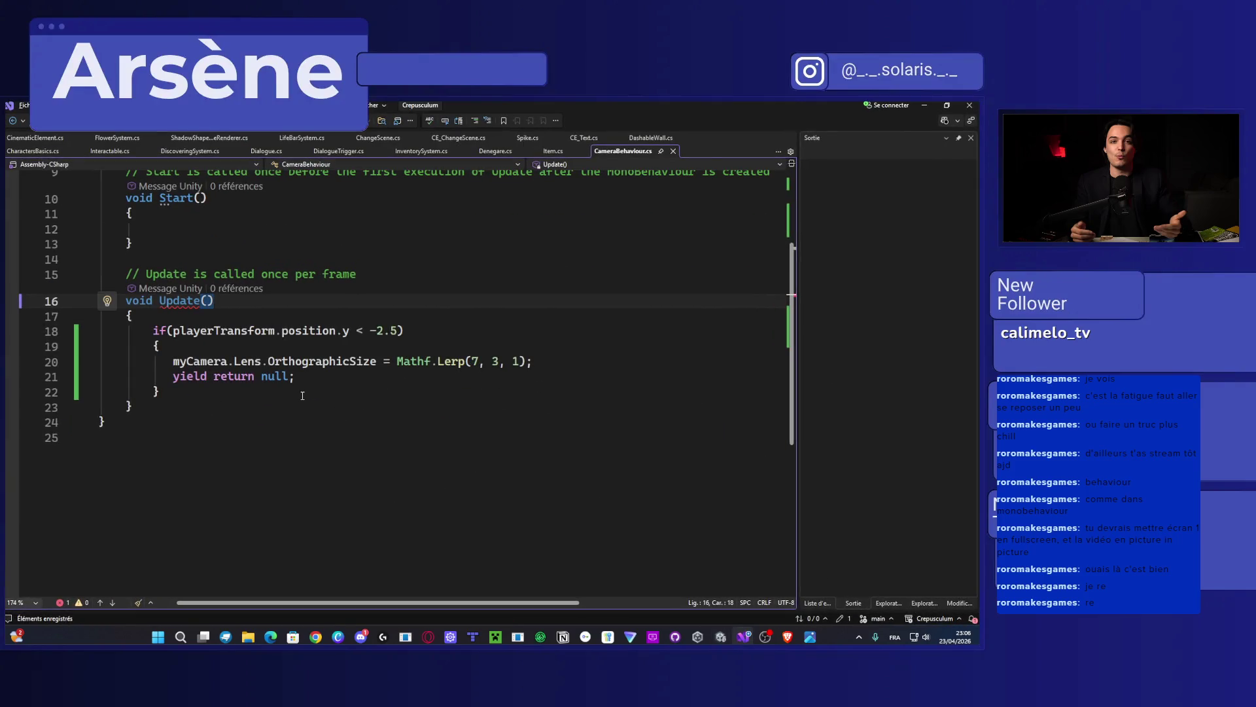
Step: Delete line 21's yield return null from Update, then switch back to Unity
left_click_drag(173, 361, 365, 358)
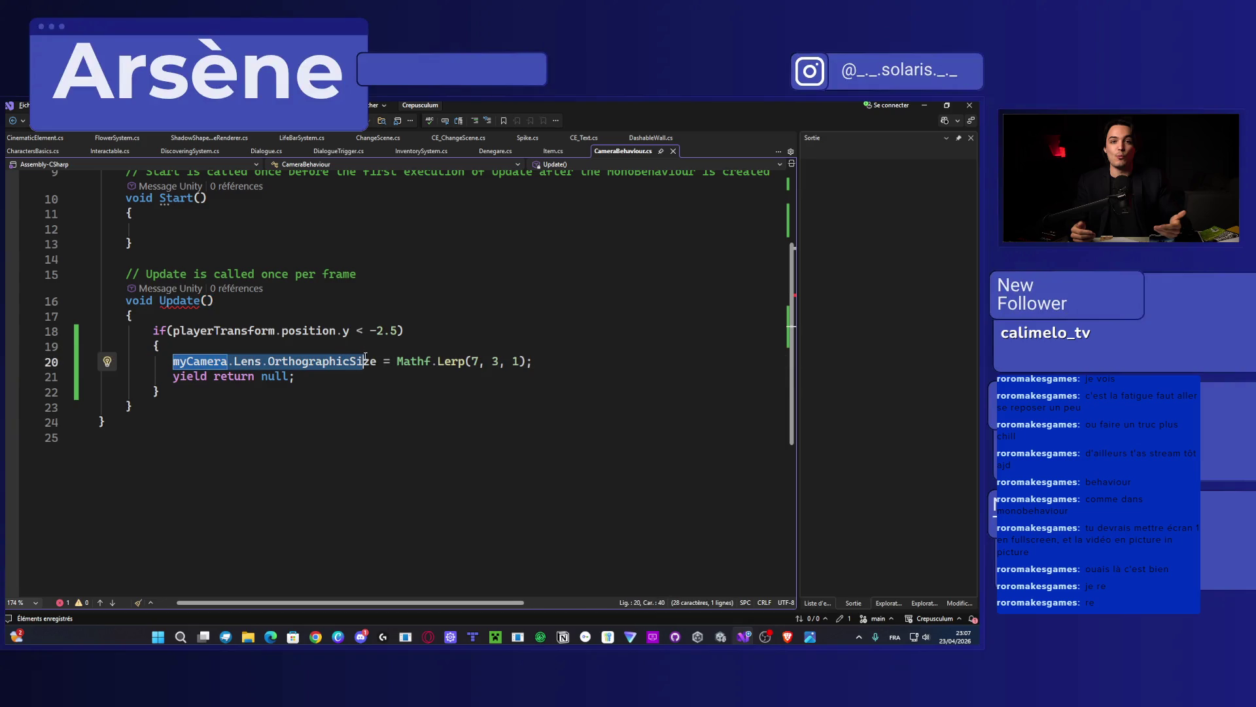
left_click_drag(296, 376, 98, 376)
key("BackSpace")
key("BackSpace")
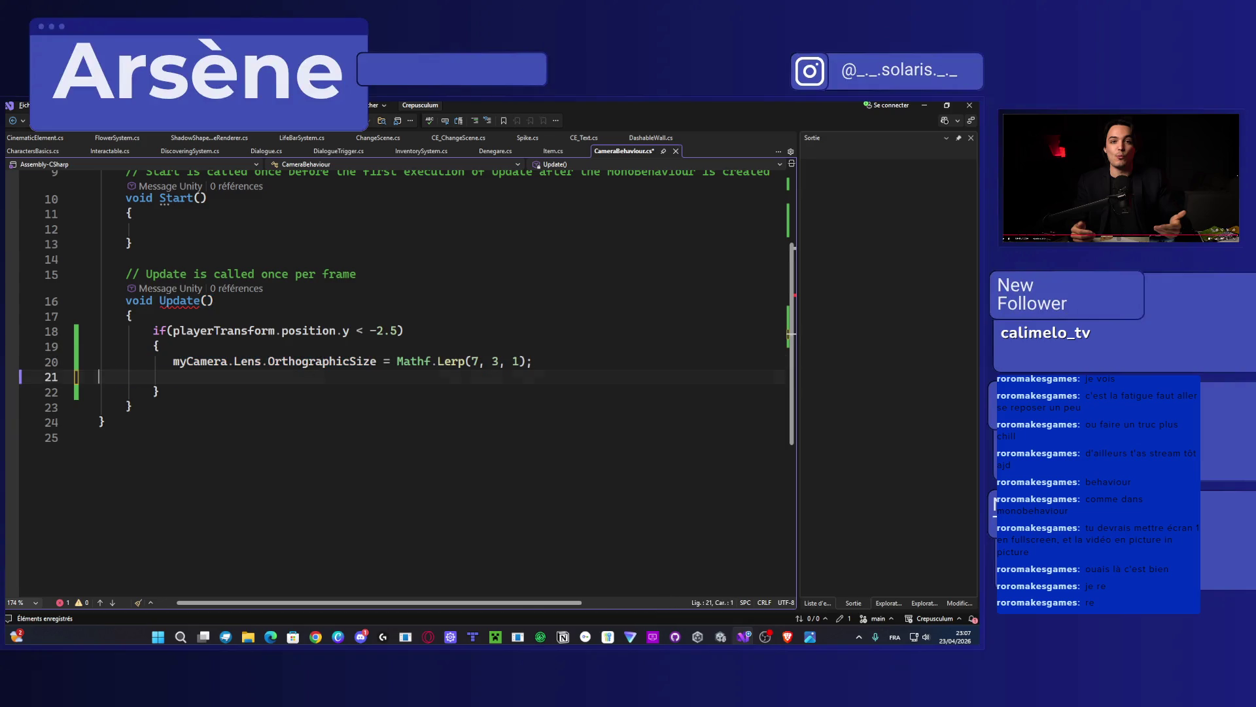
key("alt+Tab")
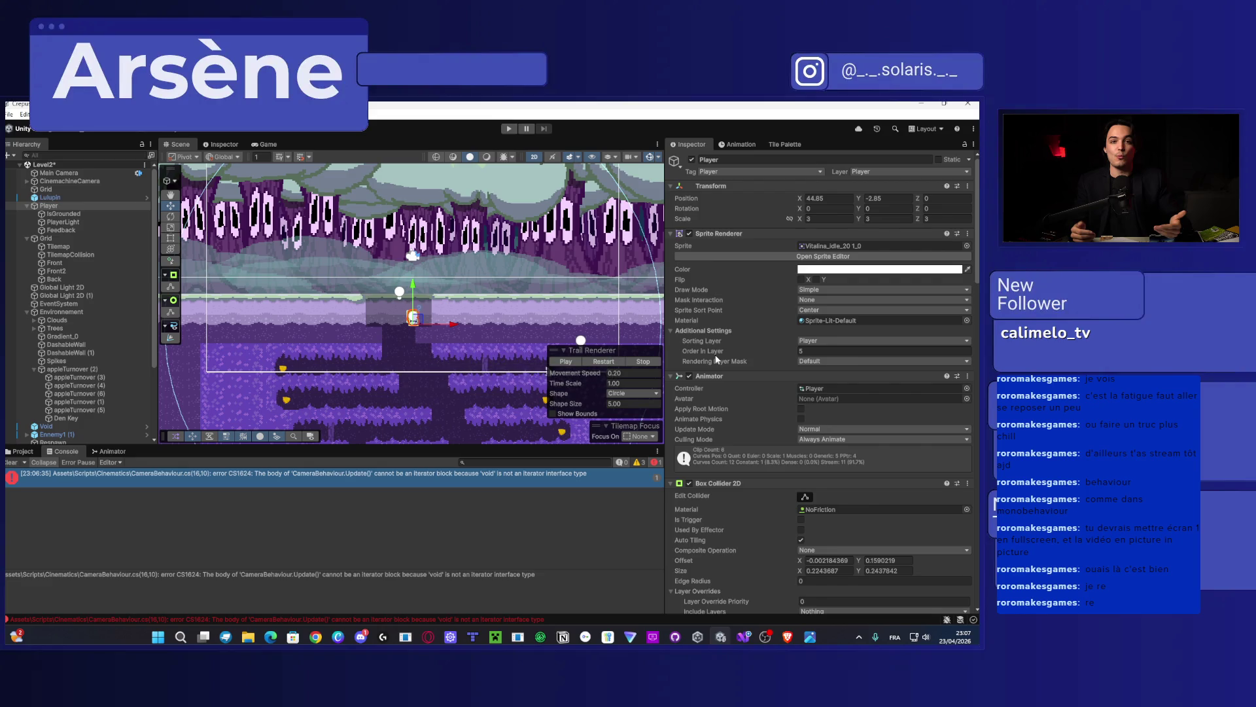
Step: Play Level2, walking and double-jumping the player down to the lower area, then stop play mode
left_click(510, 129)
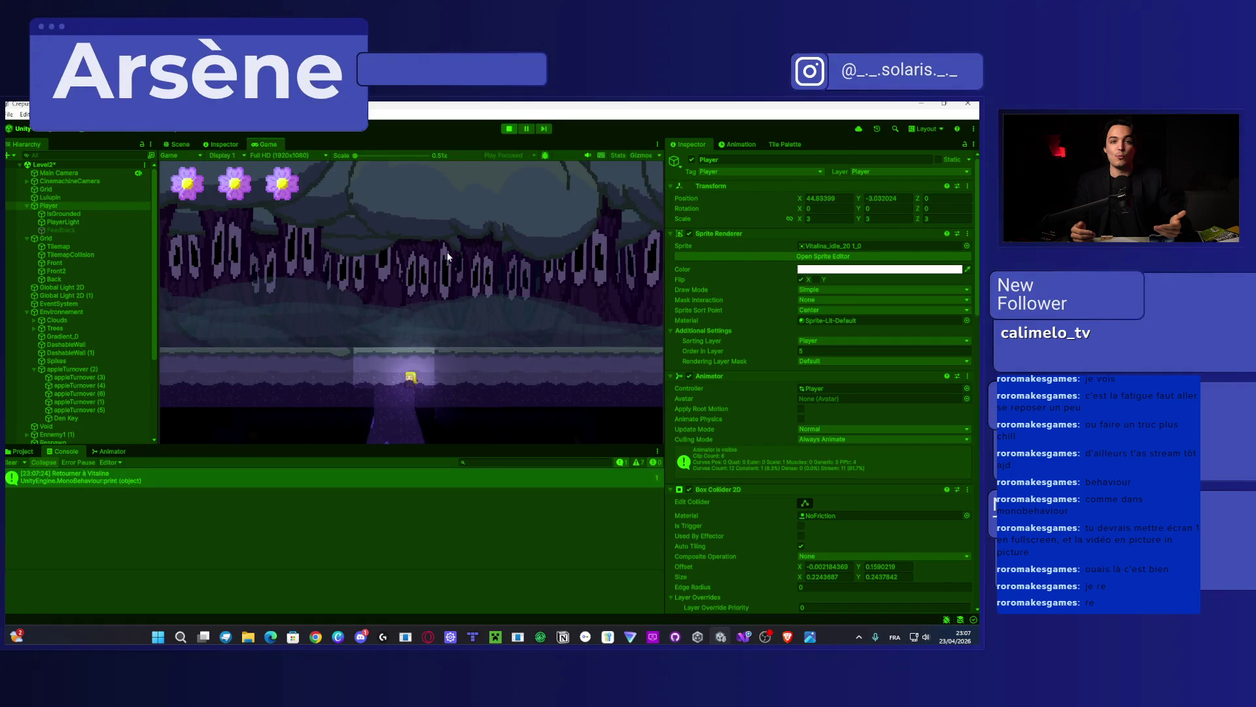
key("d")
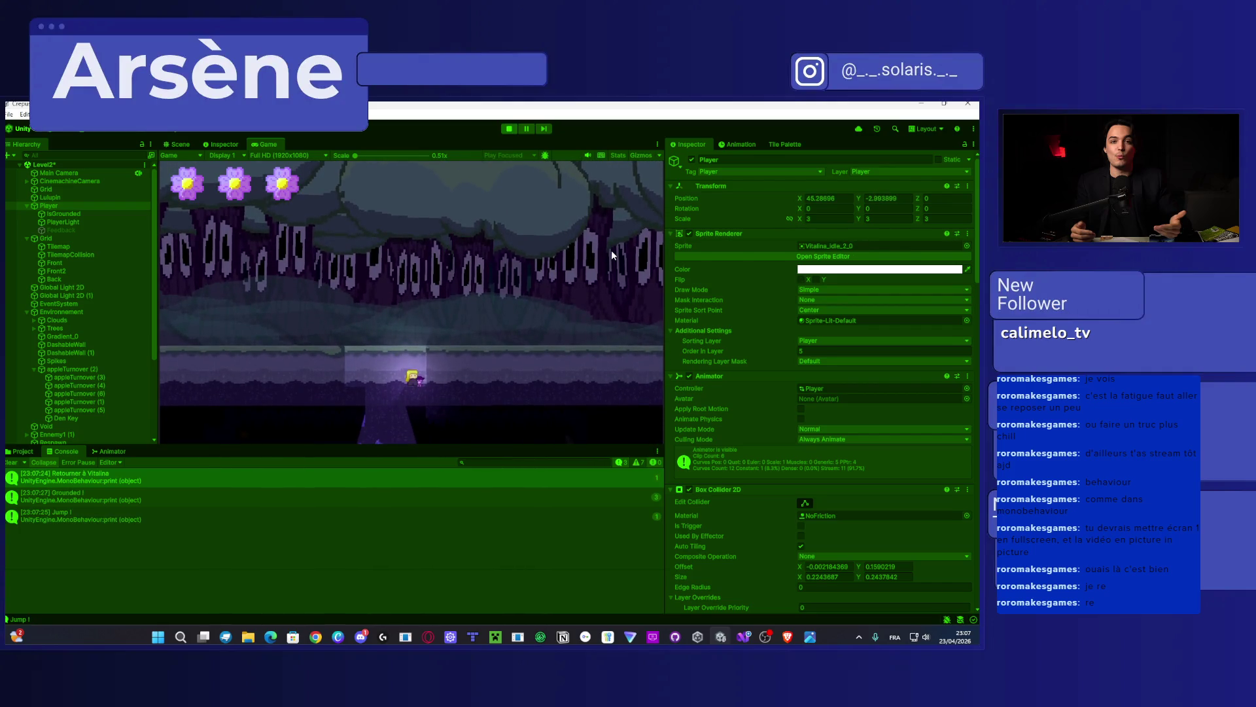
key("Left")
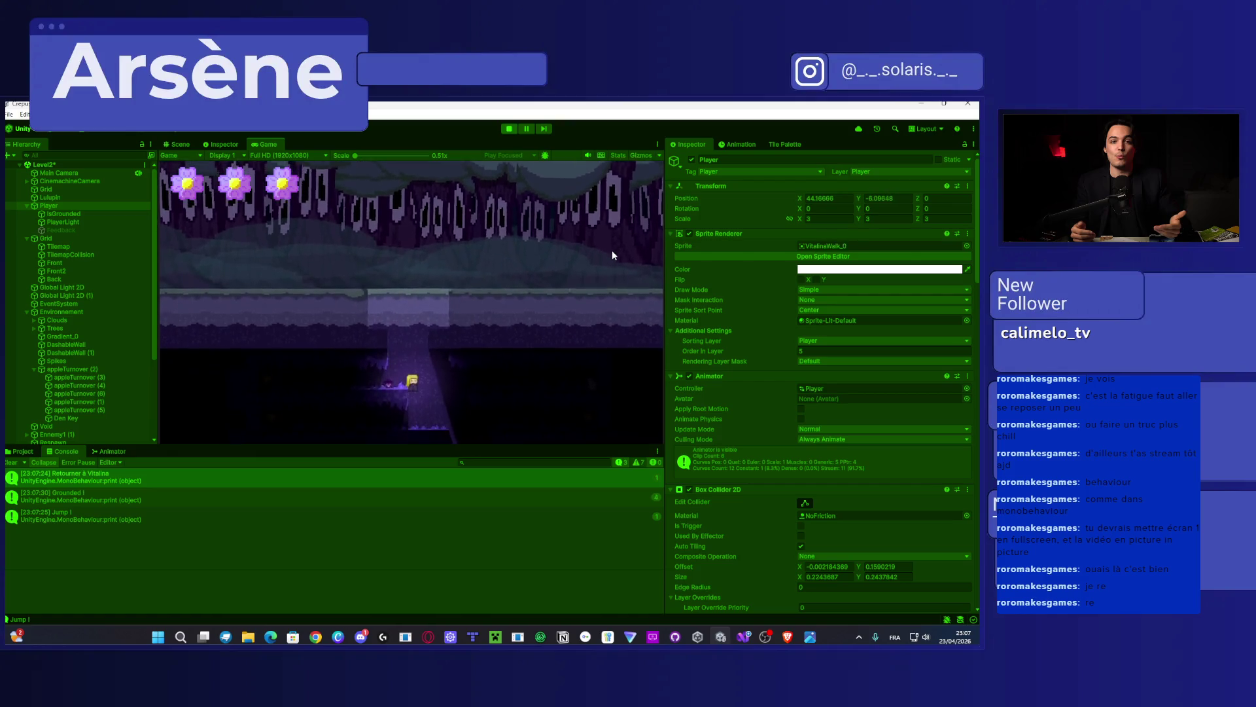
key("space")
key("space")
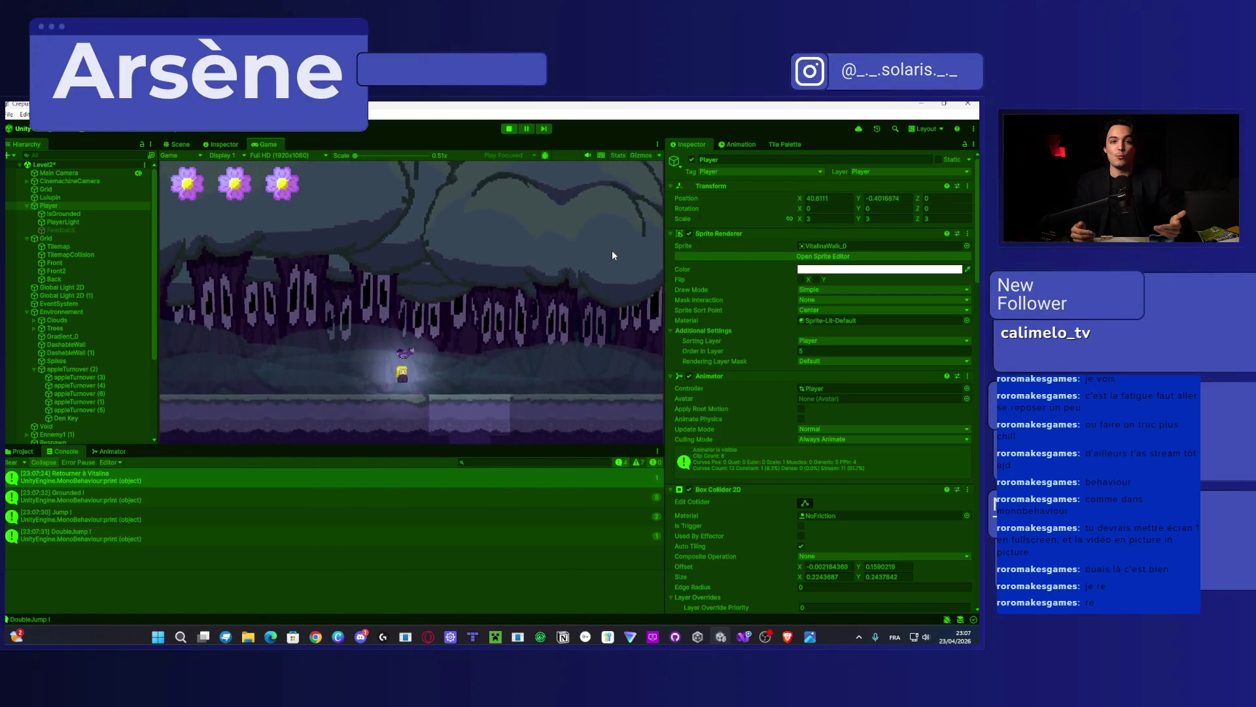
key("Right")
key("space")
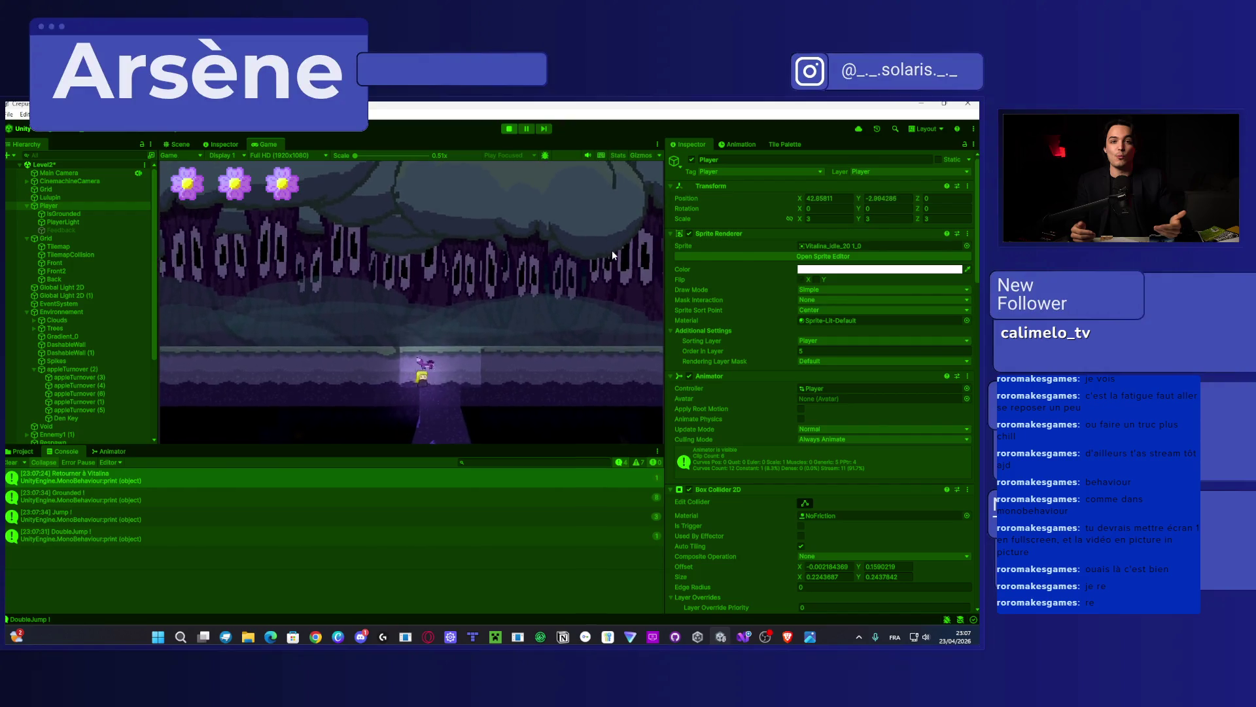
key("Left")
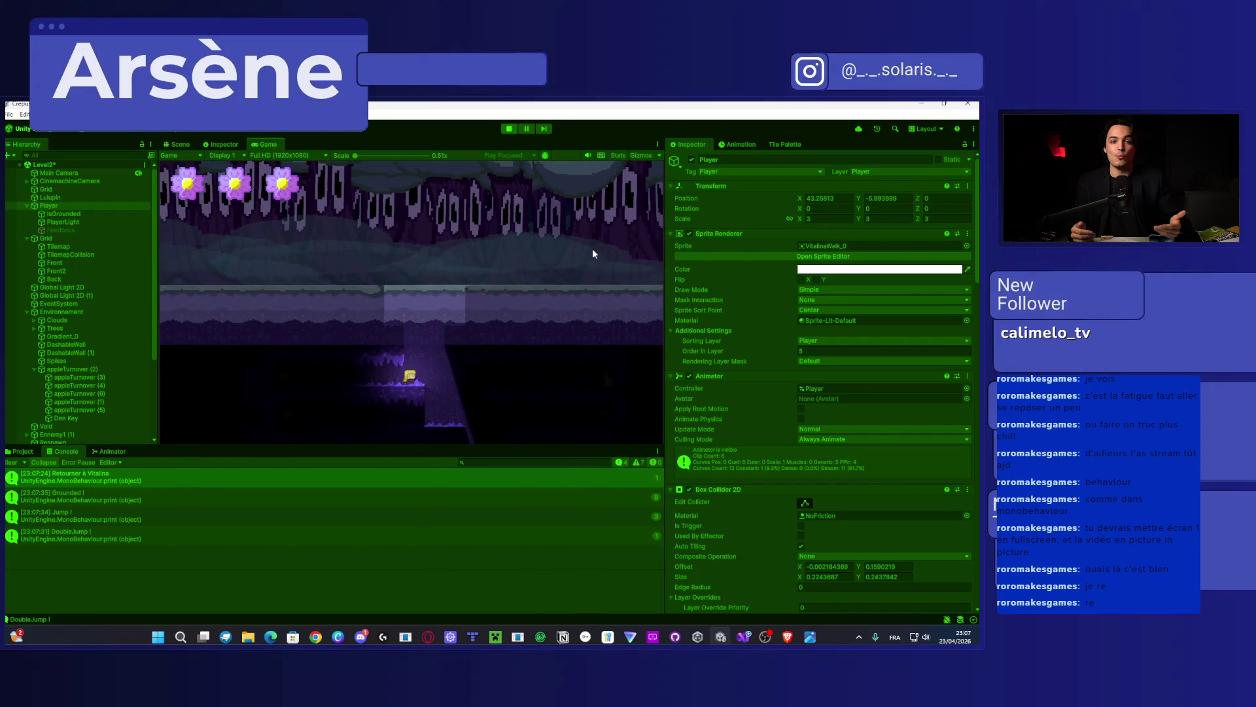
left_click(510, 130)
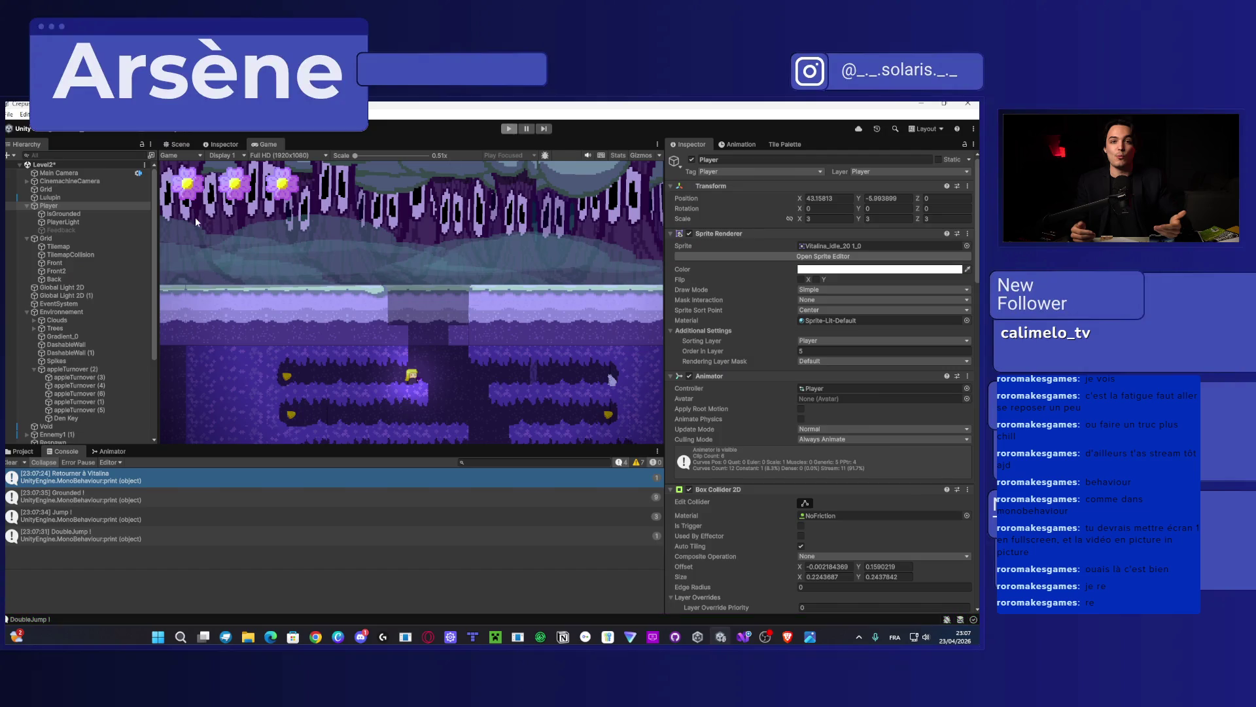
Step: Assign CinemachineCamera as My Camera and Player as Player Transform on Camera Behaviour
left_click(21, 451)
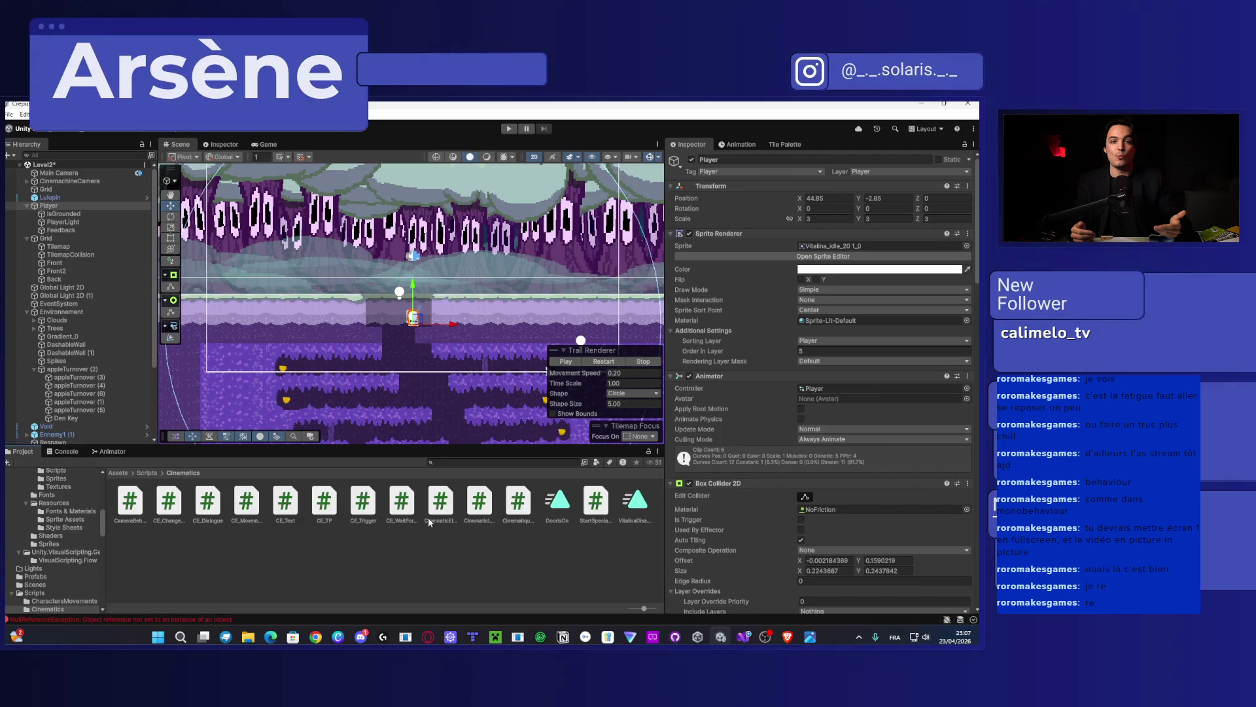
left_click(129, 502)
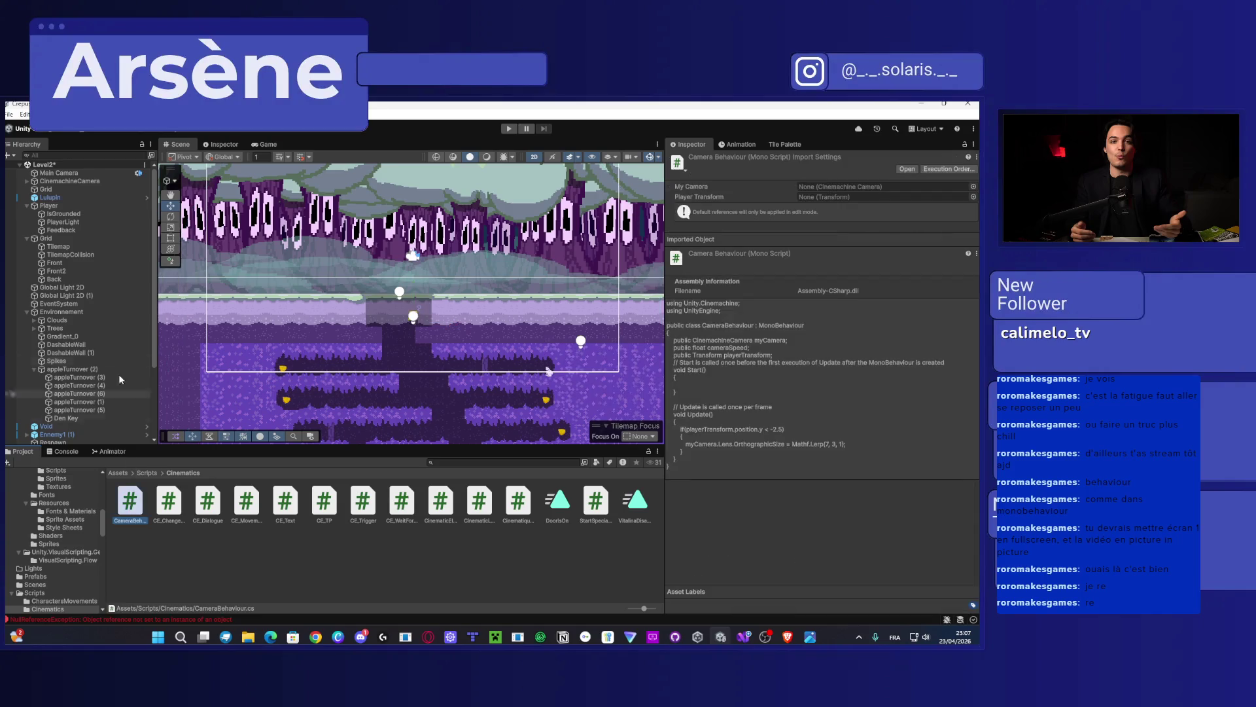
left_click_drag(119, 278, 97, 183)
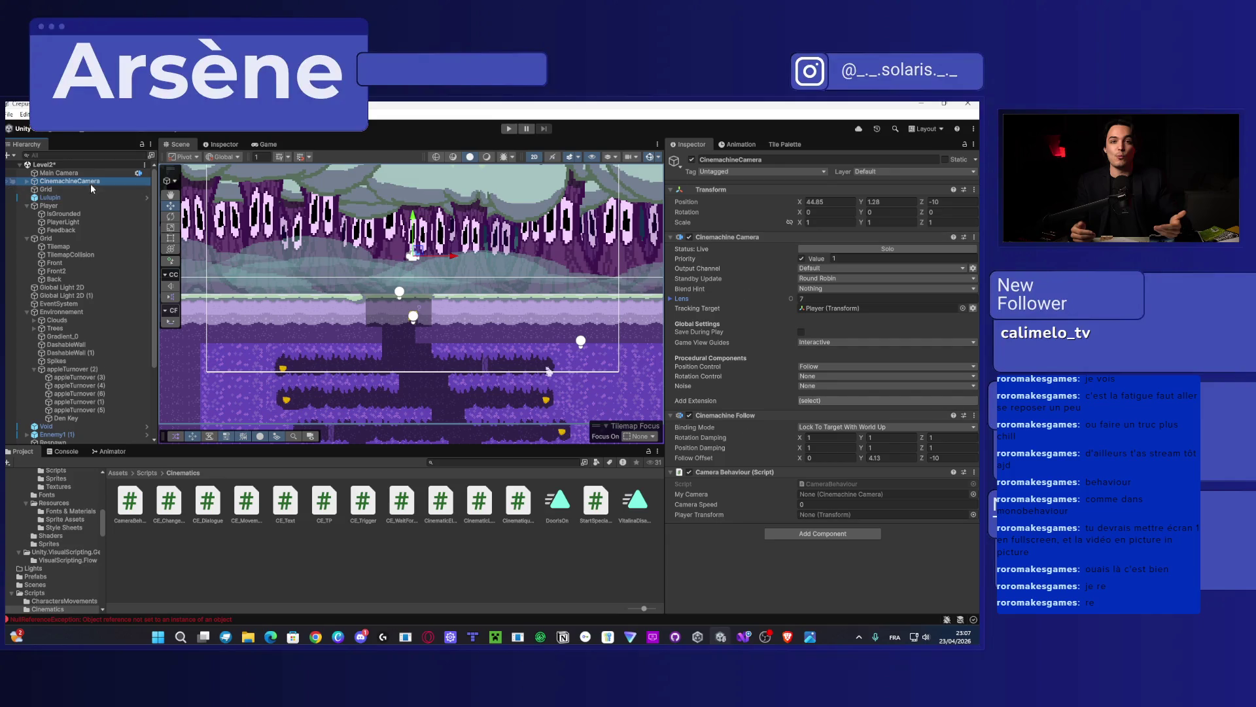
mouse_move(58, 186)
left_mouse_down()
mouse_move(864, 504)
mouse_move(852, 500)
left_mouse_up()
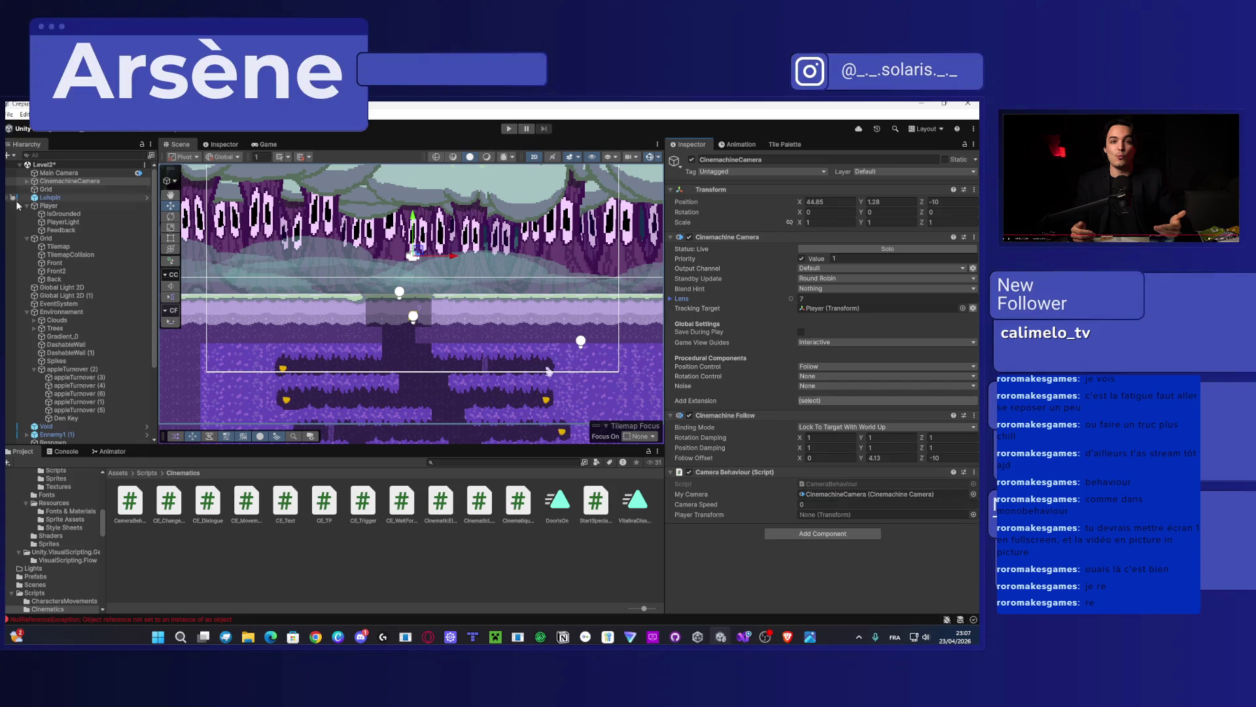
left_click_drag(19, 205, 951, 597)
left_click_drag(829, 517, 829, 515)
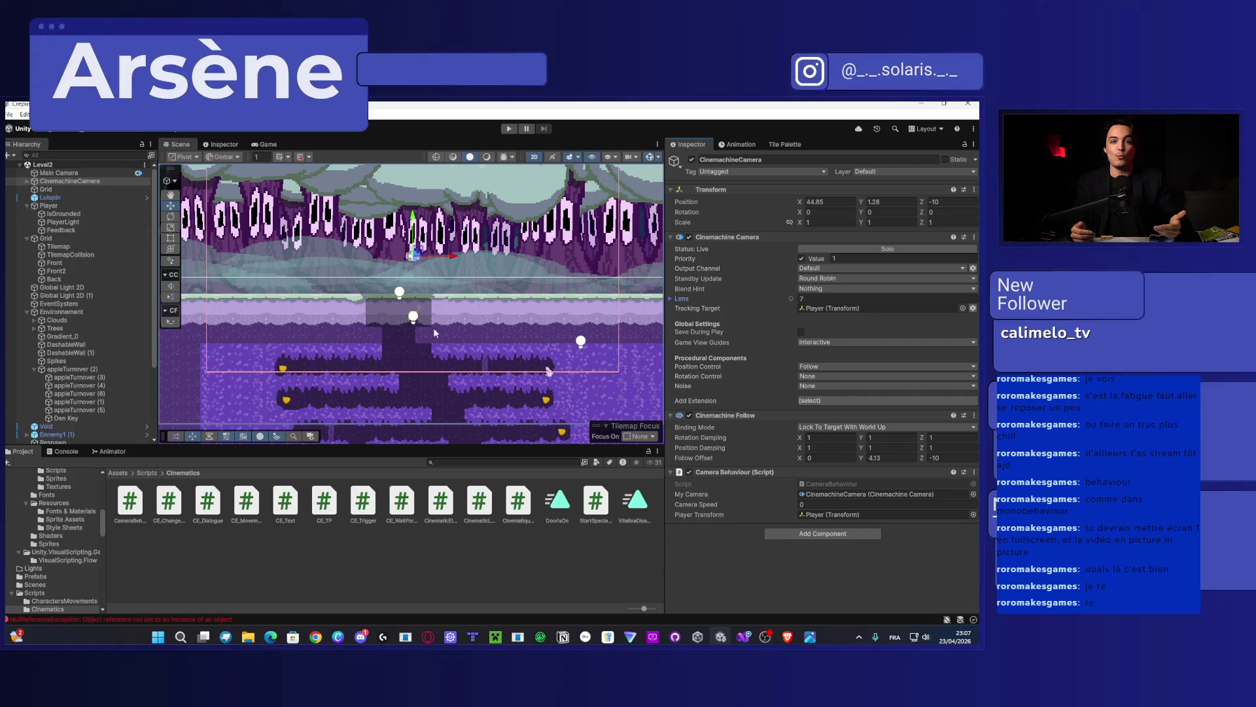
Step: Move the Player up and right to position 49.32, 1.25
left_click(60, 204)
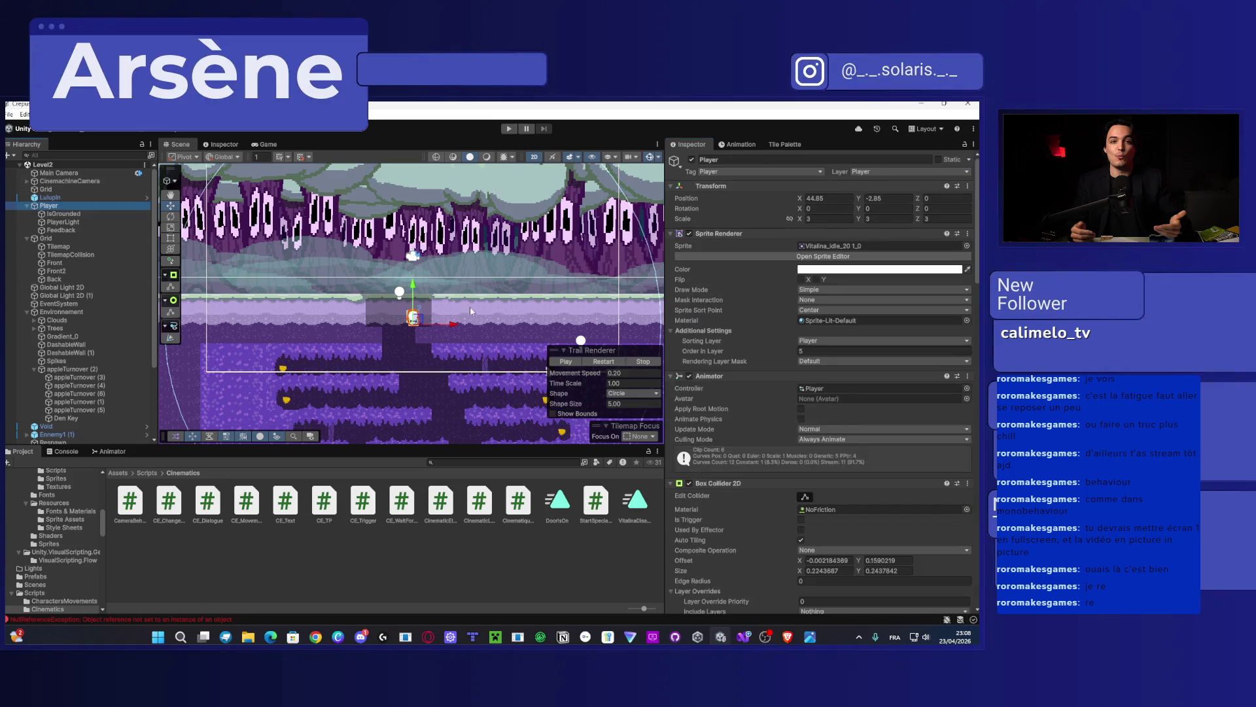
left_click_drag(421, 325, 495, 258)
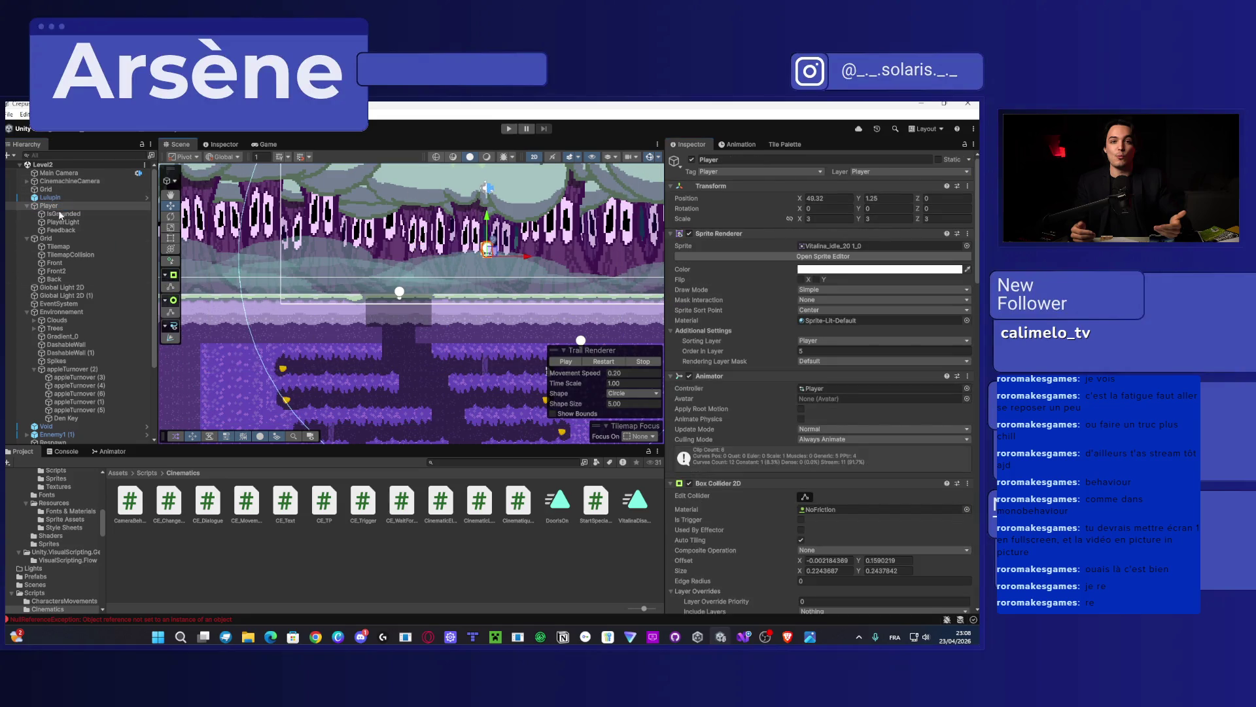
left_click(77, 180)
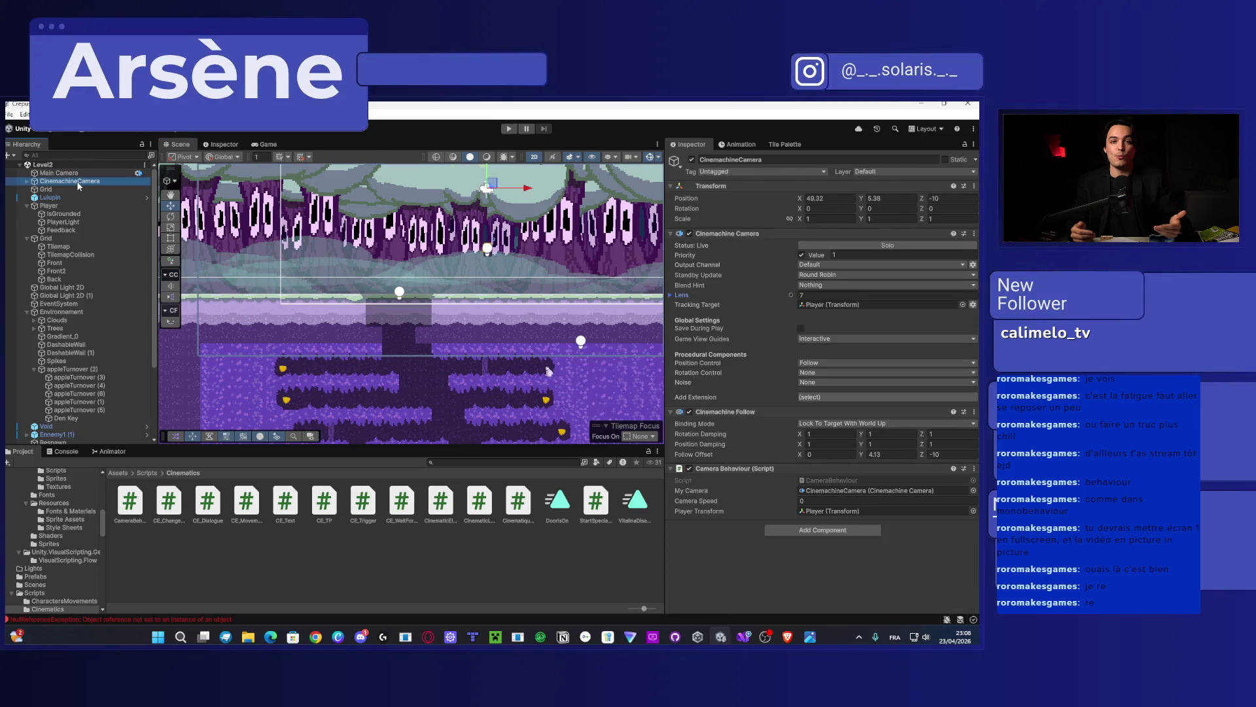
left_click(509, 128)
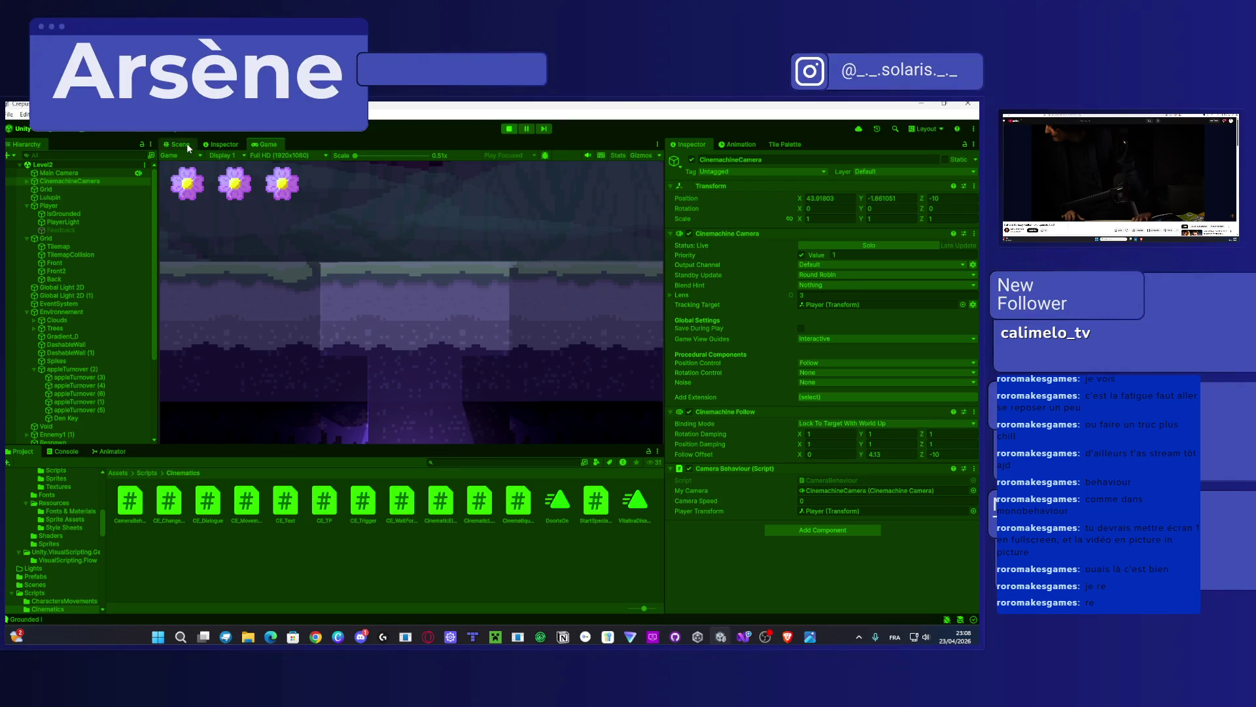
left_click(180, 146)
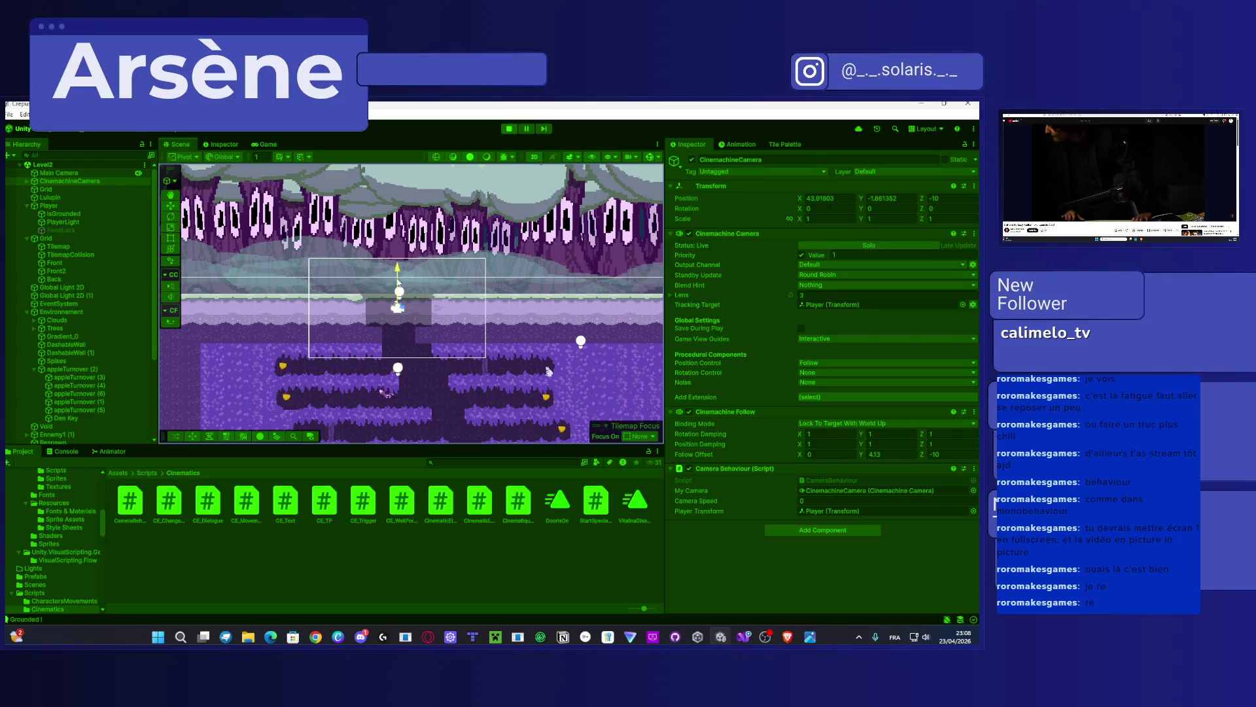
left_click(265, 144)
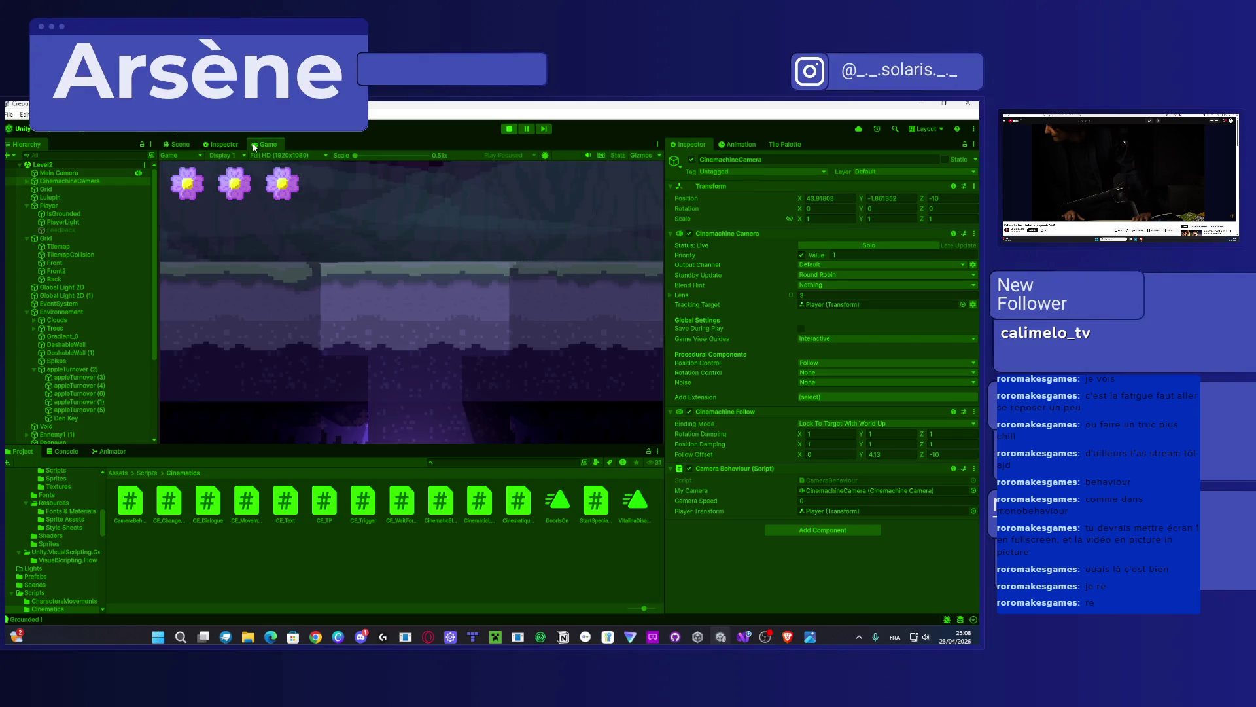
left_click(509, 128)
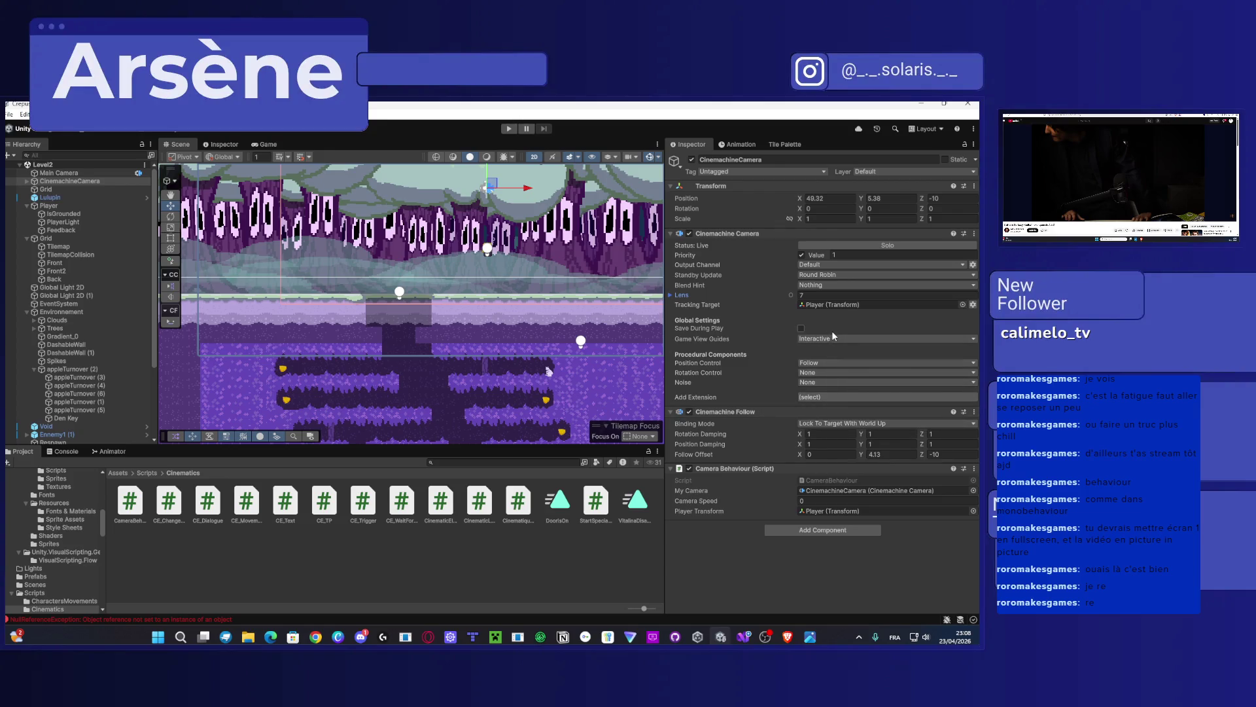
Step: Try World Space, then settle on Lock To Target No Roll as Cinemachine Follow's Binding Mode
left_click(836, 424)
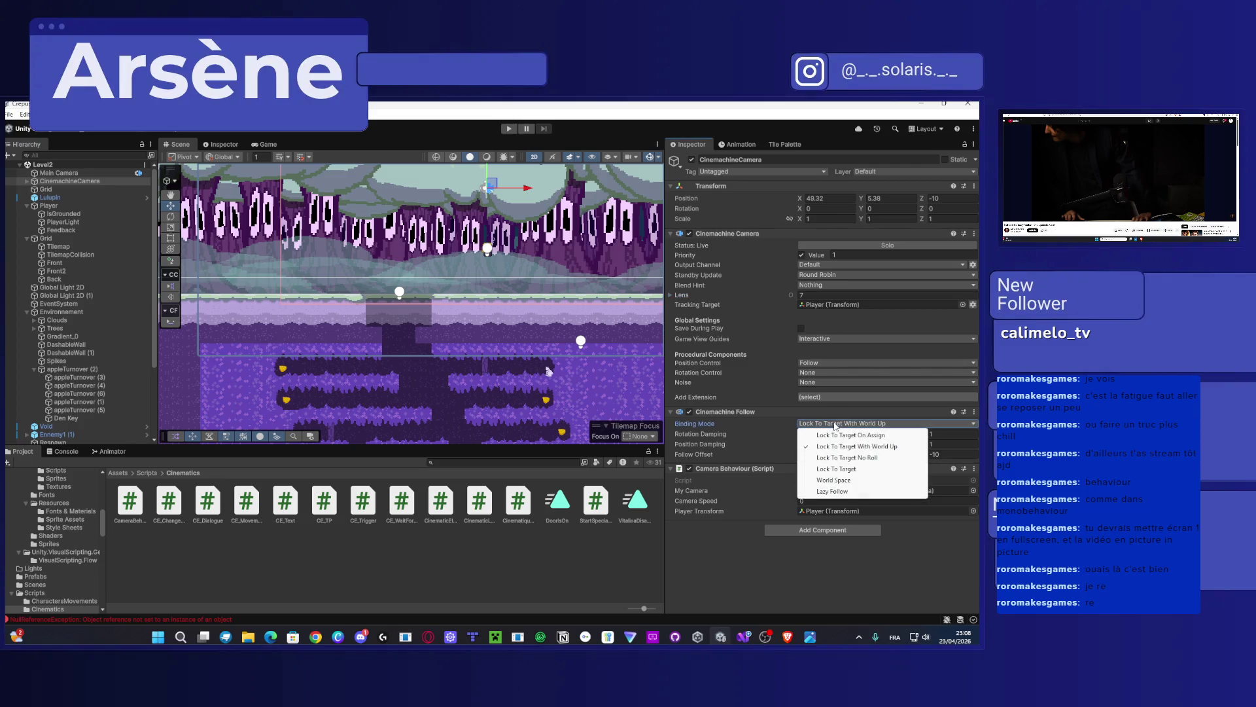
key("Down")
key("Down")
key("Down")
key("Return")
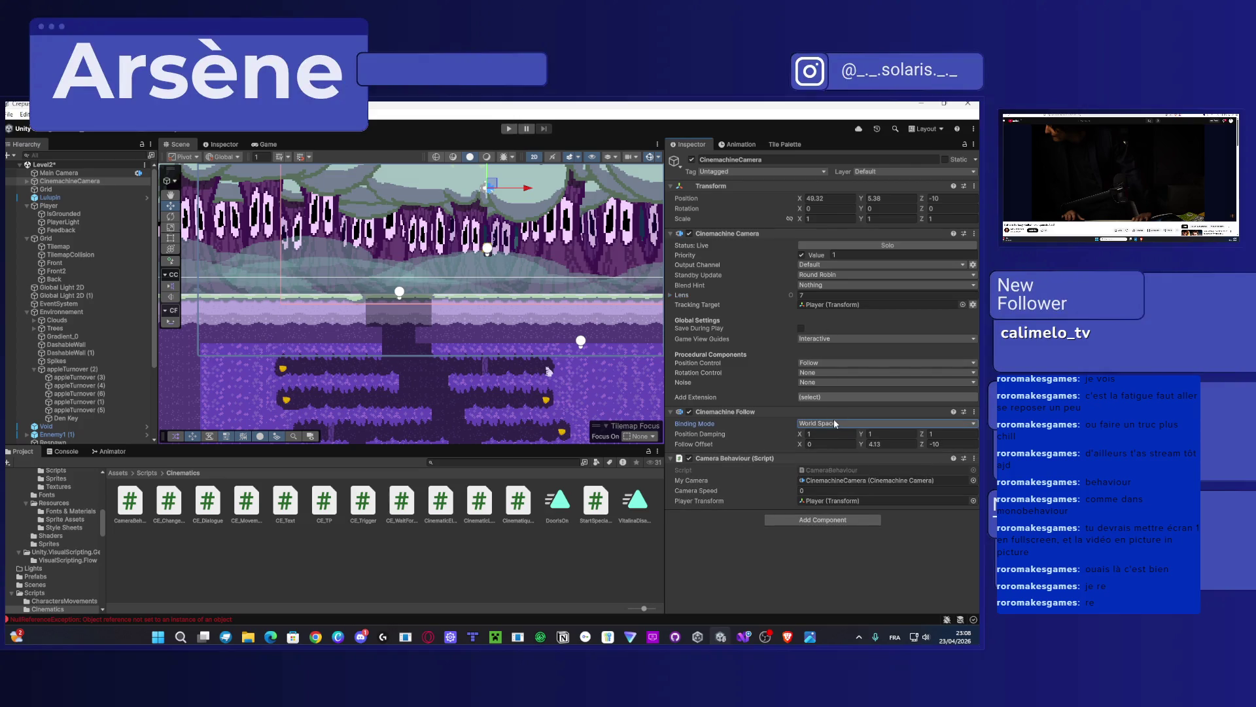
left_click(835, 425)
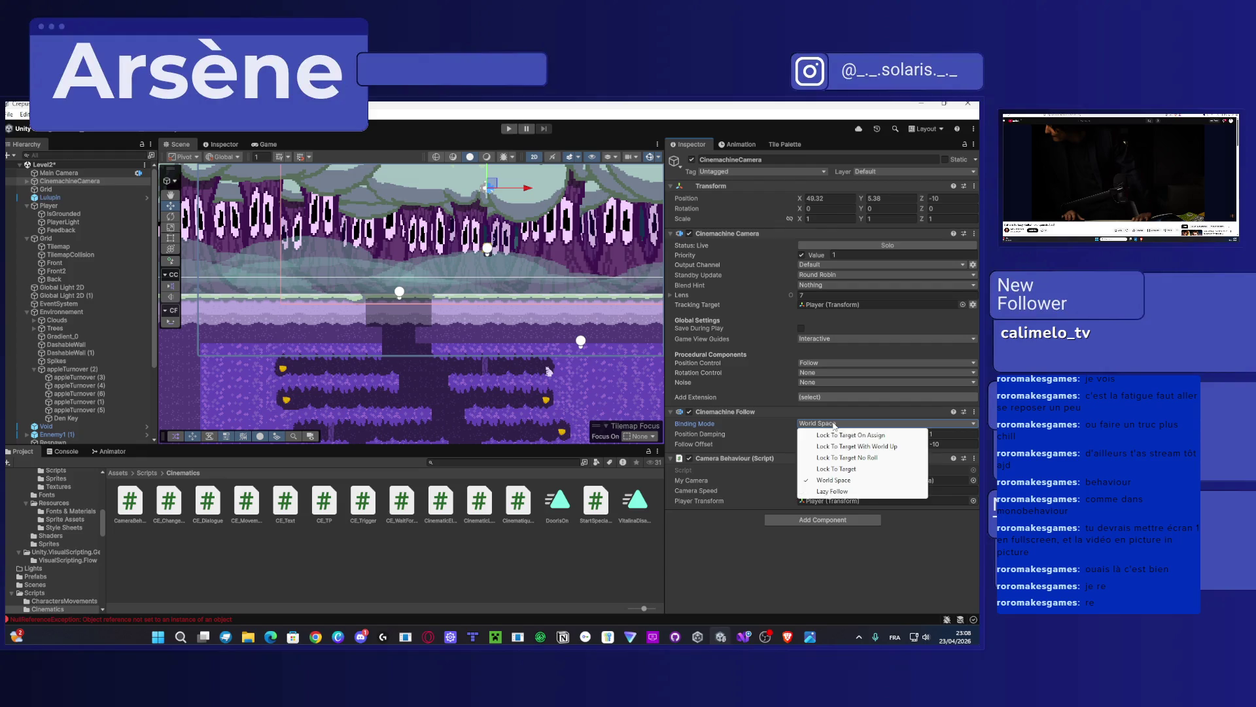
left_click(842, 454)
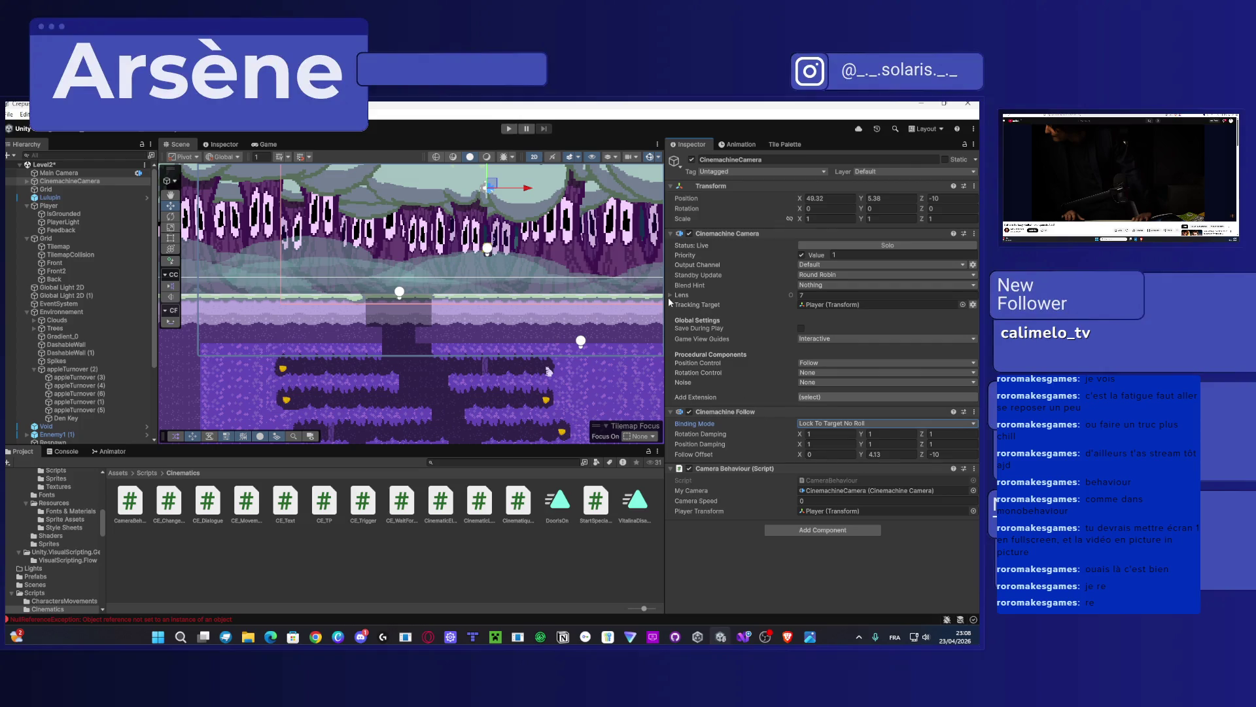
left_click(670, 297)
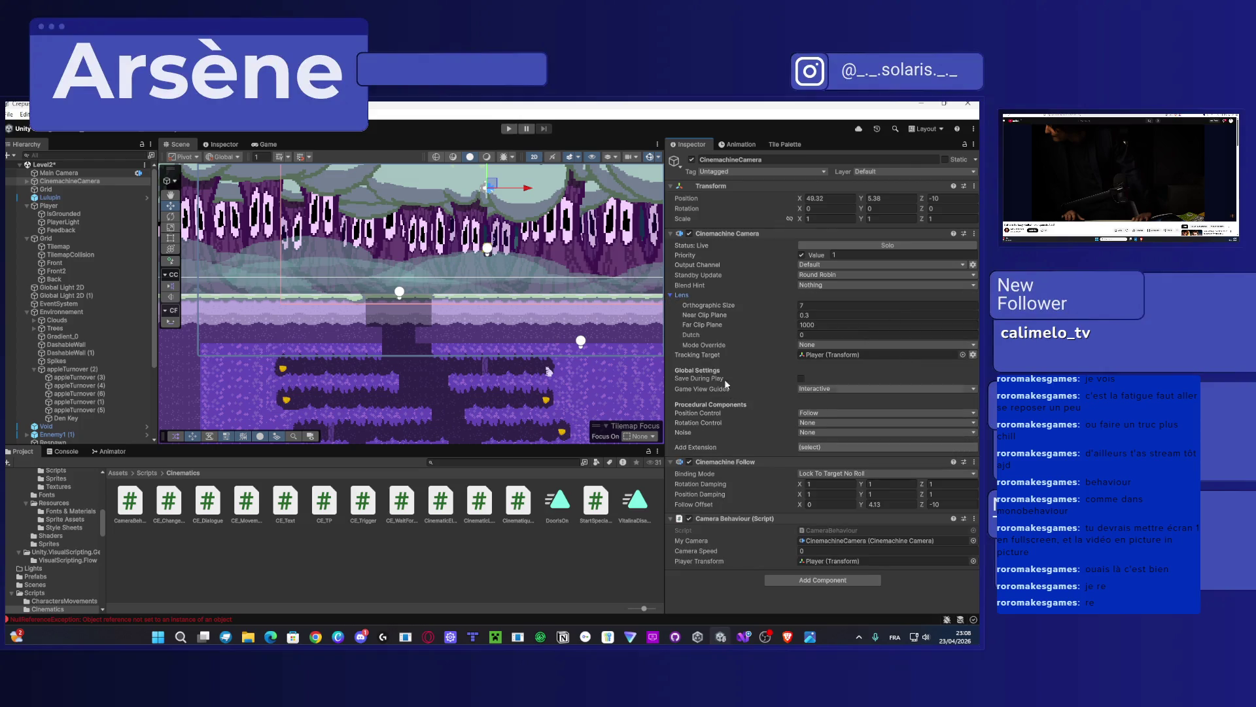
left_click(671, 295)
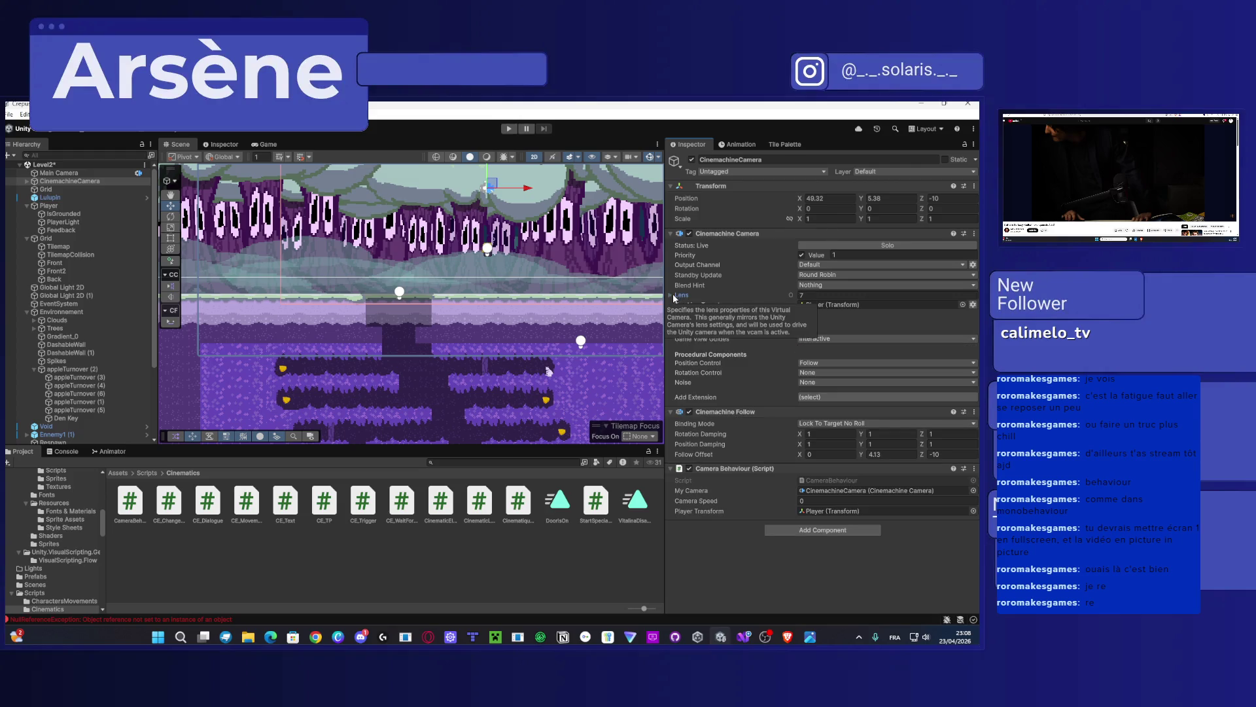
left_click(28, 181)
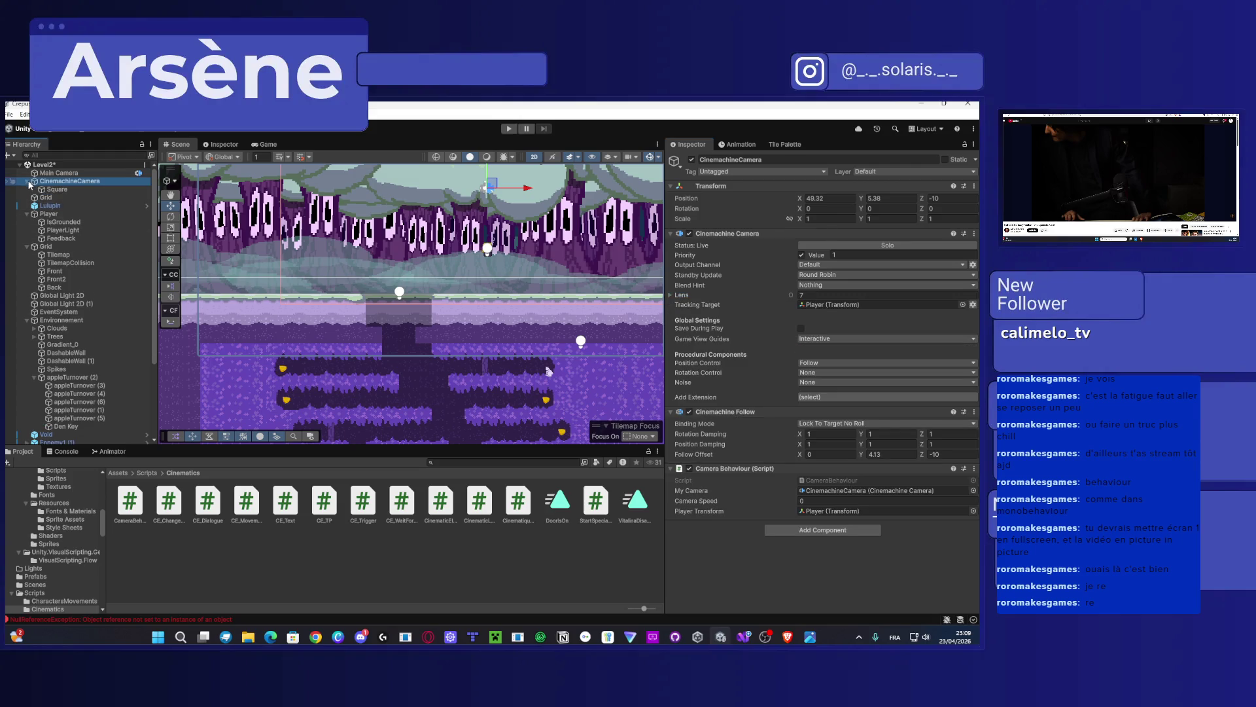
left_click(56, 189)
scroll(335, 314, "down", 5)
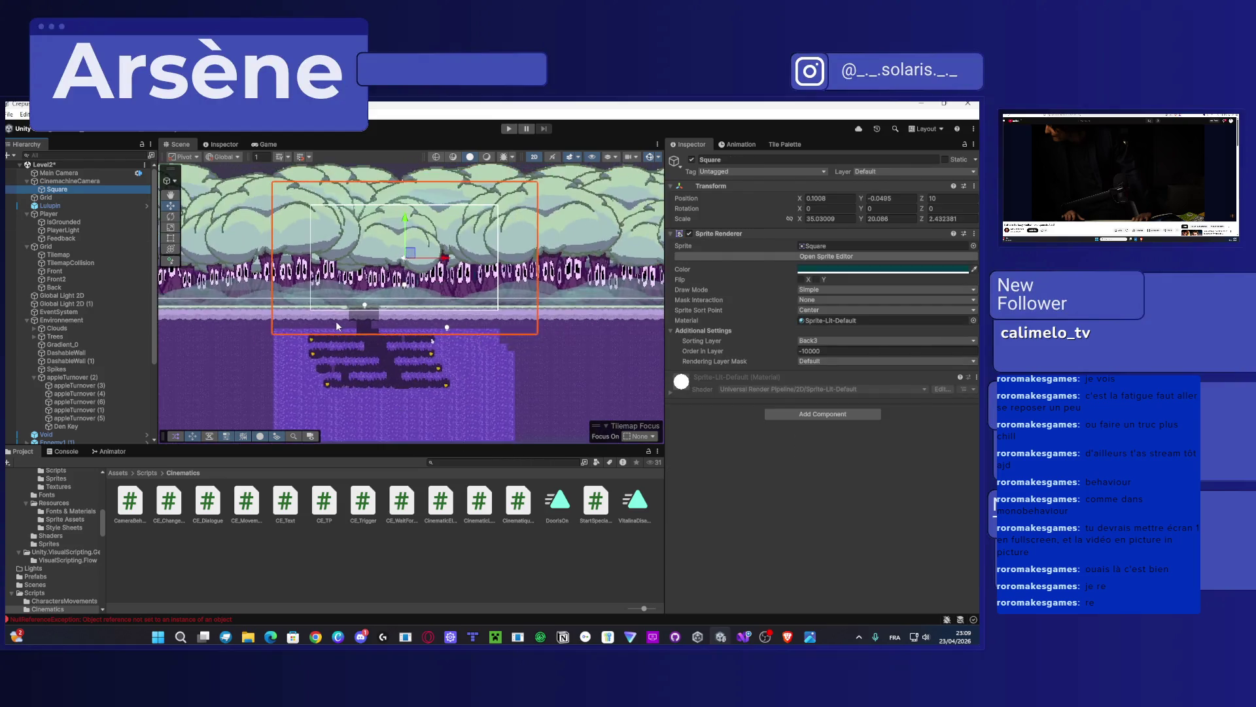
left_click_drag(396, 276, 391, 262)
key("ctrl+z")
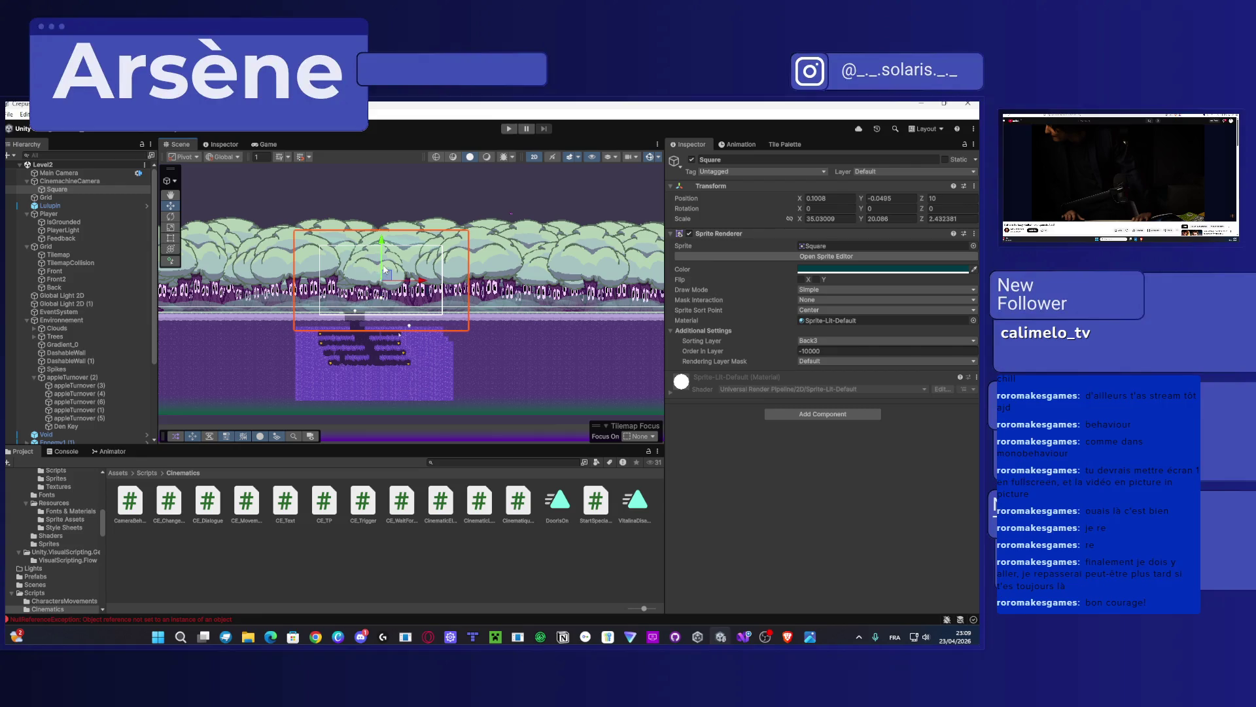
mouse_move(385, 269)
left_mouse_down()
mouse_move(391, 198)
mouse_move(395, 230)
mouse_move(345, 230)
mouse_move(362, 231)
left_mouse_up()
key("ctrl+z")
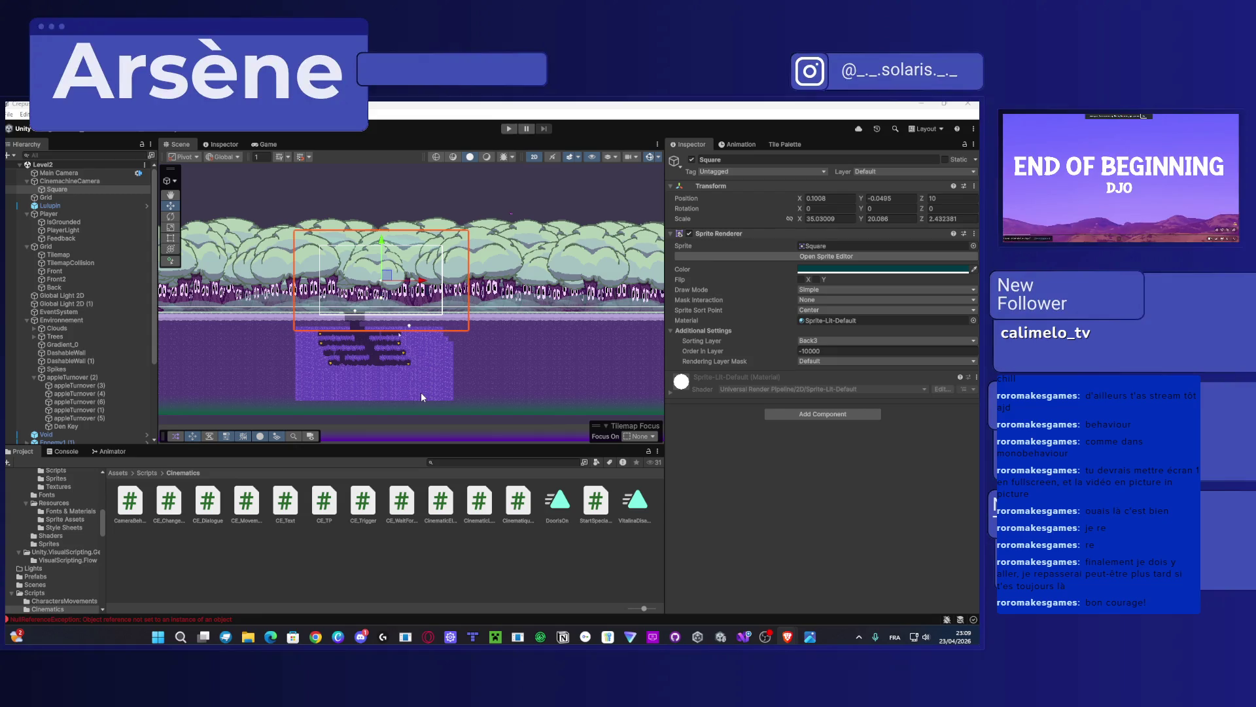
scroll(421, 391, "up", 5)
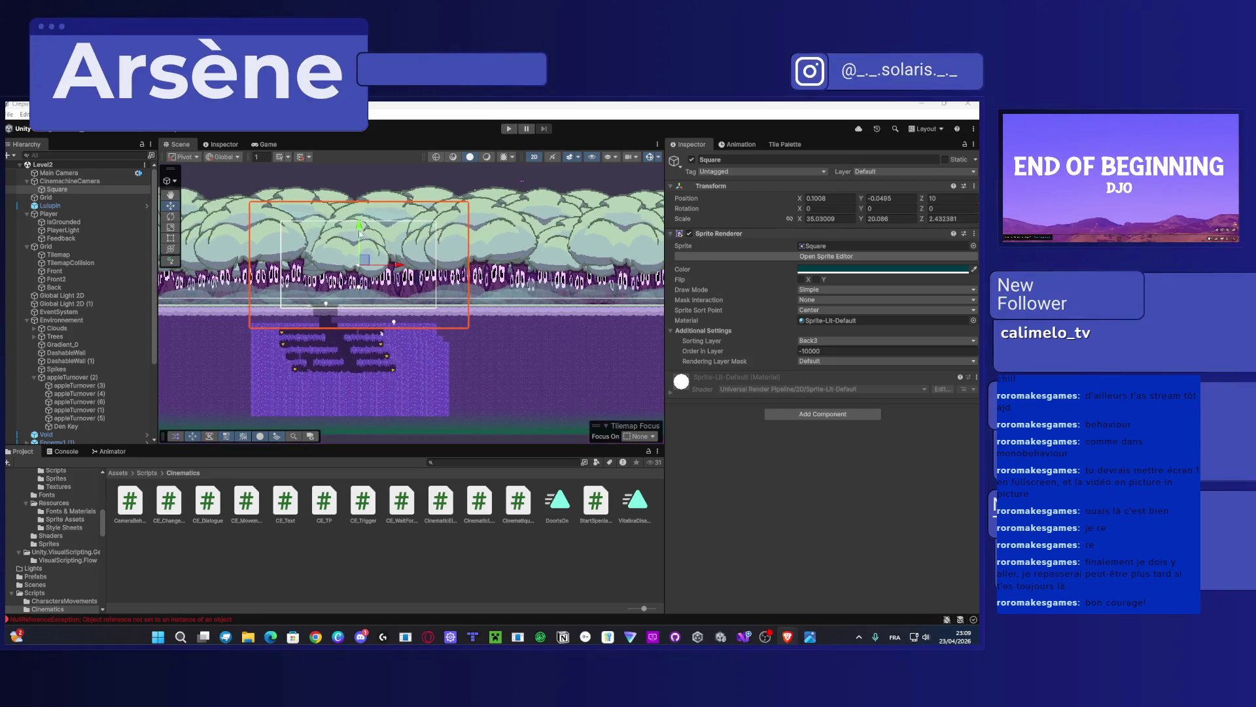
scroll(376, 274, "up", 2)
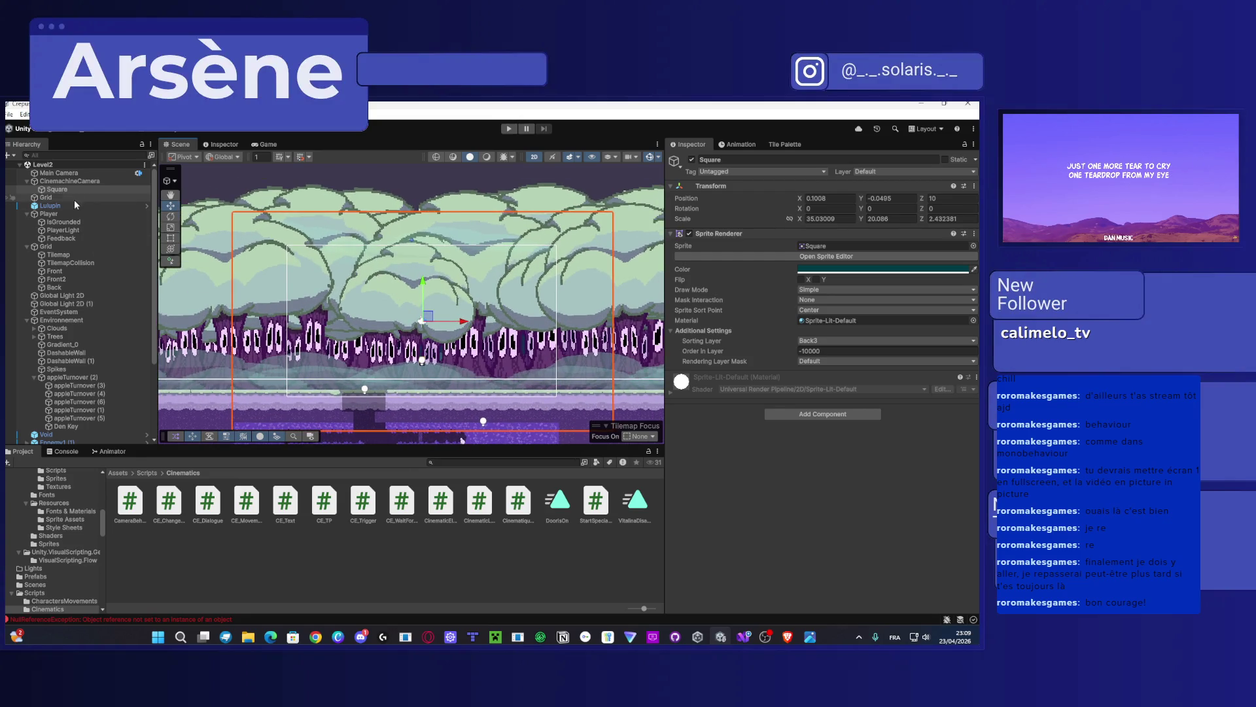
left_click(64, 216)
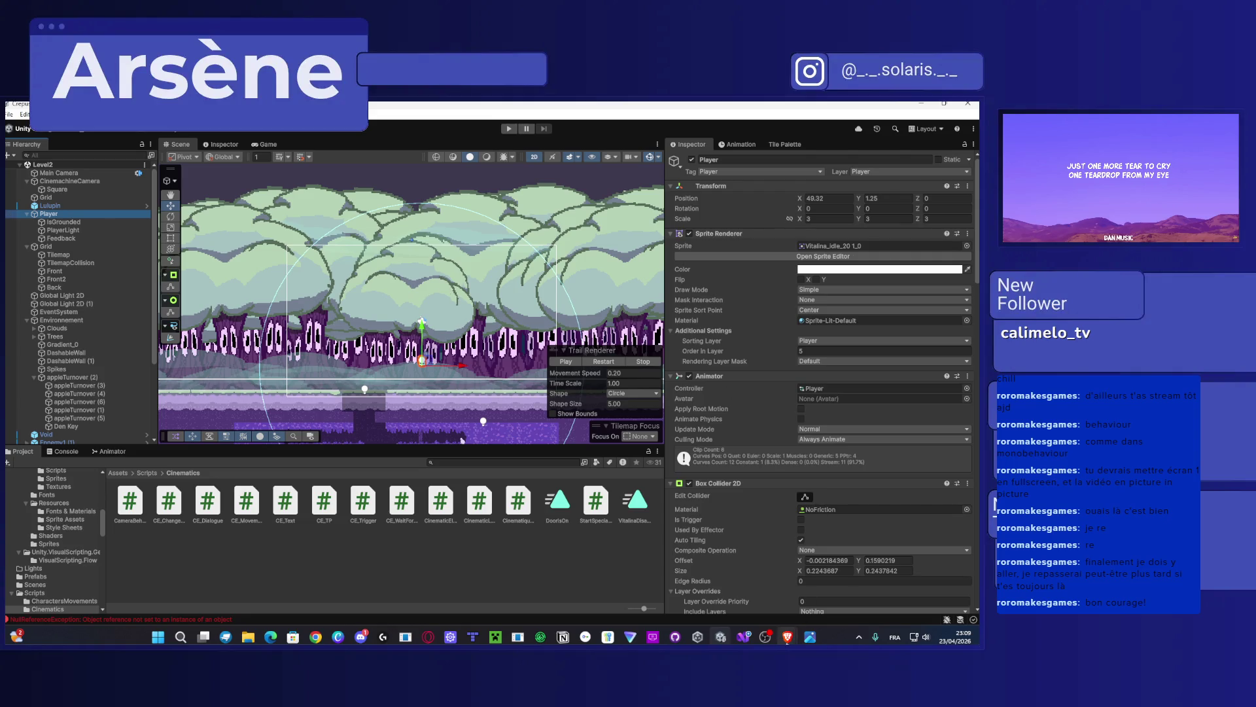
Step: Replace the 1 in the Lerp call on line 20 with cameraSpeed and save
left_click(744, 636)
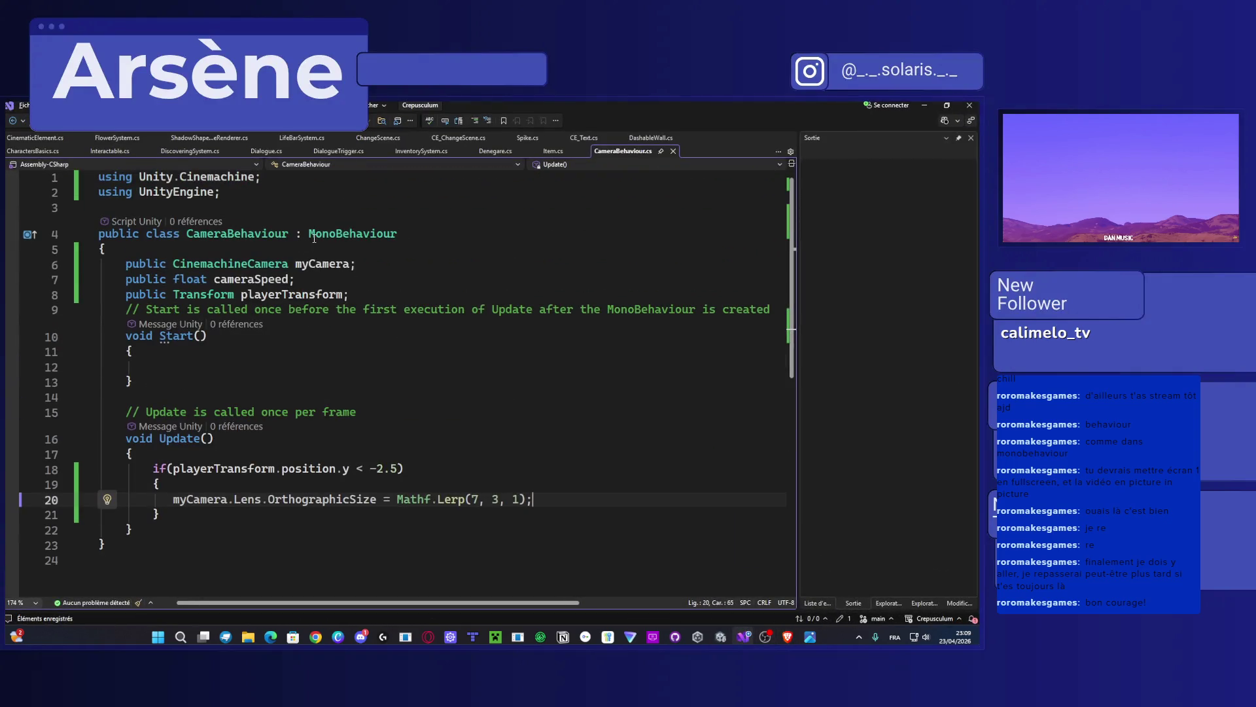
double_click(516, 499)
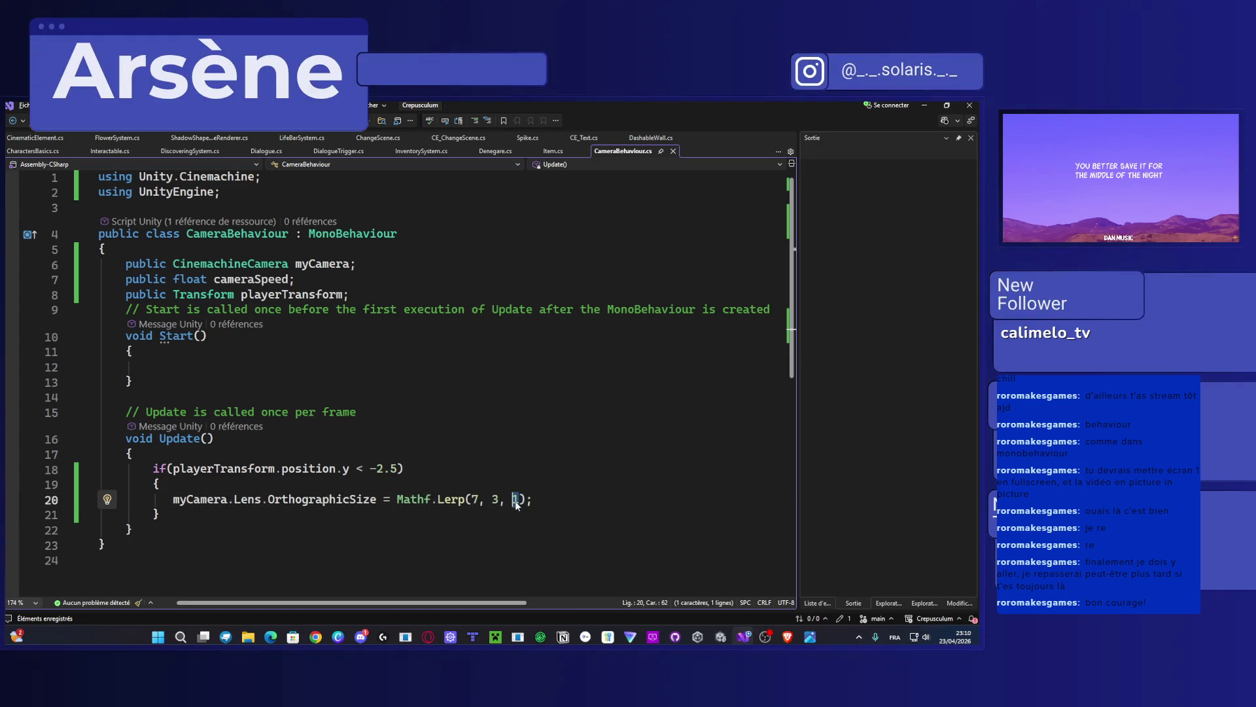
type("came")
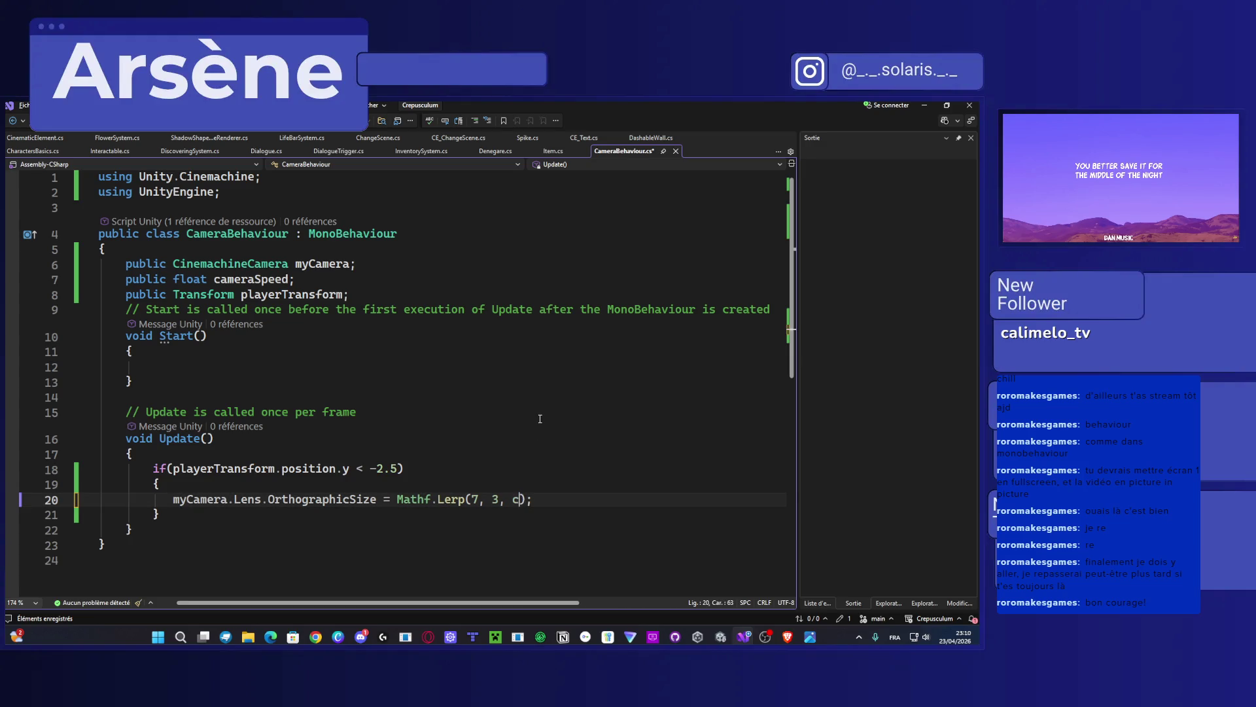
key("Tab")
key("ctrl+s")
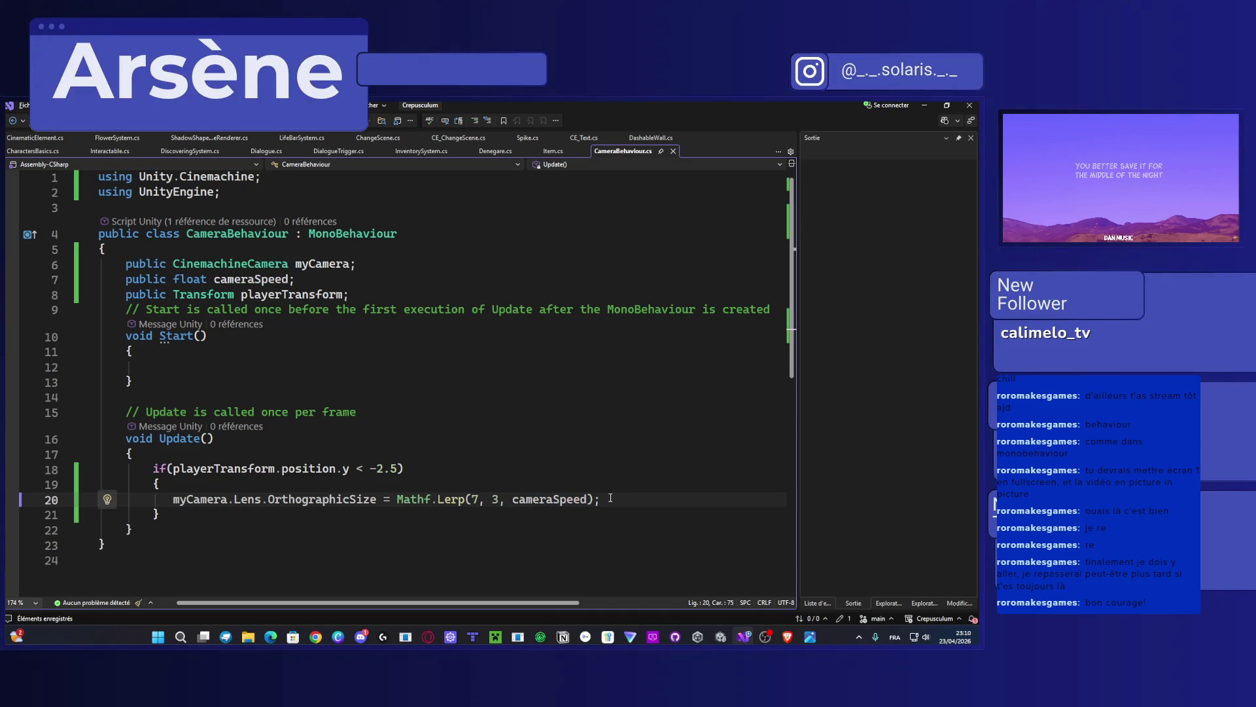
Step: Undo and redo edits to bring back the float t / while (t < 1f) loop lerping 7 to 3
key("ctrl+z")
key("ctrl+z")
key("ctrl+z")
key("ctrl+z")
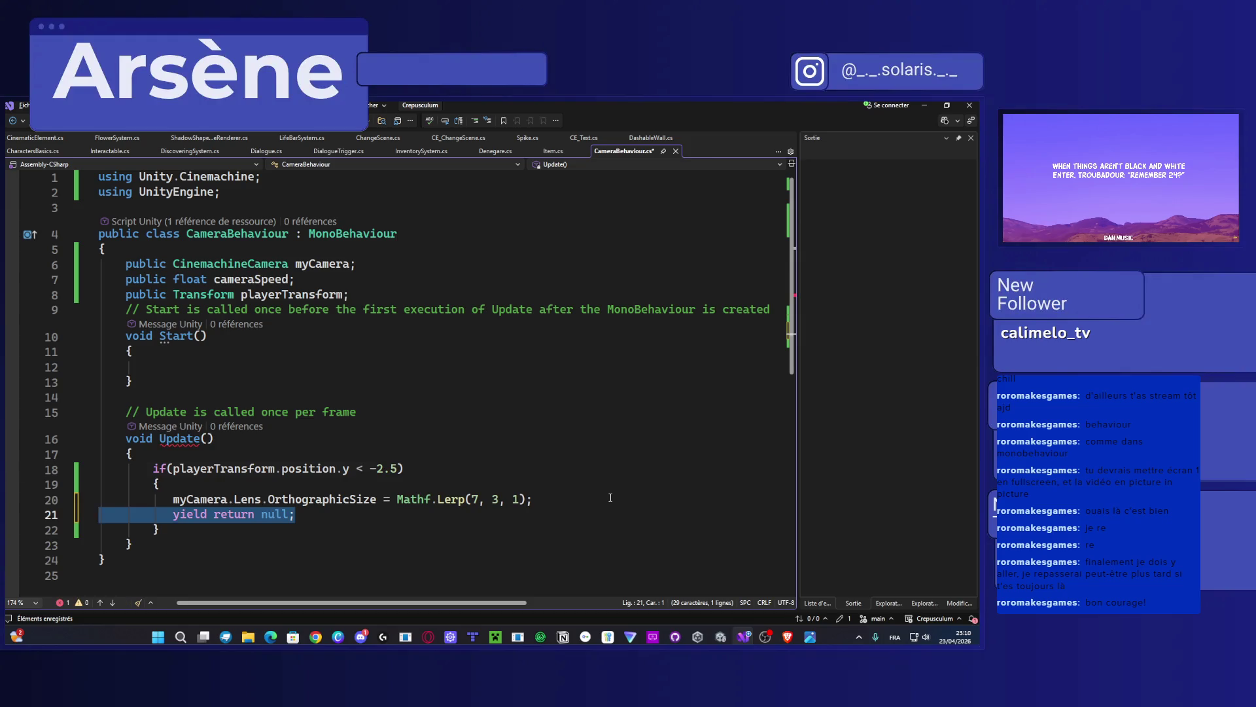
key("ctrl+z")
key("ctrl+z")
key("ctrl+z")
key("ctrl+z")
key("ctrl+z")
key("ctrl+z")
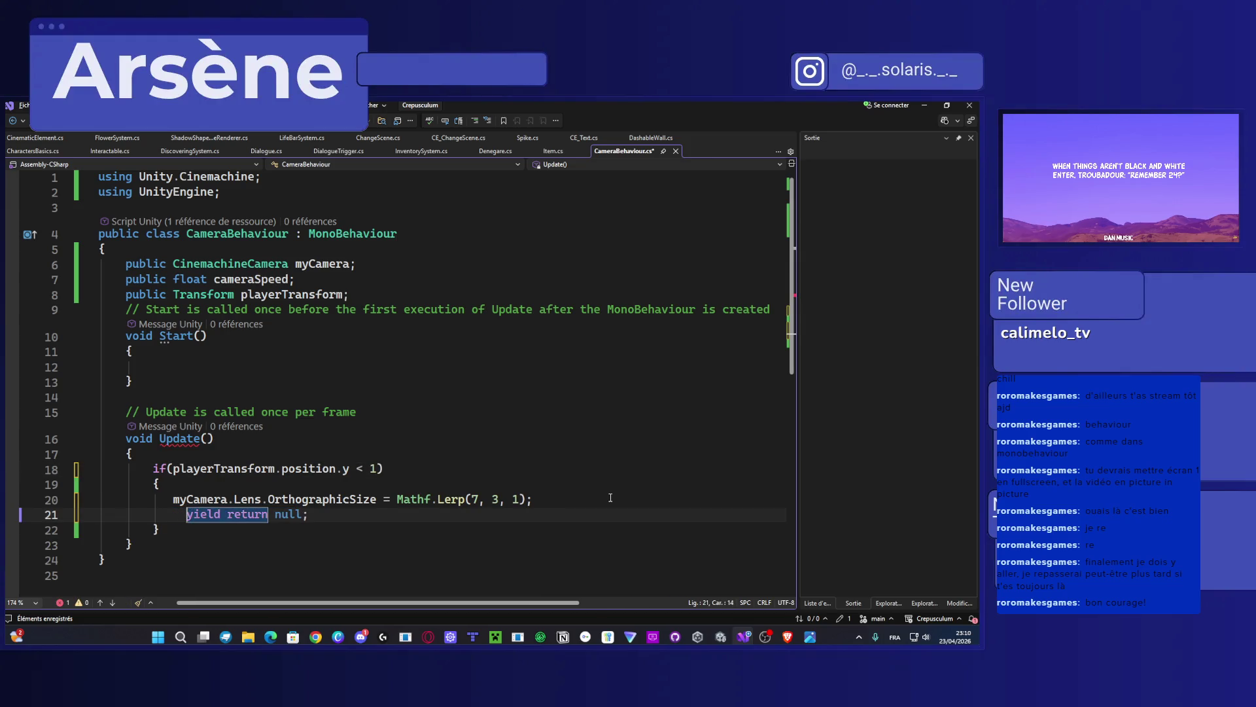
key("ctrl+z")
key("ctrl+z")
key("ctrl+z")
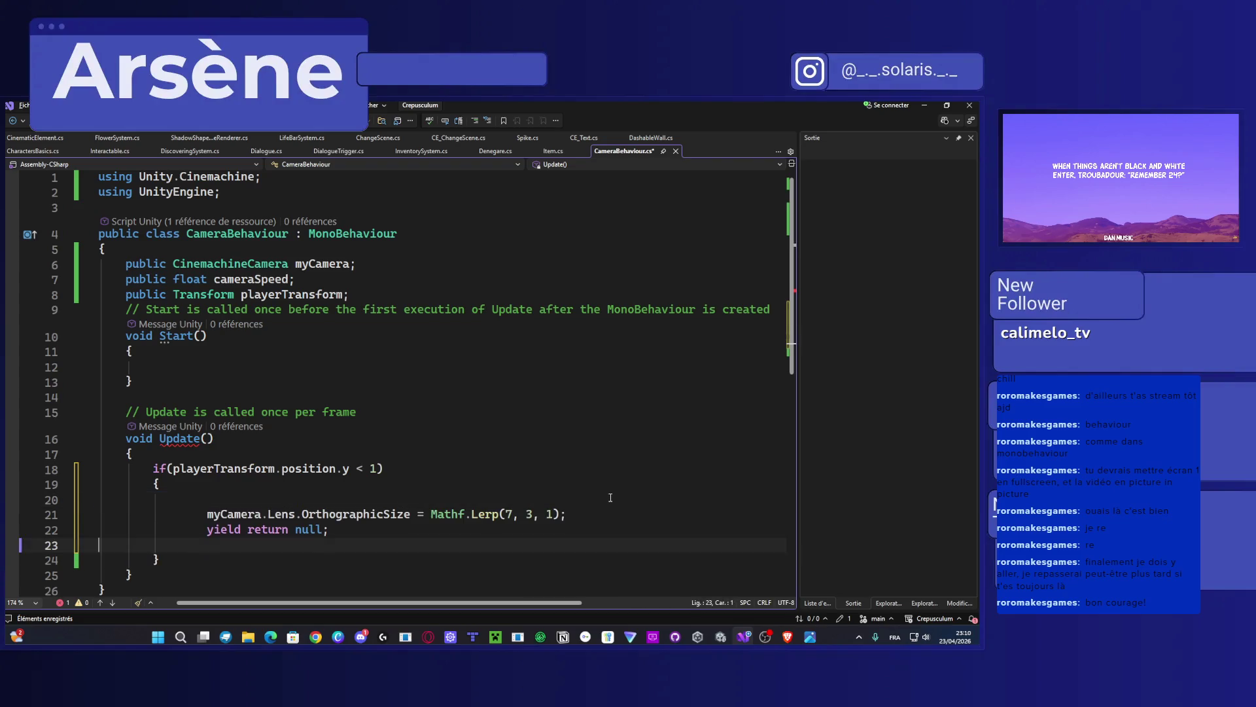
key("ctrl+y")
key("ctrl+y")
key("ctrl+y")
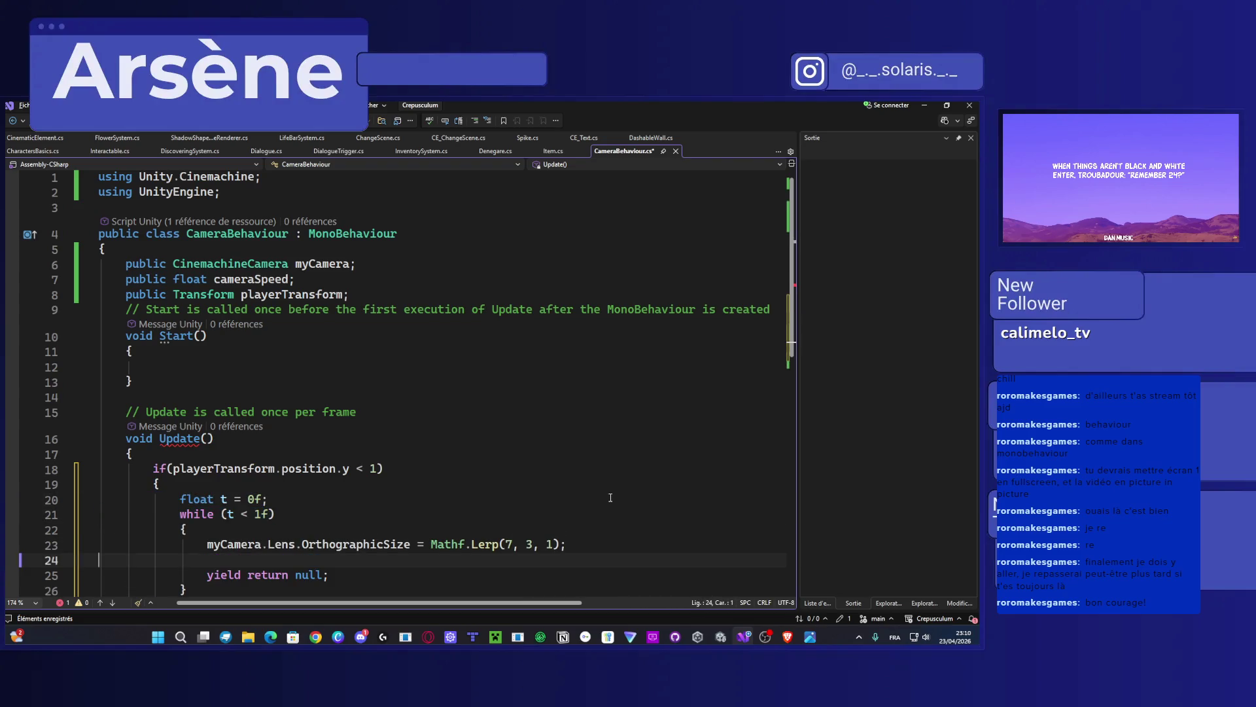
scroll(362, 500, "down", 3)
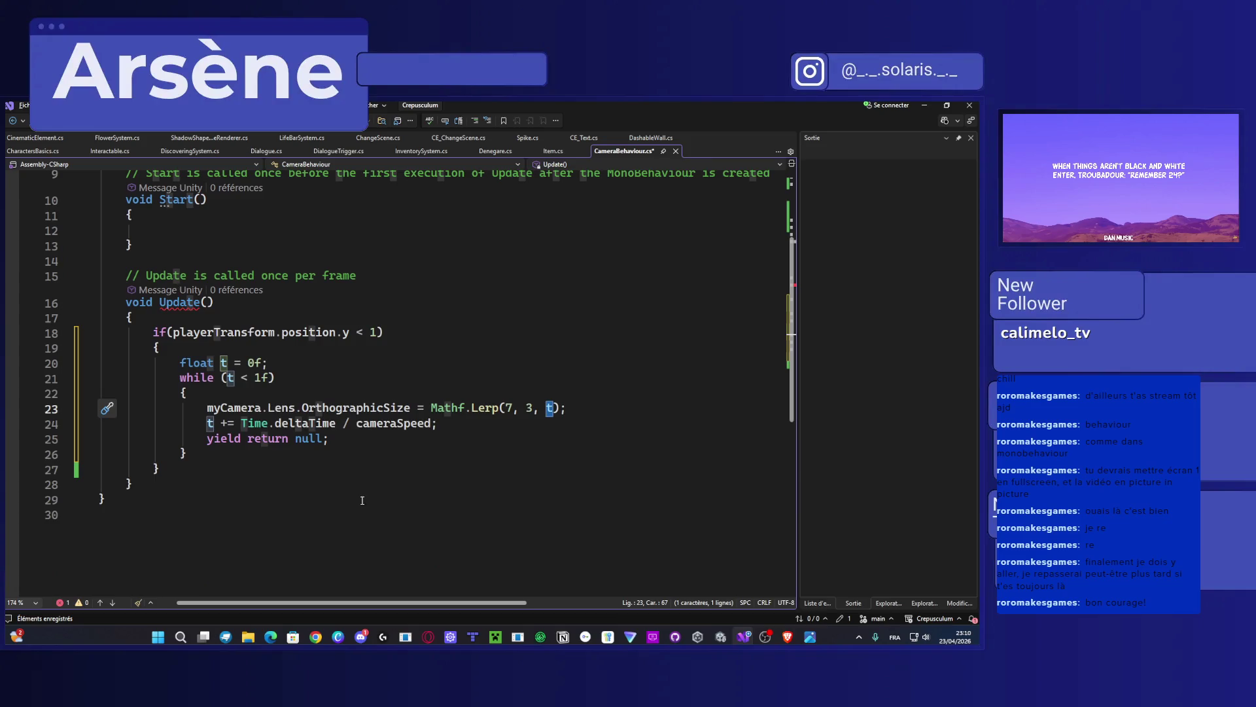
left_click(304, 384)
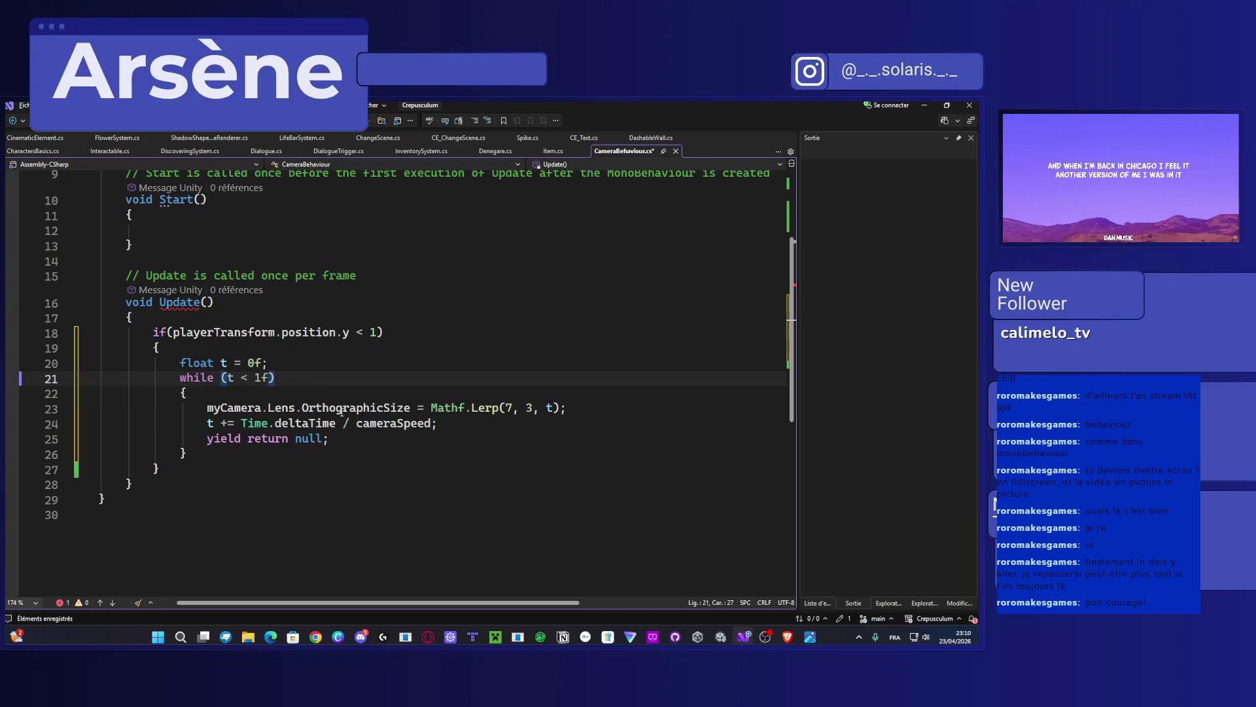
Step: Delete line 25's yield return null, save CameraBehaviour.cs, and switch to the Unity editor
scroll(335, 516, "up", 3)
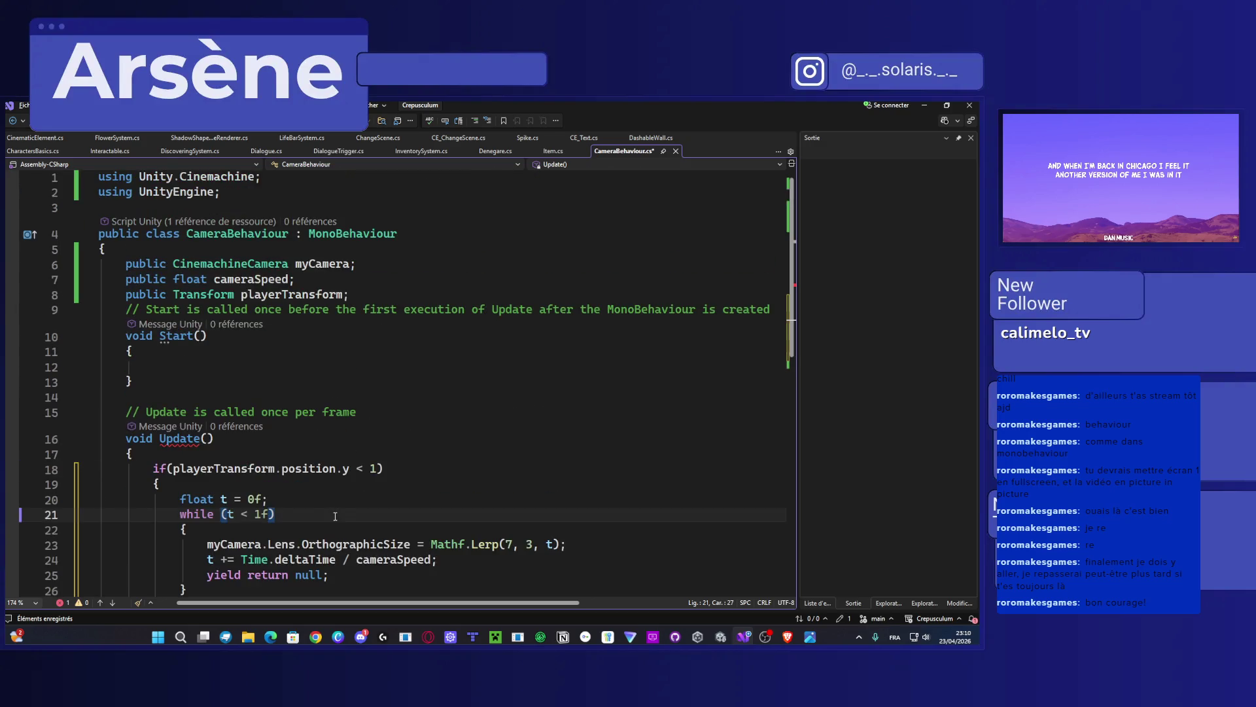
scroll(335, 516, "down", 3)
left_click_drag(329, 438, 43, 440)
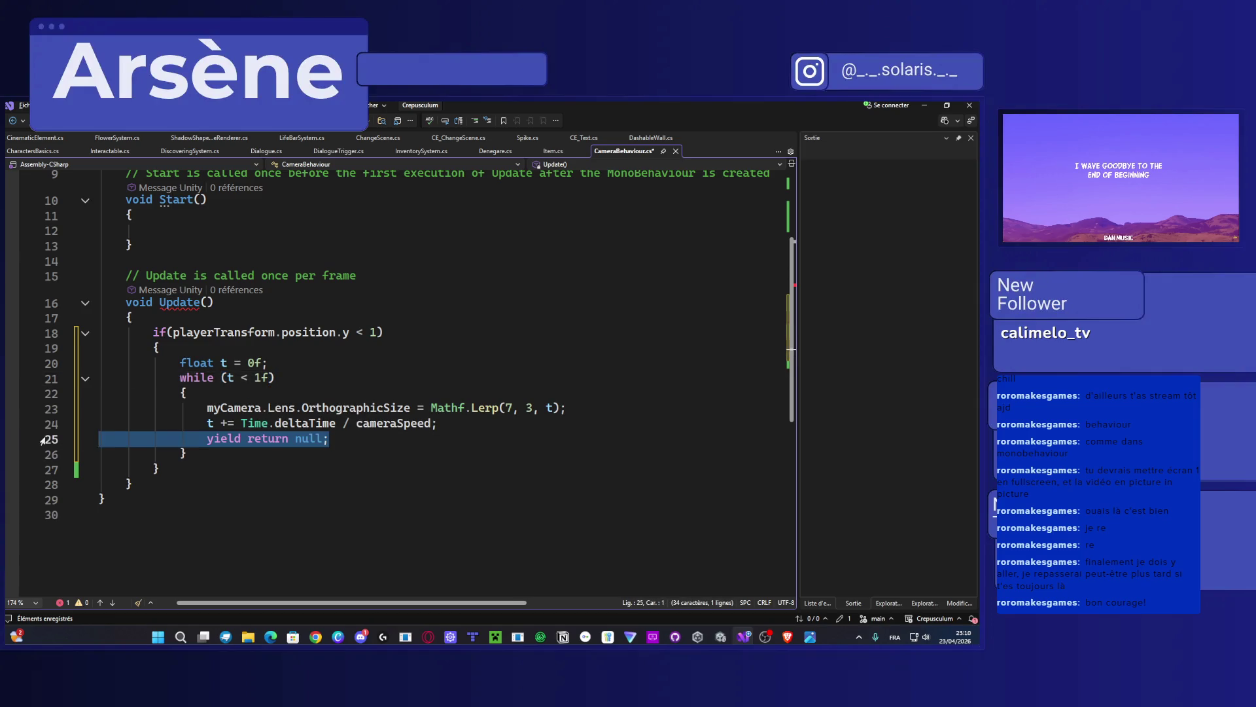
key("BackSpace")
key("BackSpace")
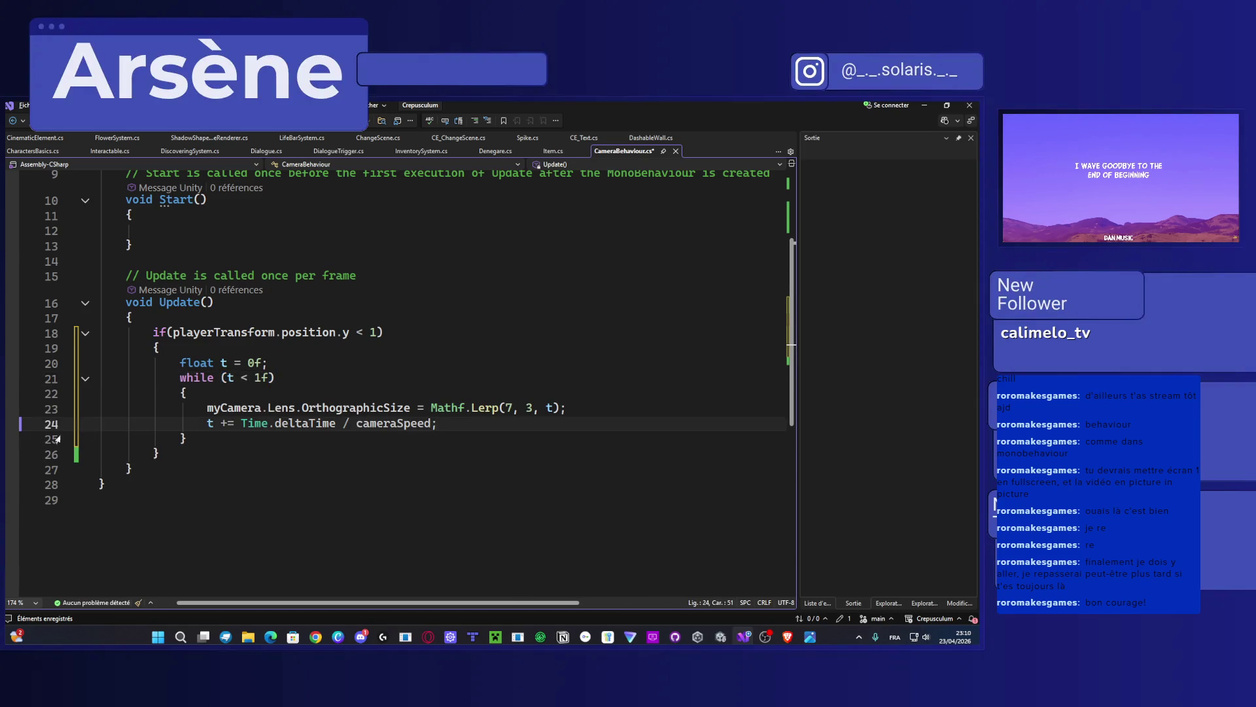
key("ctrl+s")
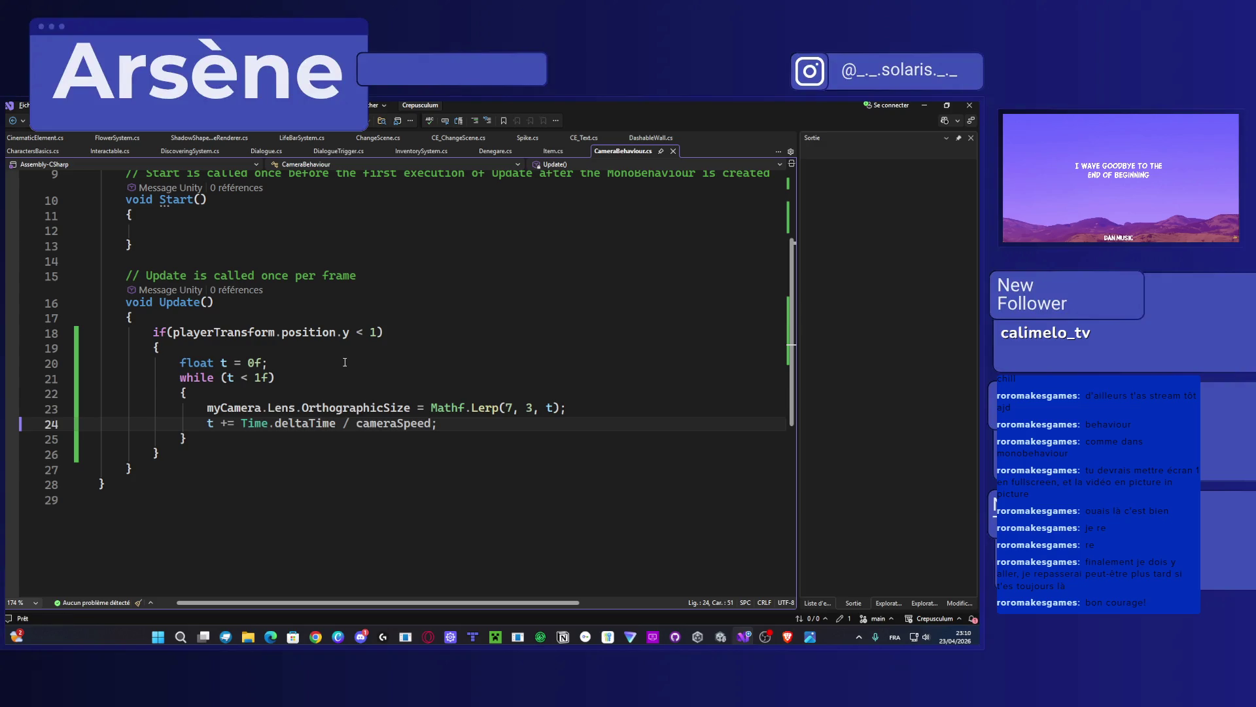
scroll(249, 379, "up", 3)
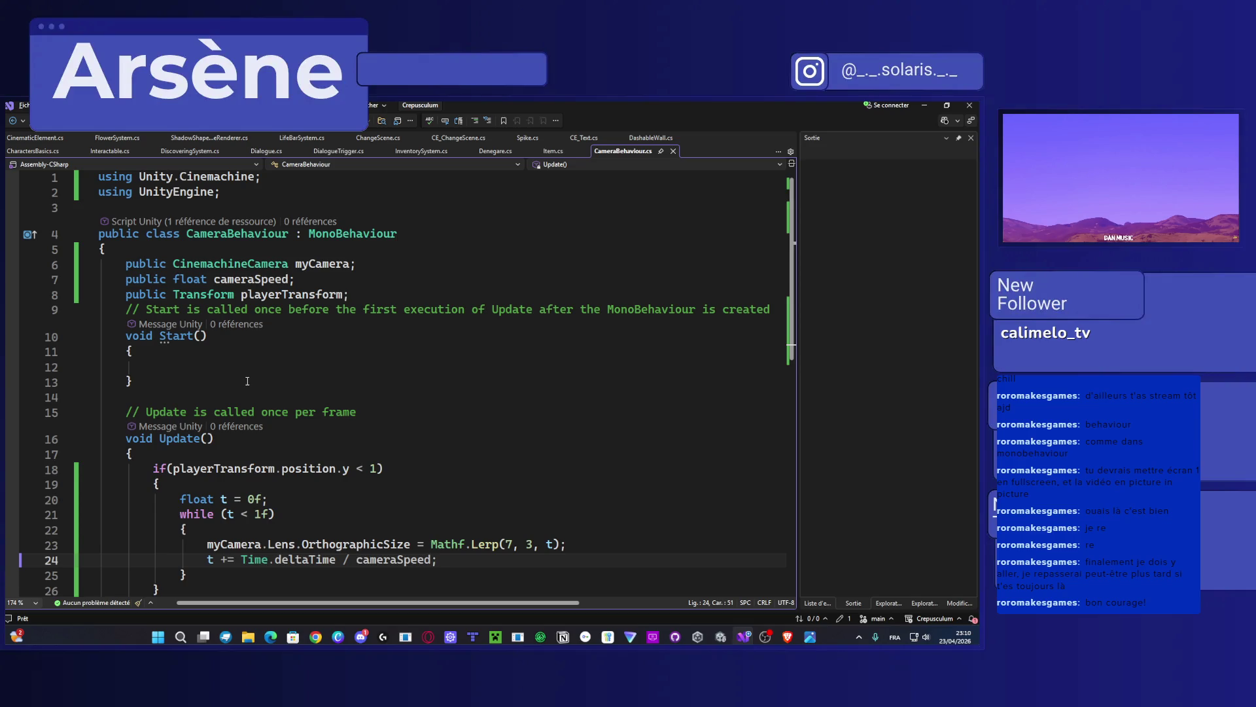
scroll(252, 378, "down", 3)
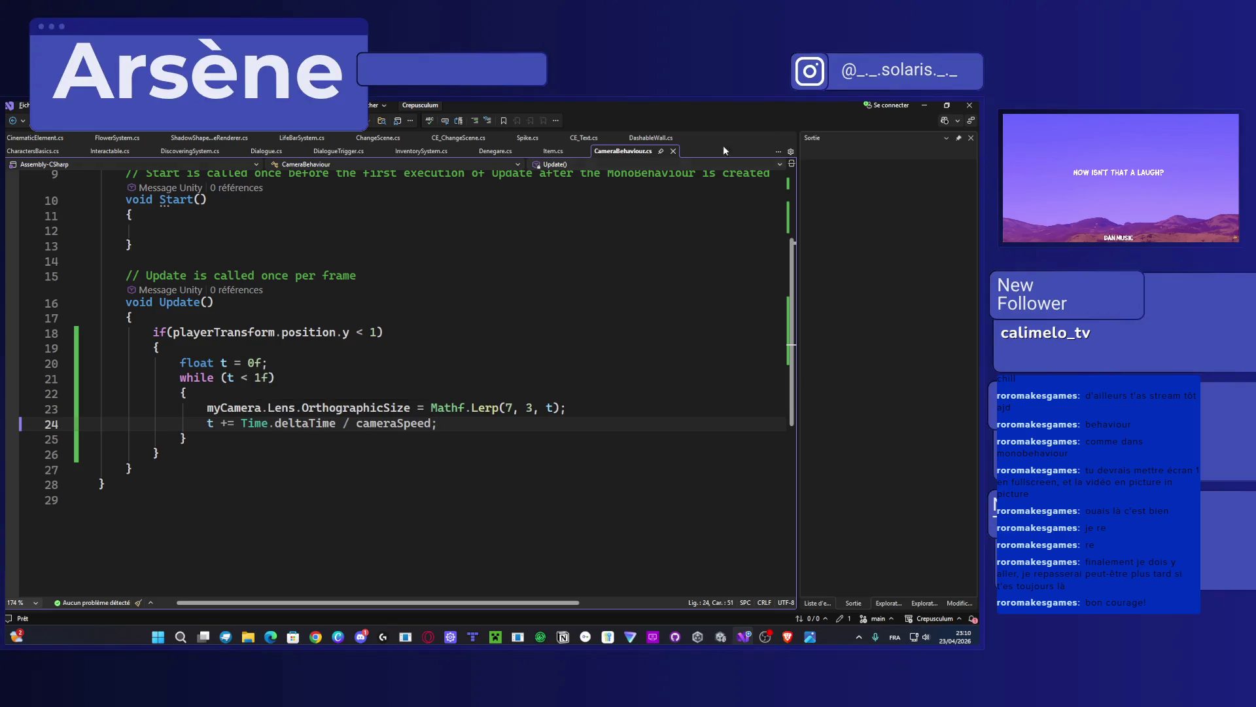
key("alt+Tab")
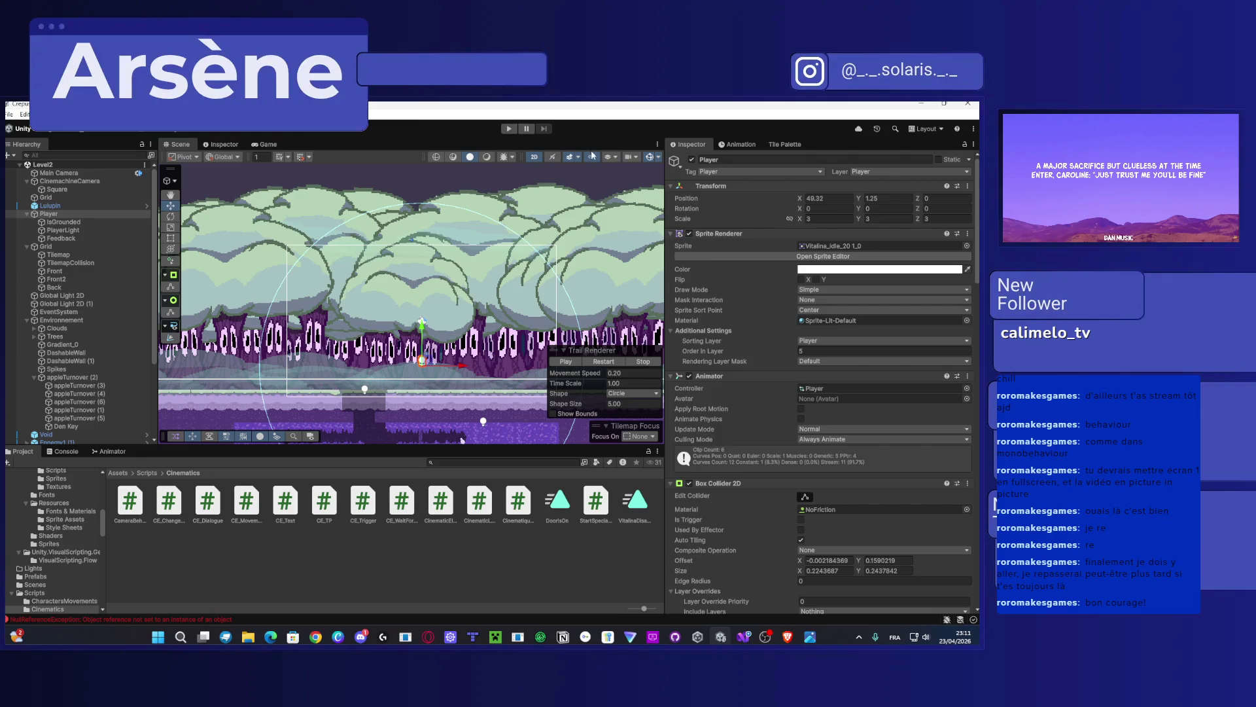
Step: Play-test the level by walking the player left and lower, then stop Play
left_click(509, 128)
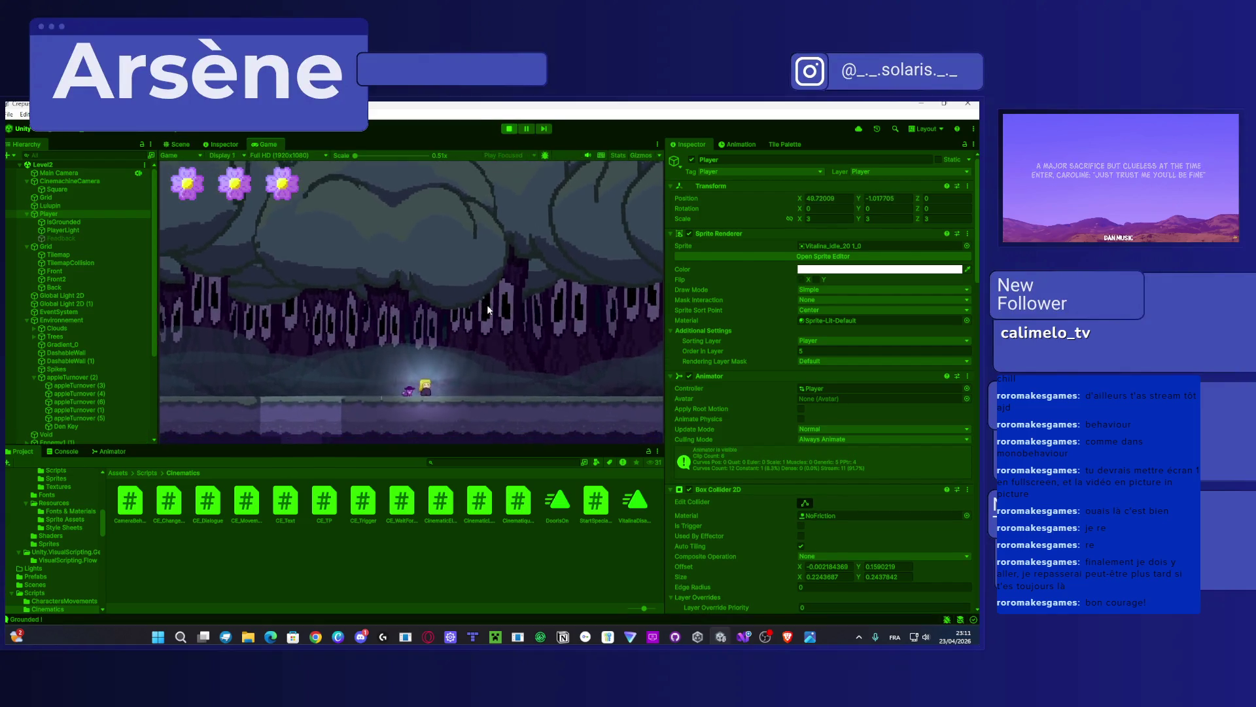
key("Left")
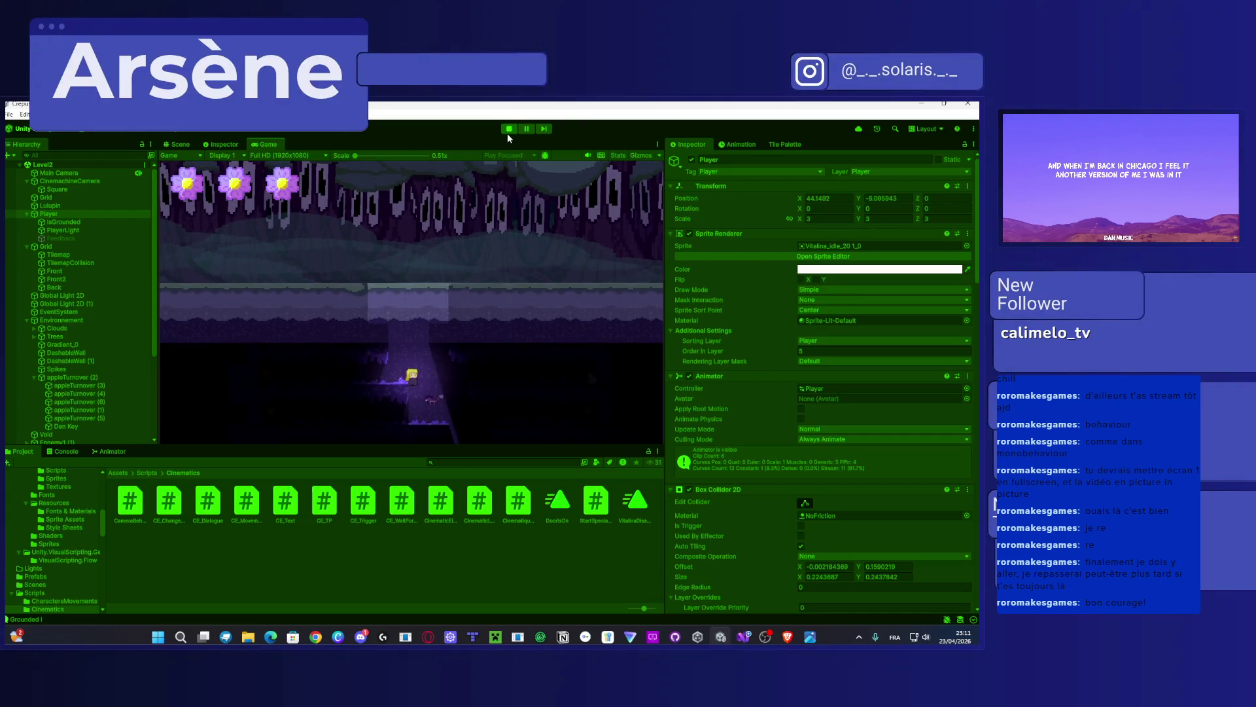
left_click(510, 129)
Step: Set Camera Speed to 3 in the CinemachineCamera's Camera Behaviour component
left_click(94, 182)
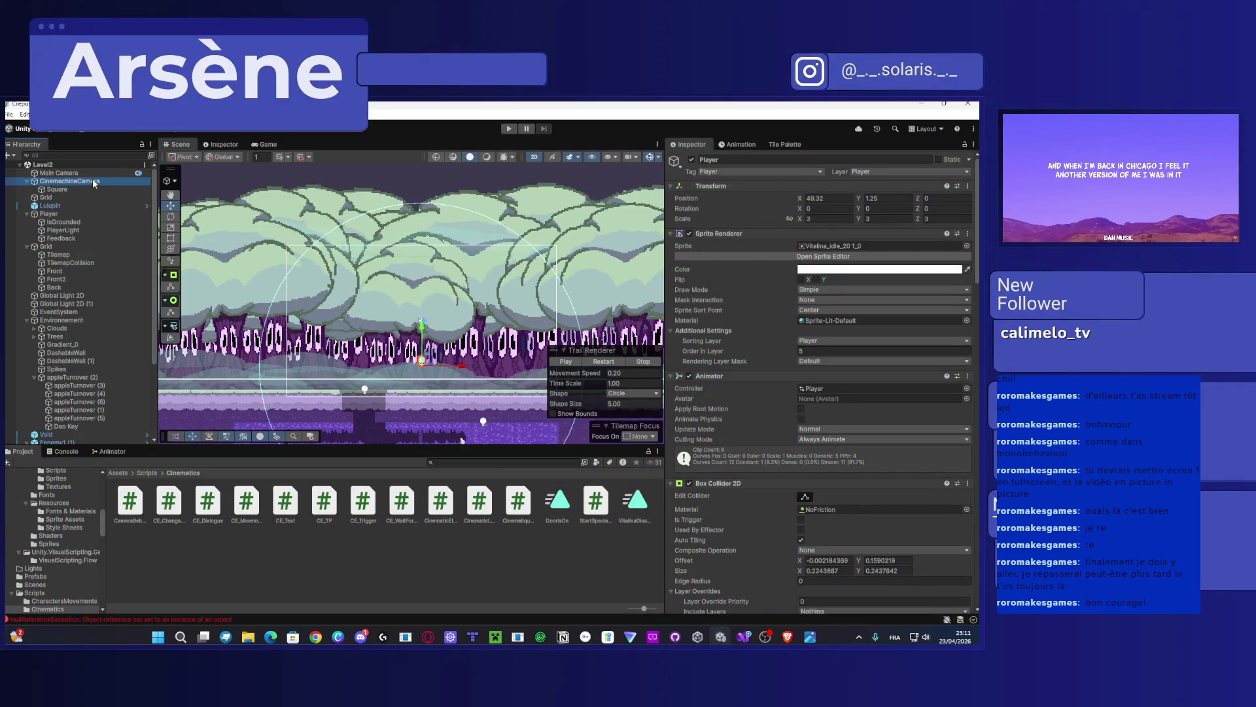
left_click(823, 501)
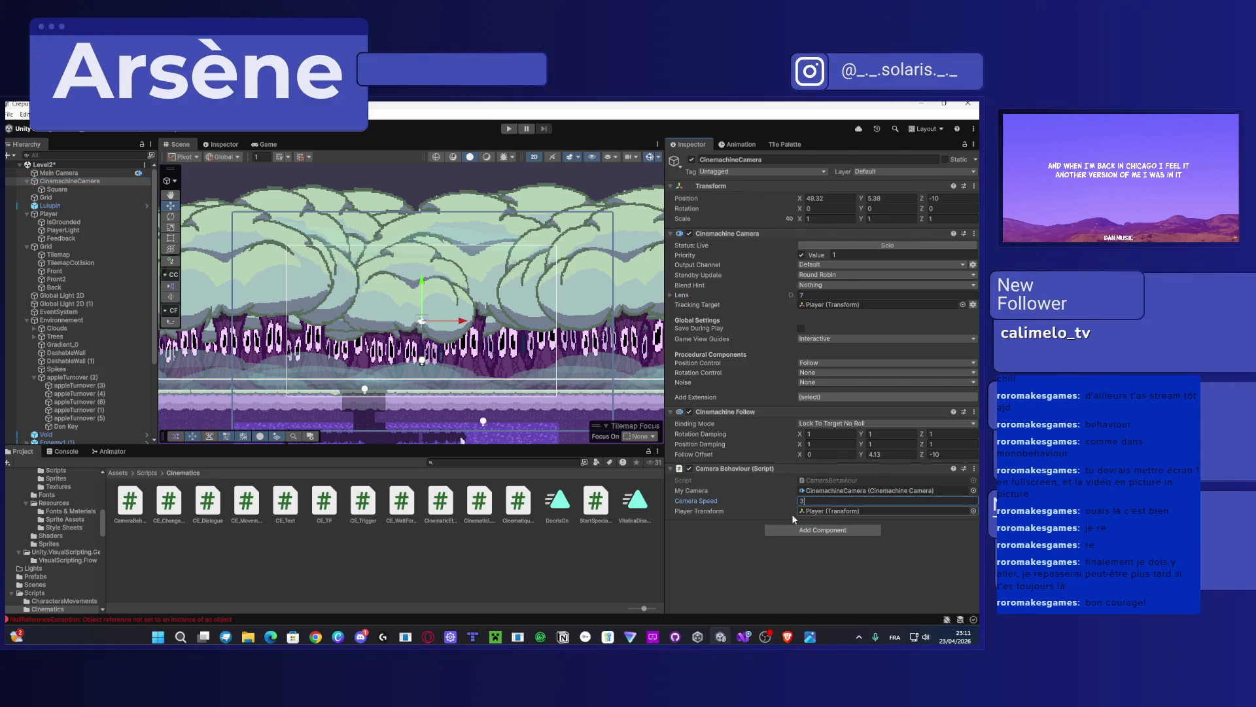
left_click(780, 565)
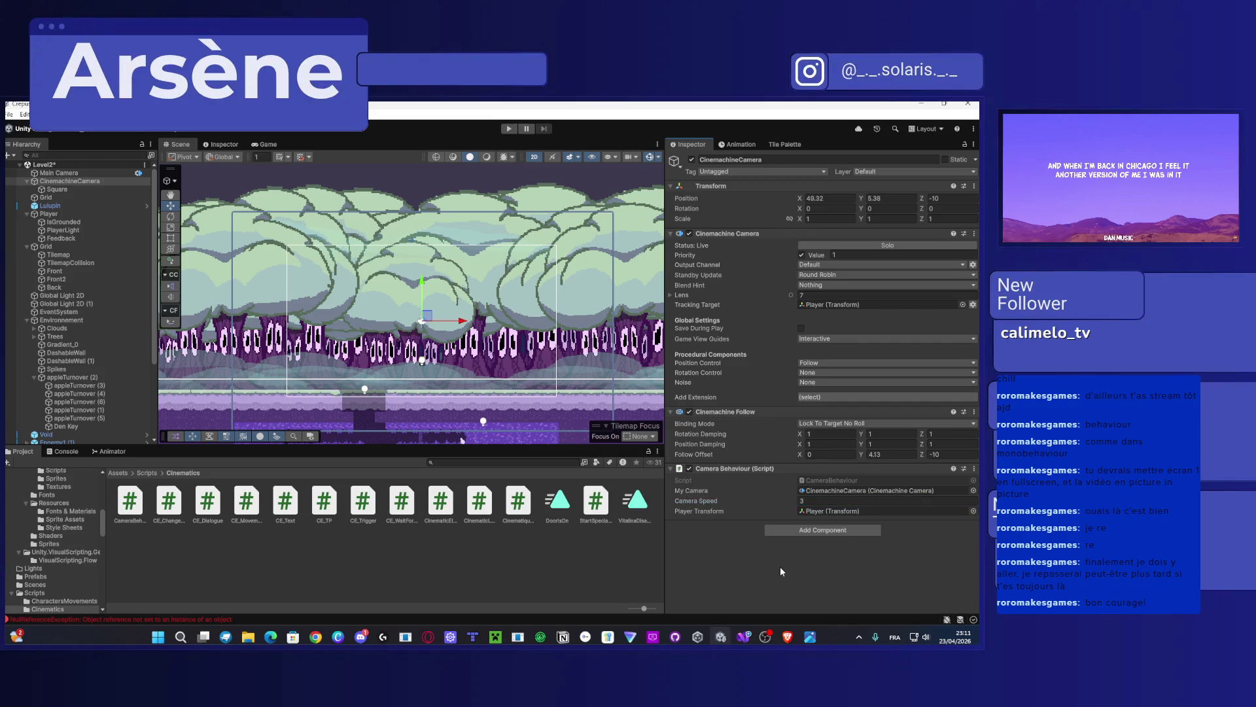
left_click(509, 129)
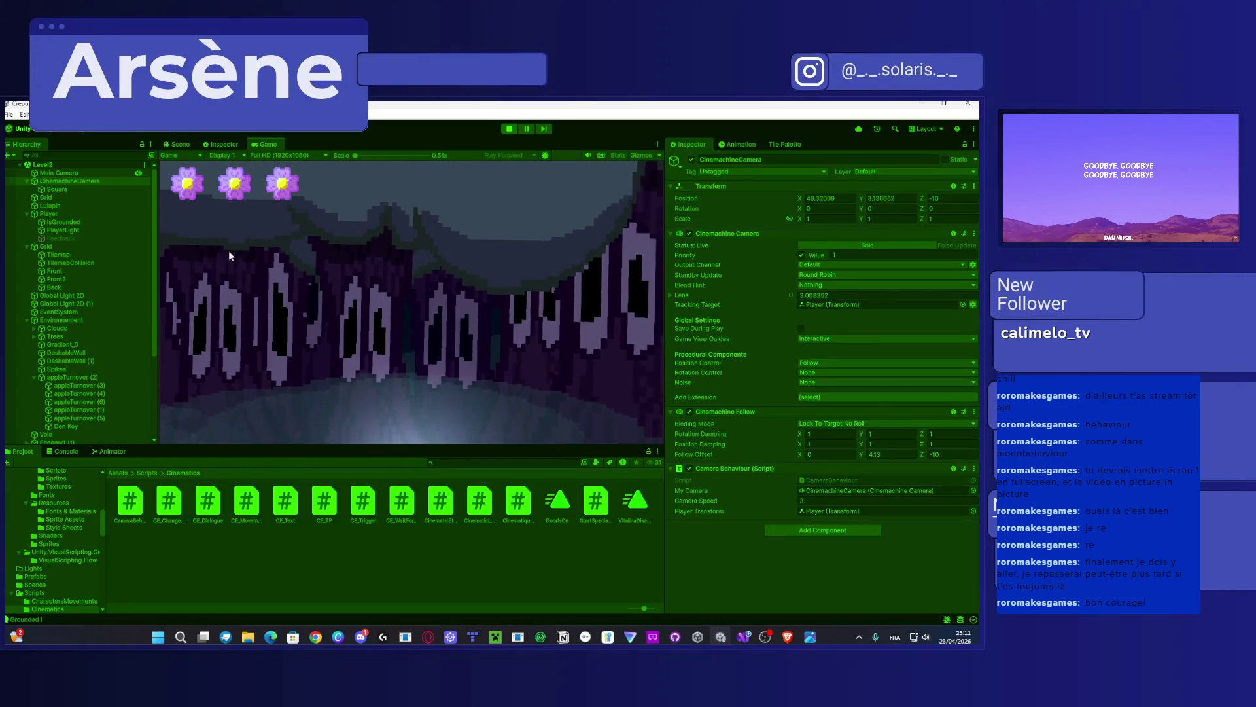
left_click(60, 213)
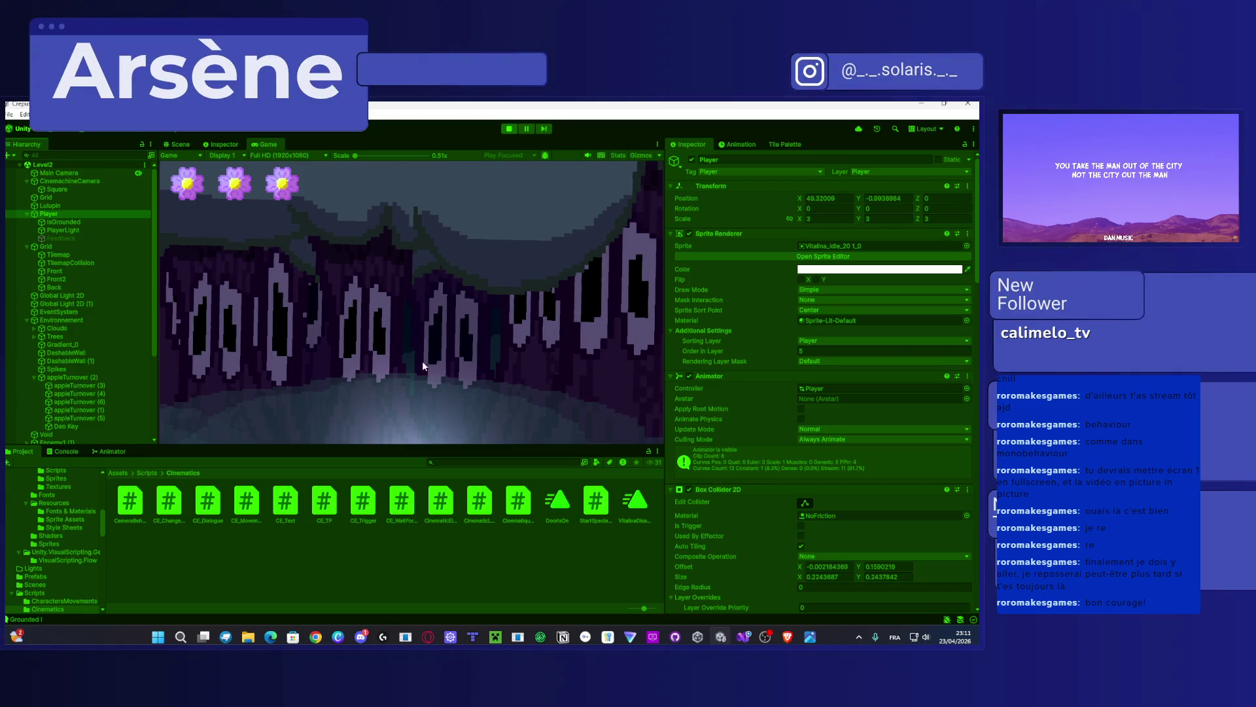
key("space")
key("space")
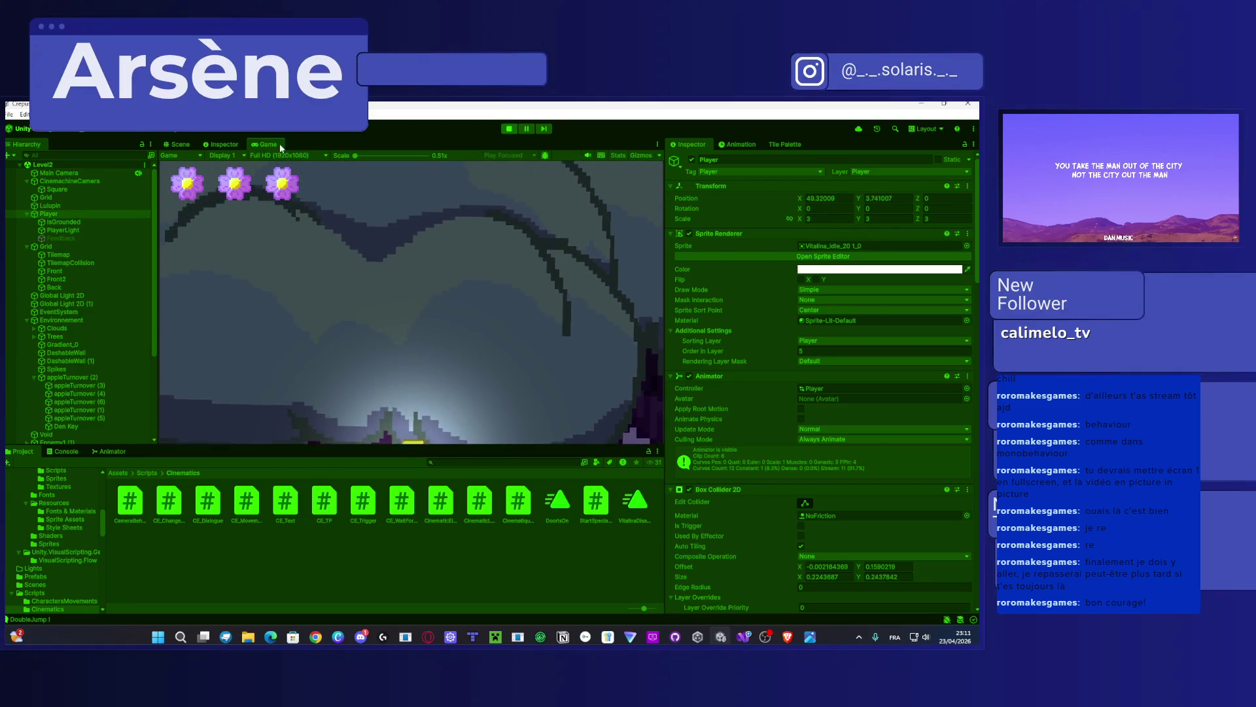
double_click(272, 144)
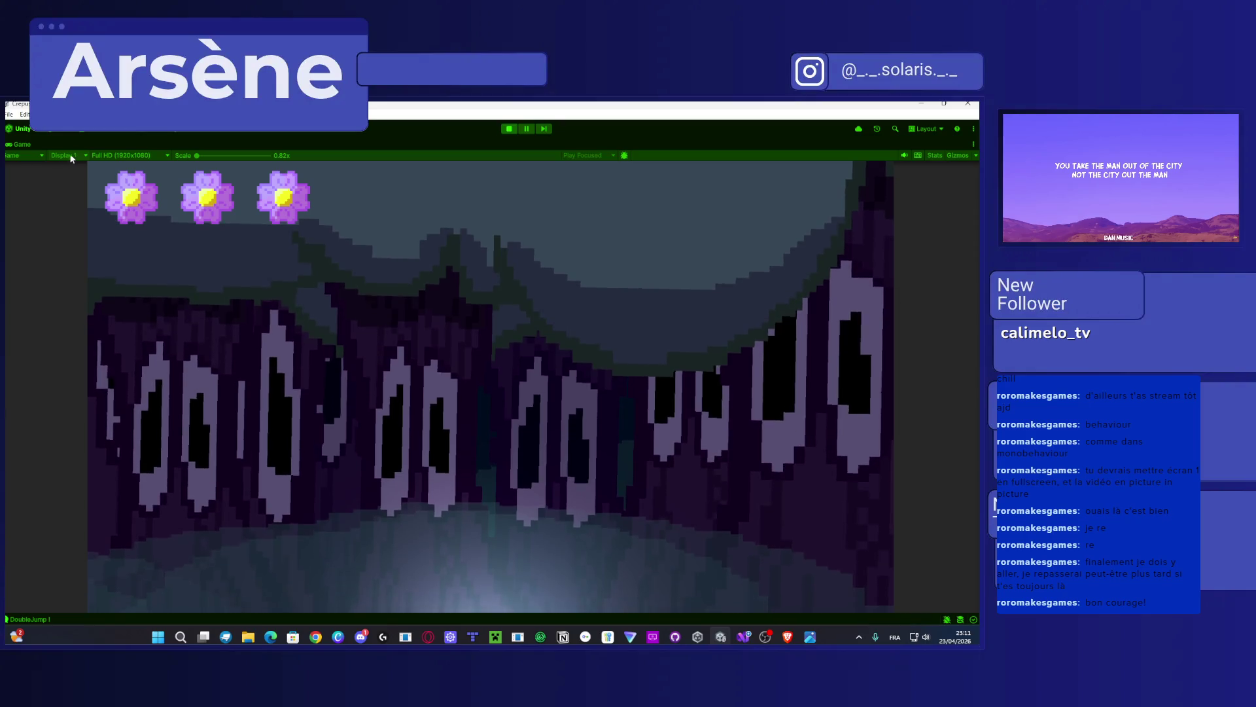
double_click(26, 144)
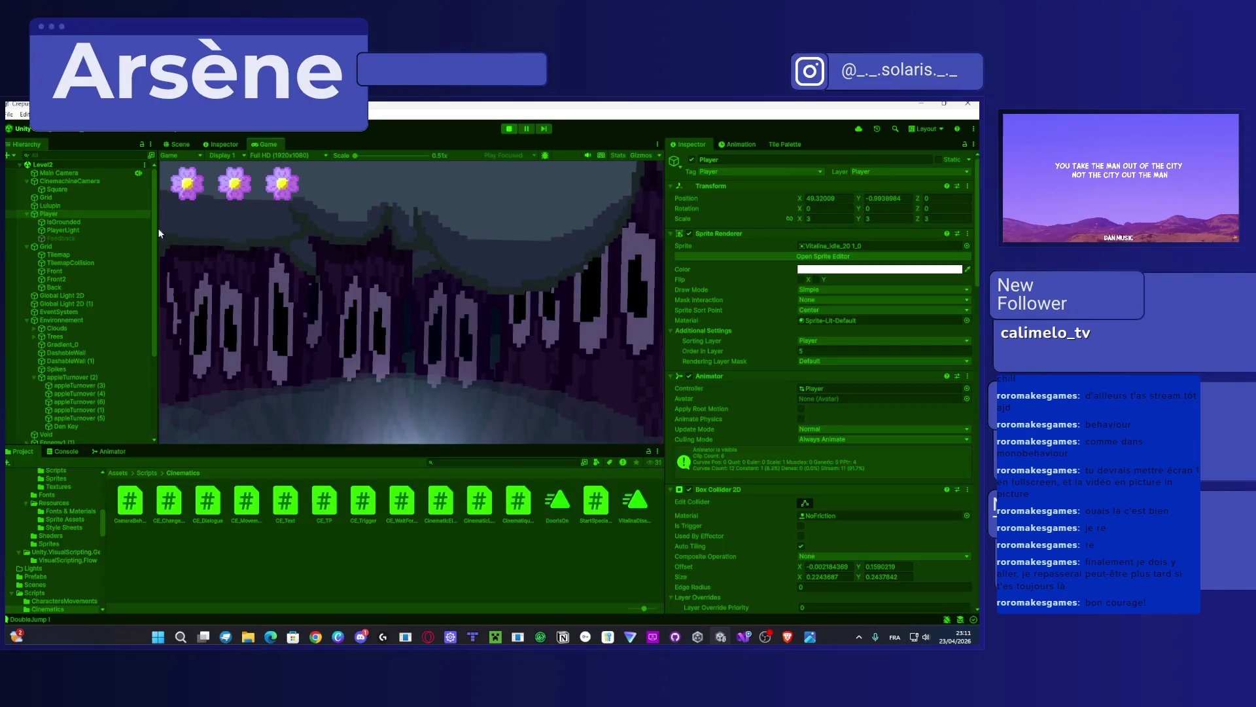
left_click(73, 181)
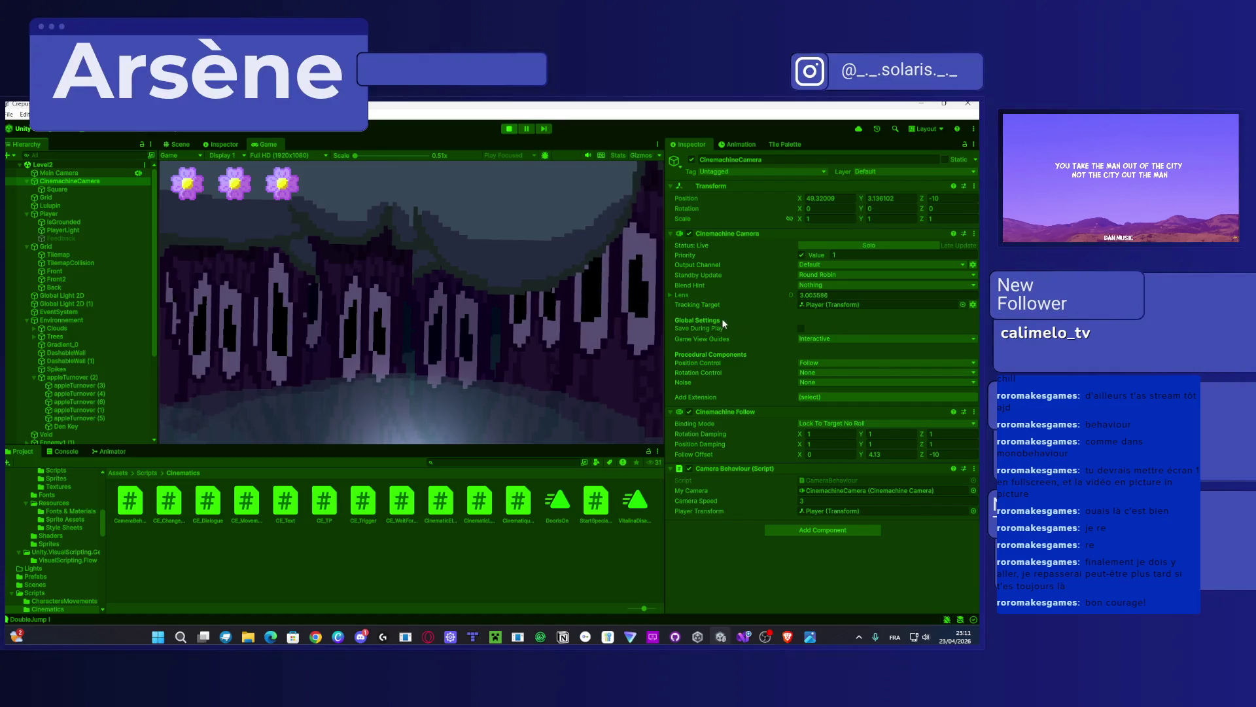
left_click(670, 296)
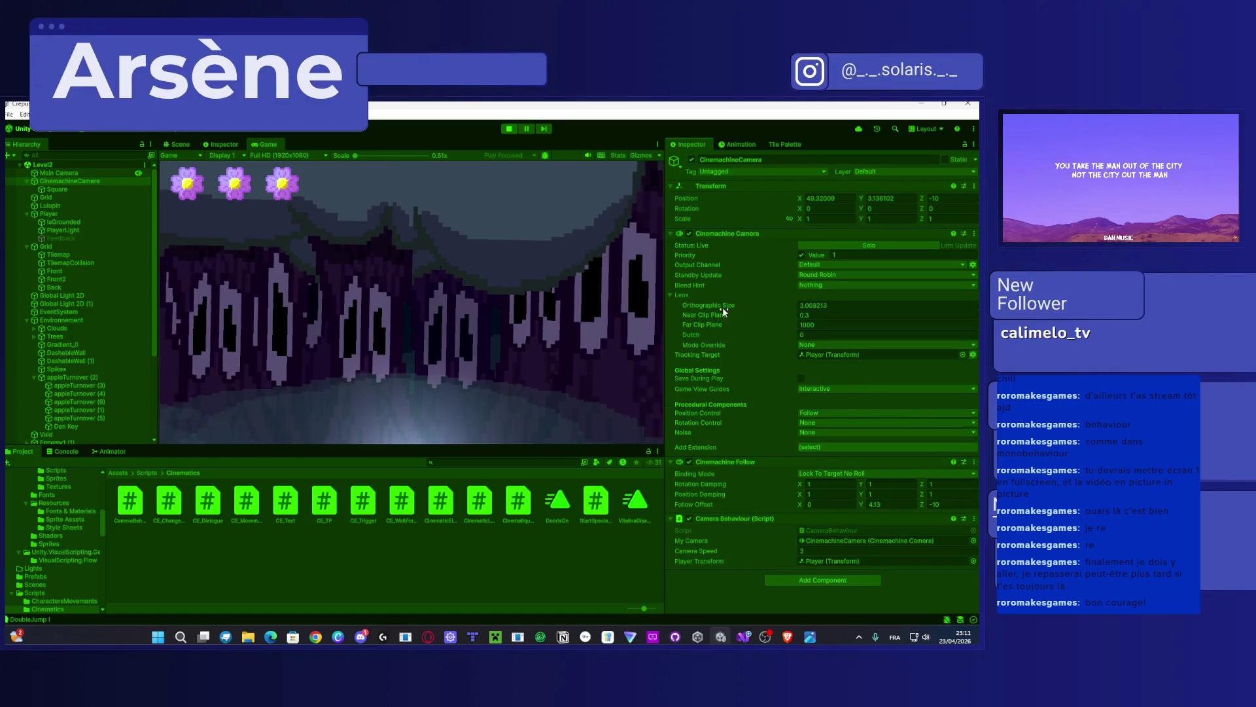
left_click_drag(722, 305, 749, 308)
left_click(508, 129)
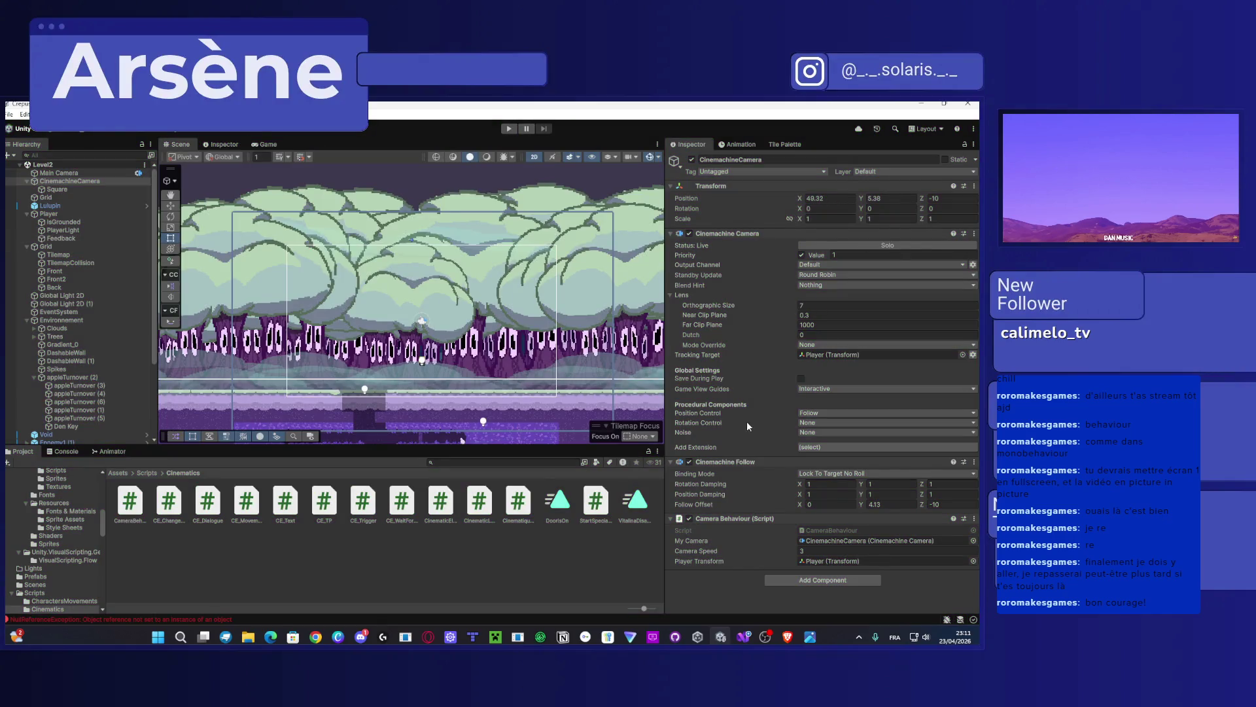
Step: Click into the Camera Speed field, then return to the CameraBehaviour script in Visual Studio
left_click(809, 551)
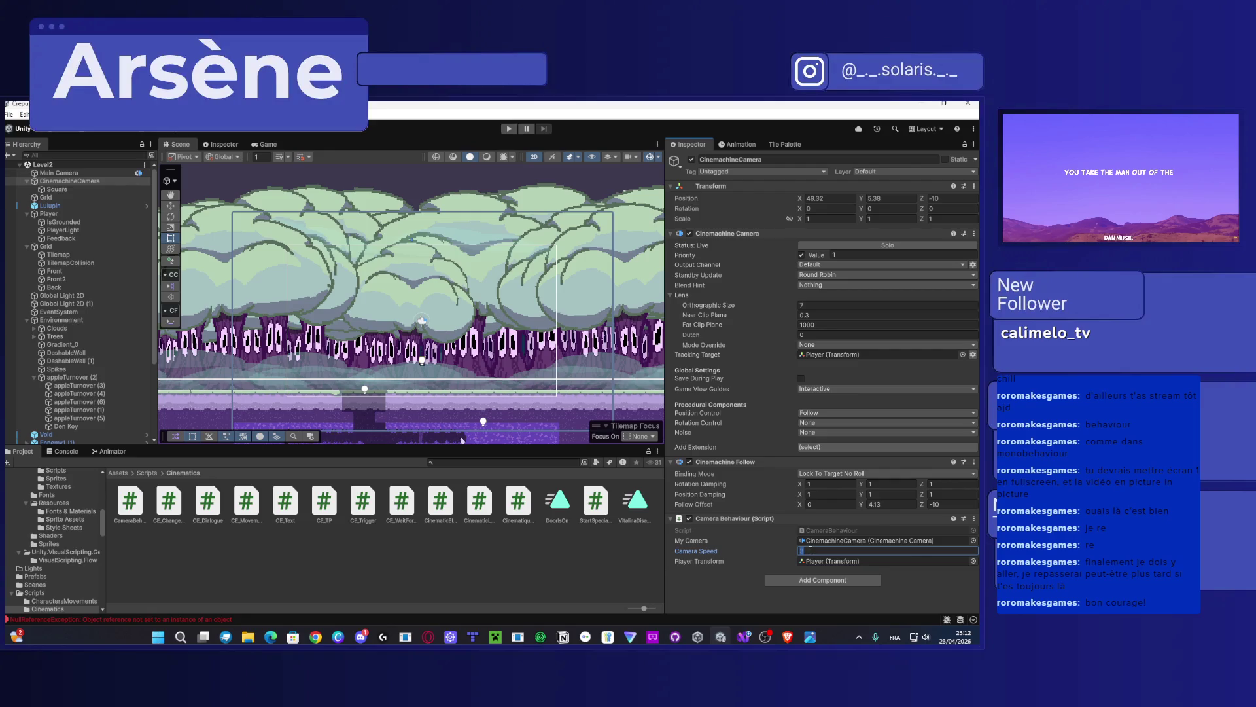
mouse_move(811, 639)
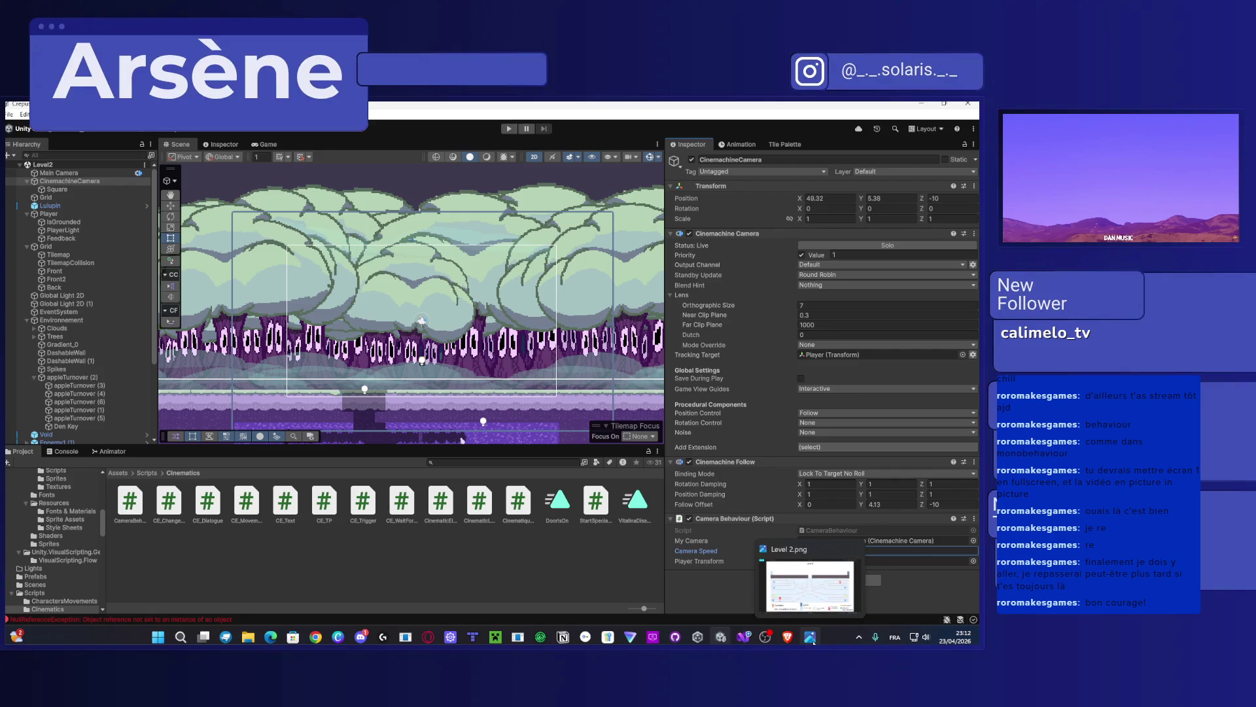
left_click(743, 638)
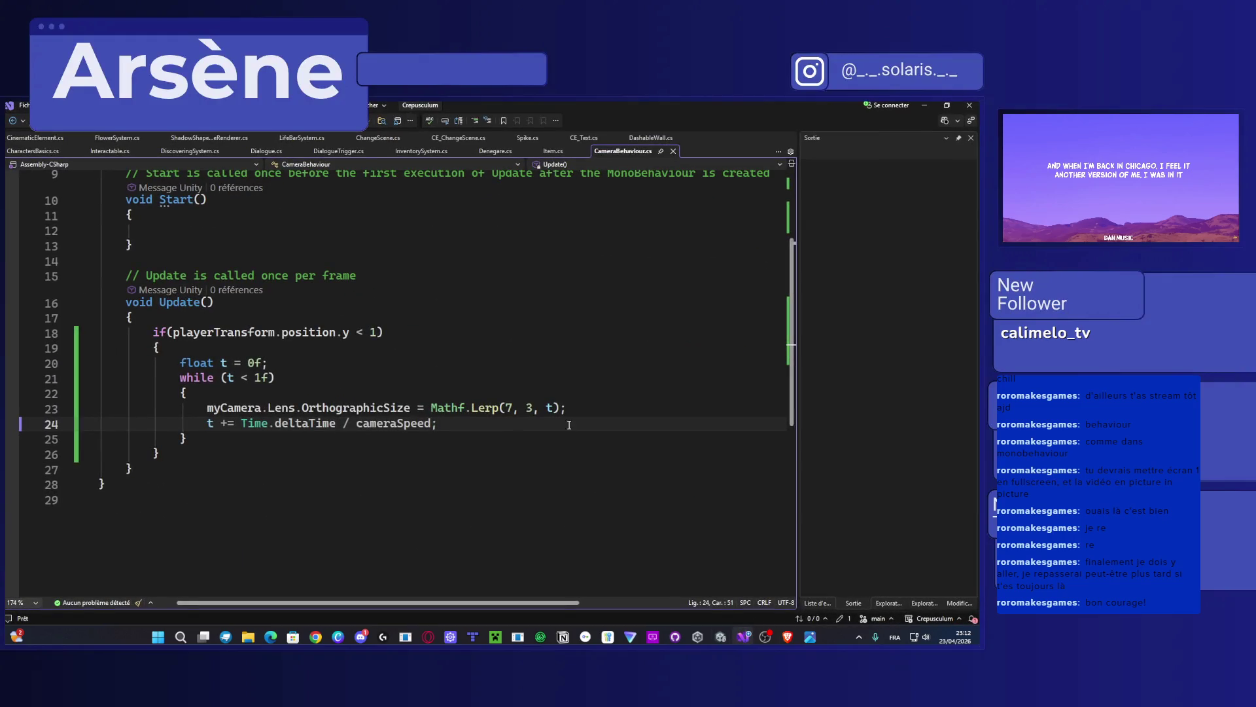
Step: Try 4 as the Lerp factor and save, then undo back to t
left_click(551, 408)
key("BackSpace")
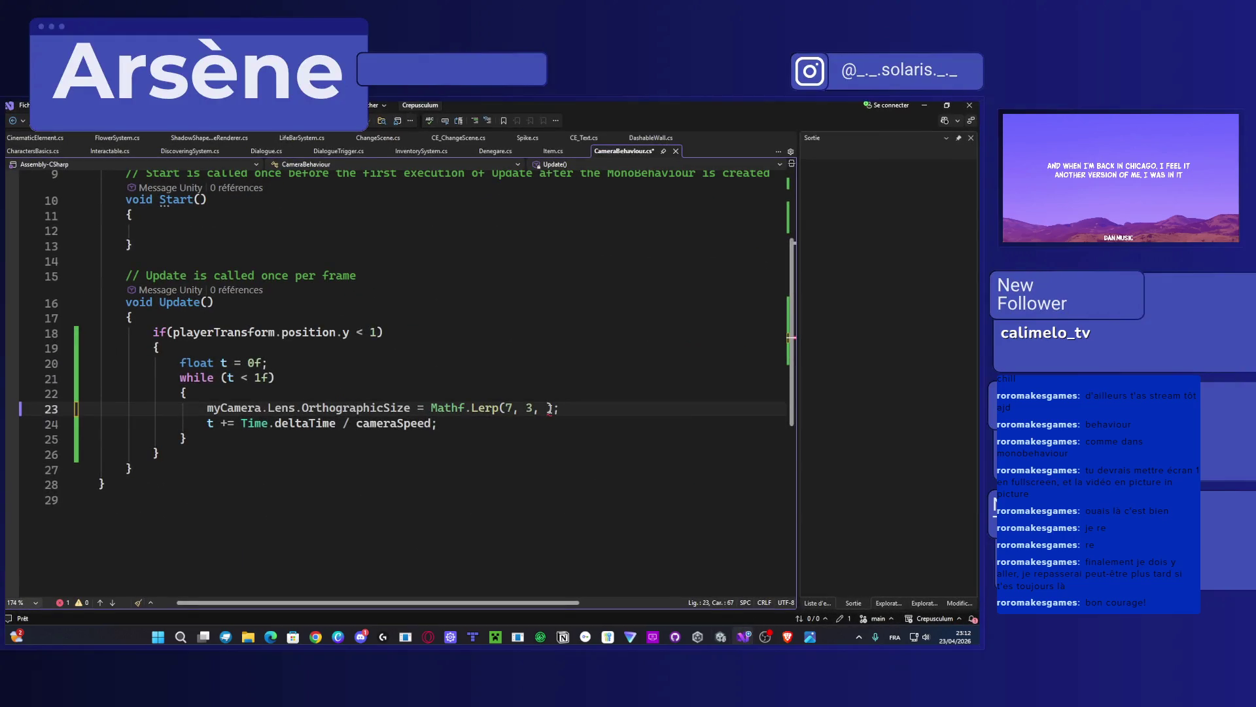
type("4")
left_click(530, 427)
key("ctrl+s")
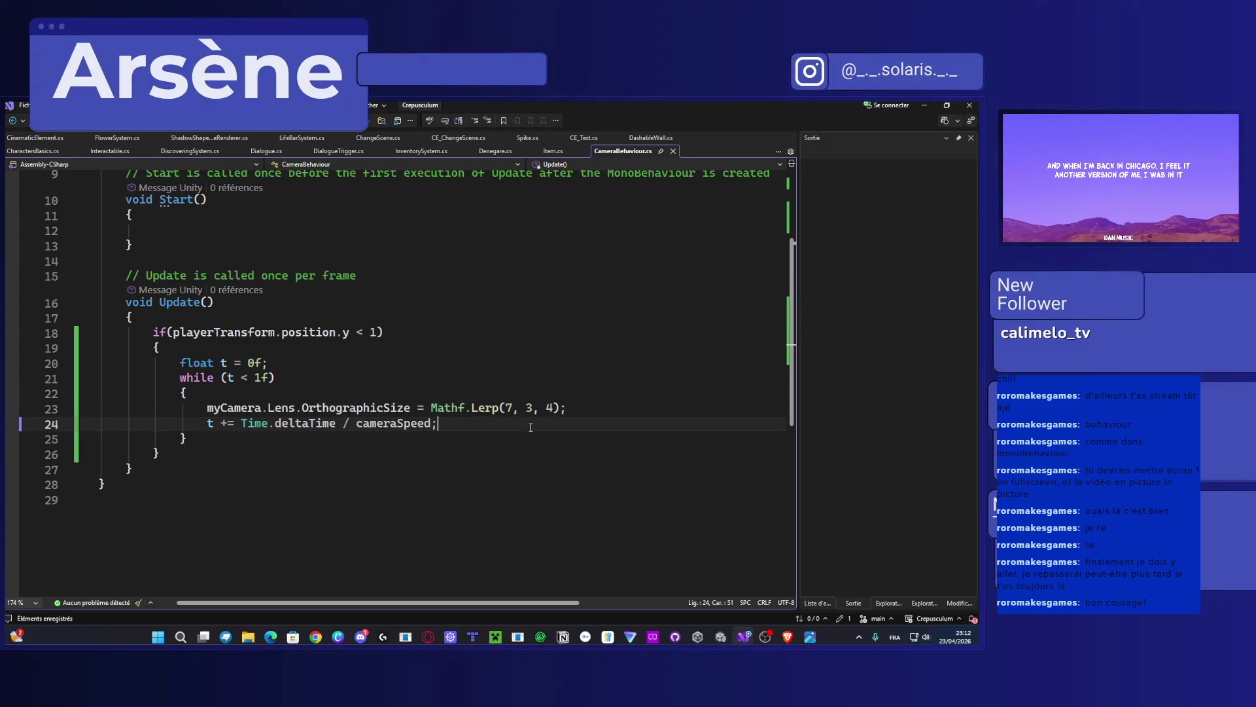
key("ctrl+z")
key("ctrl+z")
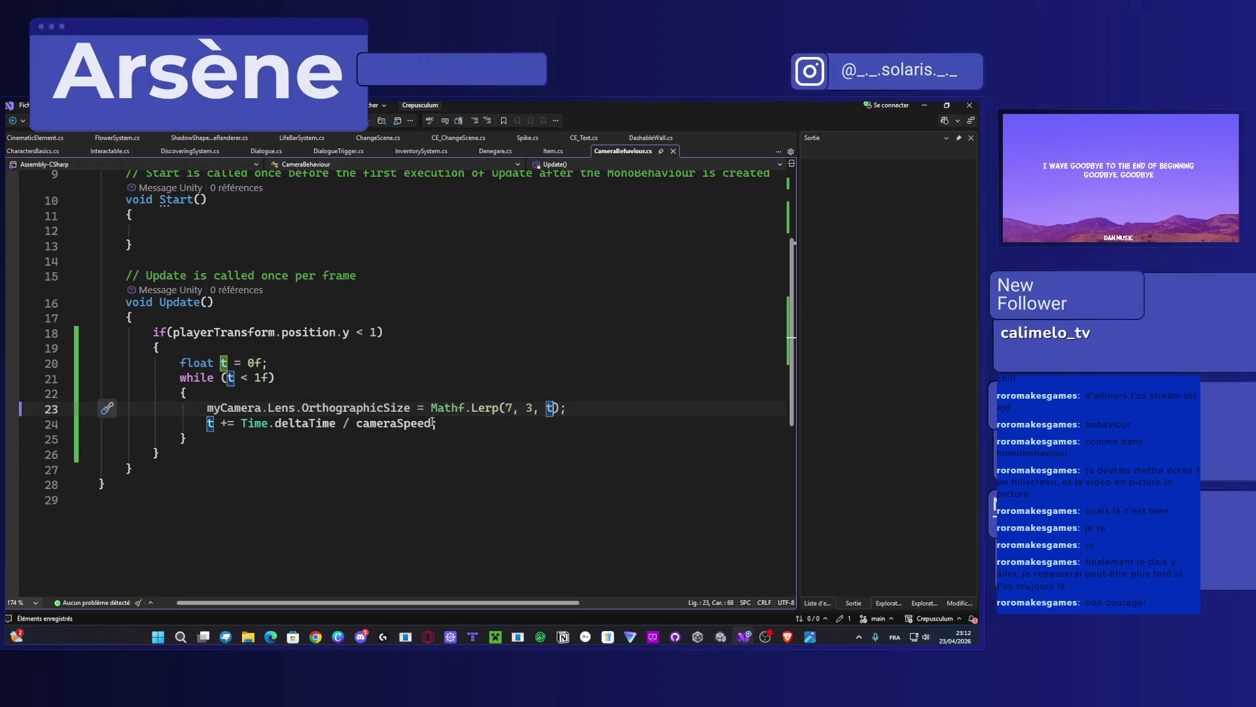
scroll(415, 425, "up", 3)
scroll(416, 428, "down", 1)
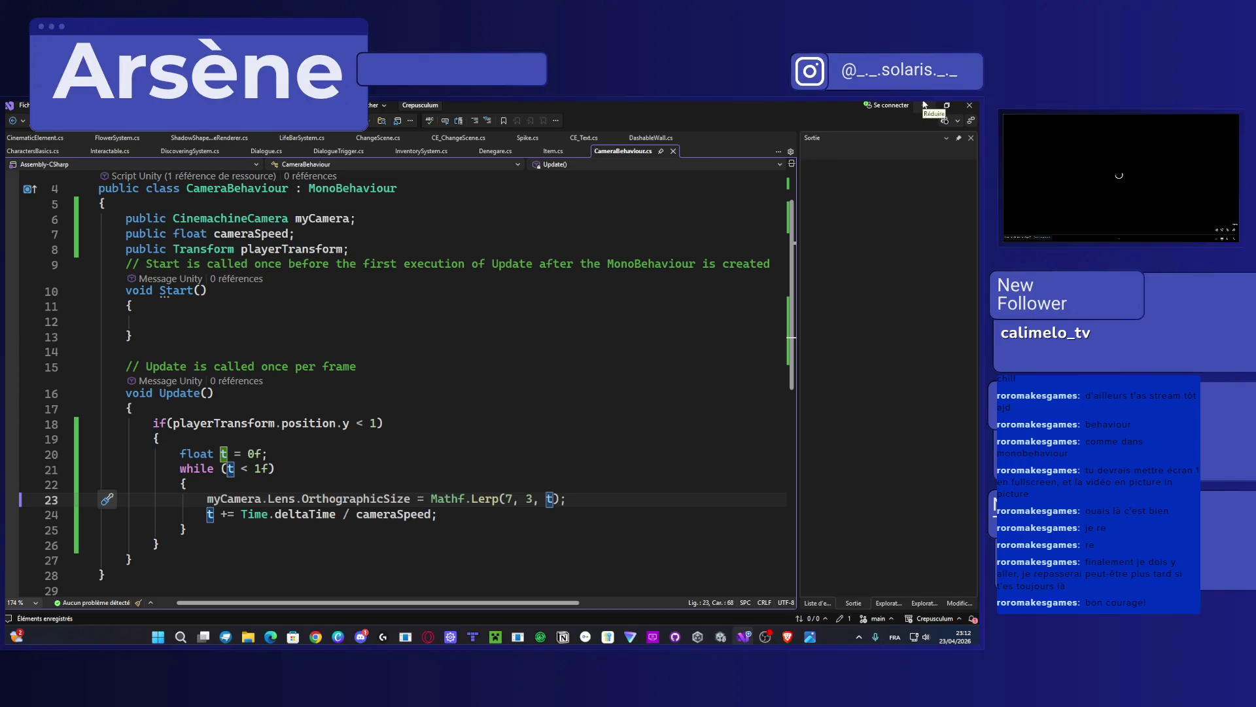
Step: Set Camera Speed to 3 in Unity's Inspector, then bring Visual Studio back
left_click(925, 105)
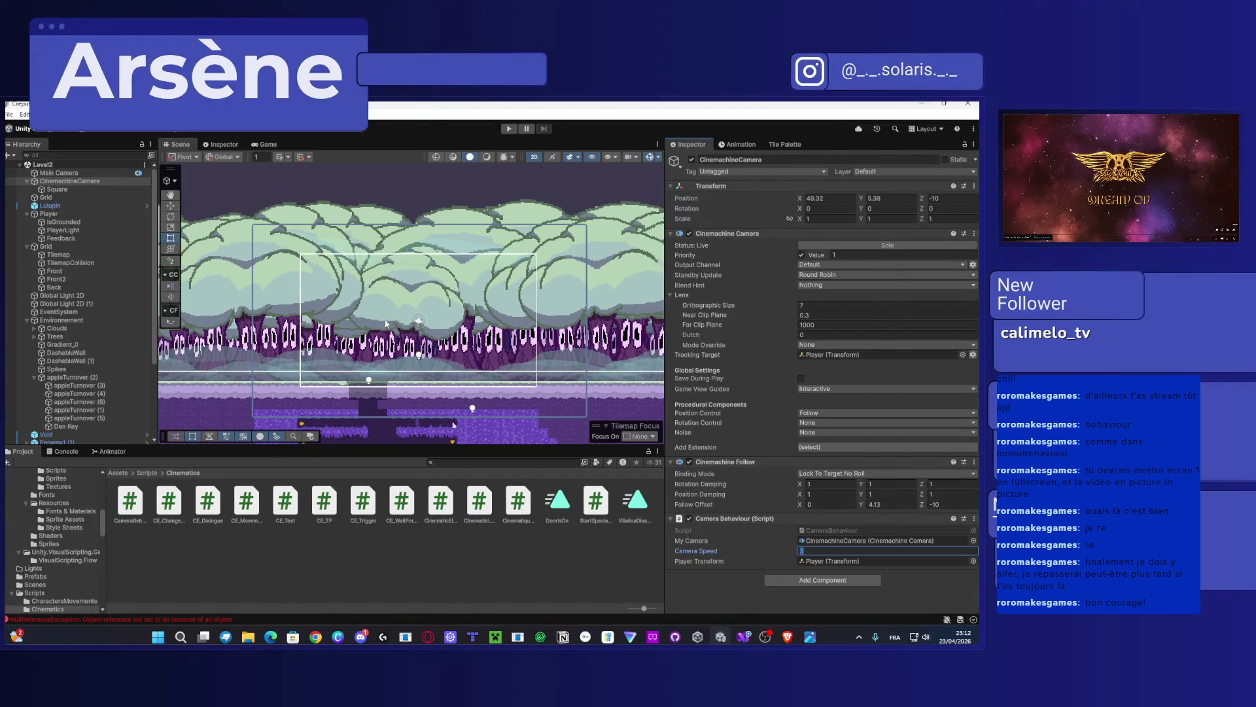
scroll(377, 280, "down", 3)
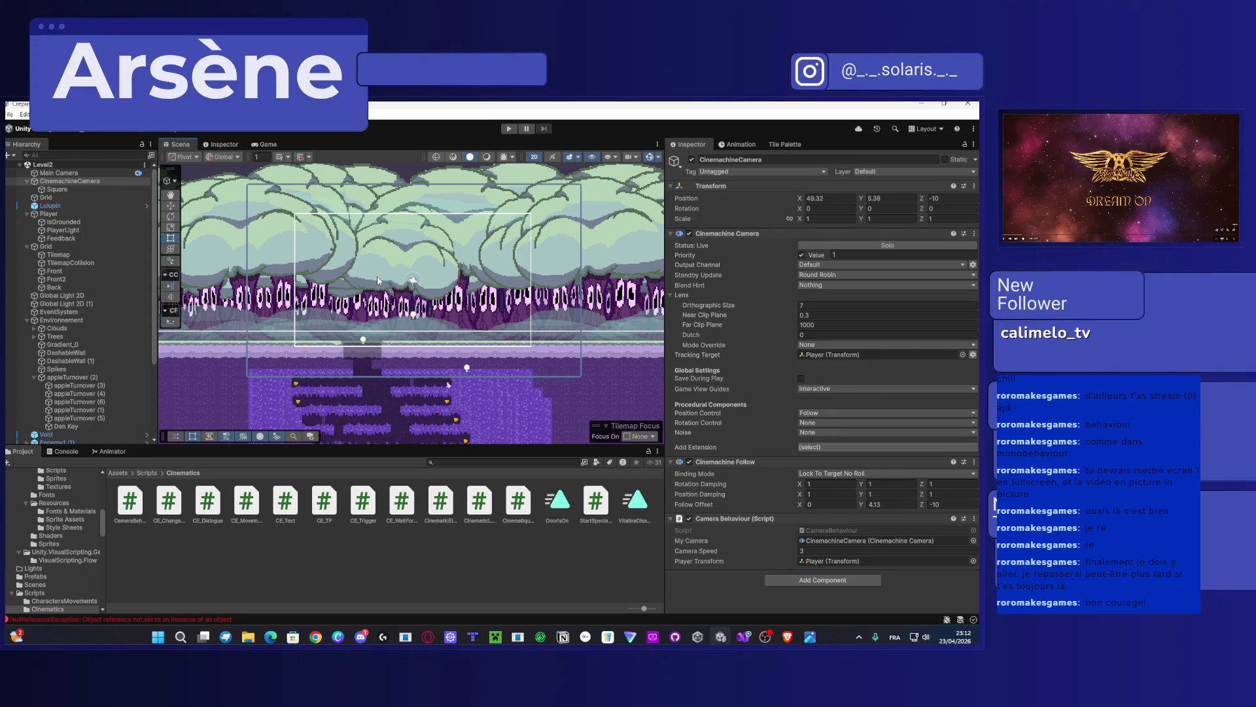
mouse_move(788, 640)
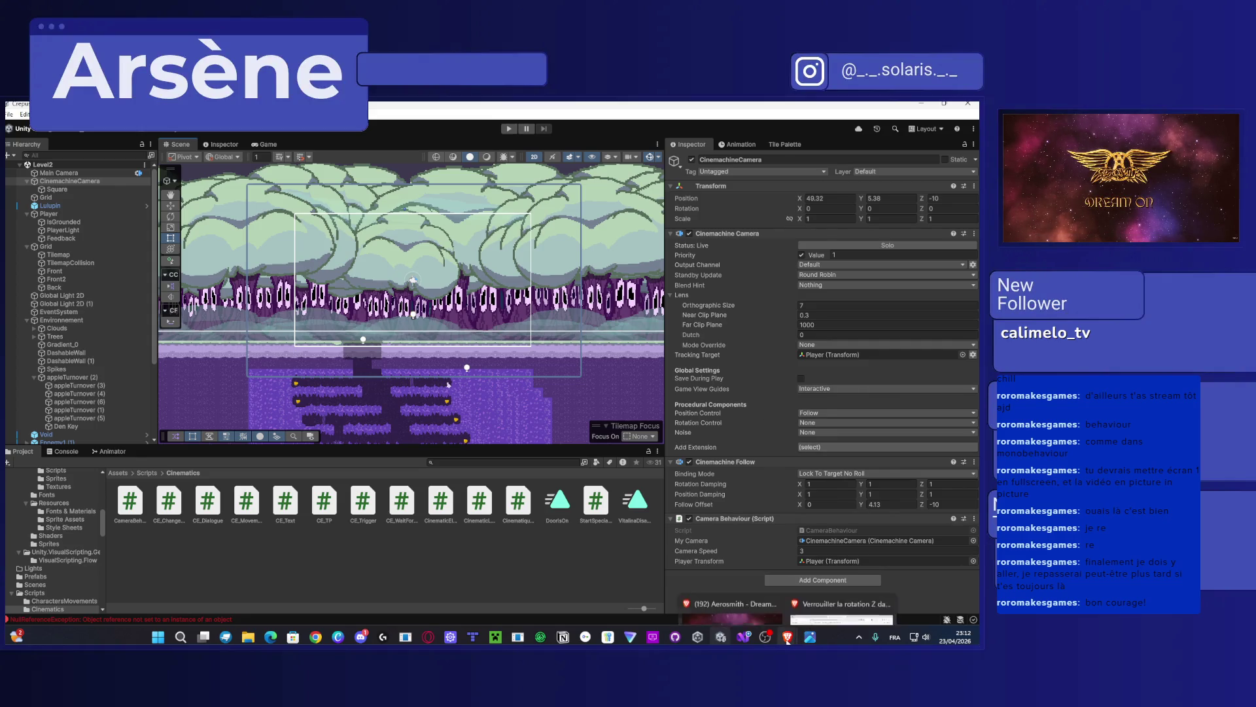
left_click(748, 638)
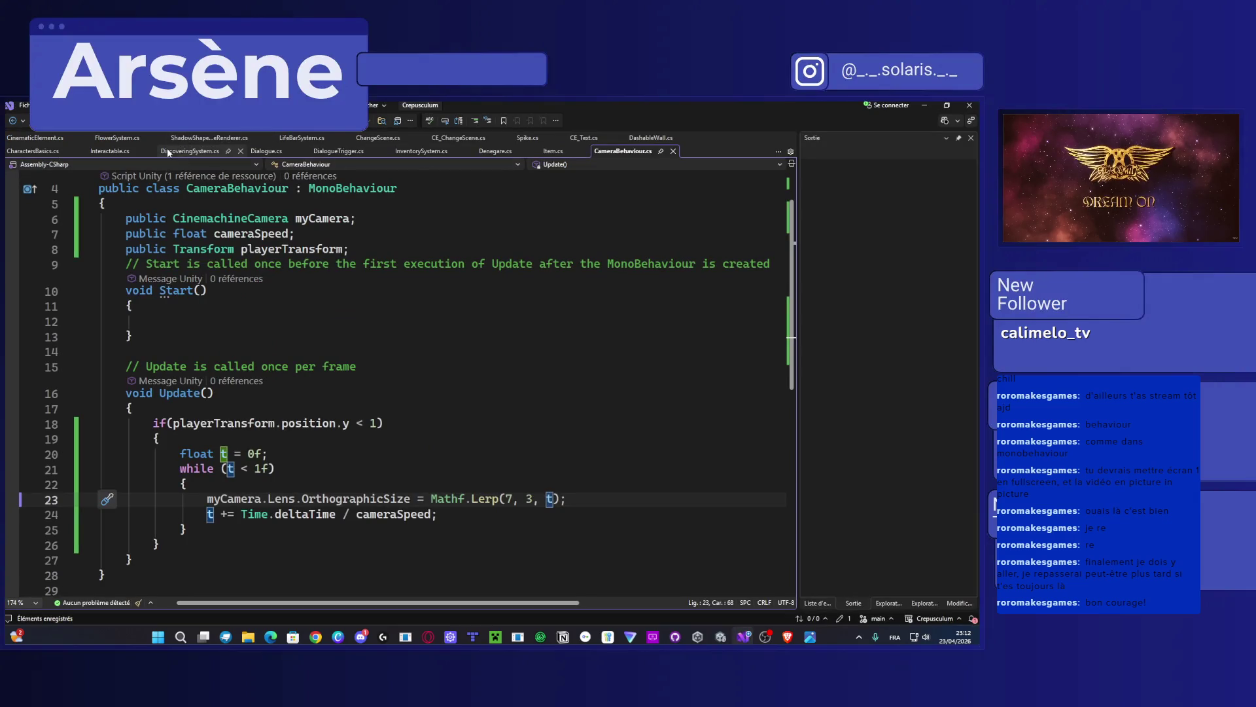
Step: Select the whole Cameraman() coroutine in CinematicElement.cs to copy it
left_click(53, 136)
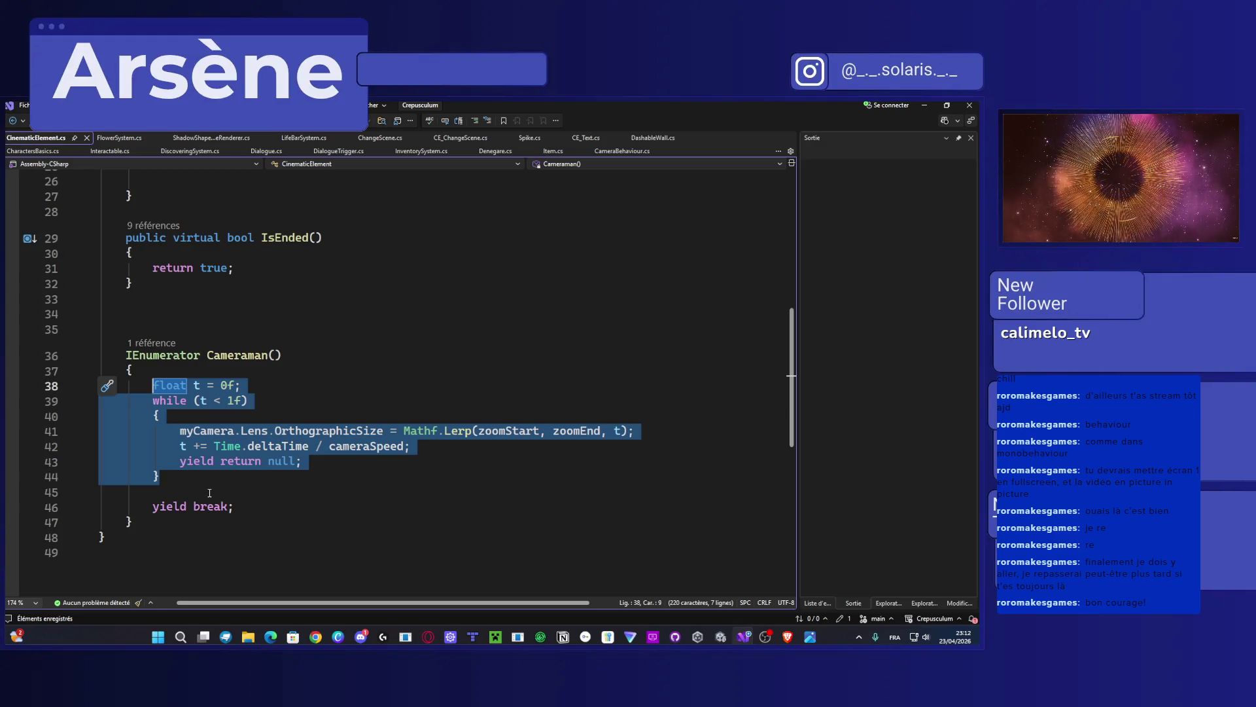
mouse_move(177, 526)
left_mouse_down()
mouse_move(209, 417)
mouse_move(248, 357)
left_mouse_up()
scroll(248, 370, "up", 8)
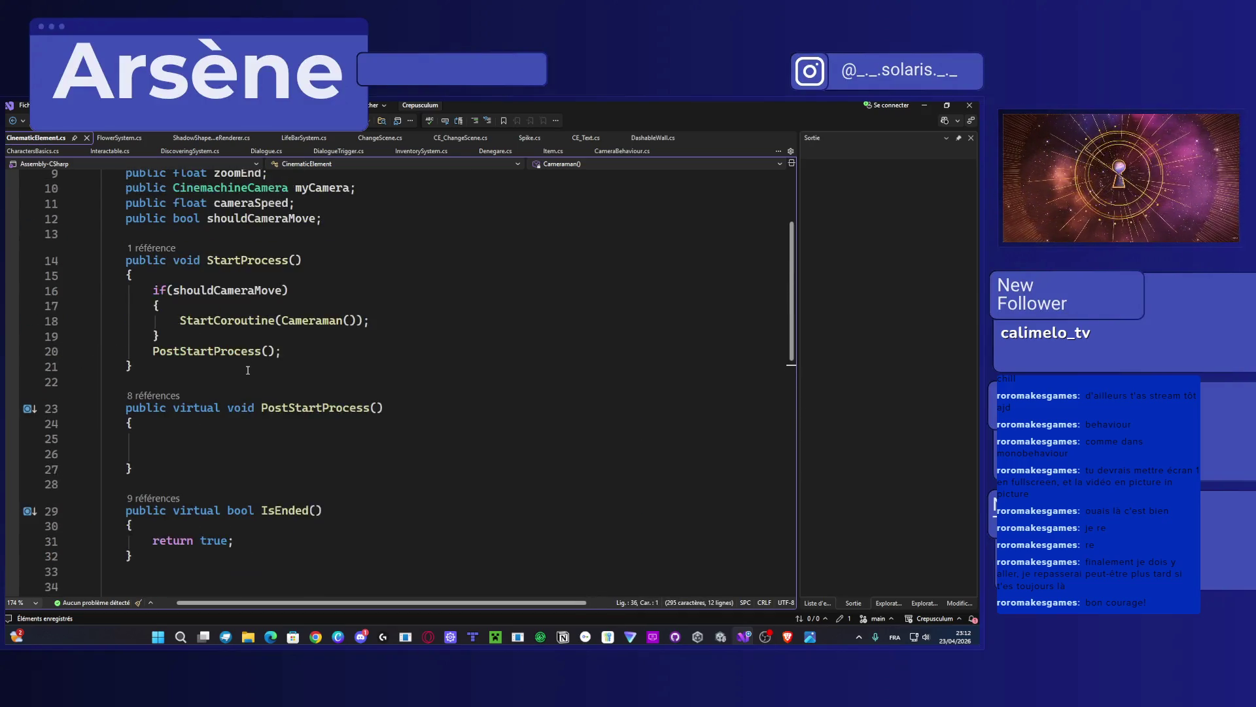
Step: Paste Cameraman() below Update() in CameraBehaviour.cs and save
left_click(622, 153)
scroll(387, 394, "down", 5)
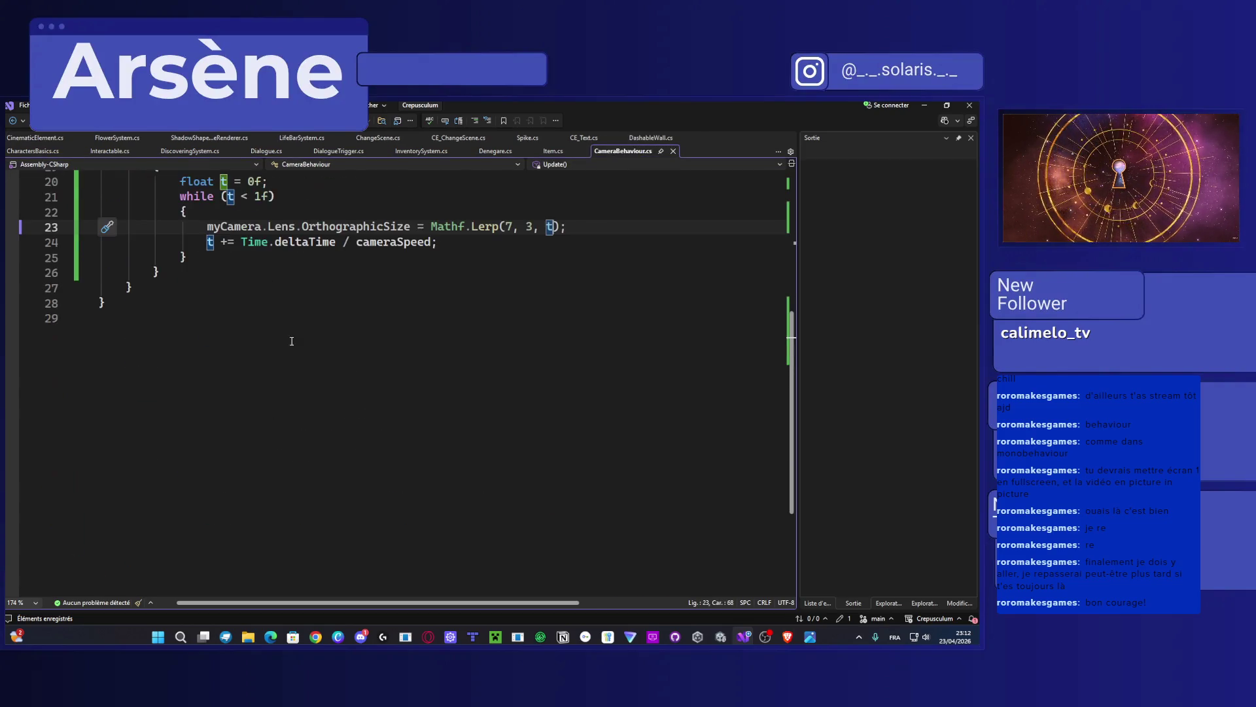
scroll(292, 343, "up", 4)
left_click(156, 472)
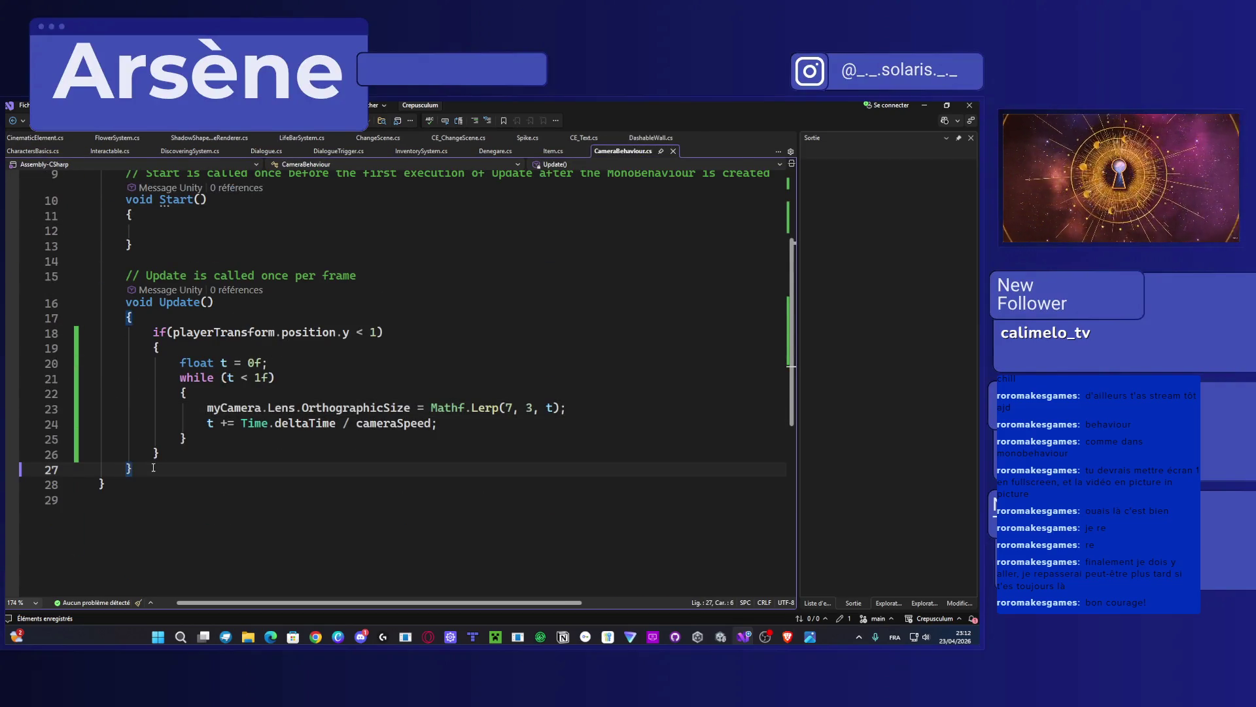
key("Return")
key("Return")
type("IEnumerator Cameraman()     {         float t = 0f;         while (t < 1f)         {             myCamera.Lens.OrthographicSize = Mathf.Lerp(zoomStart, zoomEnd, t);             t += Time.deltaTime / cameraSpeed;             yield return null;         }          yield break;     }")
key("ctrl+s")
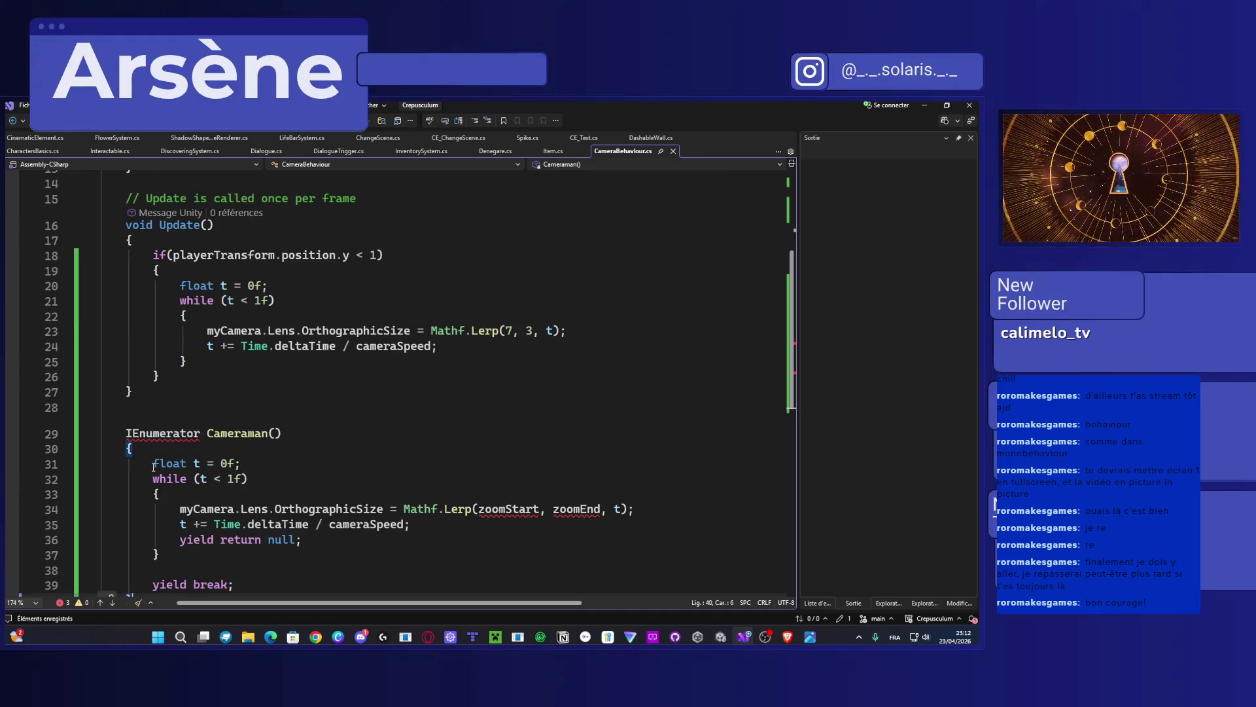
scroll(146, 418, "up", 4)
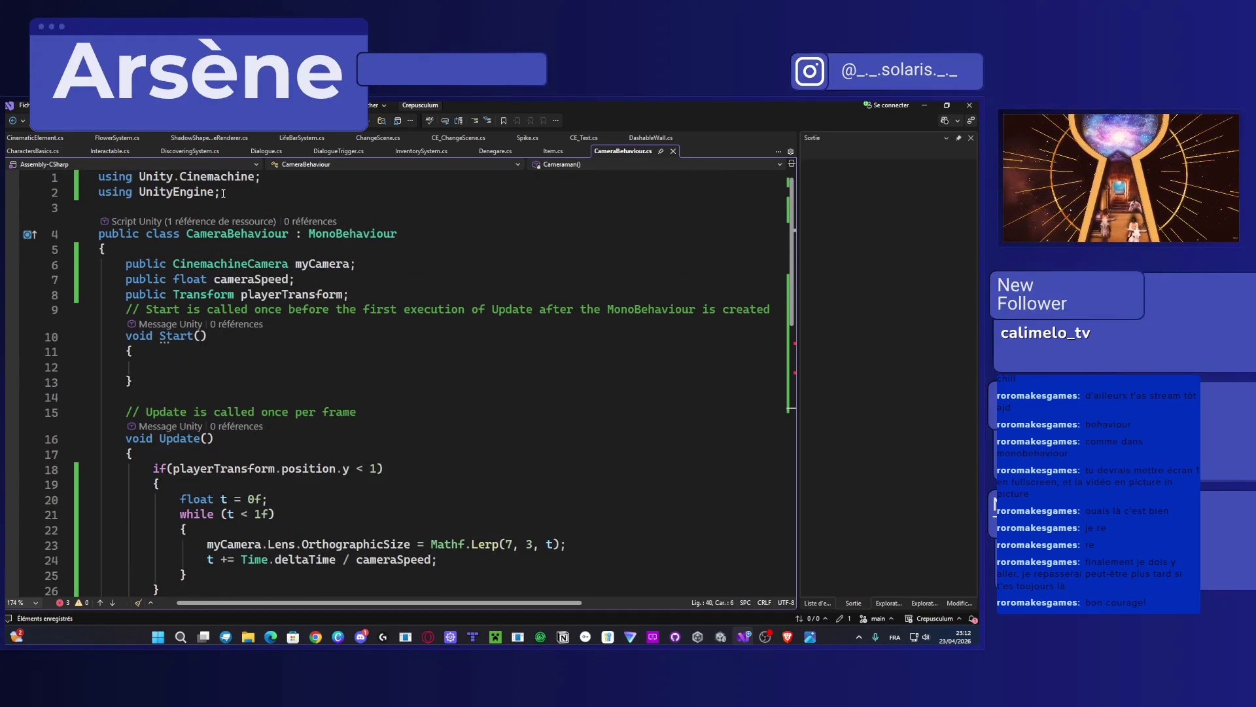
Step: Add a 'using System.Collections' line below the existing using directives
left_click(225, 195)
key("Return")
type("usign")
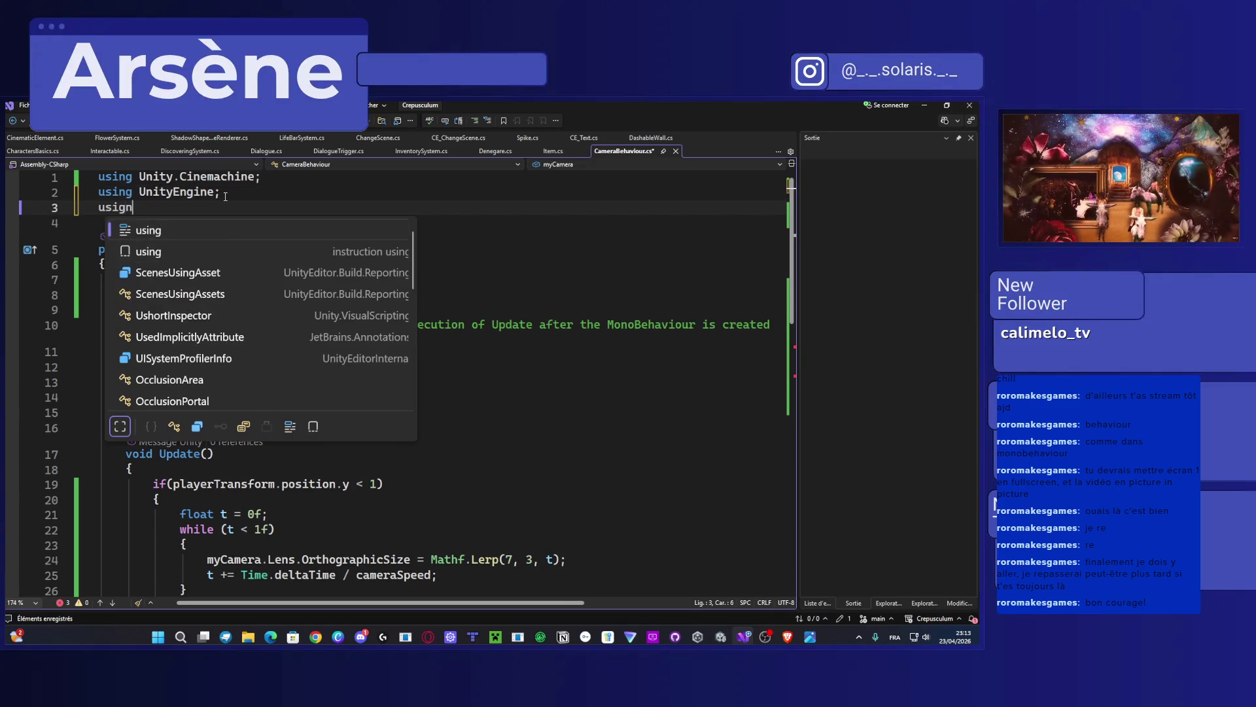
key("BackSpace")
key("BackSpace")
type("ng ")
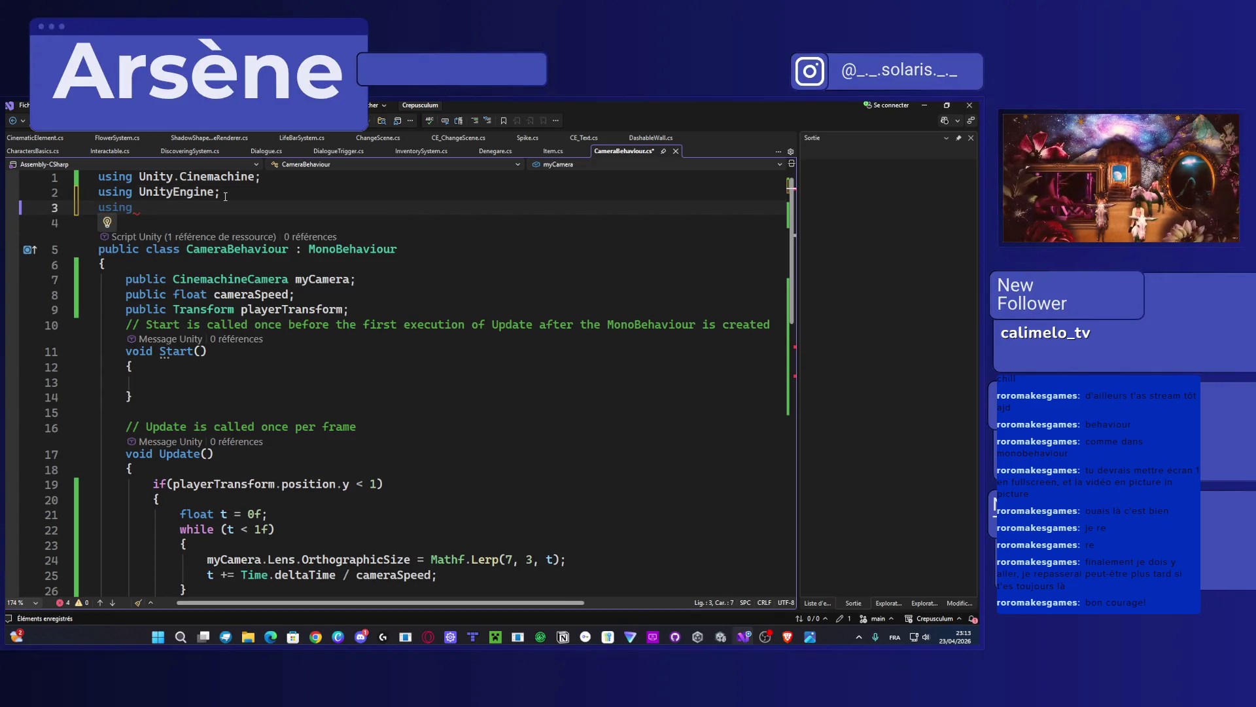
type("System")
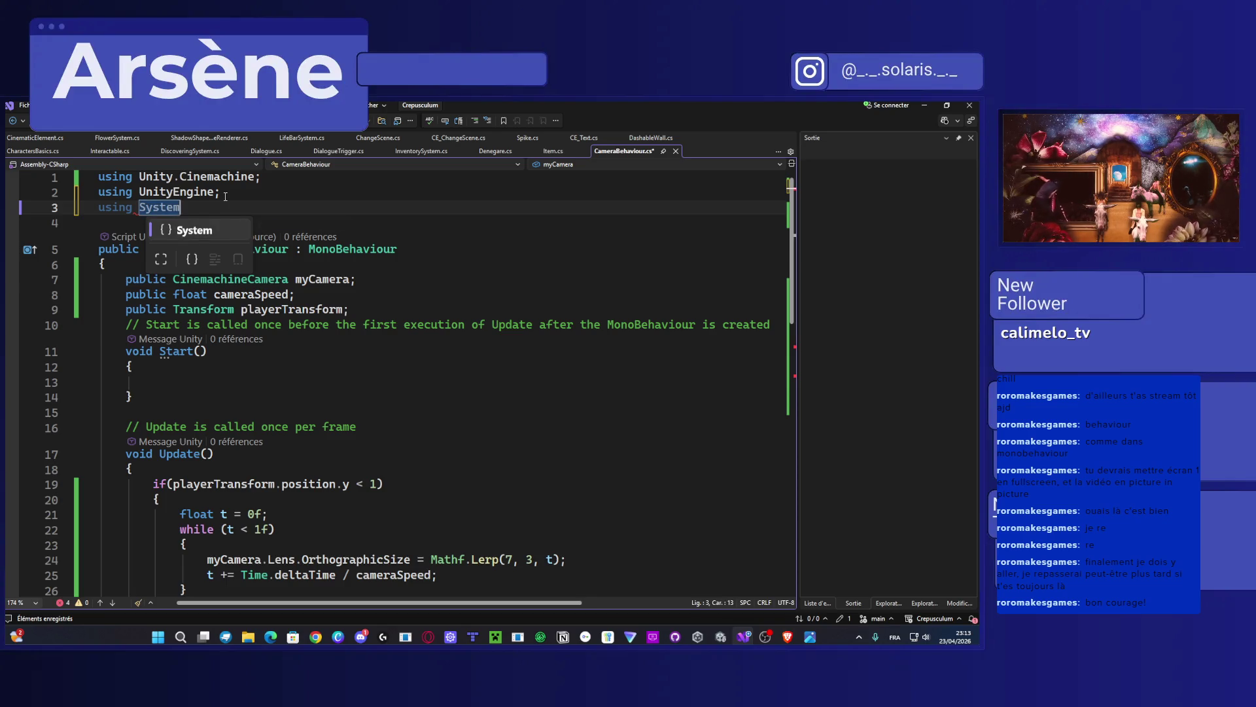
type(".Coll")
key("Tab")
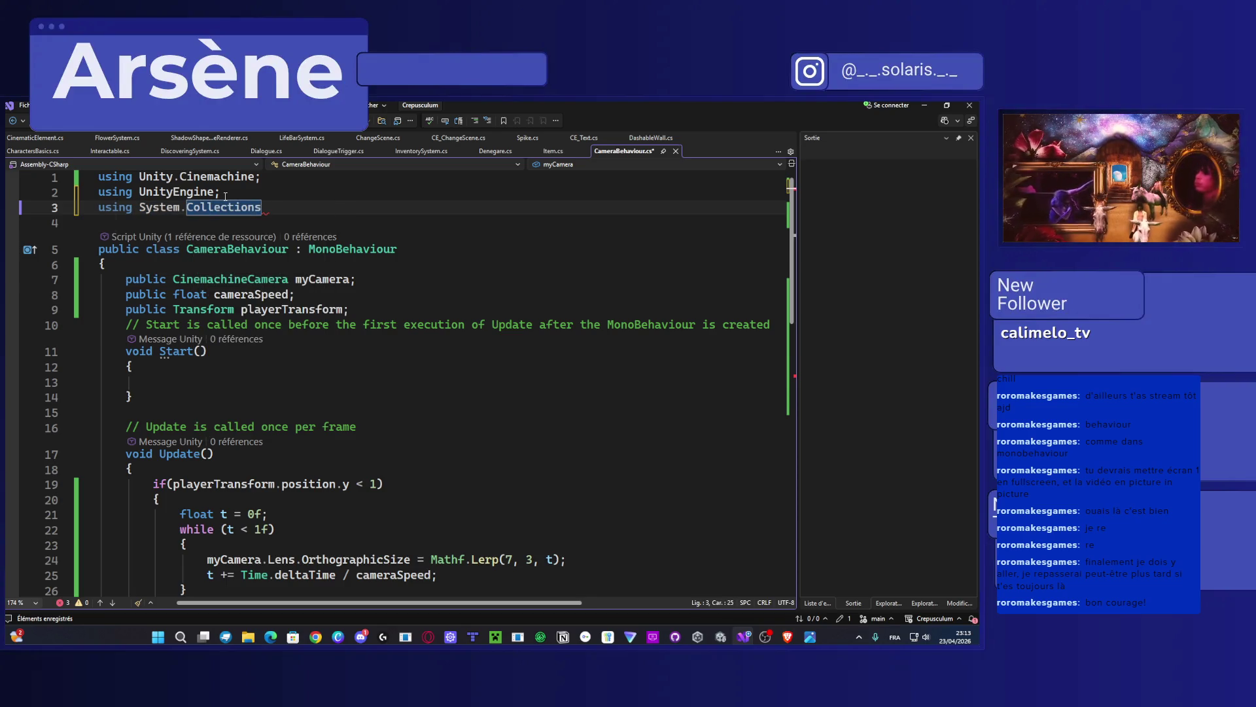
key("ctrl+s")
Step: Fix the line to end as 'using System.Collections;' and save CameraBehaviour
type(".")
key("Escape")
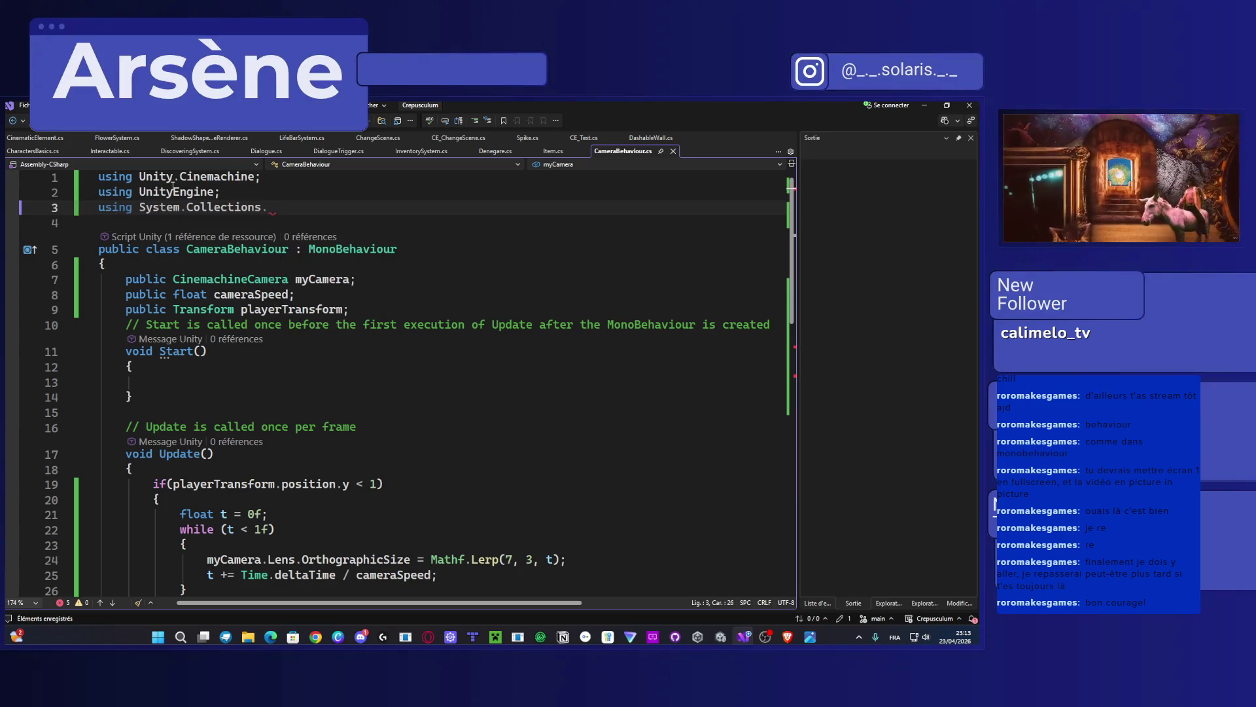
key("BackSpace")
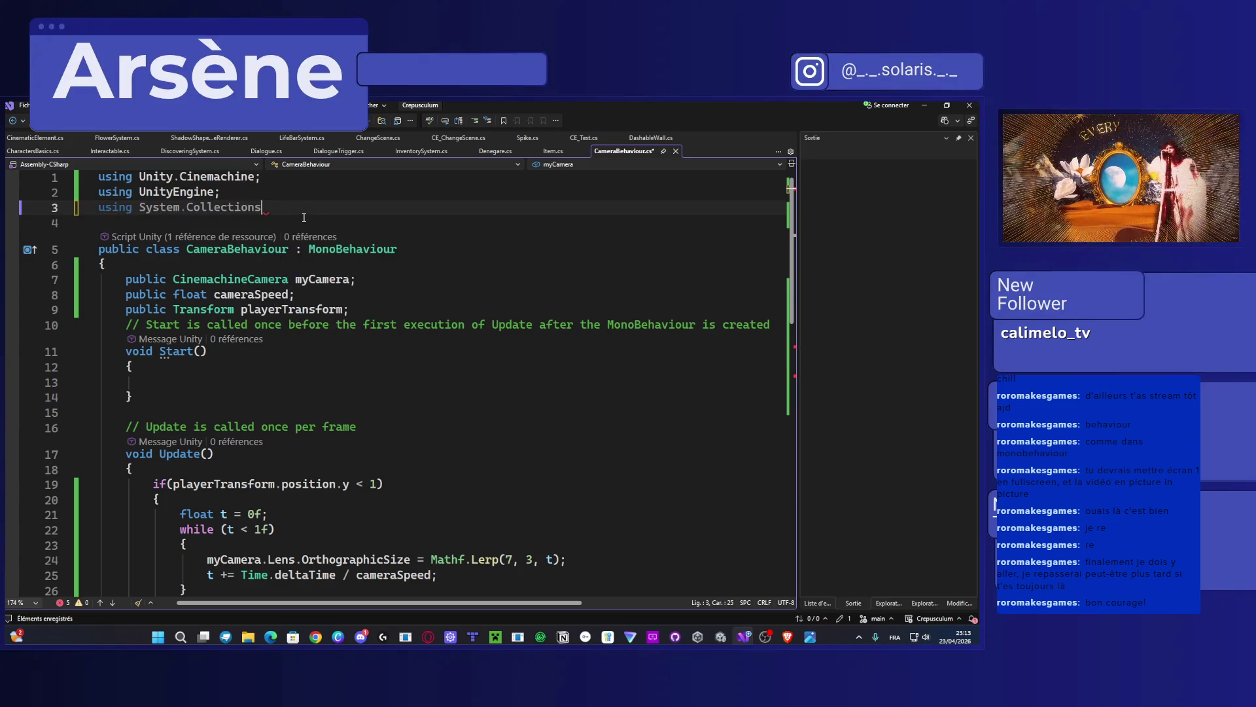
type(";")
key("ctrl+s")
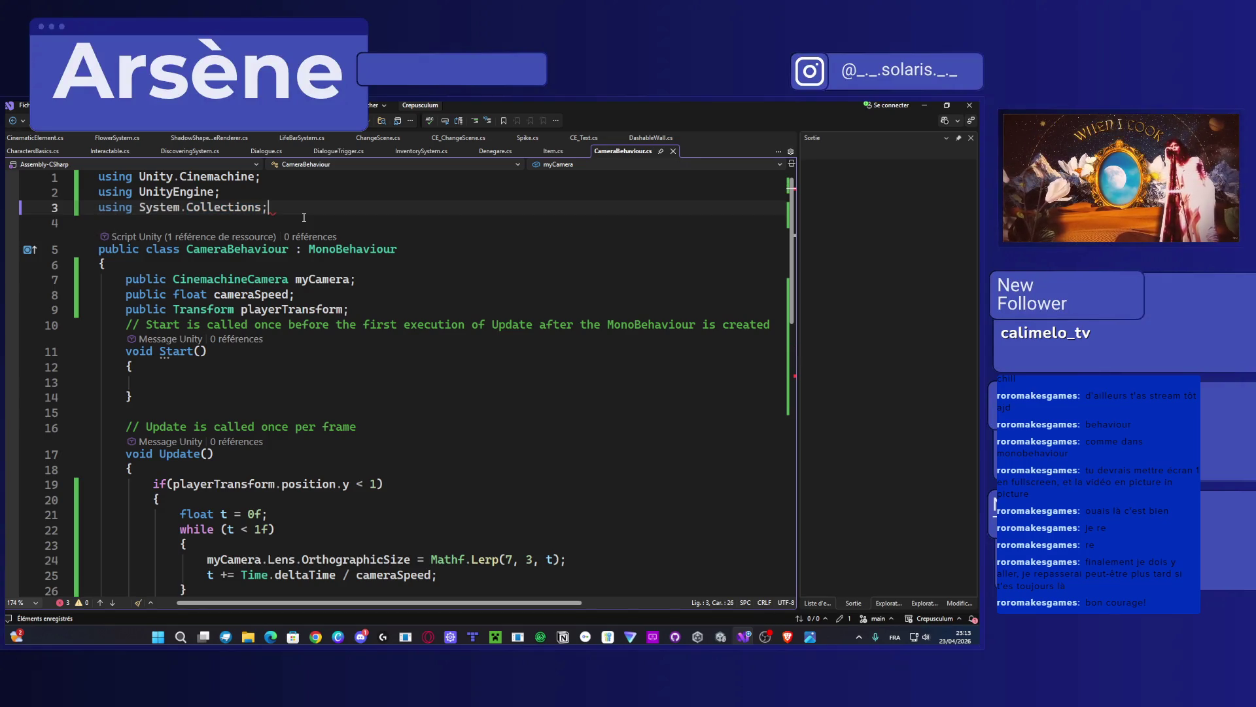
scroll(294, 235, "down", 8)
scroll(287, 250, "up", 5)
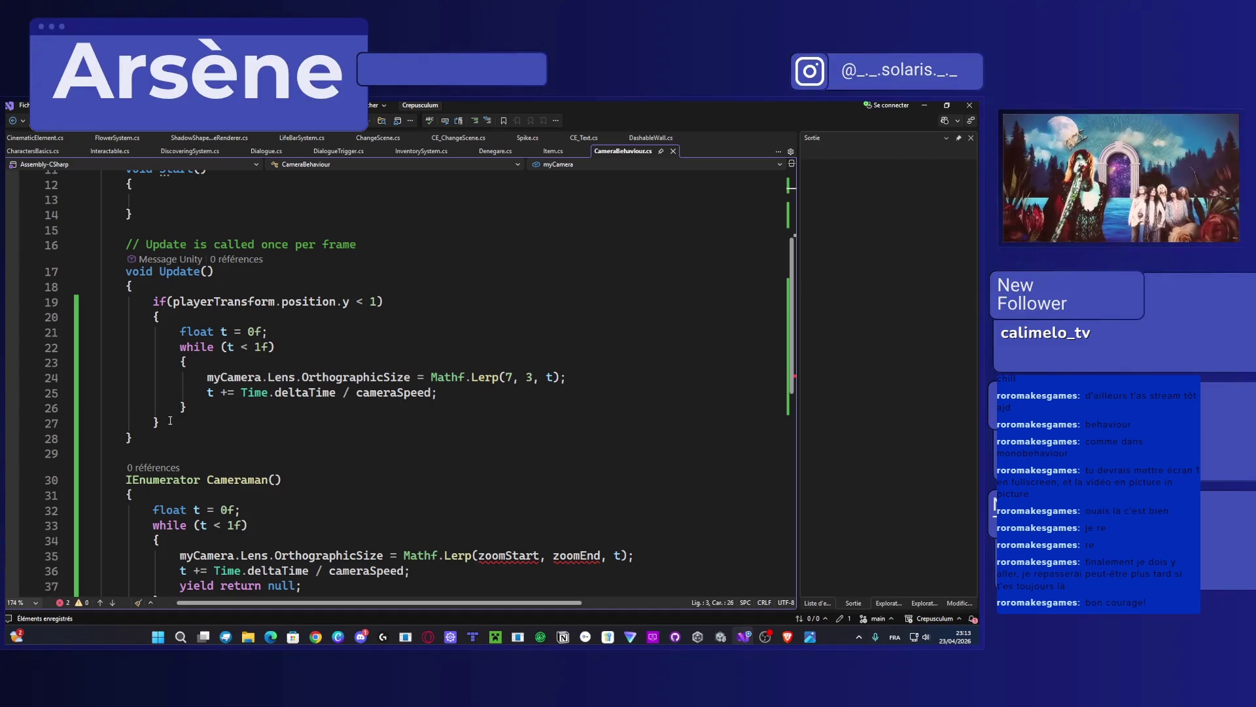
Step: Delete the if block from Update(), save, and switch to CinematicElement.cs
left_click_drag(176, 420, 154, 302)
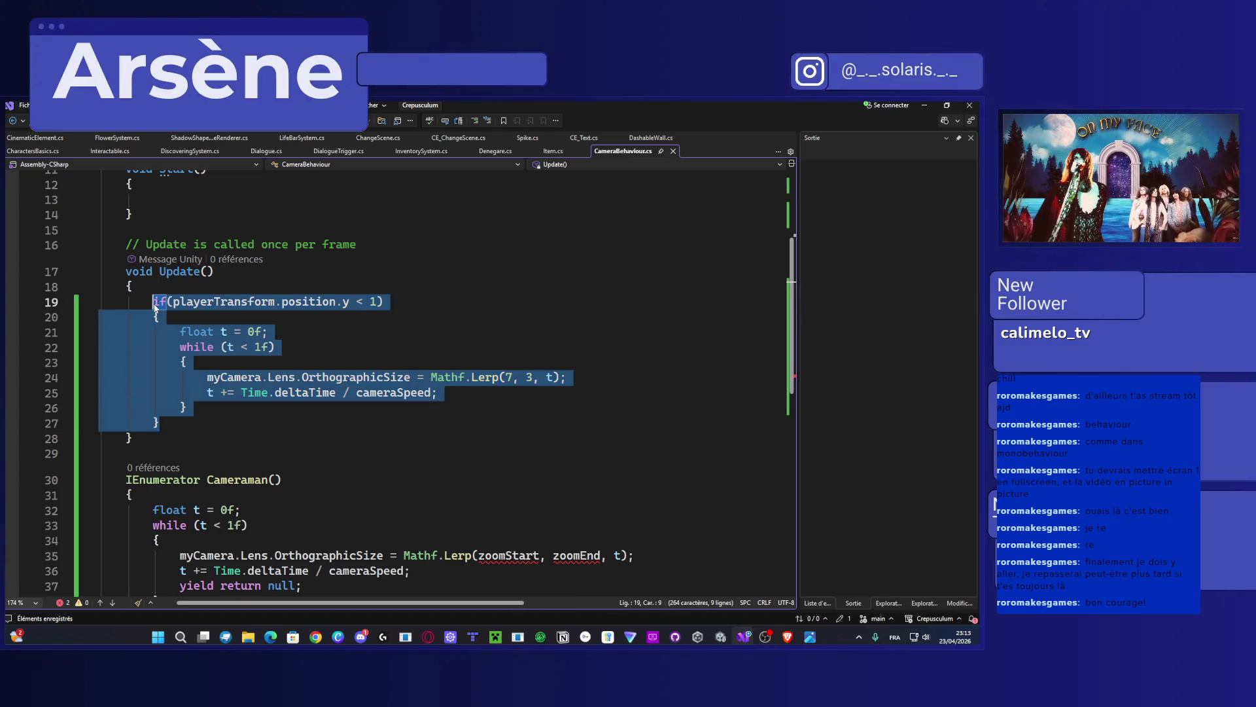
key("Delete")
key("ctrl+s")
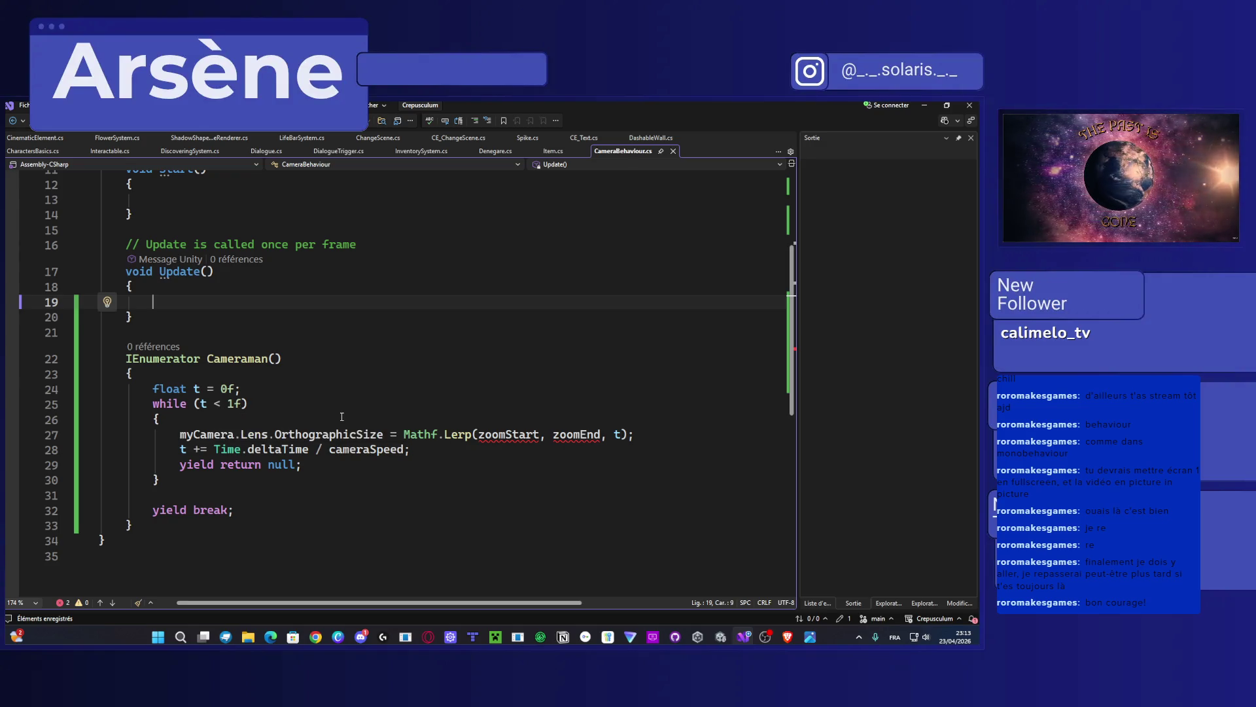
scroll(341, 416, "up", 4)
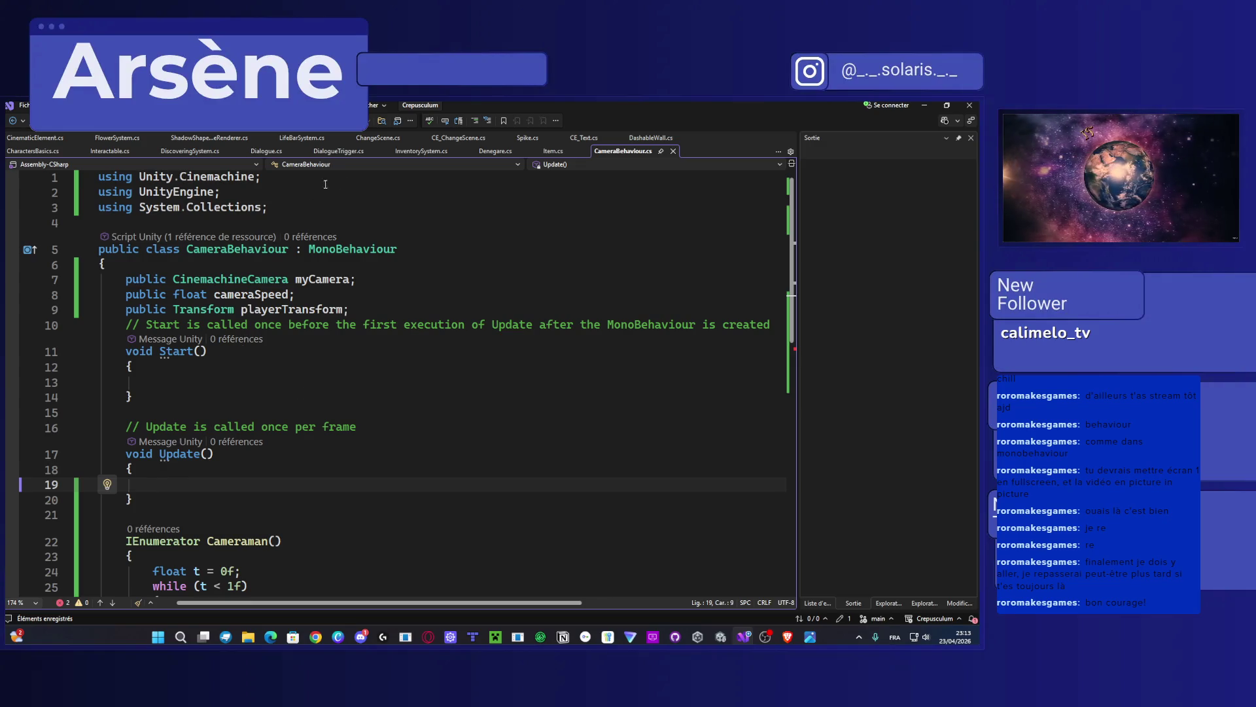
left_click(17, 140)
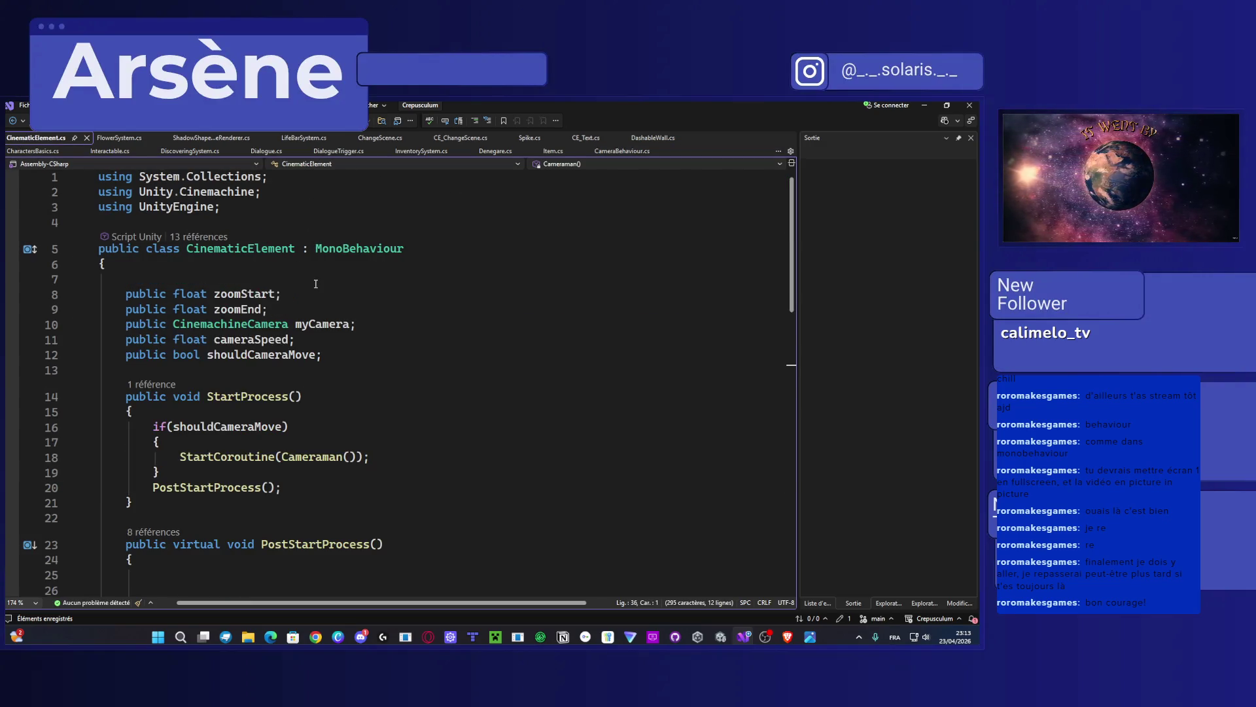
mouse_move(283, 315)
left_mouse_down()
mouse_move(124, 310)
mouse_move(126, 295)
left_mouse_up()
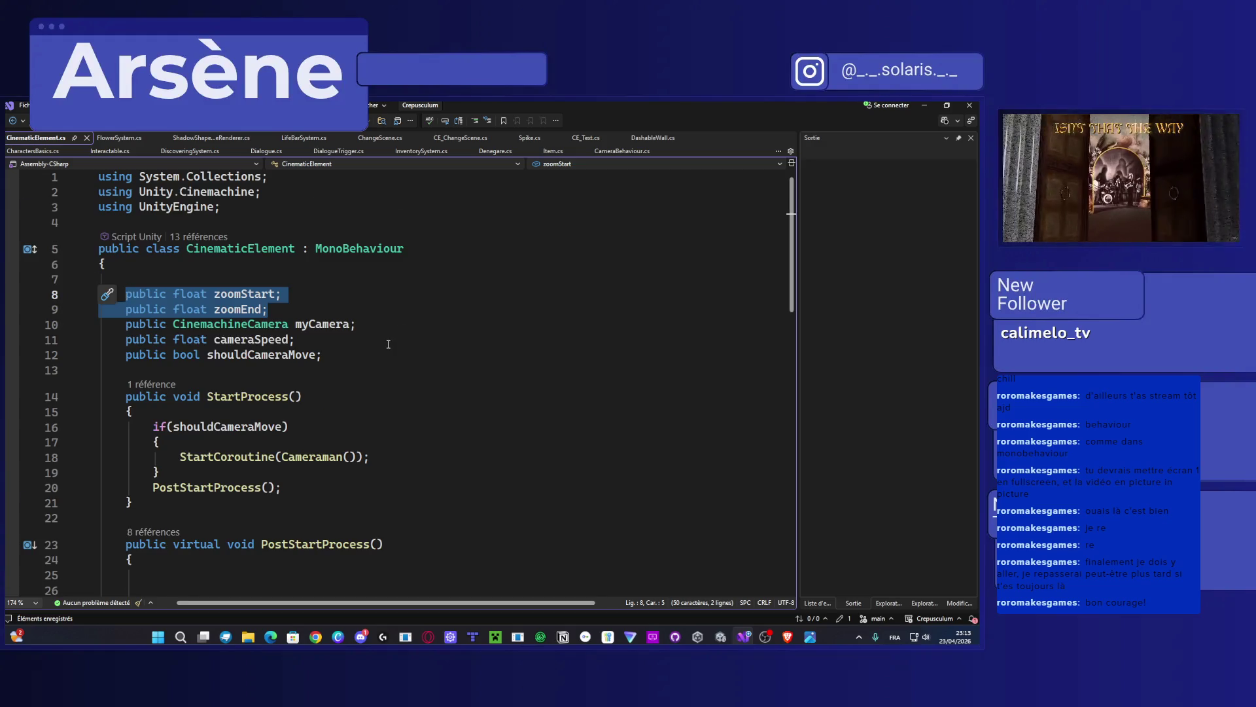
scroll(388, 344, "down", 9)
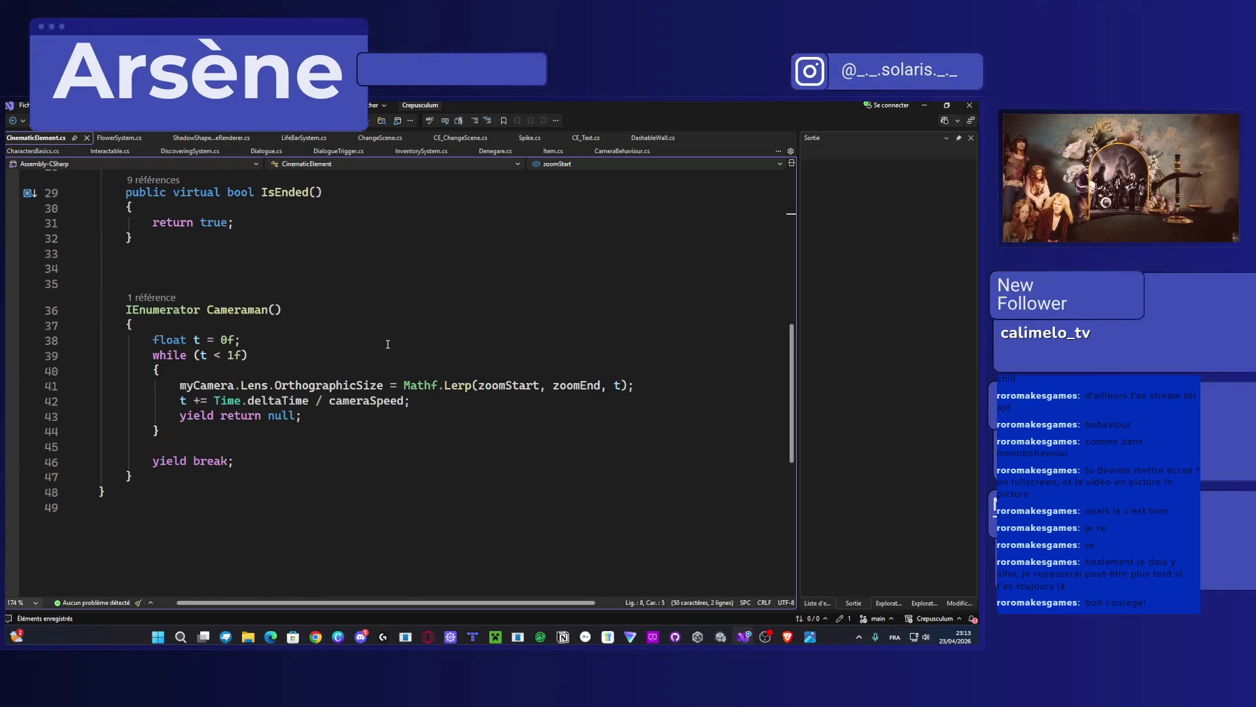
scroll(388, 344, "up", 9)
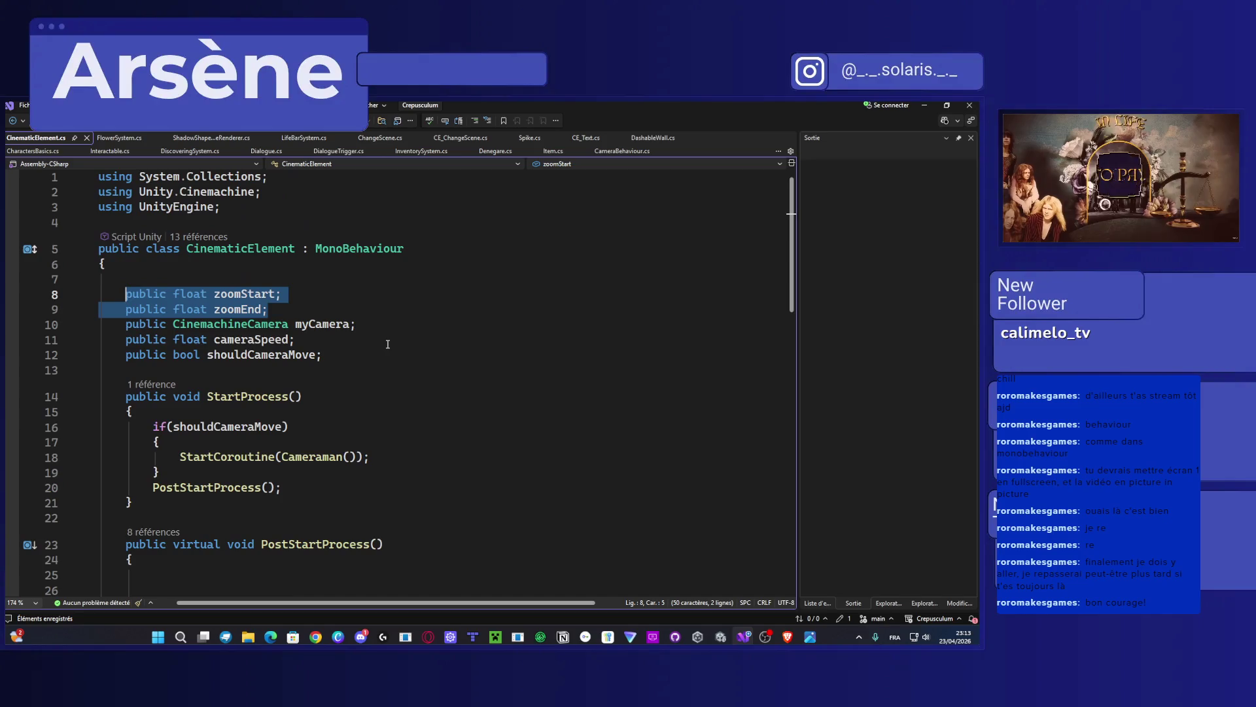
scroll(388, 344, "down", 8)
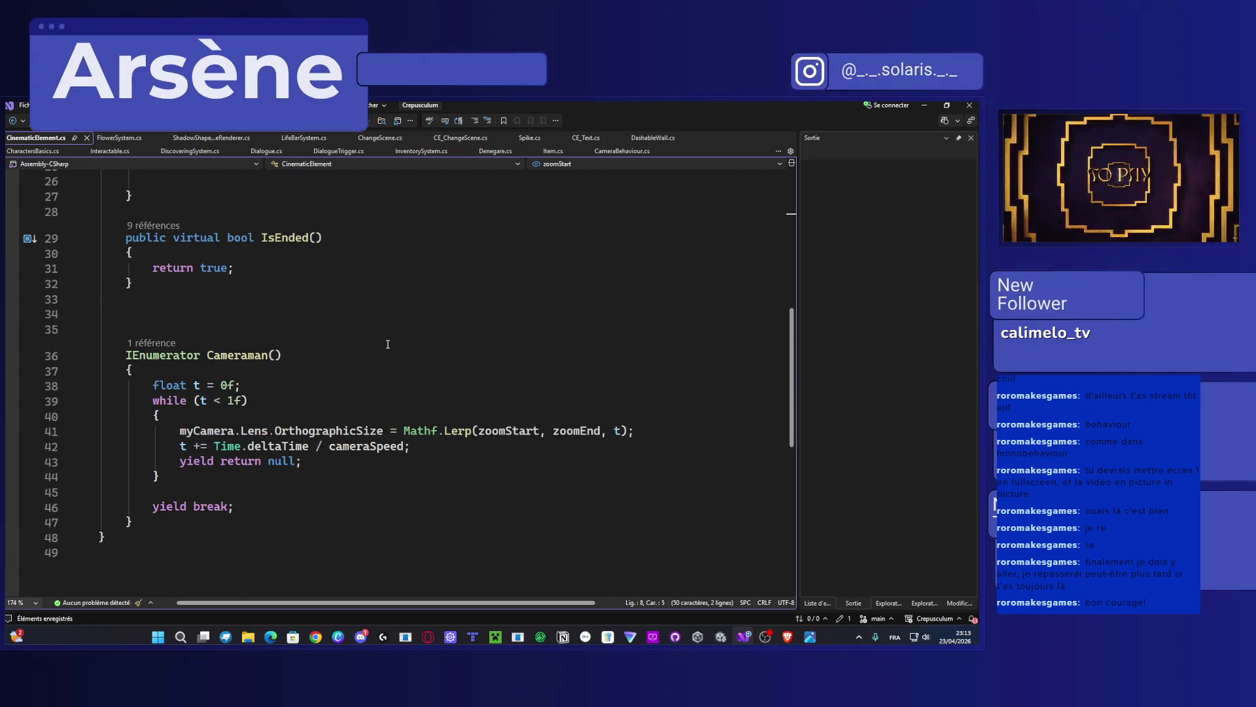
left_click(600, 150)
Step: Add 'public float zoomStart; public float zoomEnd;' fields after playerTransform
scroll(424, 311, "down", 6)
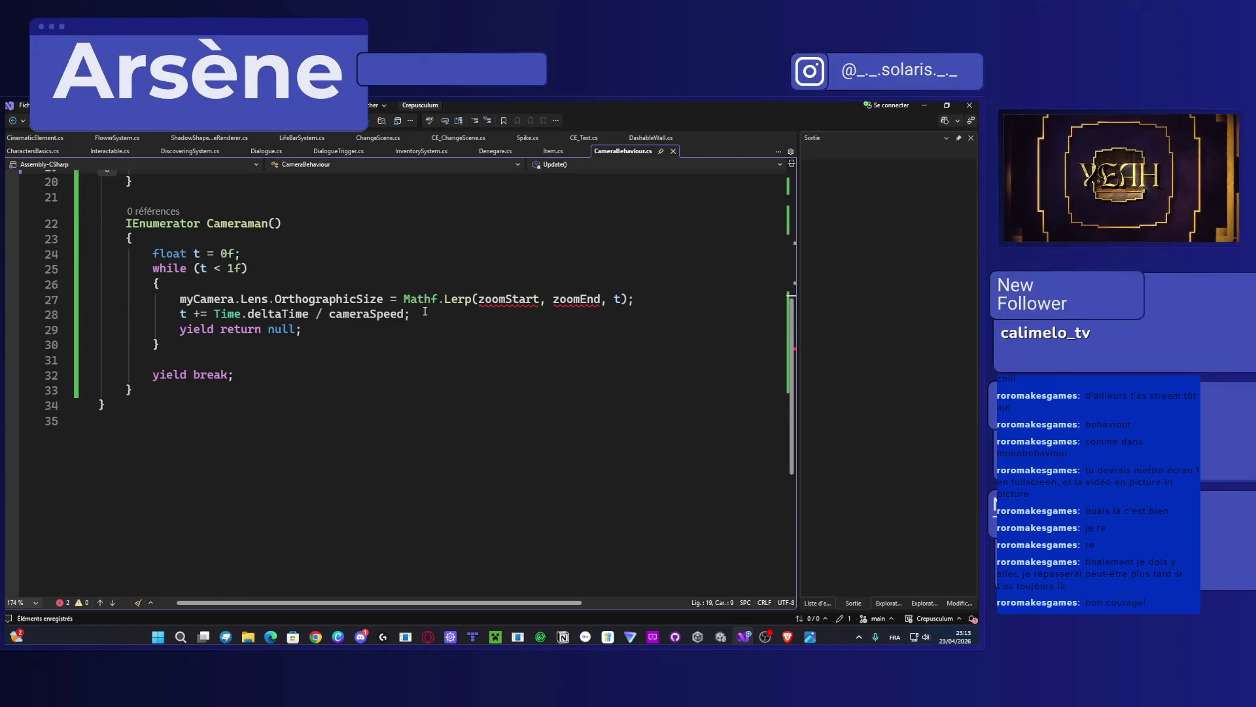
scroll(425, 311, "up", 6)
left_click(383, 309)
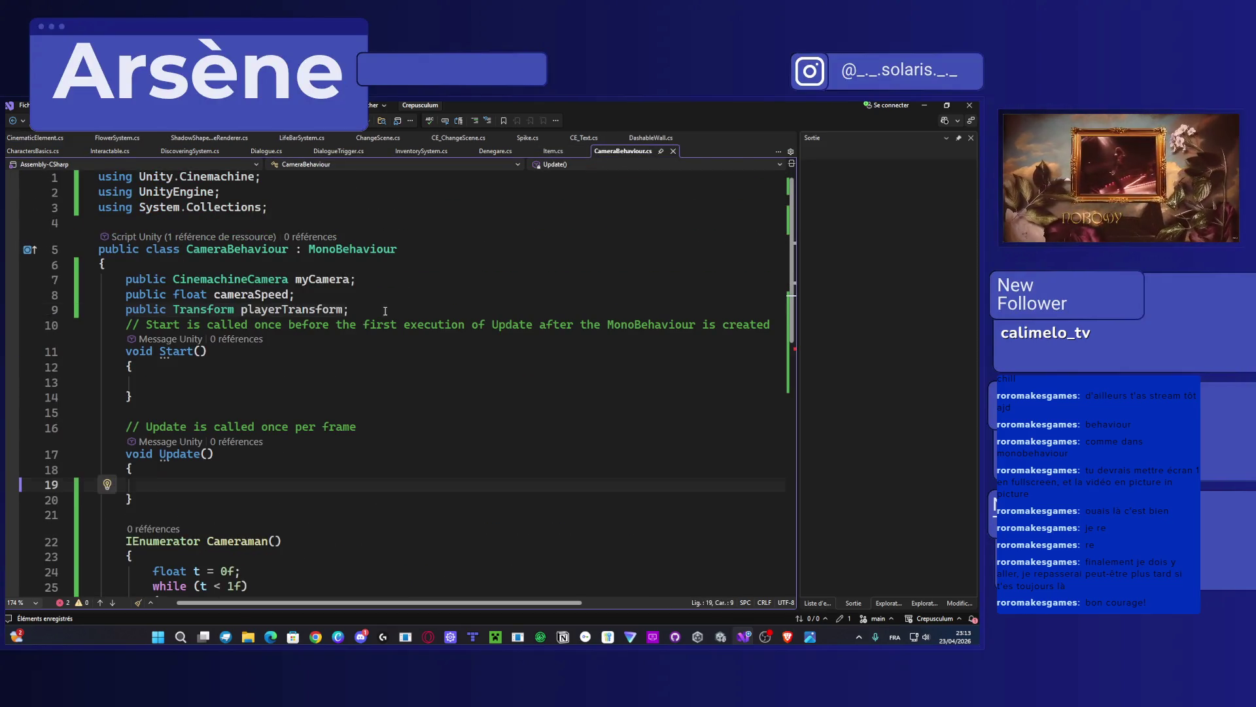
key("Return")
type("public float zoomStart; public float zoomEnd;")
Step: Start Update() with 'if (playerTransform.position.y <' using IntelliSense completion
scroll(367, 326, "down", 7)
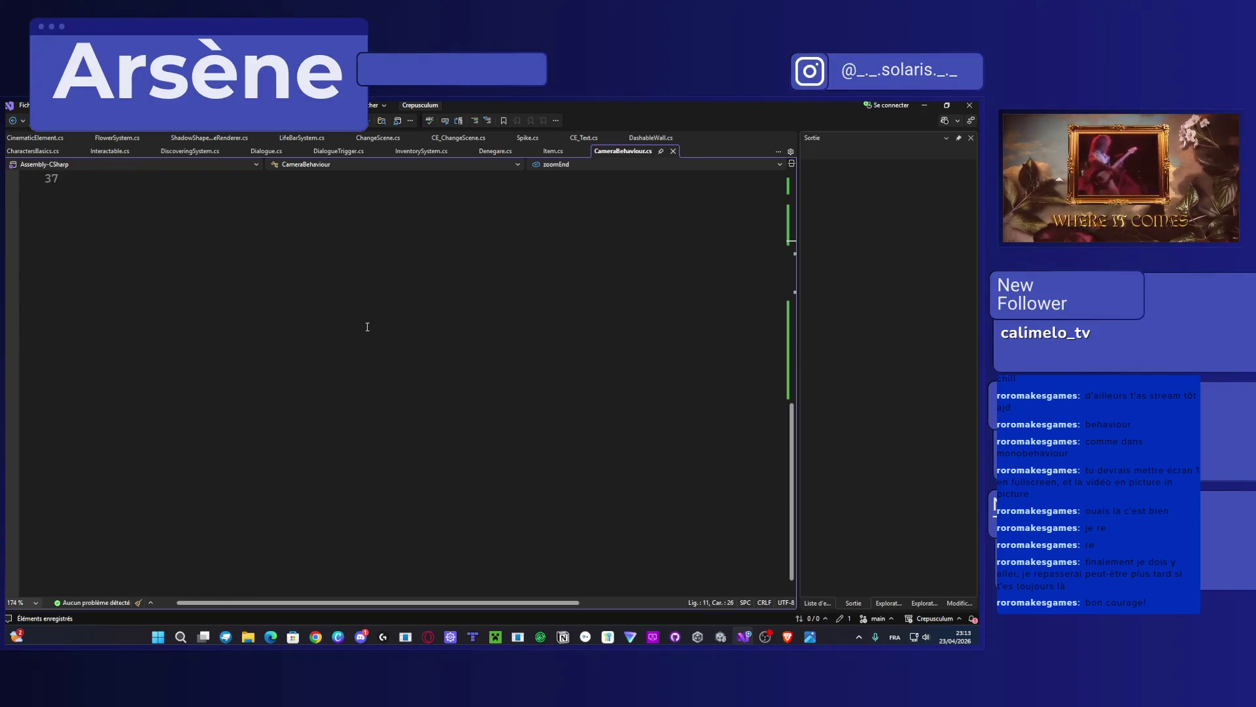
scroll(367, 326, "up", 4)
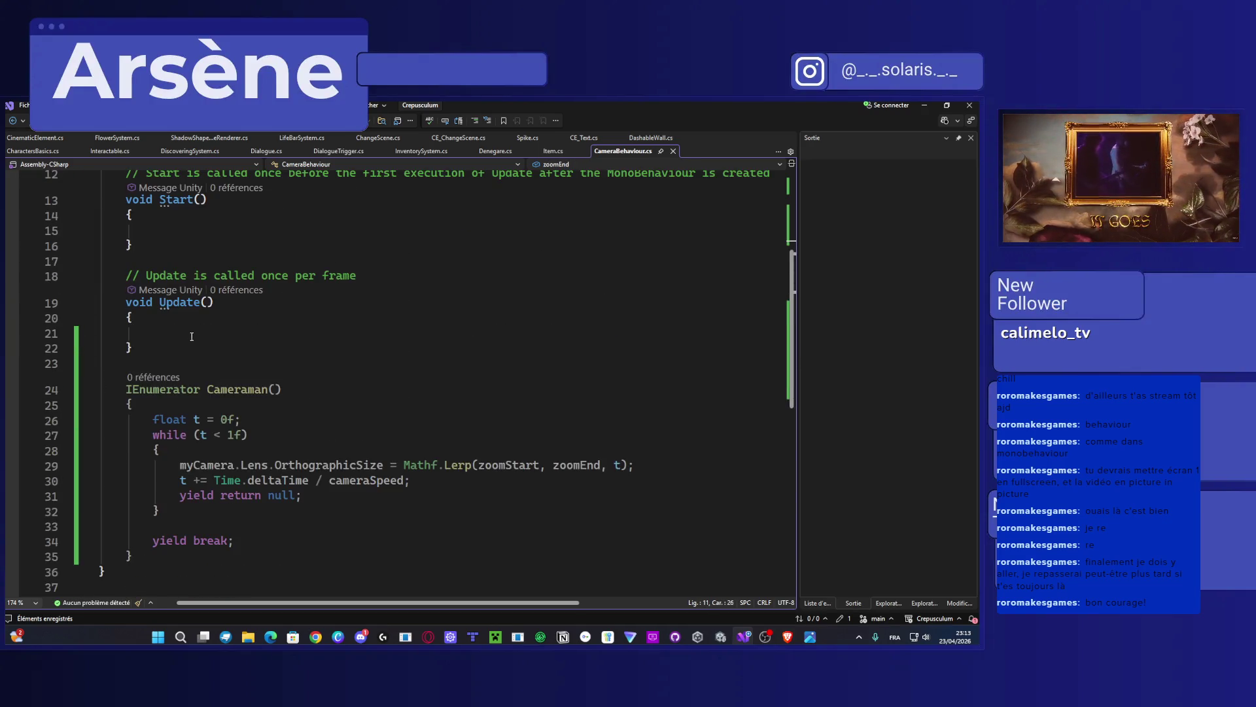
left_click(187, 333)
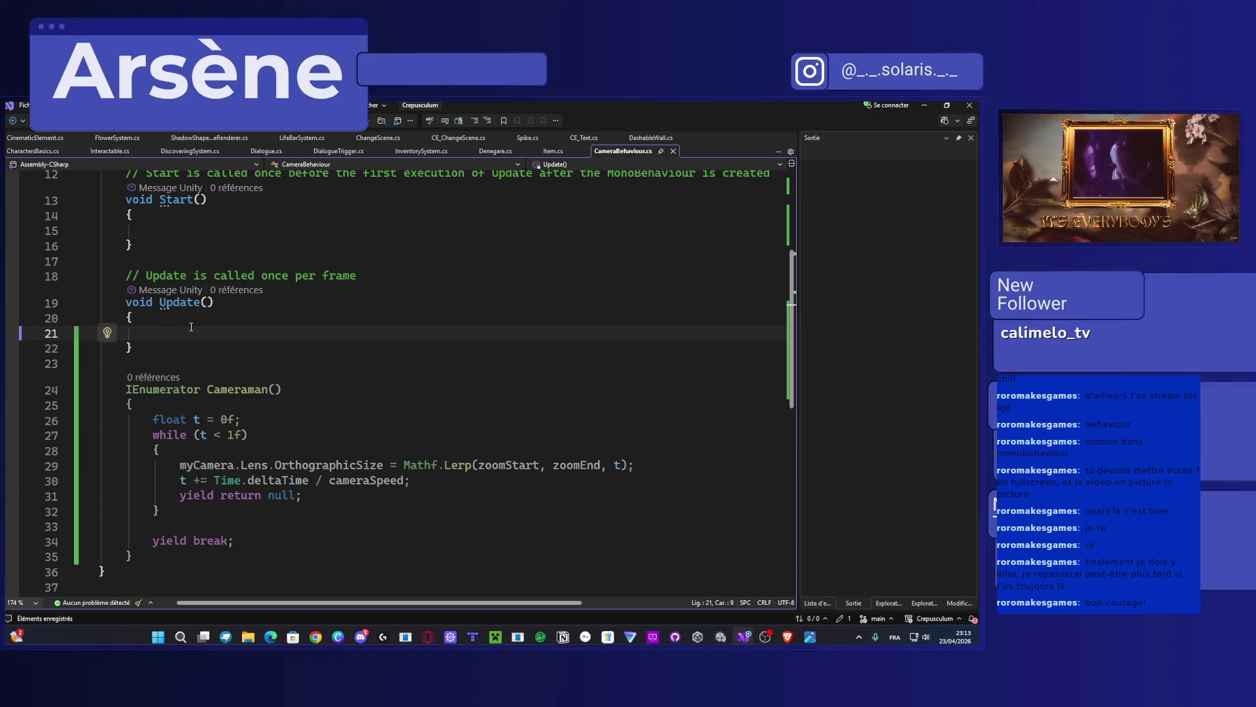
type("if (")
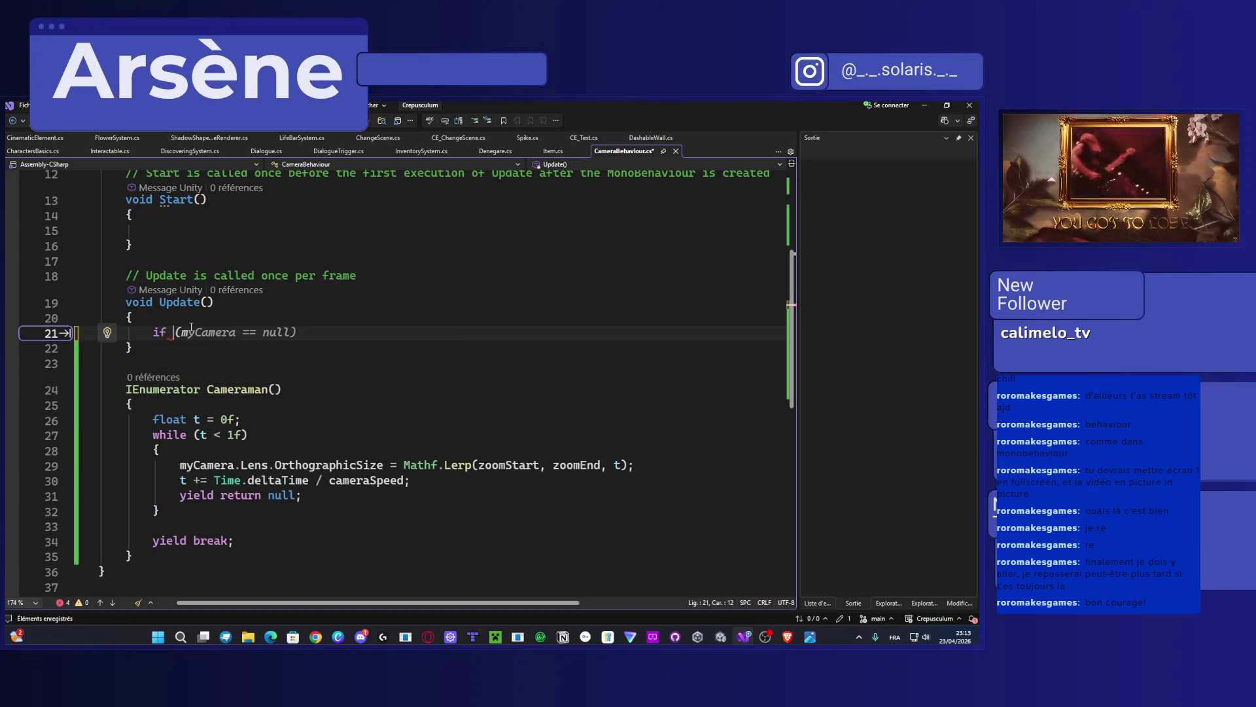
key("Tab")
type("pla")
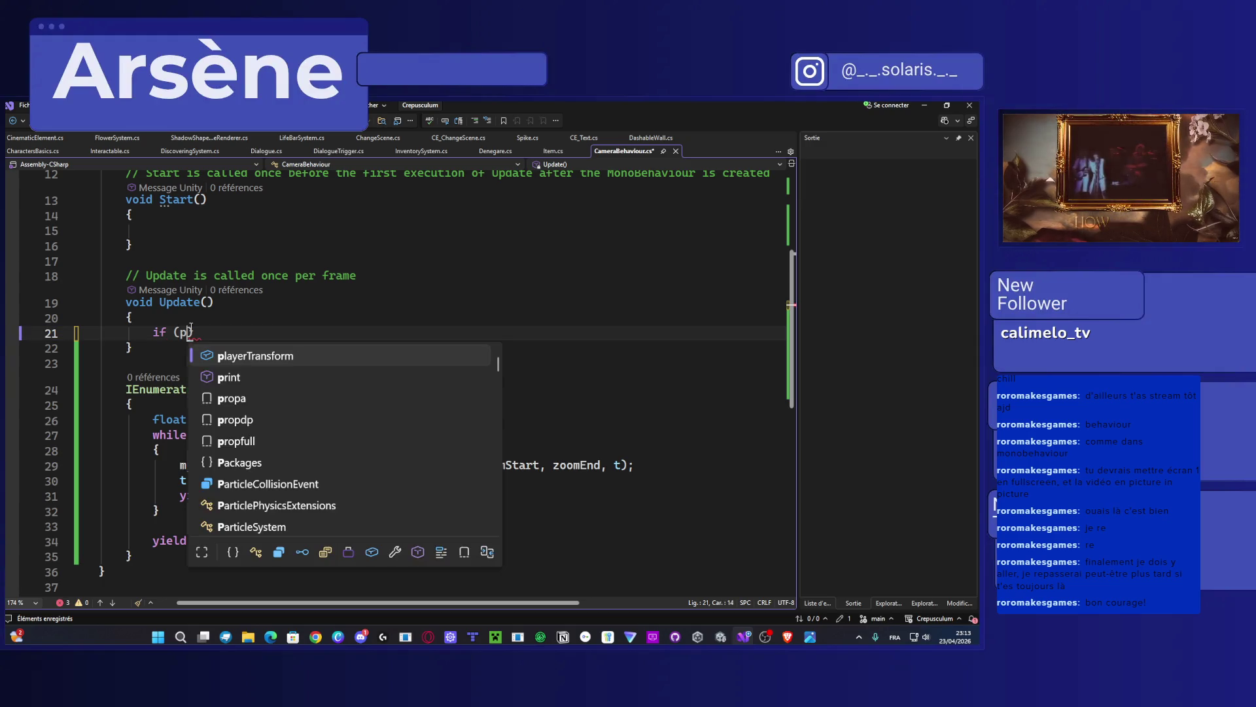
key("Tab")
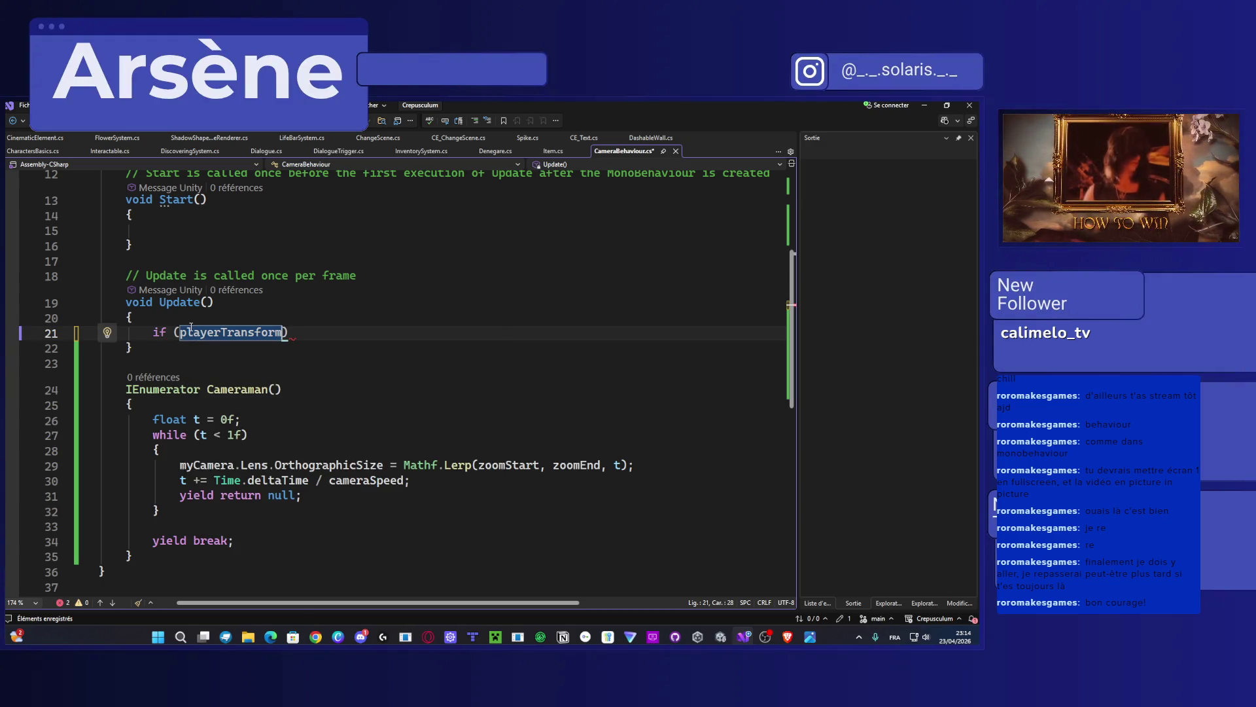
type(".position.")
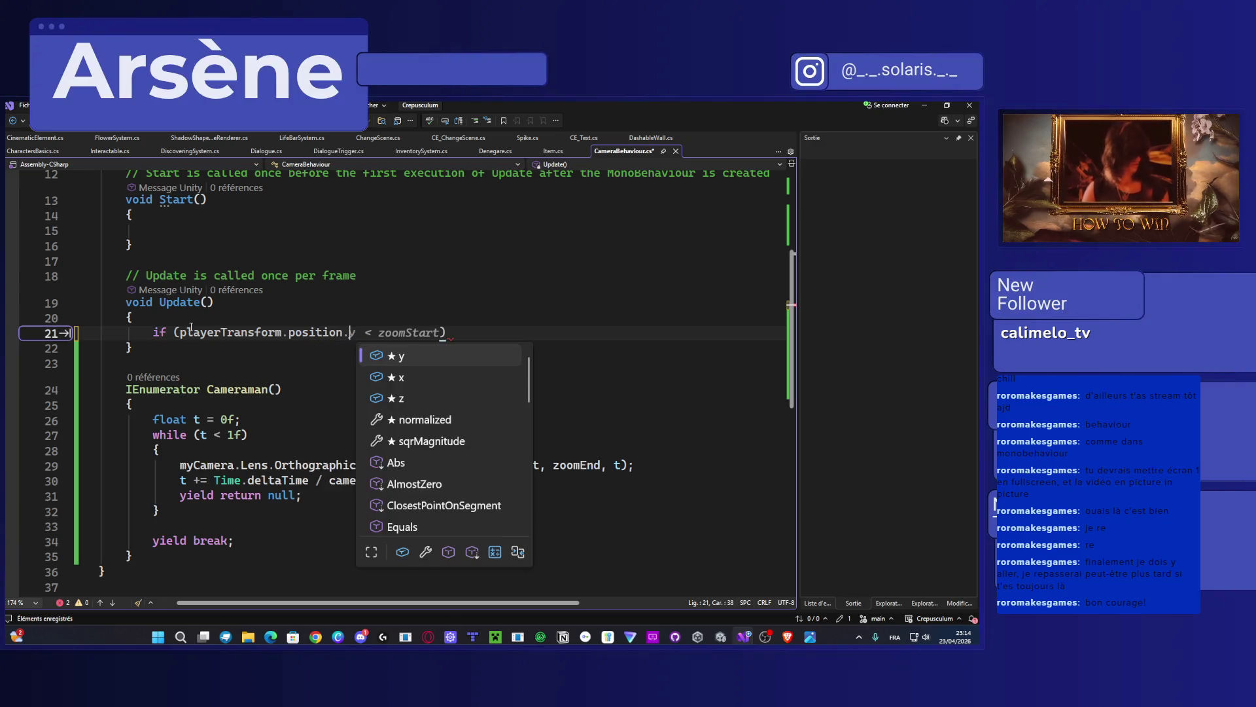
type("y >")
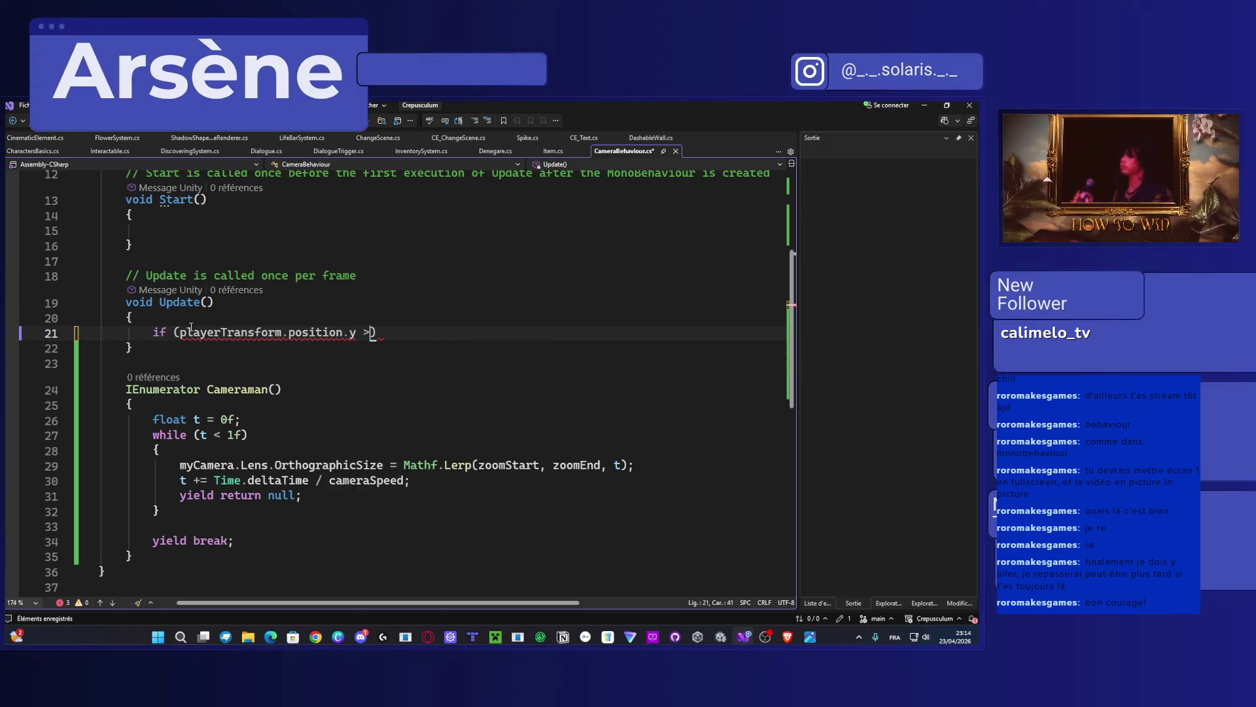
key("BackSpace")
key("BackSpace")
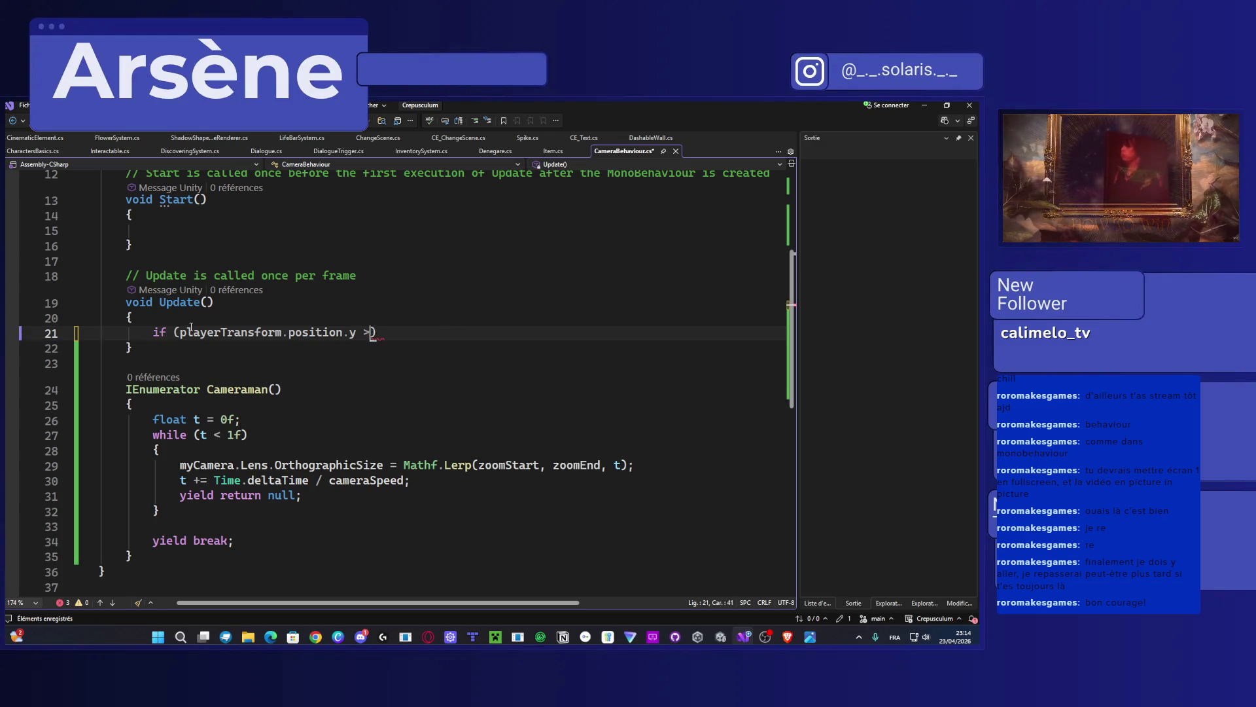
type("<")
scroll(117, 315, "up", 4)
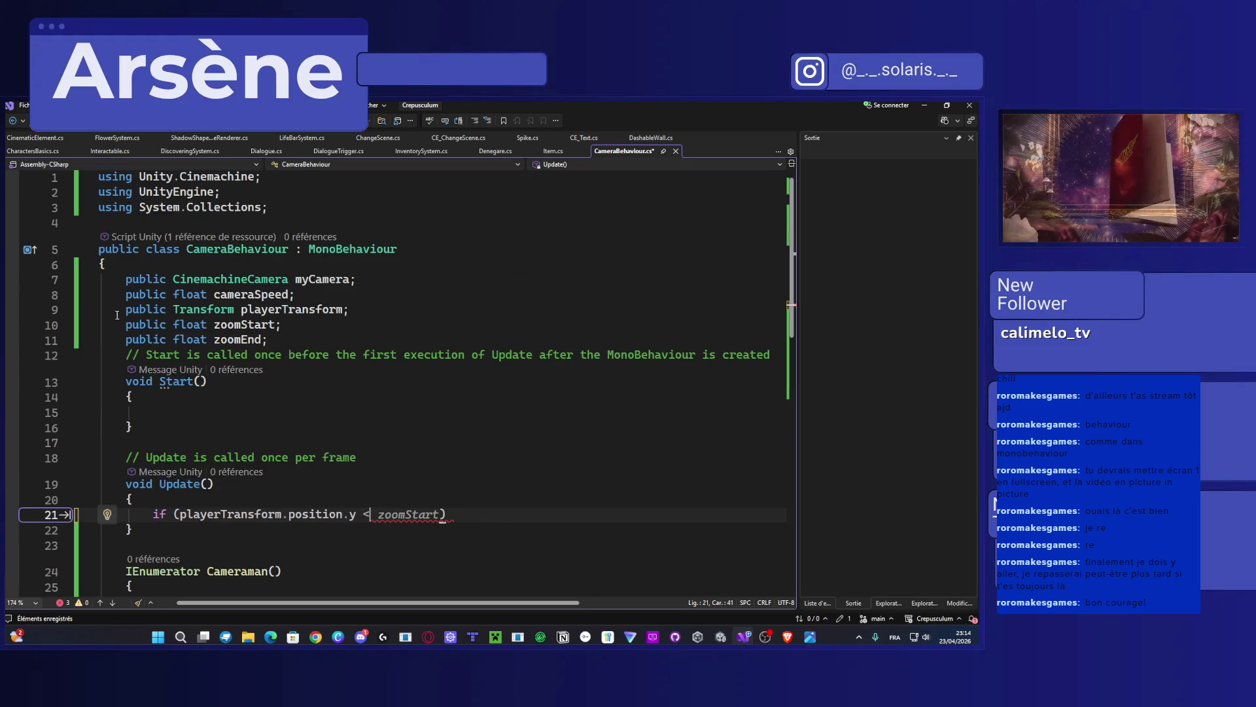
Step: Add a 'private int limitY;' field below zoomEnd, fixing its name, and save
left_click(283, 339)
key("Return")
type("pri")
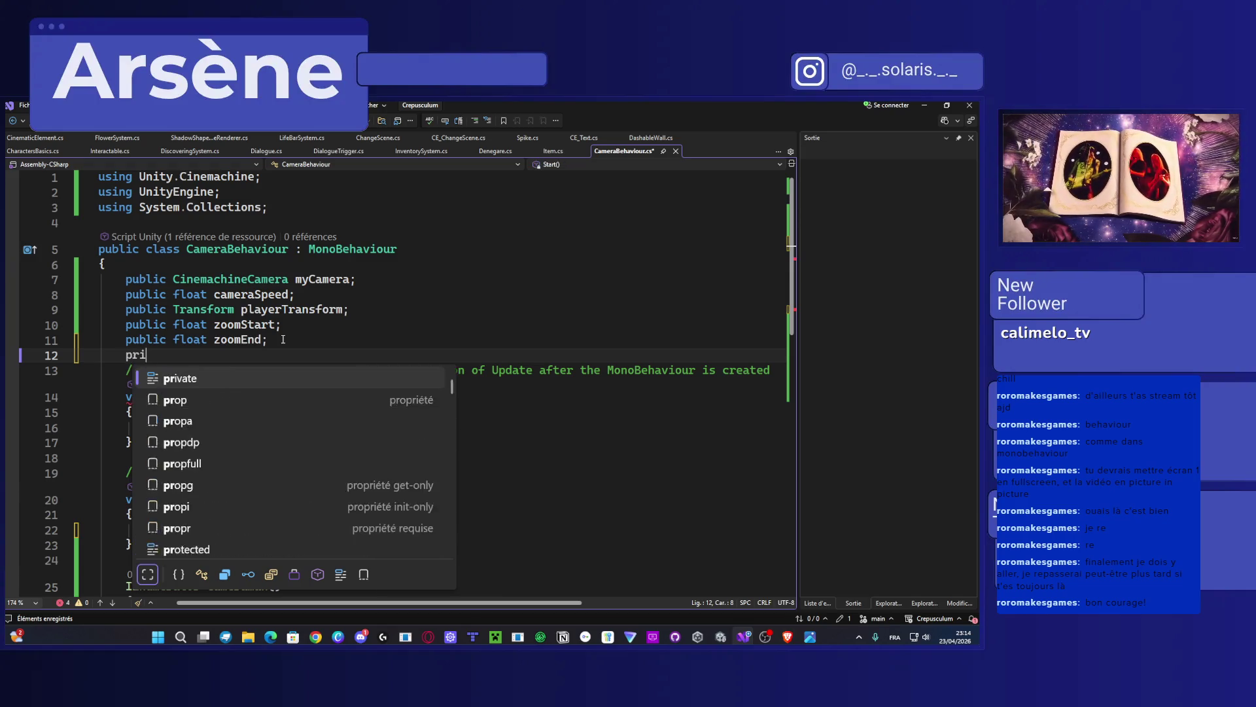
type("vate int ")
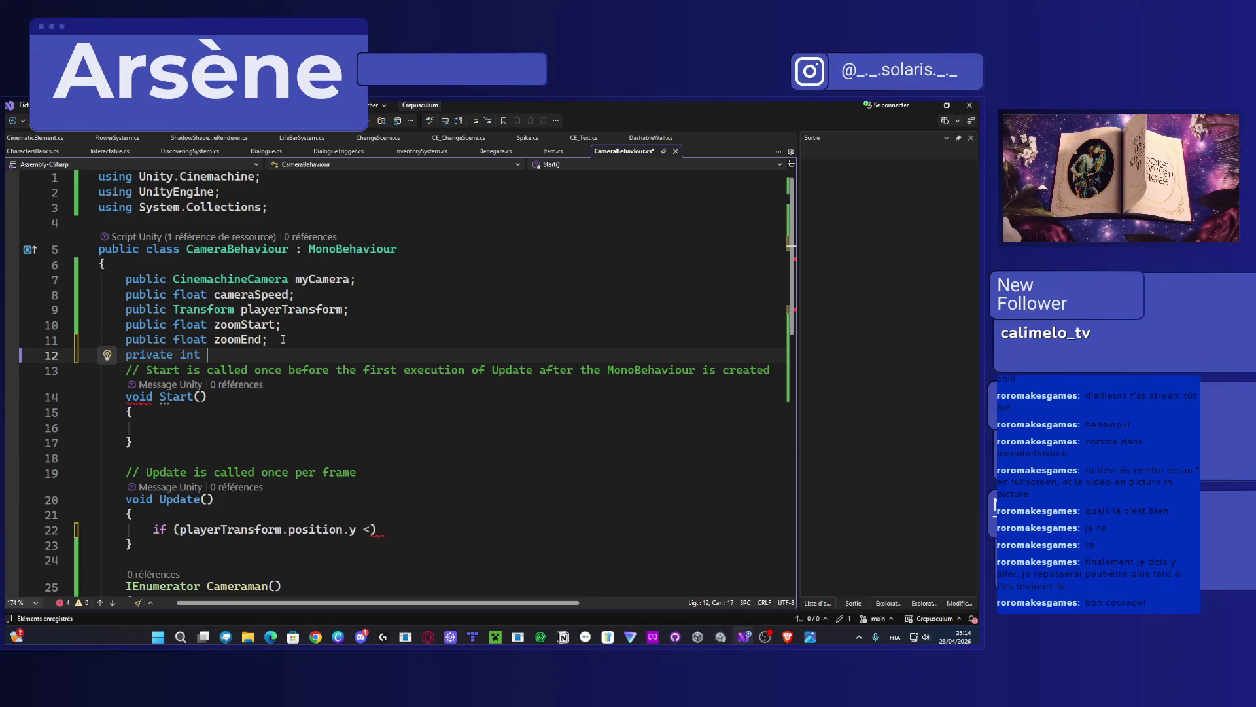
type("Pos")
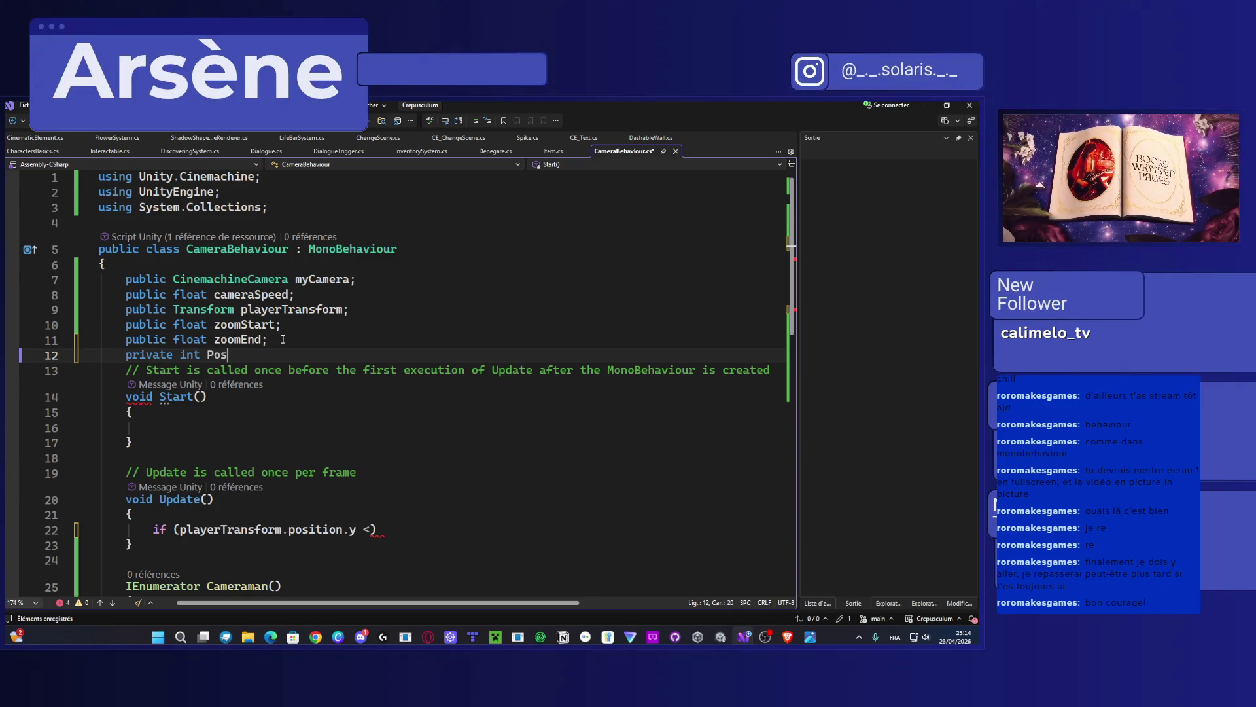
type("po")
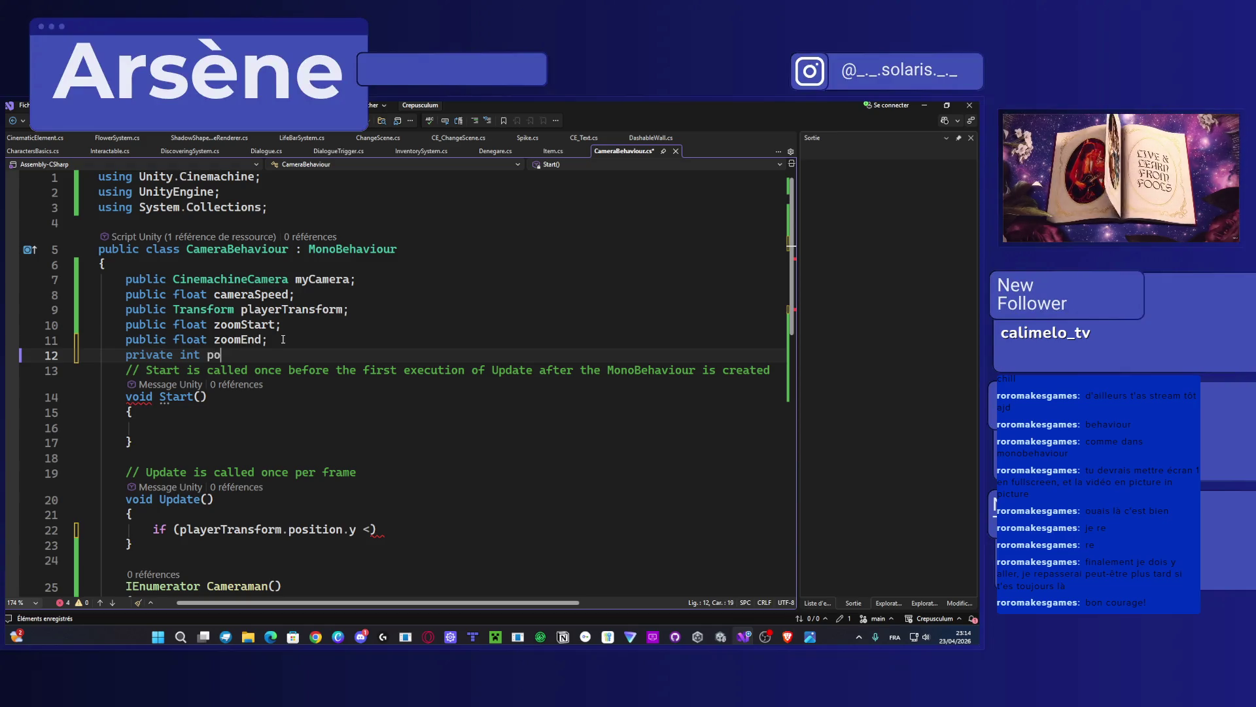
type("sition")
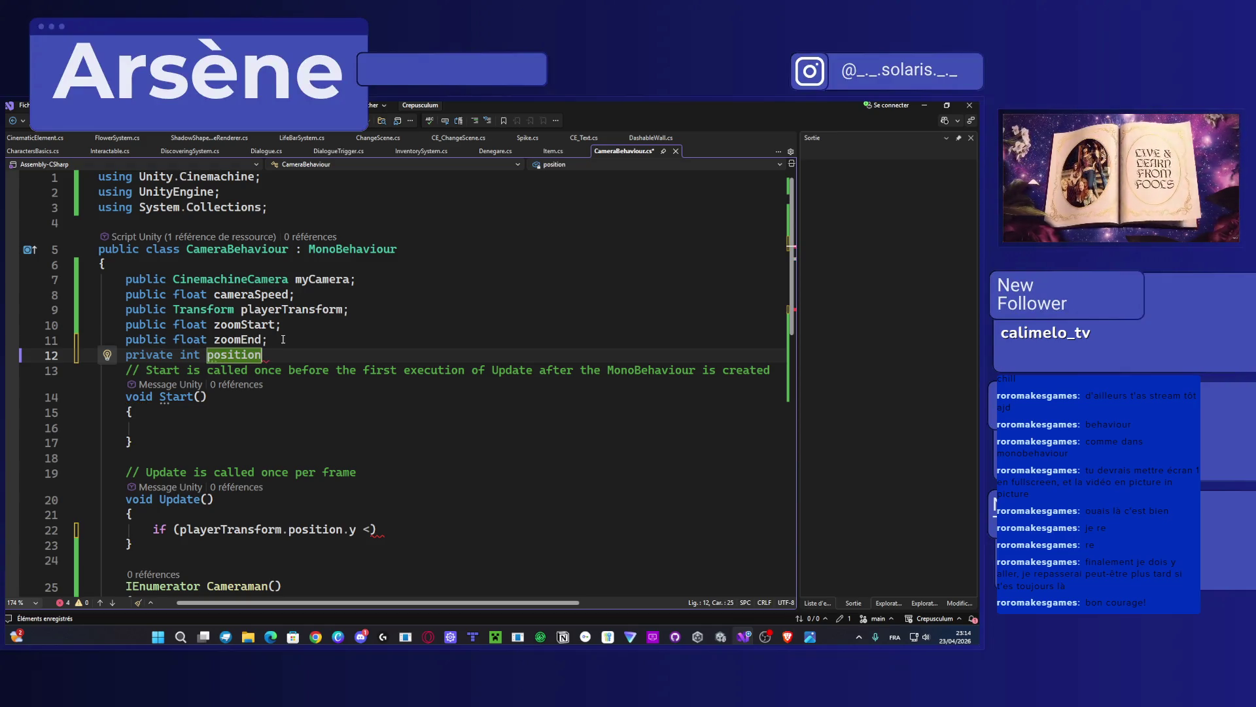
type("Y;")
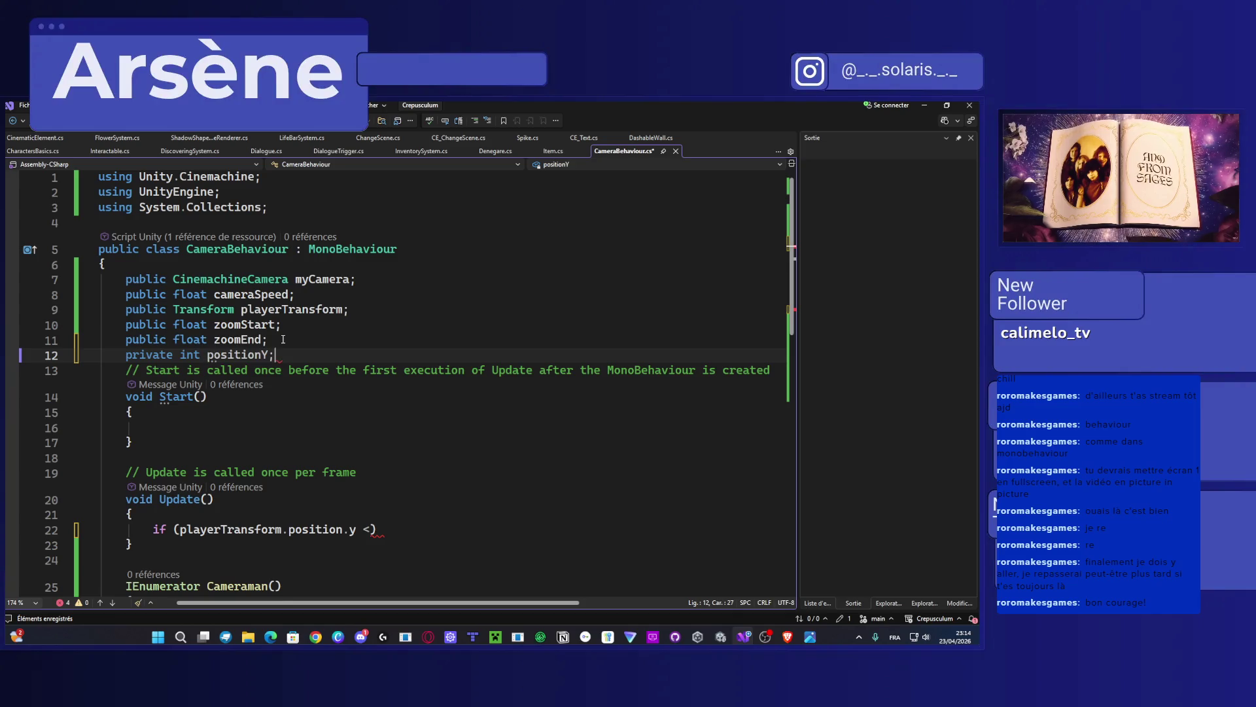
double_click(262, 356)
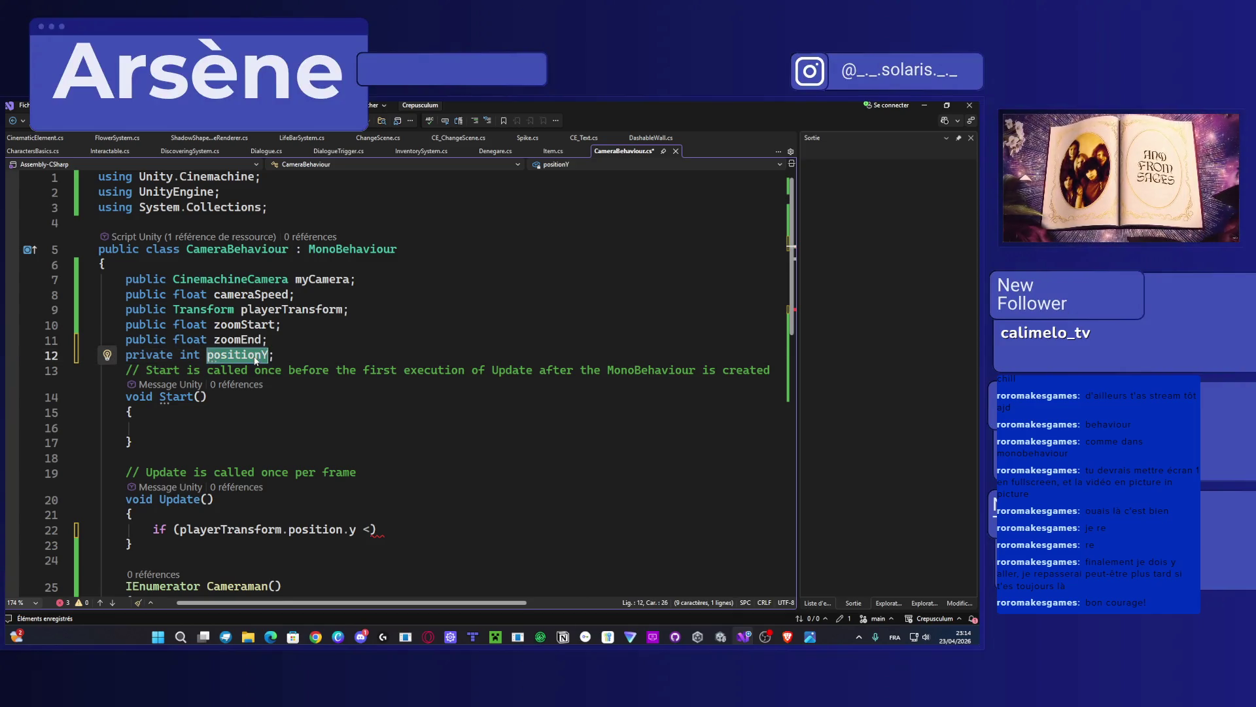
key("BackSpace")
type("Yposition")
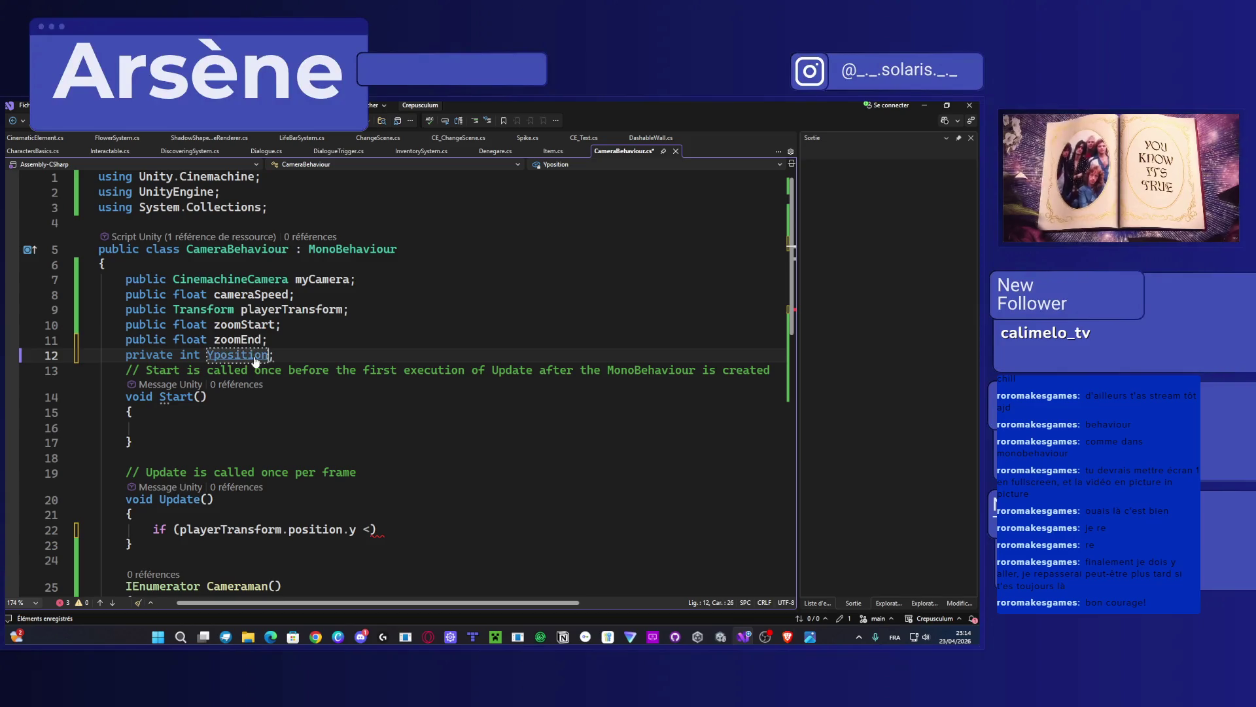
key("ctrl+s")
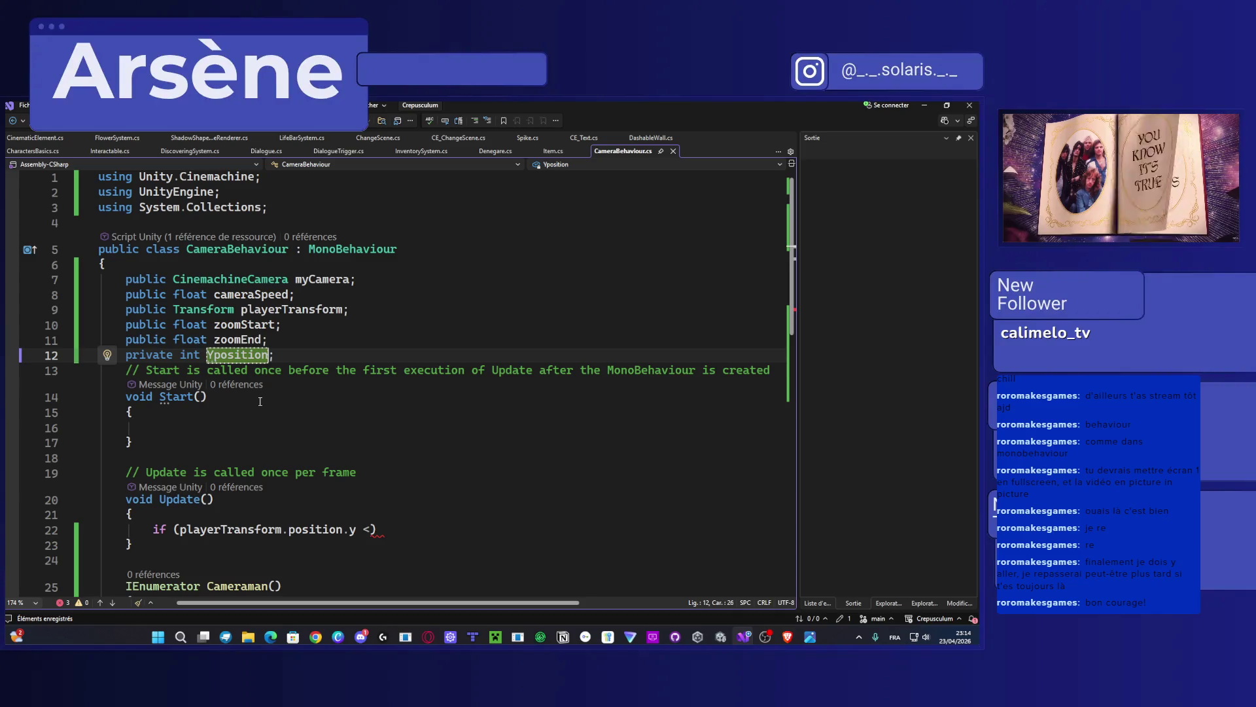
double_click(243, 357)
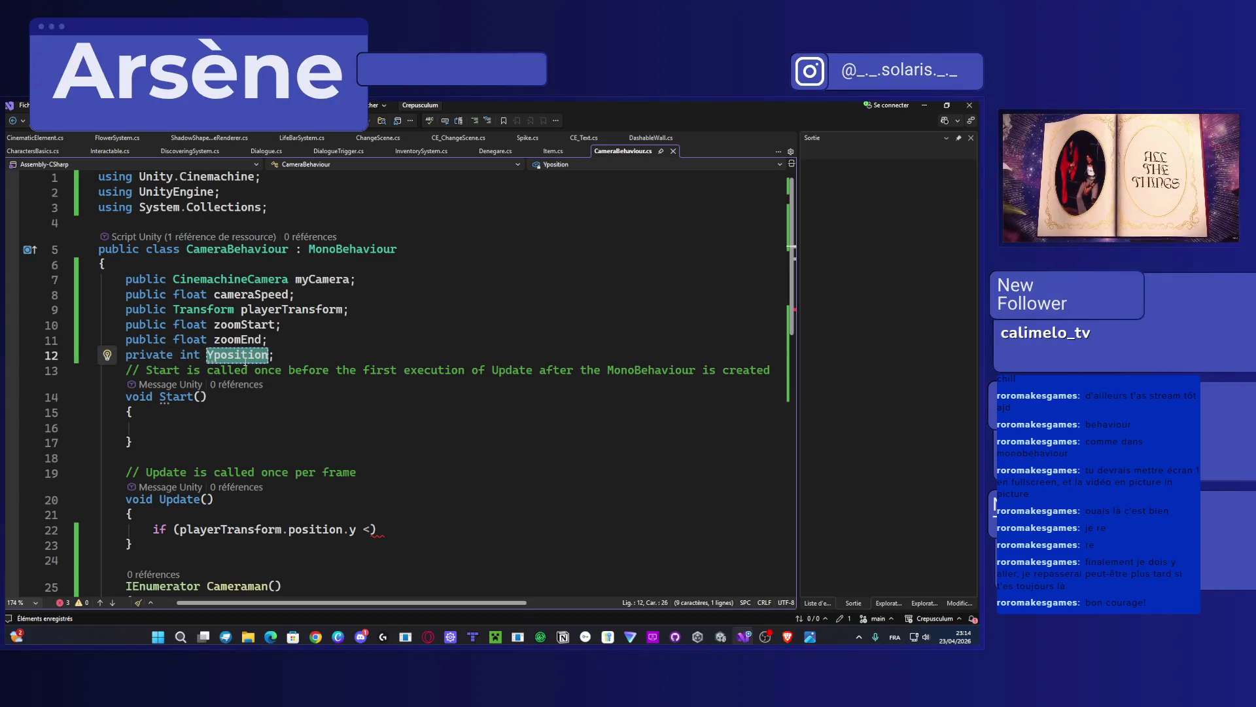
type("Limit")
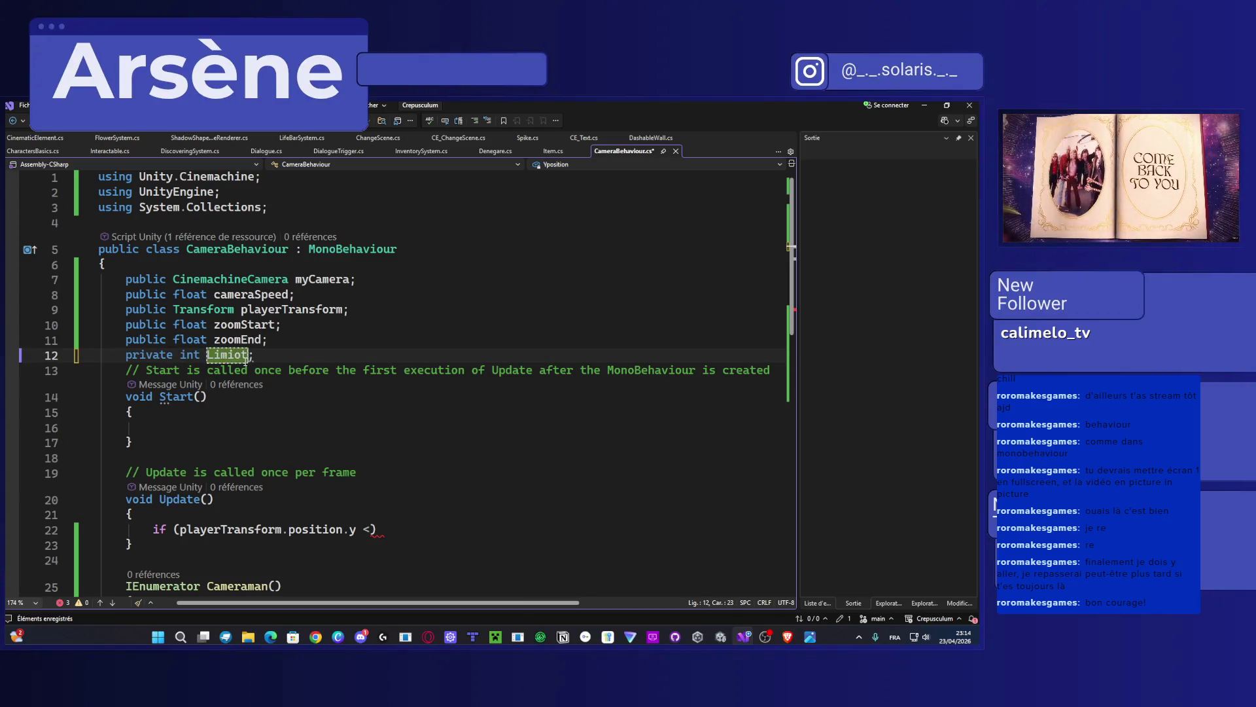
key("BackSpace")
key("BackSpace")
key("BackSpace")
key("BackSpace")
key("BackSpace")
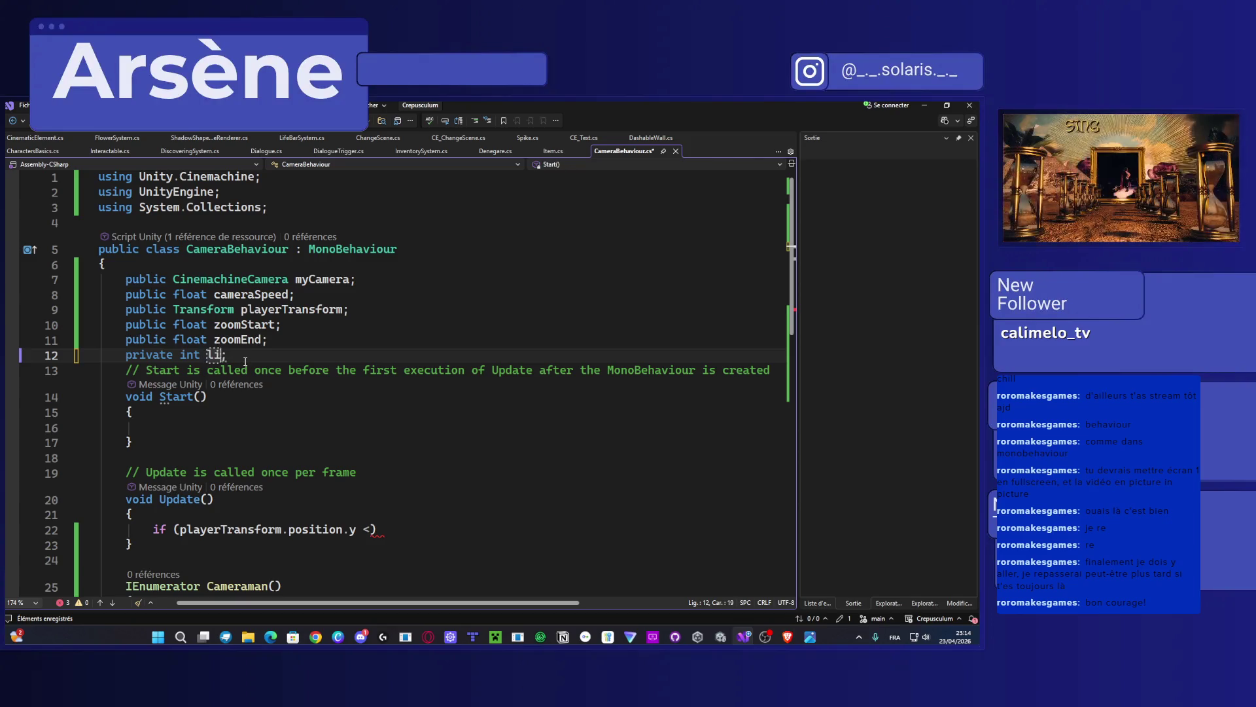
type("mitY")
key("ctrl+s")
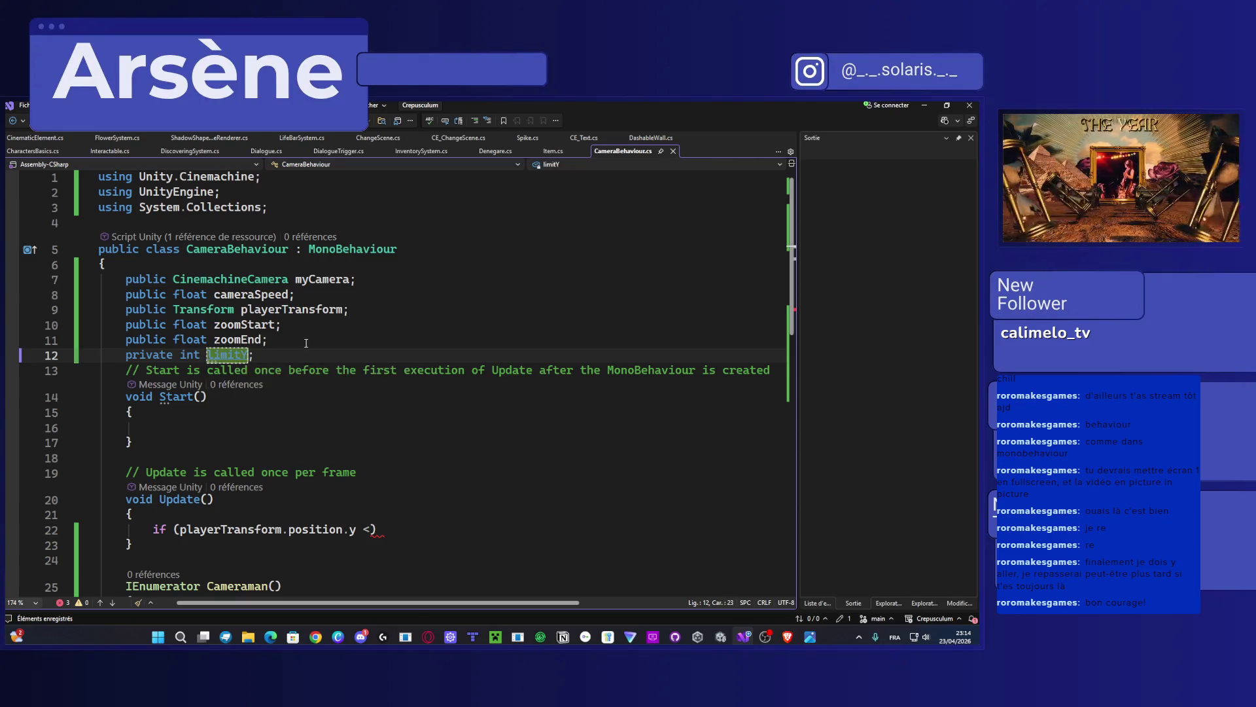
Step: Complete the if condition as 'playerTransform.position.y < limitY' and save
scroll(397, 469, "down", 1)
left_click(371, 483)
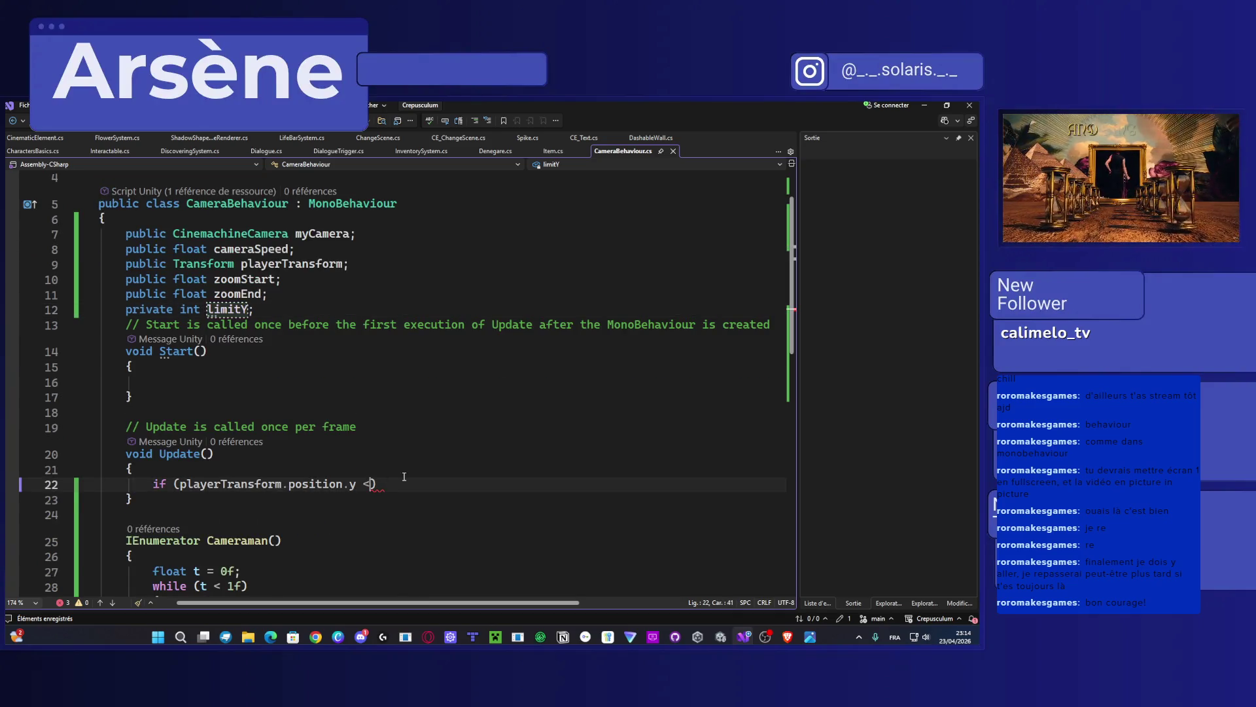
type("limit")
key("Tab")
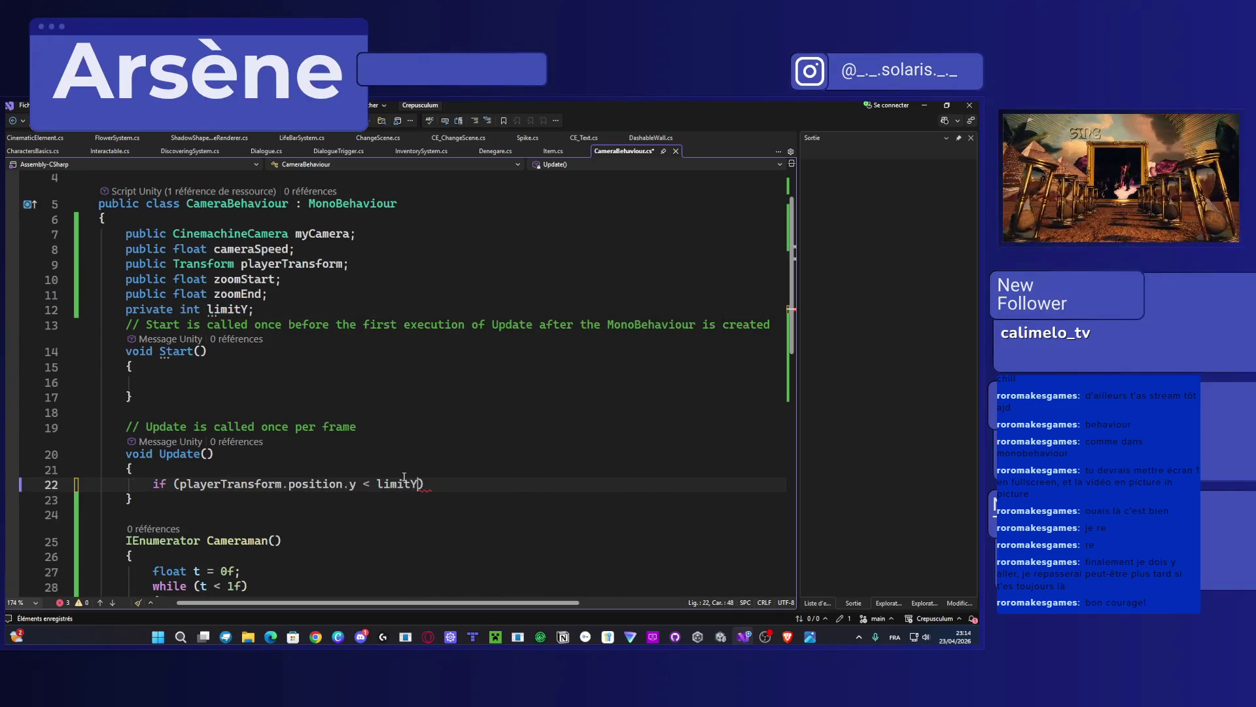
key("ctrl+s")
Step: Mark the limitY field with [SerializeField] and save
left_click(309, 296)
key("Return")
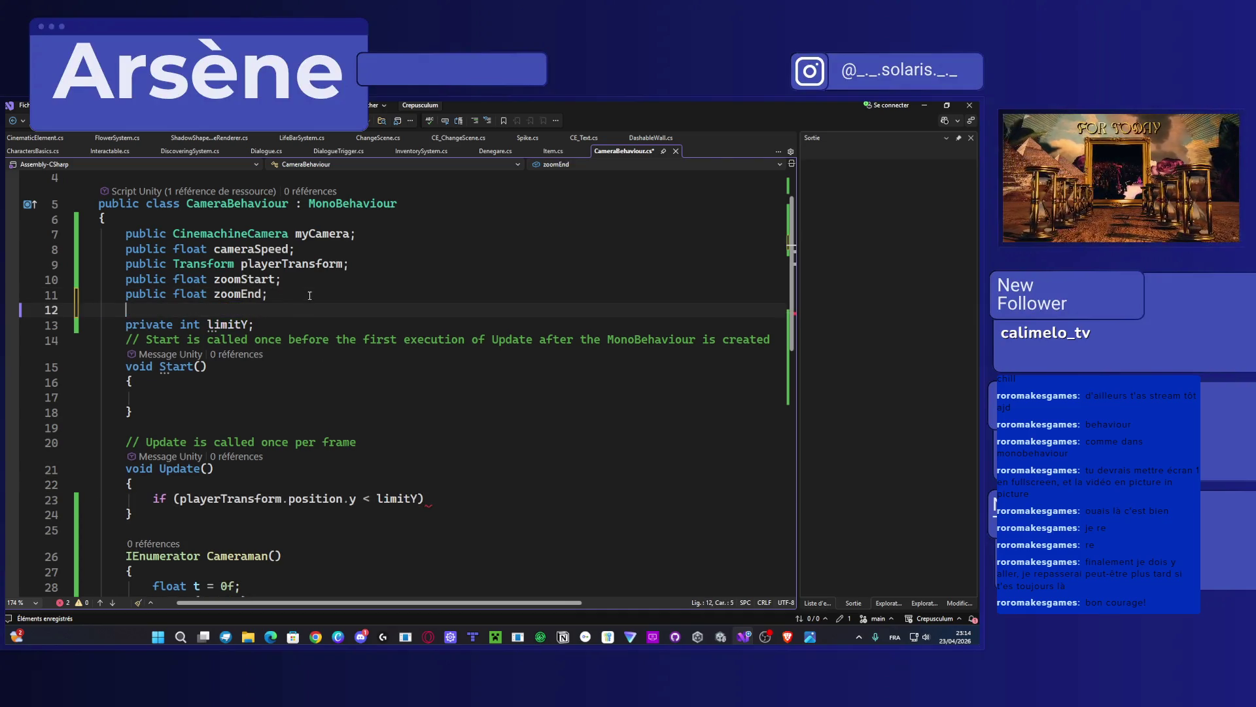
type("[Seri")
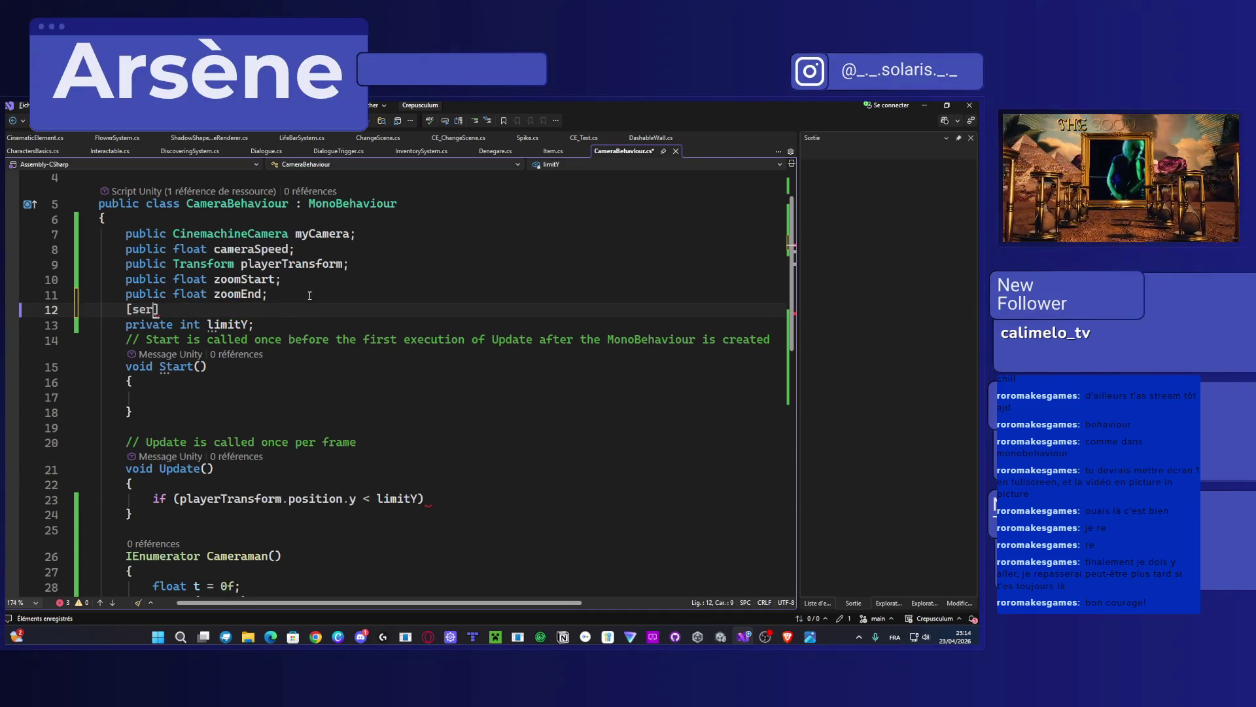
key("Tab")
key("ctrl+s")
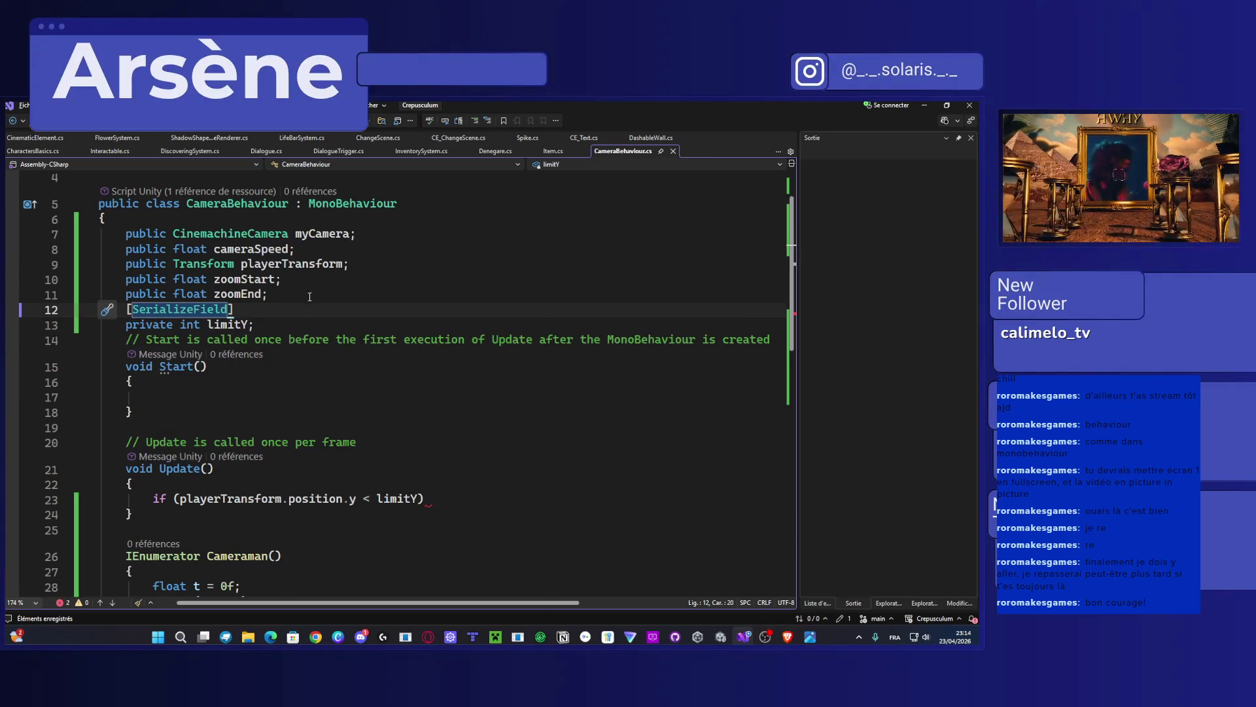
scroll(392, 360, "down", 2)
left_click(437, 408)
Step: Rename Cameraman to CameraIn and add StartCoroutine(CameraIn()); inside the limitY if block
key("Return")
type("{ }")
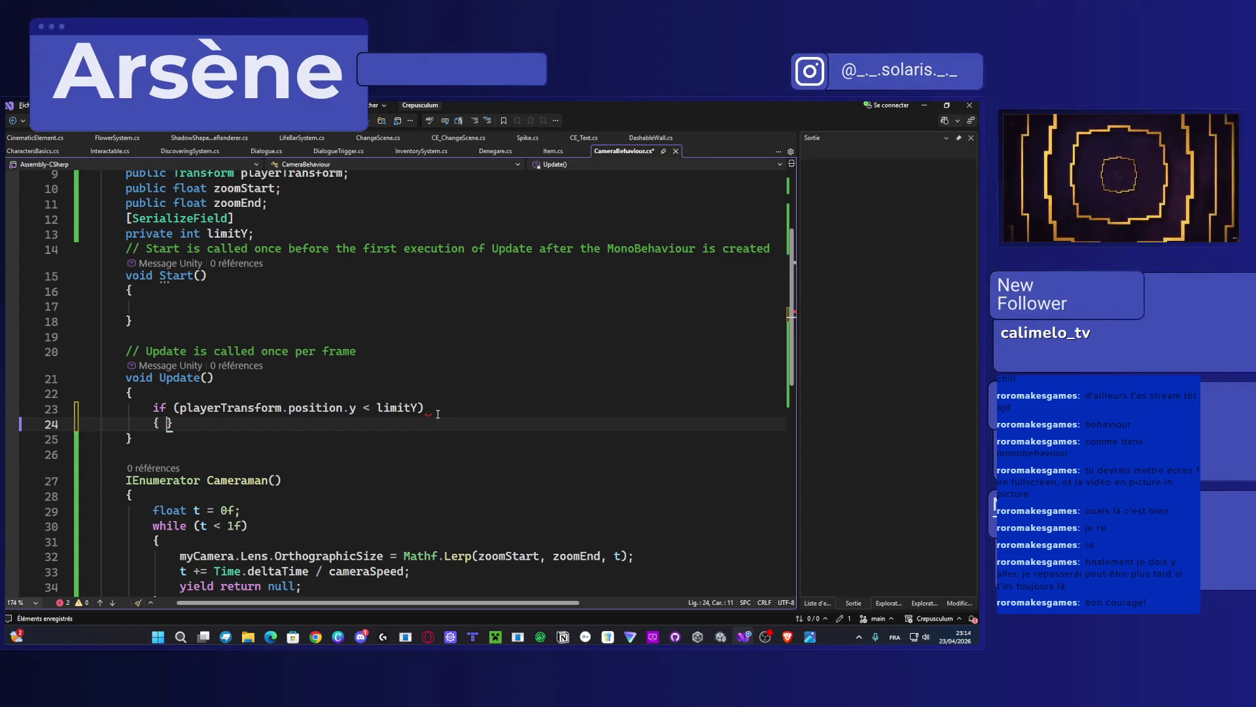
key("Return")
type("S")
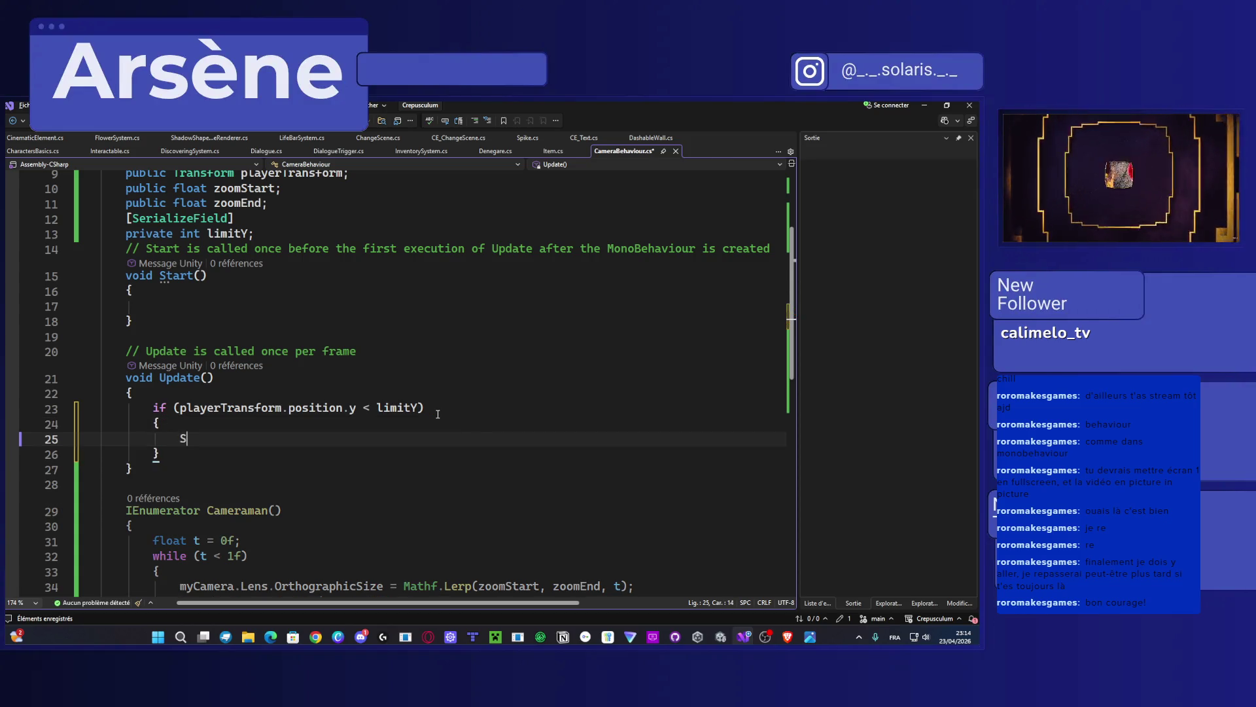
type("tartco")
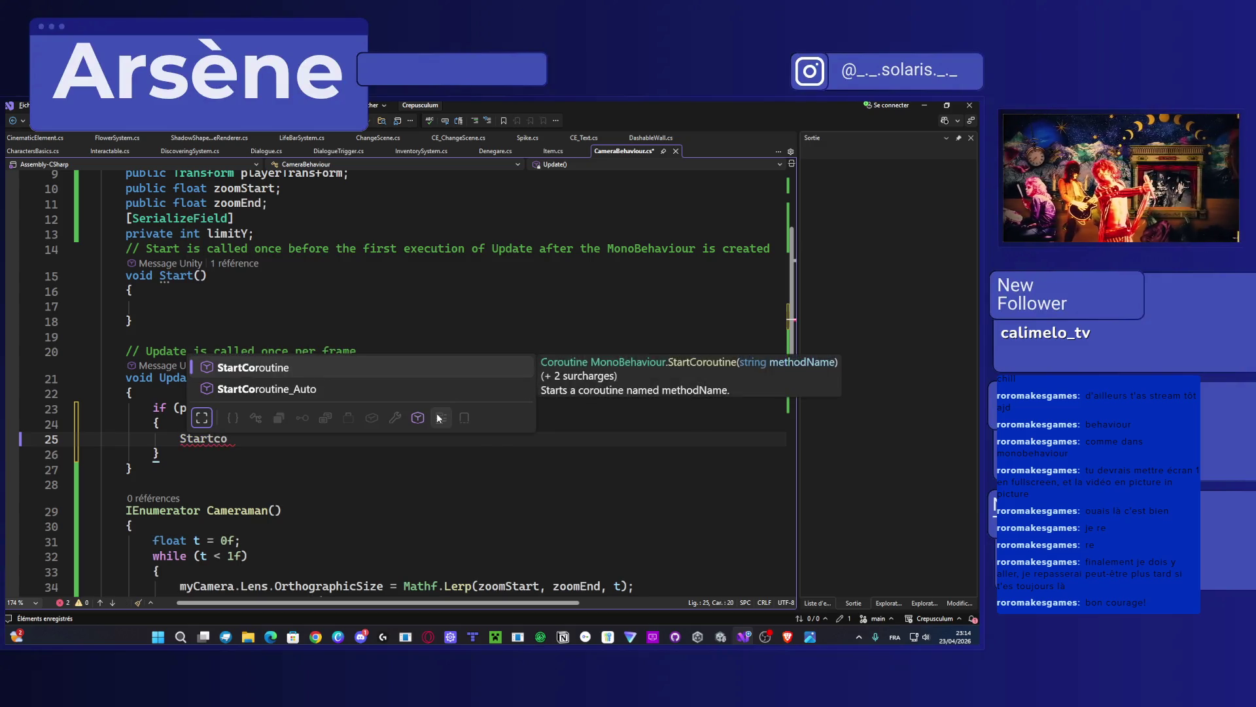
key("Tab")
type("(")
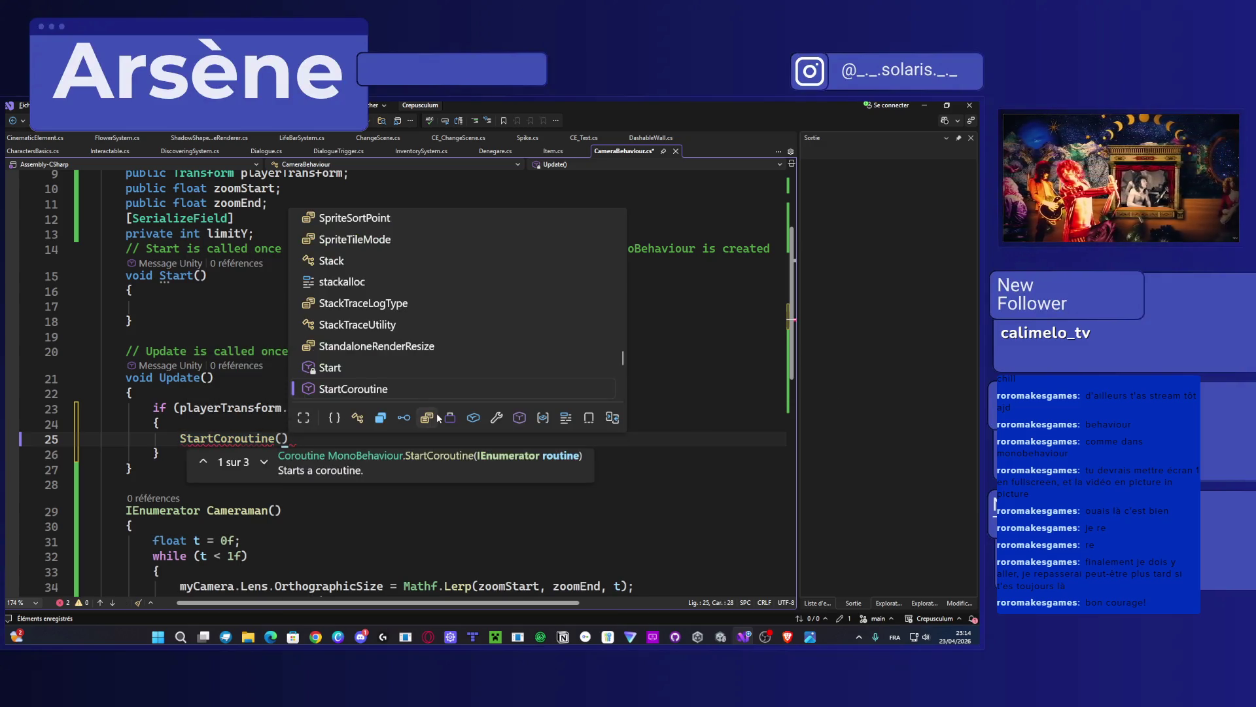
double_click(236, 514)
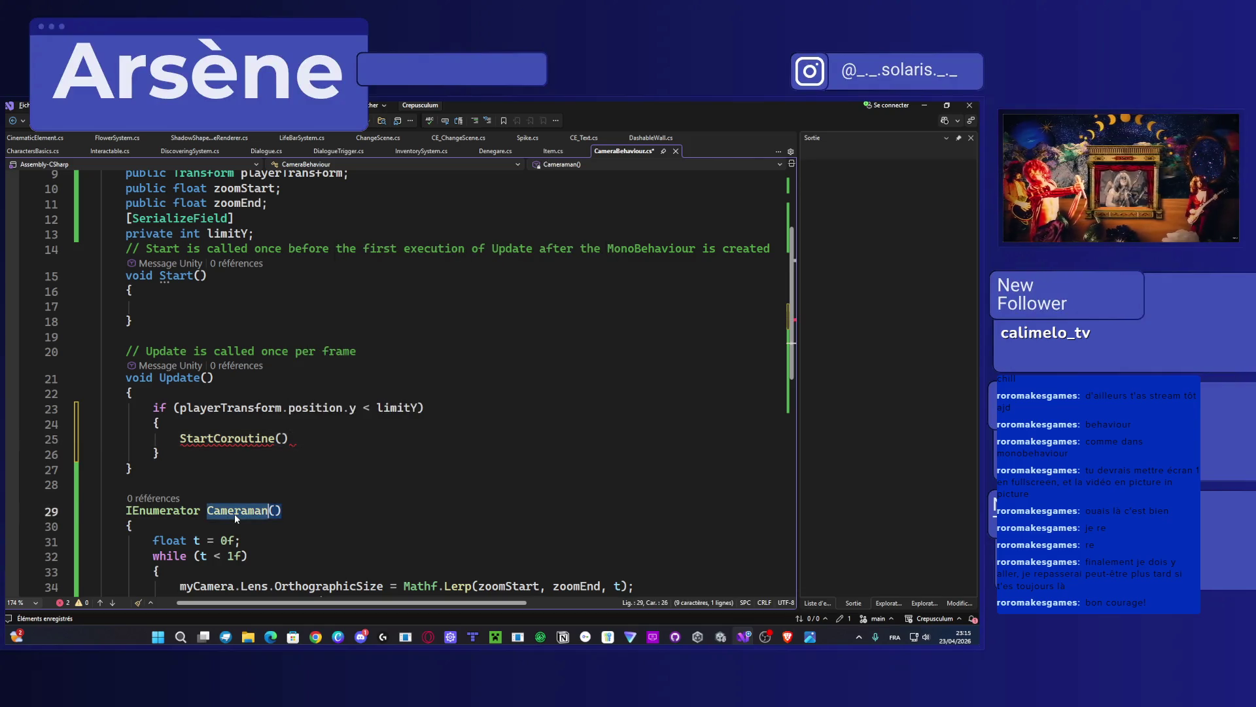
type("Camera")
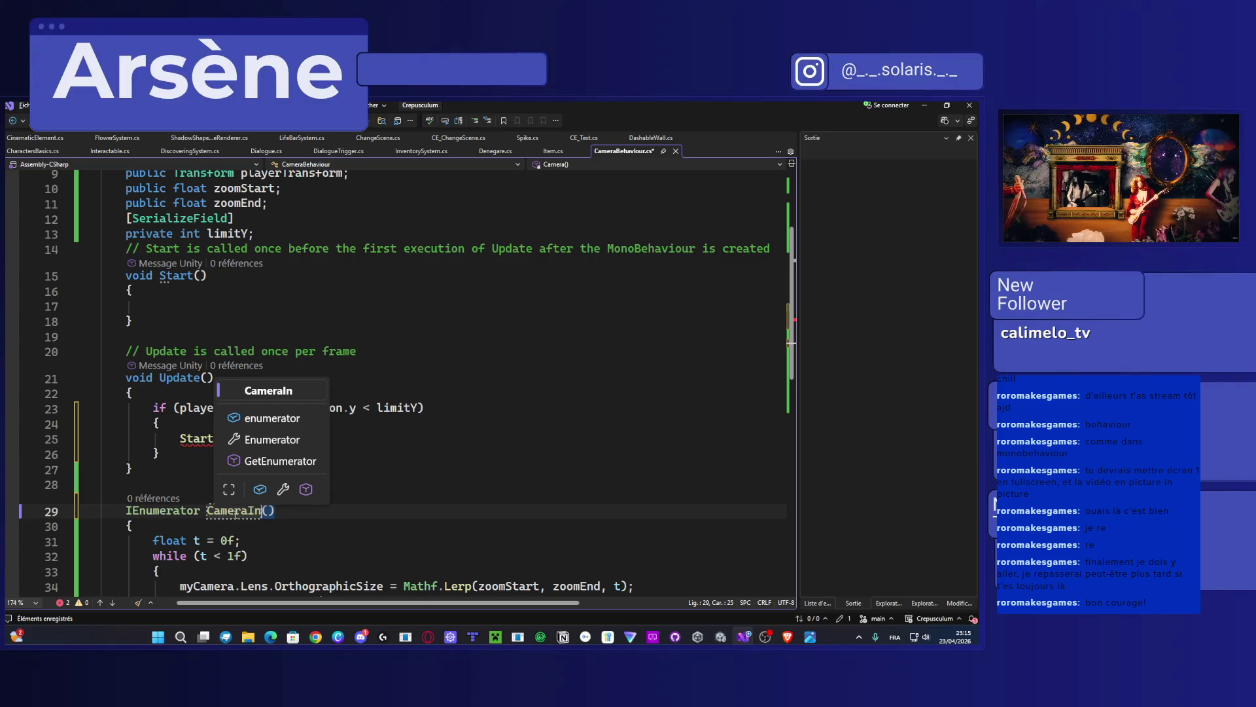
type("In")
left_click(282, 437)
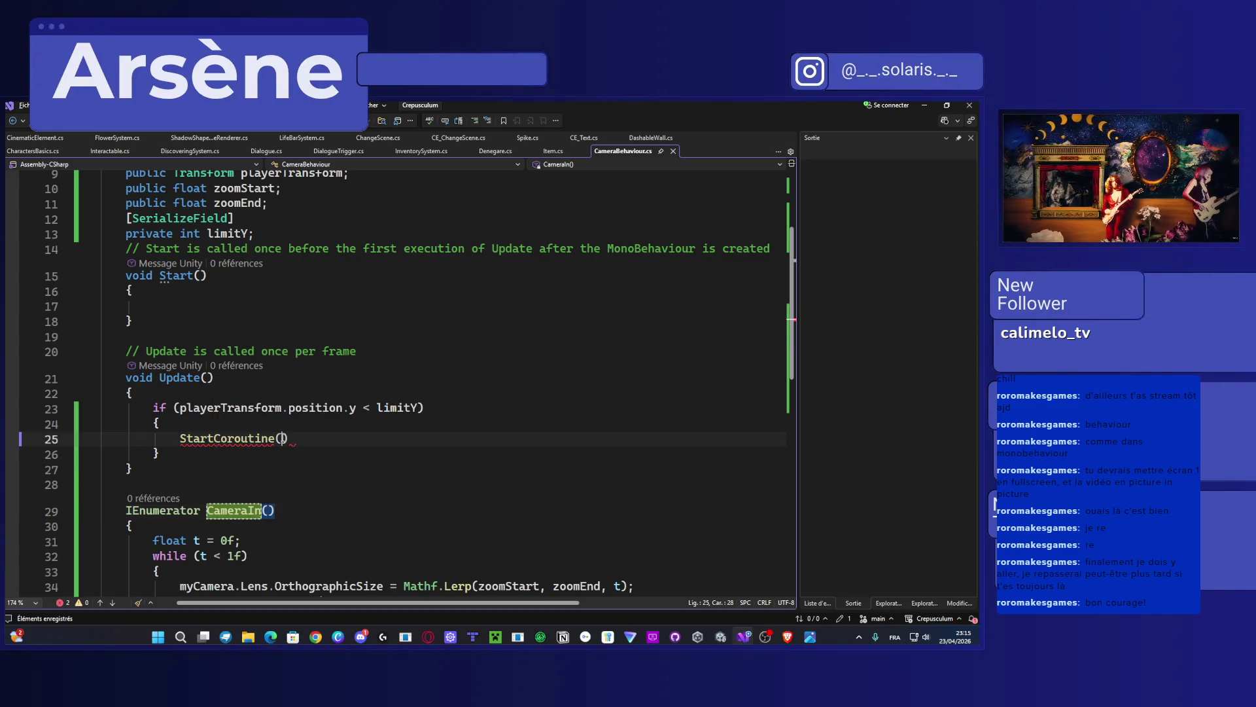
type("Camera")
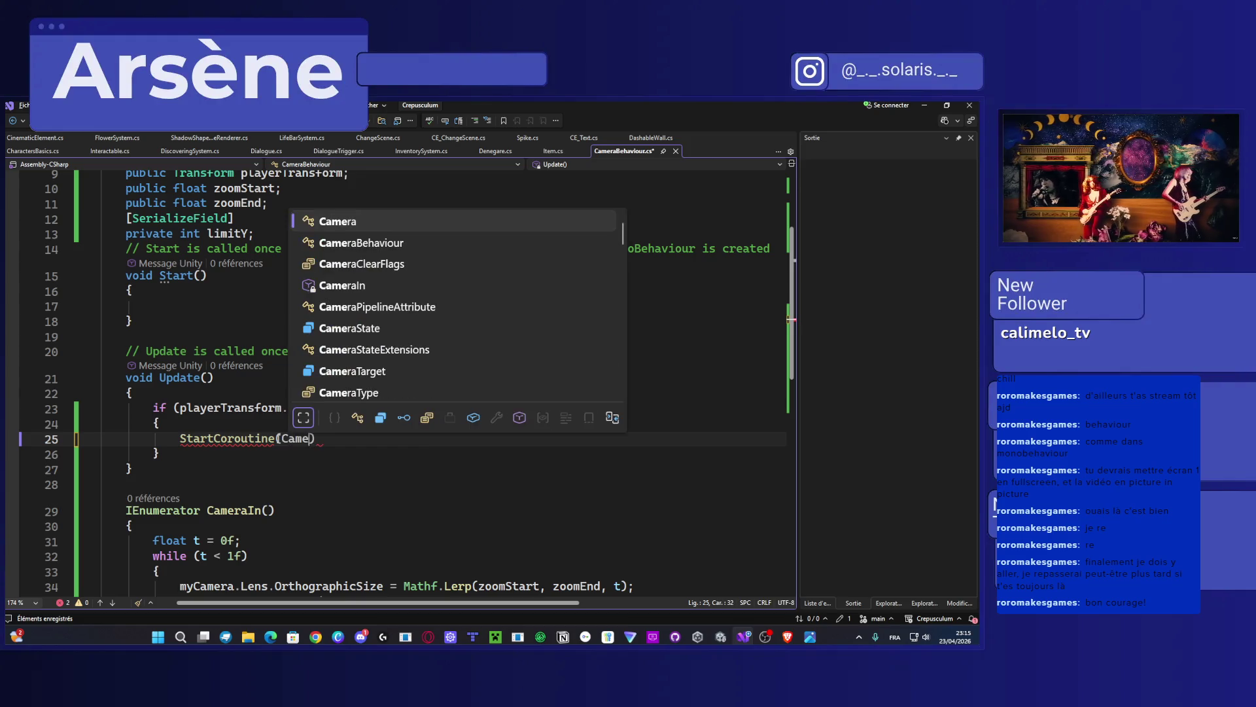
type("In")
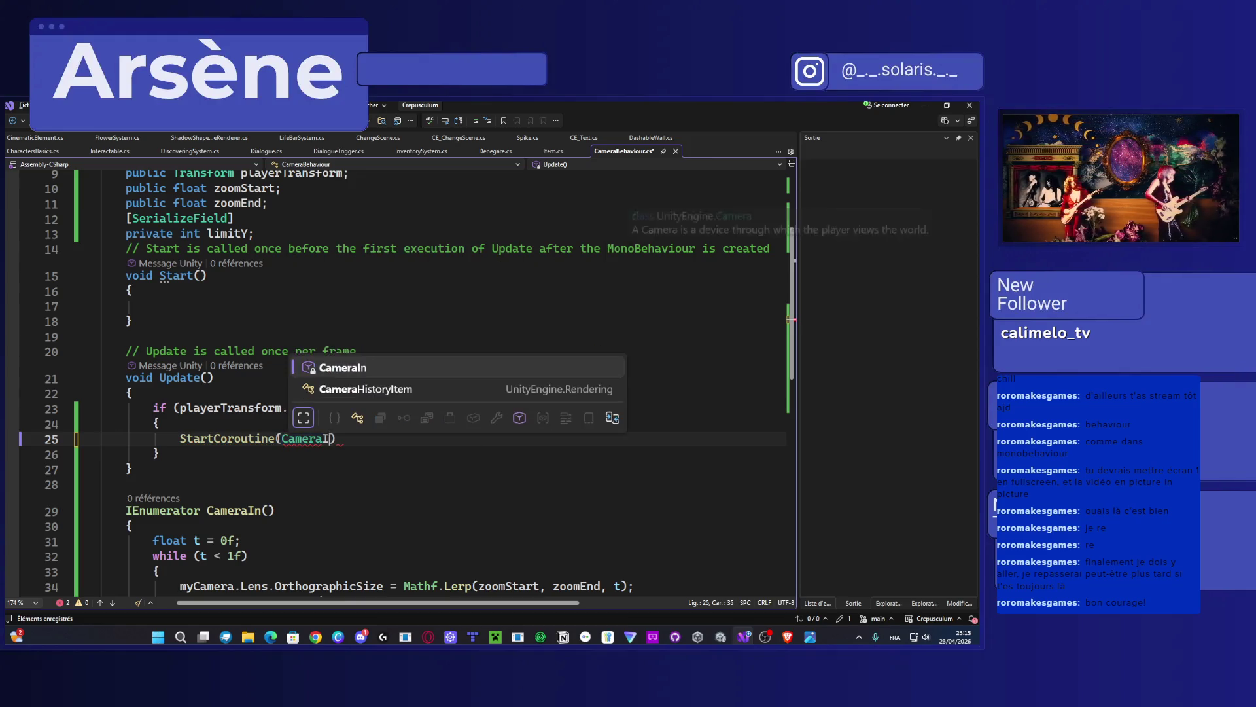
type("(")
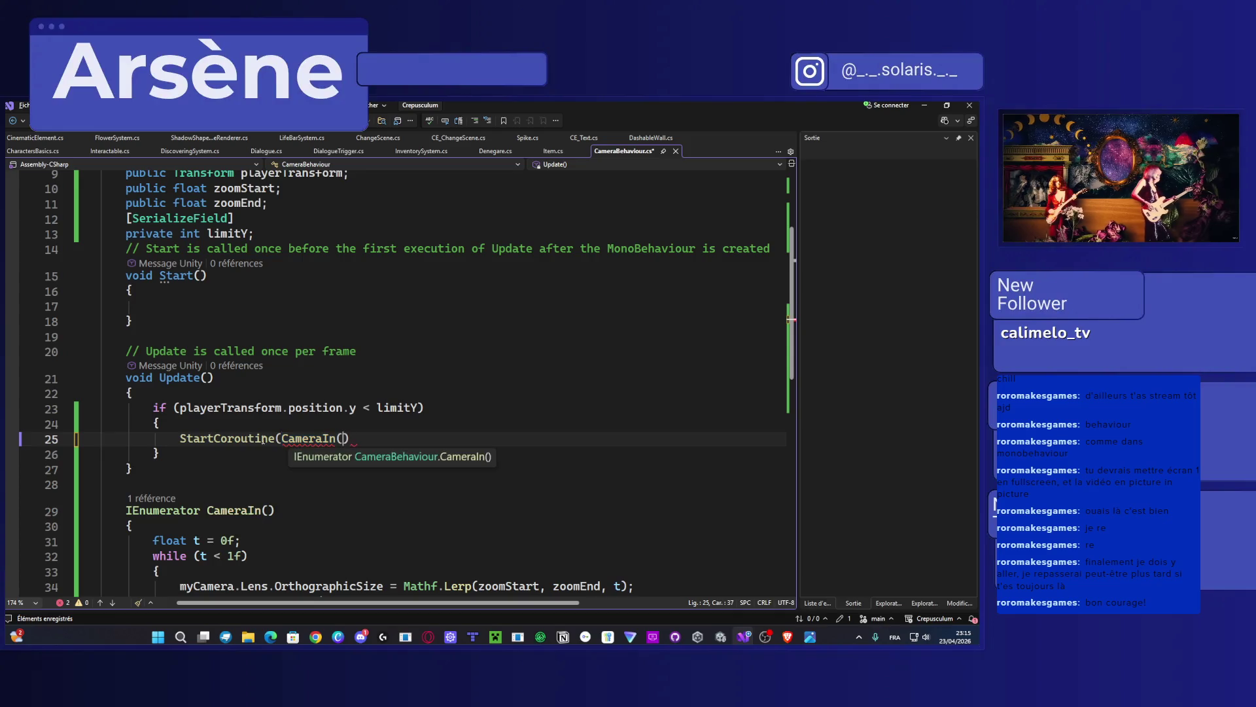
type("))")
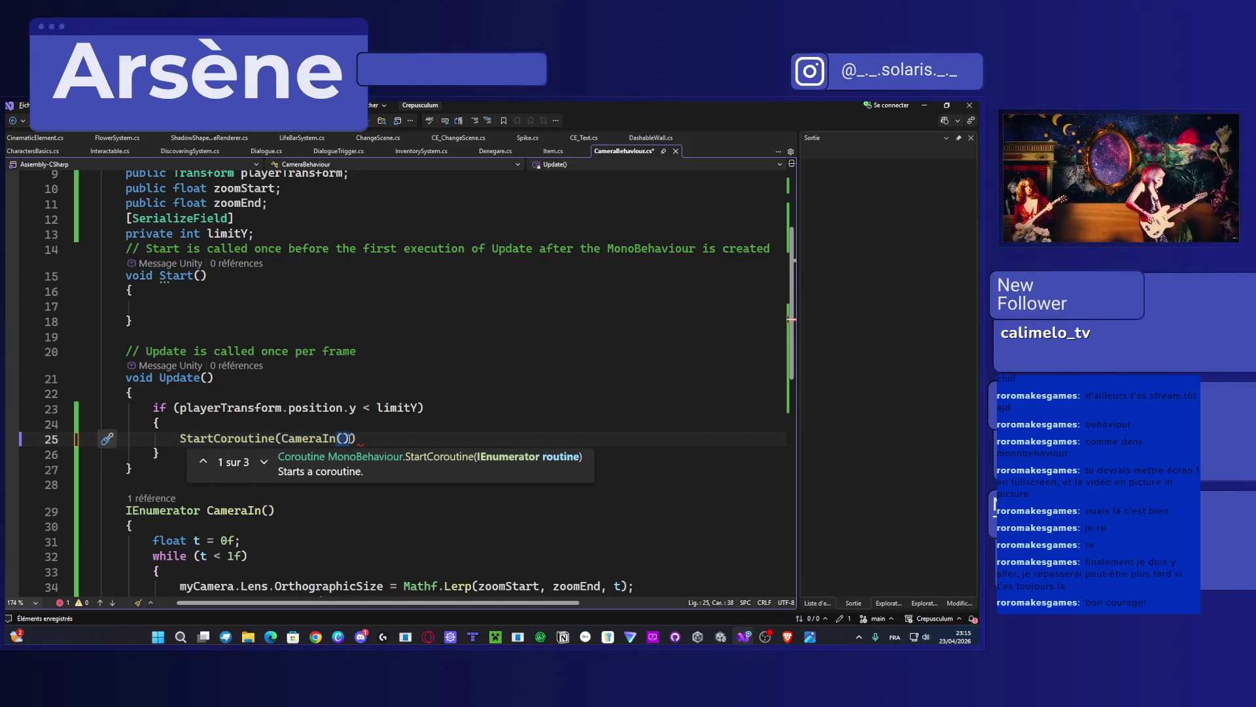
type(";")
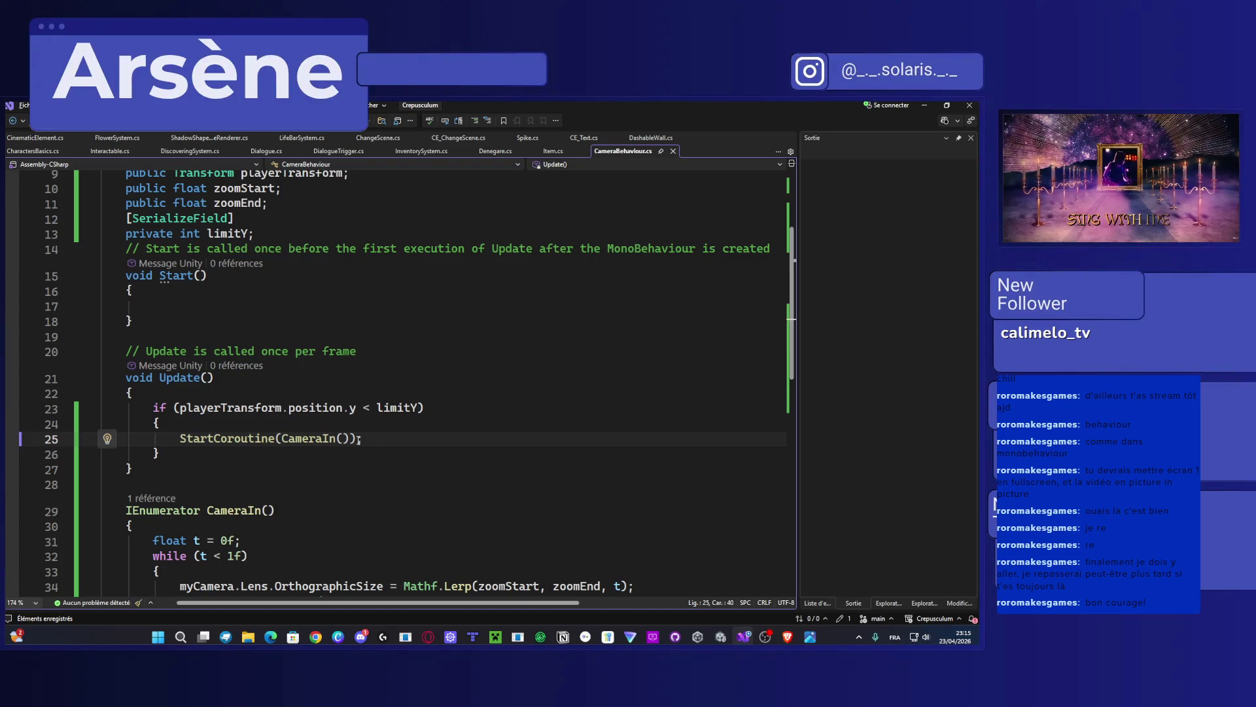
left_click_drag(205, 453, 153, 407)
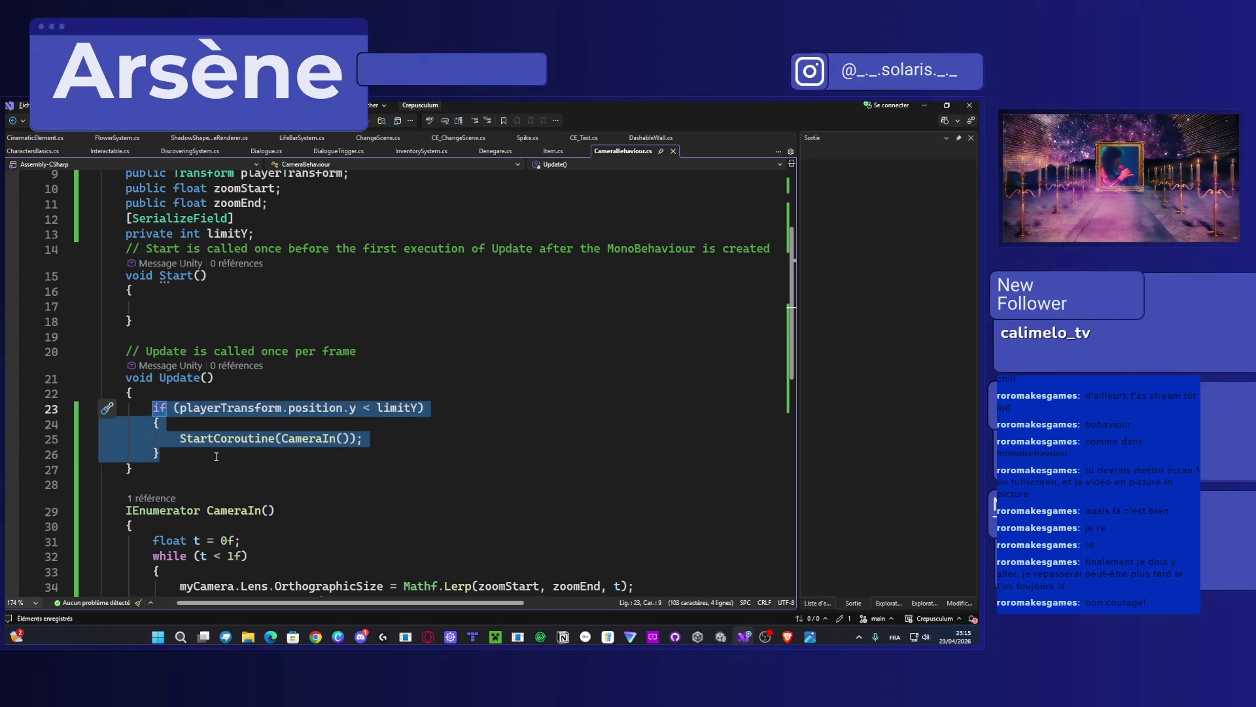
Step: Duplicate the if block and change the copy's condition to >= limitY
key("ctrl+d")
left_click(365, 468)
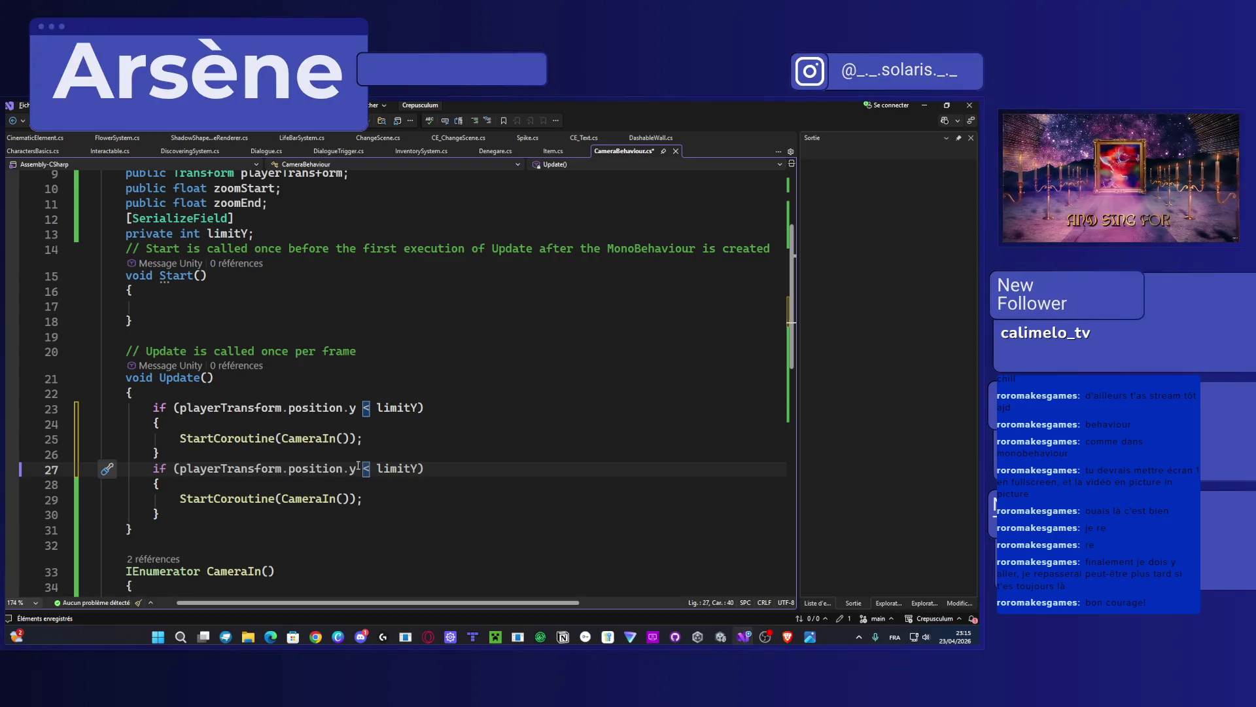
key("Delete")
type(">")
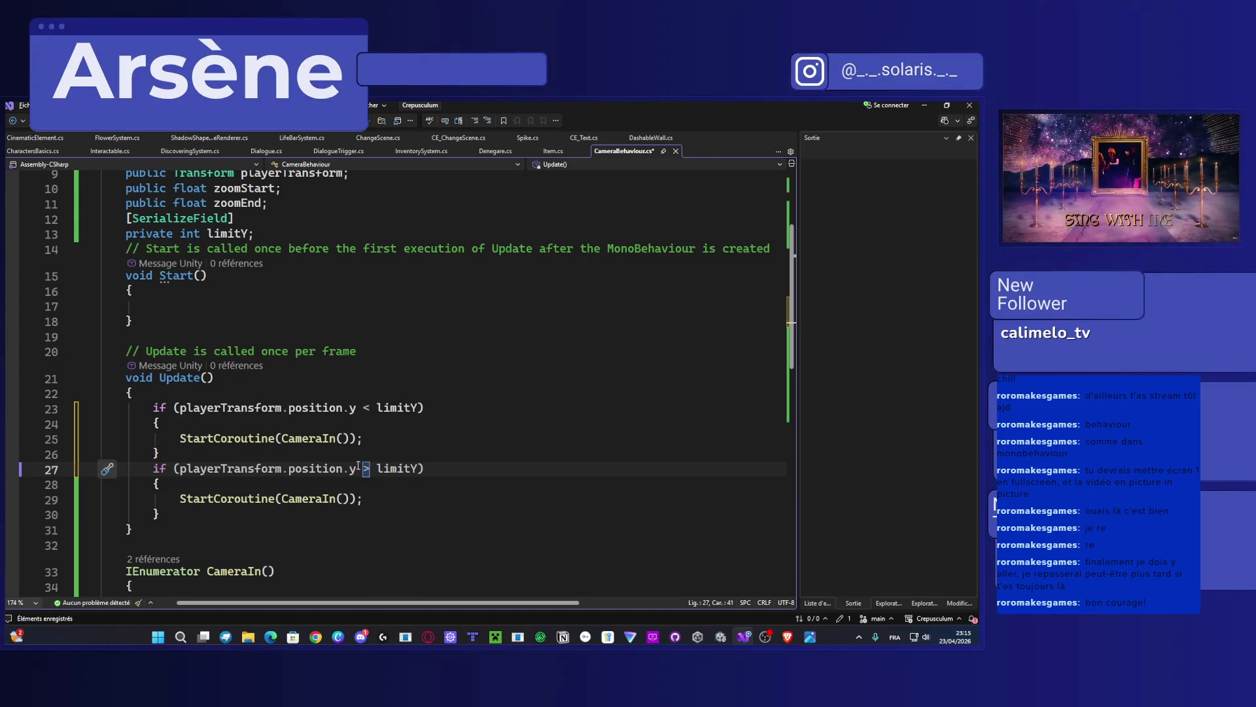
type("=")
key("ctrl+s")
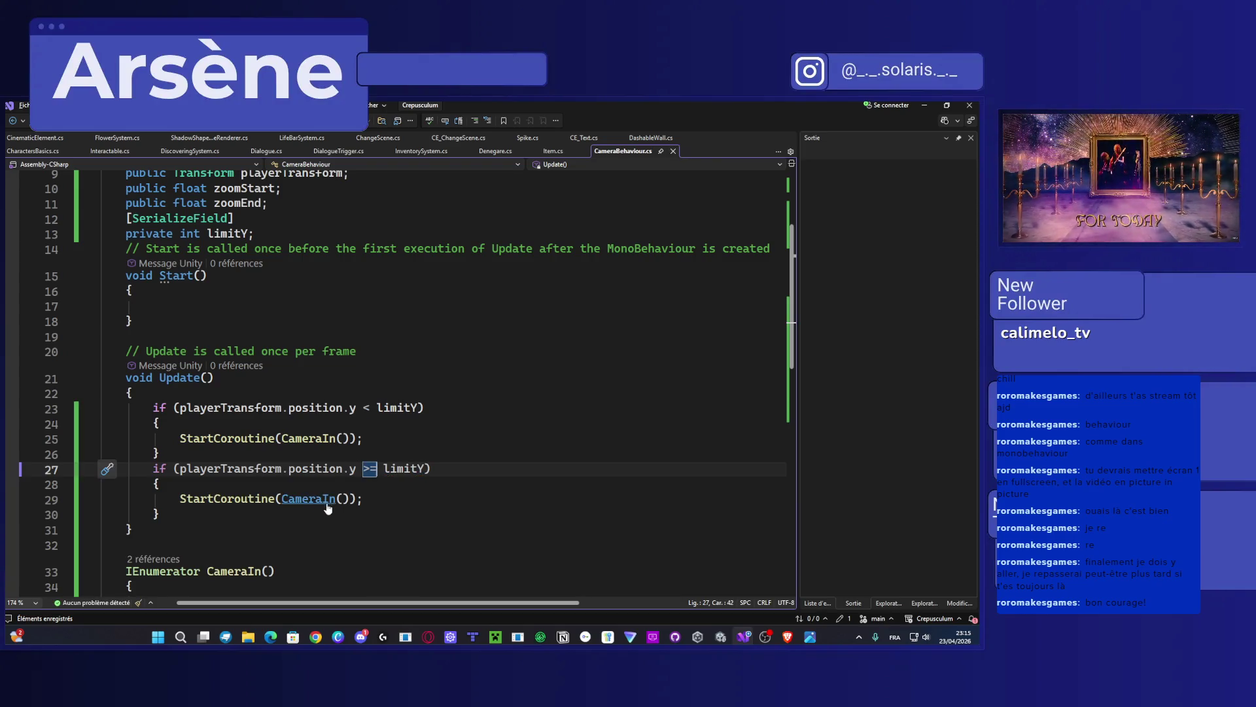
Step: Duplicate the CameraIn coroutine and make the copy lerp from zoomEnd to zoomStart
left_click(330, 504)
scroll(254, 466, "down", 4)
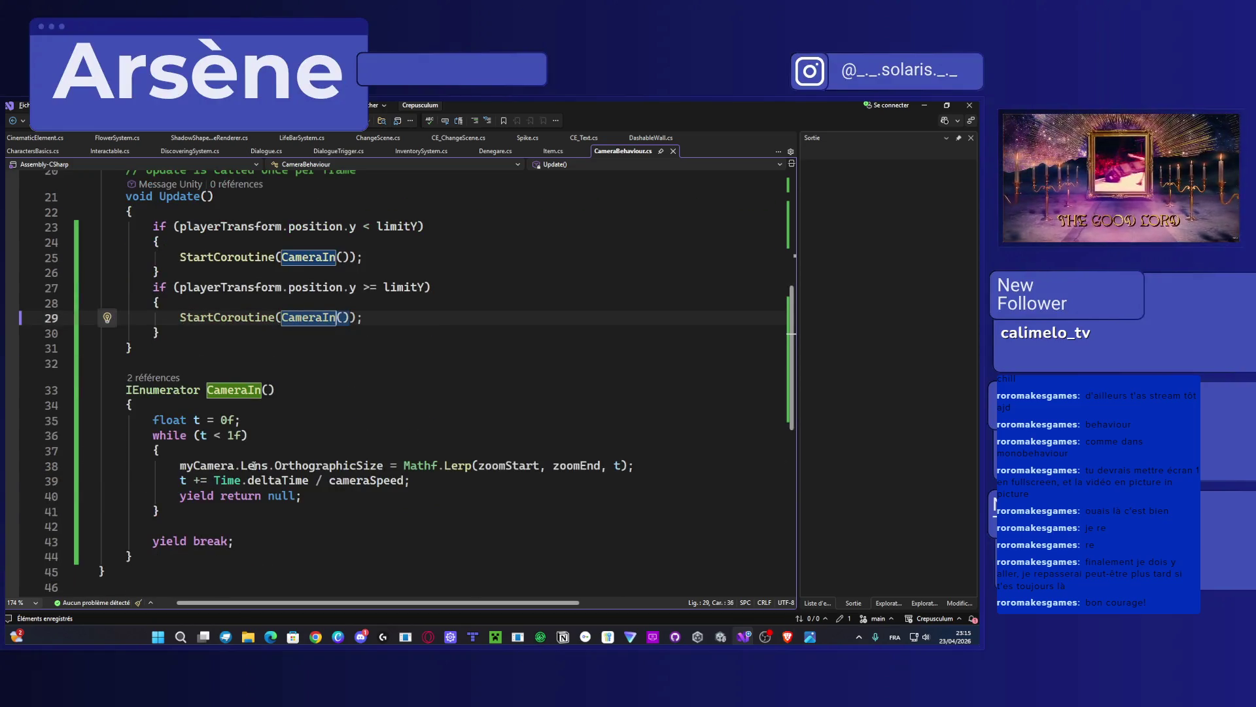
left_click_drag(134, 556, 128, 390)
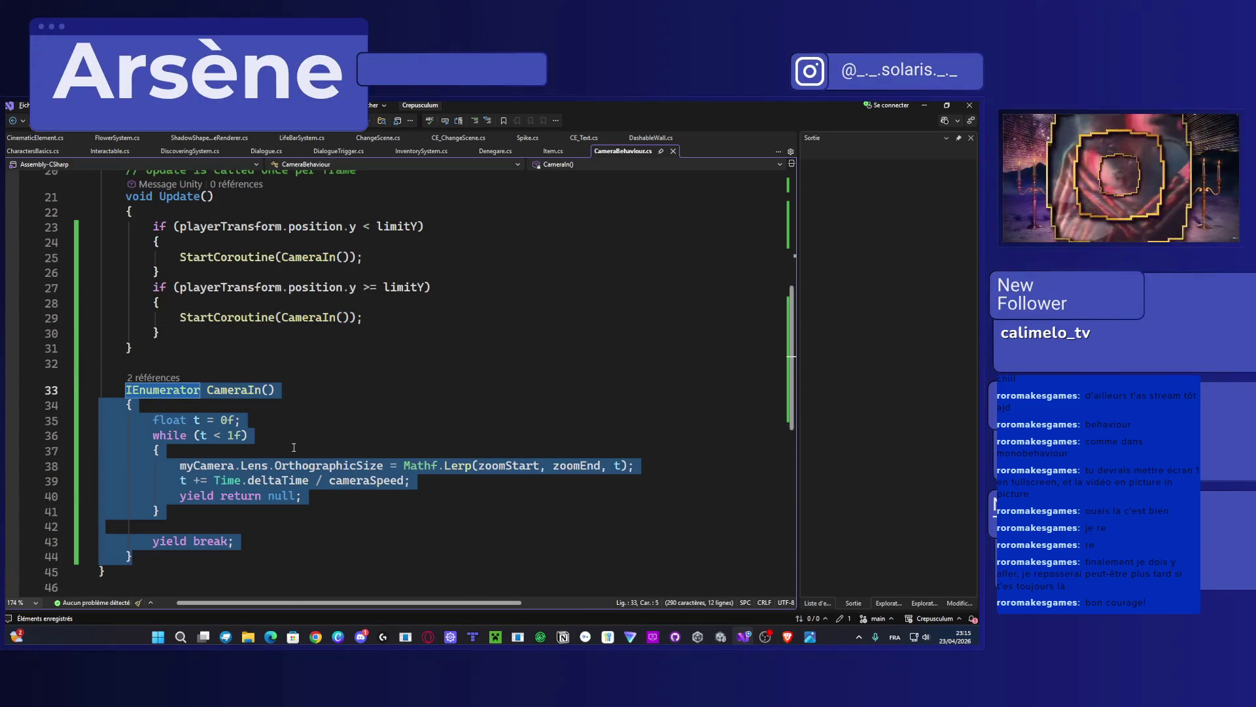
key("ctrl+d")
scroll(514, 489, "down", 4)
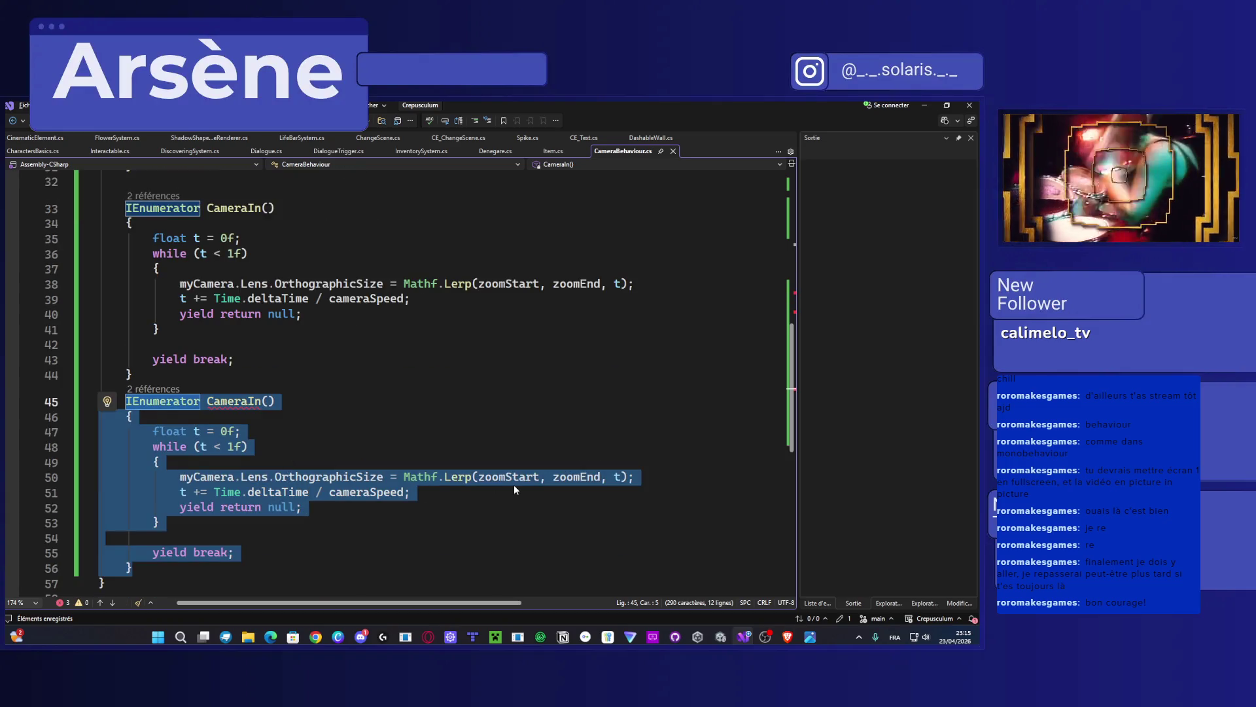
left_click(508, 477)
double_click(507, 477)
key("ctrl+c")
key("BackSpace")
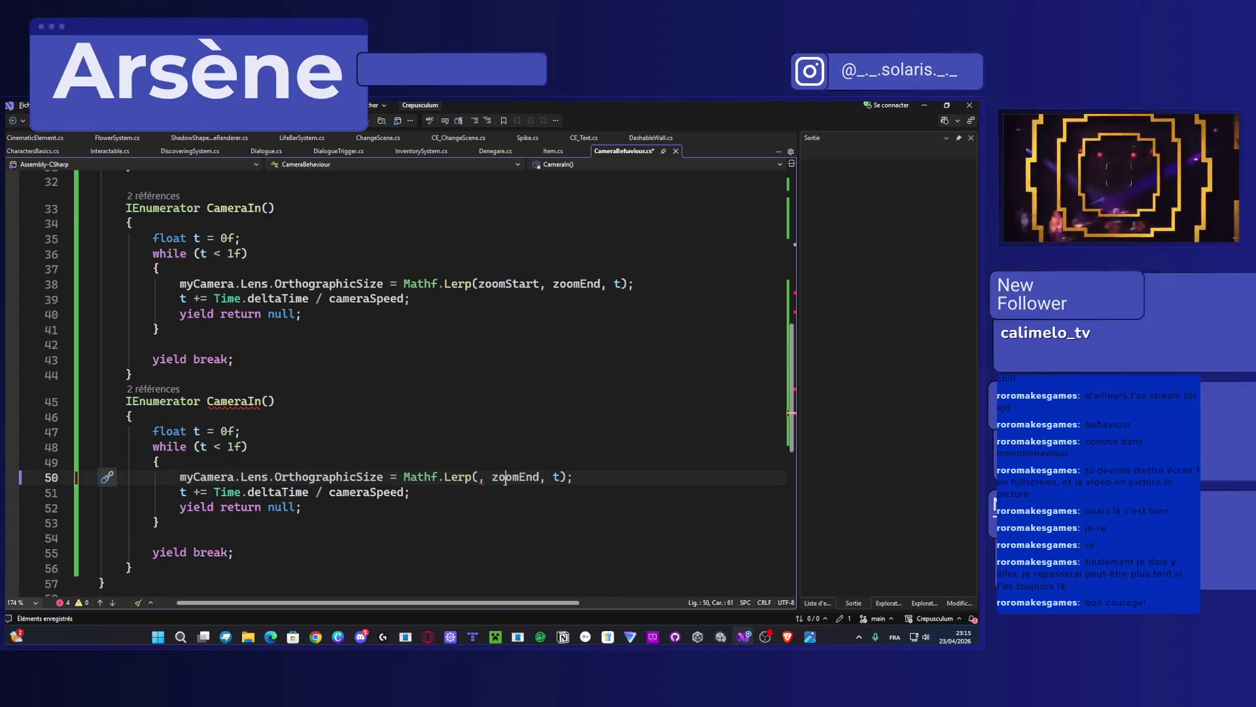
double_click(505, 477)
key("ctrl+v")
left_click(480, 477)
type("z")
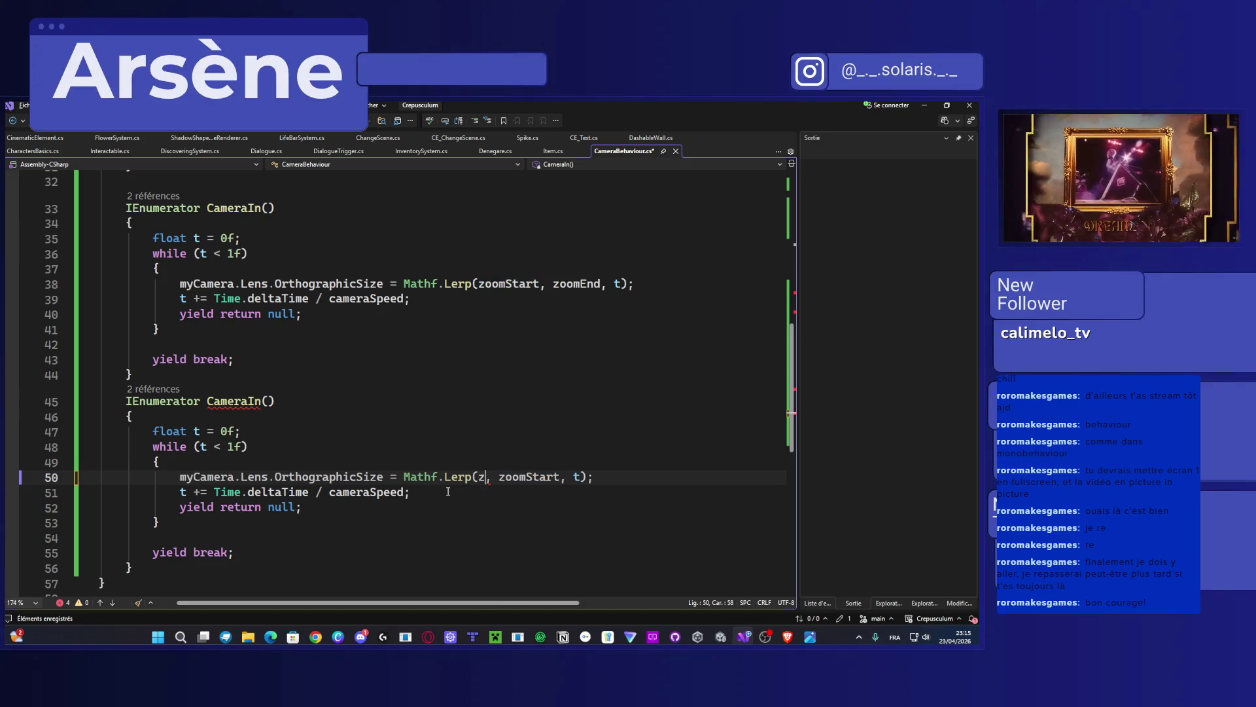
type("oom")
key("Tab")
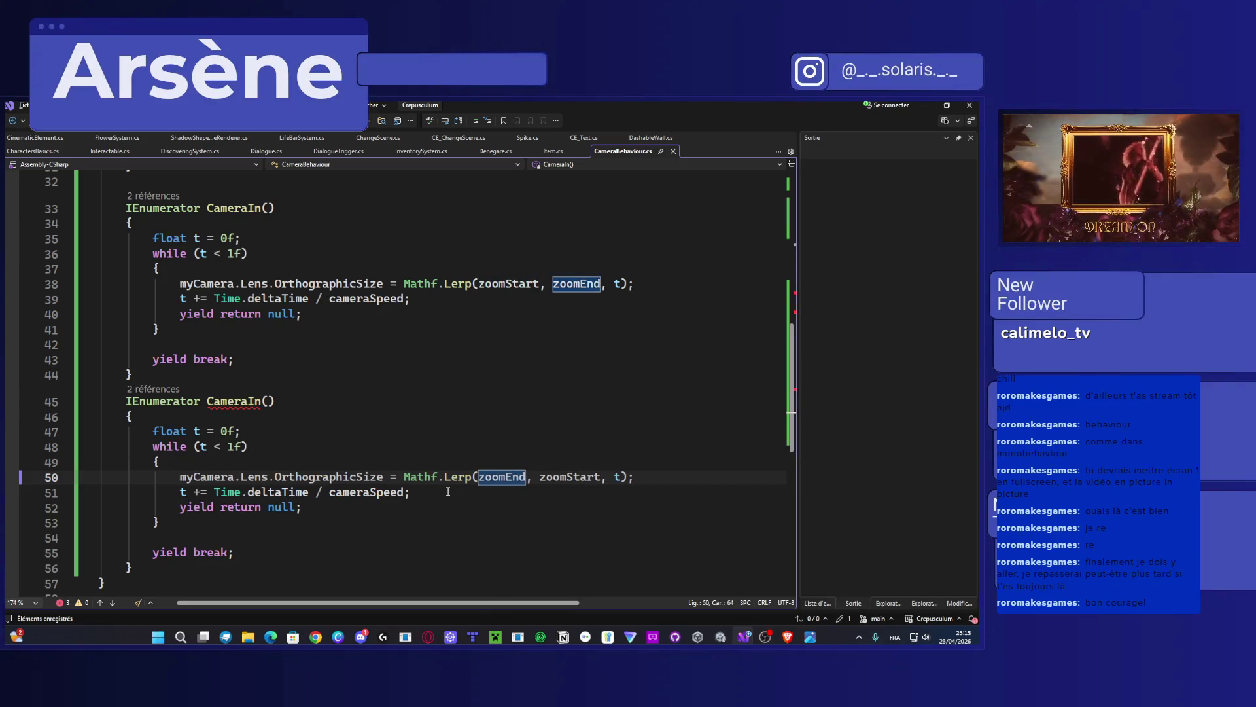
Step: Rename the duplicated coroutine to CameraOut
scroll(449, 491, "up", 4)
scroll(448, 491, "down", 3)
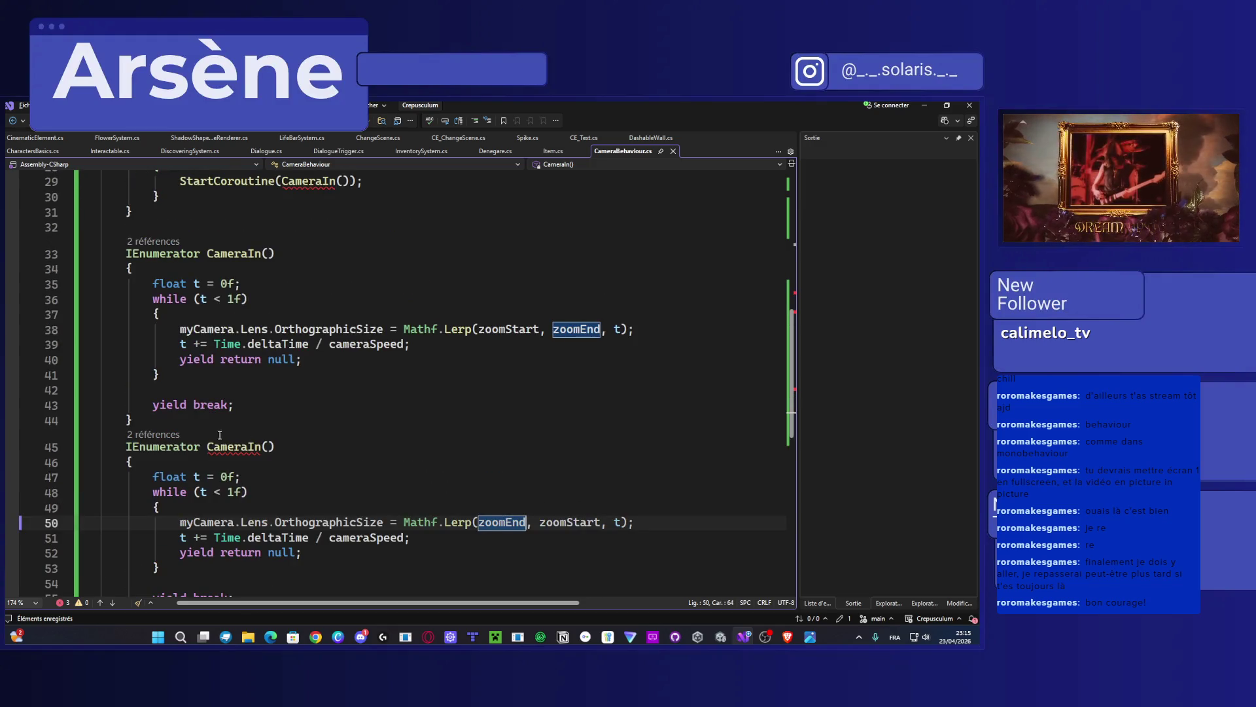
left_click(261, 447)
key("BackSpace")
key("BackSpace")
type("Ou")
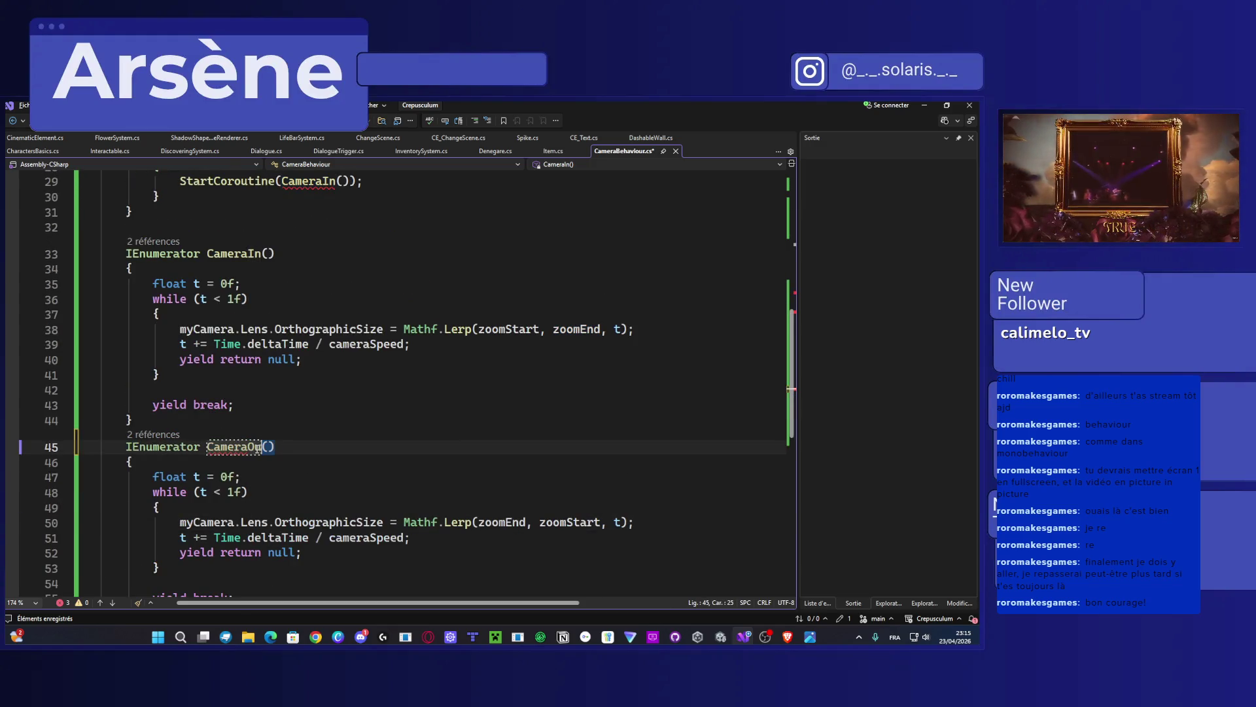
type("t")
Step: Make the >= limitY branch start CameraOut instead of CameraIn, and save
scroll(370, 451, "up", 4)
scroll(370, 452, "down", 6)
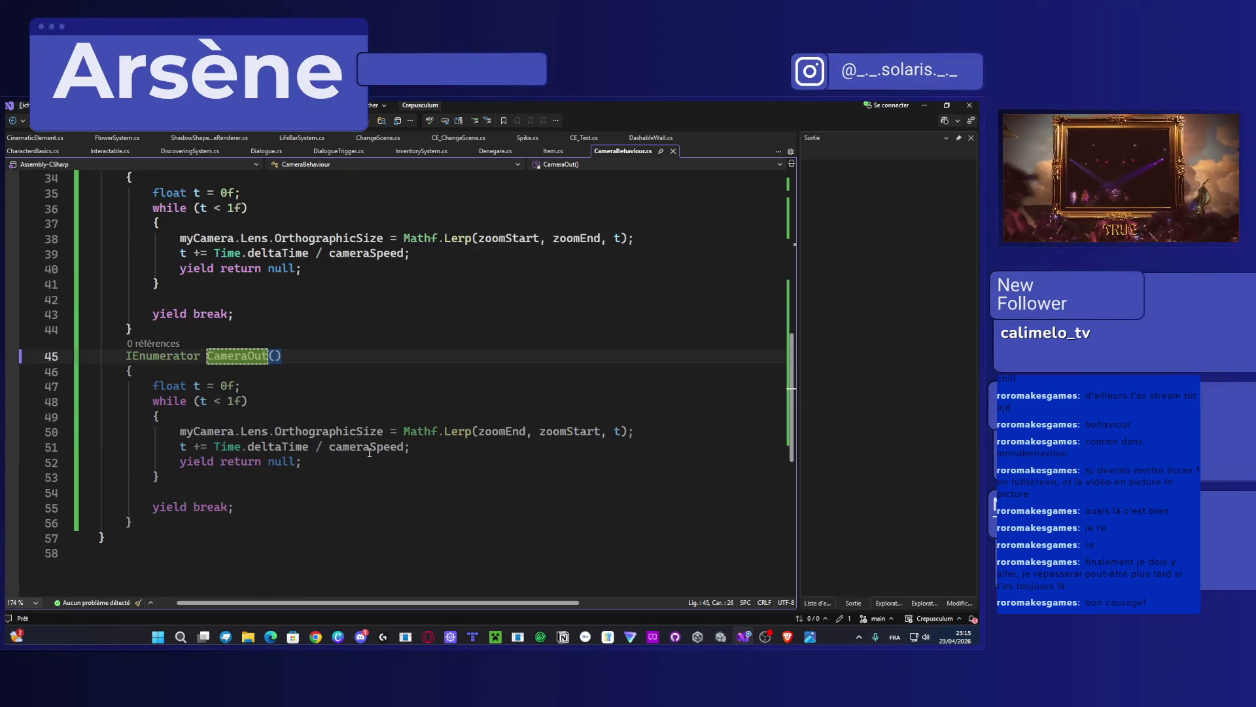
scroll(367, 452, "up", 7)
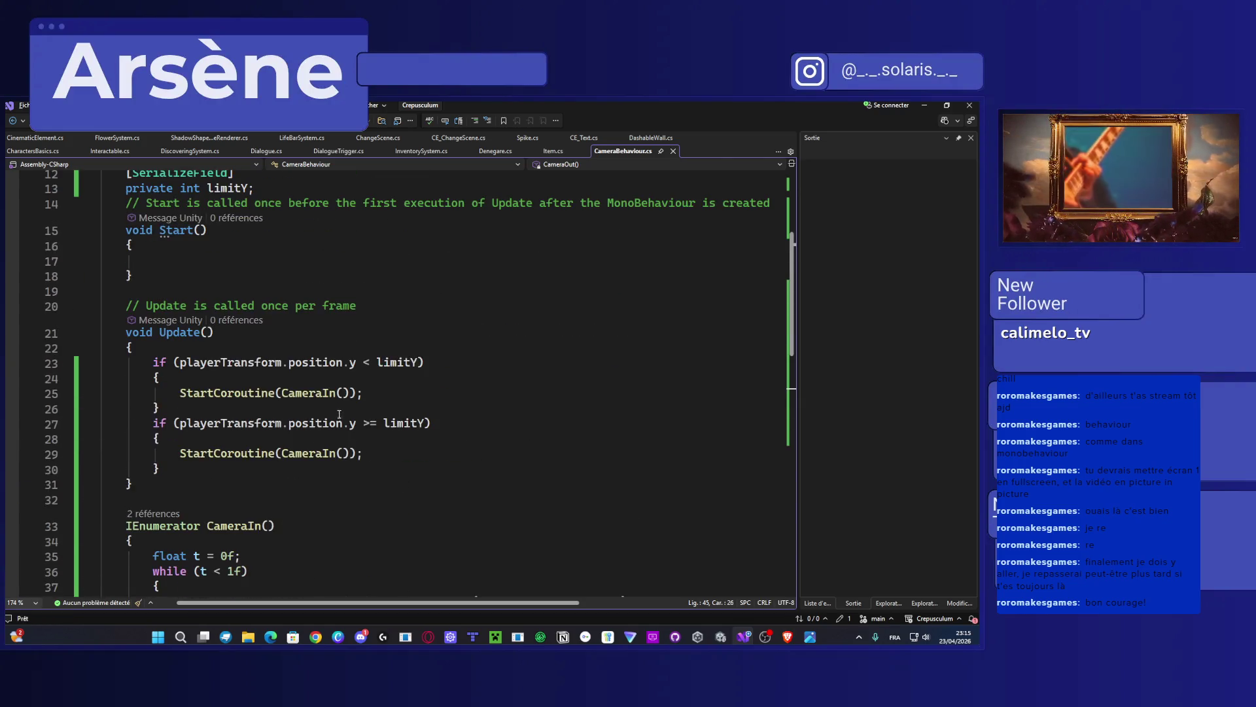
double_click(324, 454)
key("BackSpace")
type("Camera")
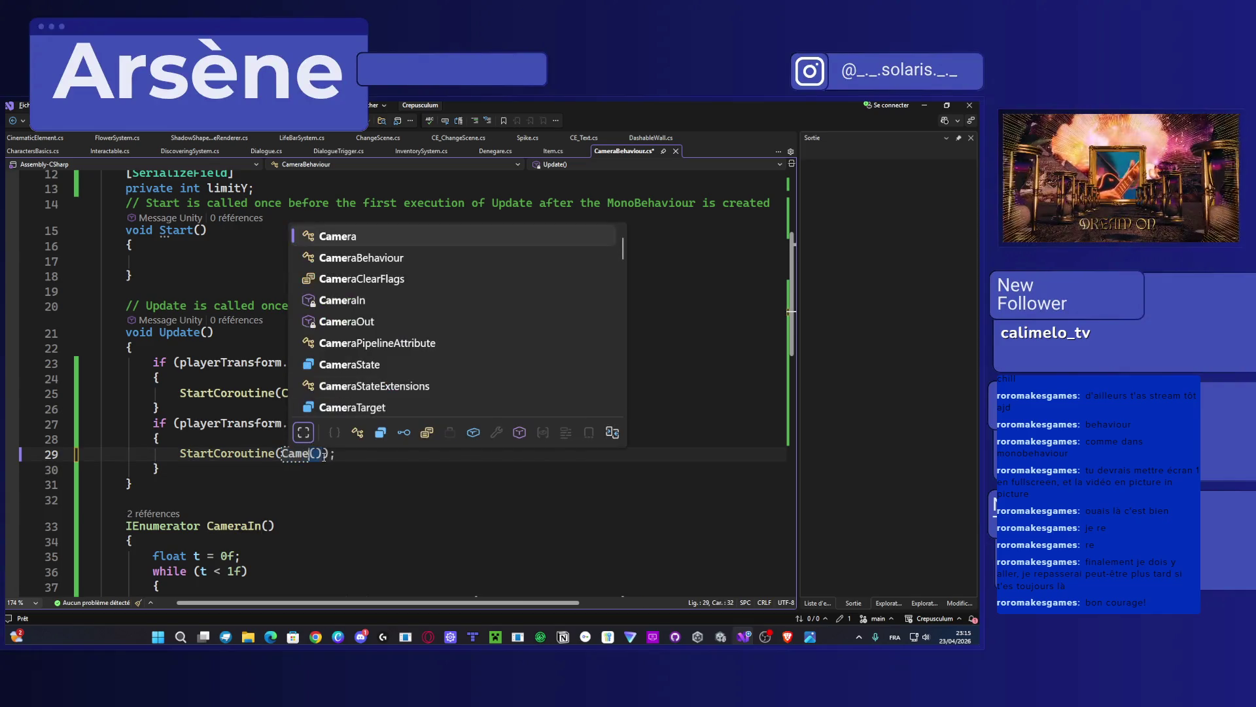
type("Out")
key("ctrl+s")
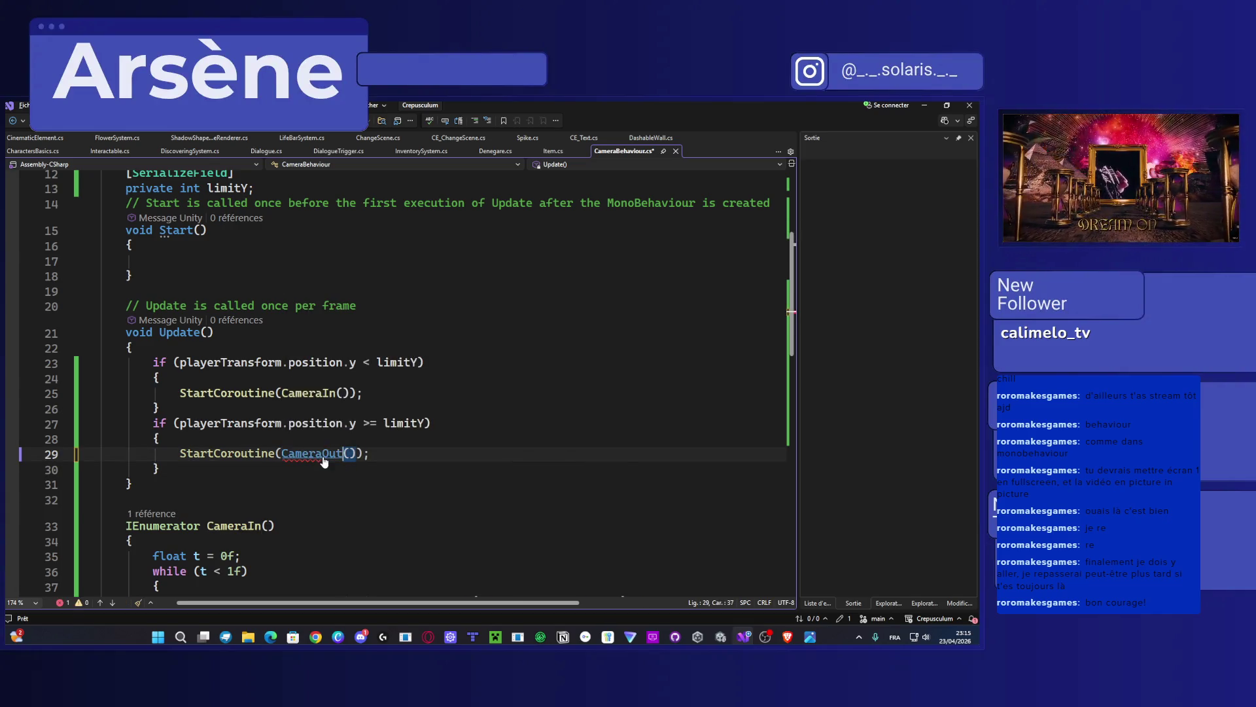
scroll(332, 429, "down", 7)
scroll(337, 424, "up", 1)
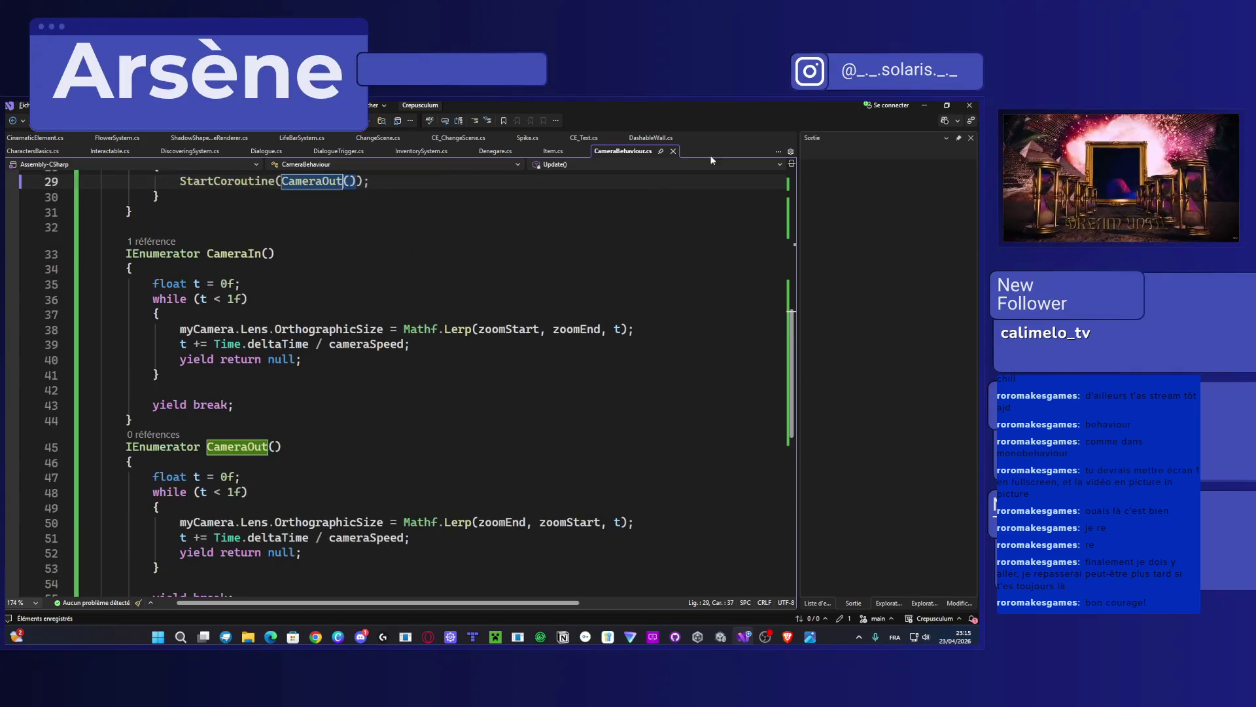
Step: Back in Unity, set the Camera Behaviour Zoom Start to 7 and Zoom End to 4
left_click(924, 105)
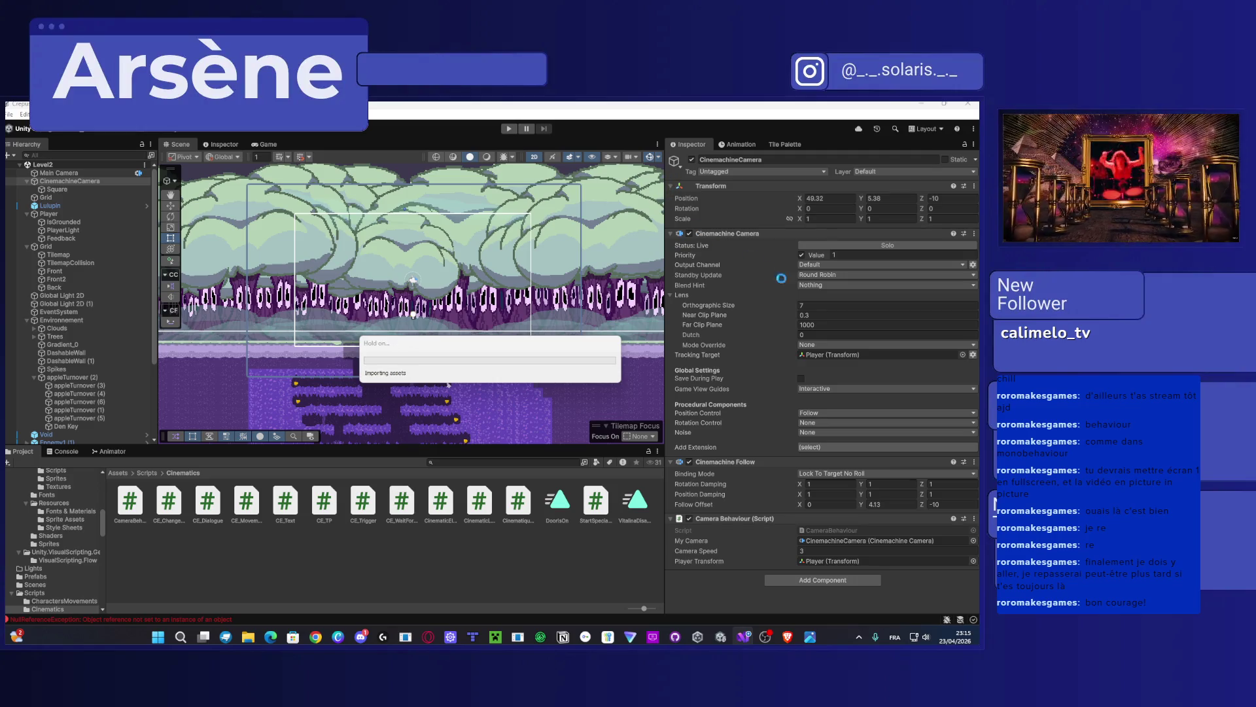
mouse_move(765, 636)
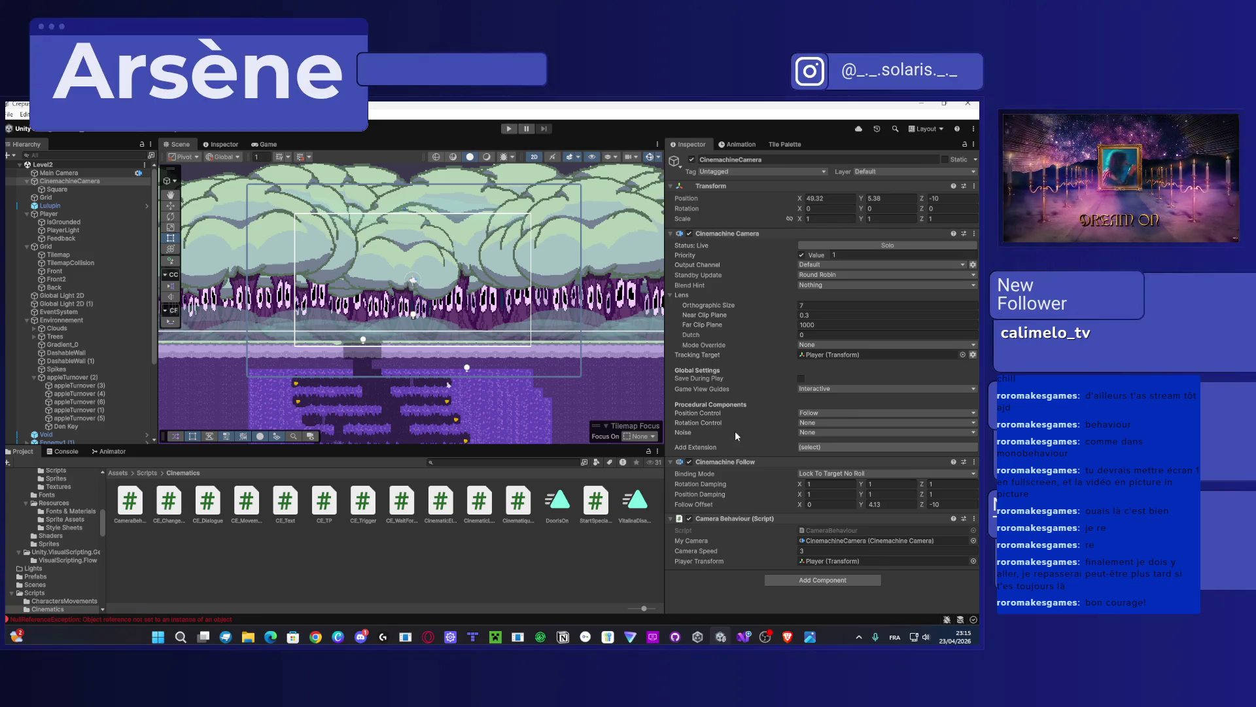
scroll(764, 570, "down", 1)
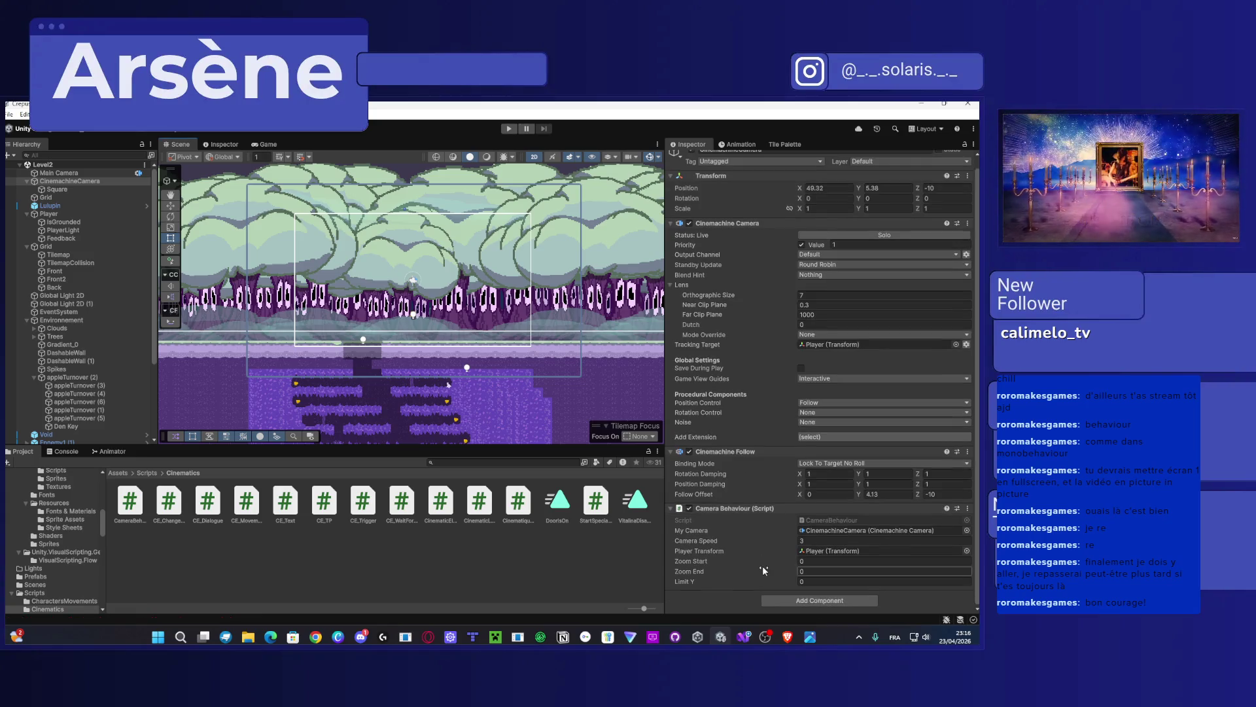
left_click(826, 561)
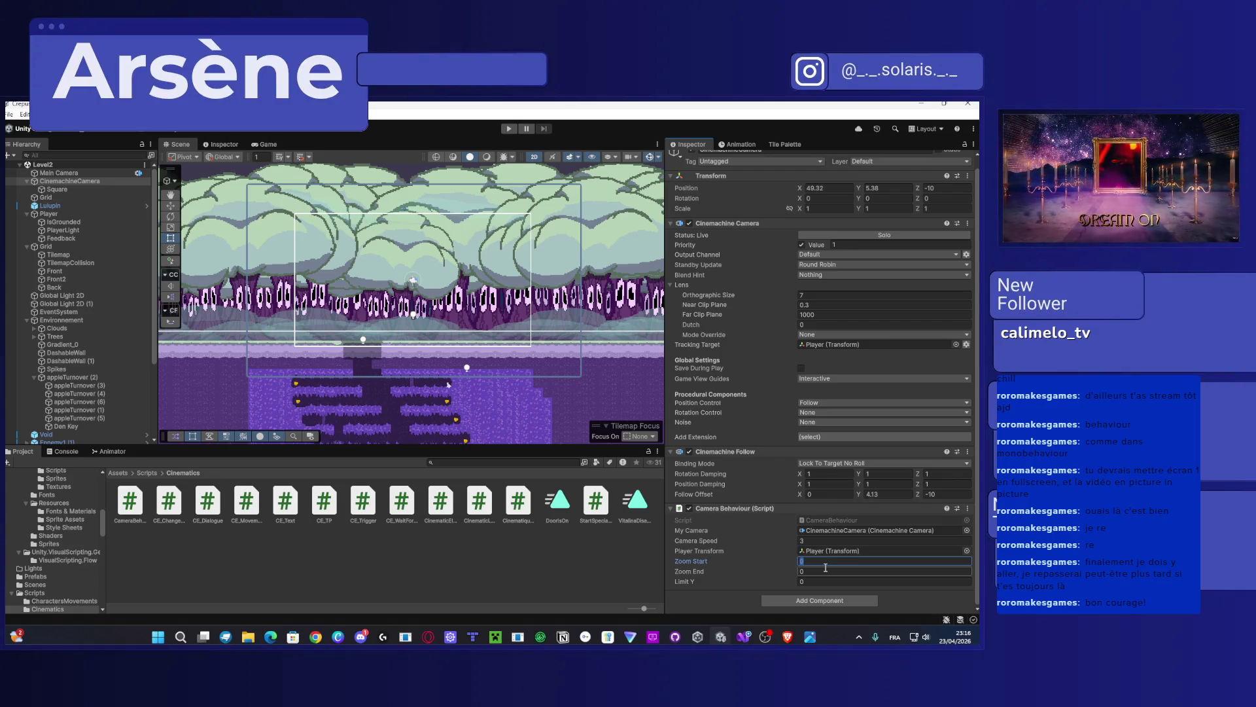
type("7")
key("Tab")
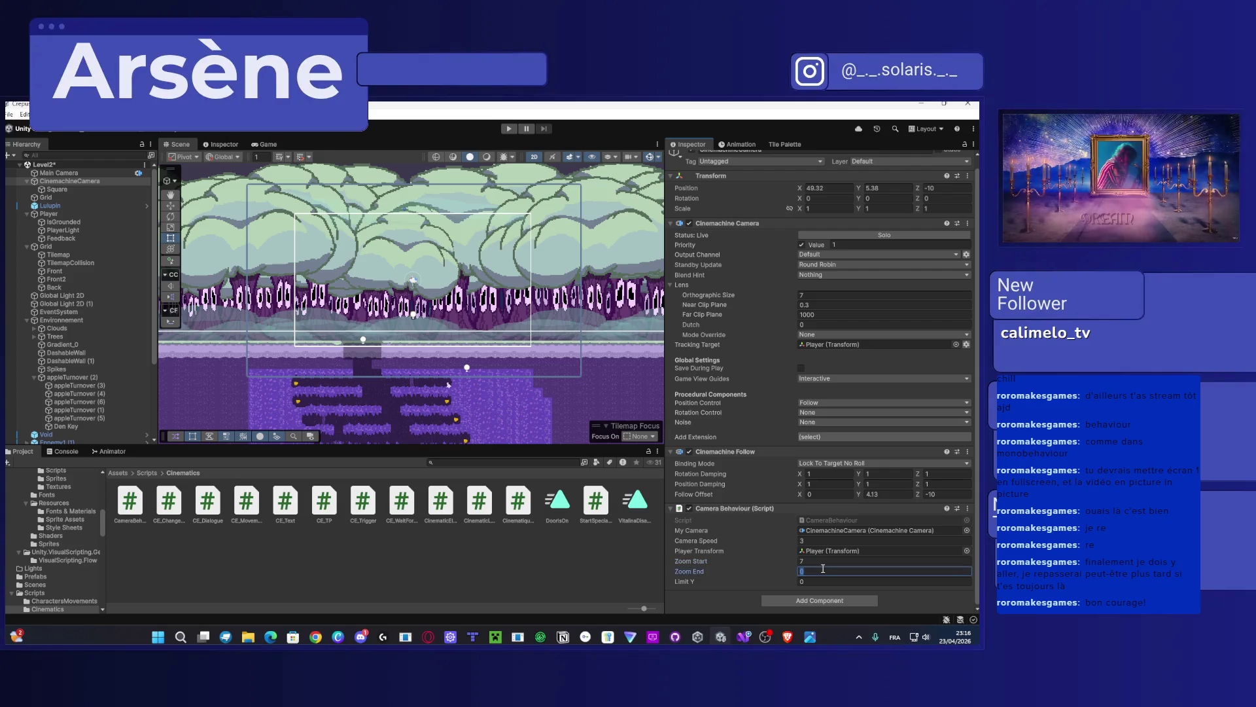
type("4")
left_click(826, 581)
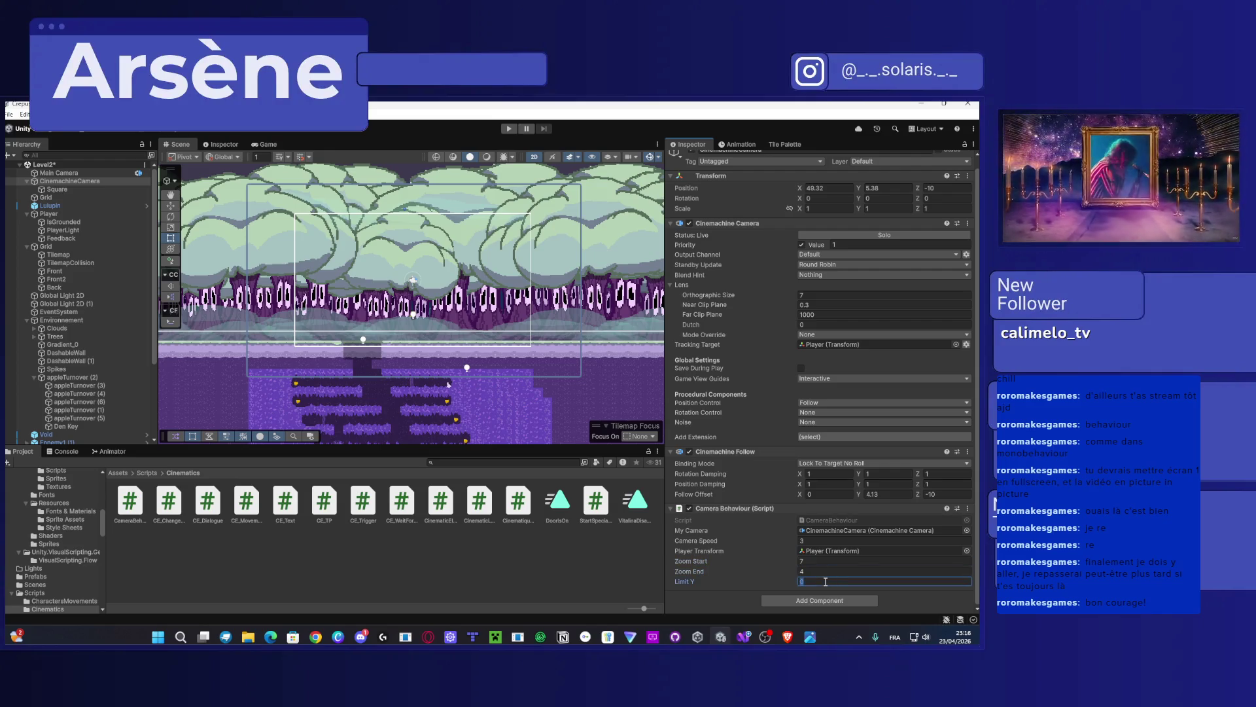
Step: Drag the Player down to the lower level, copy its Y position of -2.68, and move it back
left_click(49, 214)
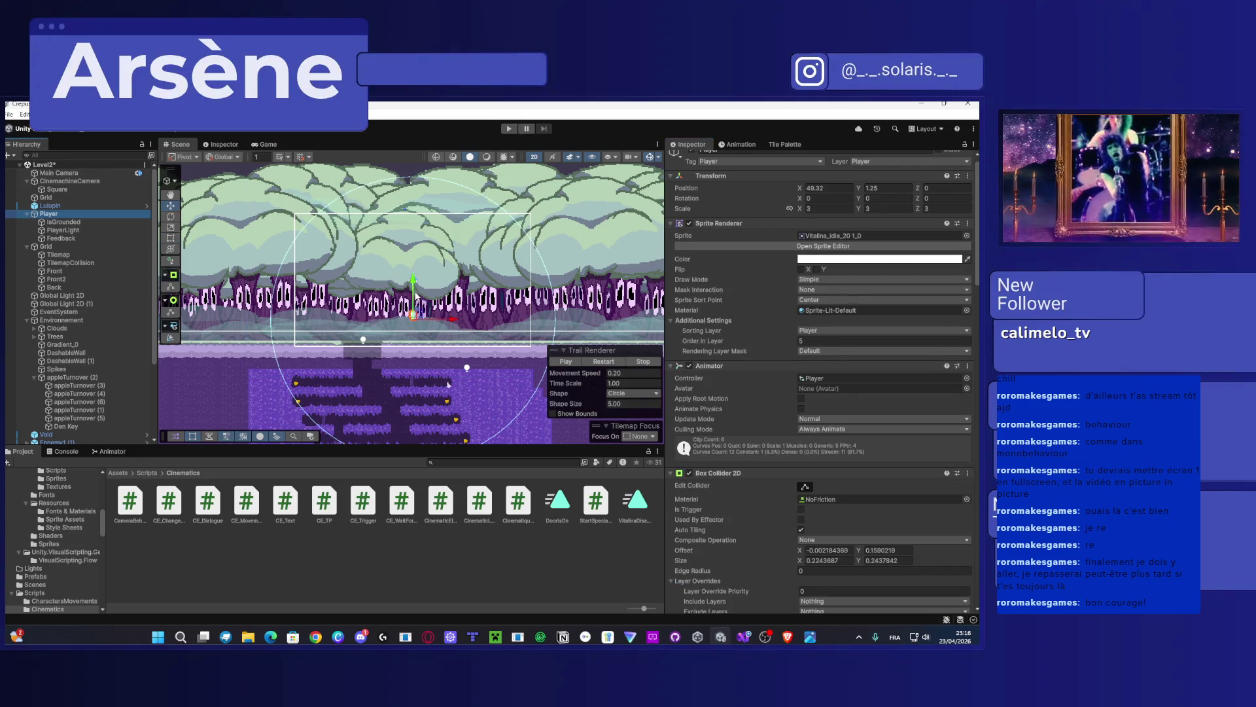
left_click_drag(414, 298, 408, 334)
left_click(888, 188)
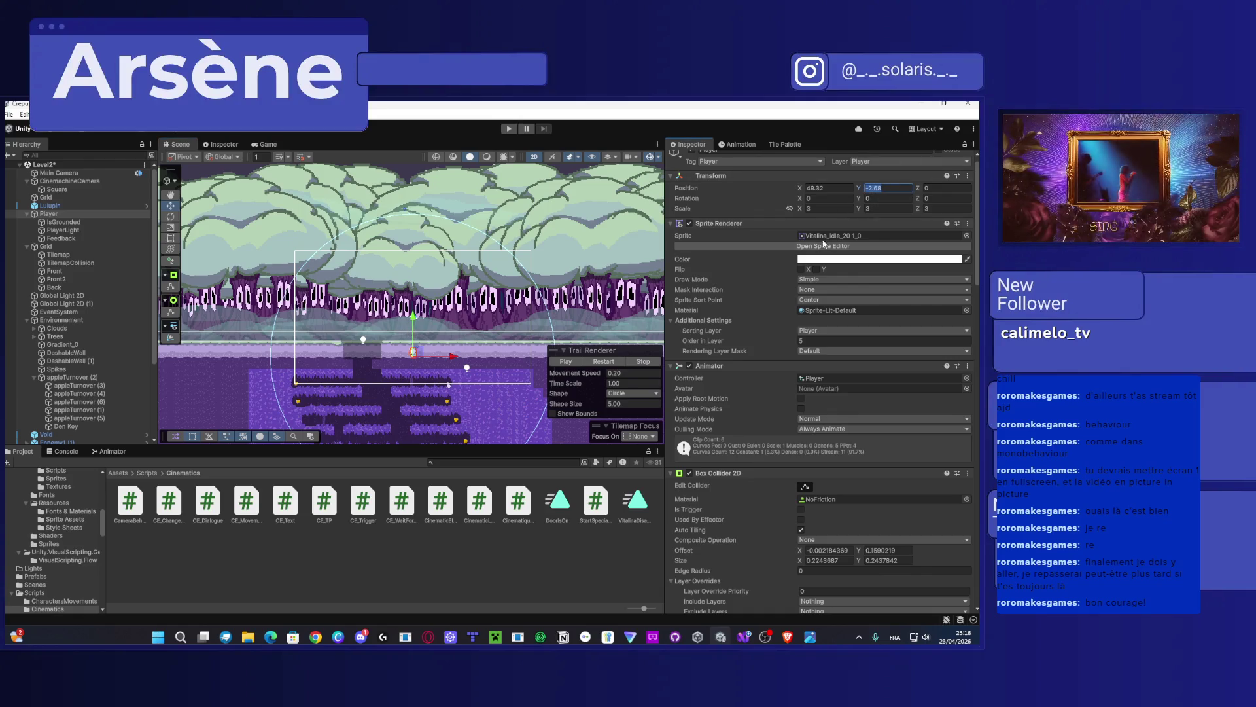
left_click_drag(412, 339, 412, 309)
Step: Paste -2.68 into the CinemachineCamera's Limit Y and start the game
left_click(84, 174)
left_click(90, 181)
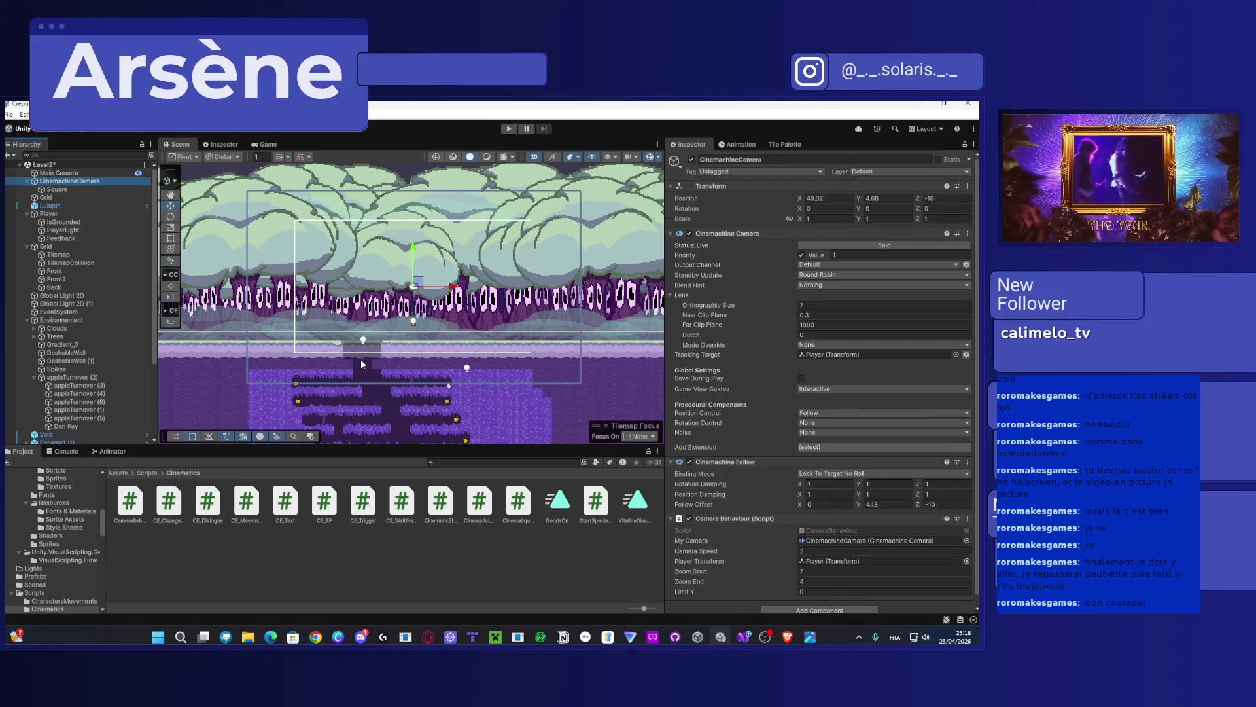
left_click(839, 580)
type("-2.68")
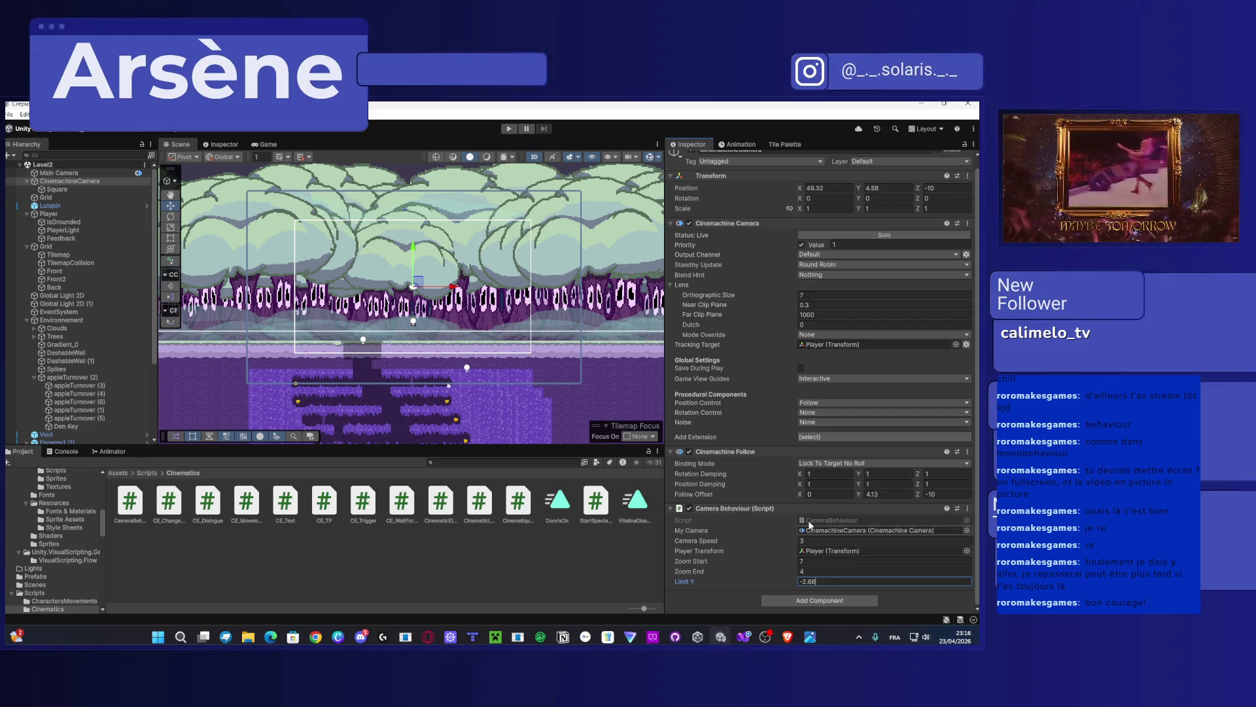
left_click(507, 130)
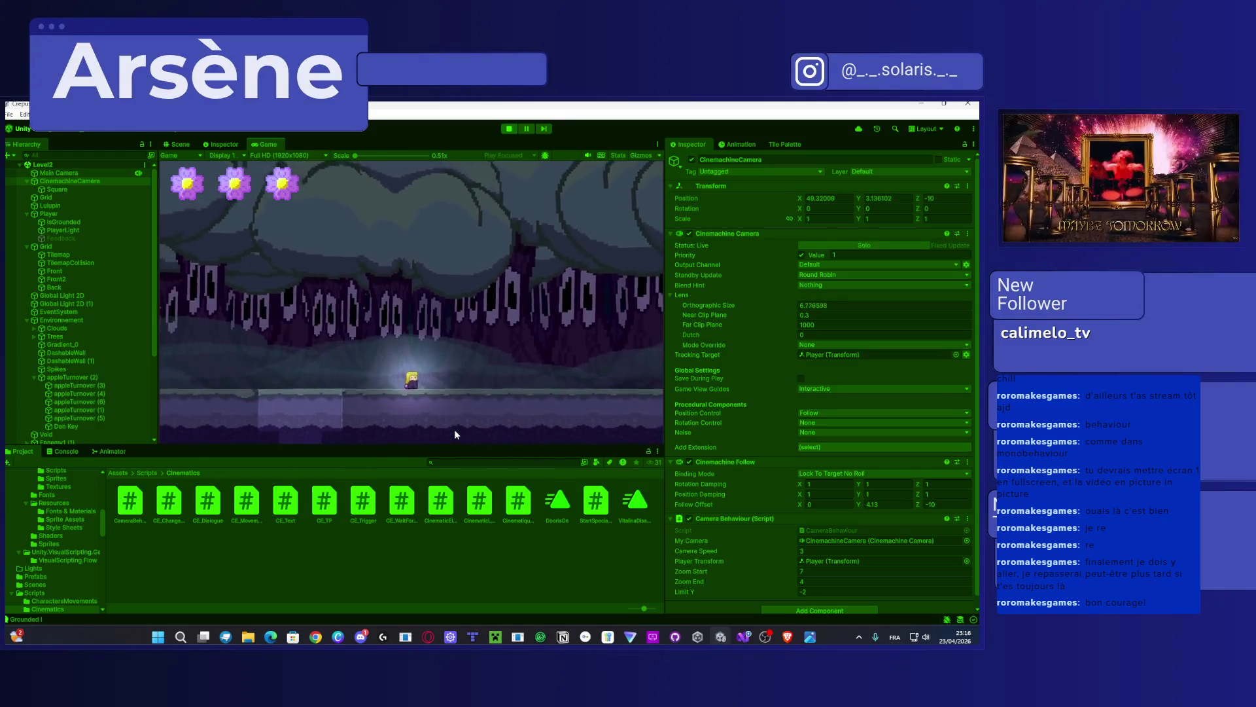
Step: Walk the player left down into the lower cave and bring up the Console
key("Left")
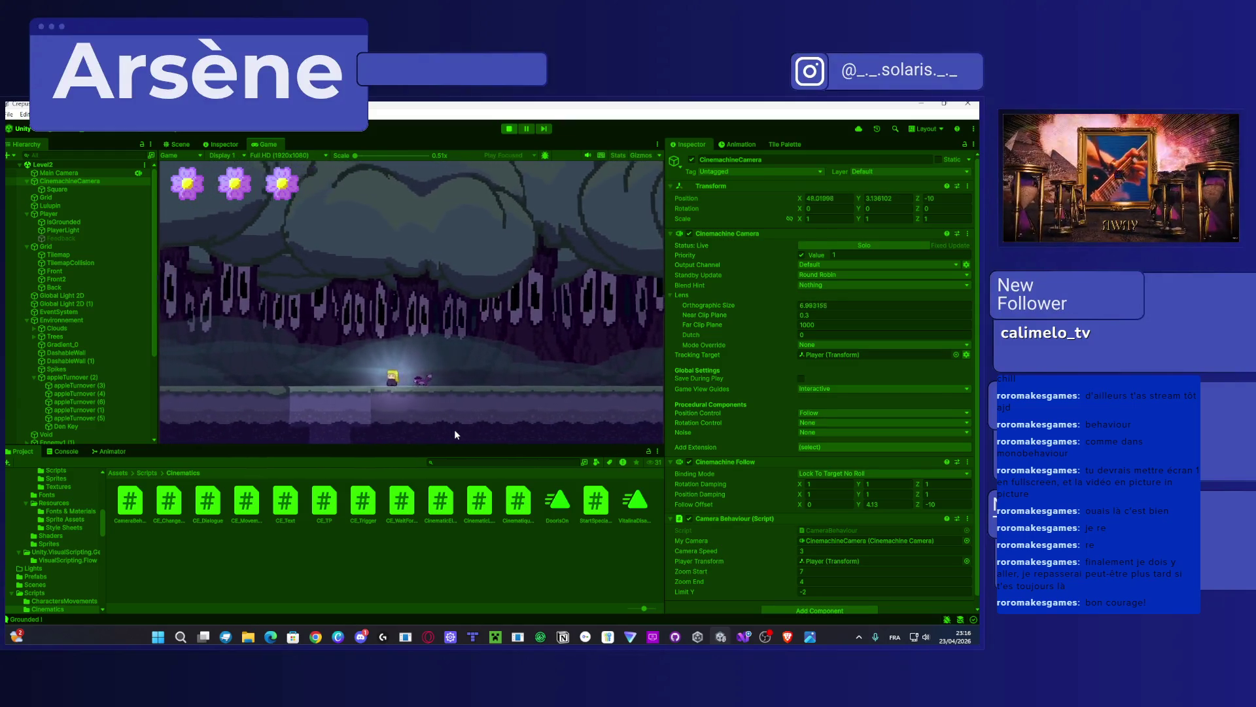
key("Left")
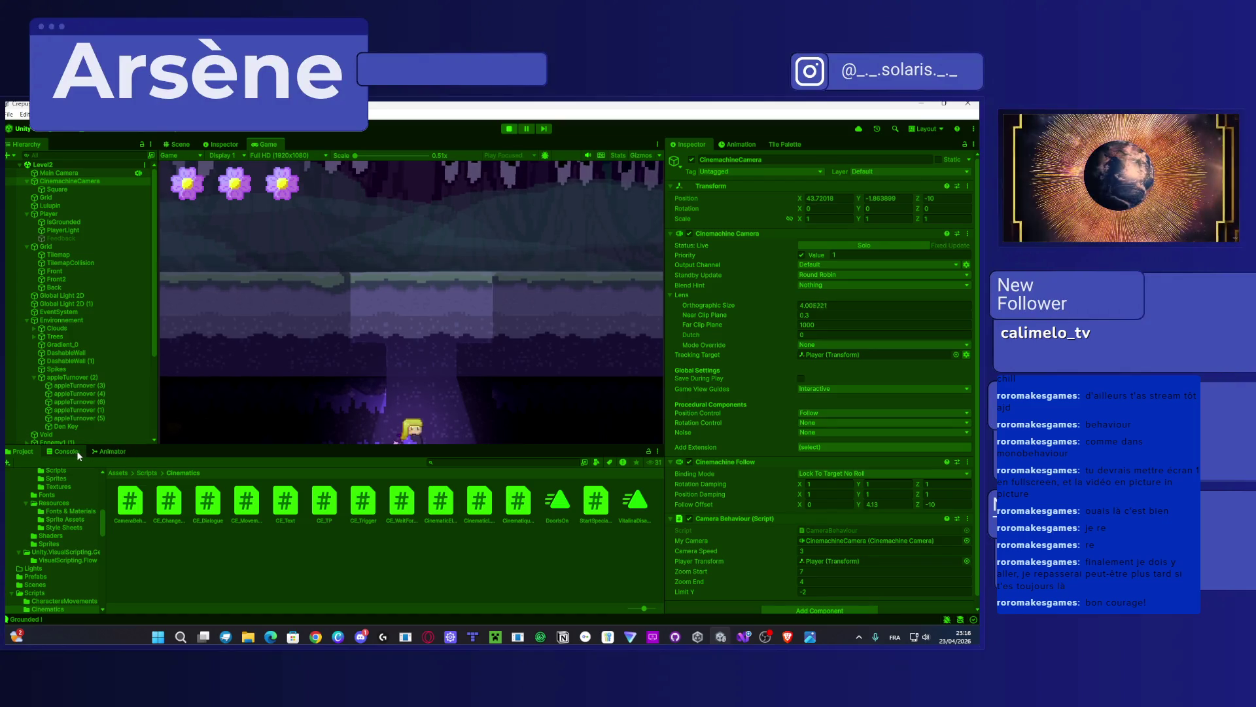
left_click(73, 451)
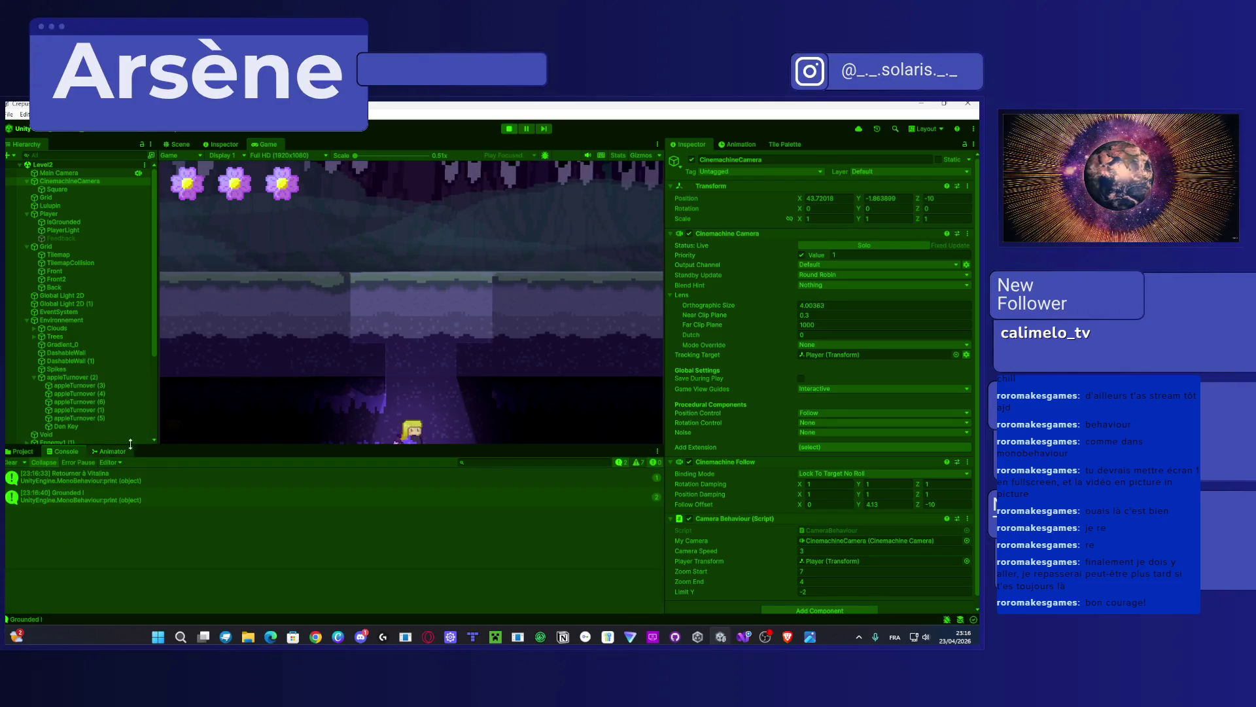
Step: Toggle the Console's warning and info filters, return to the Project panel, and stop the game
left_click(623, 462)
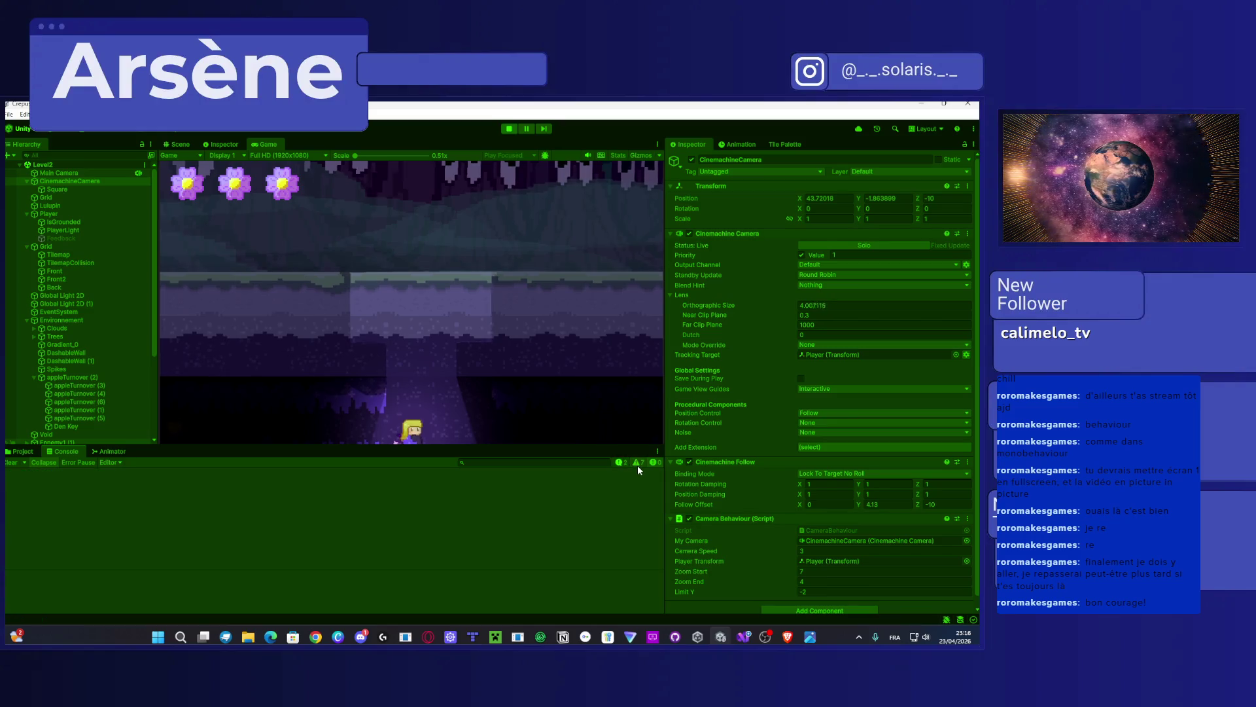
left_click(638, 465)
scroll(436, 516, "down", 1)
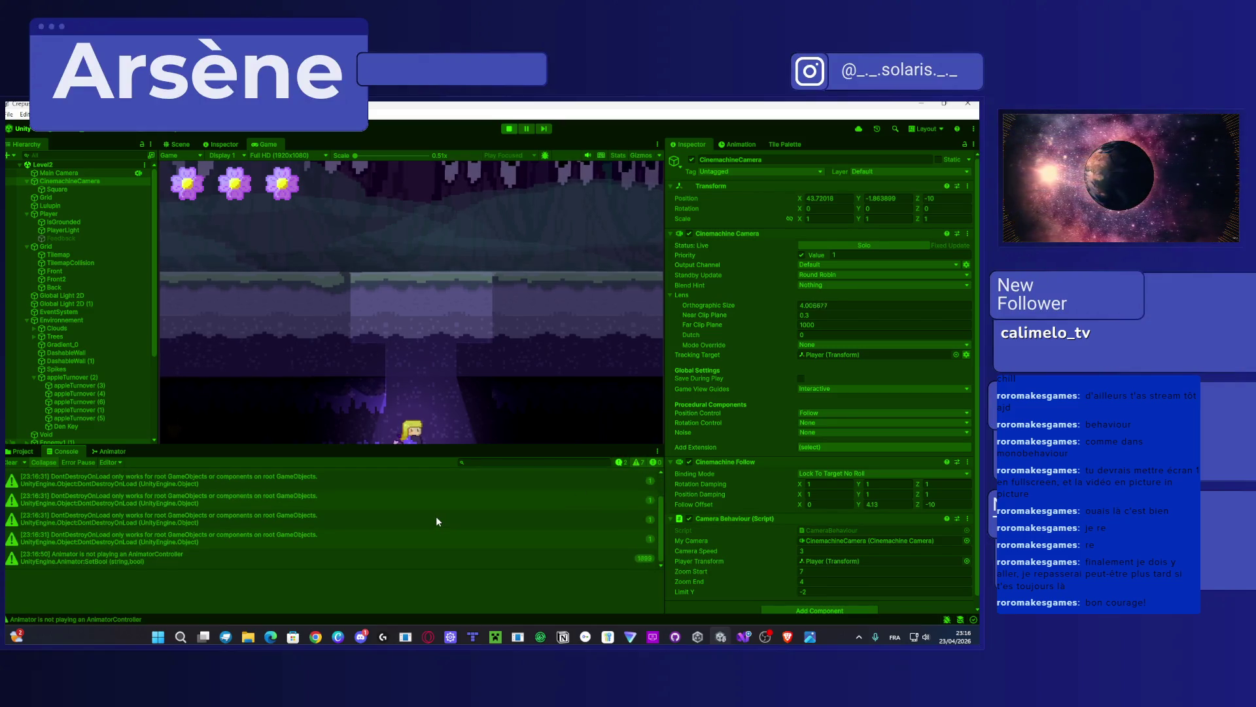
left_click(637, 462)
left_click(620, 462)
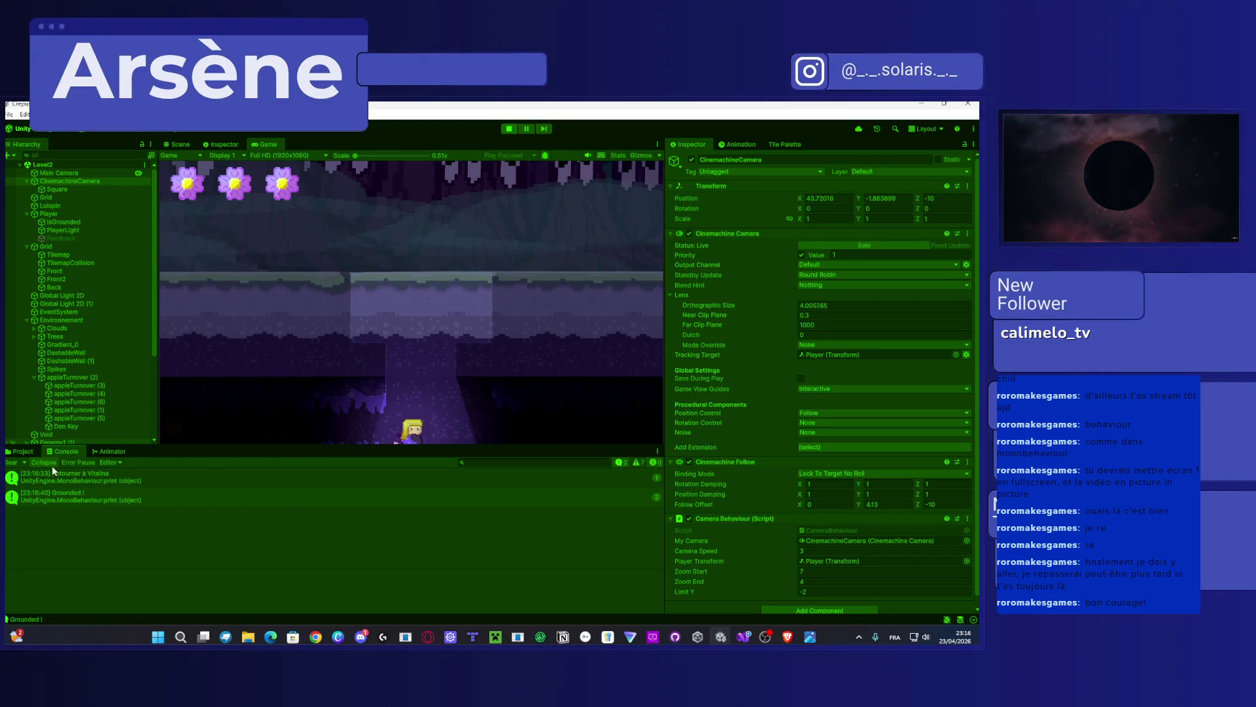
left_click(23, 450)
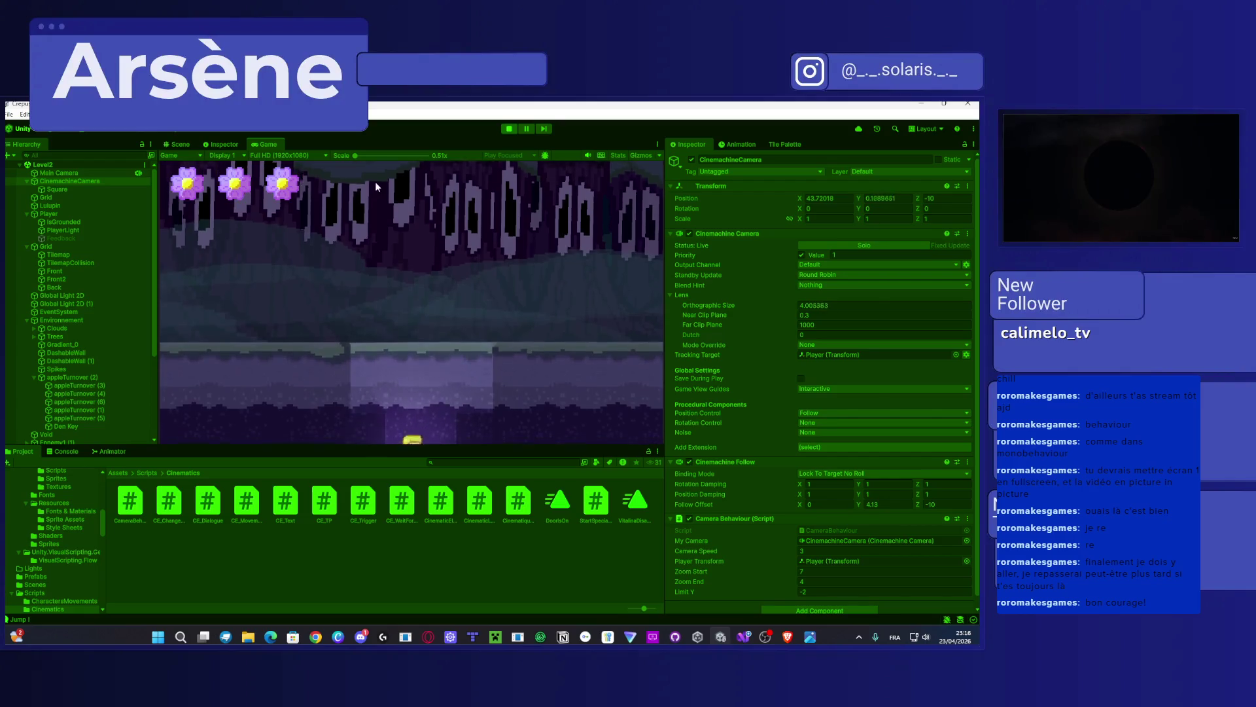
left_click(510, 129)
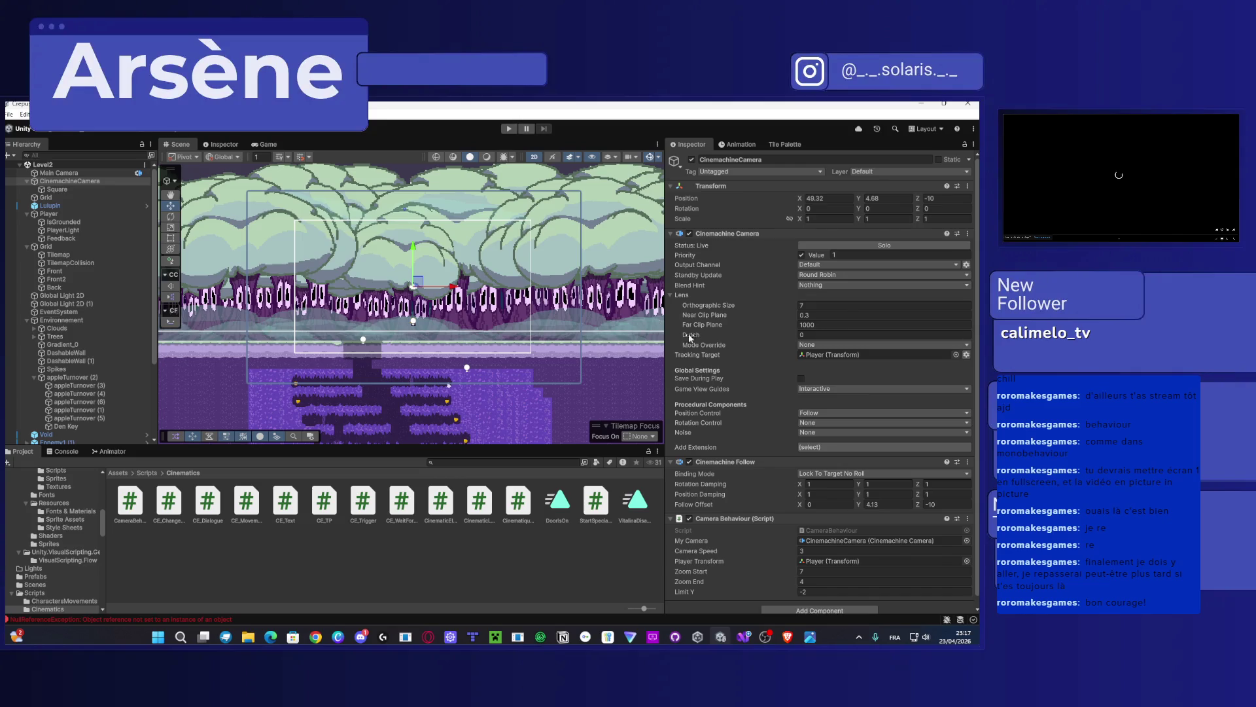
Step: Change the Cinemachine Follow offset Y from 4.13 to 1 and play the level again
scroll(748, 424, "down", 1)
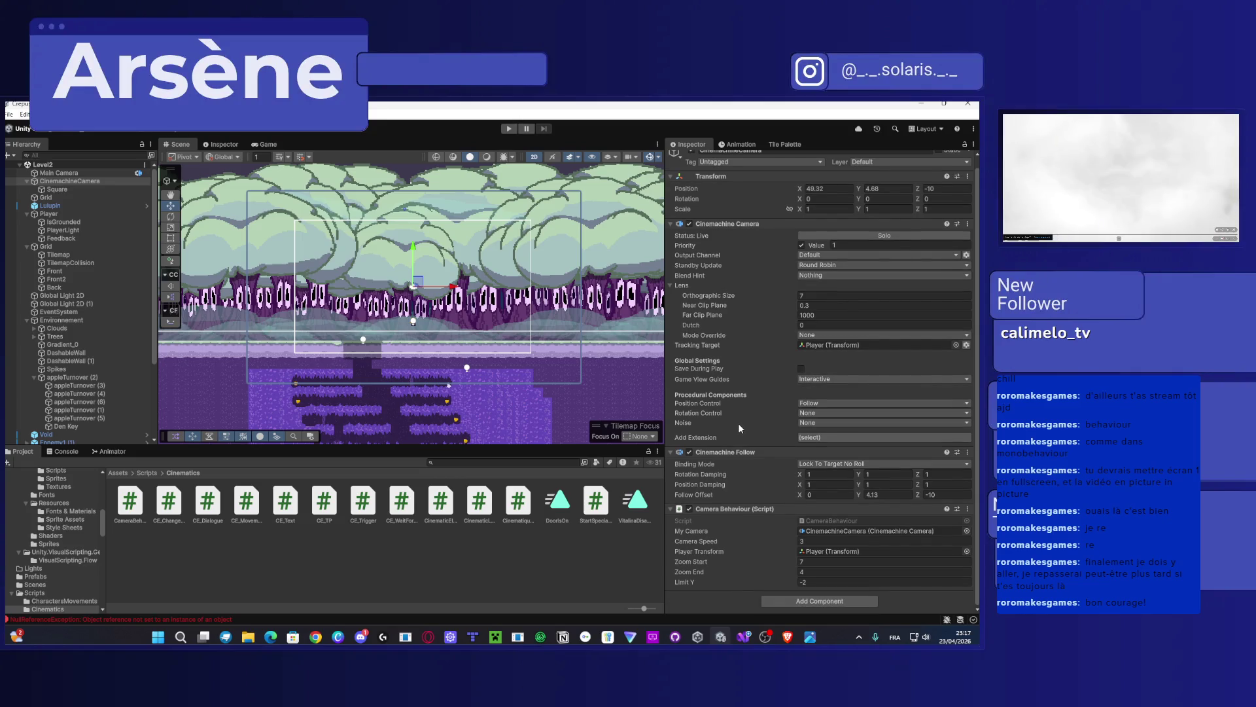
left_click(880, 496)
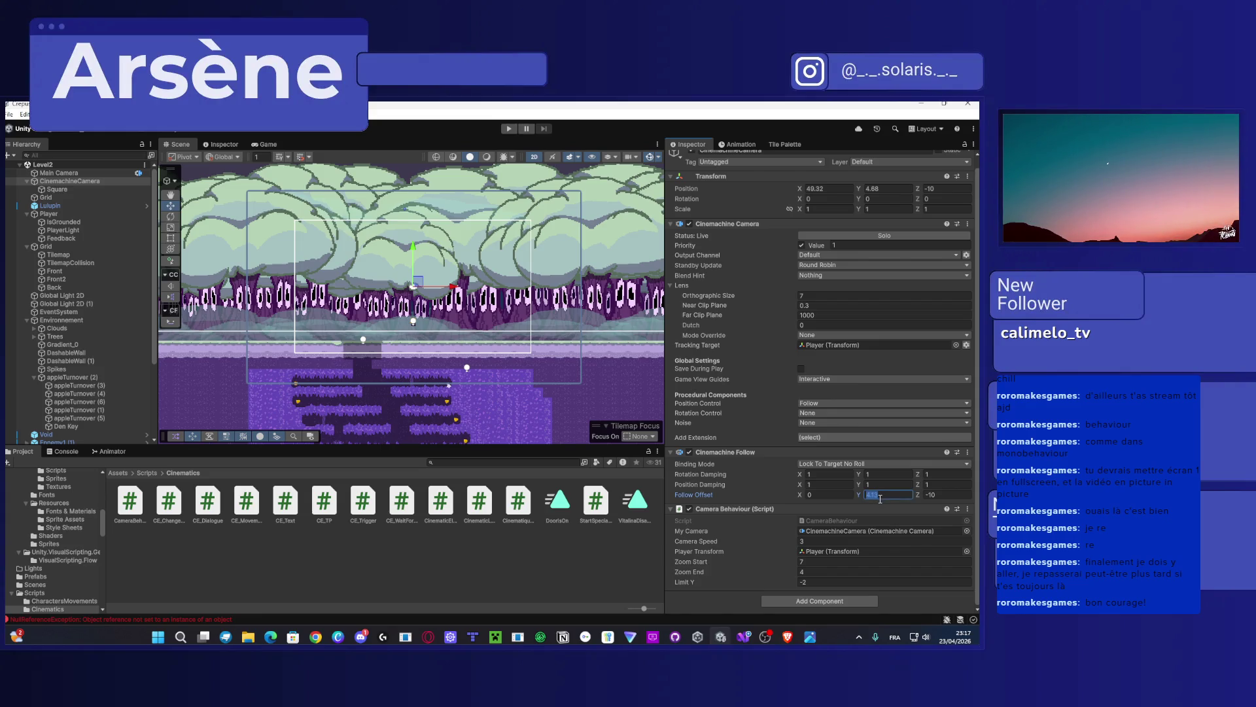
type("1")
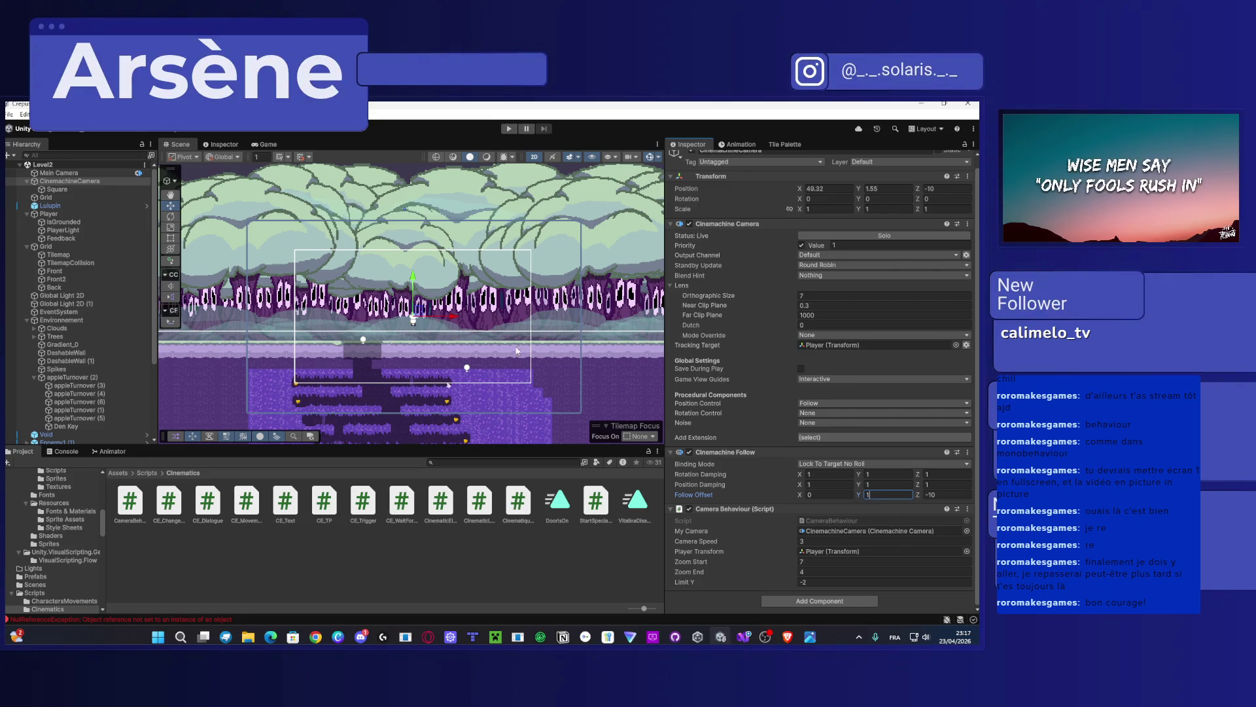
left_click(472, 329)
left_click(509, 129)
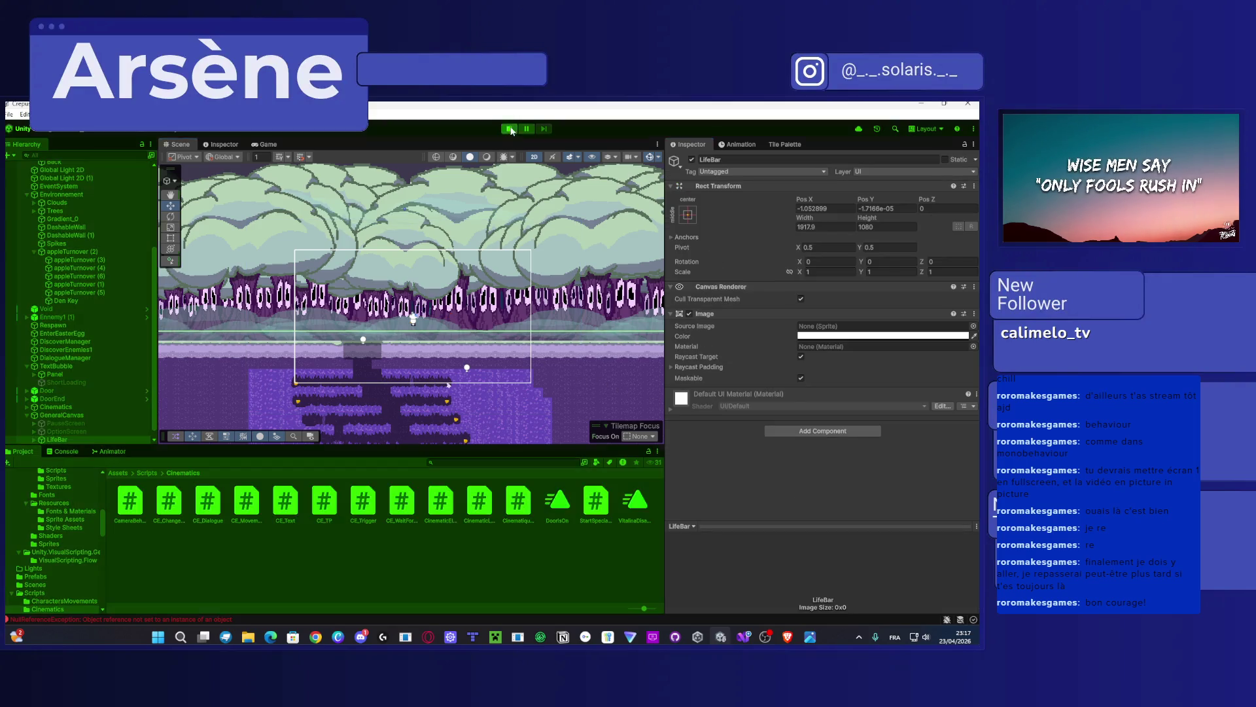
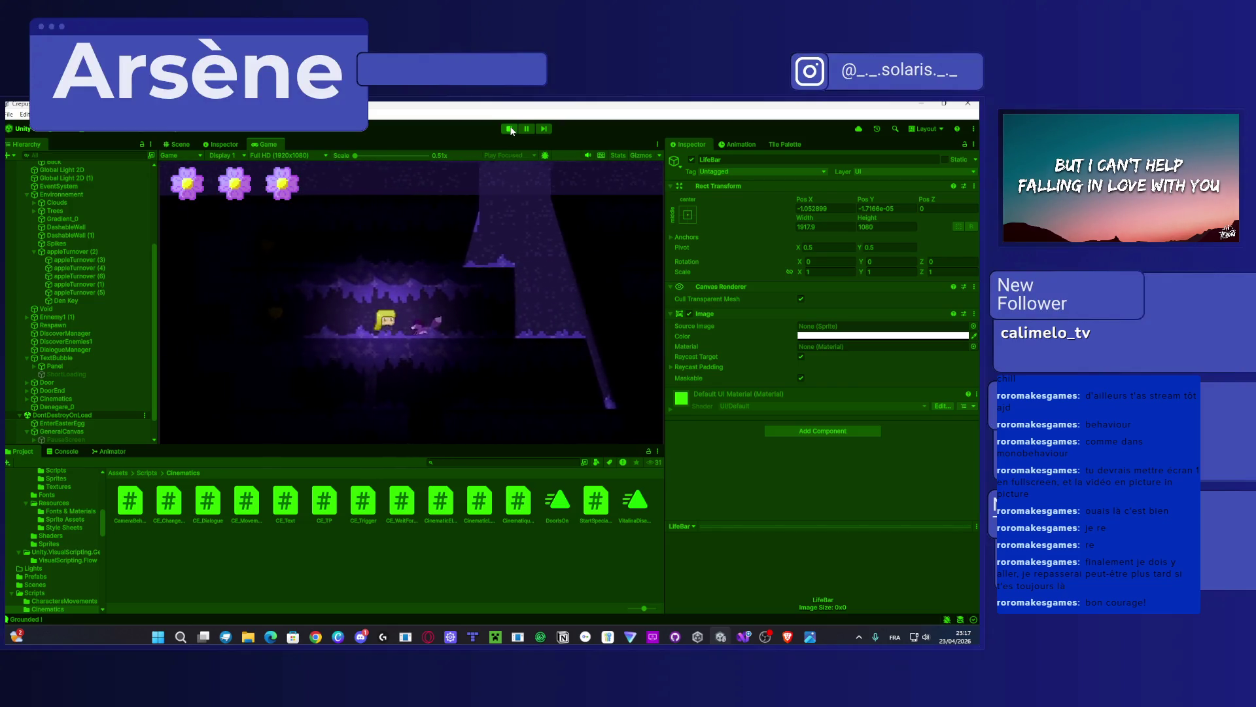
Step: Double-jump and run the player across Level2's ledges to test the camera, then stop play mode
key("space")
key("space")
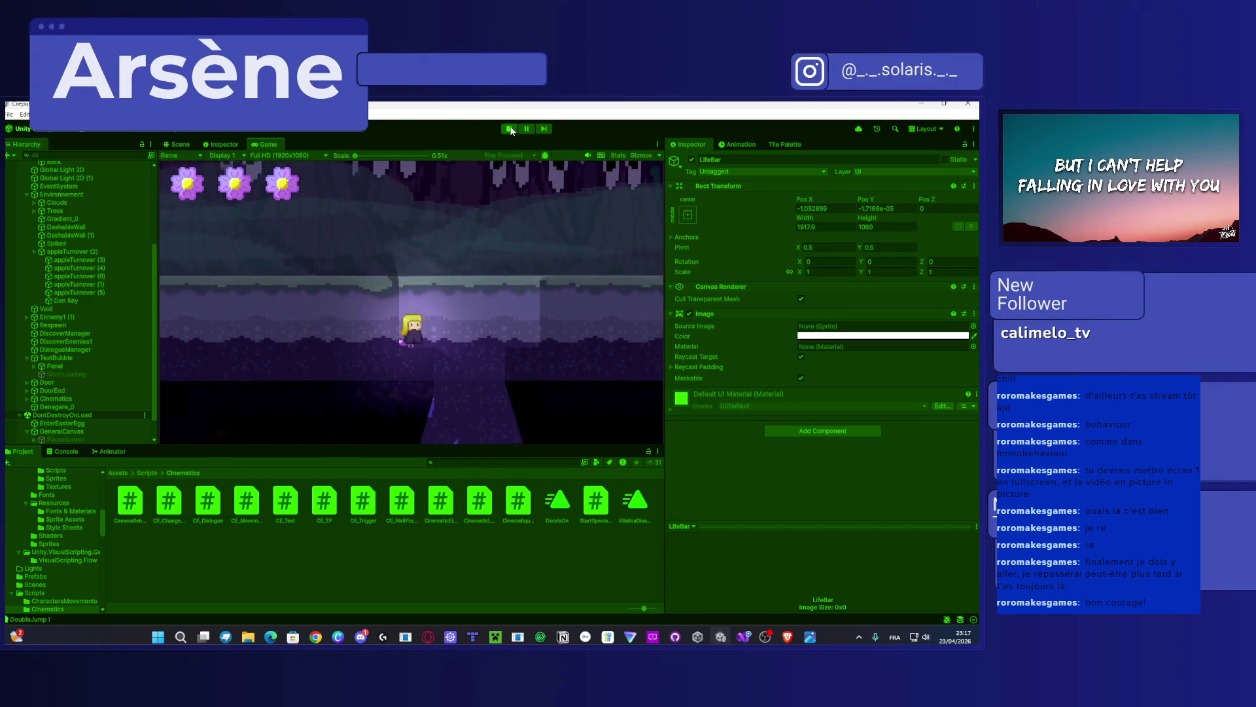
key("Left")
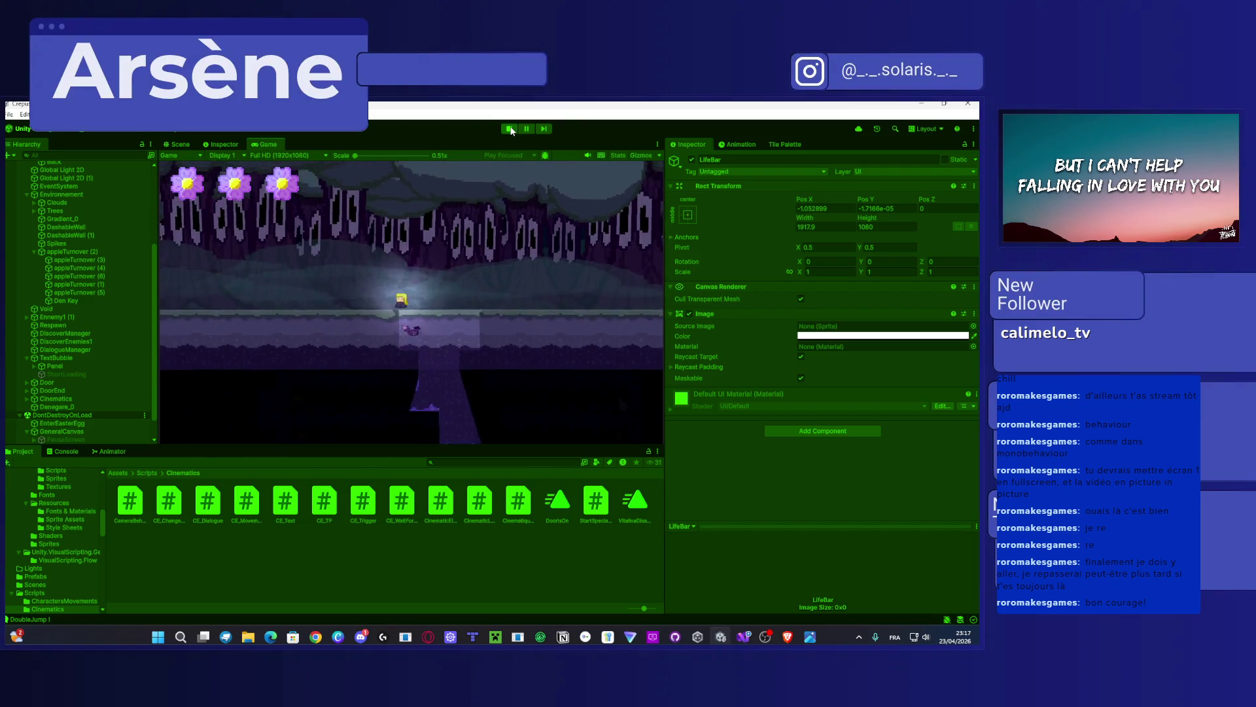
key("Right")
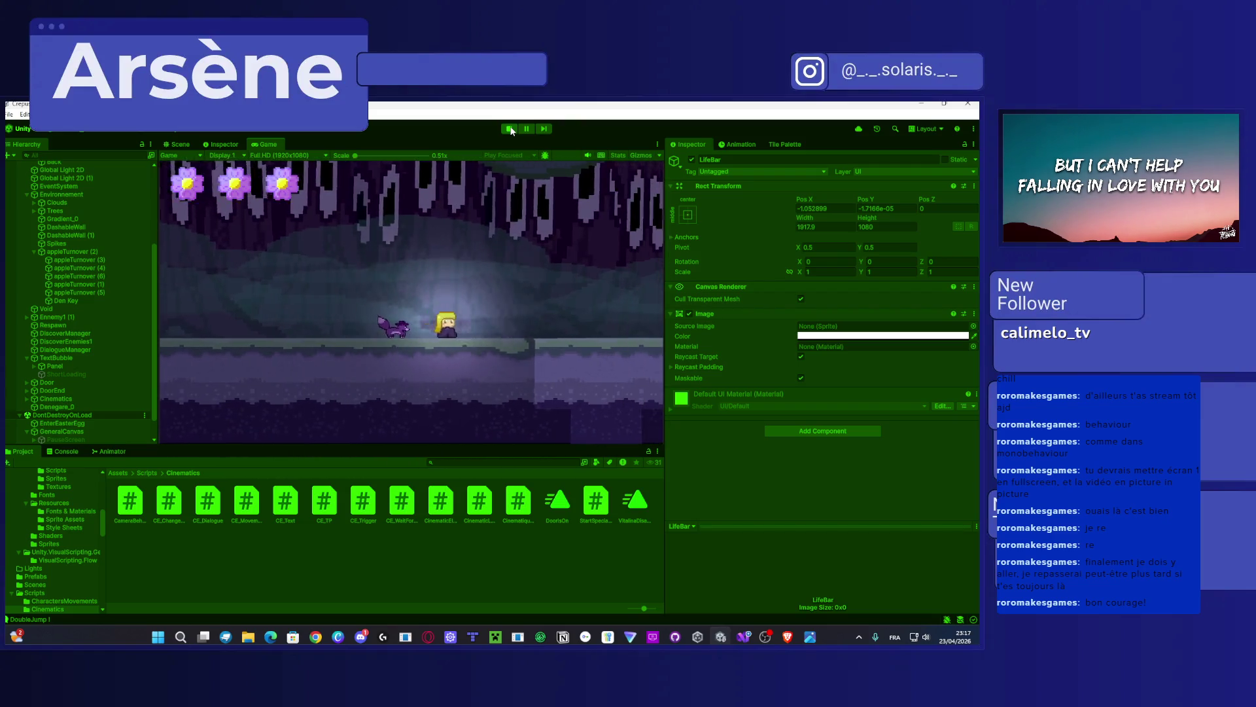
key("space")
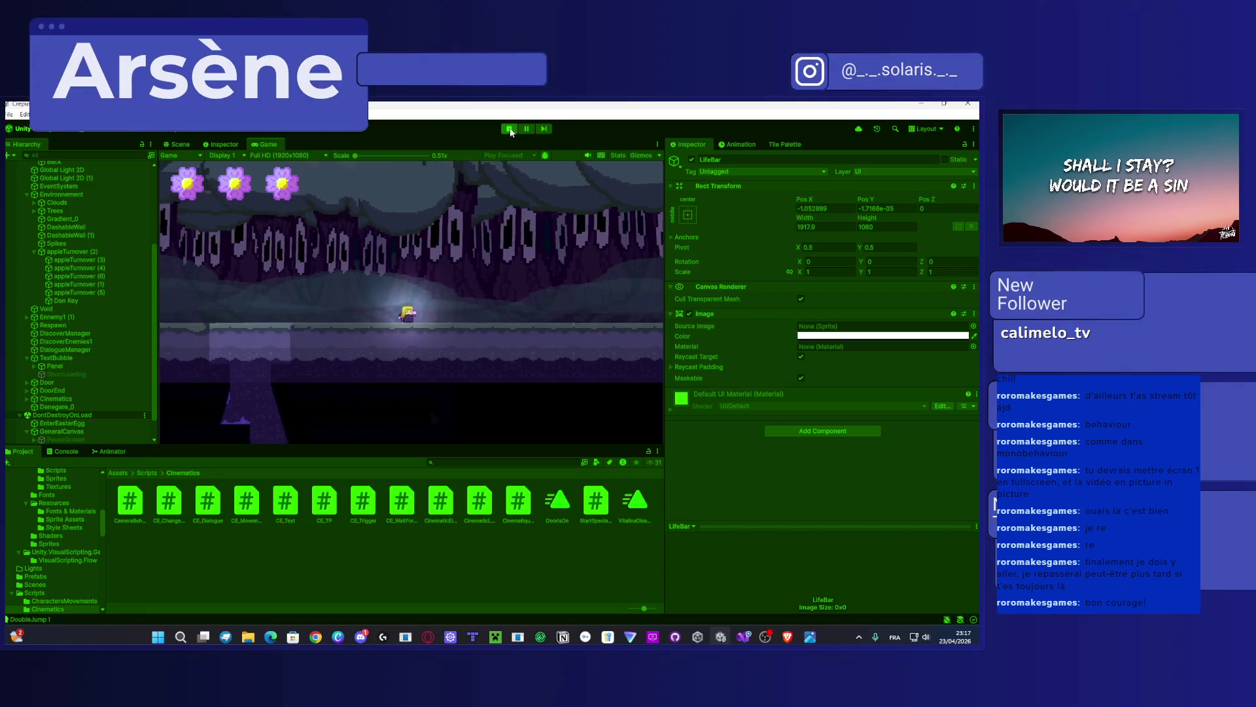
left_click(510, 129)
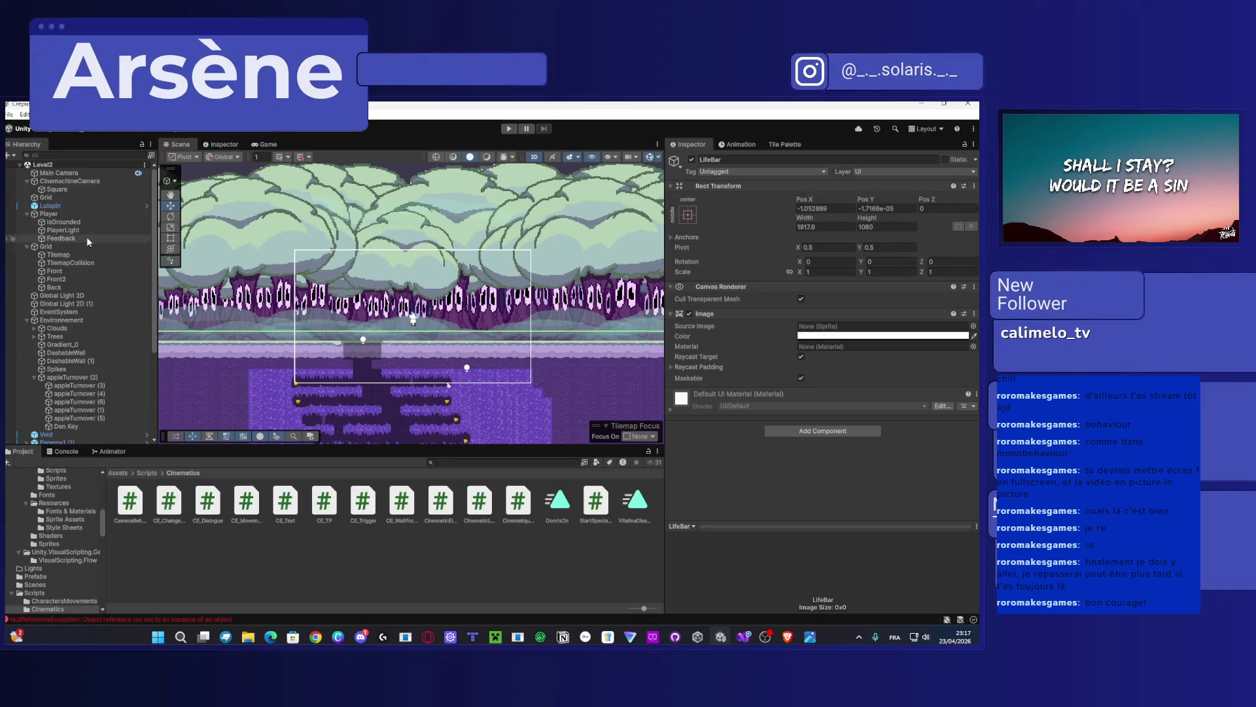
Step: Drag the Camera Behaviour component from CinemachineCamera onto the Player
left_click(70, 181)
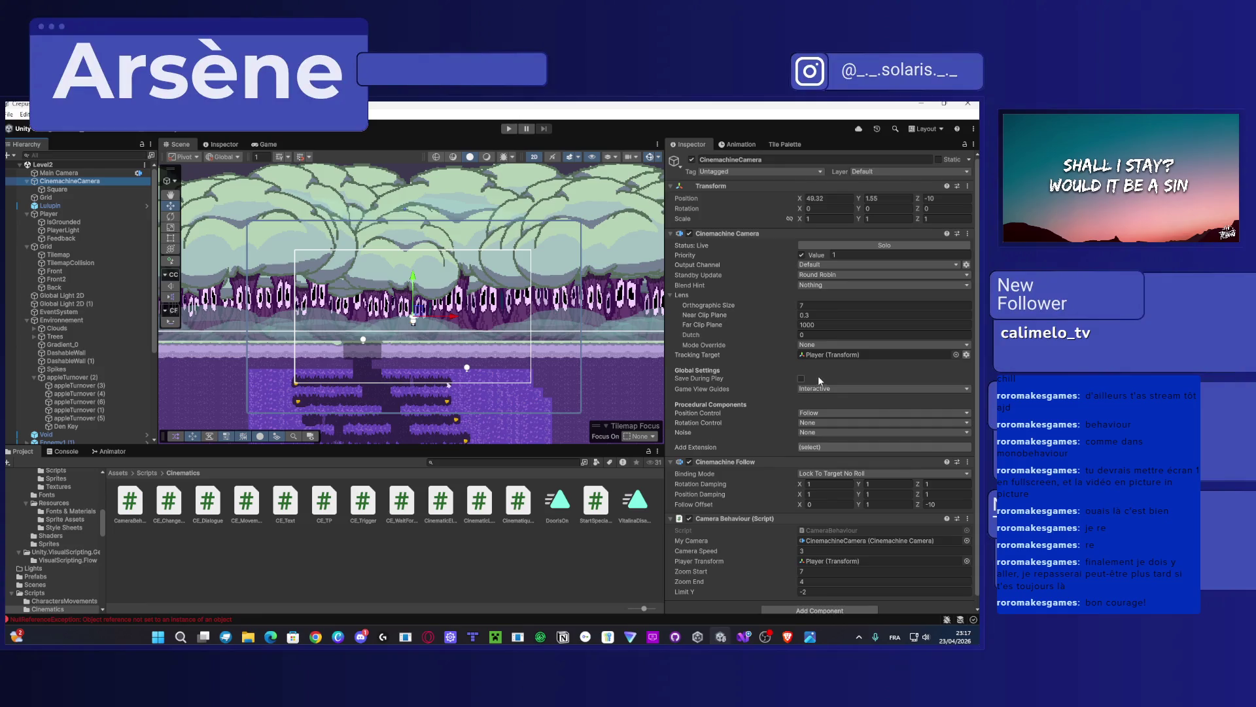
scroll(818, 376, "down", 1)
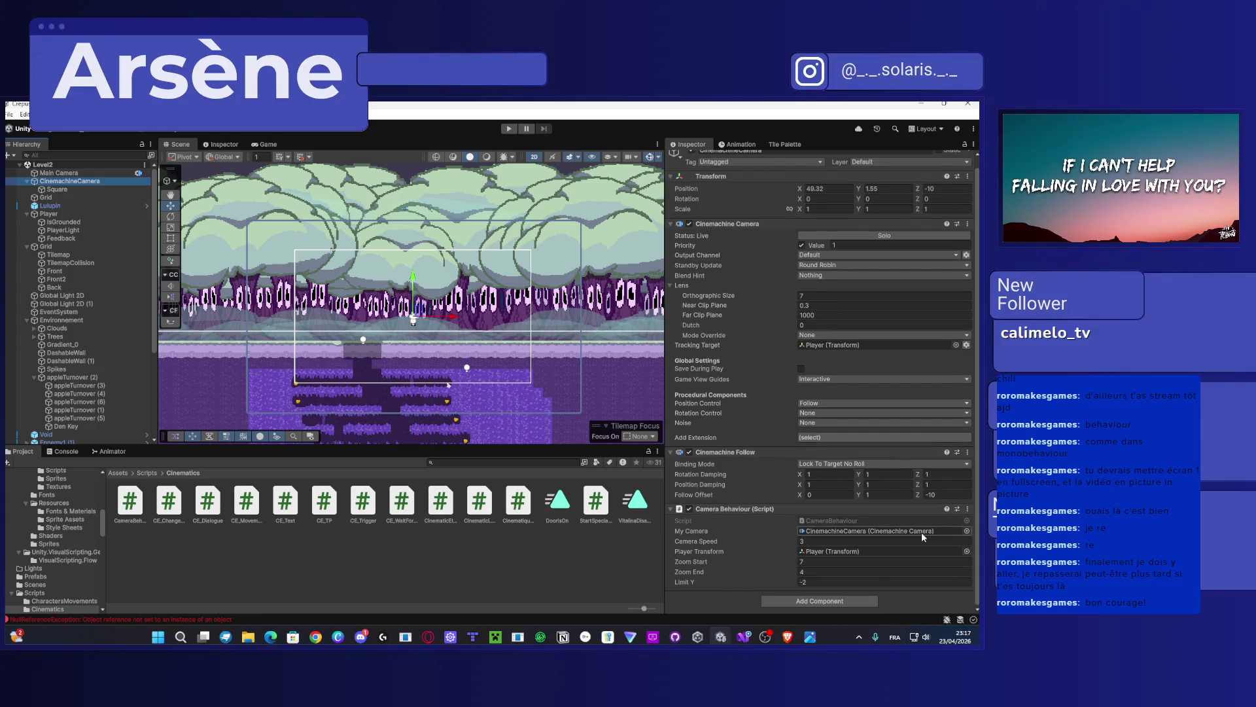
mouse_move(818, 509)
left_mouse_down()
mouse_move(511, 511)
mouse_move(75, 187)
mouse_move(76, 216)
left_mouse_up()
left_click(76, 215)
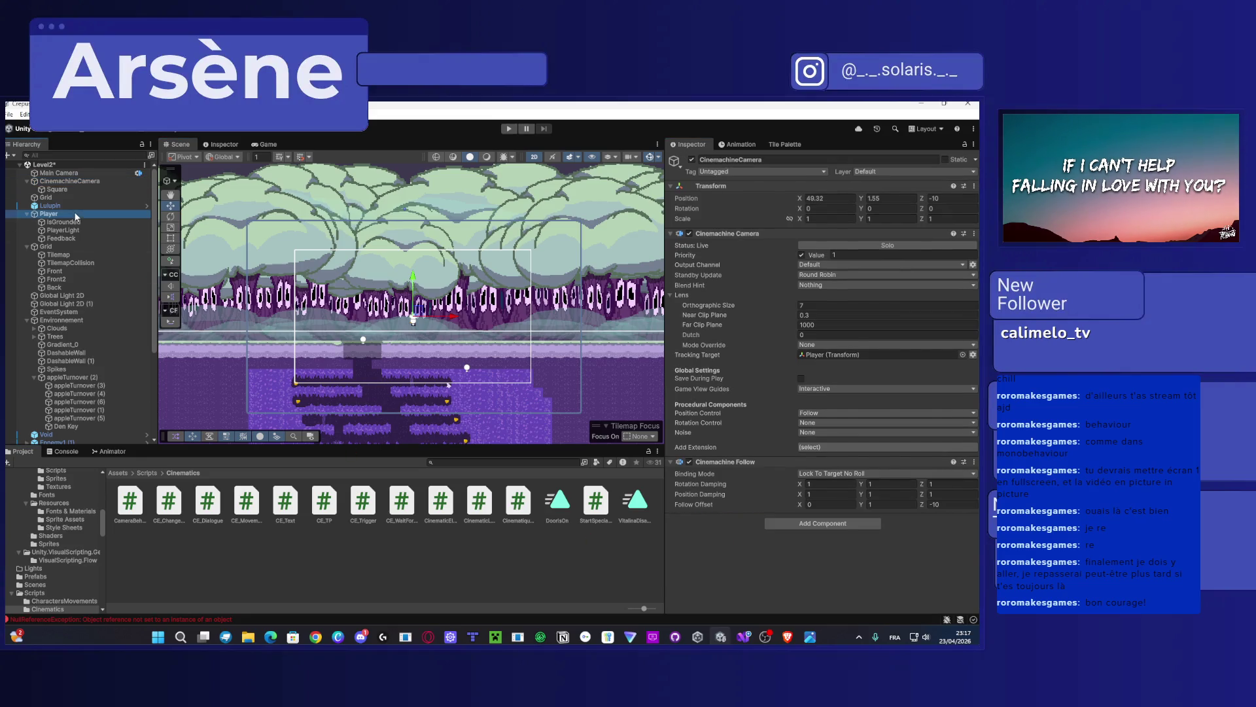
scroll(752, 517, "down", 10)
scroll(750, 536, "down", 3)
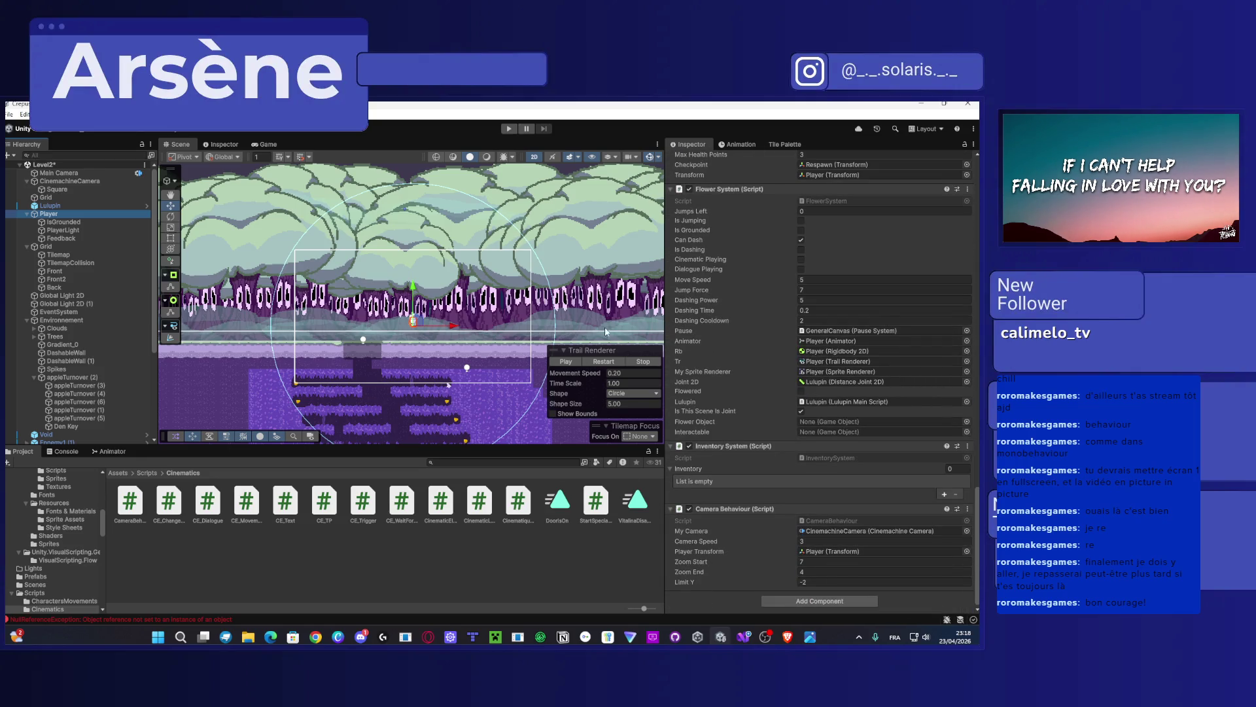
Step: Check the Player's Camera Behaviour Limit Y of -2 and change Camera Speed from 3 to 7
left_click(860, 582)
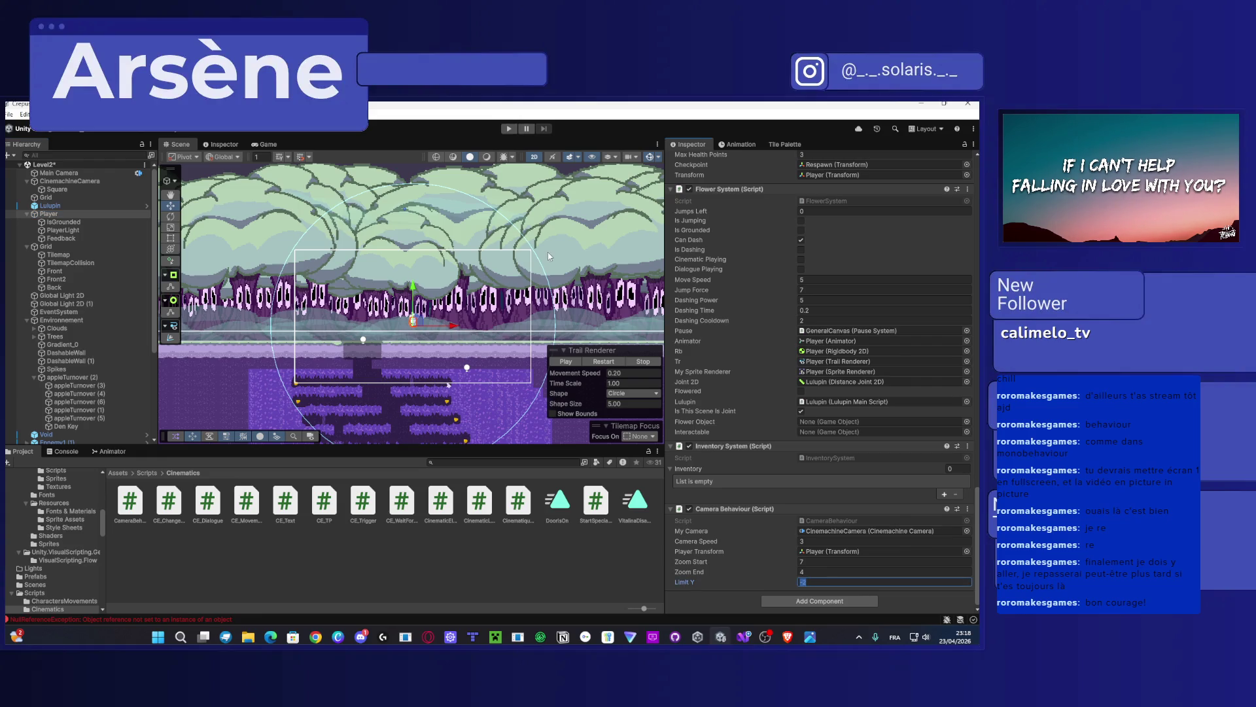
left_click(570, 255)
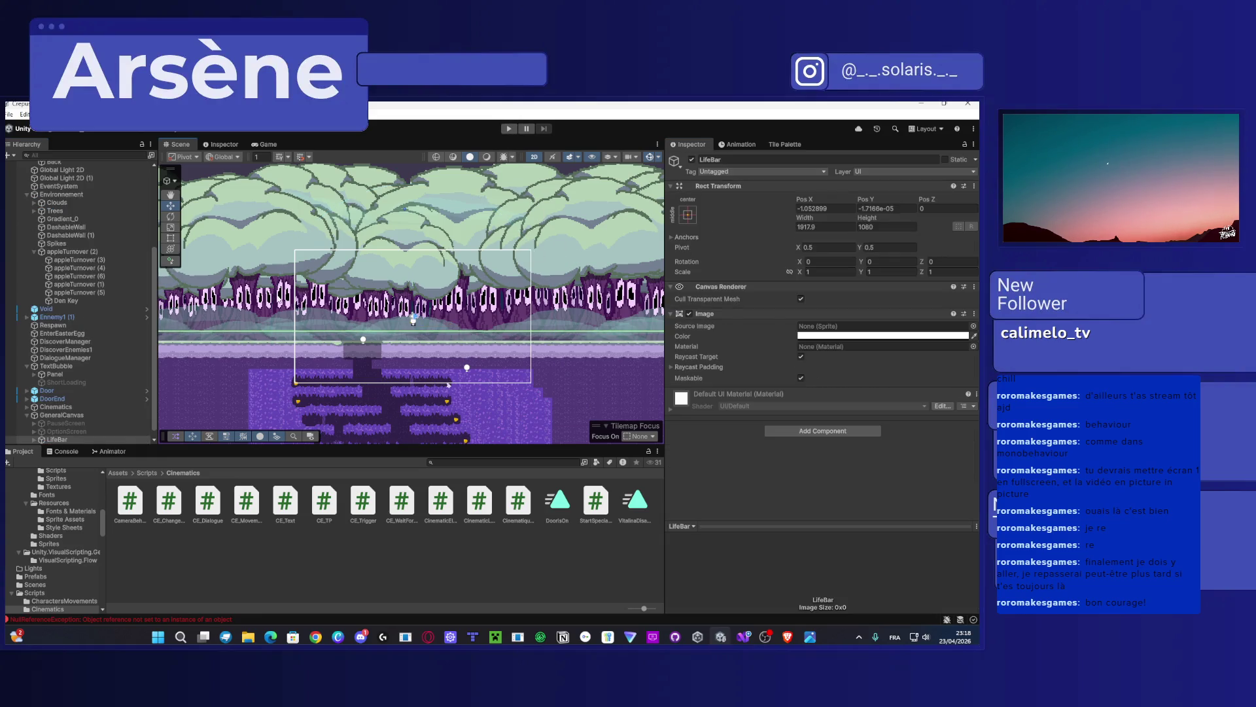
scroll(72, 222, "up", 5)
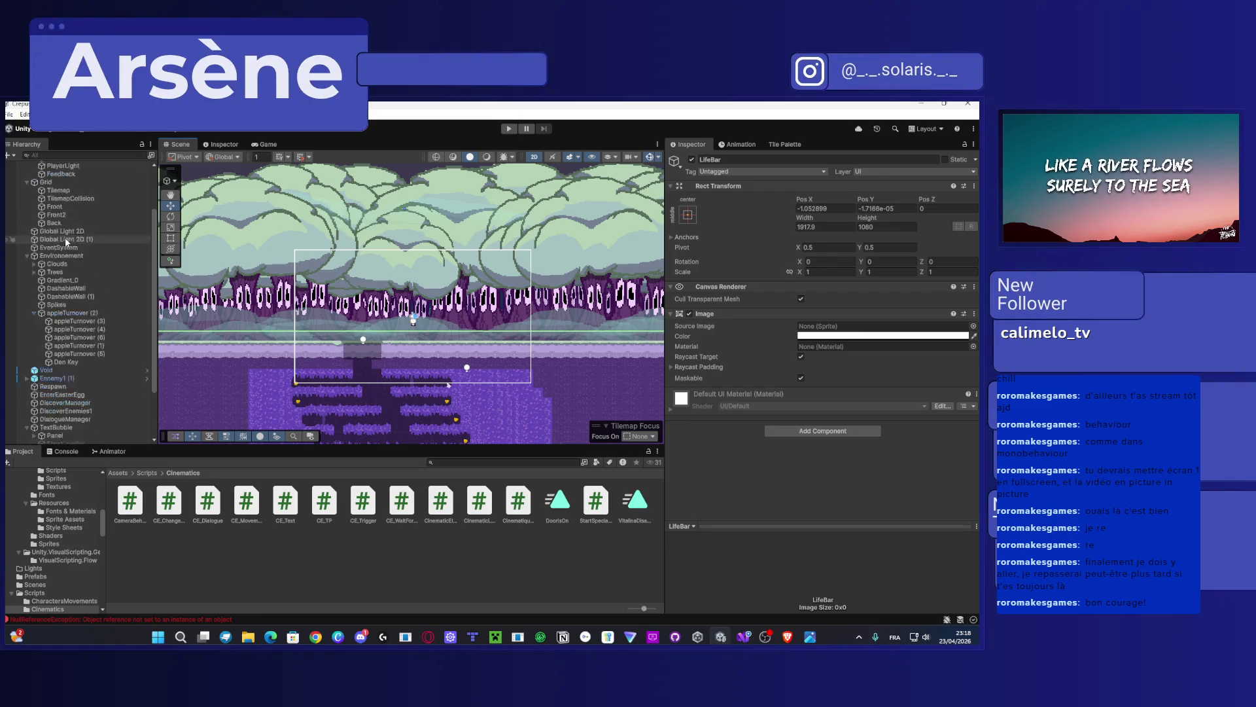
left_click(51, 214)
scroll(822, 553, "down", 10)
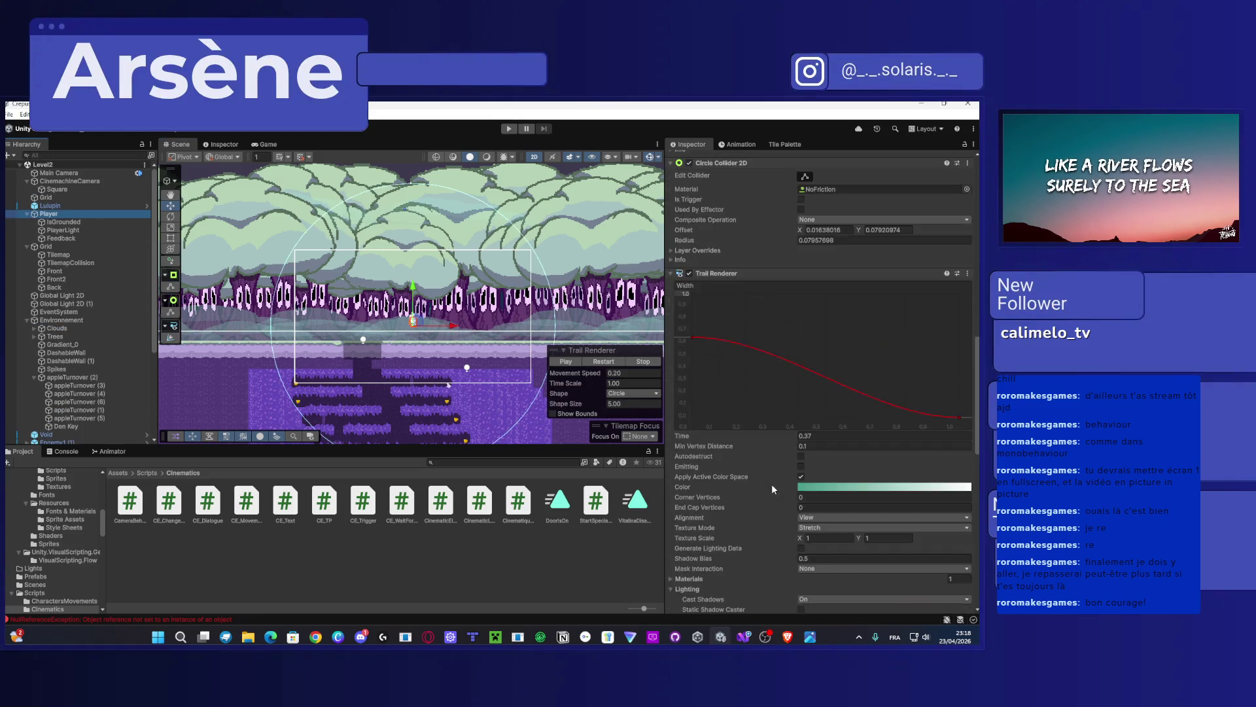
left_click(818, 543)
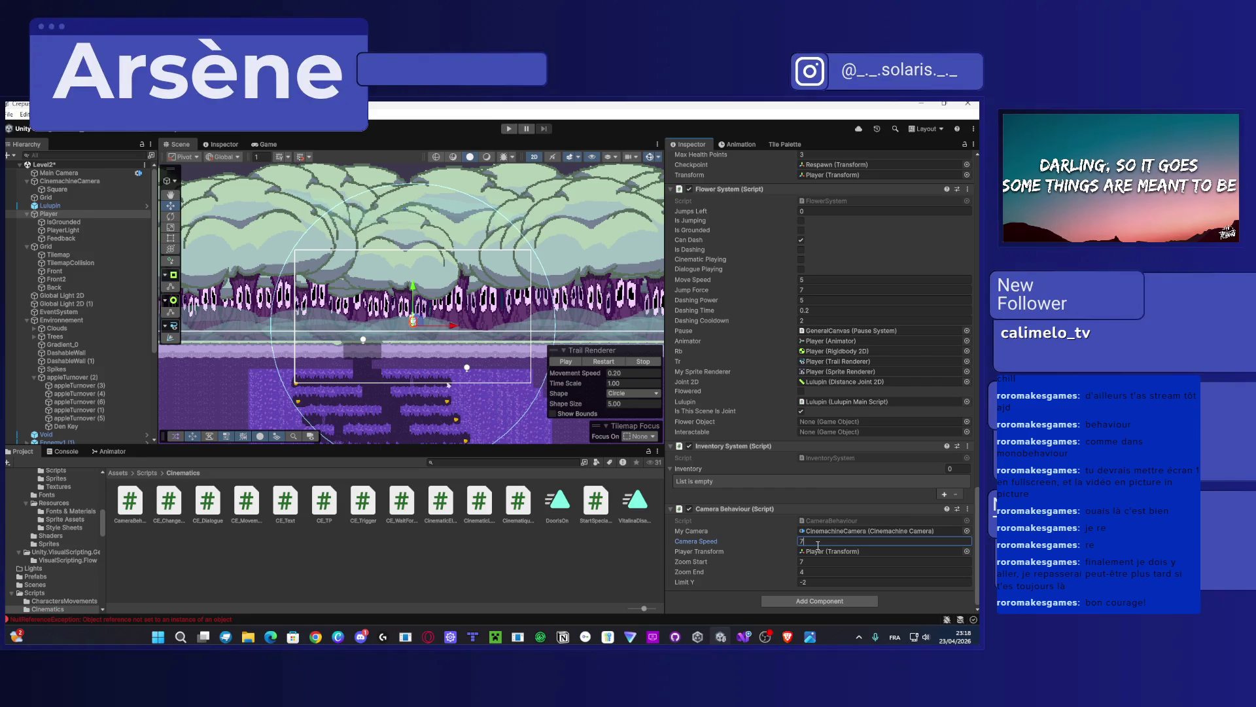
Step: Run Level2 in play mode with the Player selected to watch its Camera Behaviour
left_click(566, 337)
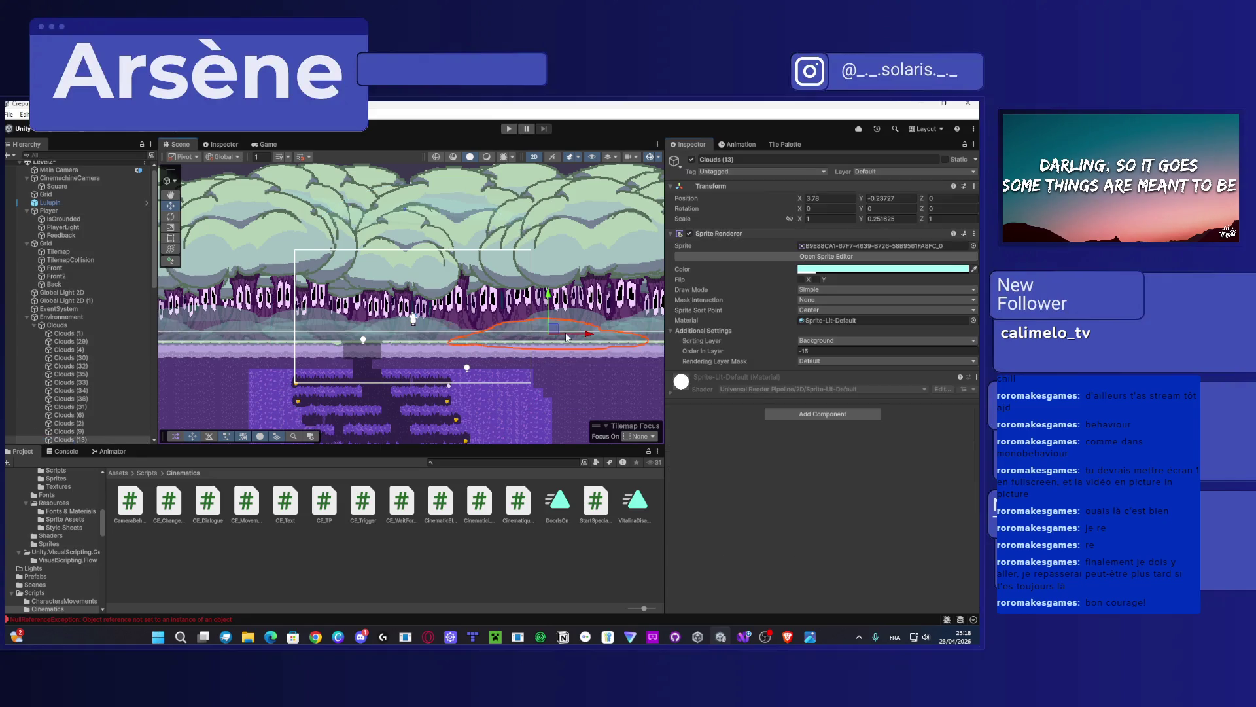
left_click(513, 130)
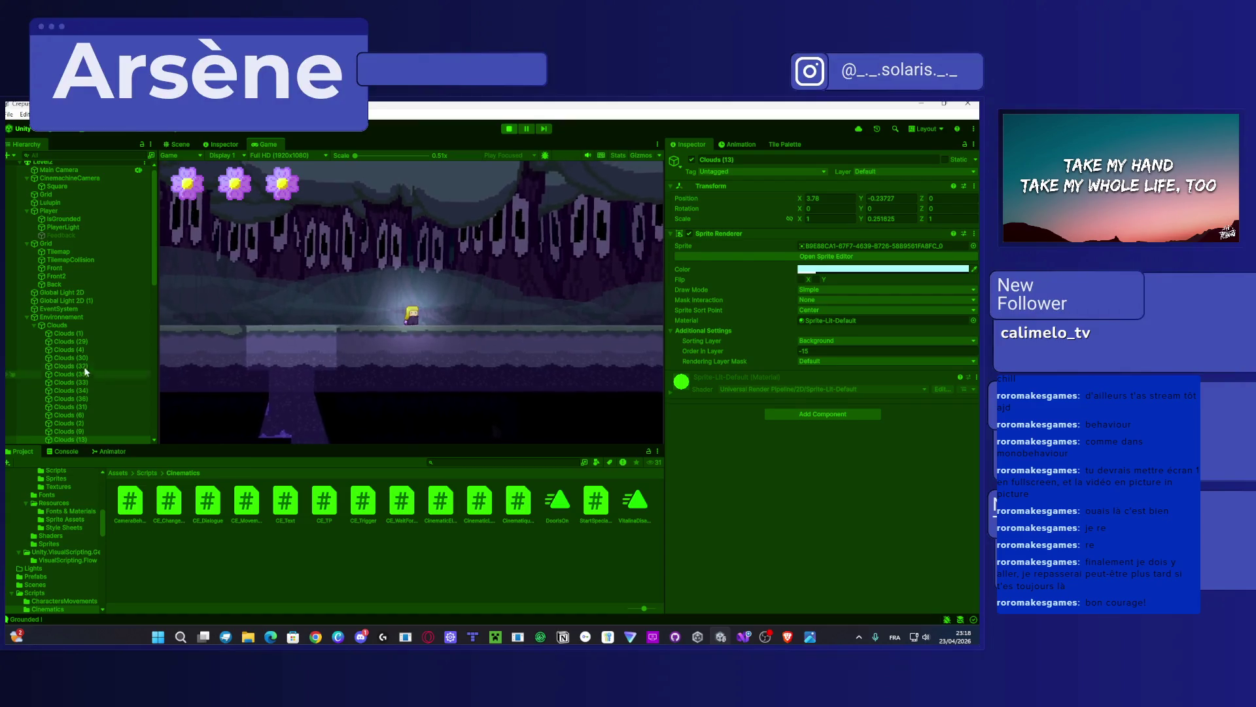
scroll(85, 360, "up", 1)
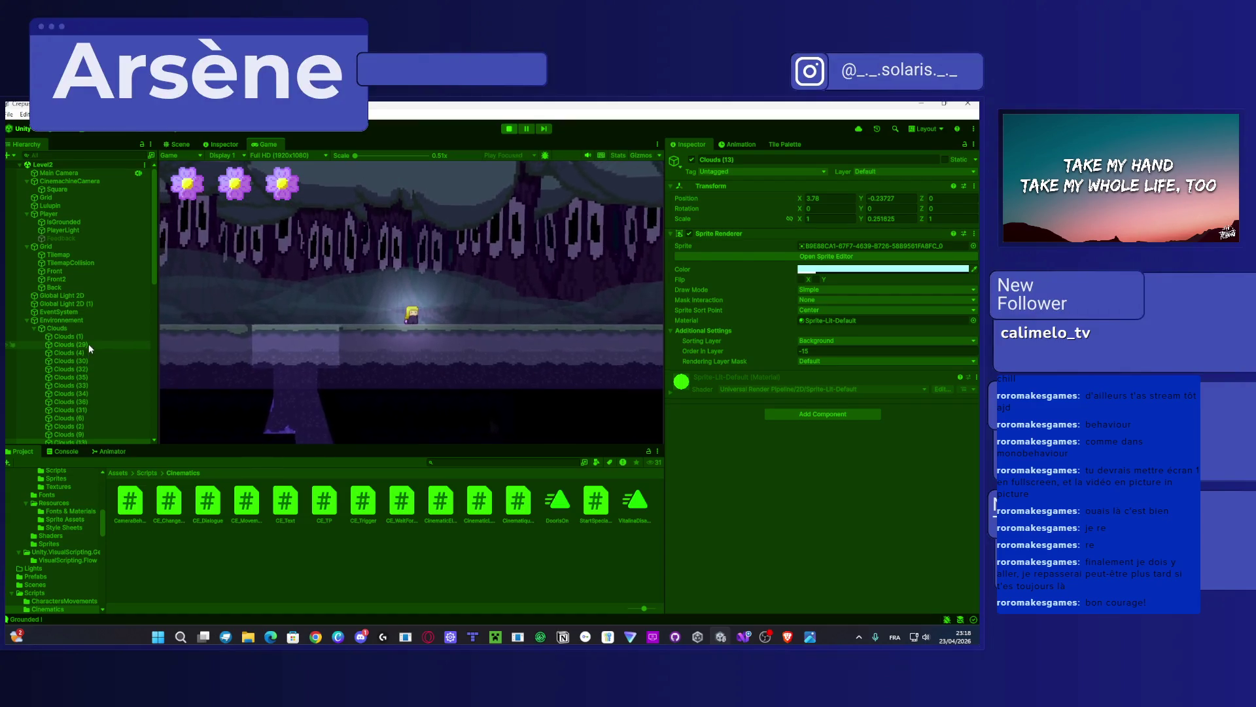
left_click(70, 215)
scroll(802, 466, "down", 2)
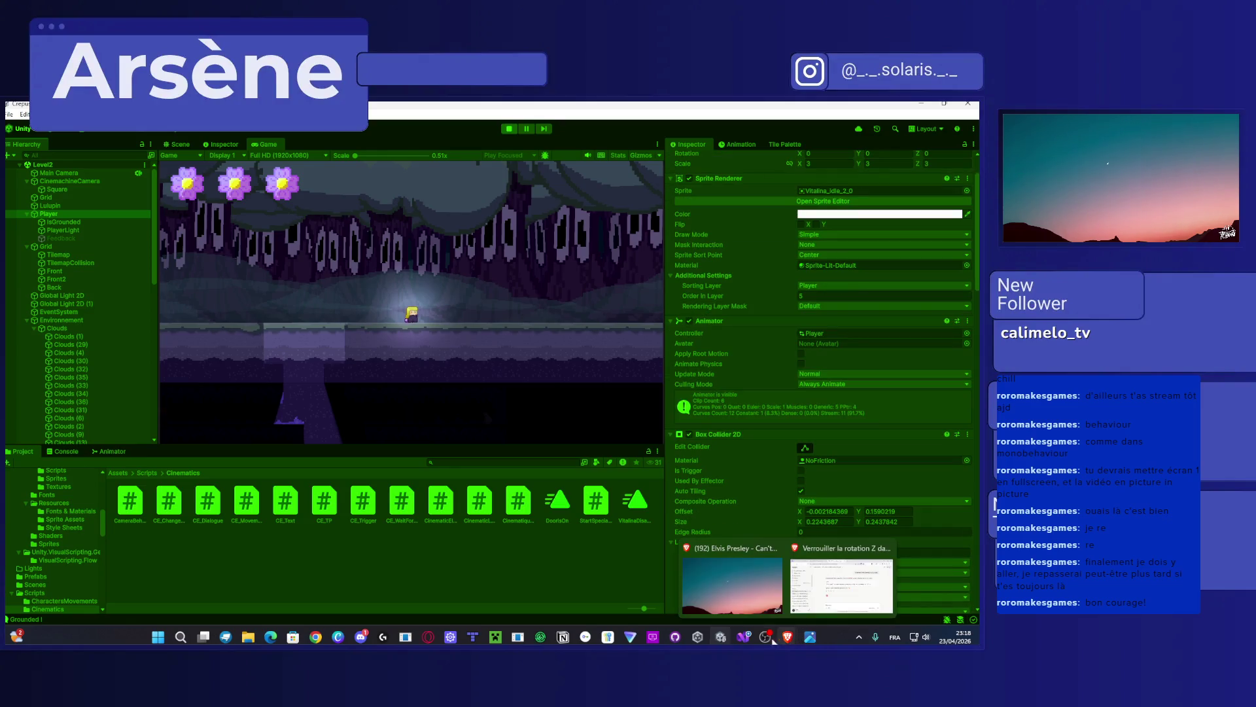
Step: Read through CameraBehaviour.cs's fields, limitY checks and CameraIn/CameraOut coroutines, then return to Unity
left_click(735, 640)
scroll(433, 447, "up", 3)
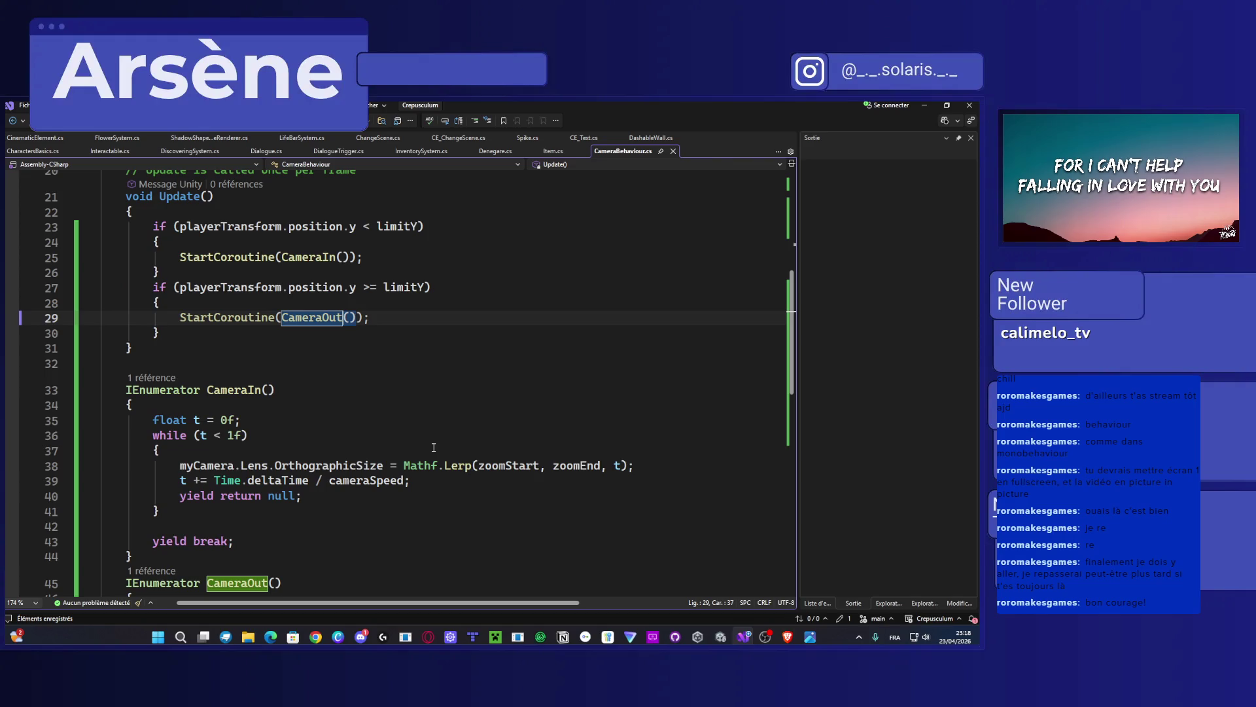
scroll(433, 447, "up", 4)
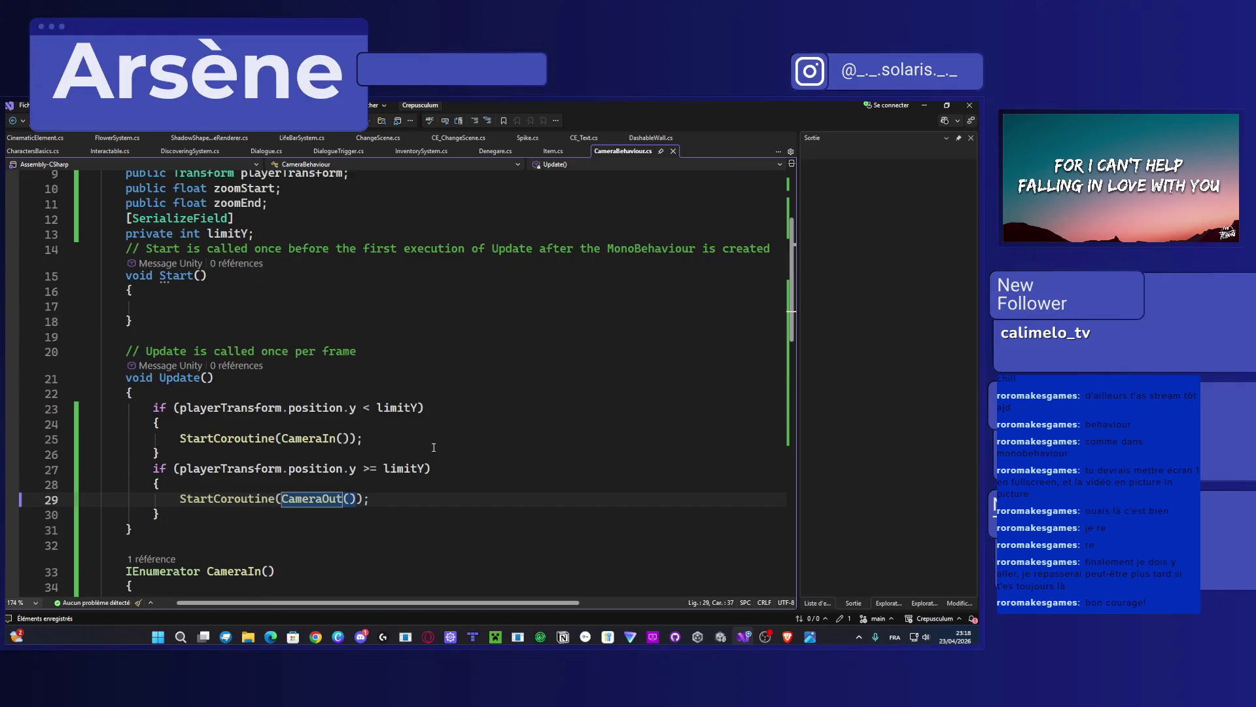
scroll(433, 447, "down", 5)
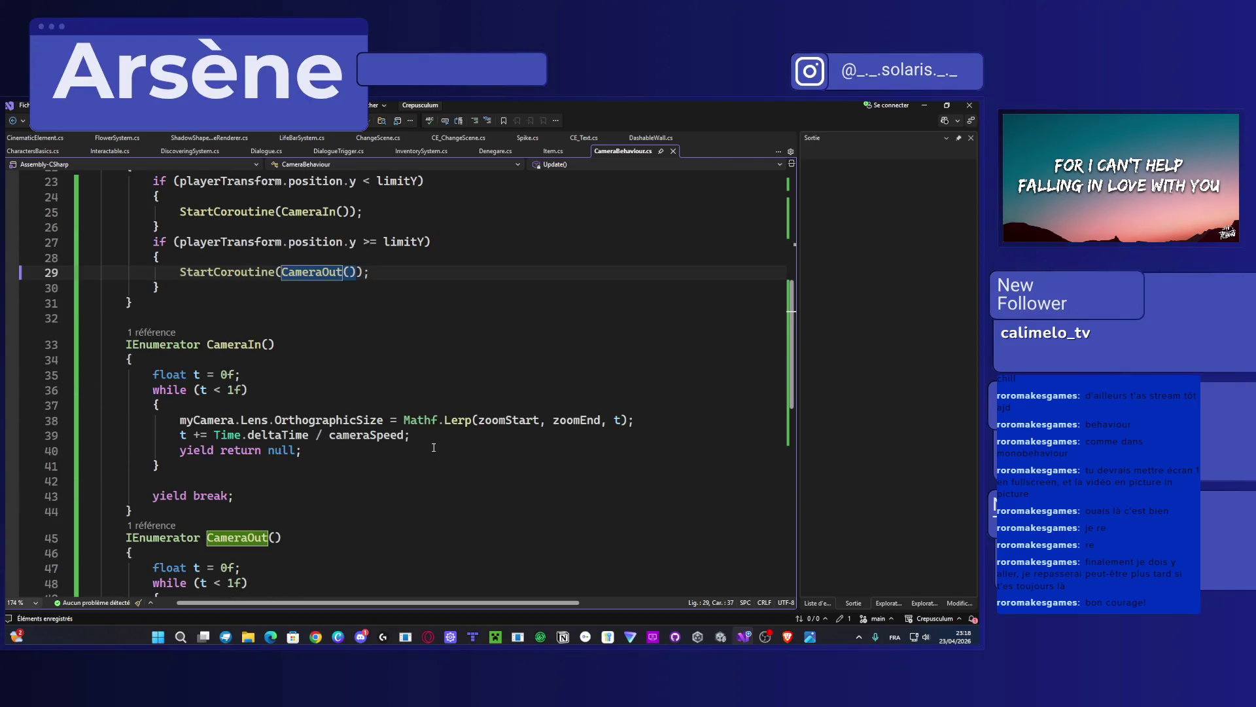
scroll(434, 447, "down", 3)
scroll(434, 447, "up", 5)
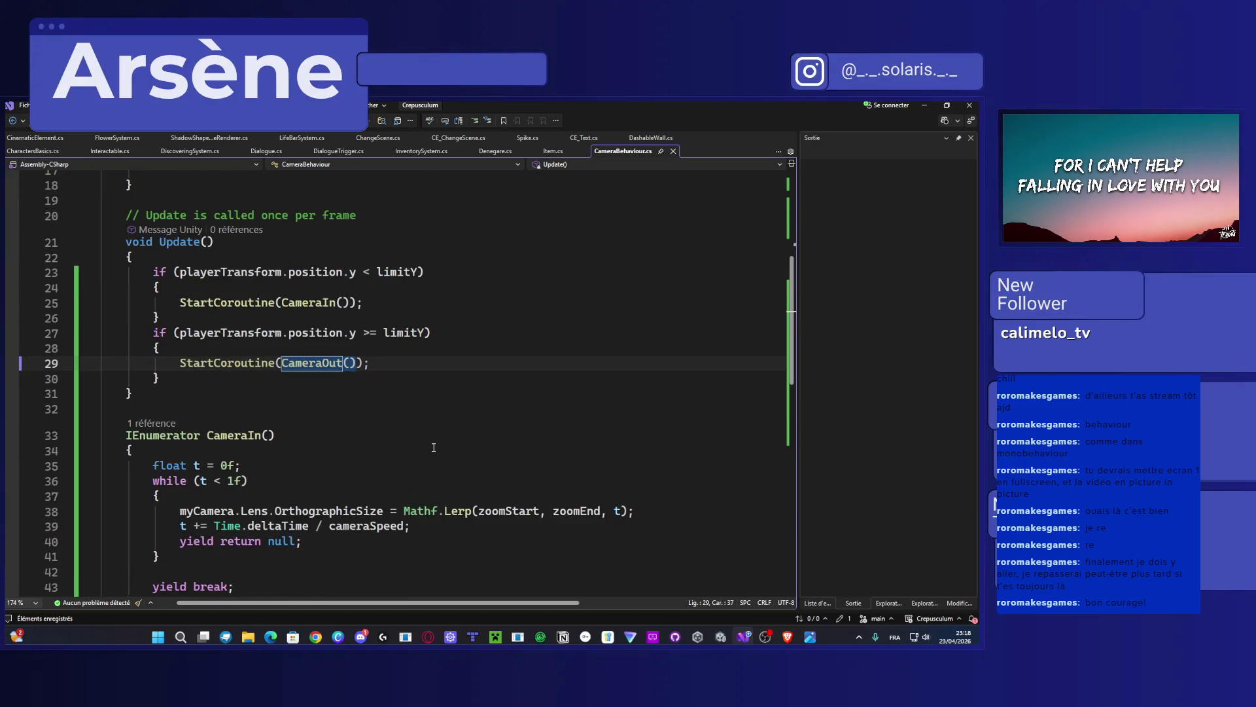
scroll(433, 447, "up", 4)
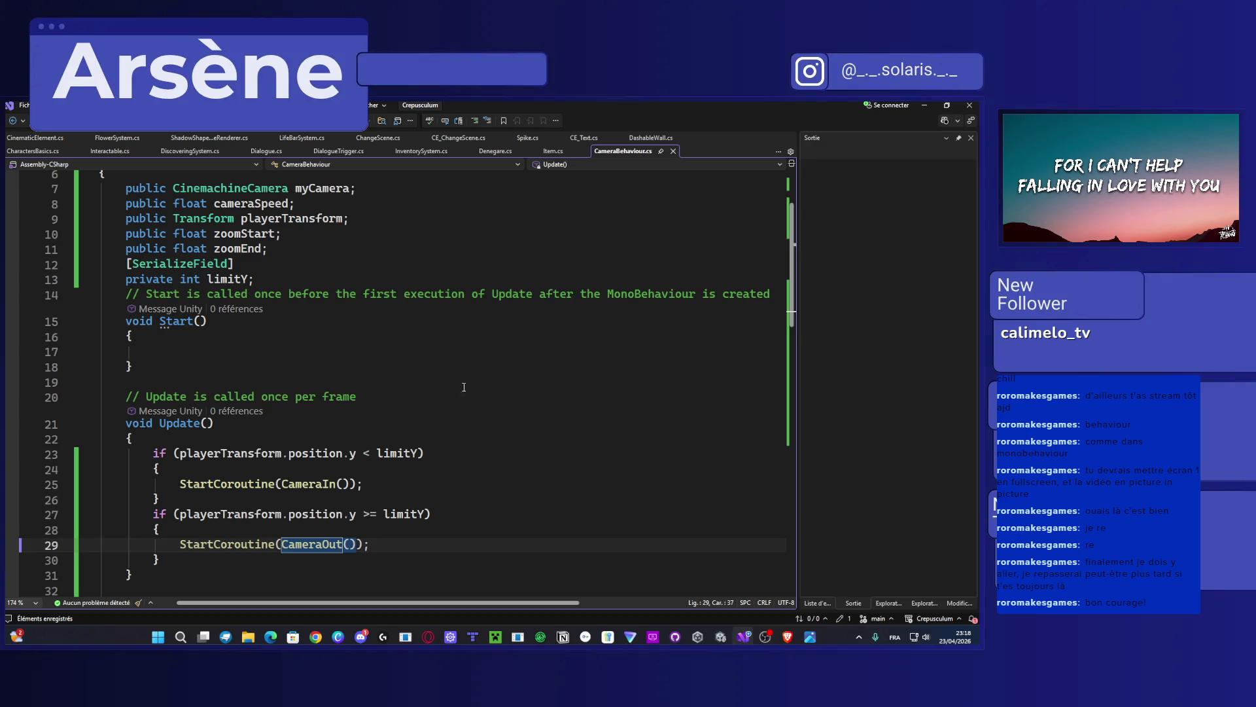
scroll(474, 387, "up", 2)
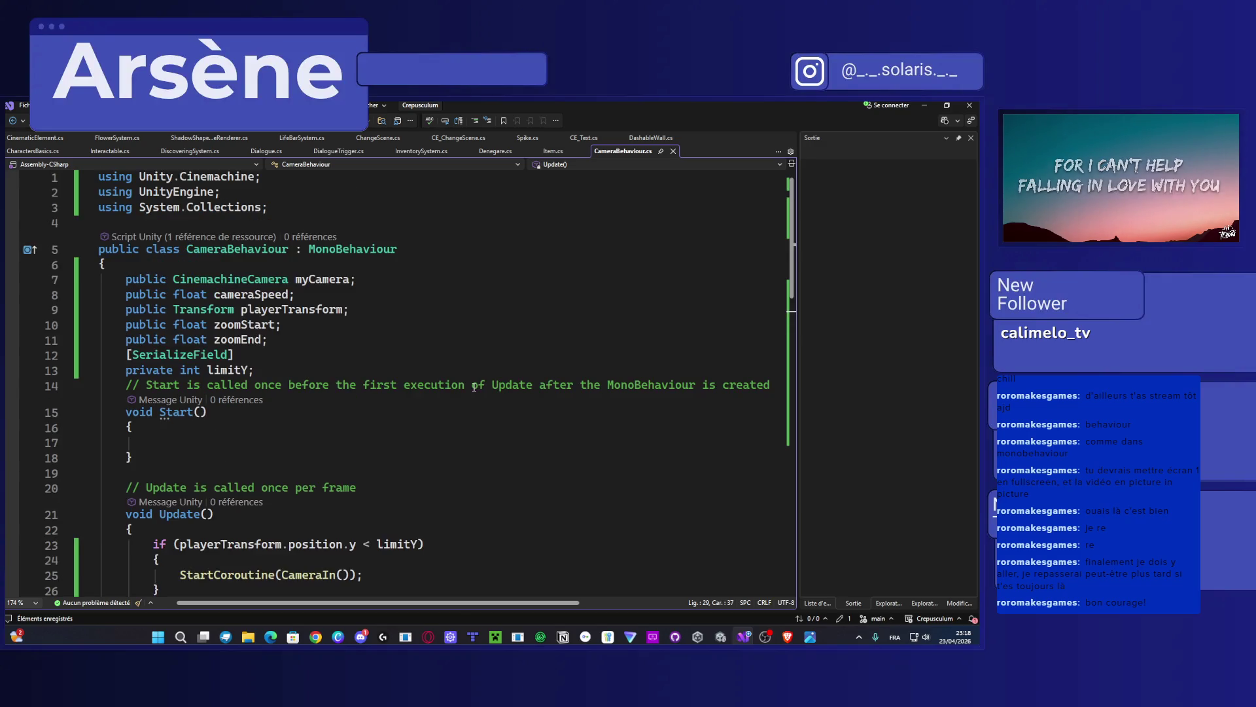
scroll(465, 381, "down", 1)
scroll(465, 382, "down", 2)
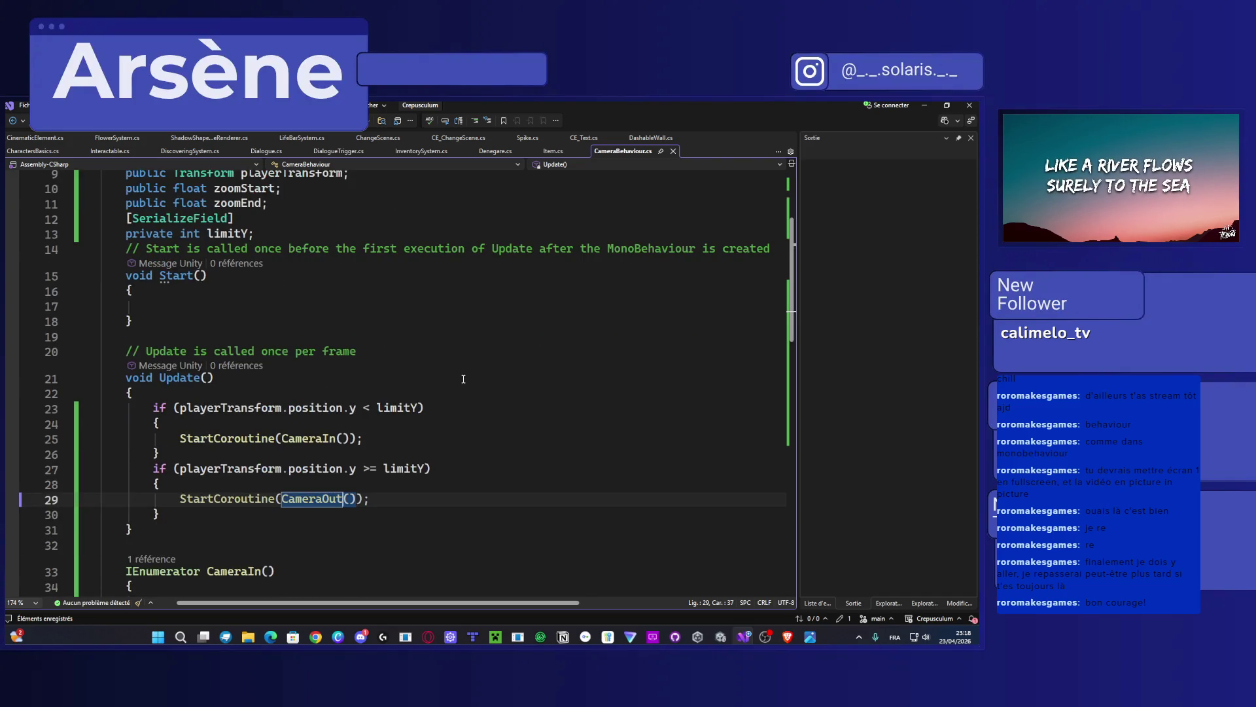
scroll(464, 379, "down", 1)
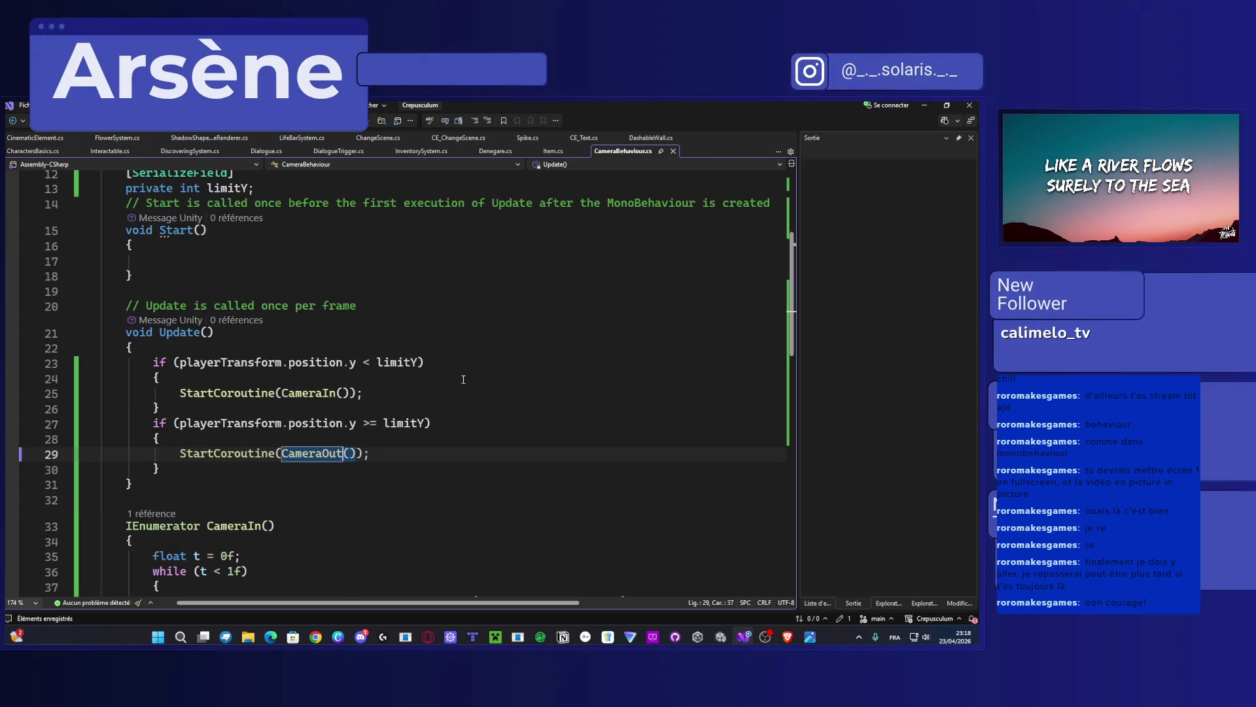
scroll(464, 379, "up", 4)
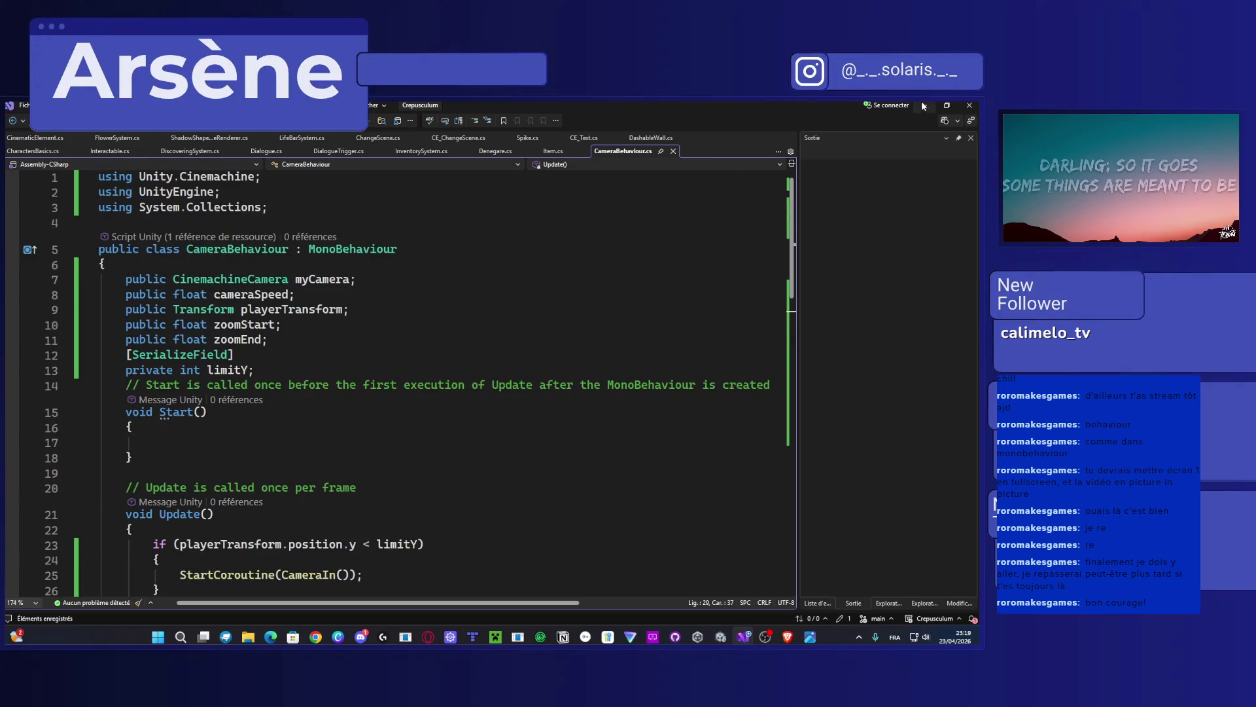
key("alt+Tab")
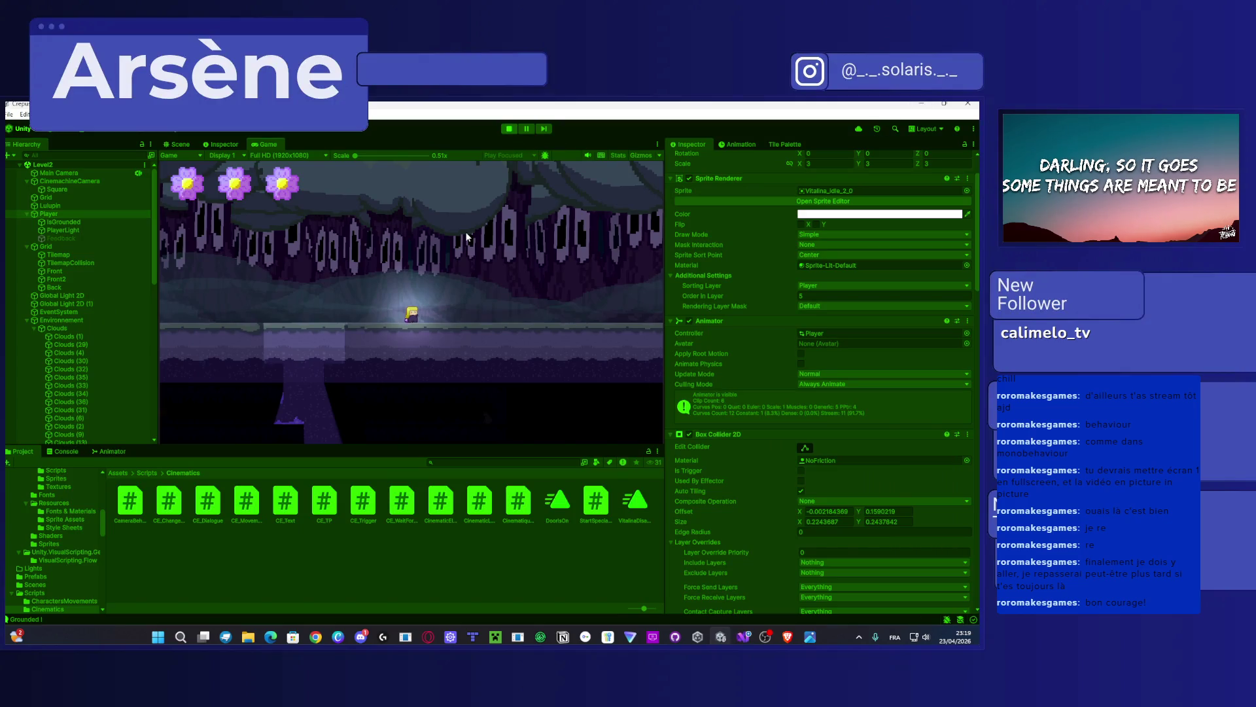
Step: Walk the player left and right, select CinemachineCamera and show the Console log
key("Left")
key("Right")
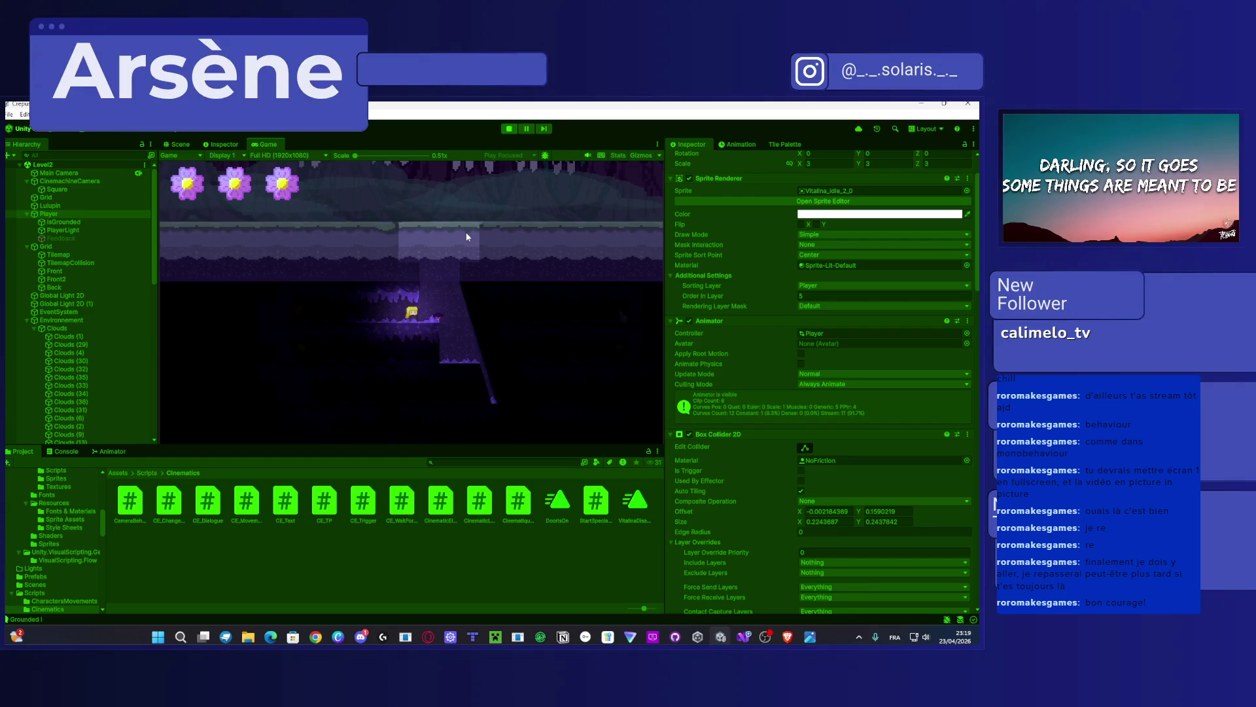
left_click(73, 181)
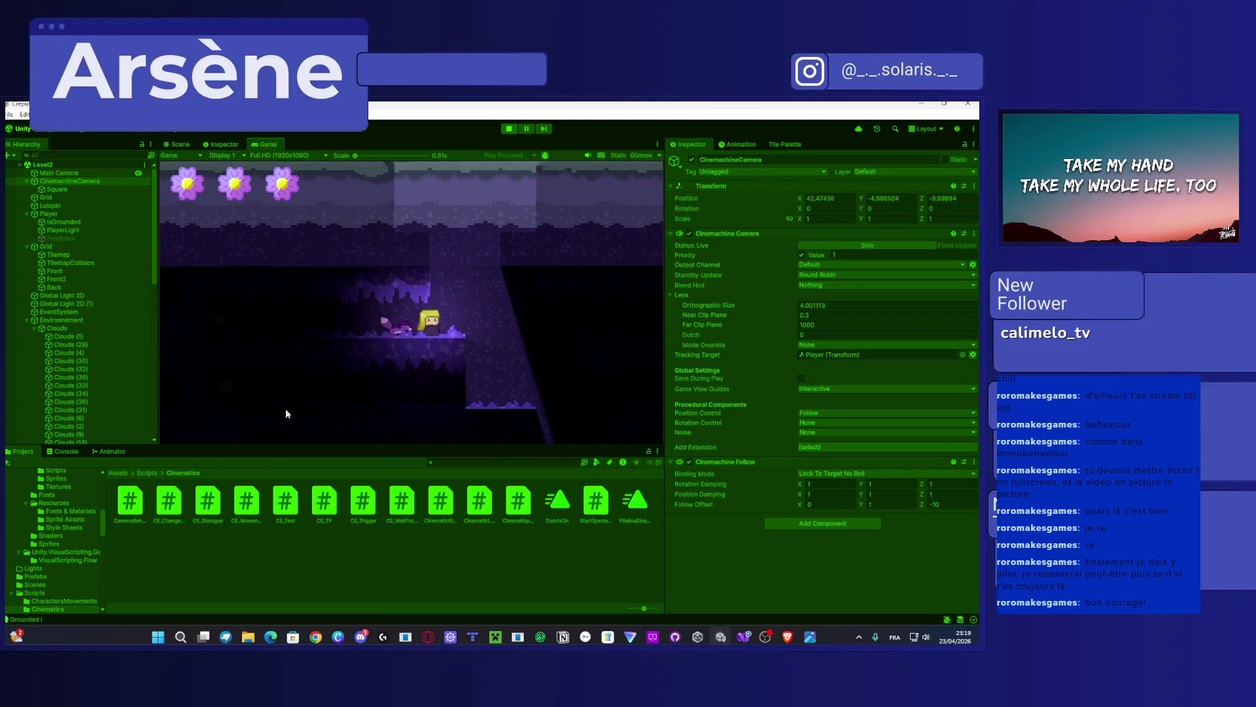
left_click_drag(57, 448, 57, 451)
left_click(57, 453)
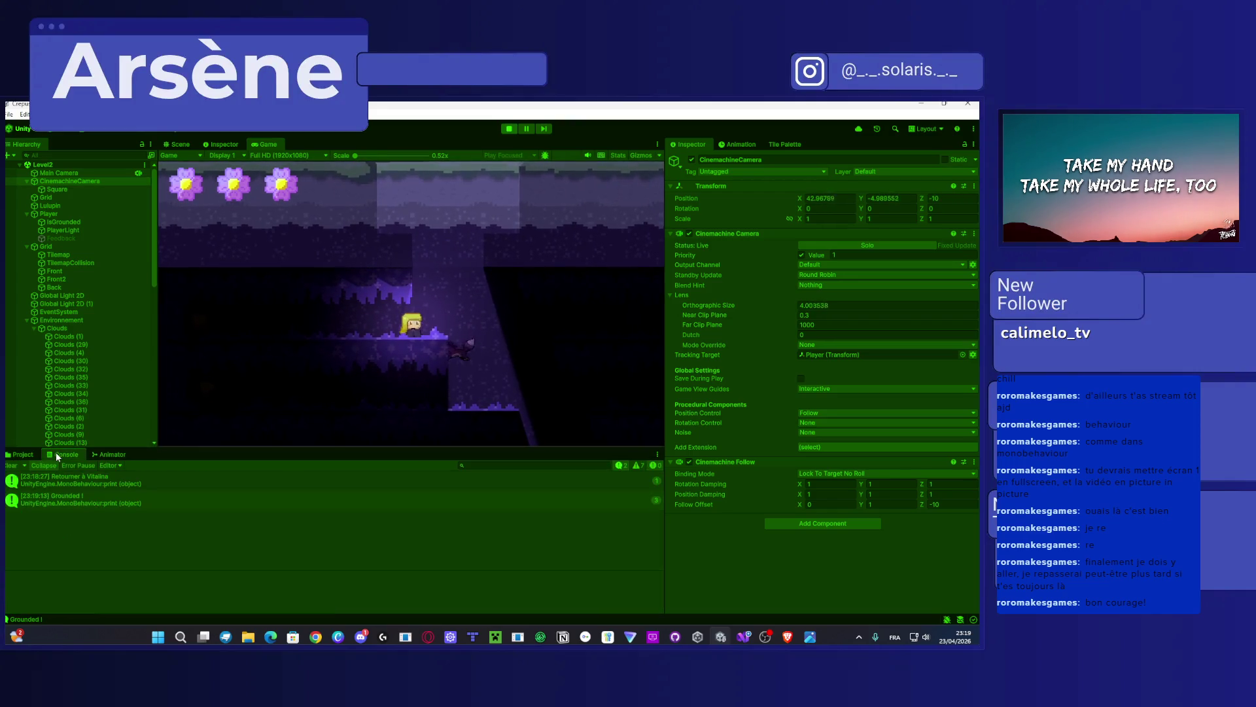
Step: Jump and walk the player across ledges to watch the zoom, stop play, and bring up CameraBehaviour.cs
key("space")
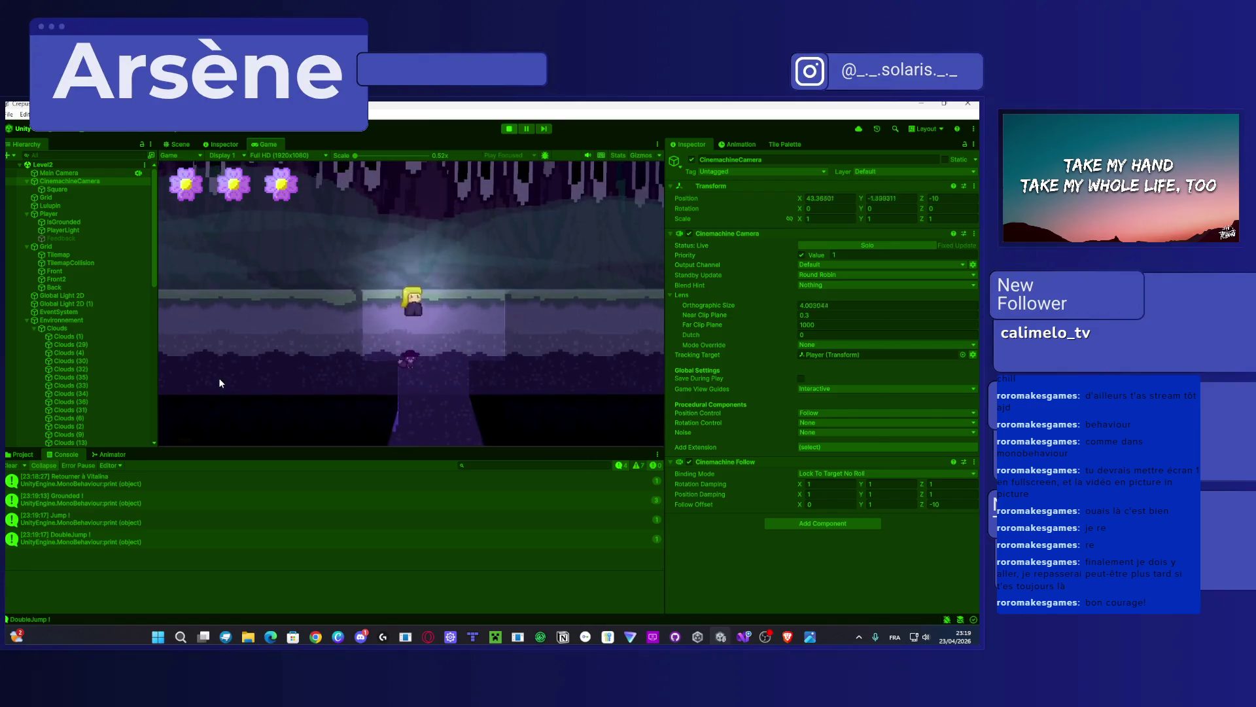
key("Left")
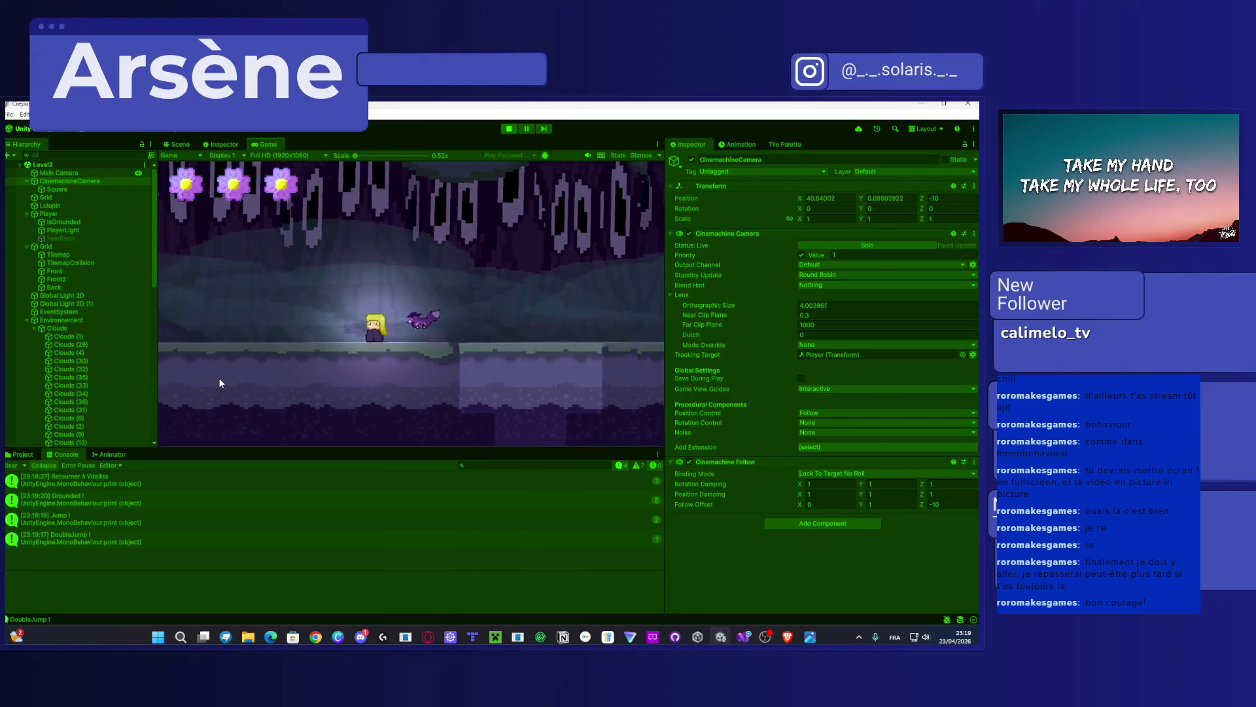
key("Left")
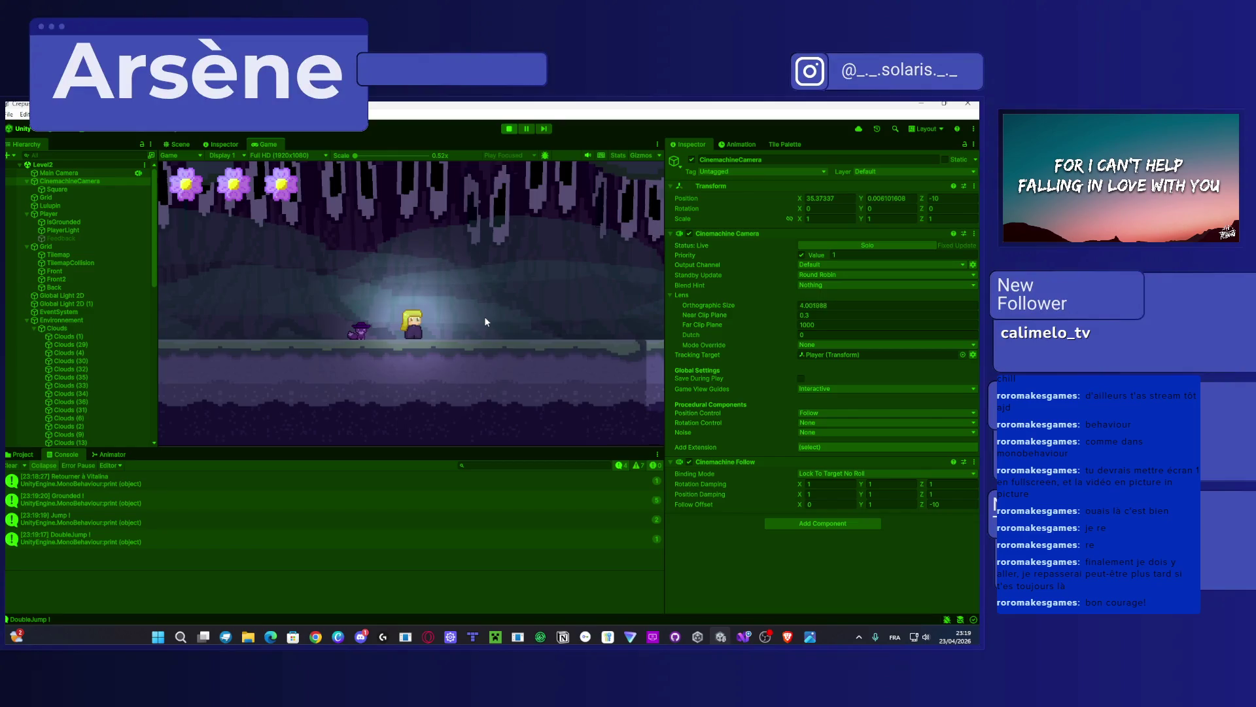
key("Right")
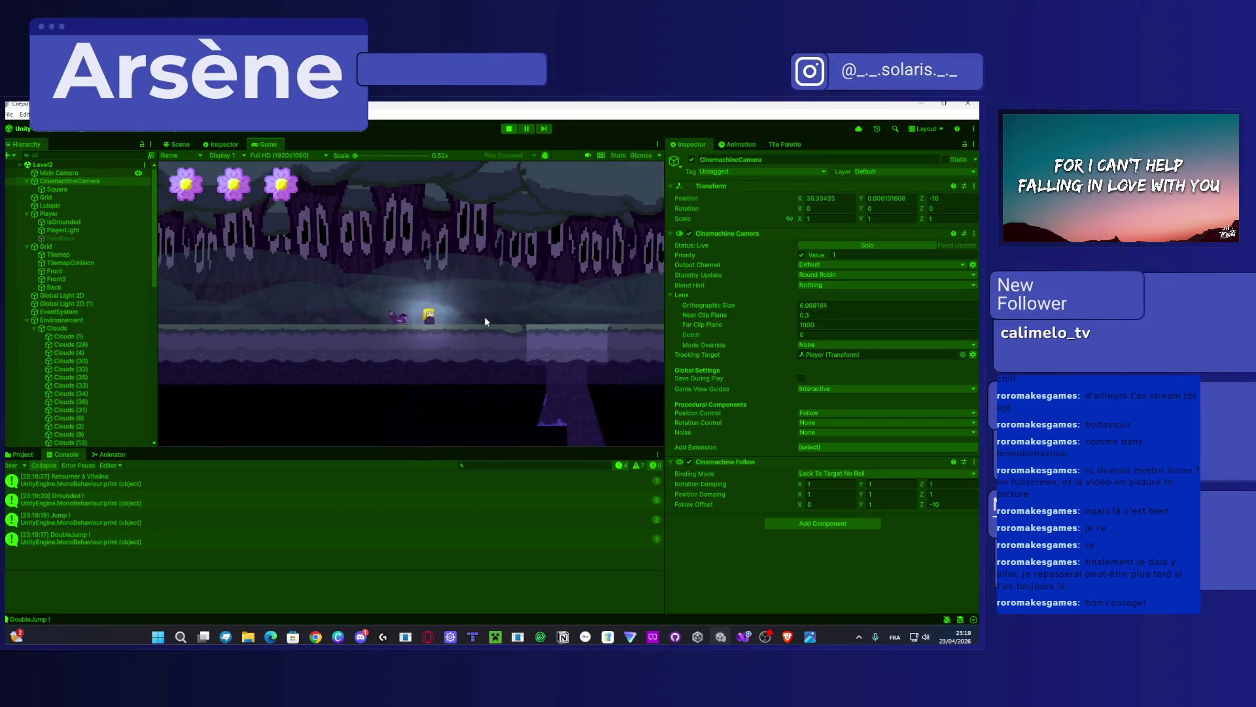
key("space")
key("space")
key("Right")
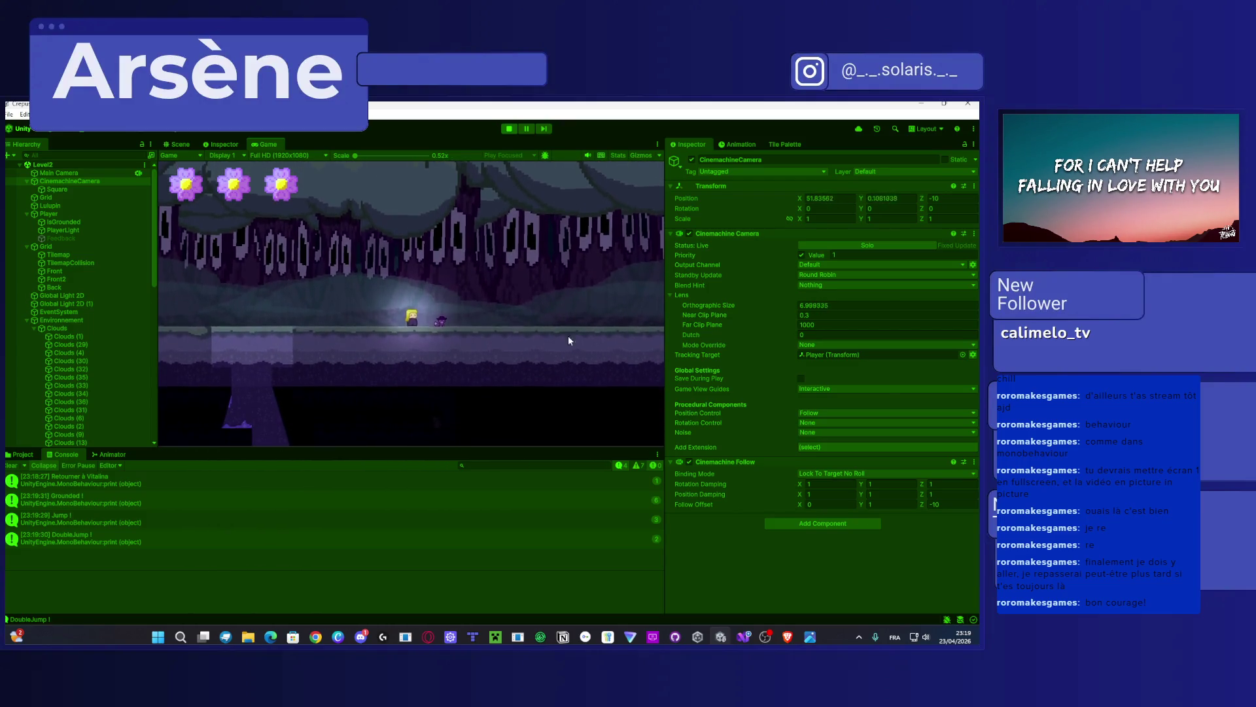
left_click(504, 128)
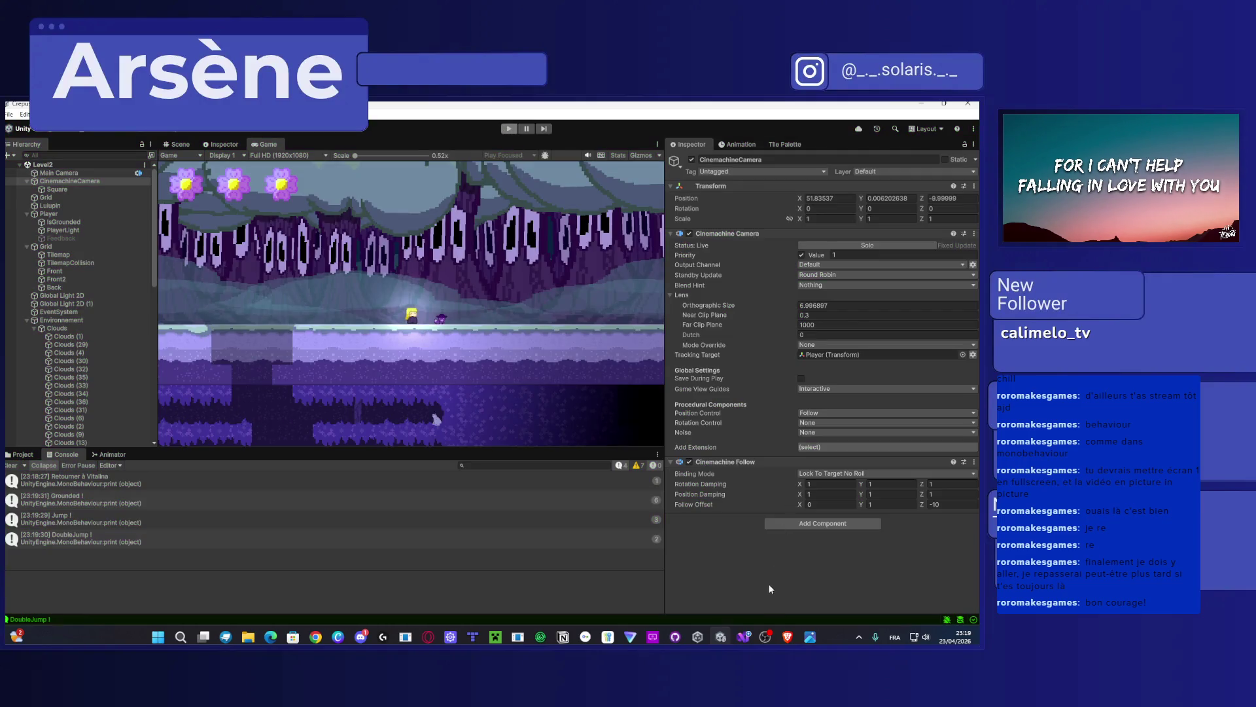
left_click(742, 638)
scroll(341, 360, "down", 6)
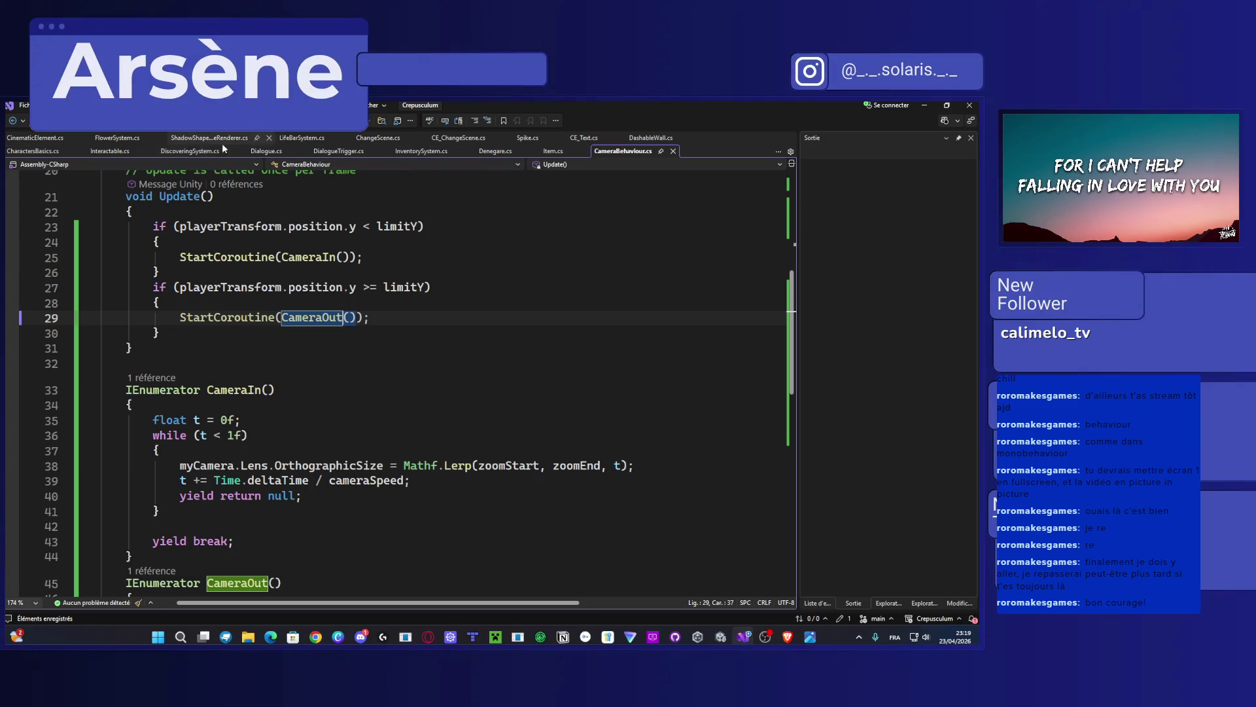
Step: Sort CameraBehaviour.cs's using directives alphabetically to match those in CinematicElement.cs
left_click(55, 138)
scroll(367, 273, "up", 8)
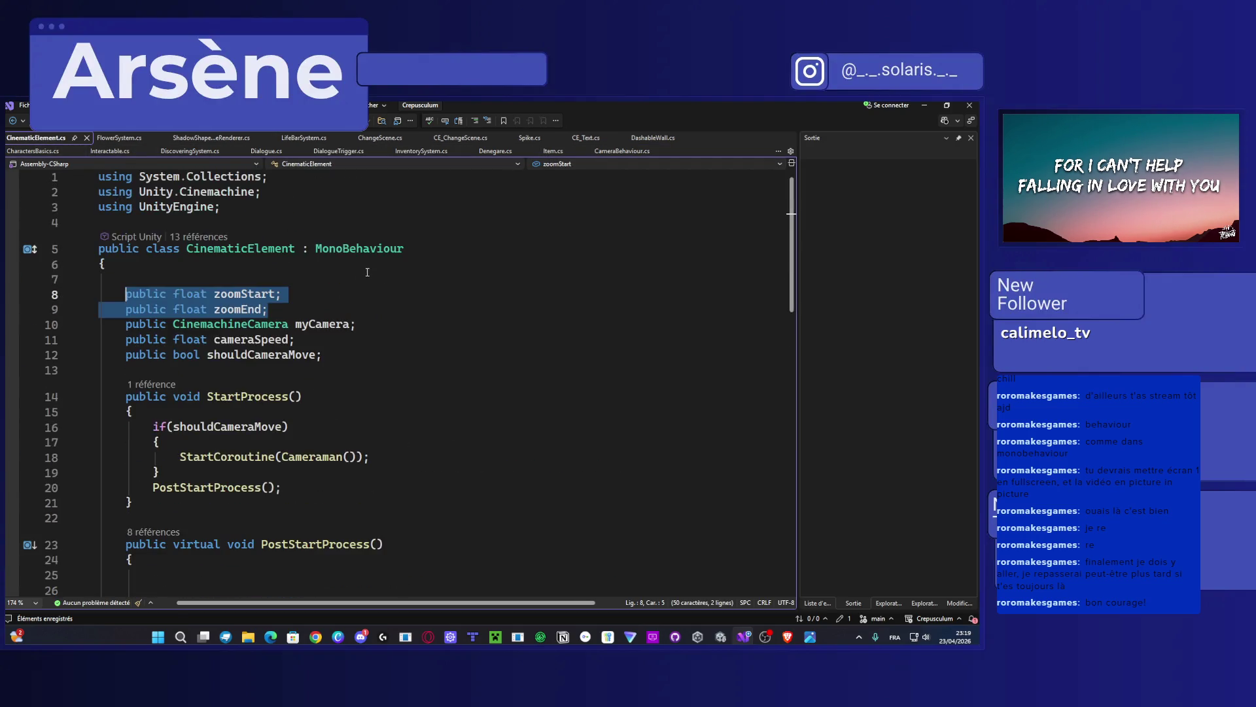
left_click_drag(250, 206, 99, 177)
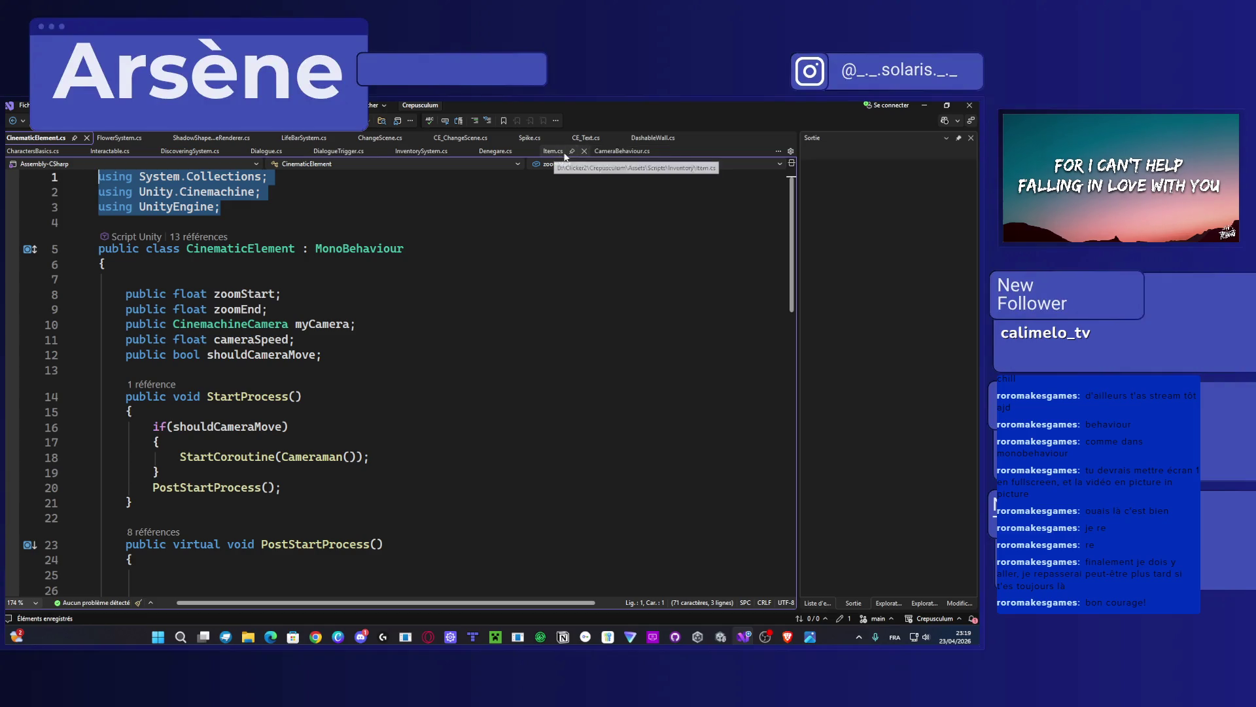
left_click(623, 151)
scroll(324, 234, "up", 3)
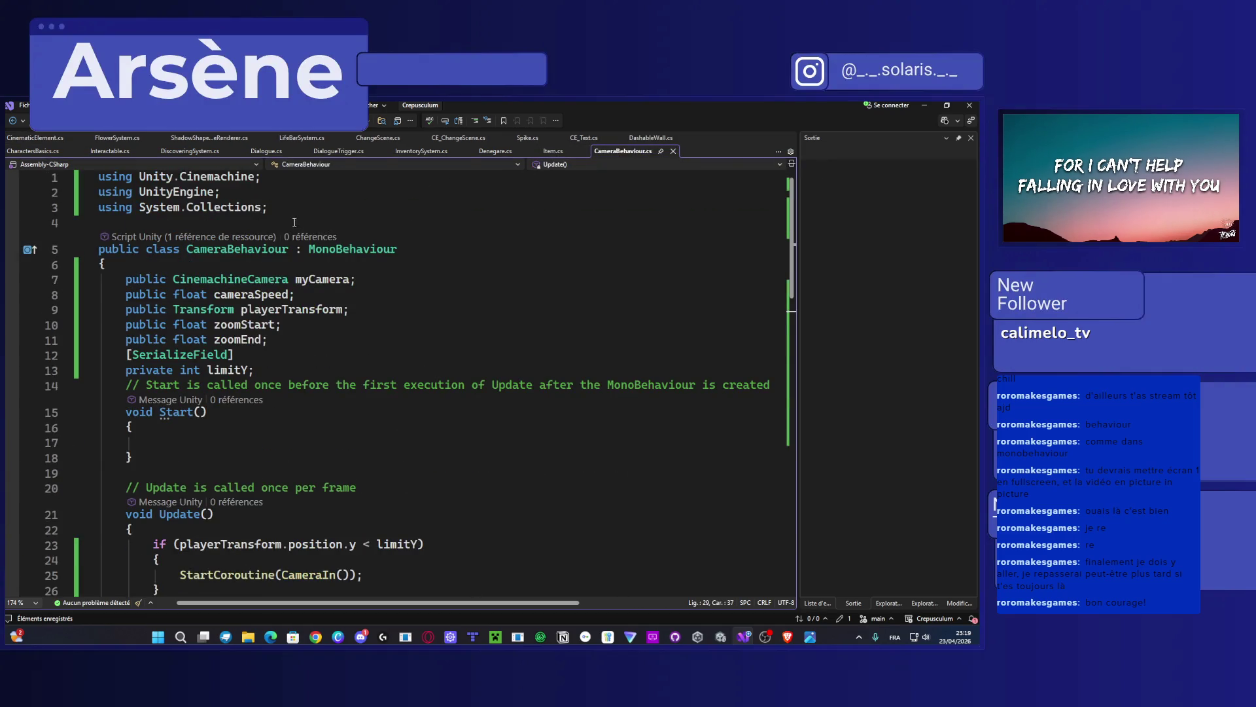
left_click_drag(292, 214, 98, 177)
key("ctrl+r")
key("ctrl+g")
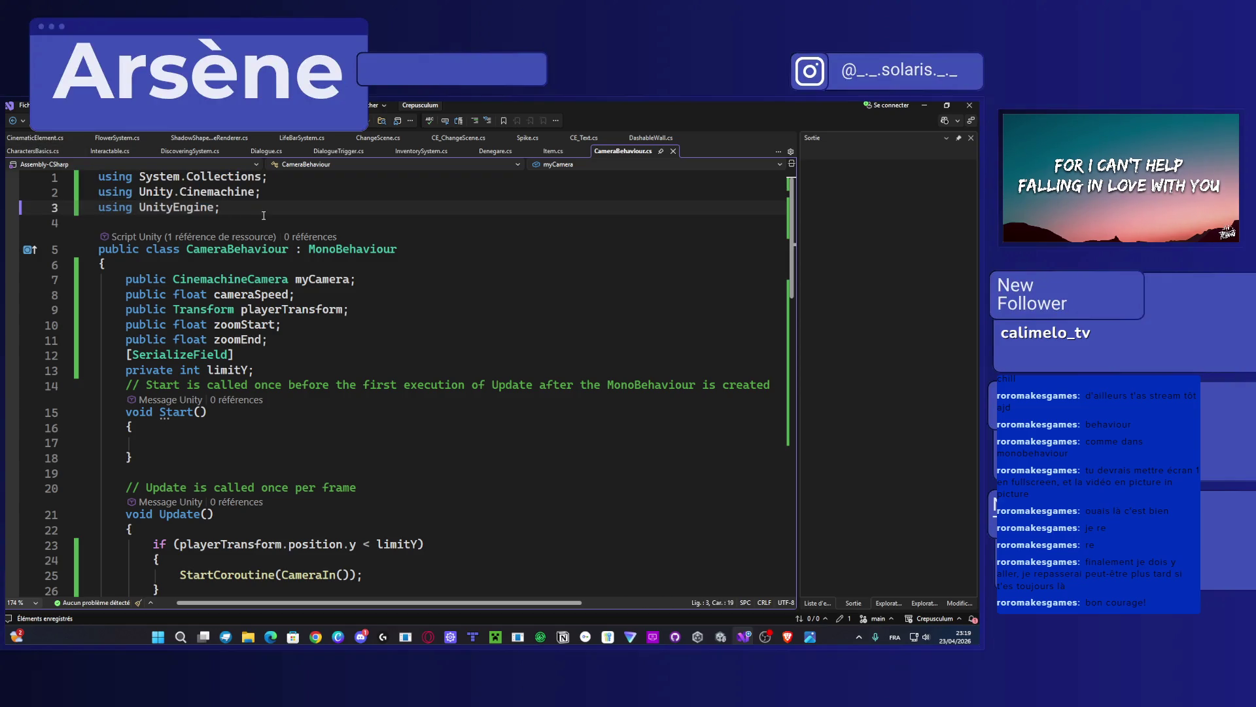
Step: Compare CinematicElement.cs and CameraBehaviour.cs side by side again, then minimize Visual Studio
left_click(36, 138)
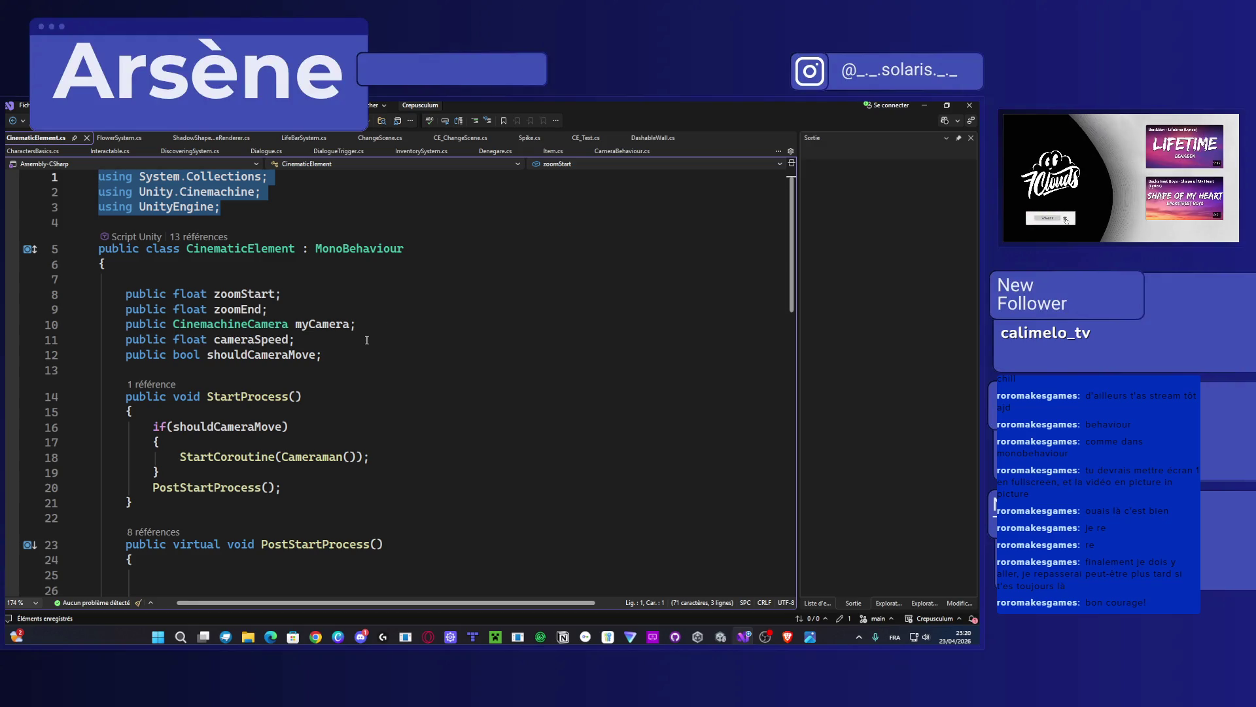
scroll(367, 340, "down", 2)
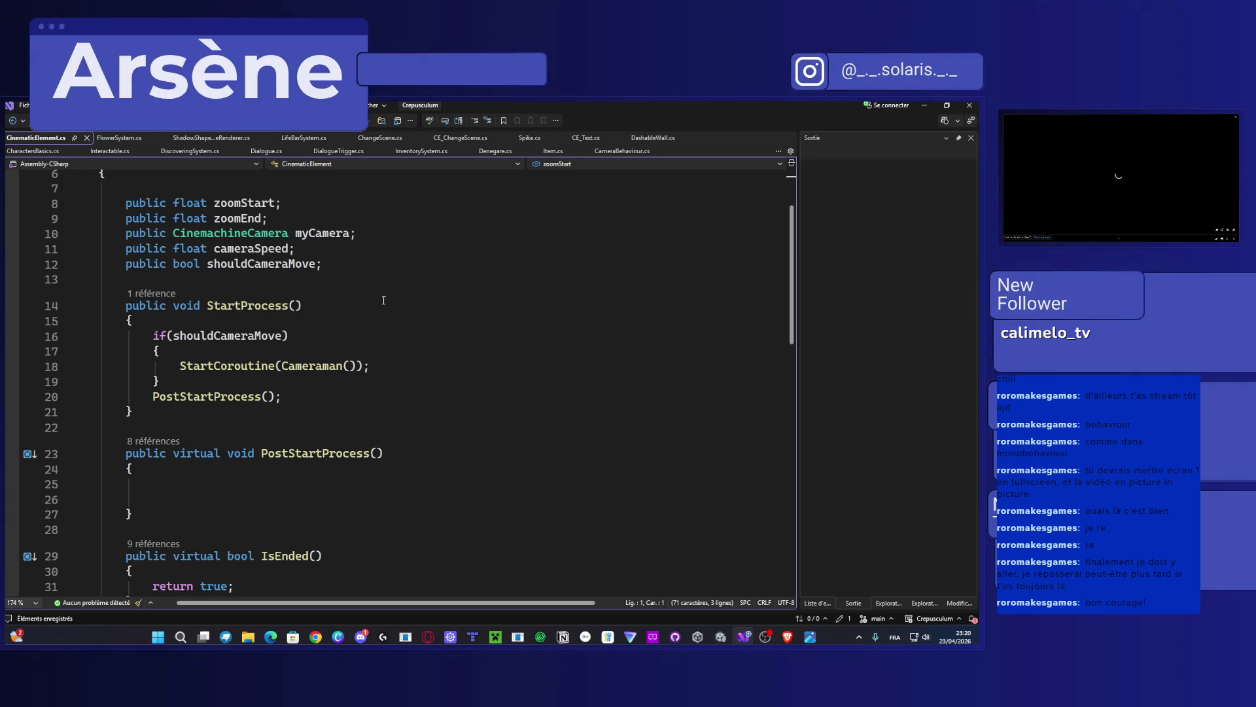
left_click(603, 152)
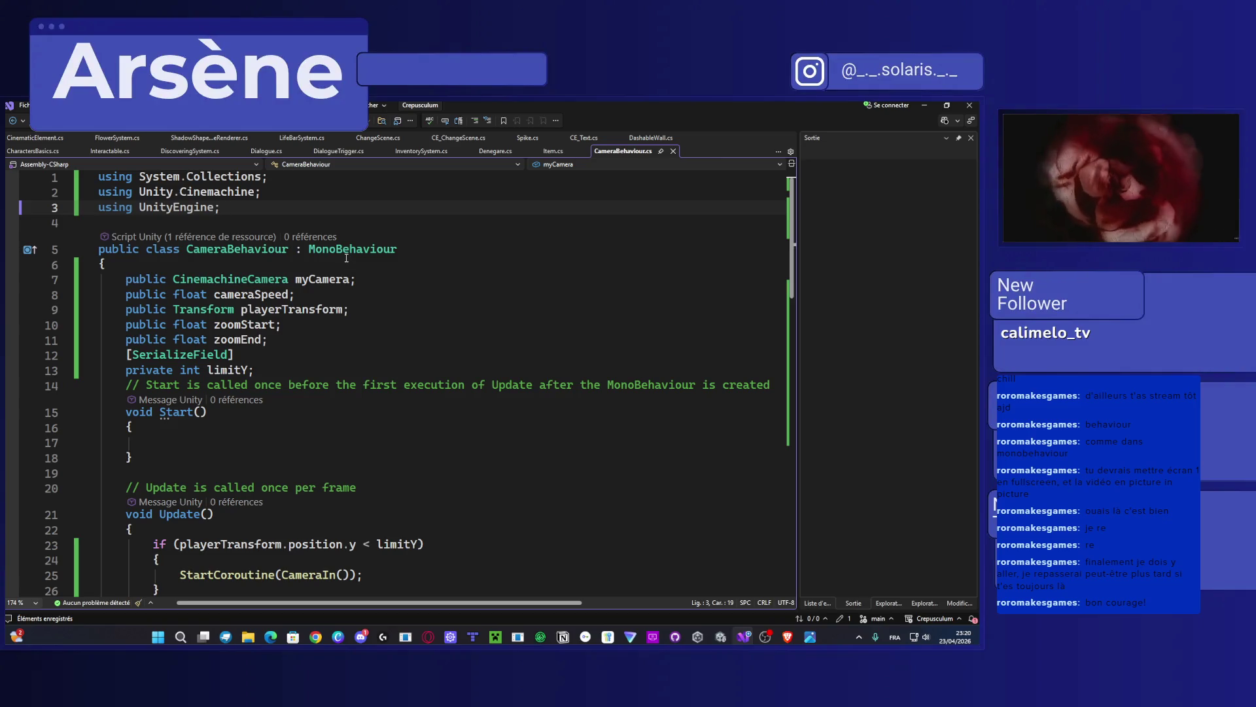
left_click(32, 138)
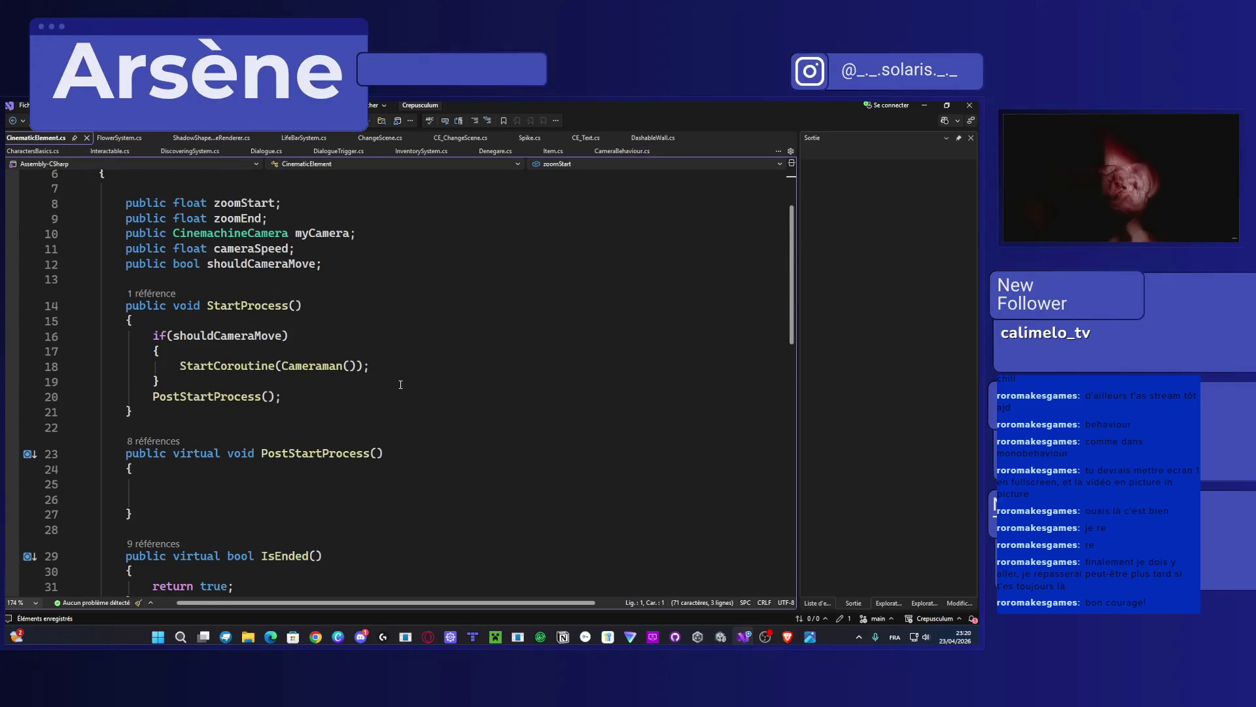
scroll(401, 384, "down", 9)
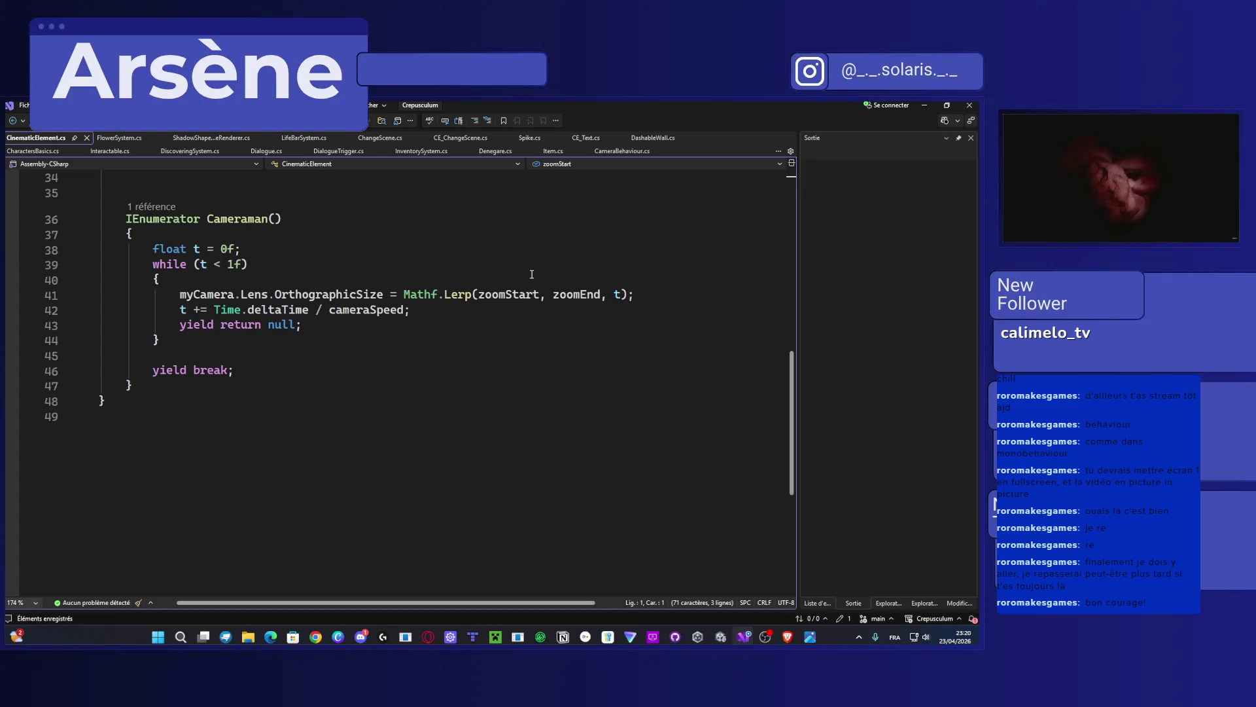
left_click(618, 155)
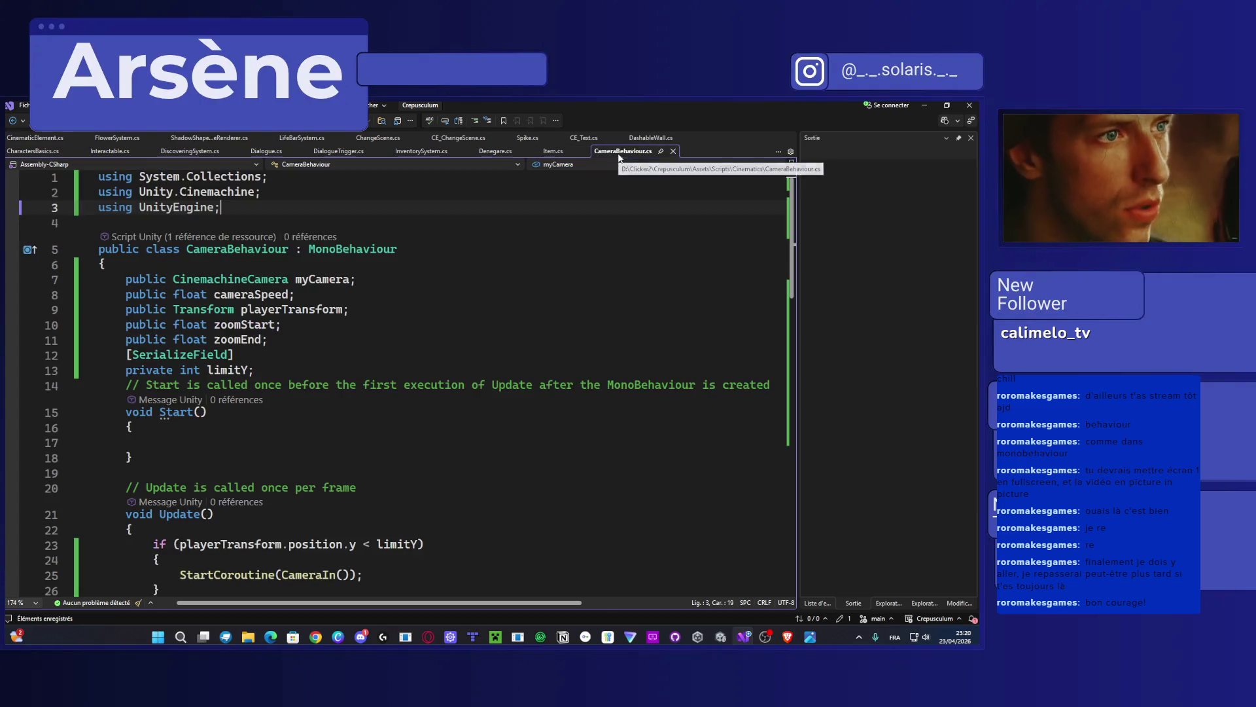
scroll(475, 391, "down", 15)
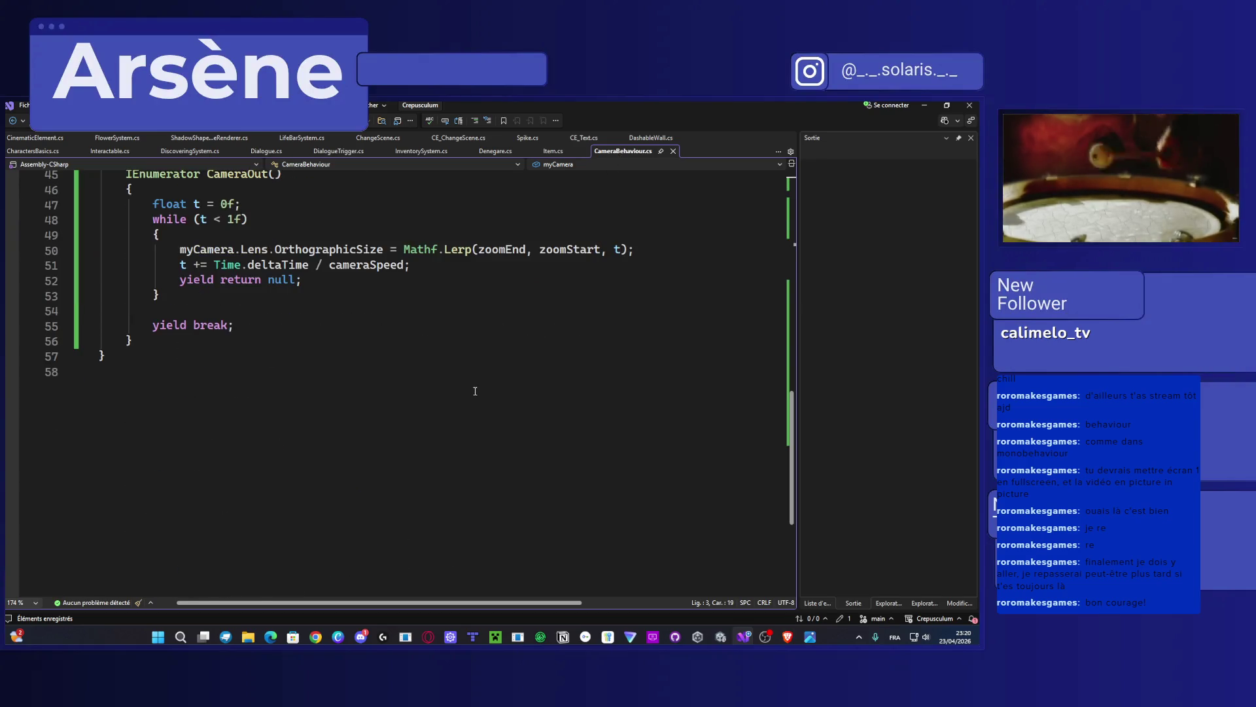
scroll(475, 390, "up", 2)
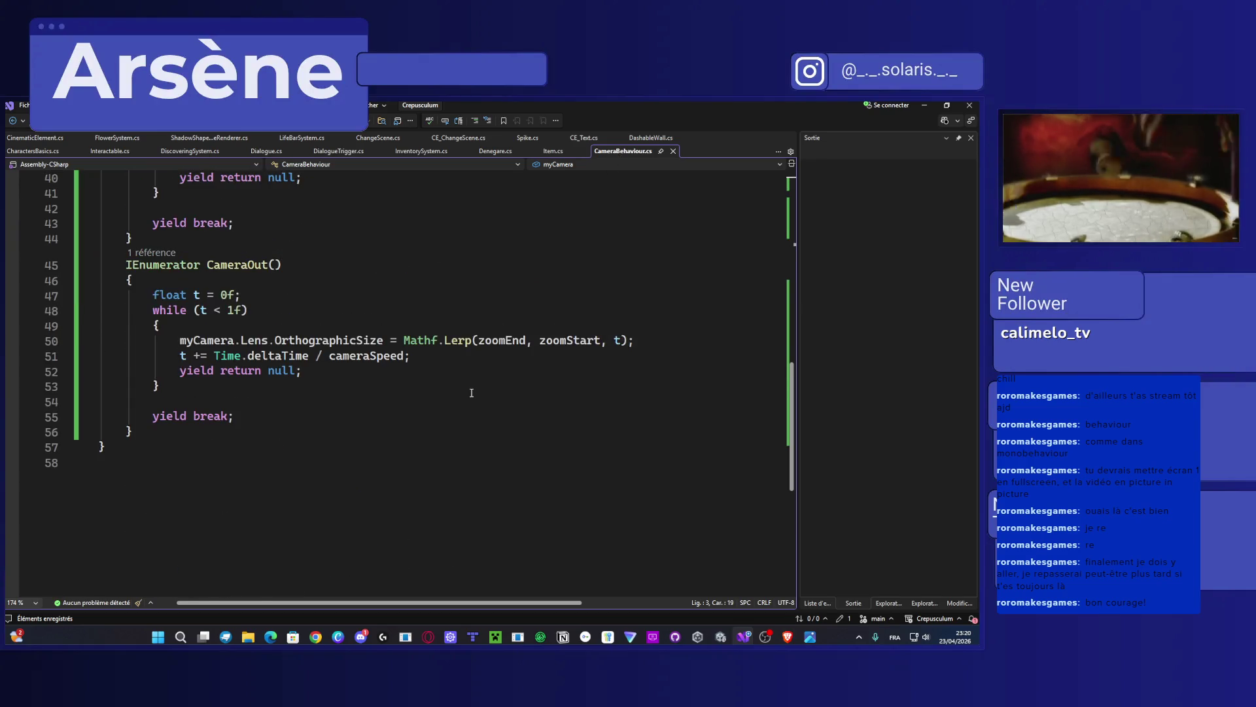
left_click(929, 108)
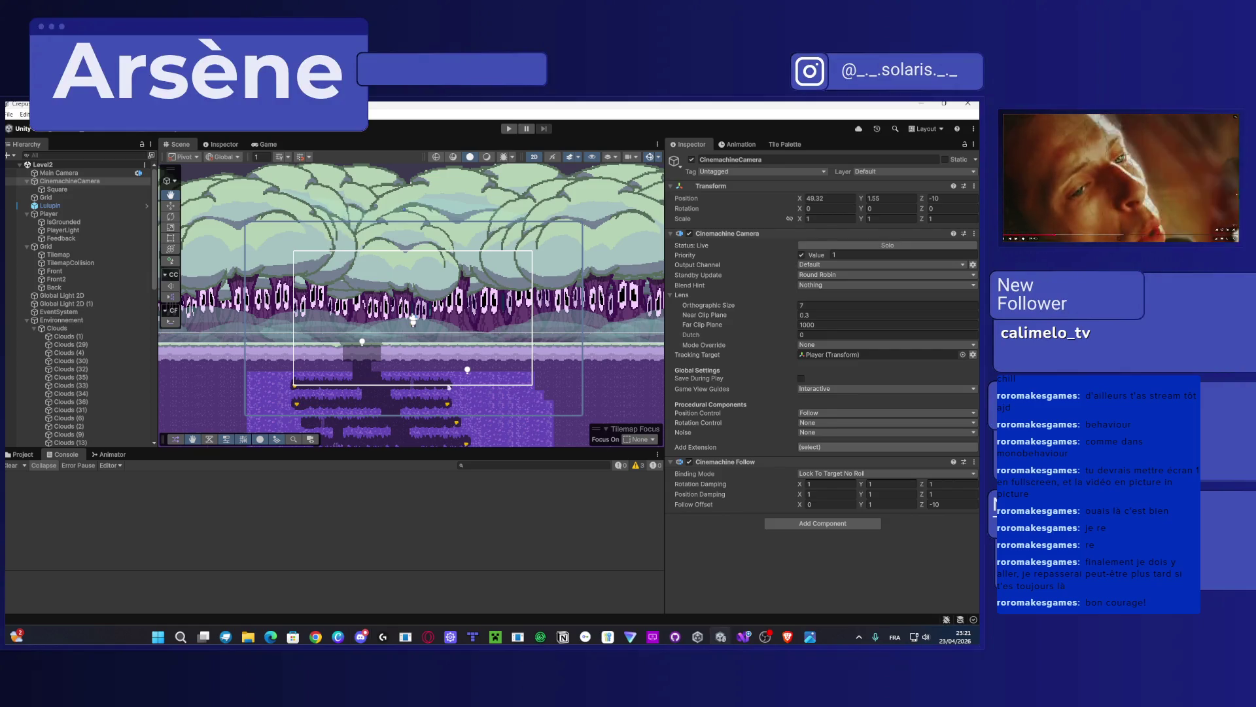
Step: Start Level2 in play mode with the reloaded CameraBehaviour script
left_click(509, 129)
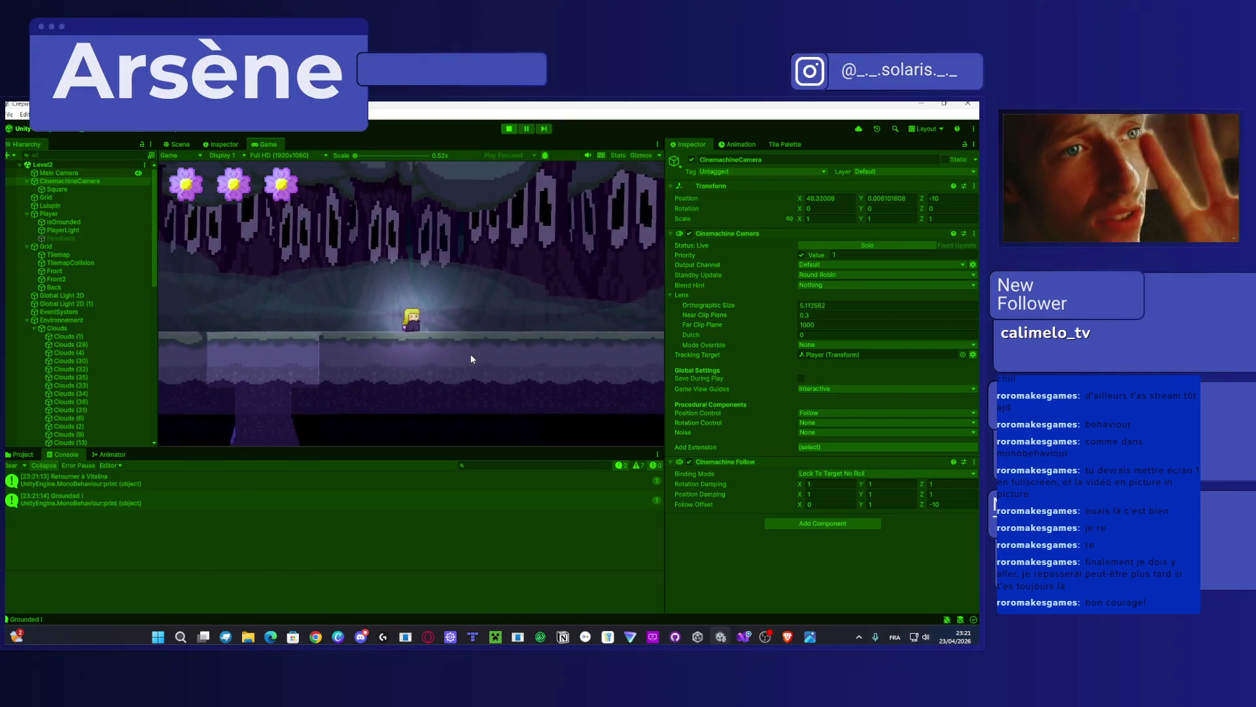
Step: Drop and double-jump the player up to the upper floor, then restart play mode
key("Left")
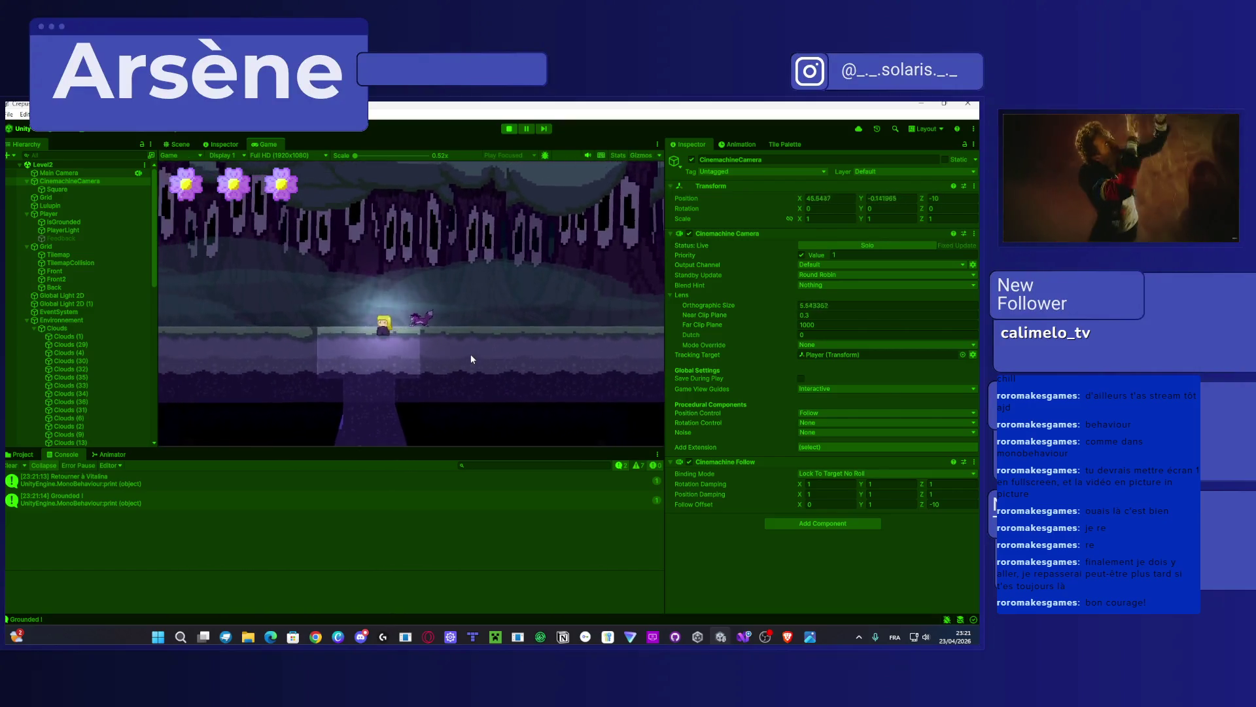
key("Right")
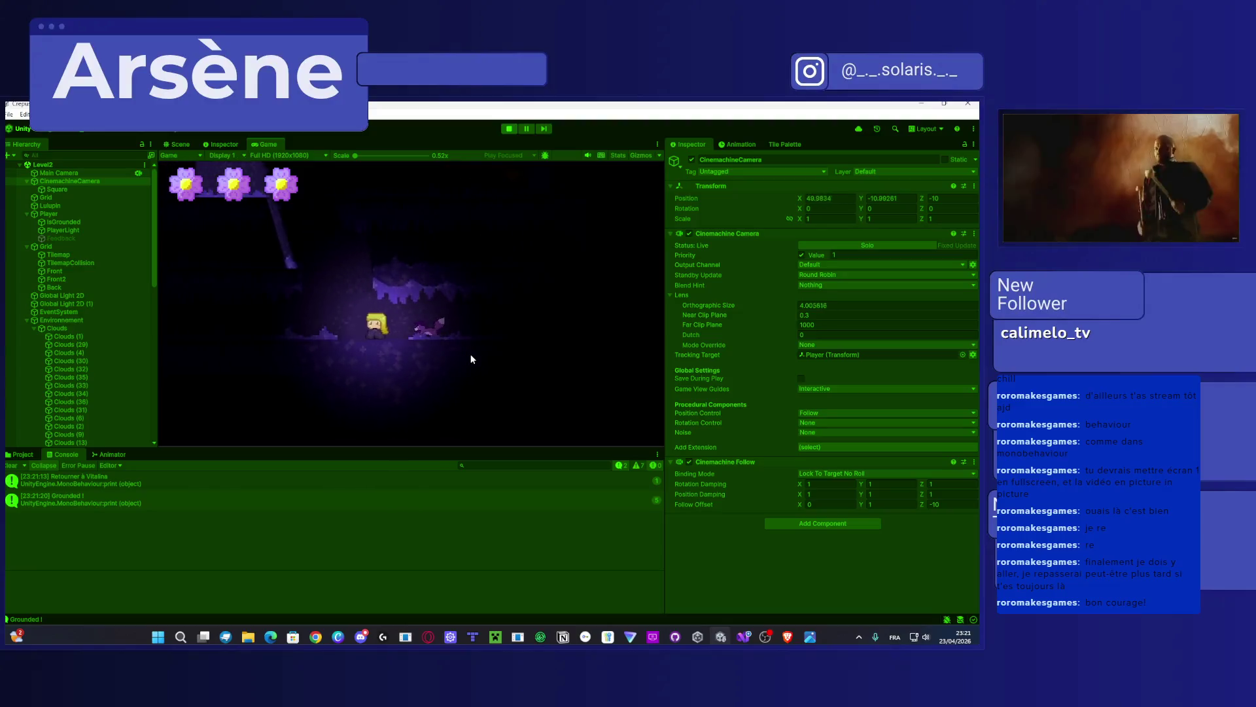
key("space")
key("space")
key("space")
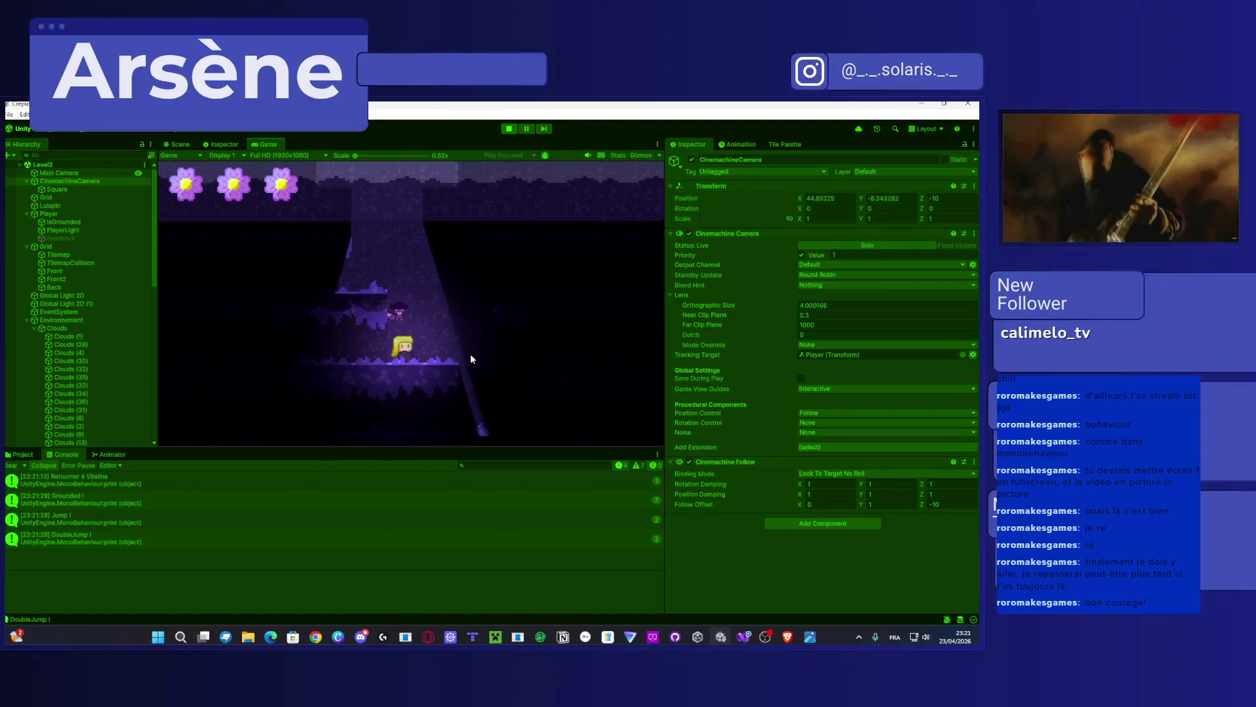
key("space")
key("space")
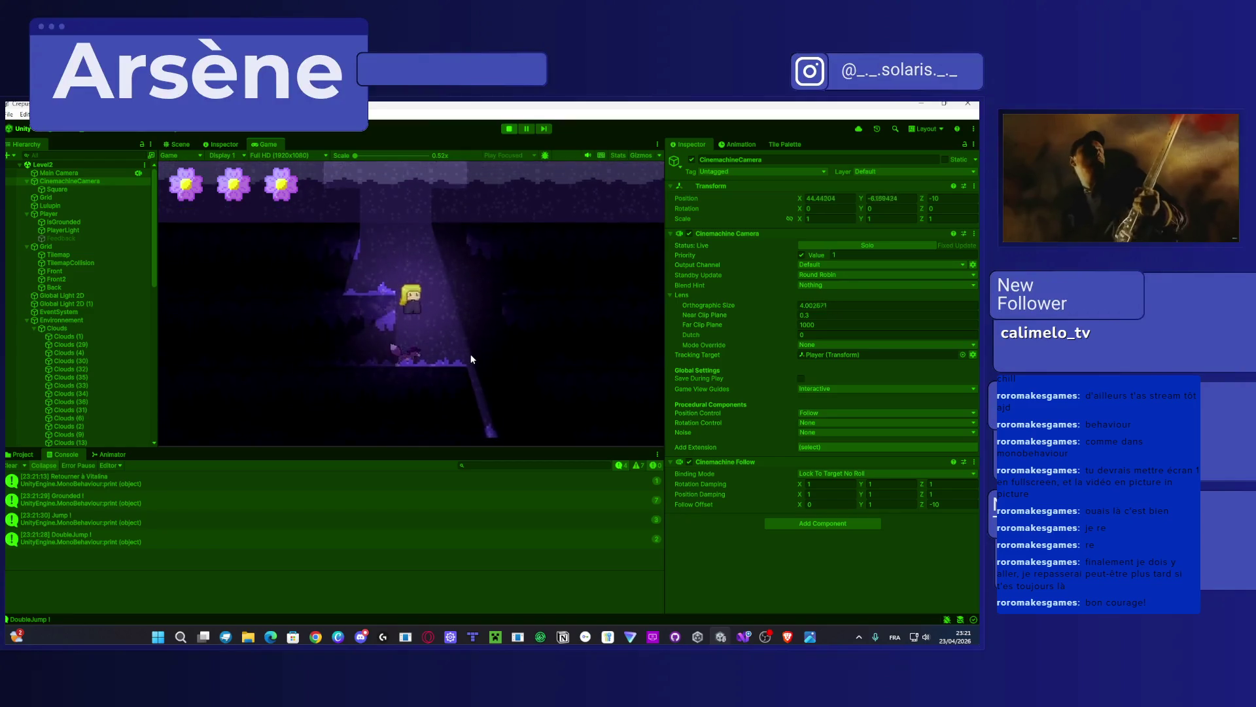
key("space")
key("space")
key("space")
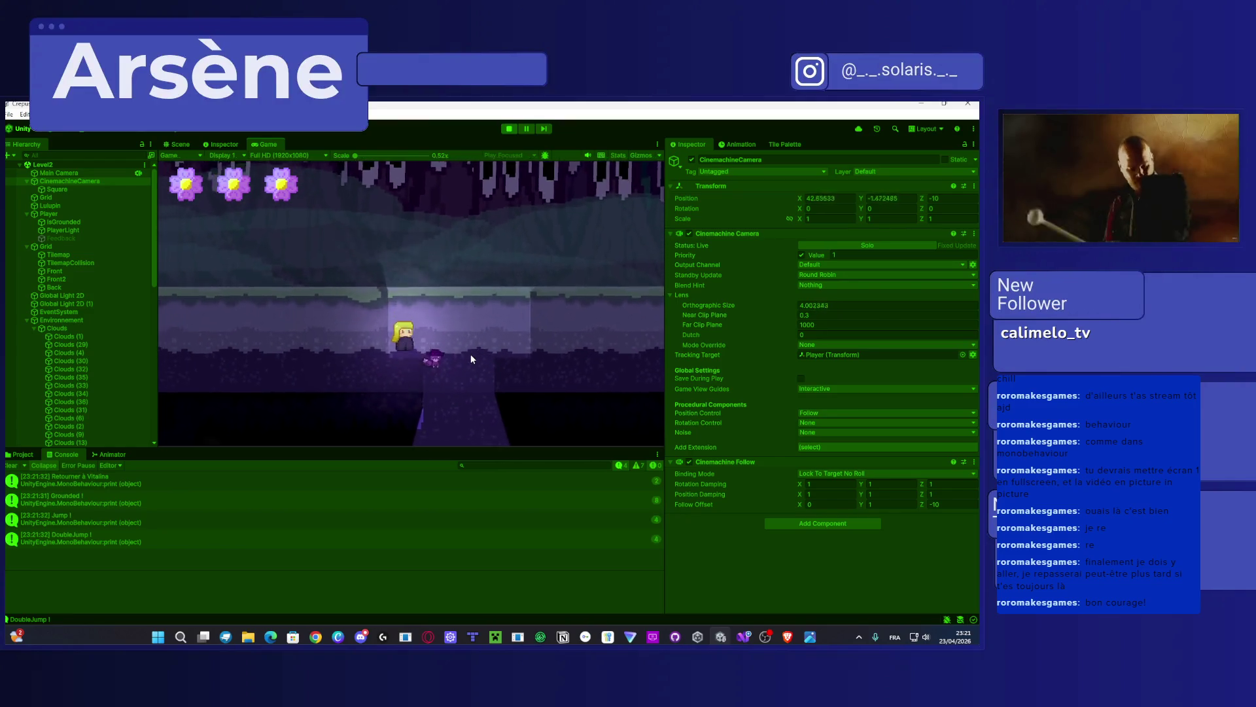
key("space")
key("Left")
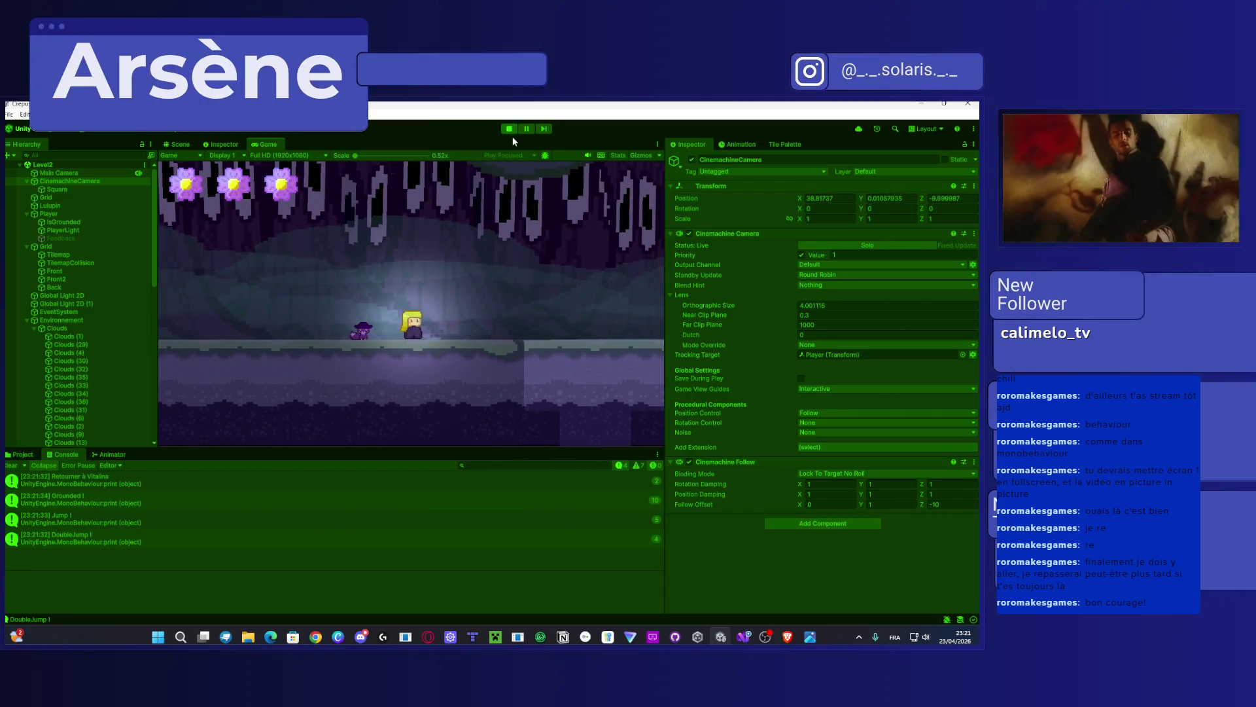
left_click(511, 128)
left_click(510, 129)
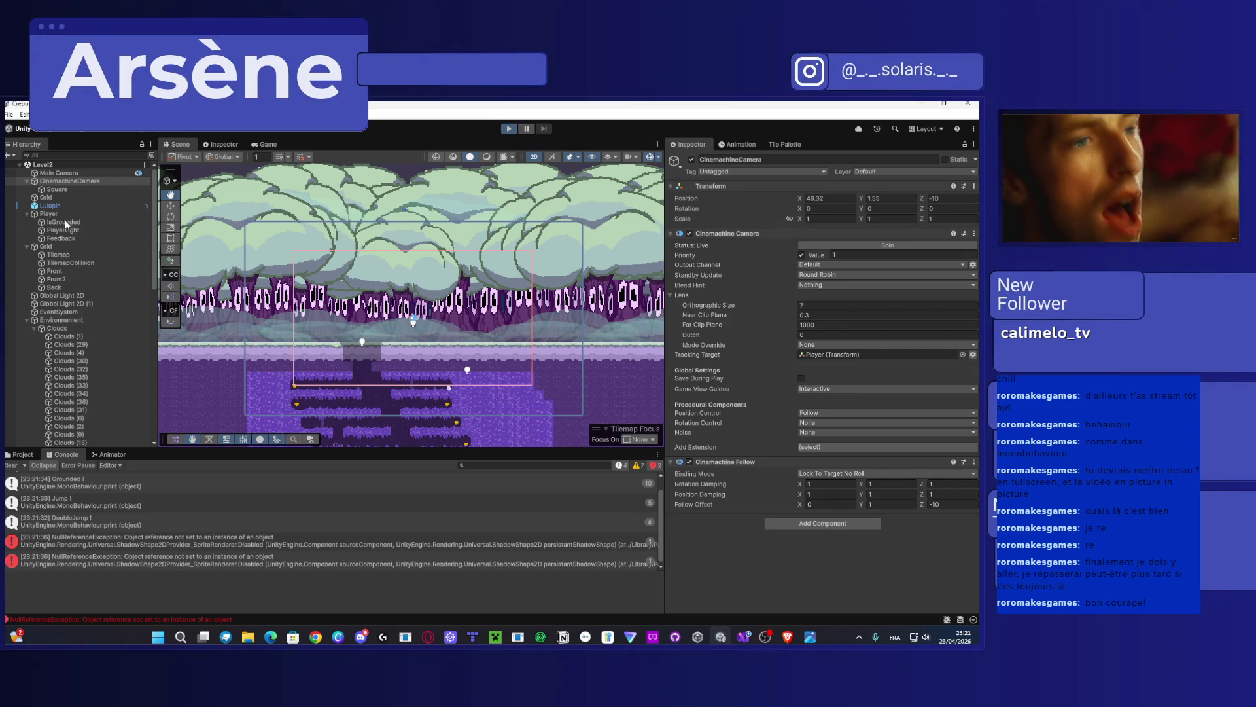
Step: Set the Player's Camera Speed to 1 and walk right to watch the camera follow
left_click(53, 213)
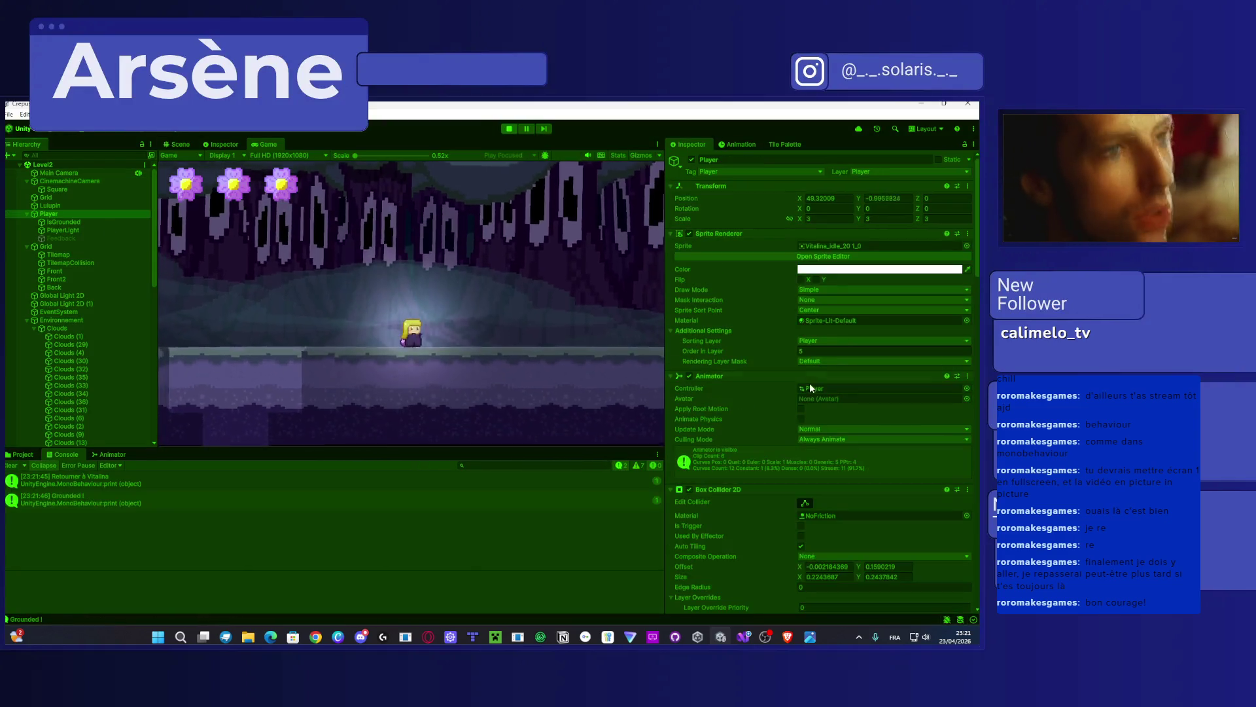
scroll(808, 390, "down", 15)
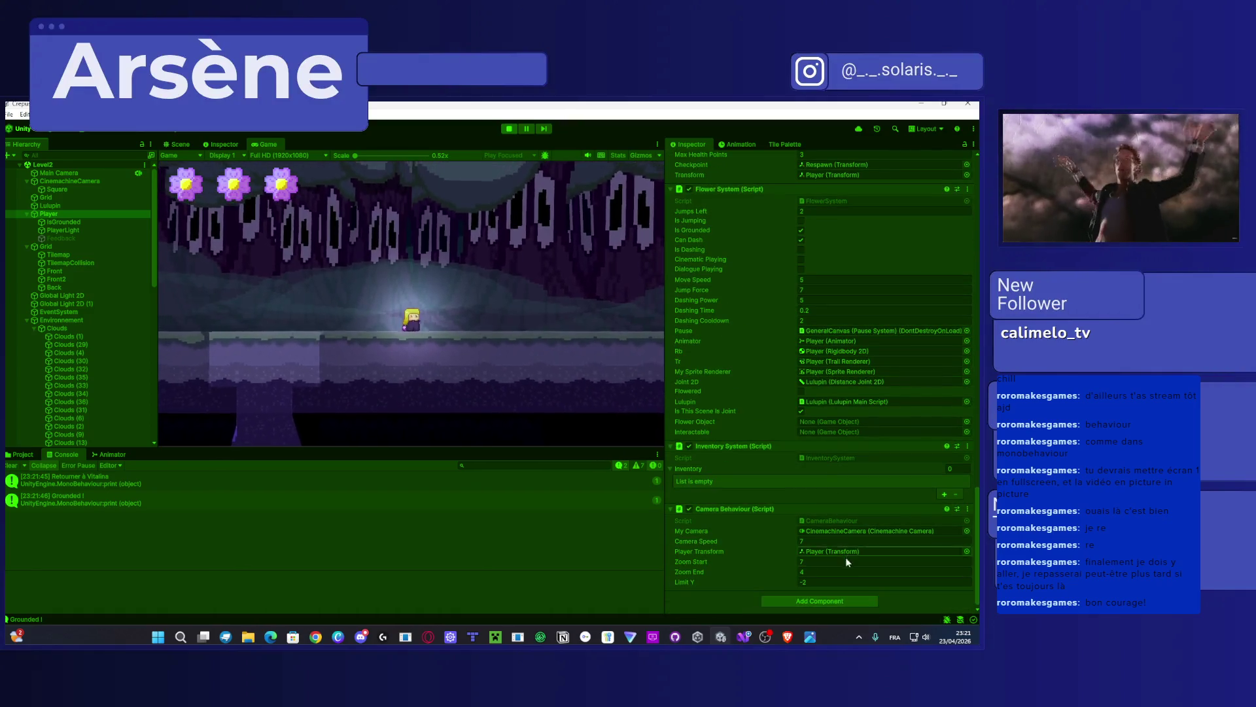
left_click(820, 541)
type("1")
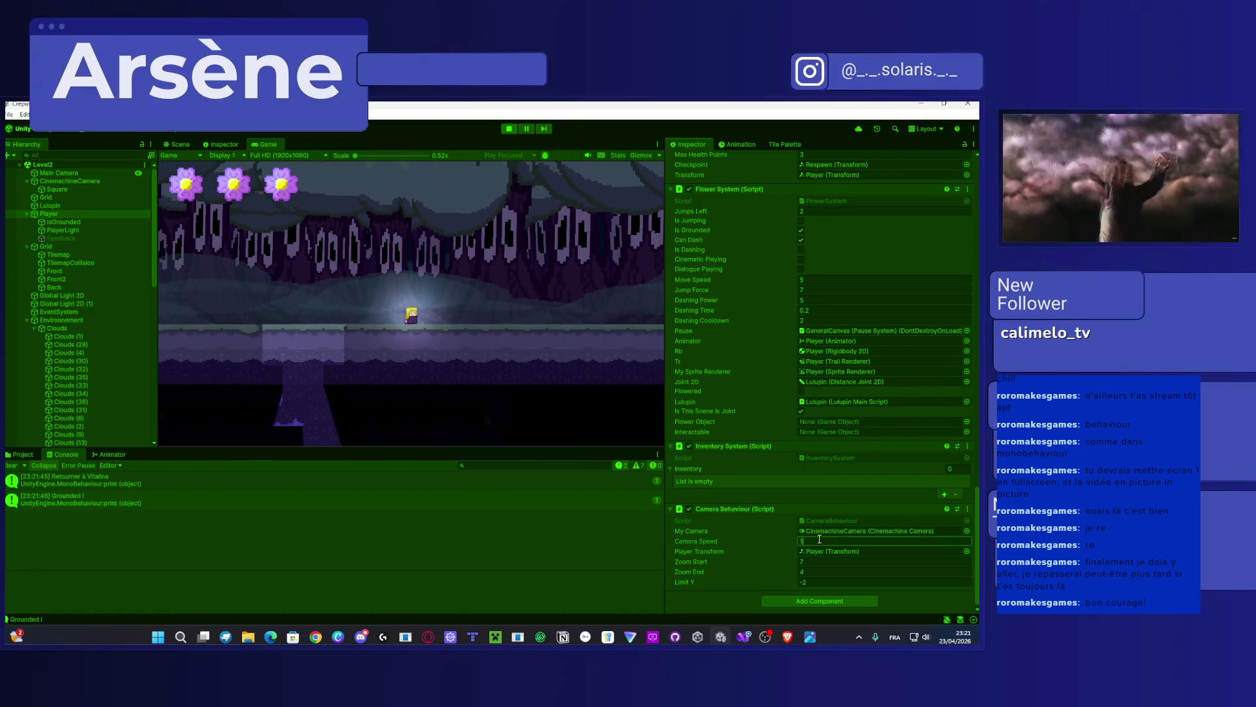
left_click(500, 375)
key("Right")
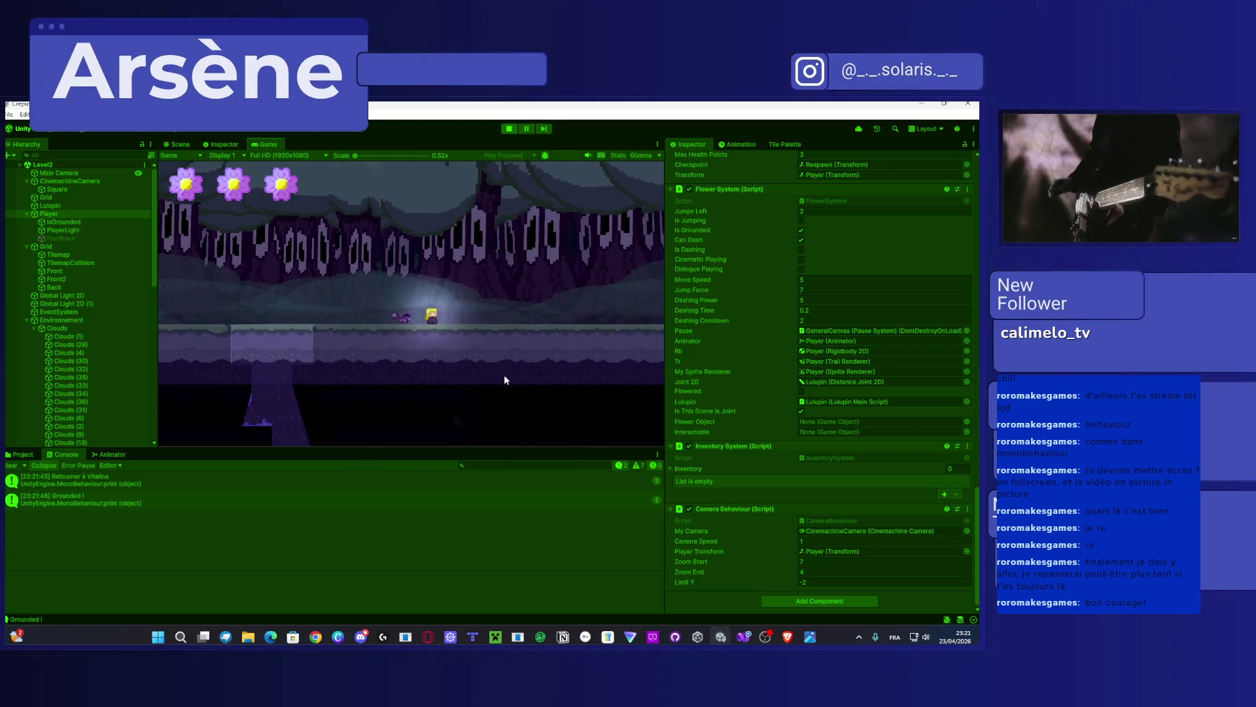
key("Right")
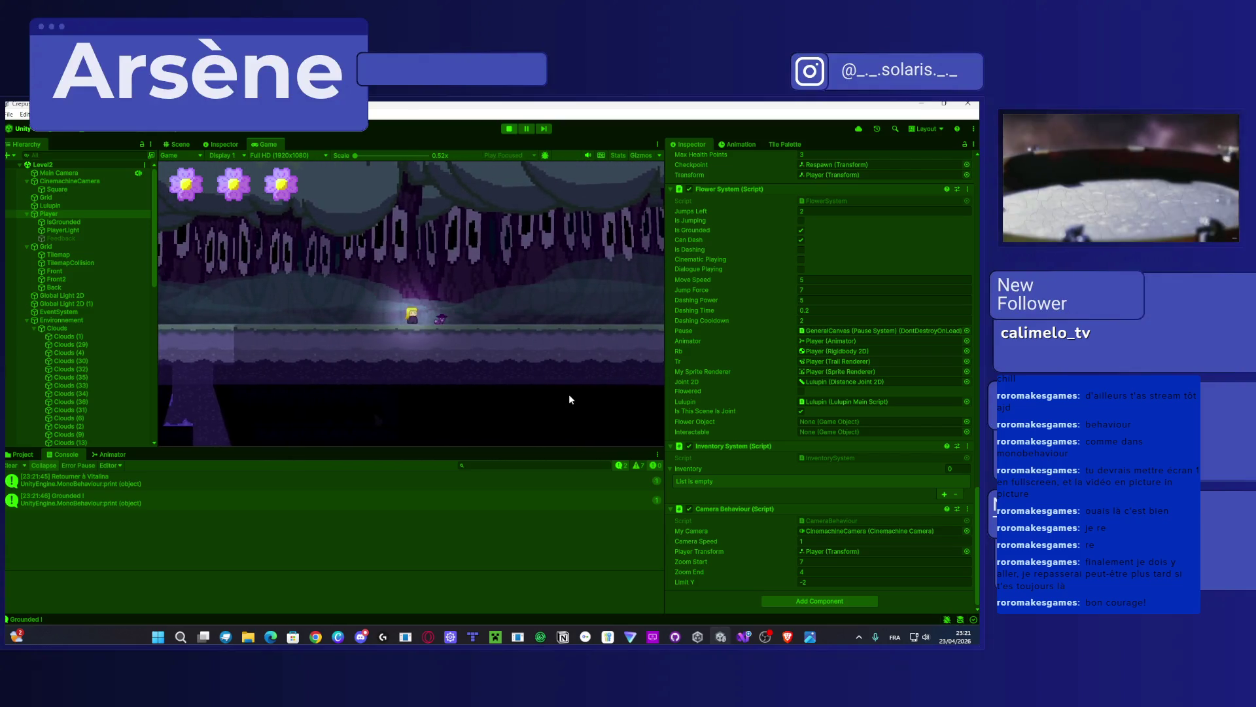
left_click(750, 639)
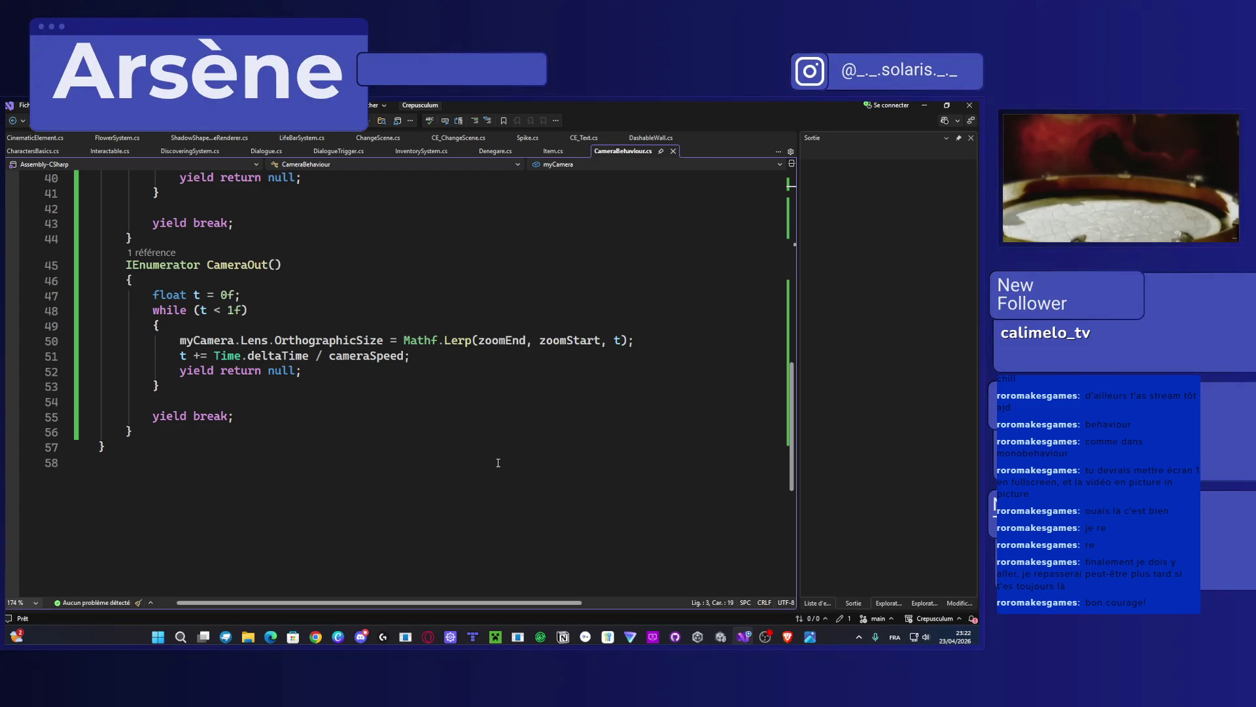
scroll(487, 456, "up", 3)
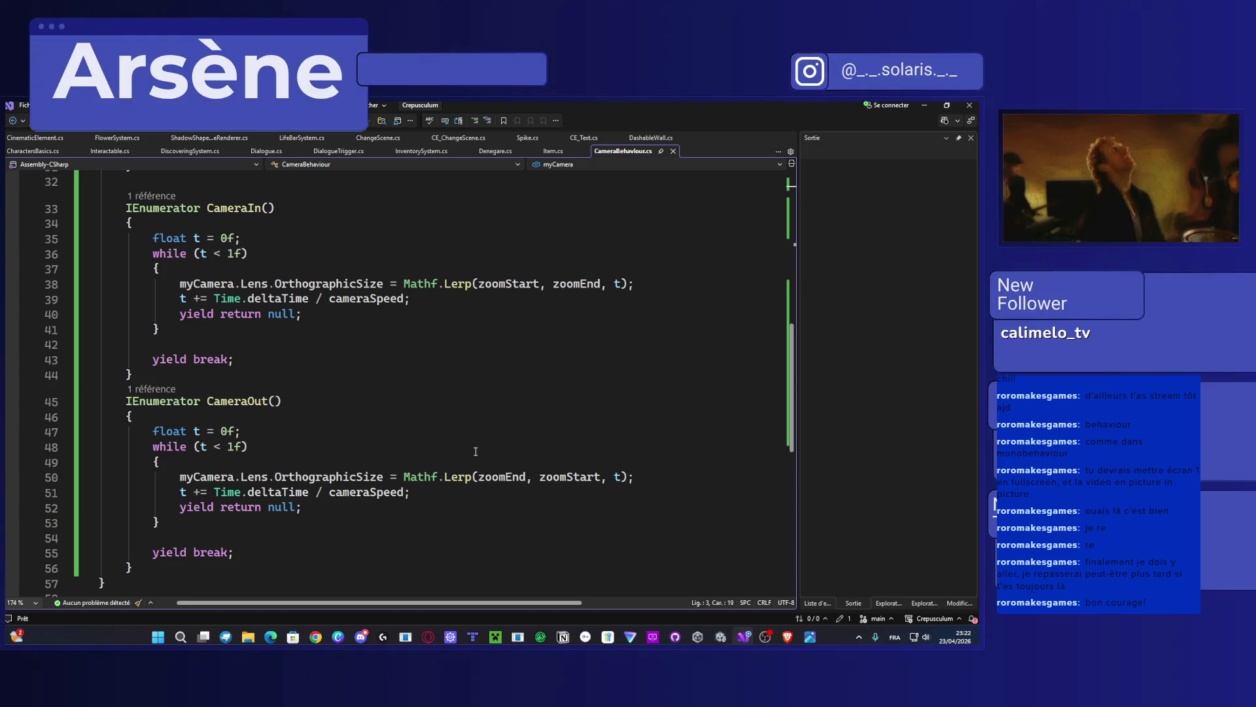
scroll(472, 454, "up", 2)
scroll(468, 456, "up", 3)
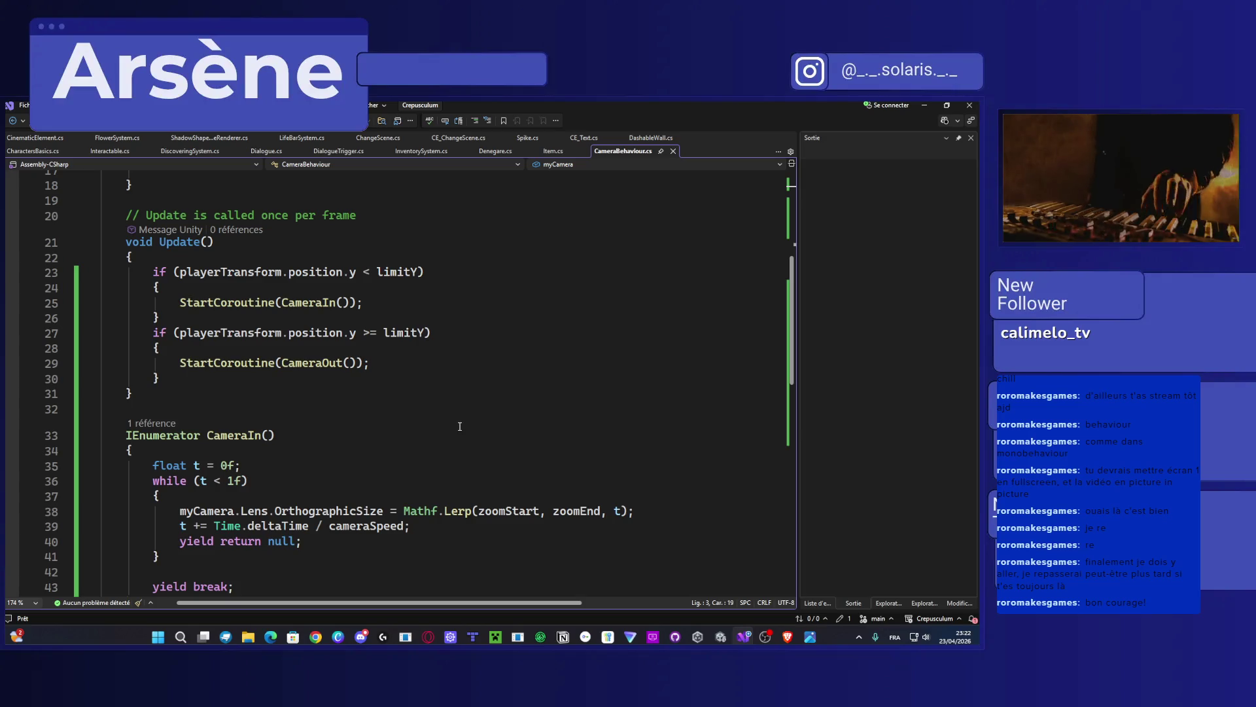
scroll(460, 426, "up", 4)
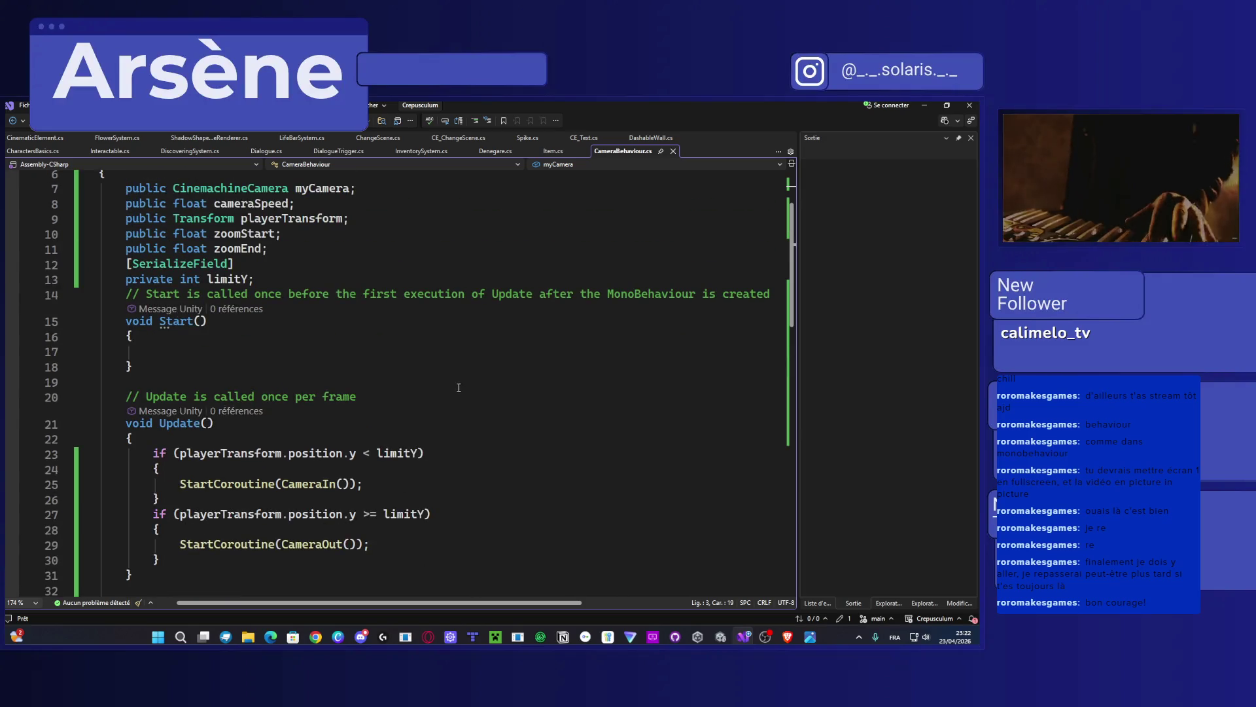
scroll(469, 351, "down", 8)
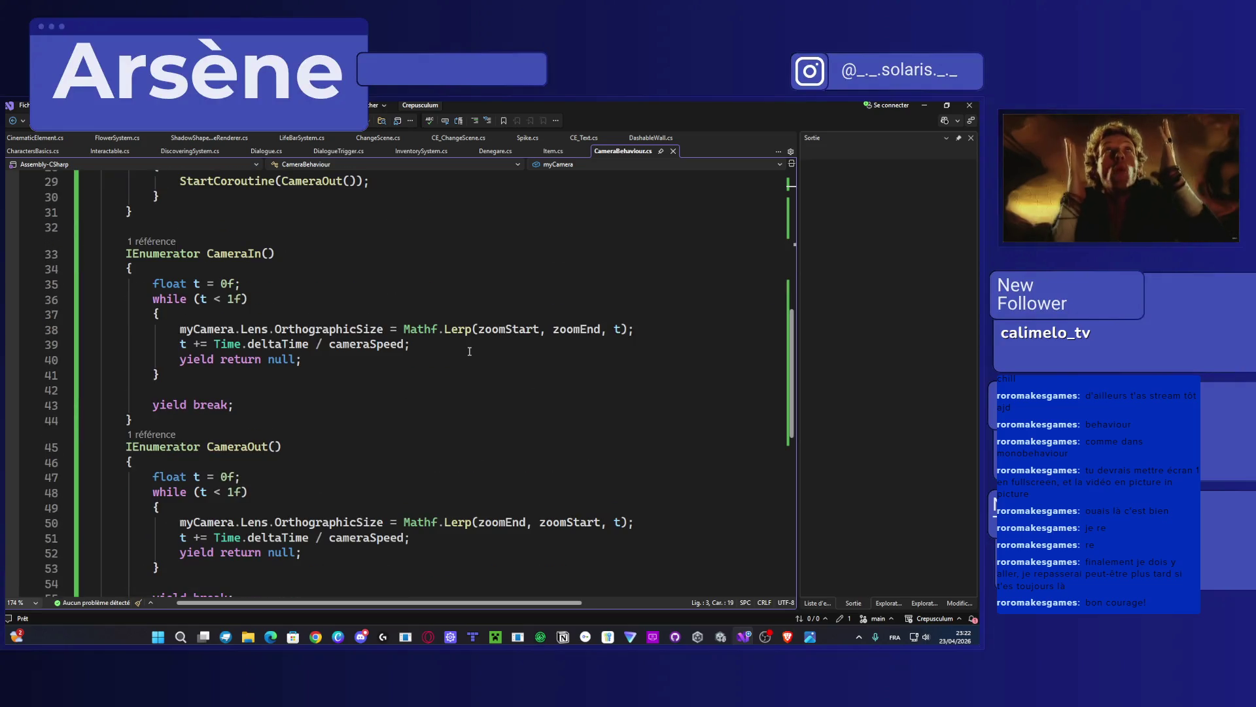
key("alt+Tab")
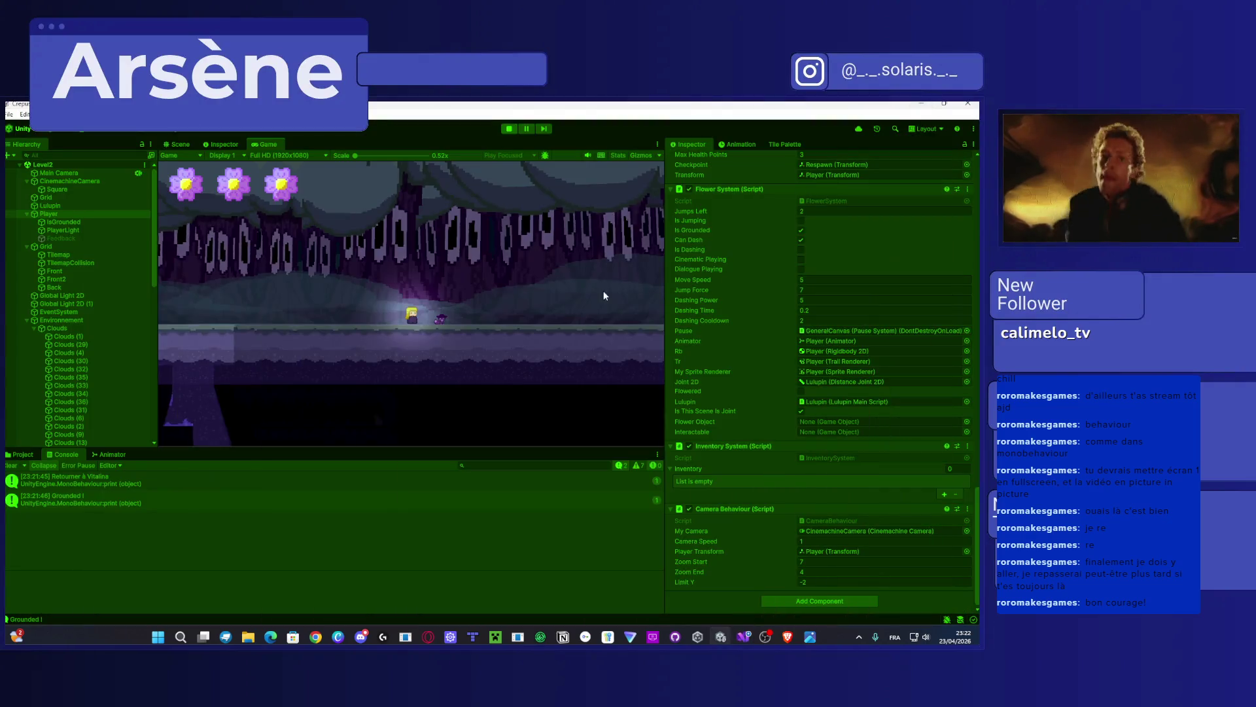
Step: Walk, drop into the lower area and double-jump the player to test the zoom, then stop play
key("Left")
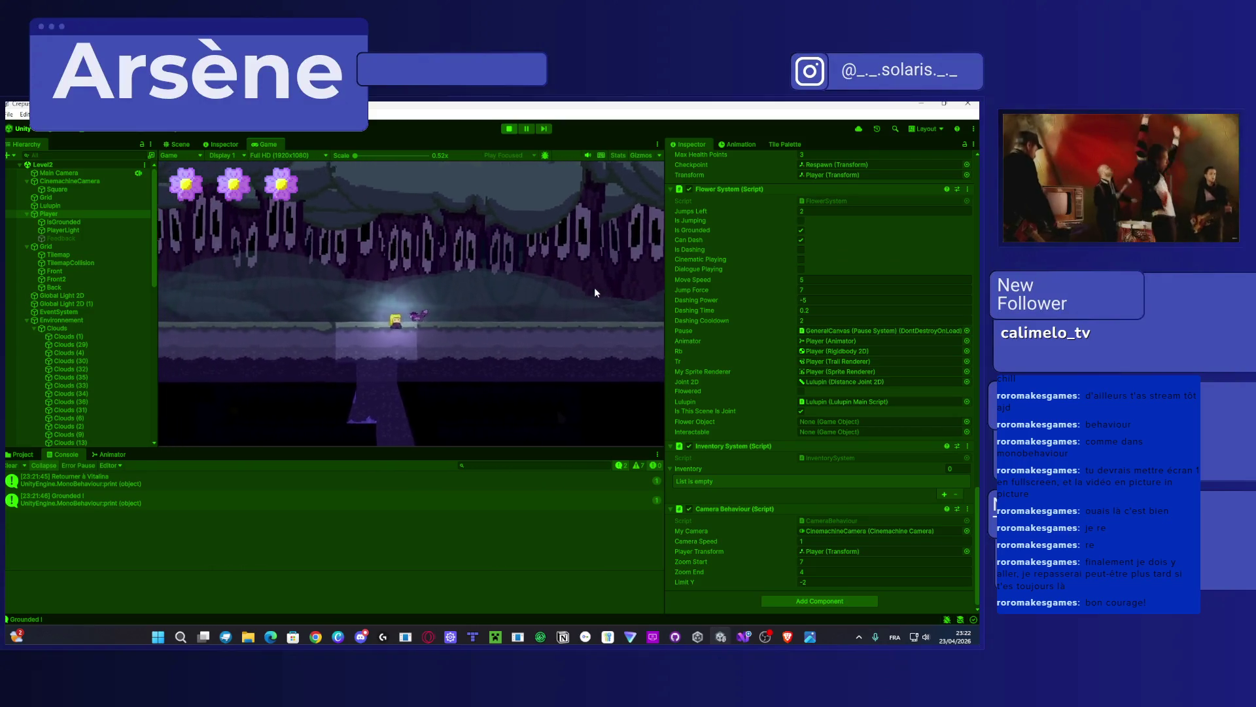
key("Right")
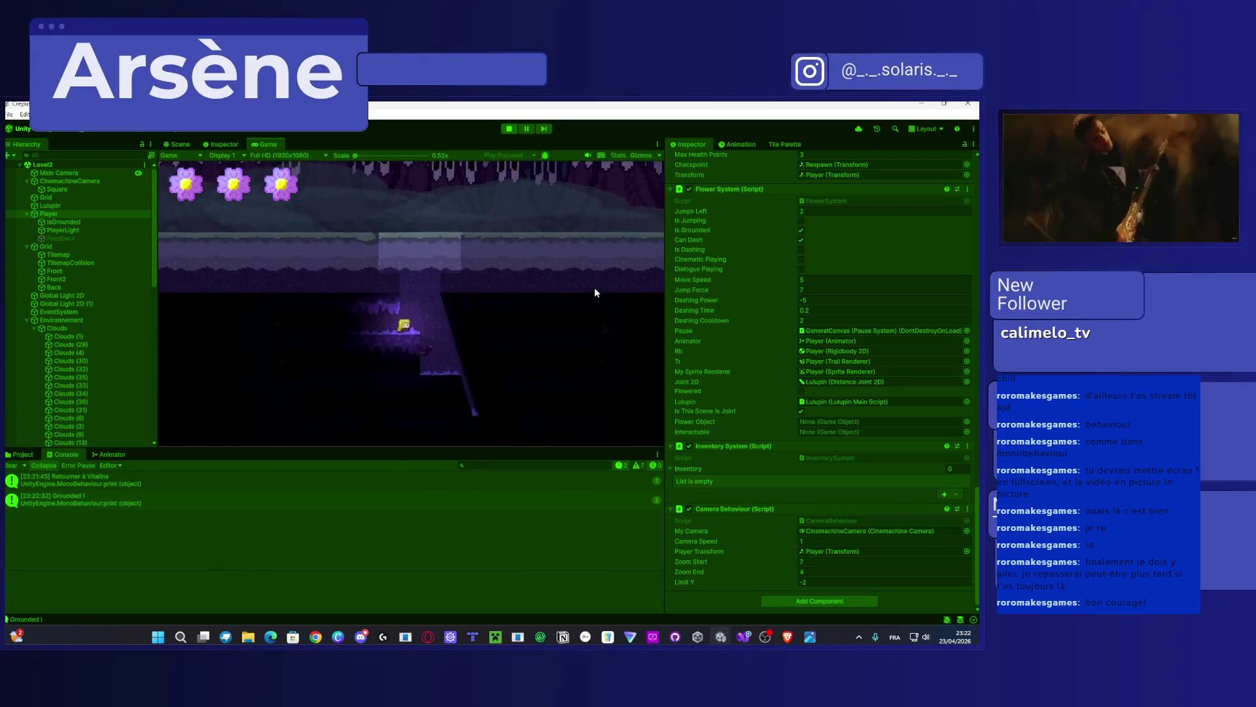
key("space")
key("space")
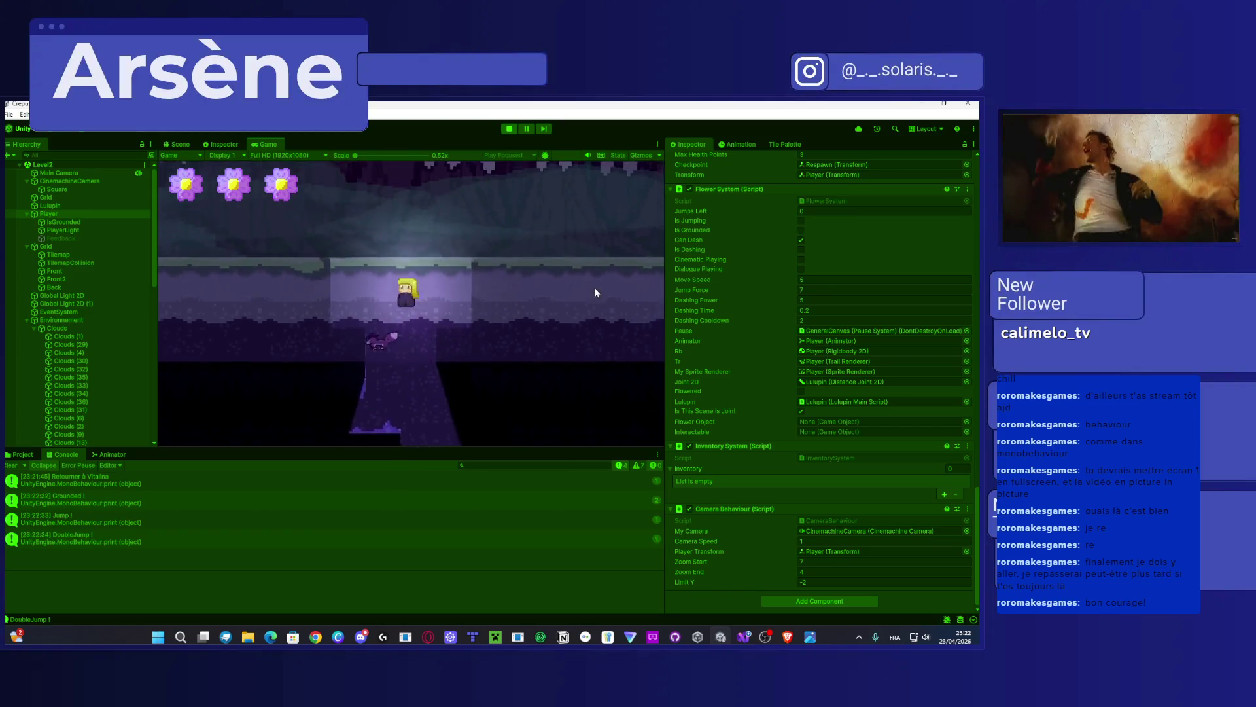
key("Left")
key("Right")
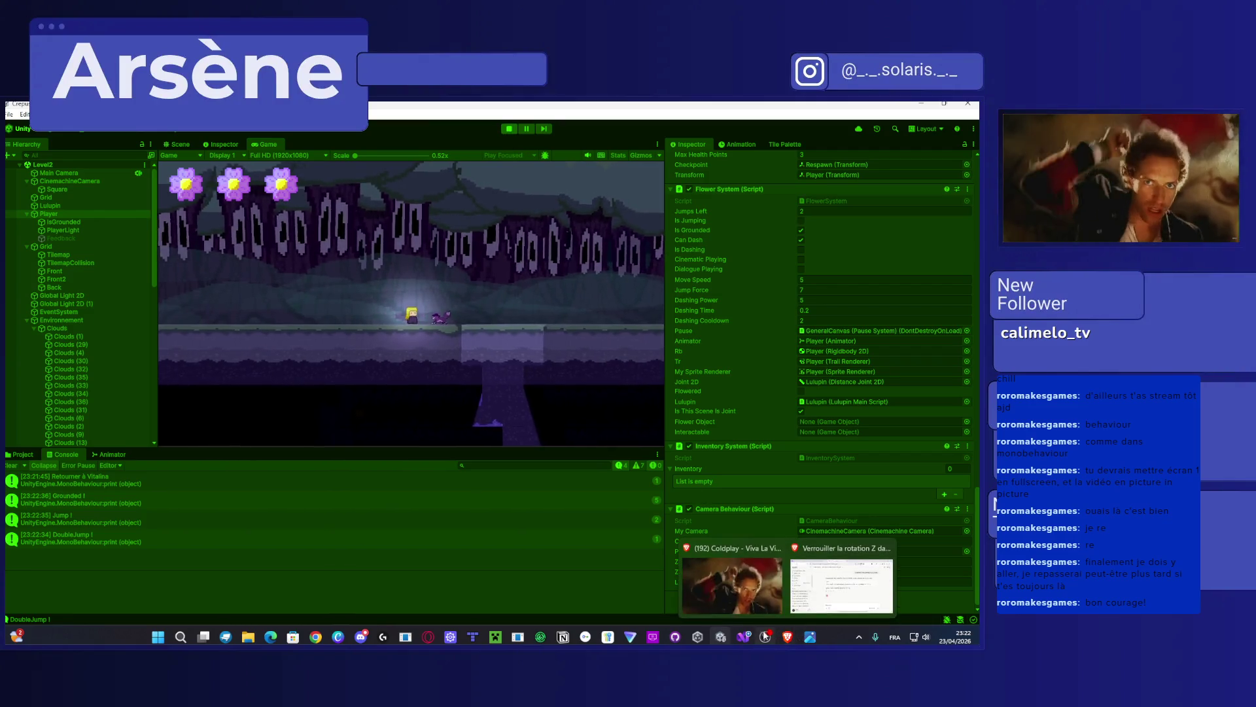
left_click(506, 129)
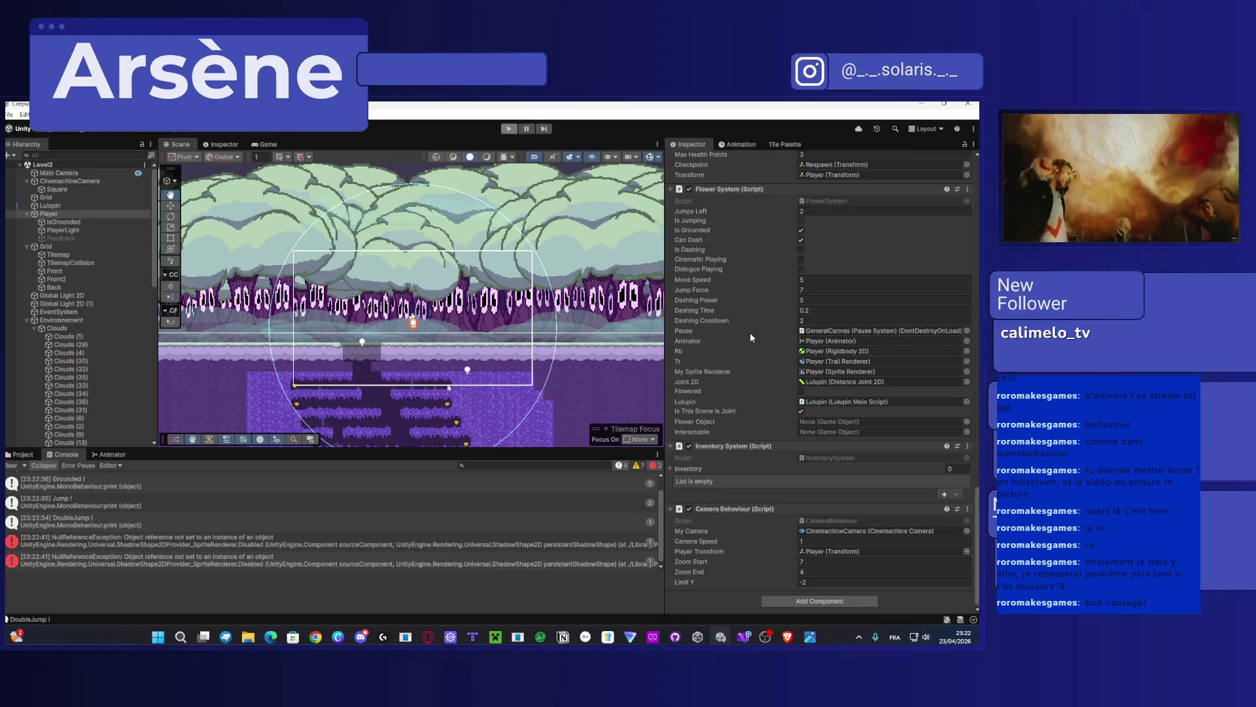
Step: Replace line 27's second limitY if with else, save CameraBehaviour.cs and minimize Visual Studio
left_click(748, 633)
scroll(399, 403, "up", 6)
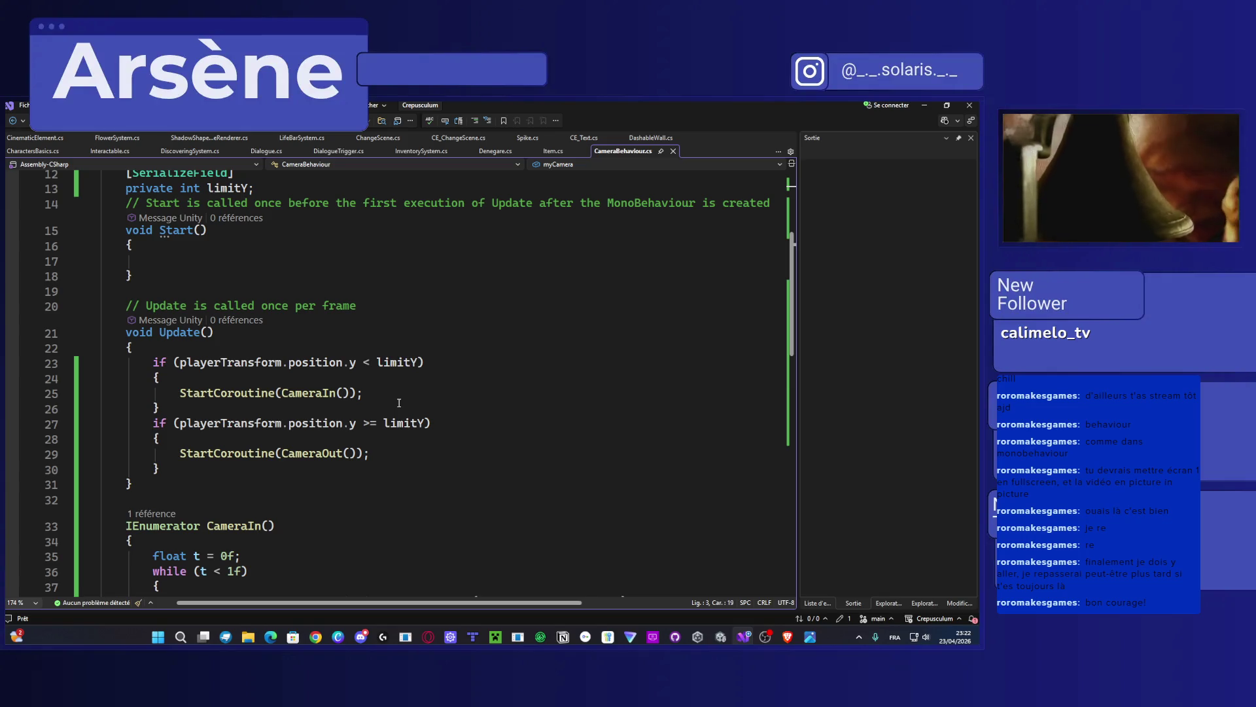
scroll(400, 403, "down", 5)
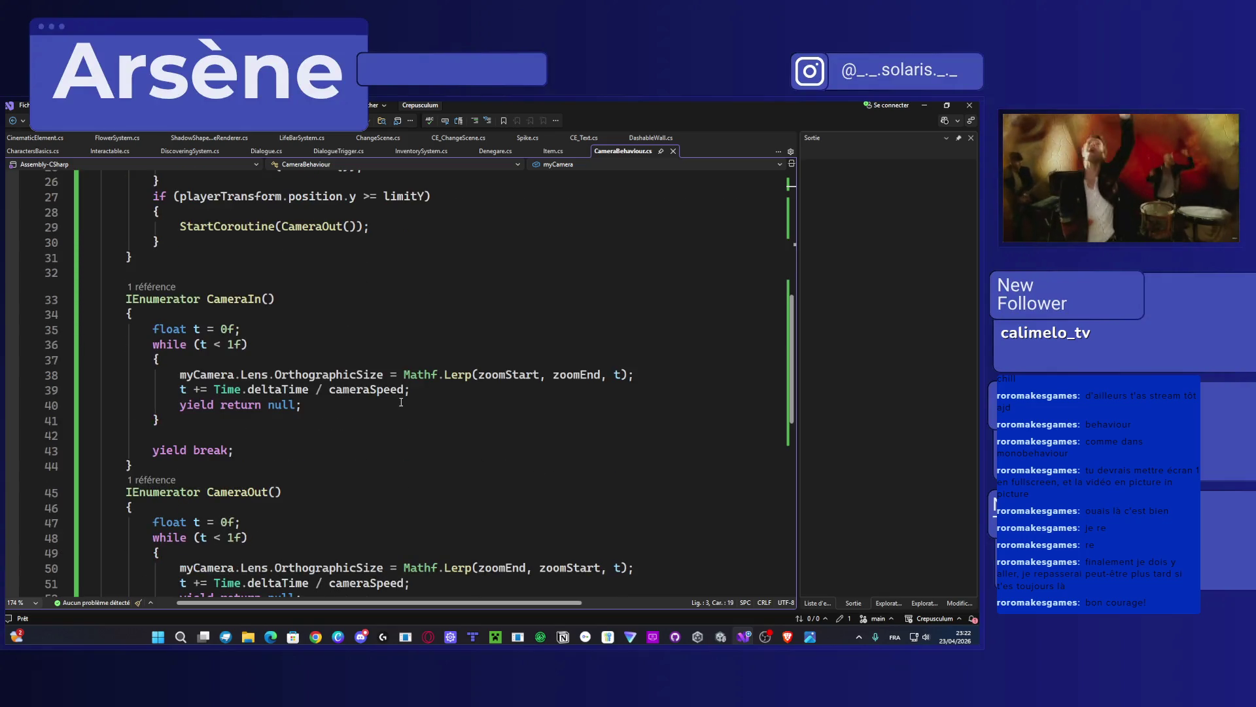
scroll(401, 401, "up", 2)
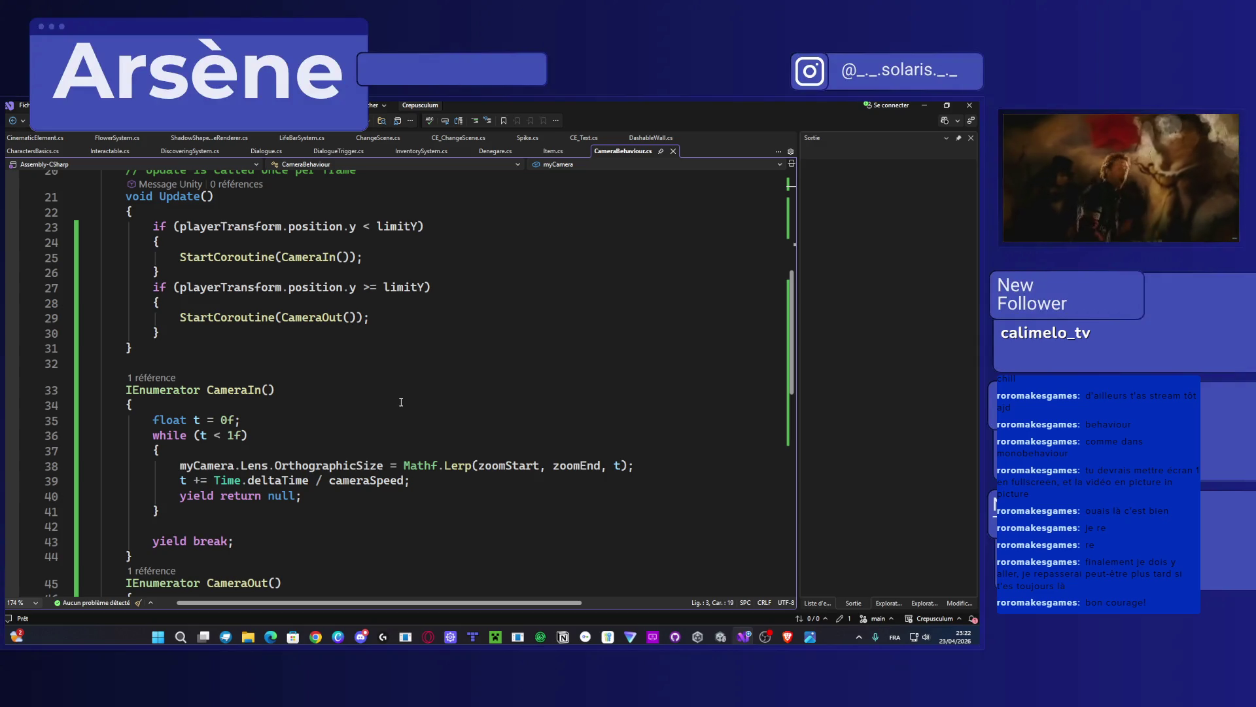
scroll(401, 402, "up", 1)
mouse_move(431, 333)
left_mouse_down()
mouse_move(104, 333)
mouse_move(451, 325)
mouse_move(437, 334)
left_mouse_up()
left_click(154, 332)
type("else")
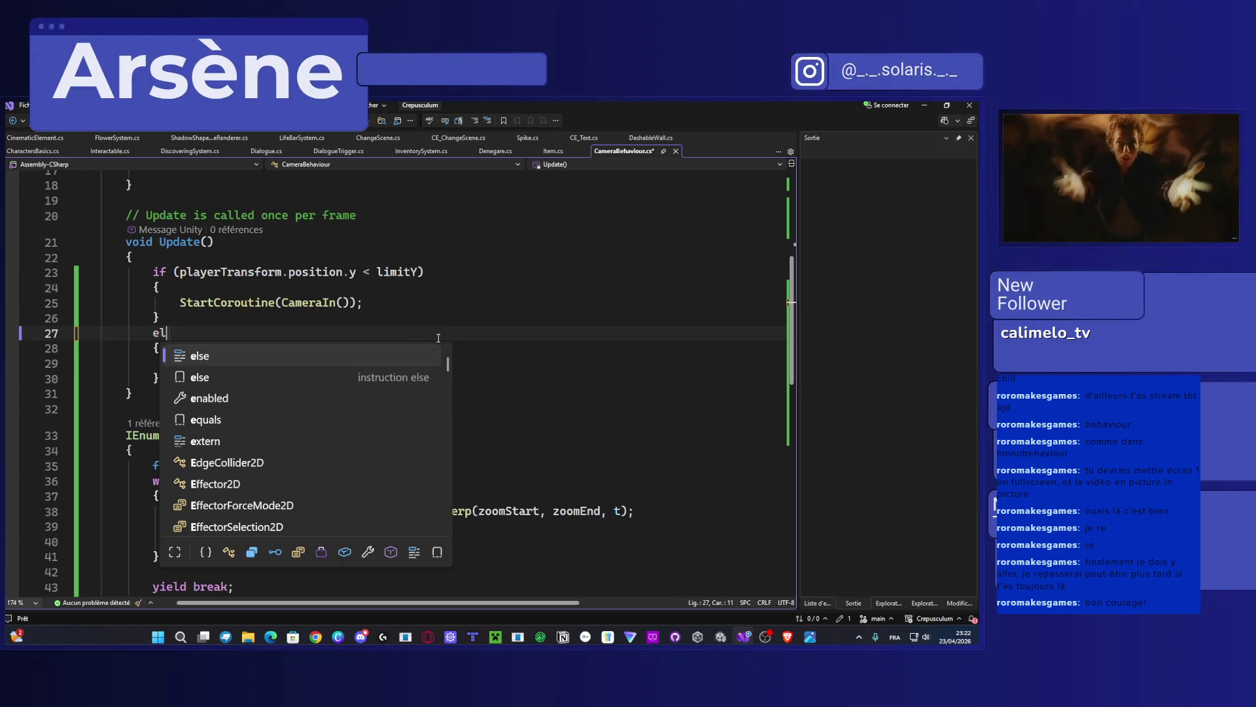
key("Escape")
key("ctrl+s")
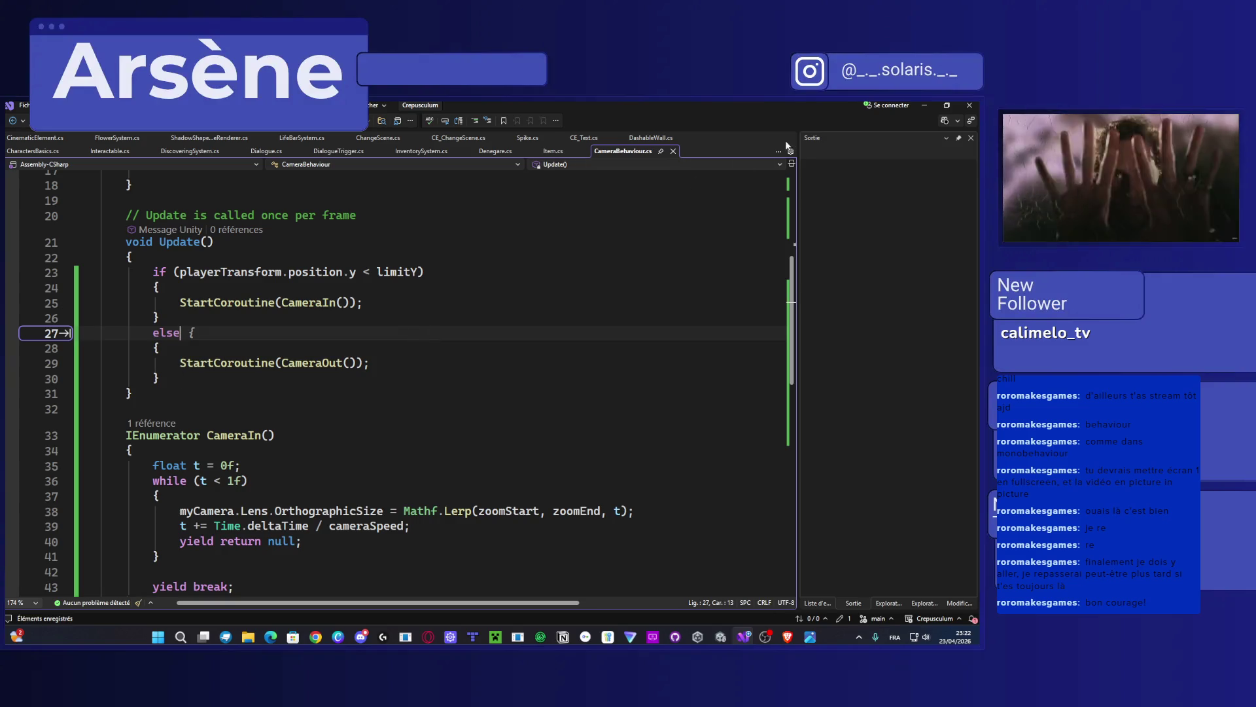
left_click(923, 107)
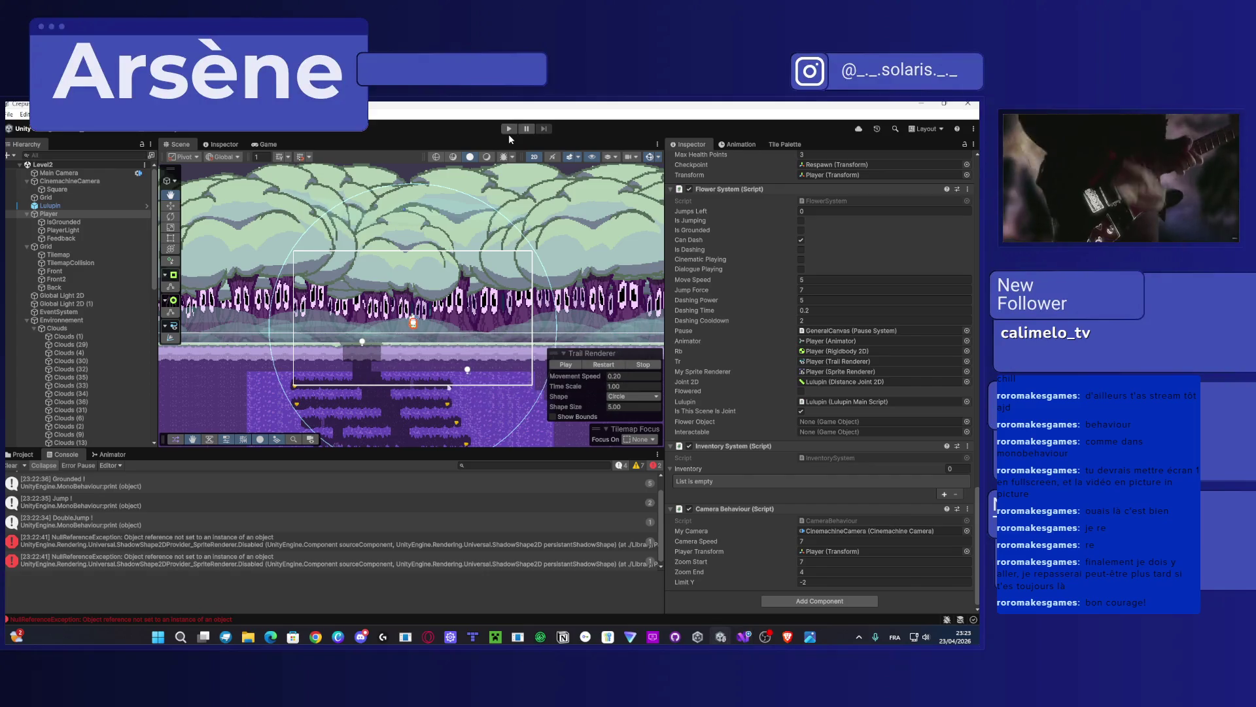
Step: Play-test the level, running the player left and right and jumping between ledges, then stop
left_click(509, 129)
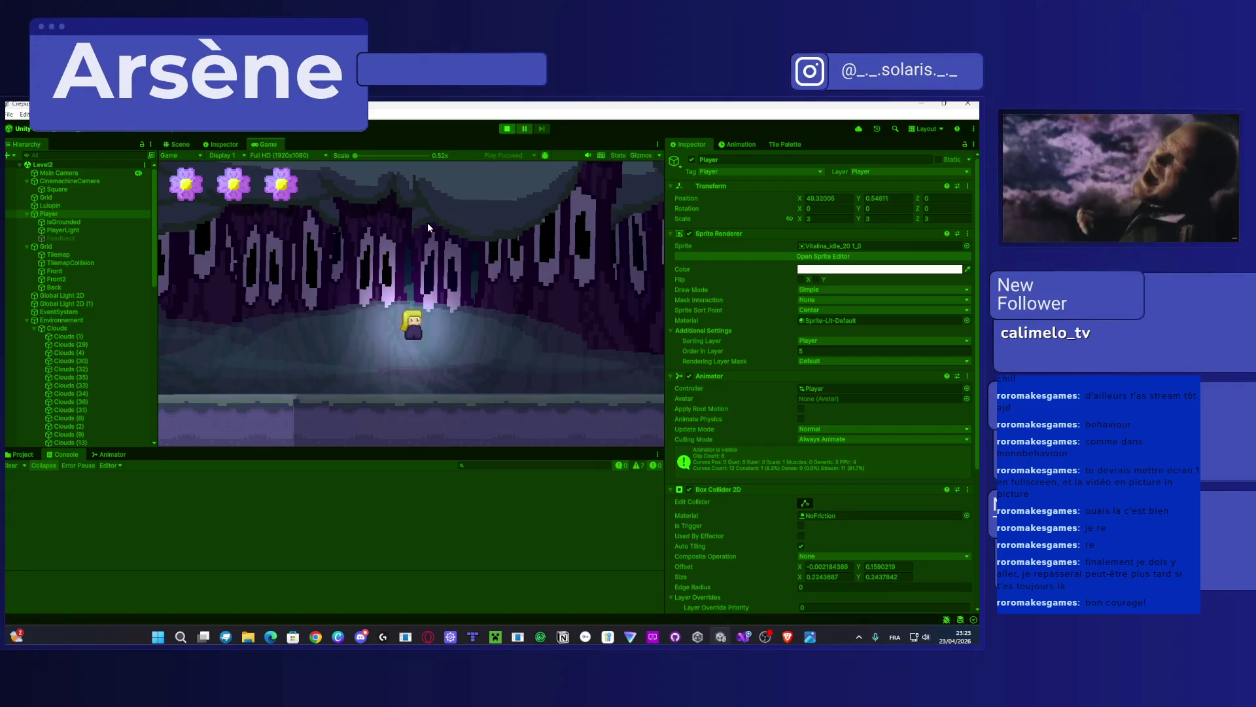
key("Left")
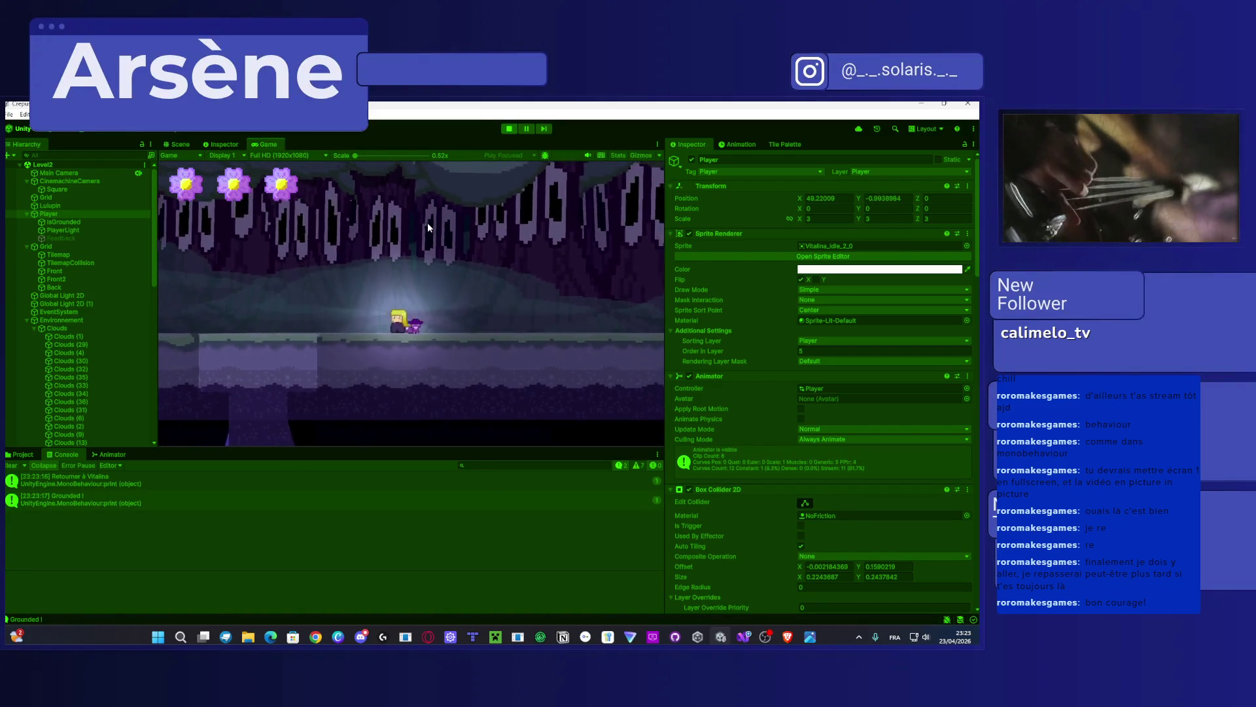
key("Left")
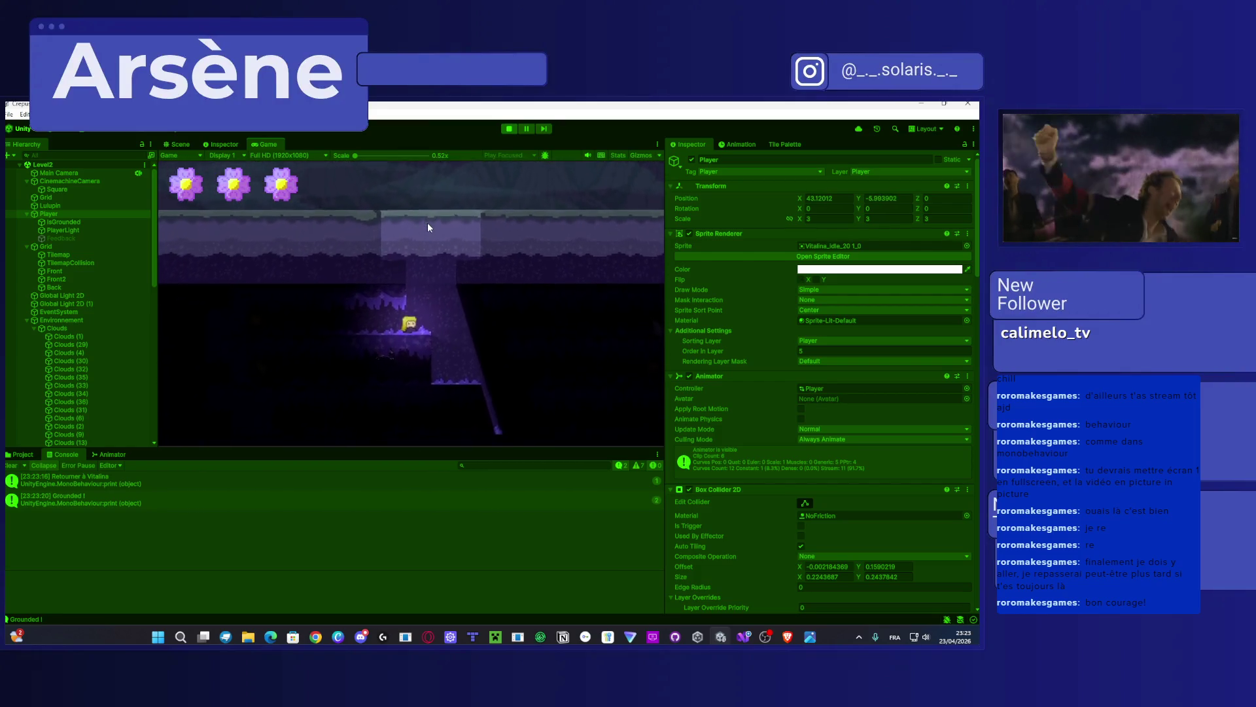
key("Left")
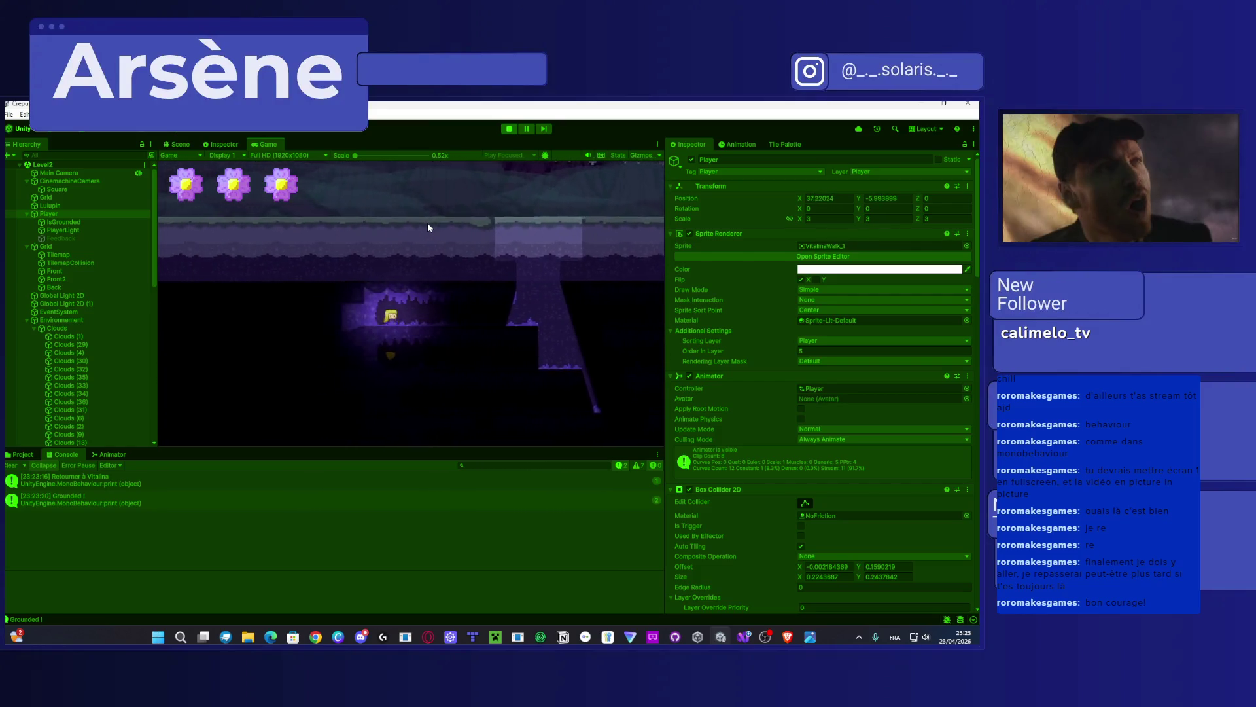
key("Right")
key("space")
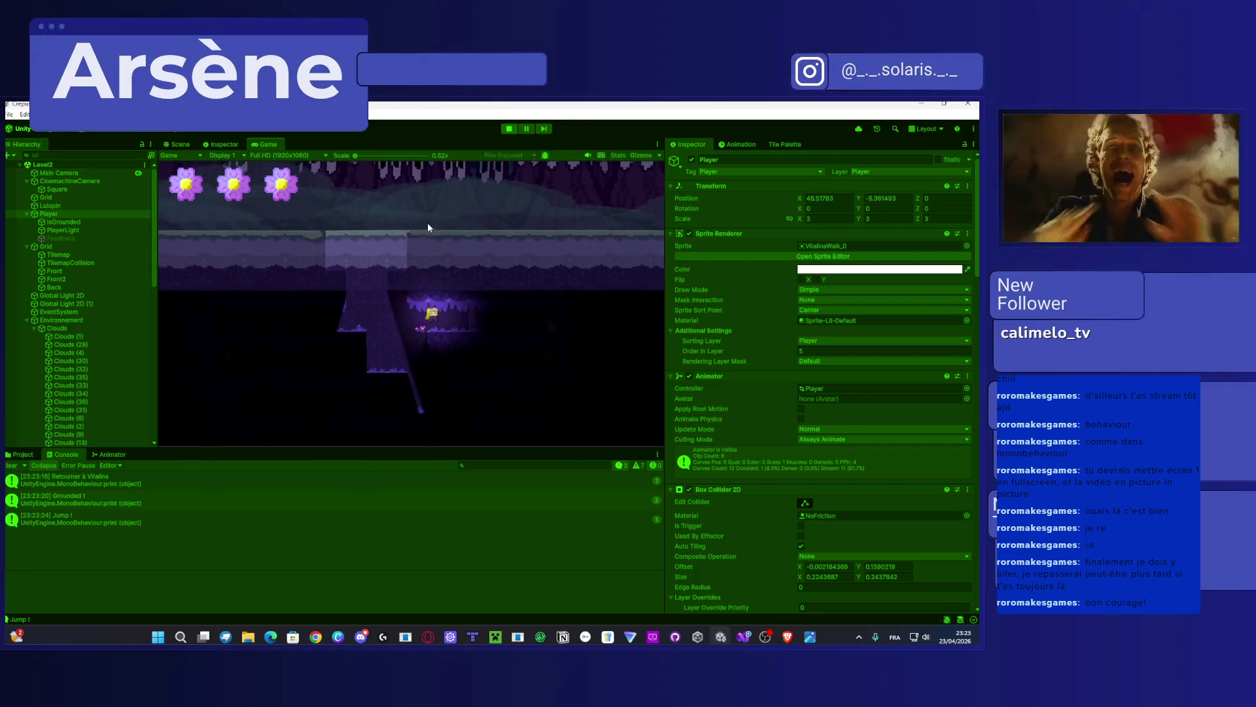
key("Left")
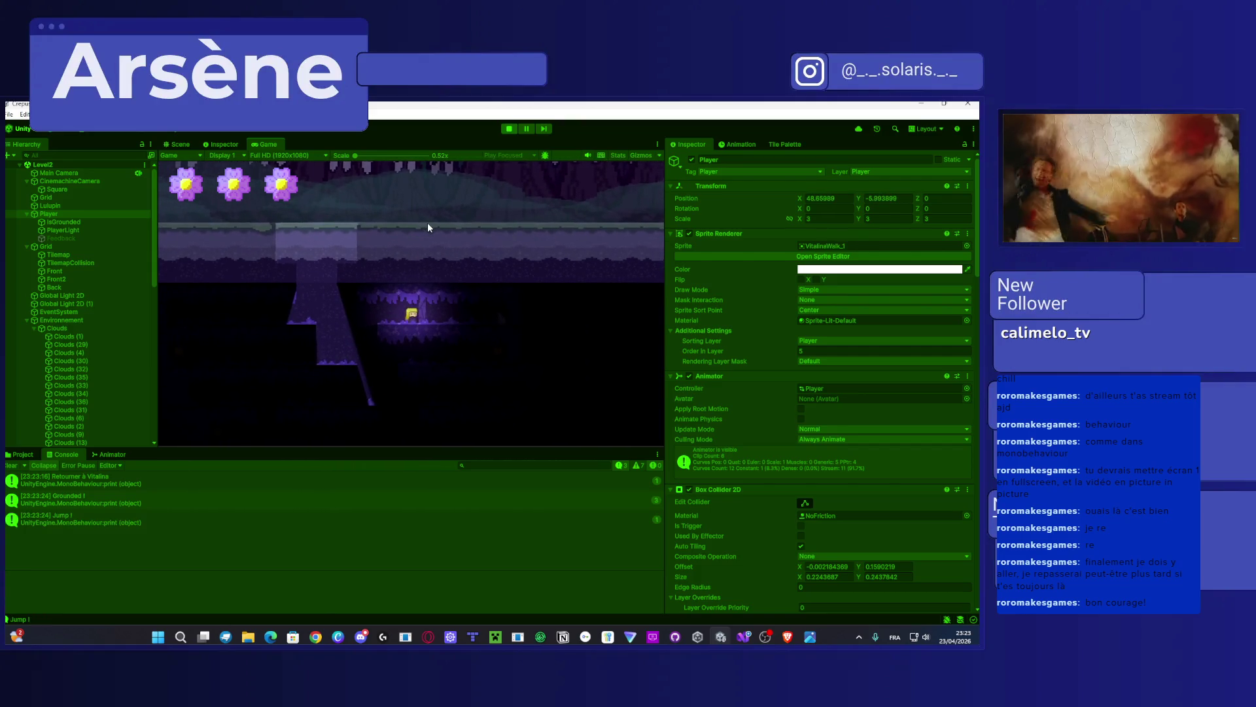
key("Right")
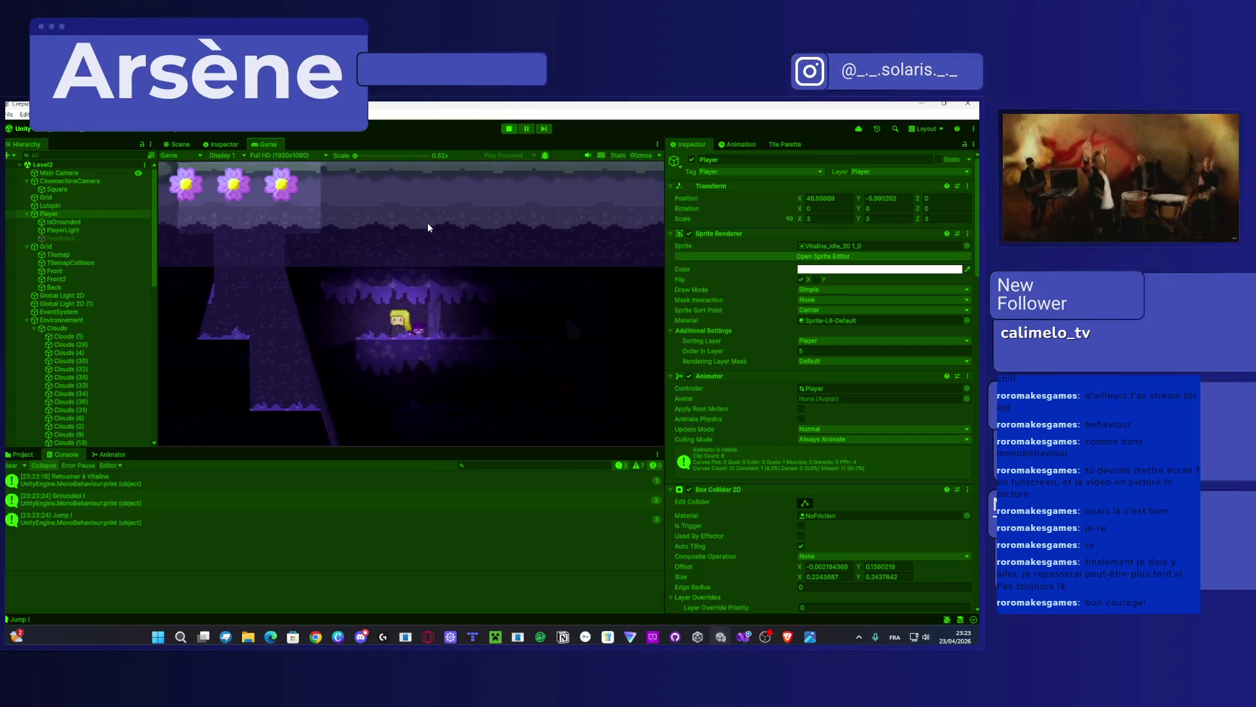
key("Left")
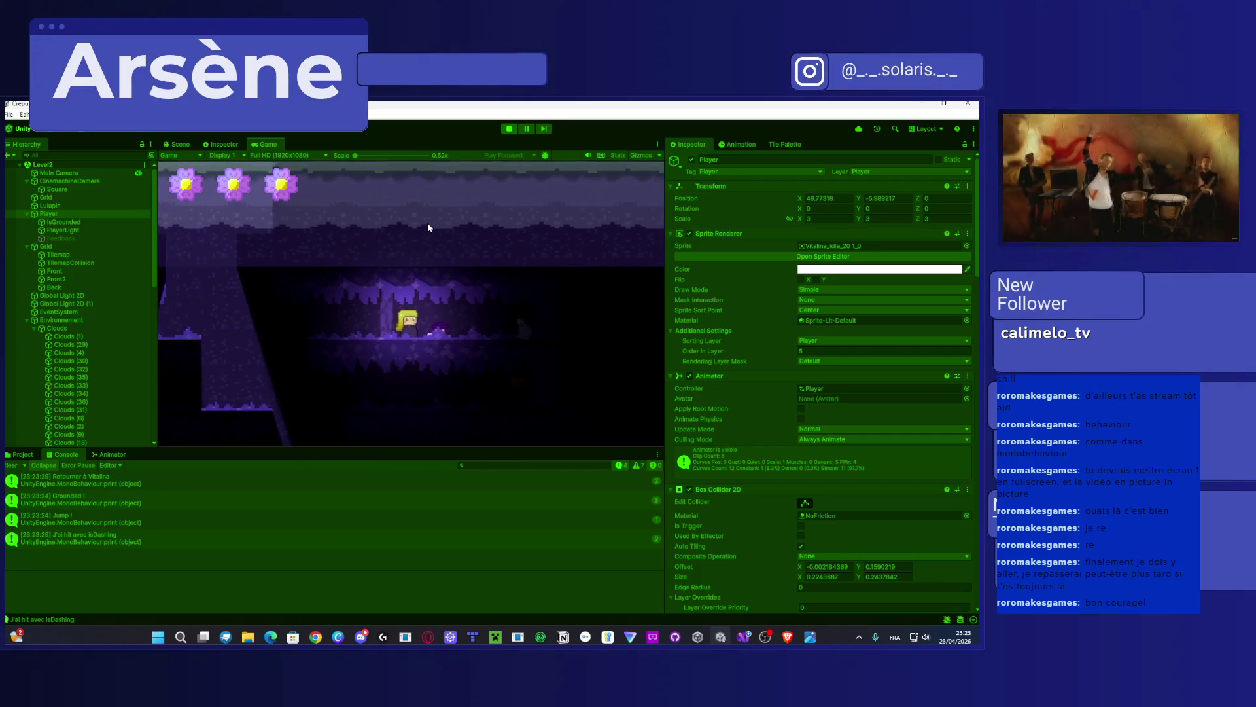
key("Left")
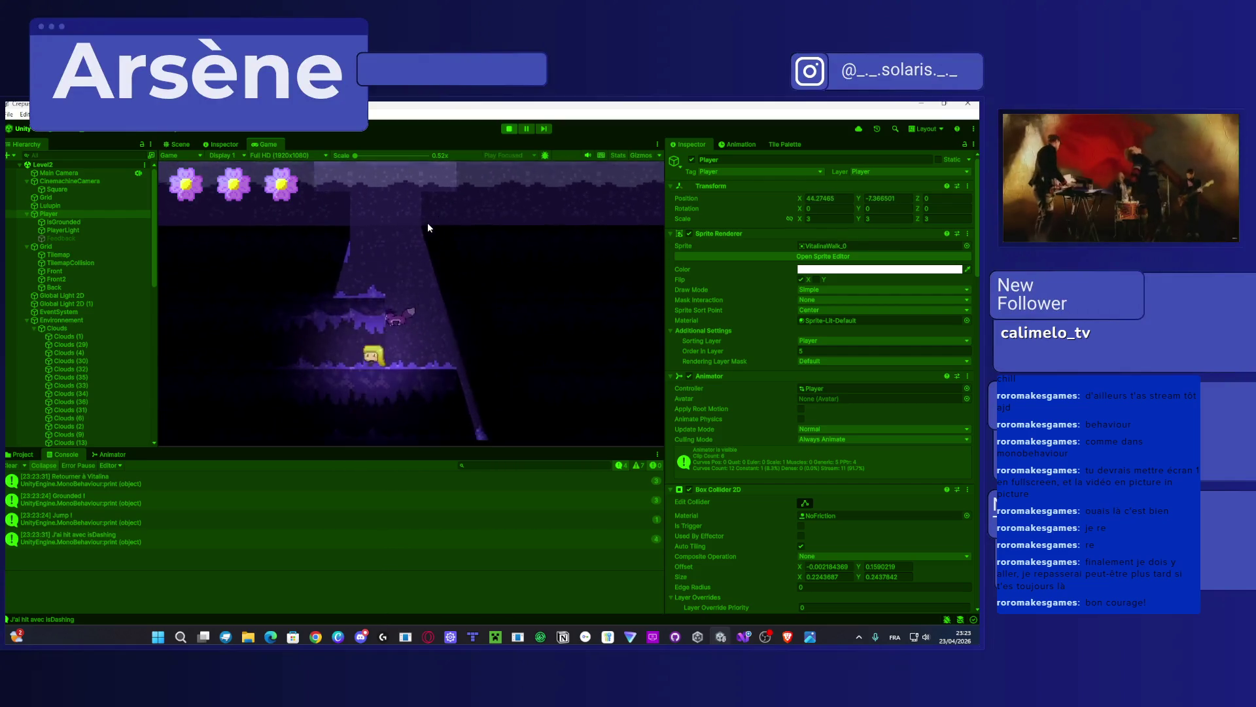
key("Right")
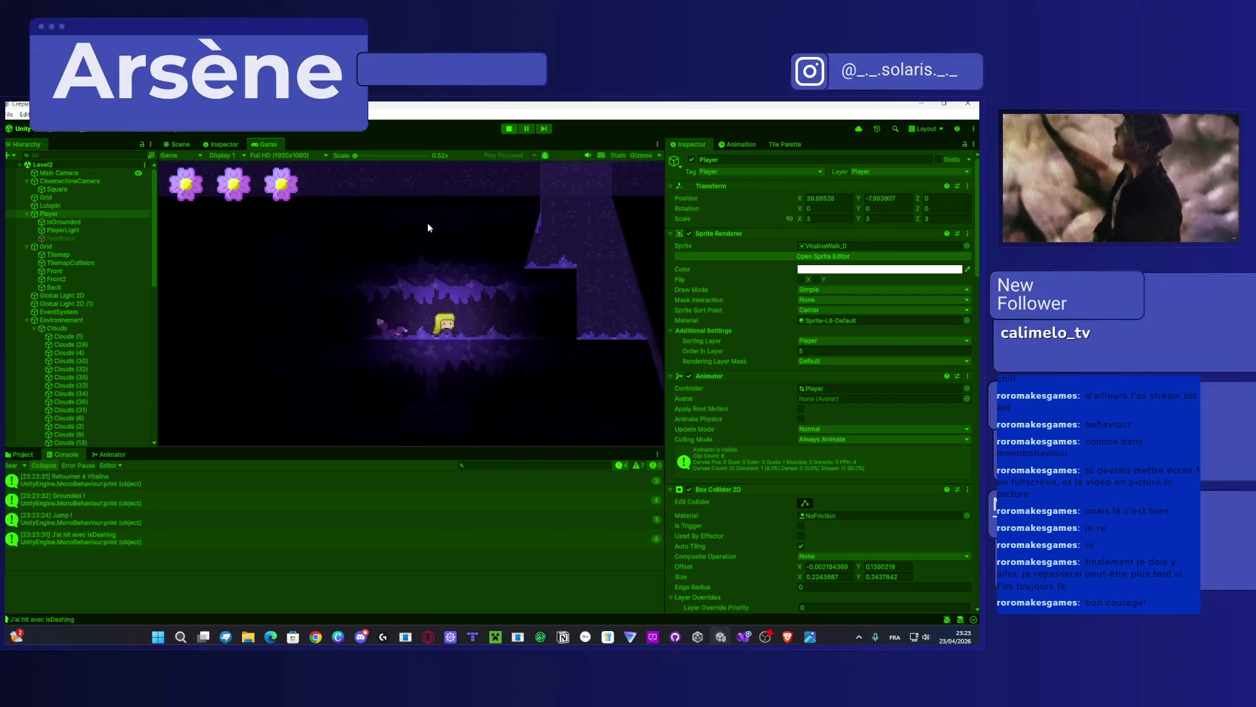
key("Right")
key("space")
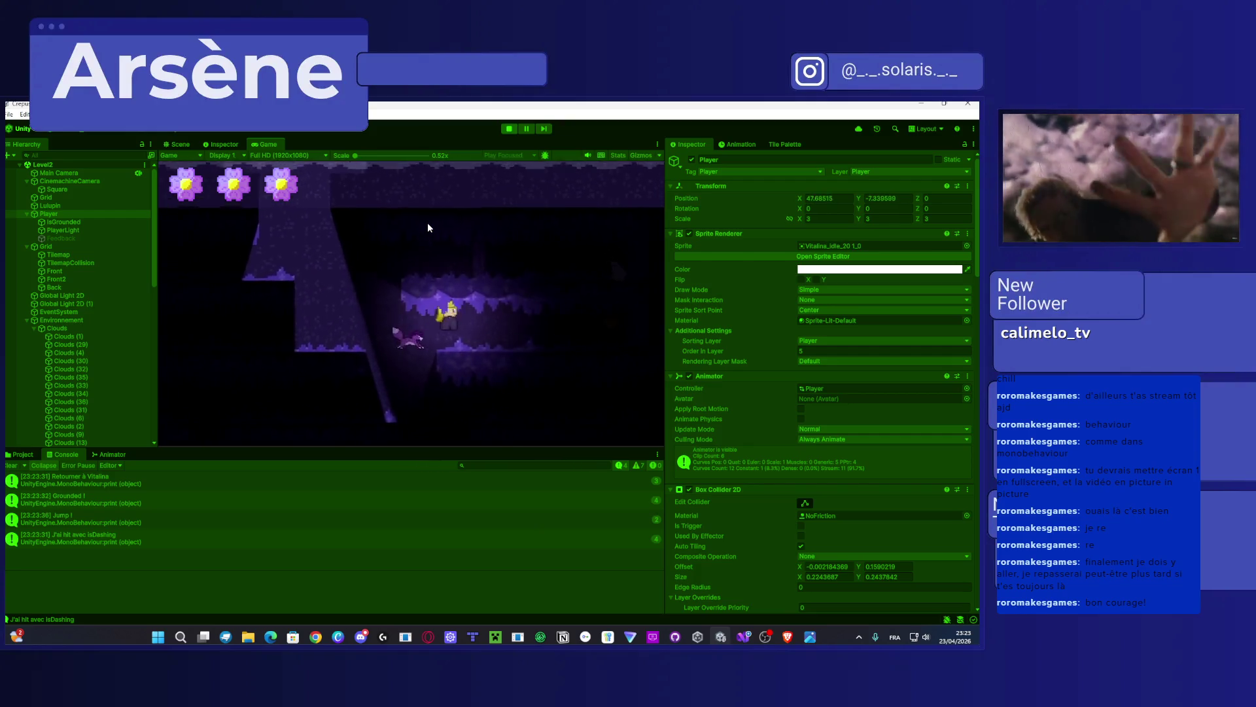
key("Left")
key("space")
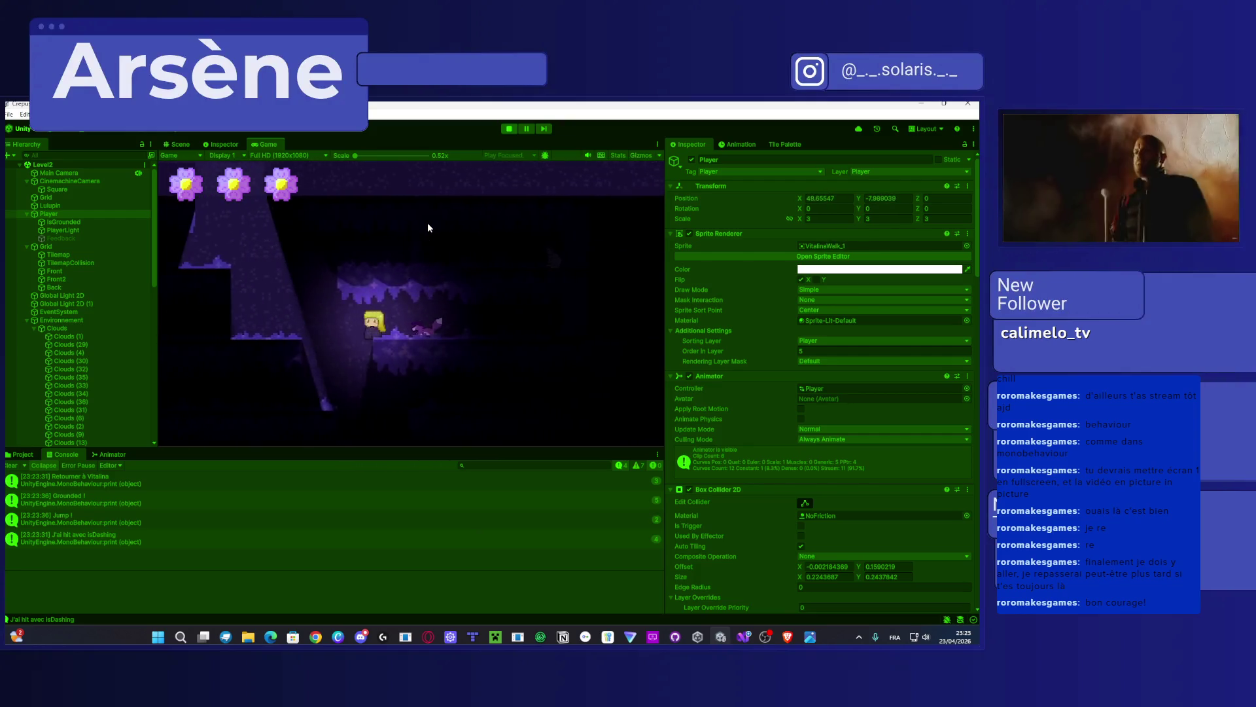
key("Right")
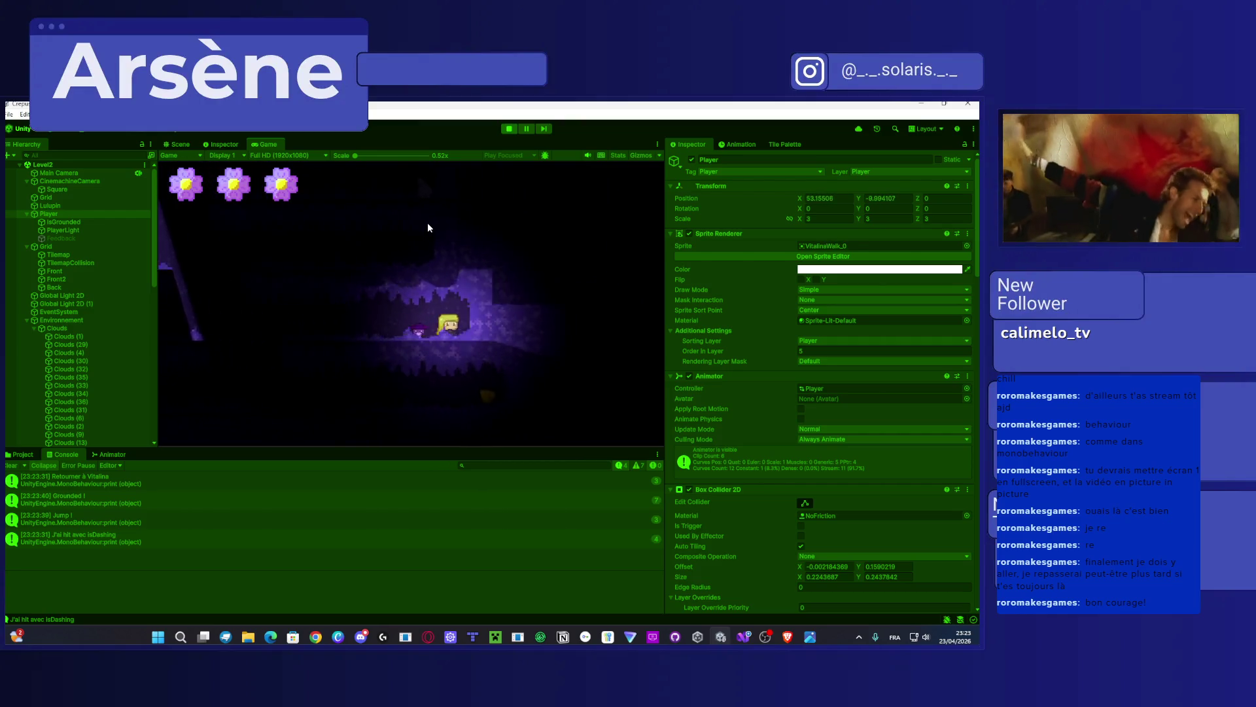
key("Left")
key("Left")
key("space")
key("space")
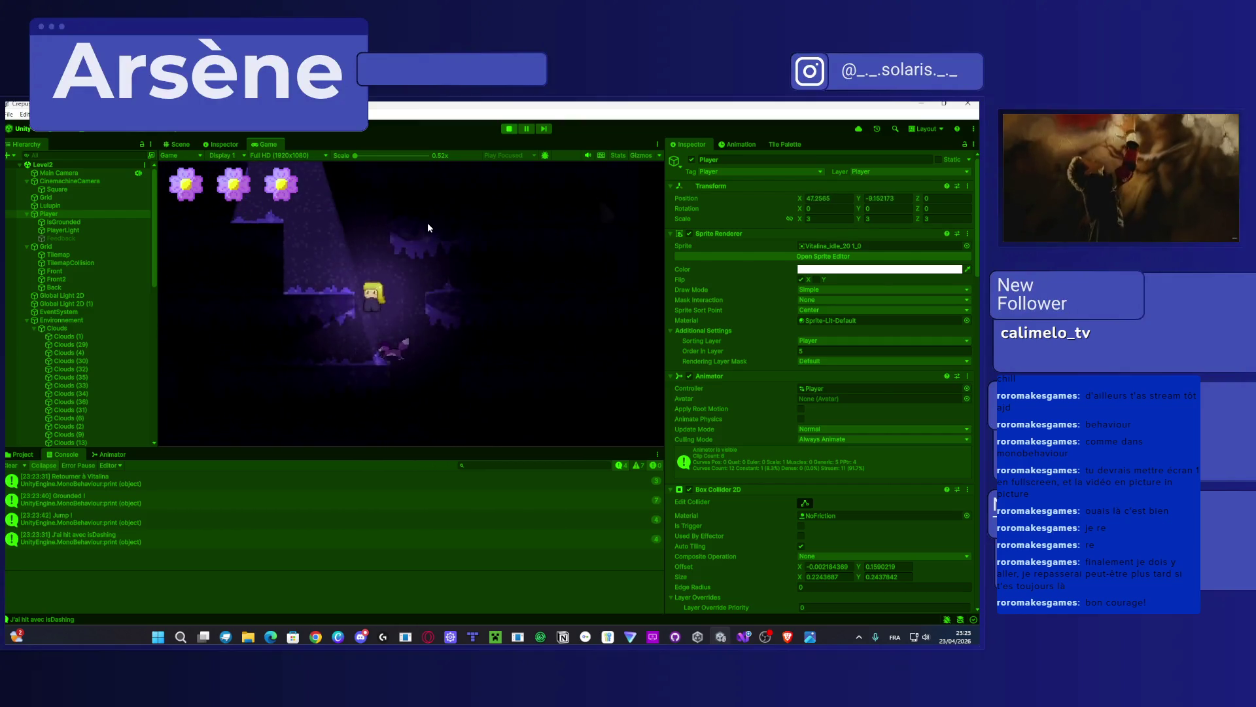
key("Left")
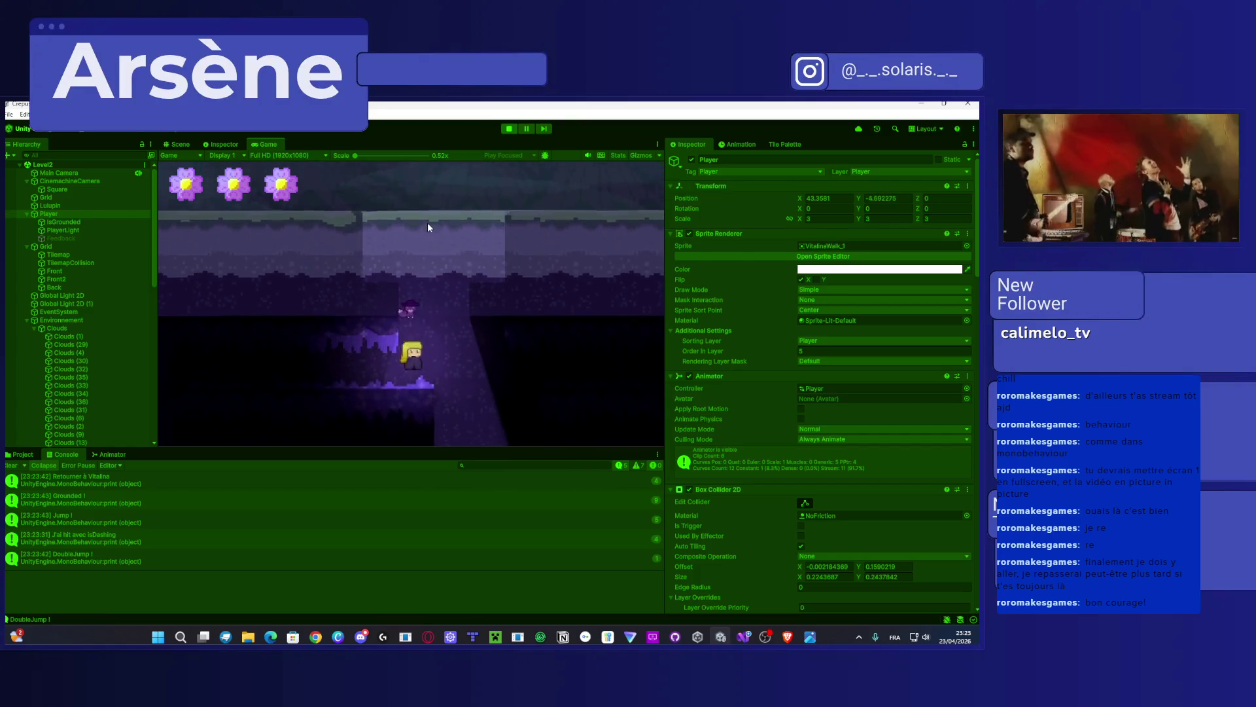
key("Right")
left_click(509, 129)
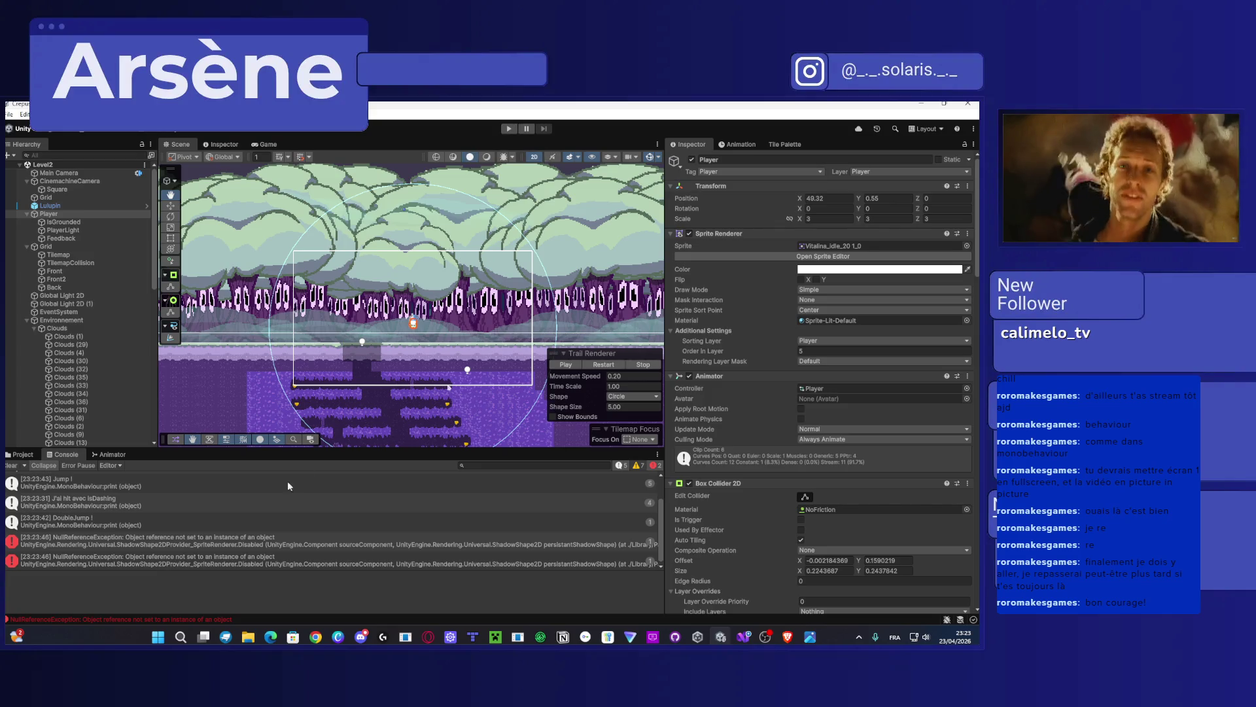
Step: Show the Cinematics scripts in the Project tab, then return to CameraBehaviour.cs and select all its code
left_click(23, 454)
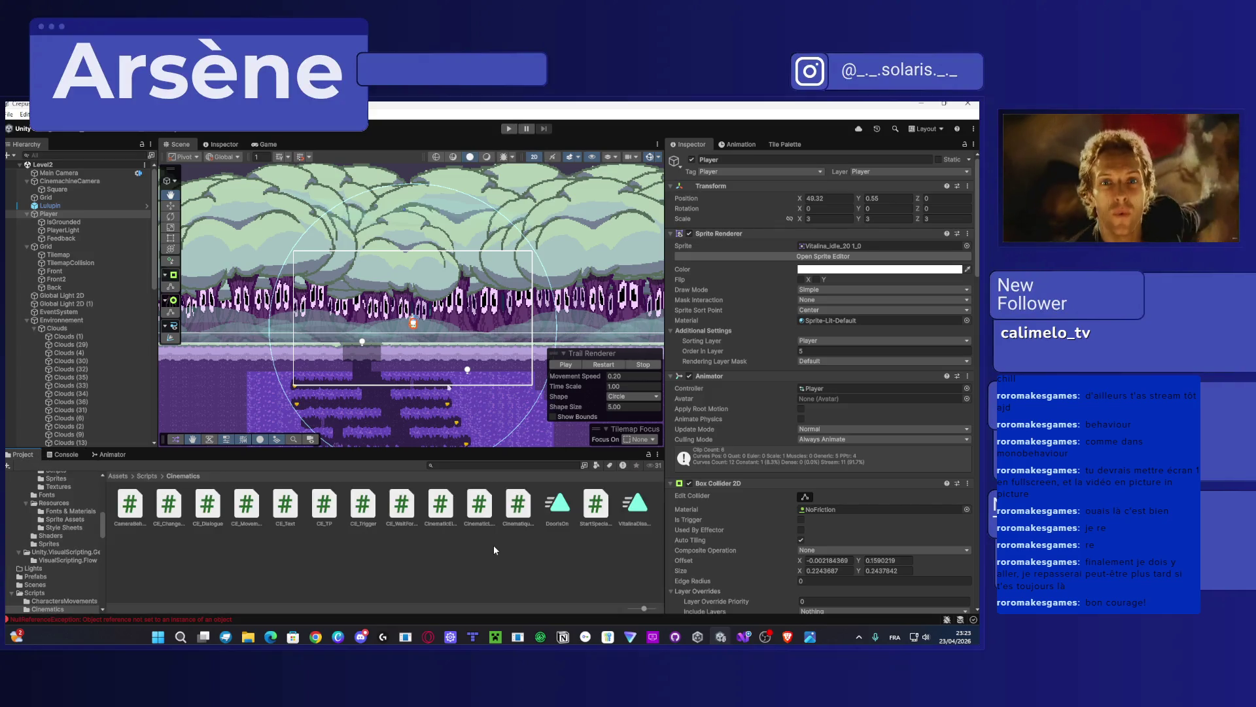
scroll(839, 457, "down", 15)
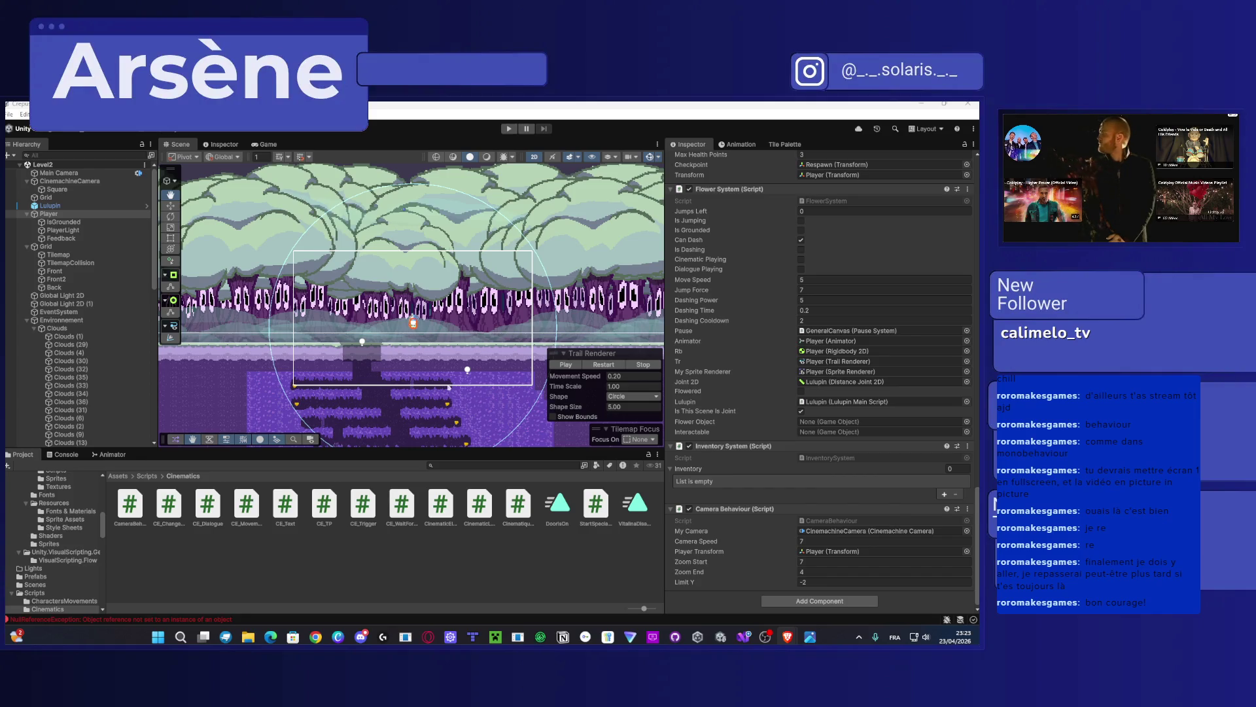
left_click(744, 636)
left_click(556, 366)
key("ctrl+a")
left_click(556, 365)
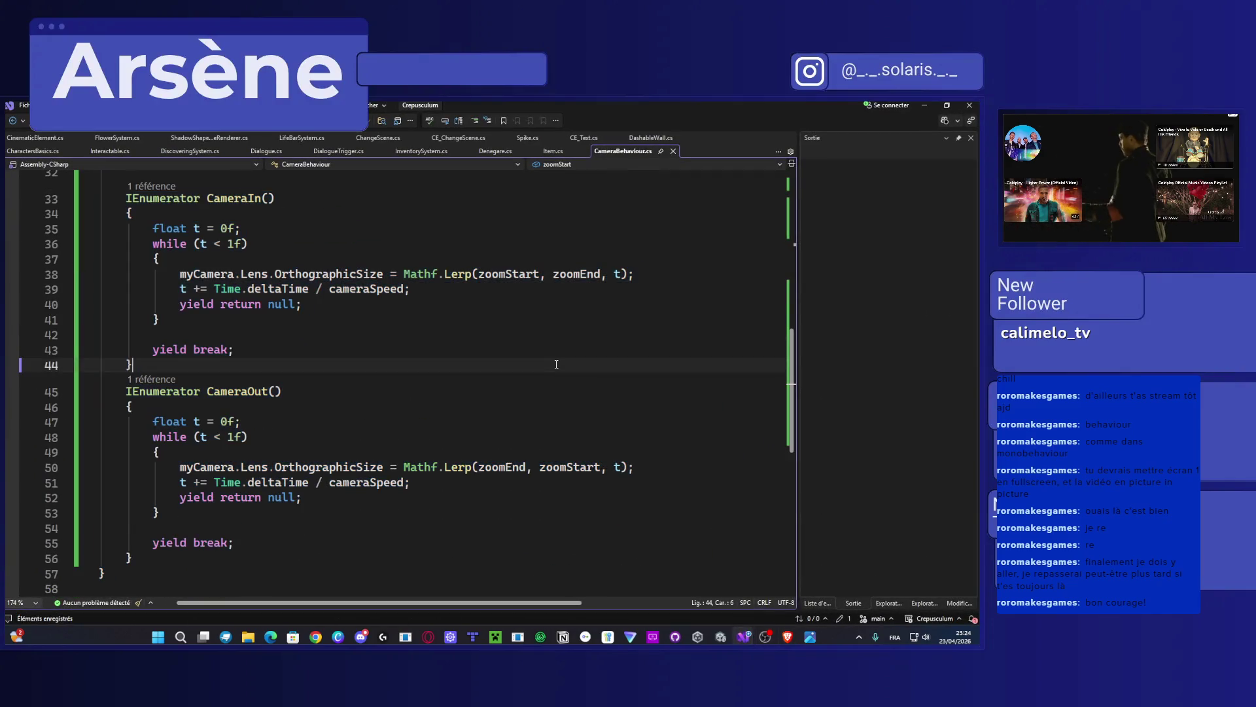
scroll(556, 364, "down", 4)
scroll(556, 364, "up", 13)
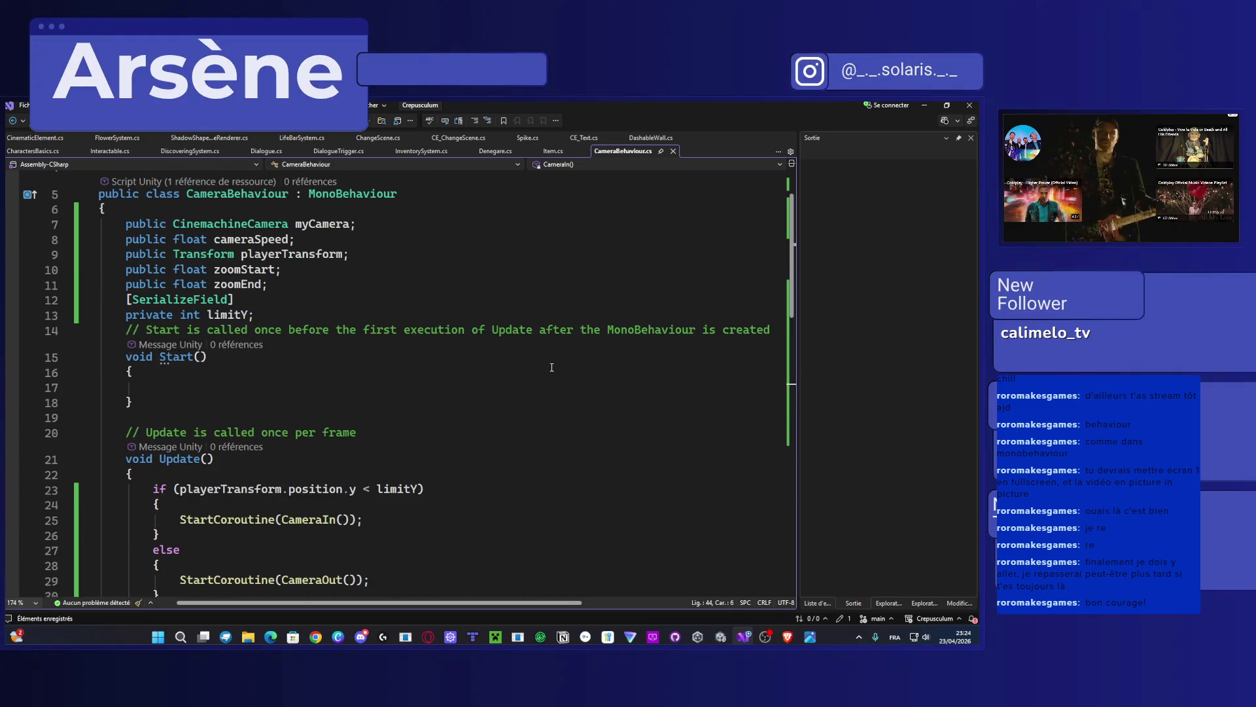
scroll(552, 368, "up", 2)
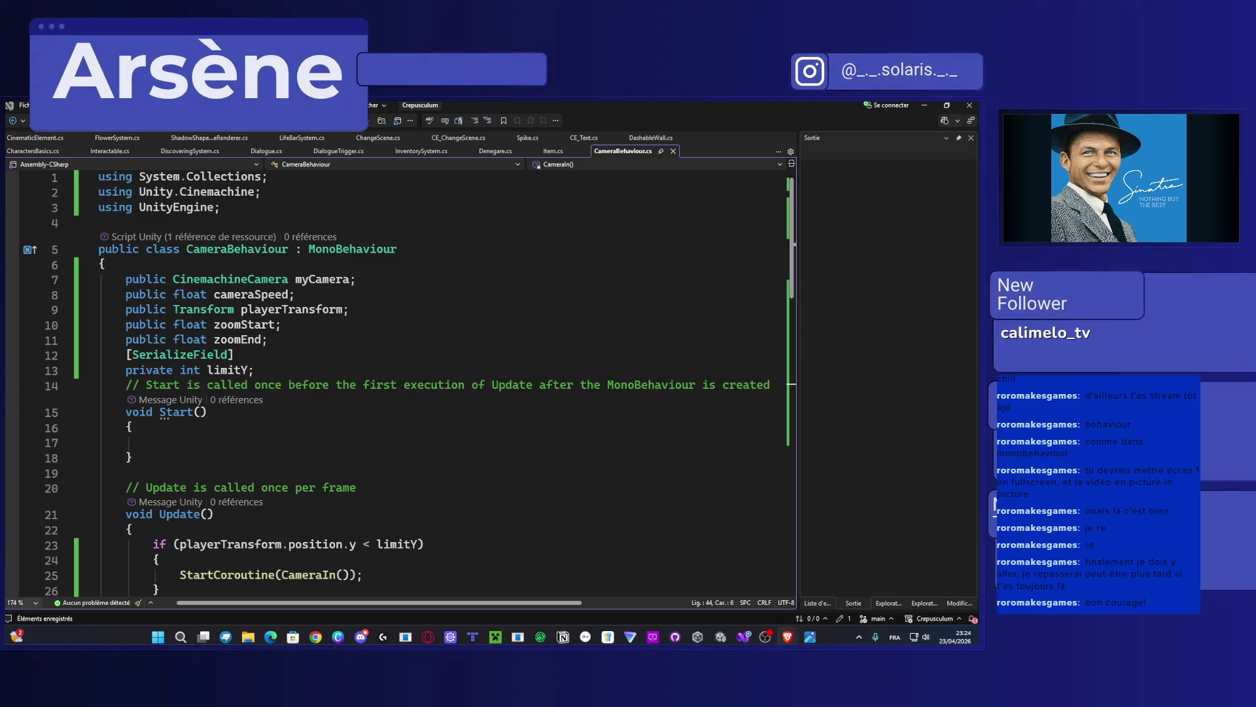
scroll(396, 410, "down", 5)
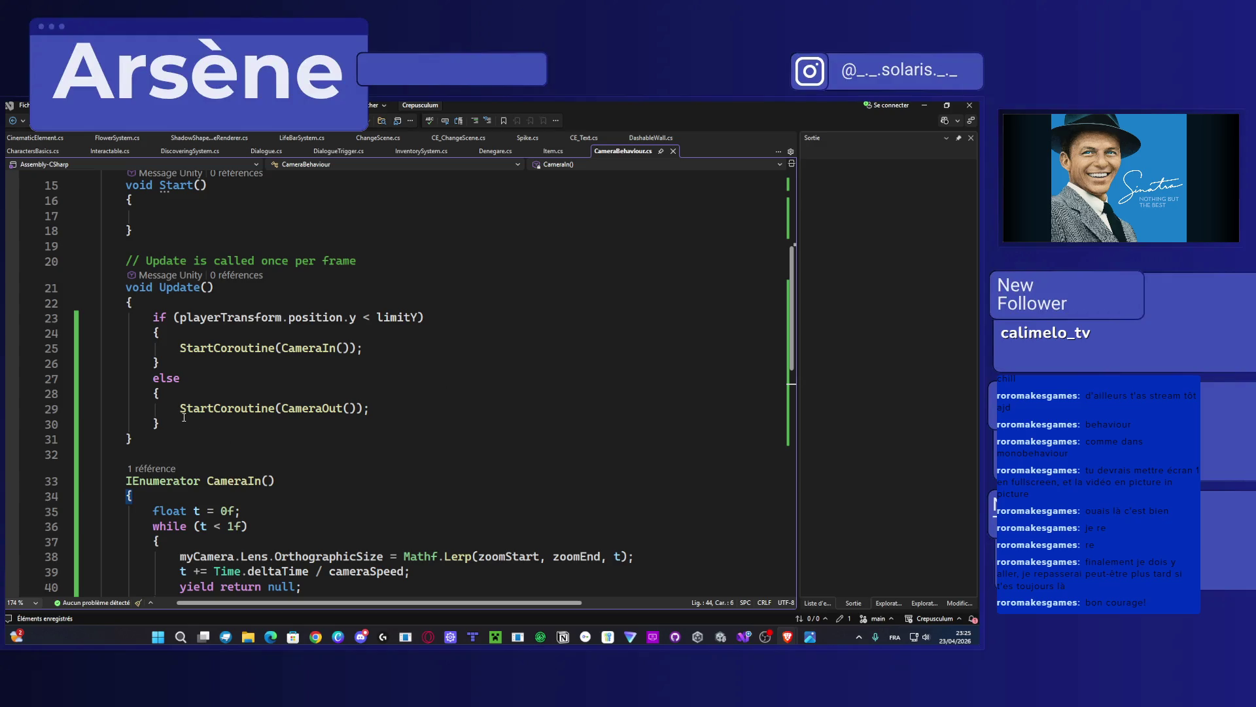
Step: Extend line 23's condition with '&& orthographic size != zoomEnd' and save
mouse_move(237, 409)
left_click(417, 319)
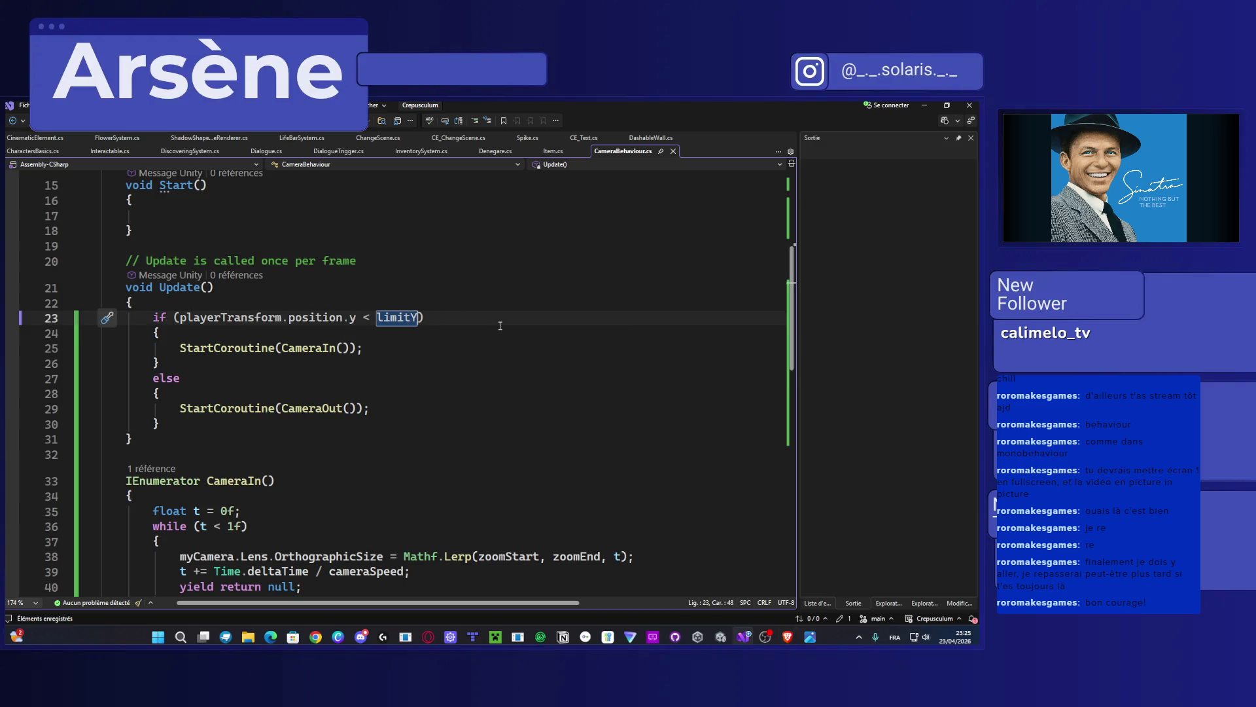
type("&&")
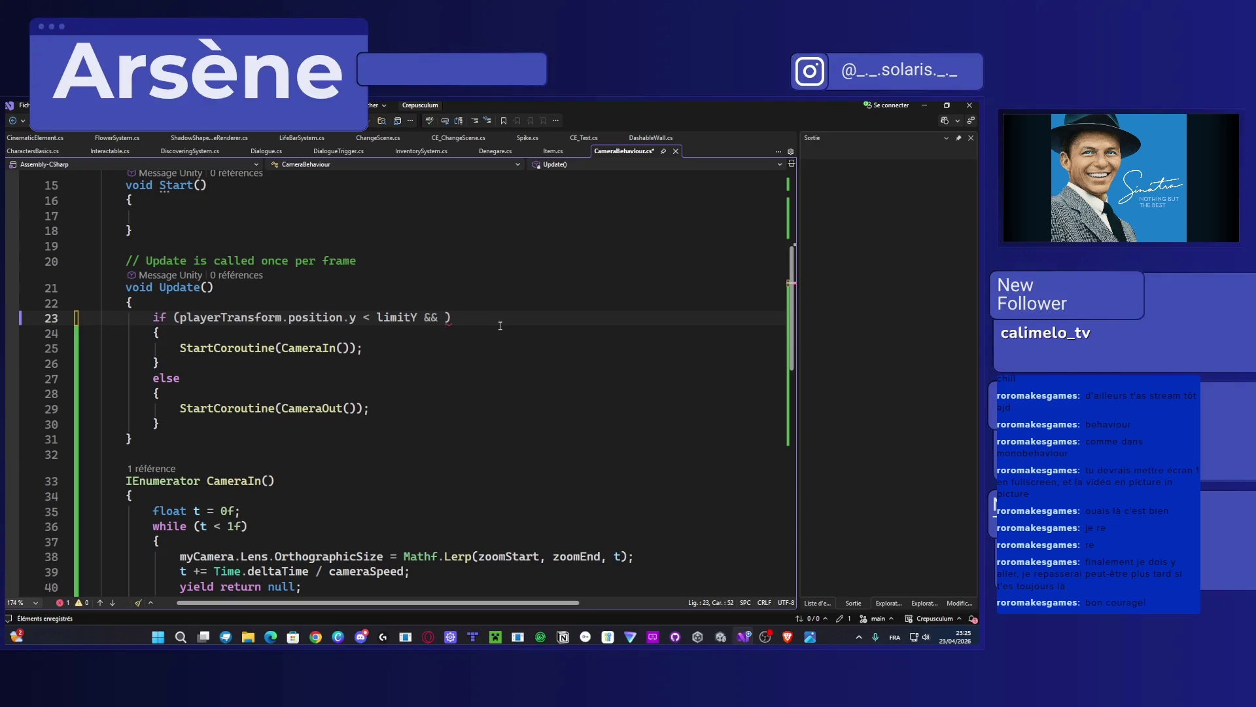
scroll(500, 326, "down", 3)
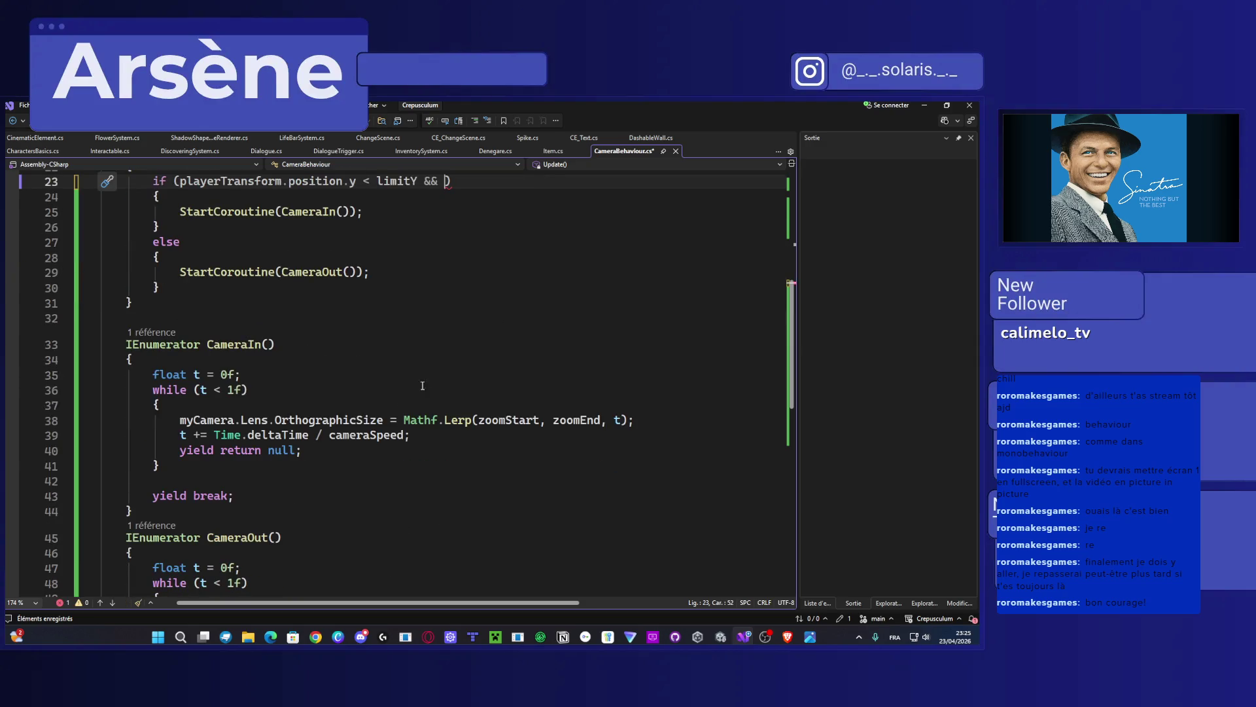
mouse_move(384, 421)
left_mouse_down()
mouse_move(156, 407)
mouse_move(180, 420)
left_mouse_up()
scroll(180, 420, "up", 2)
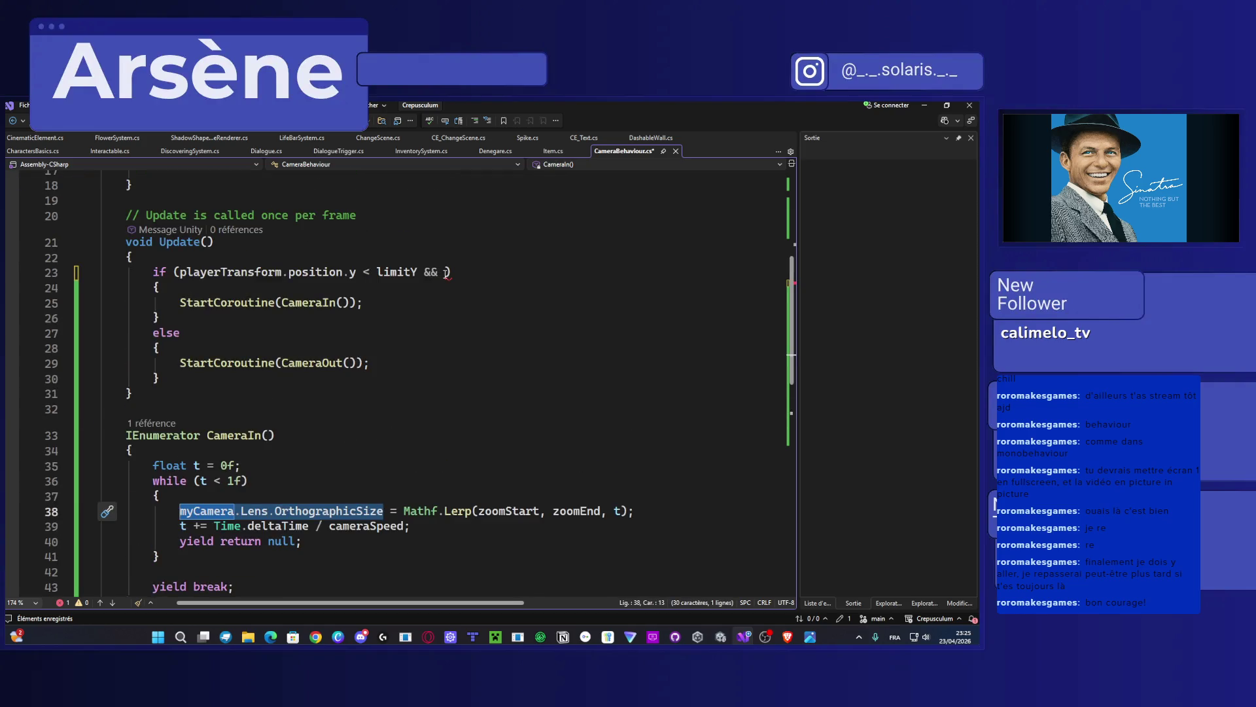
key("ctrl+c")
left_click(446, 272)
key("ctrl+v")
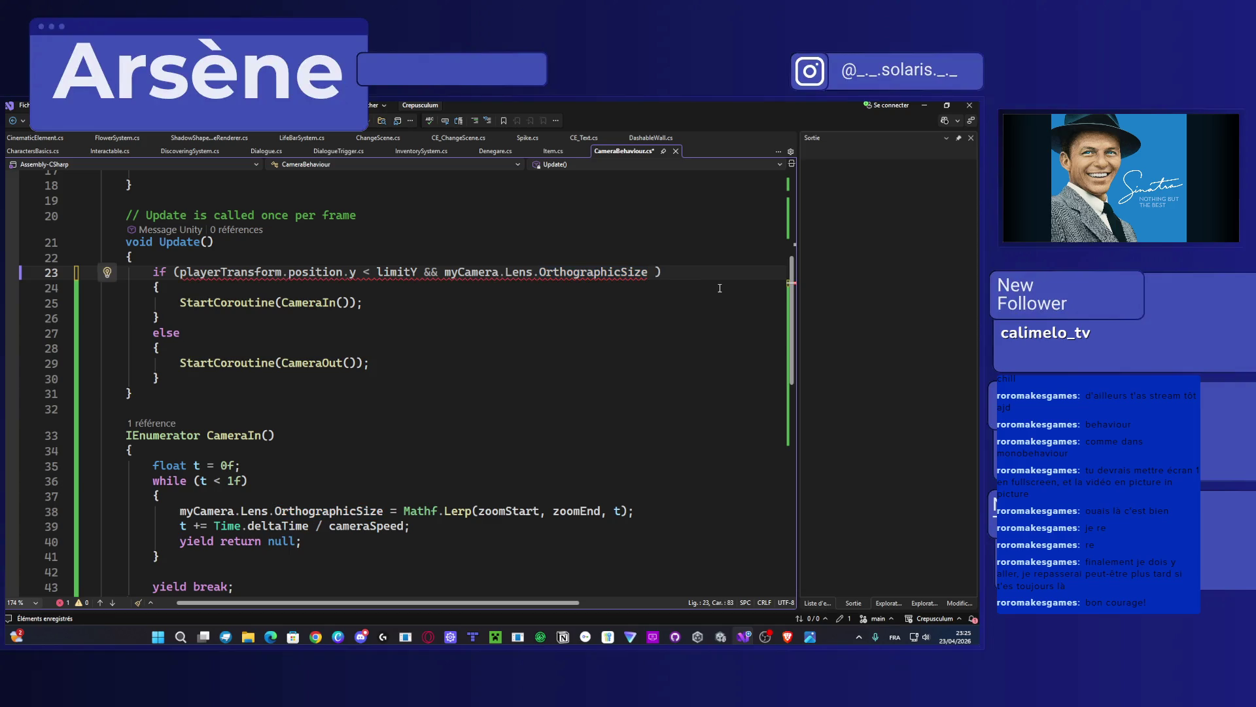
type("!=")
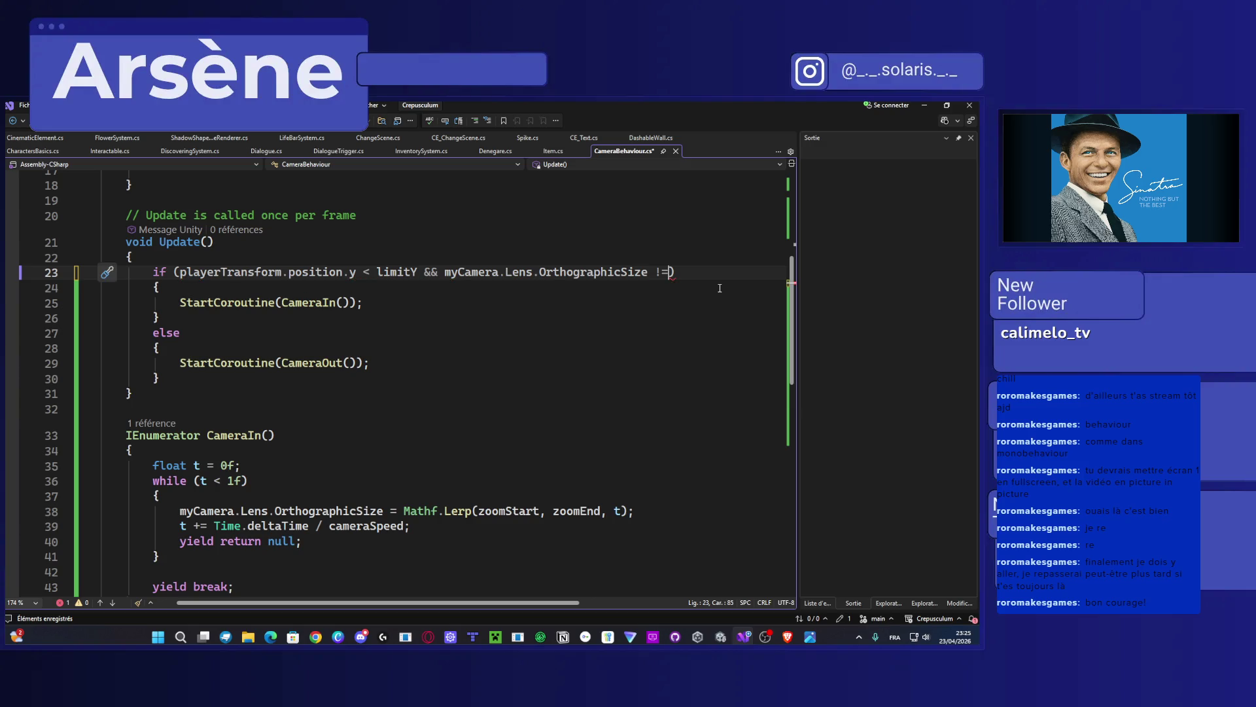
type(" zoomE")
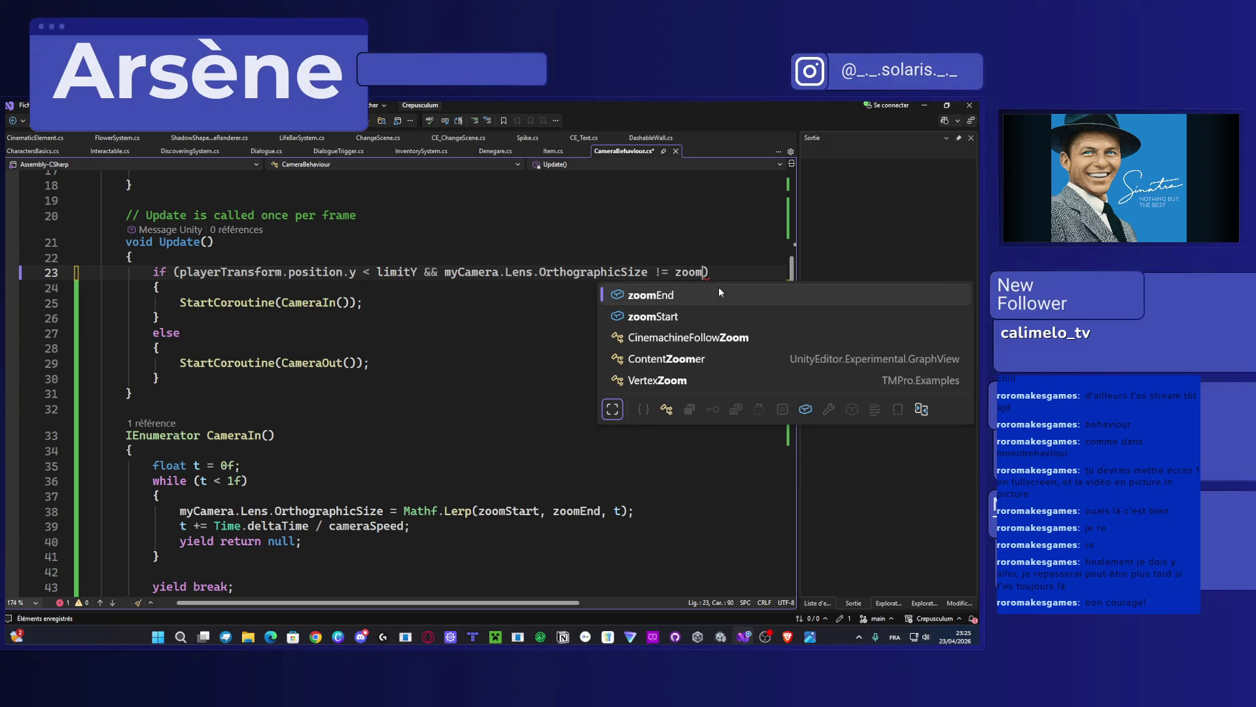
key("Tab")
key("ctrl+s")
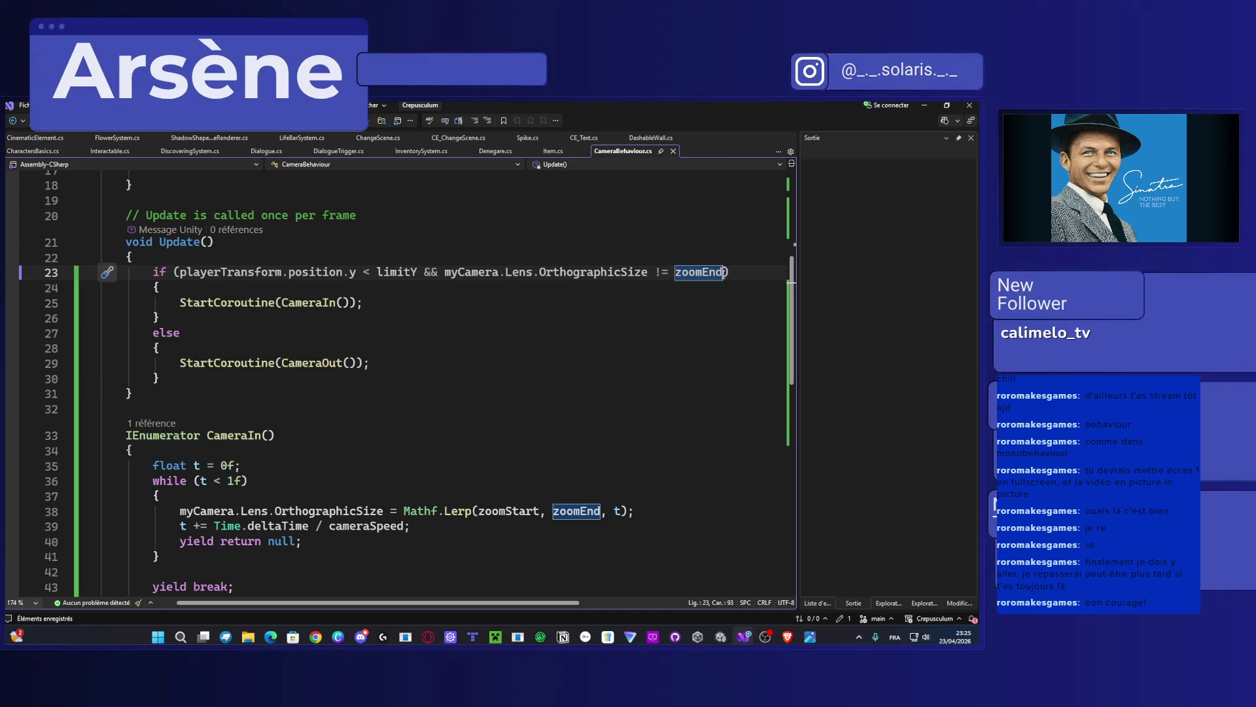
Step: Copy that condition after the else on line 27, change zoomEnd to zoomStart, and save
mouse_move(725, 273)
left_mouse_down()
mouse_move(100, 272)
mouse_move(423, 275)
left_mouse_up()
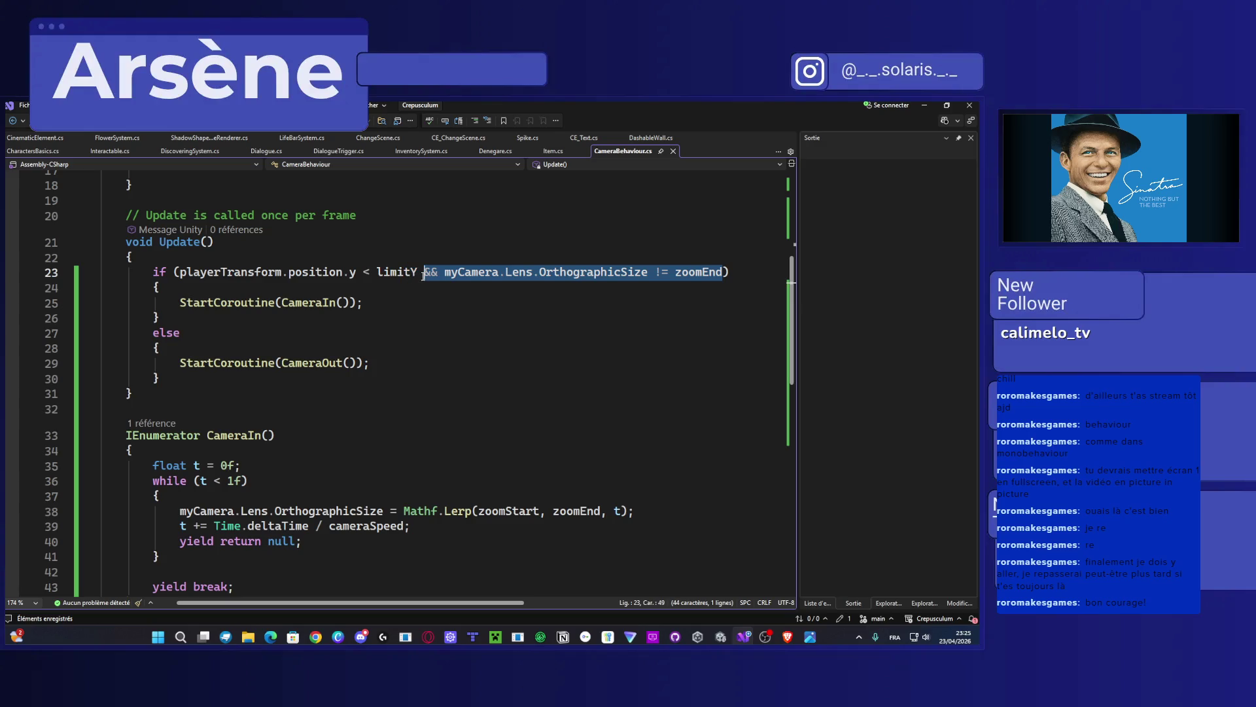
key("ctrl+c")
left_click(236, 335)
key("ctrl+v")
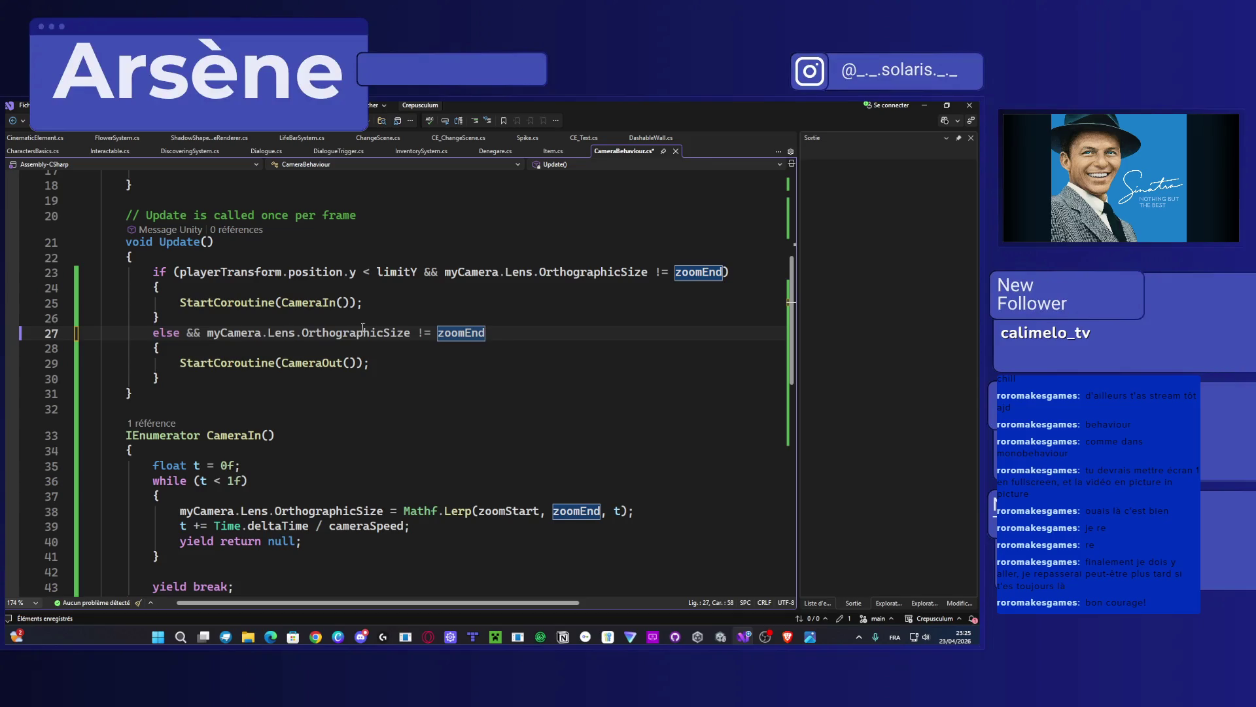
left_click_drag(485, 333, 467, 333)
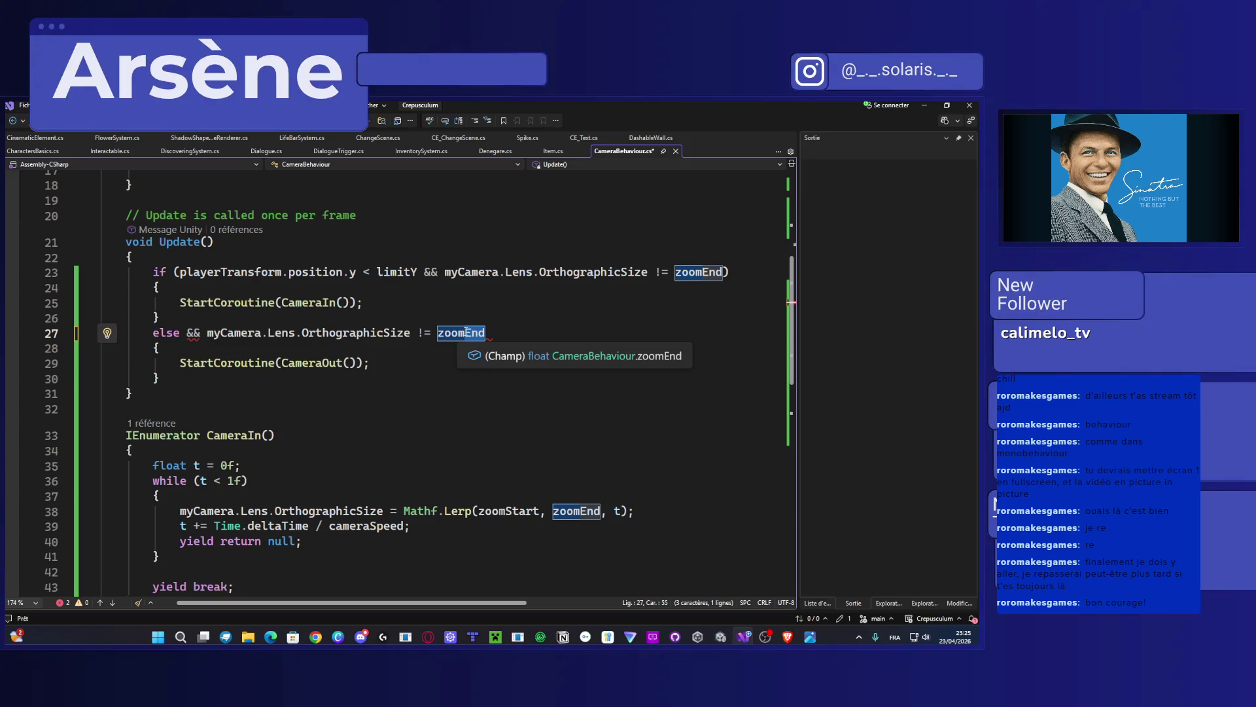
type("S")
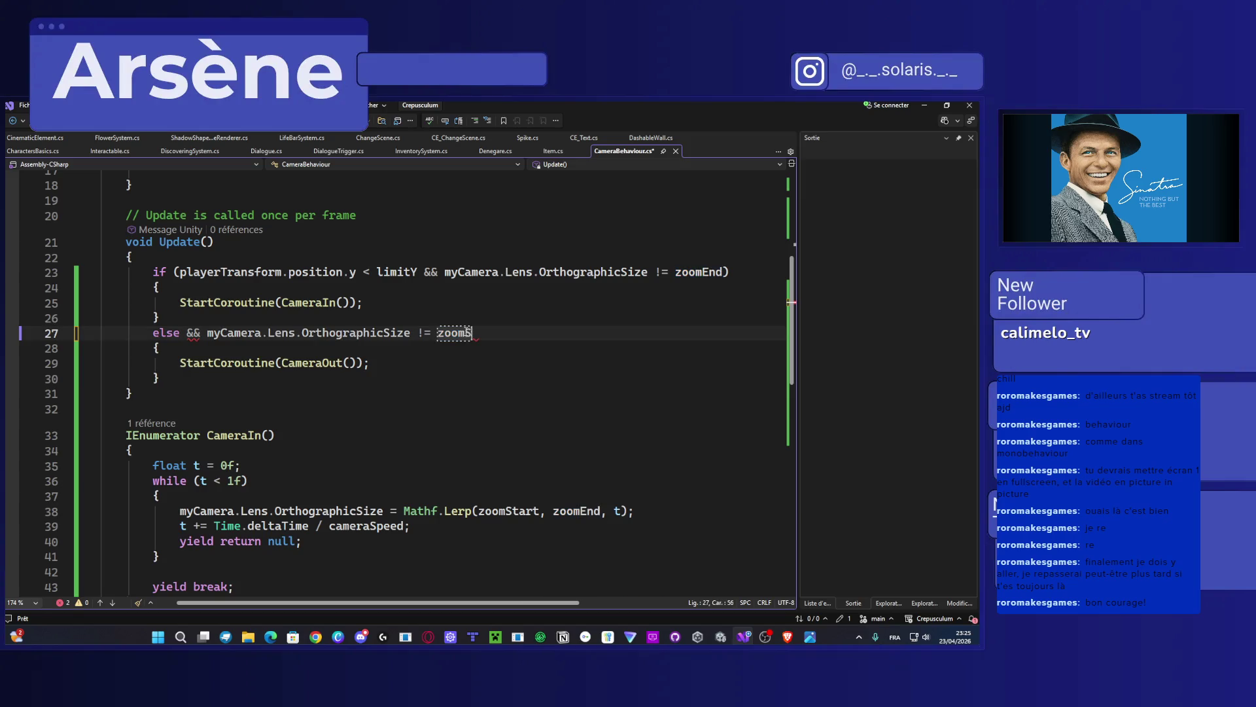
type("tart")
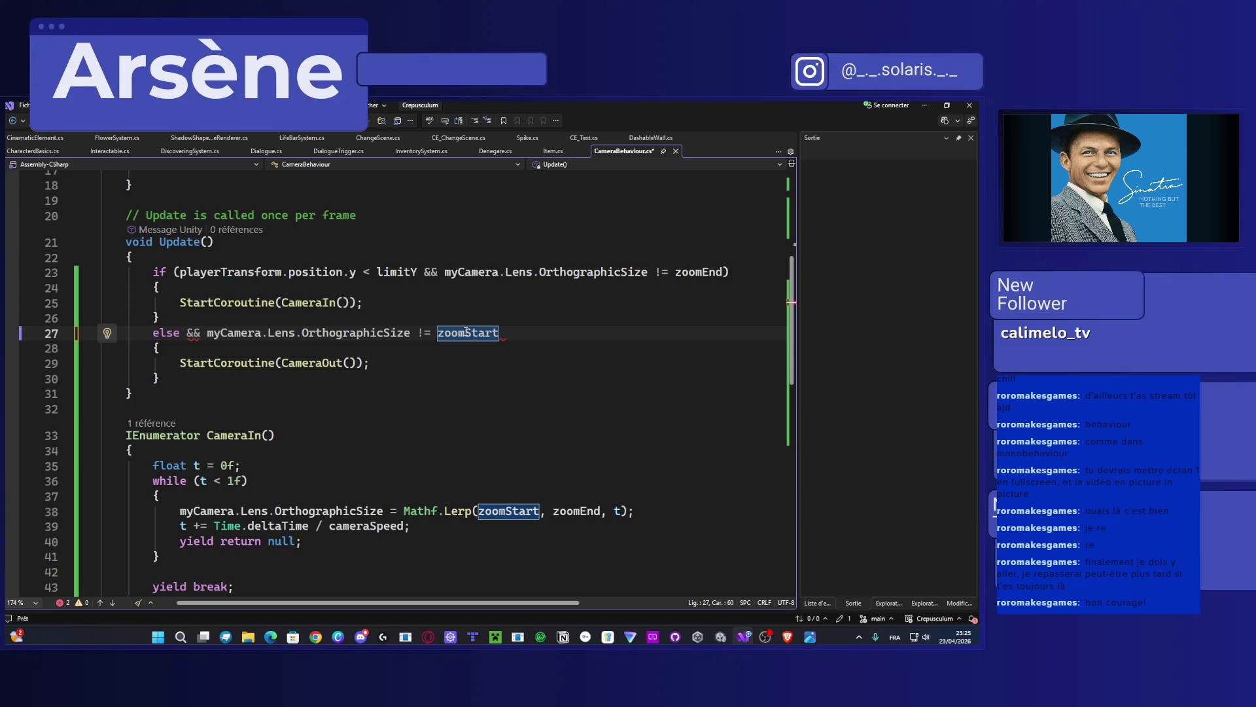
key("ctrl+s")
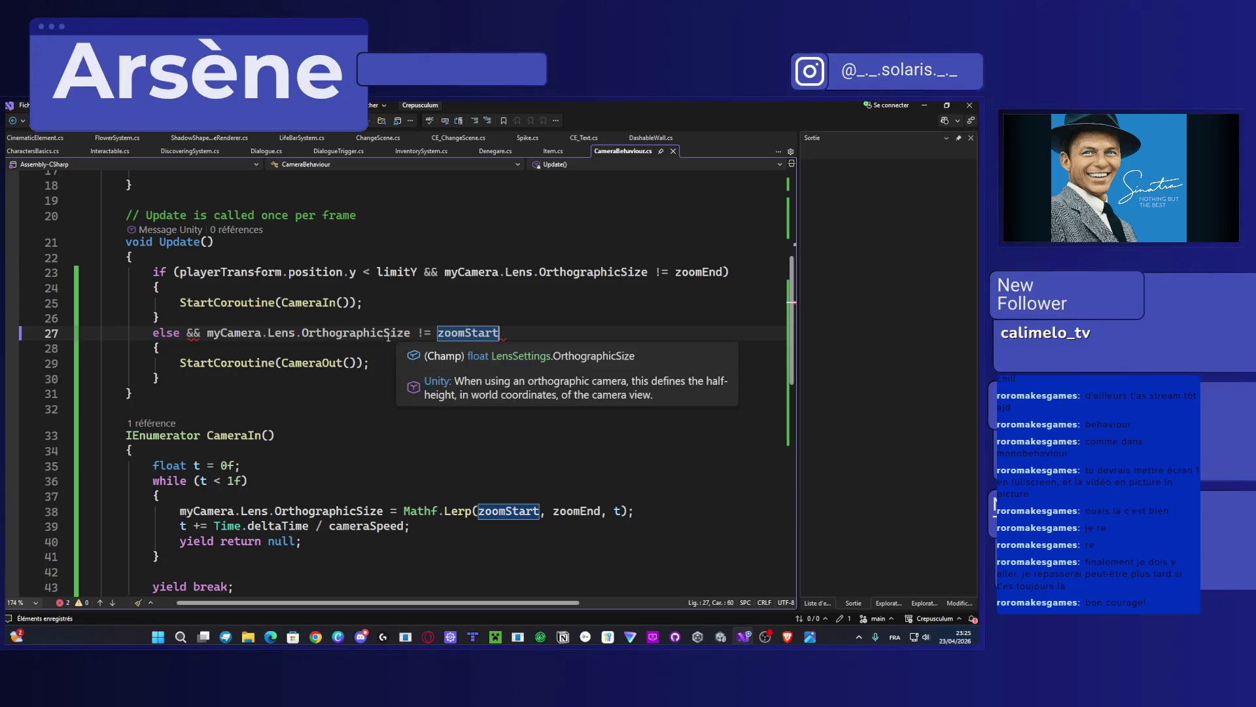
Step: Replace the else with 'if (playerTransform.position.y >= limitY', close the parenthesis, and save
left_click_drag(180, 333, 152, 334)
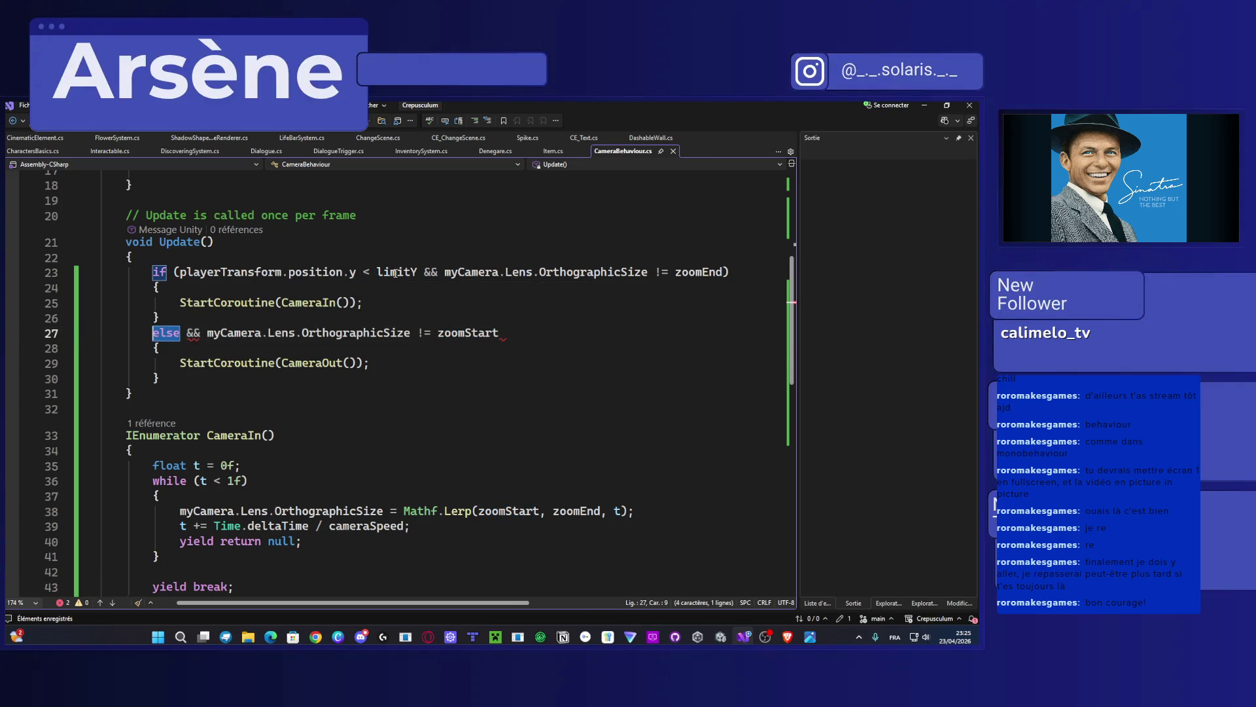
left_click_drag(418, 272, 152, 272)
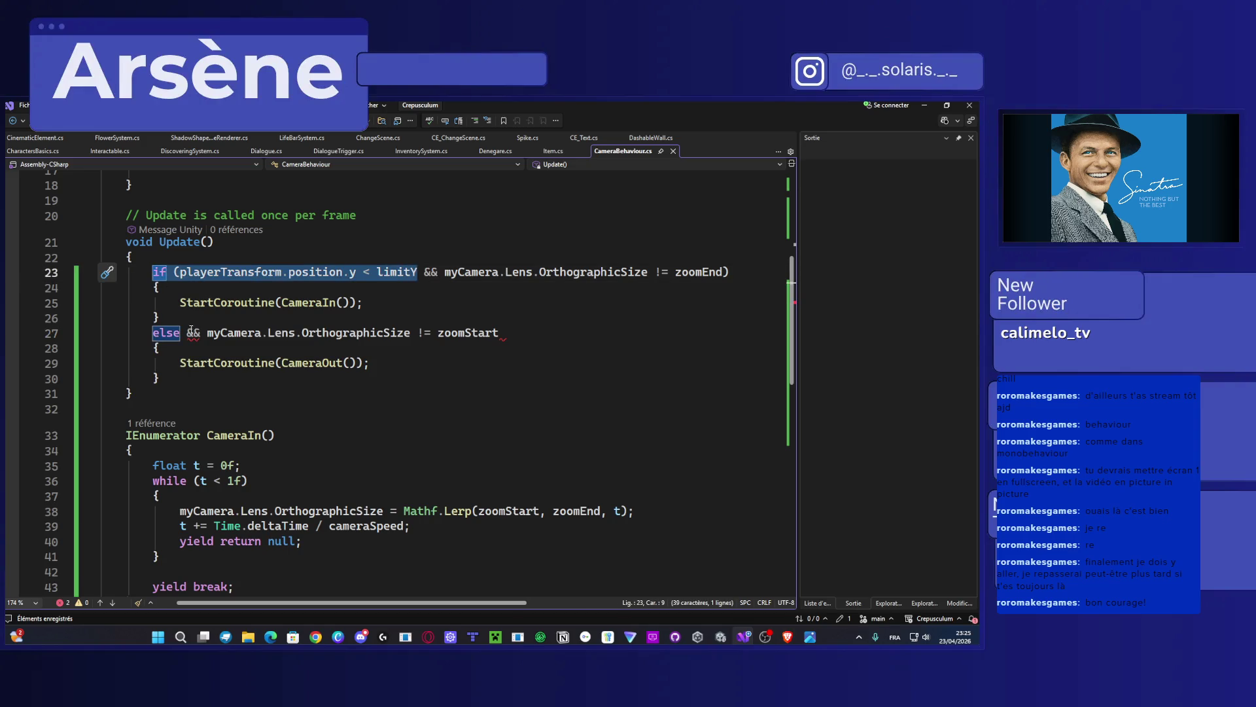
left_click_drag(180, 334, 148, 336)
key("ctrl+v")
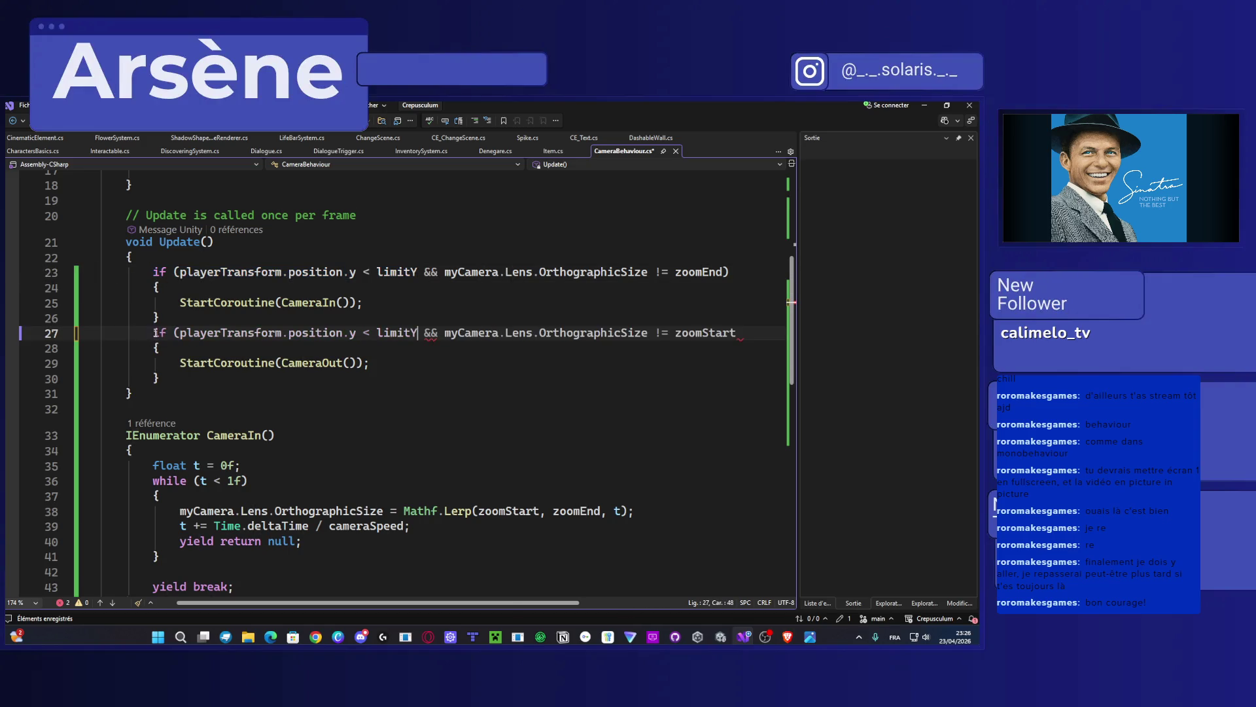
left_click(373, 333)
key("BackSpace")
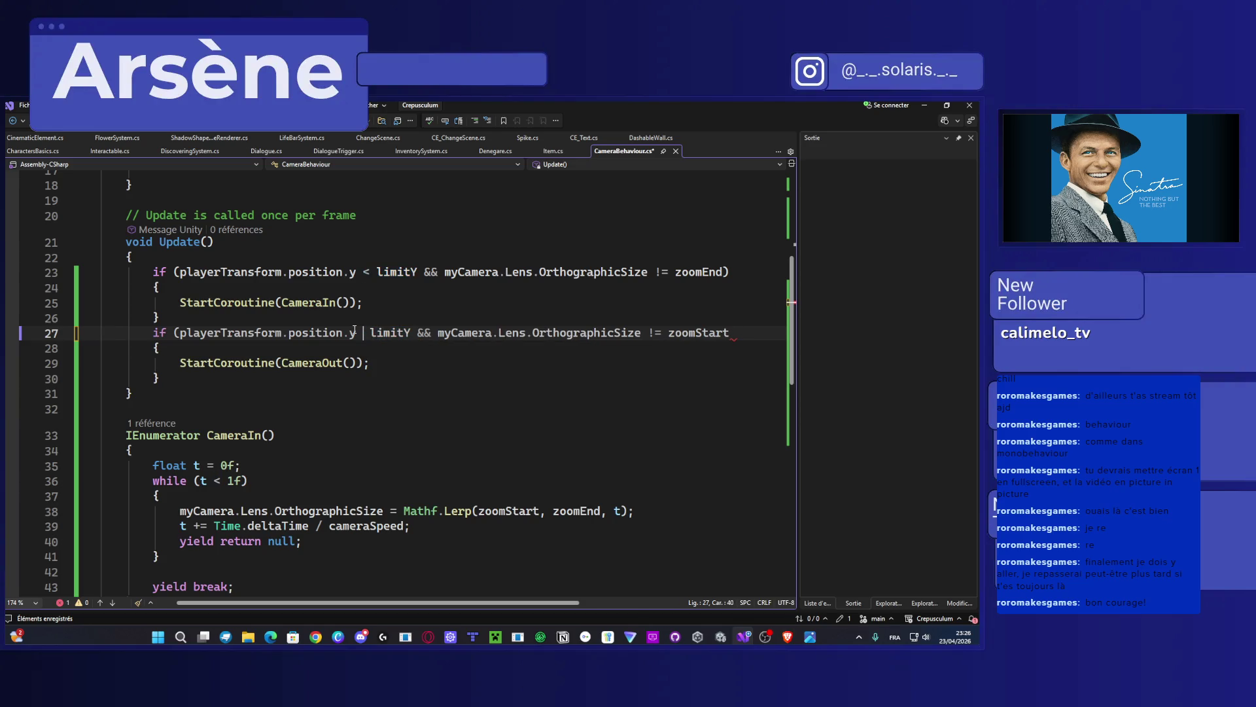
type(">=")
left_click(764, 330)
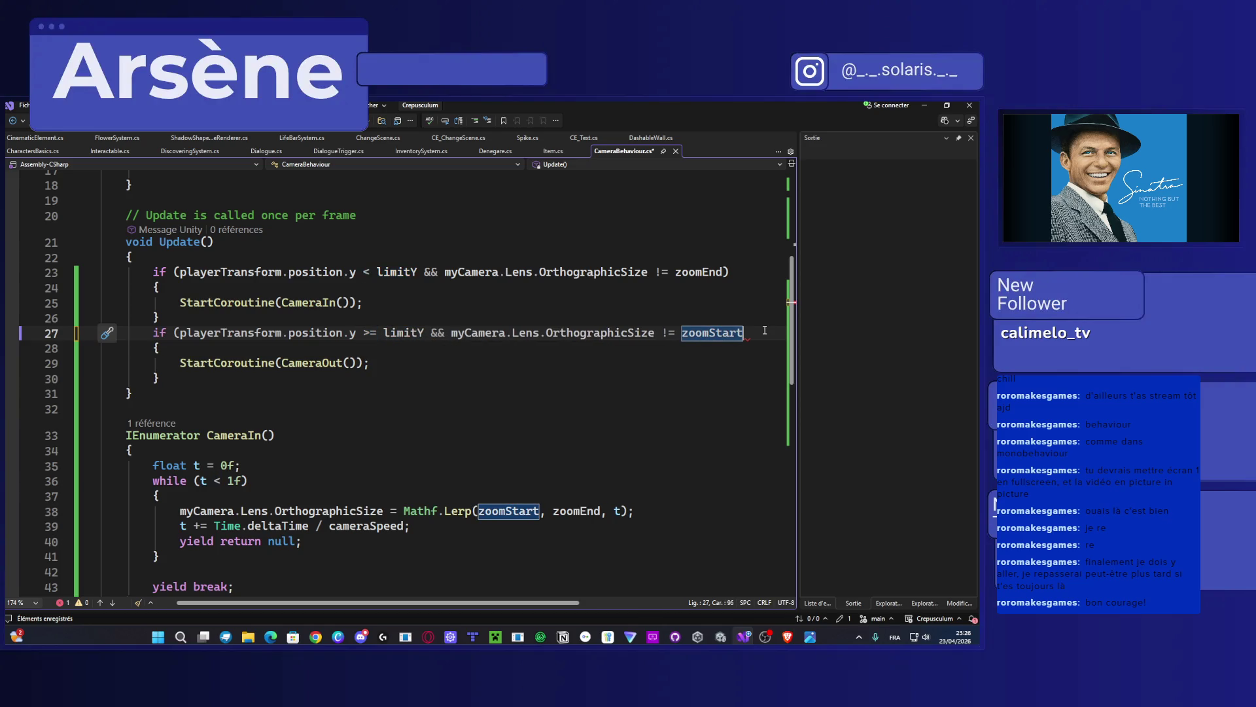
type(")")
key("ctrl+s")
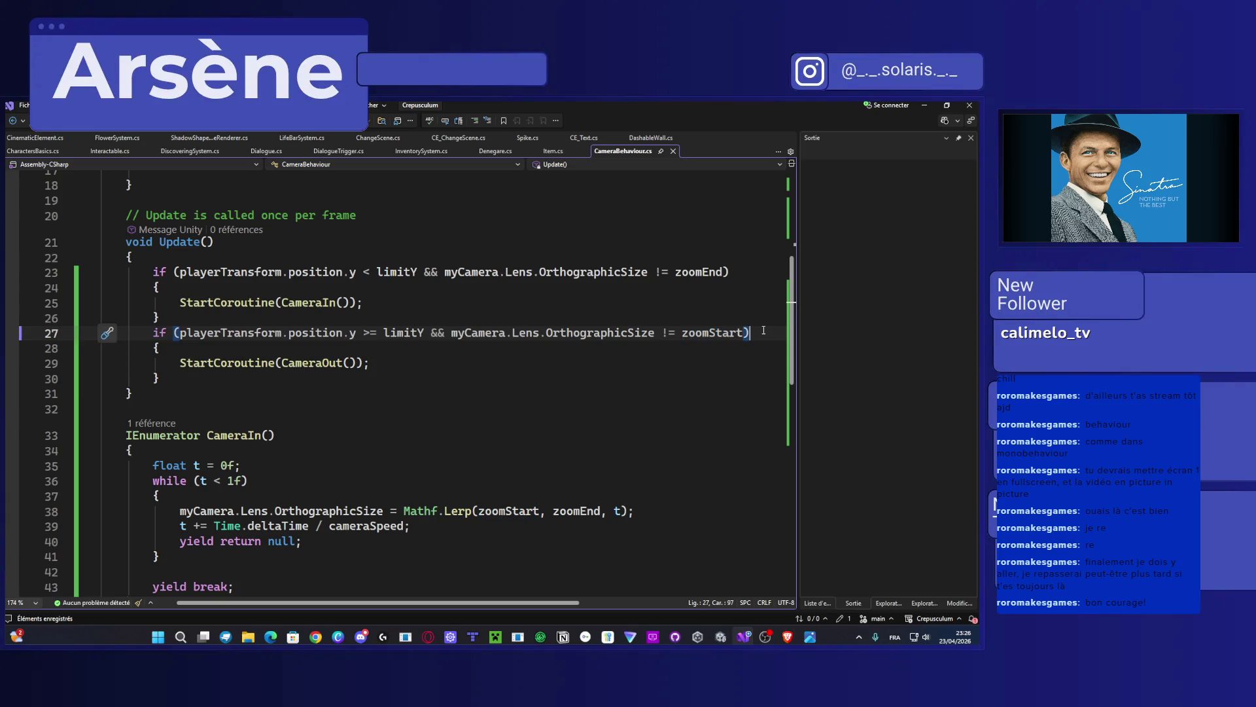
Step: Back in Unity, show the console and run a brief play test walking left and right
left_click(921, 107)
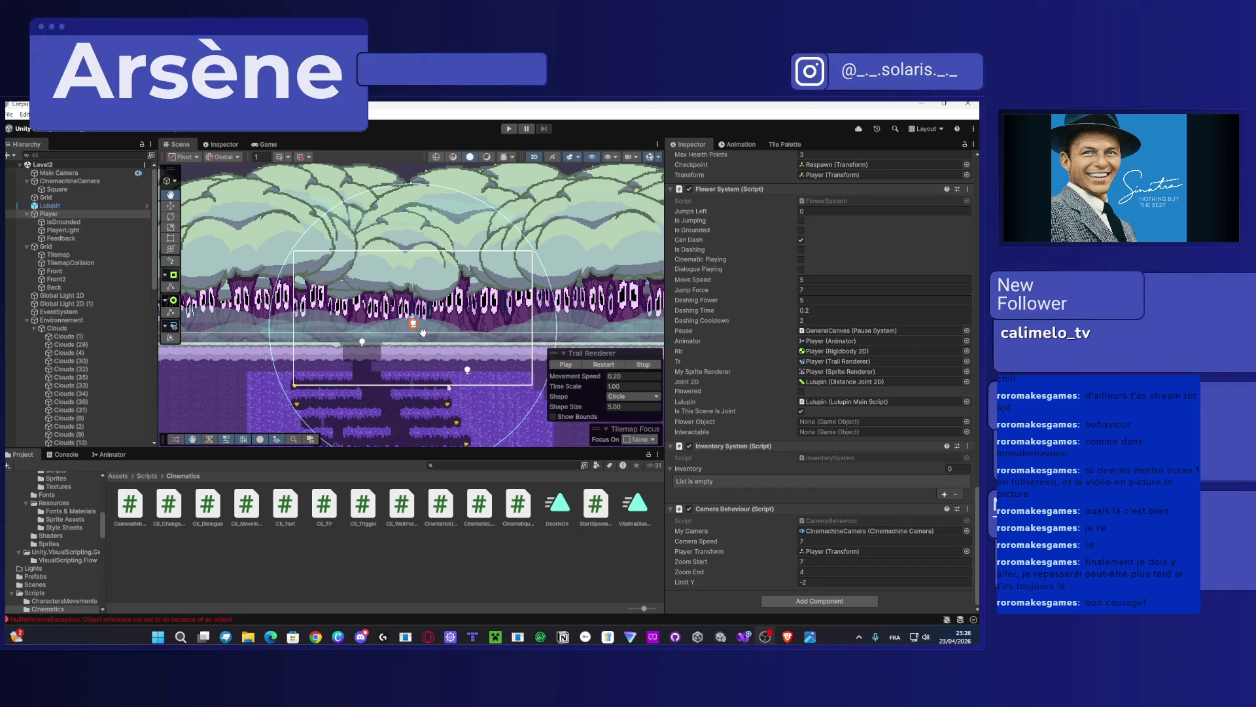
left_click_drag(423, 332, 356, 336)
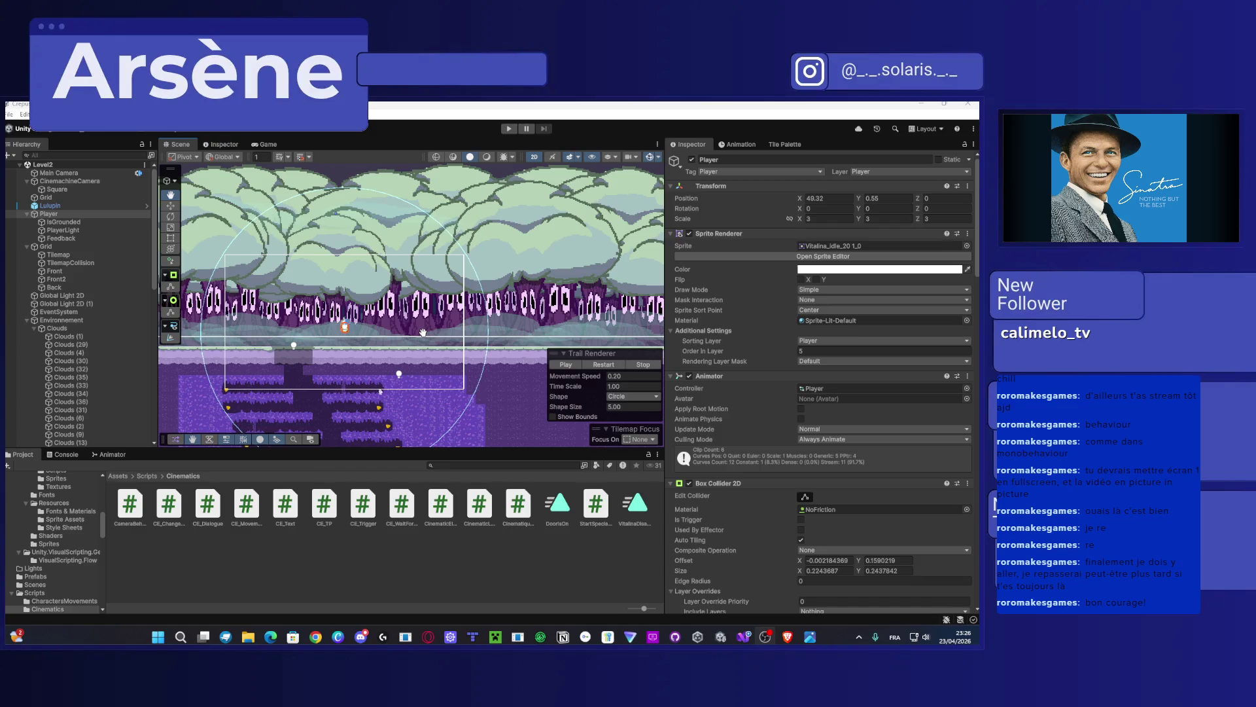
left_click(80, 454)
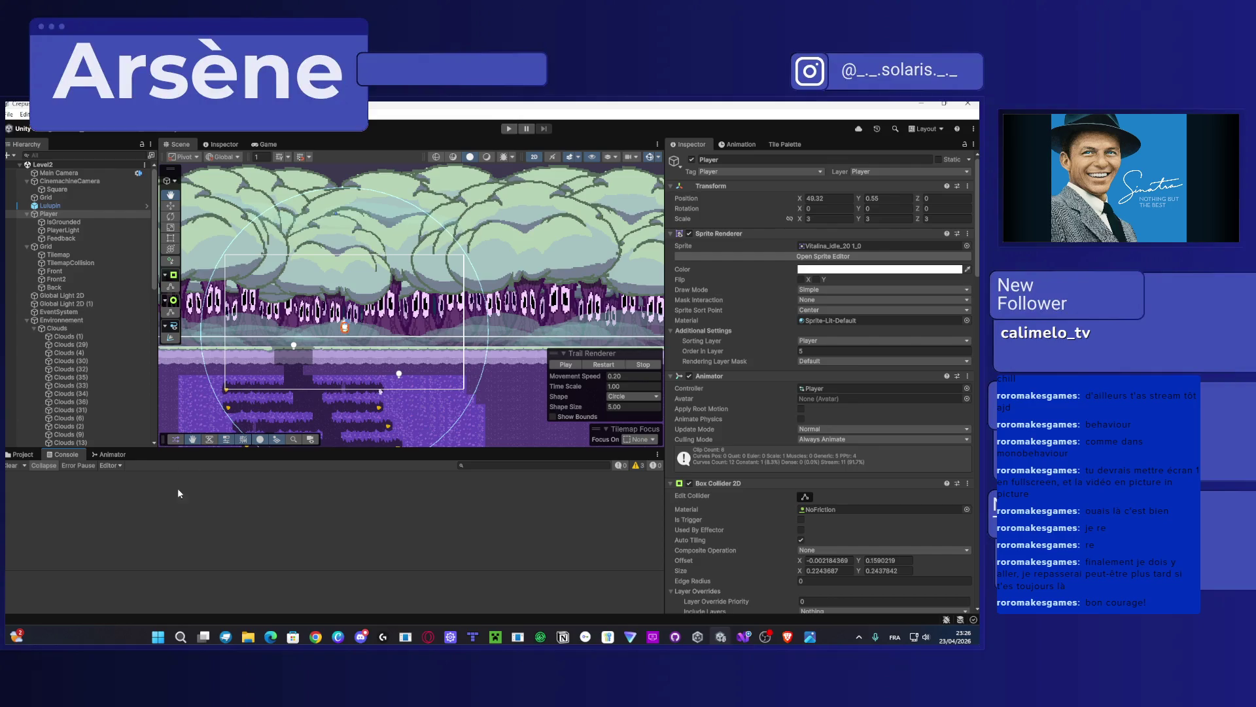
left_click(510, 129)
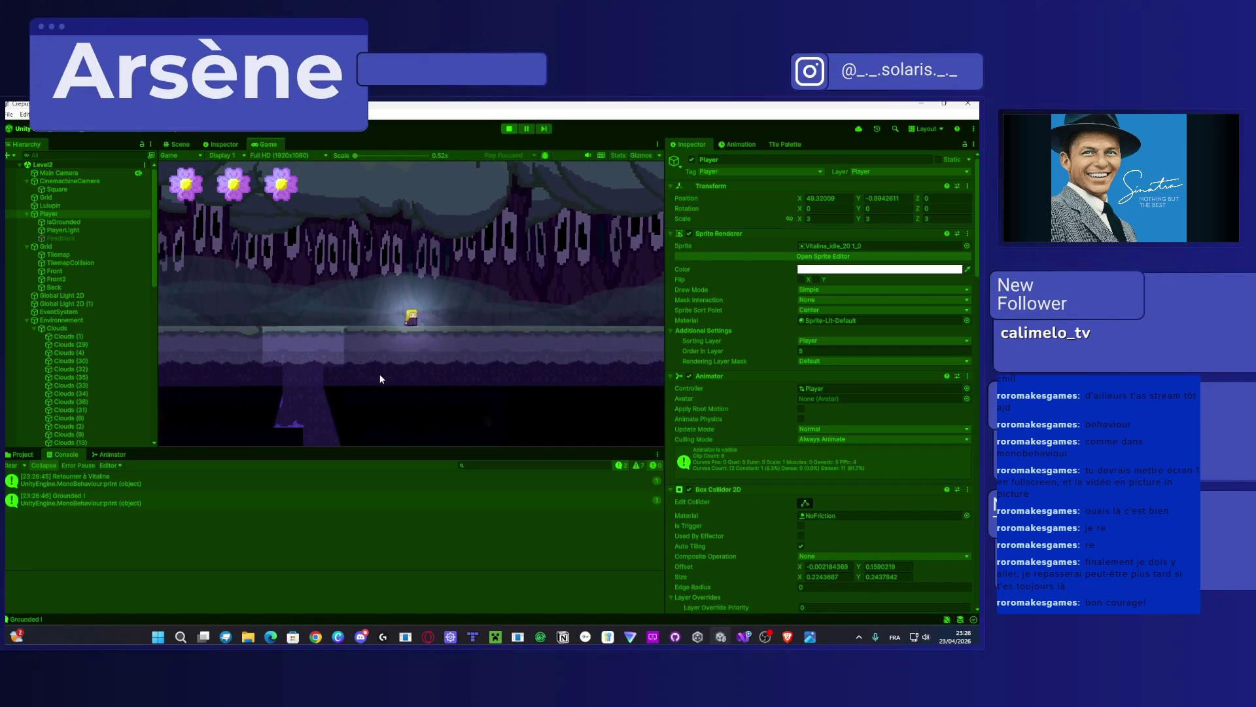
key("Left")
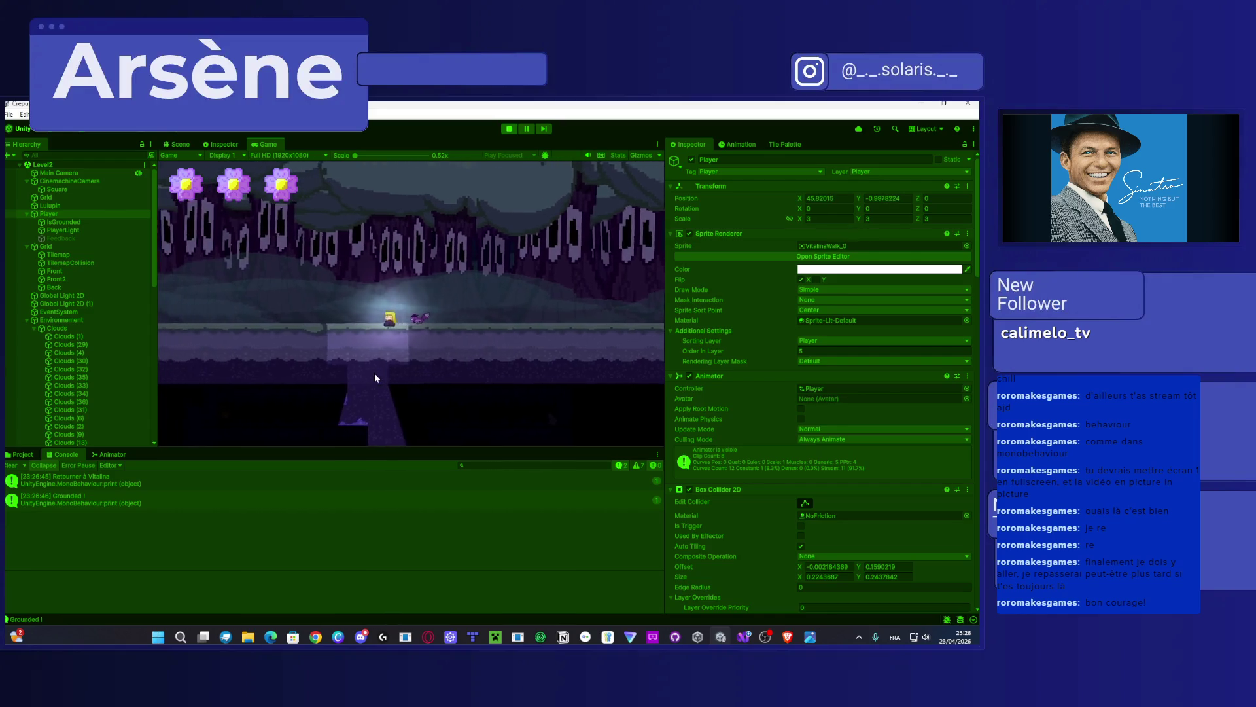
key("Right")
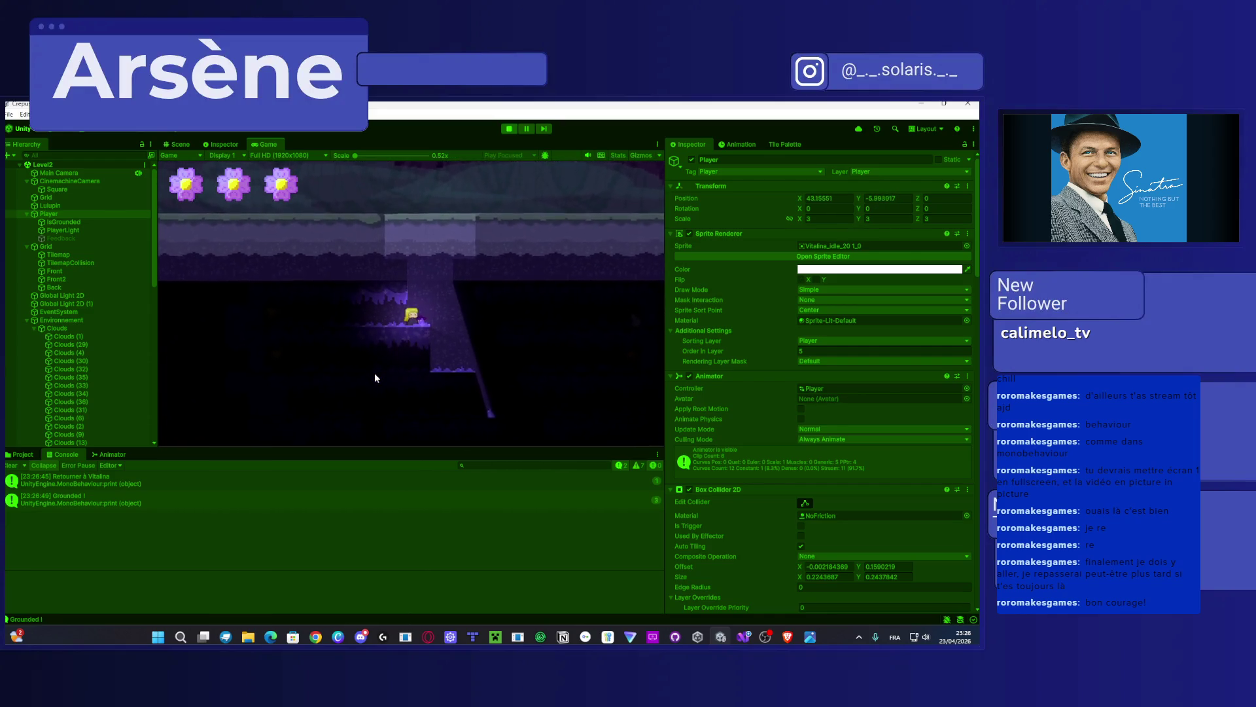
left_click(508, 128)
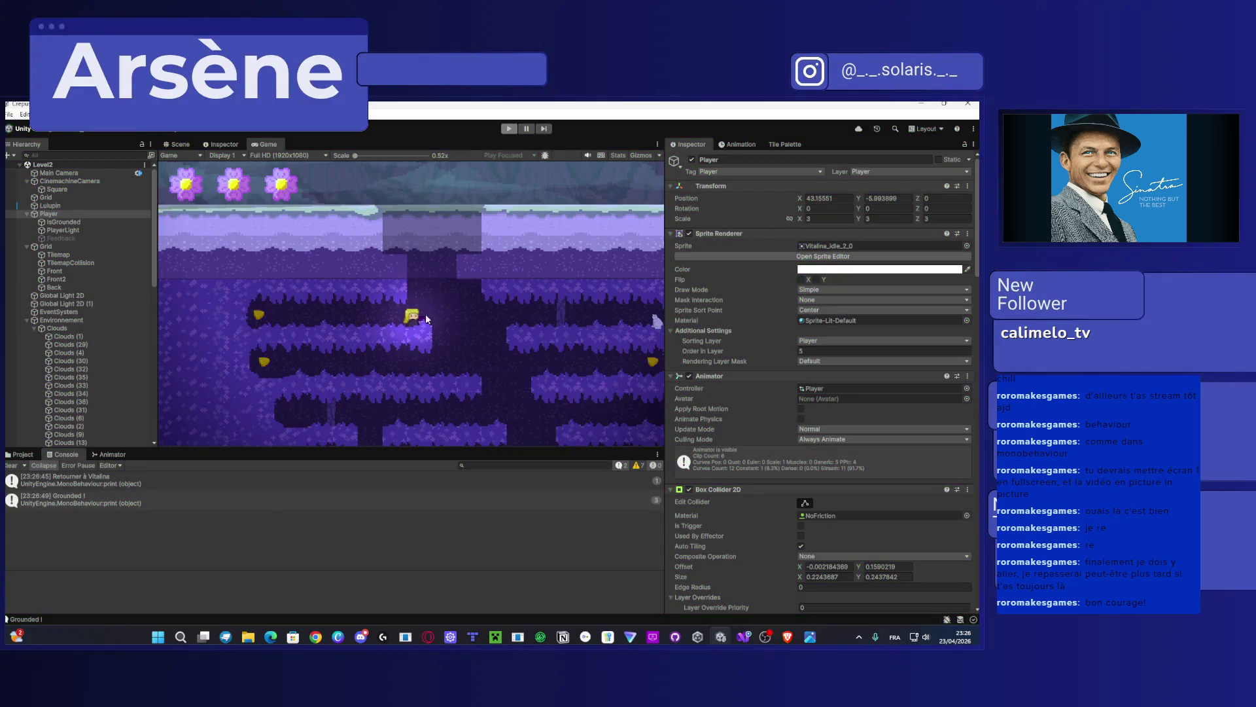
Step: Set Camera Speed to 2 in the camera's Inspector and confirm the Zoom End value
scroll(736, 390, "down", 10)
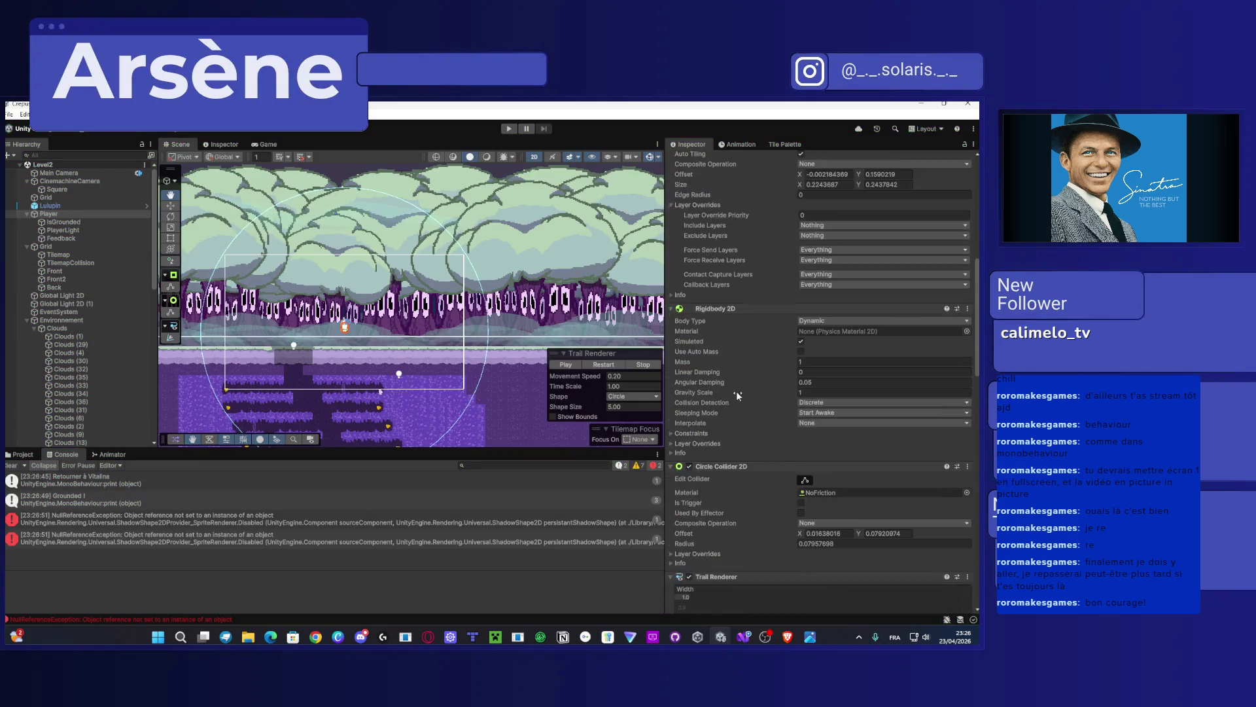
scroll(745, 410, "down", 10)
left_click(825, 542)
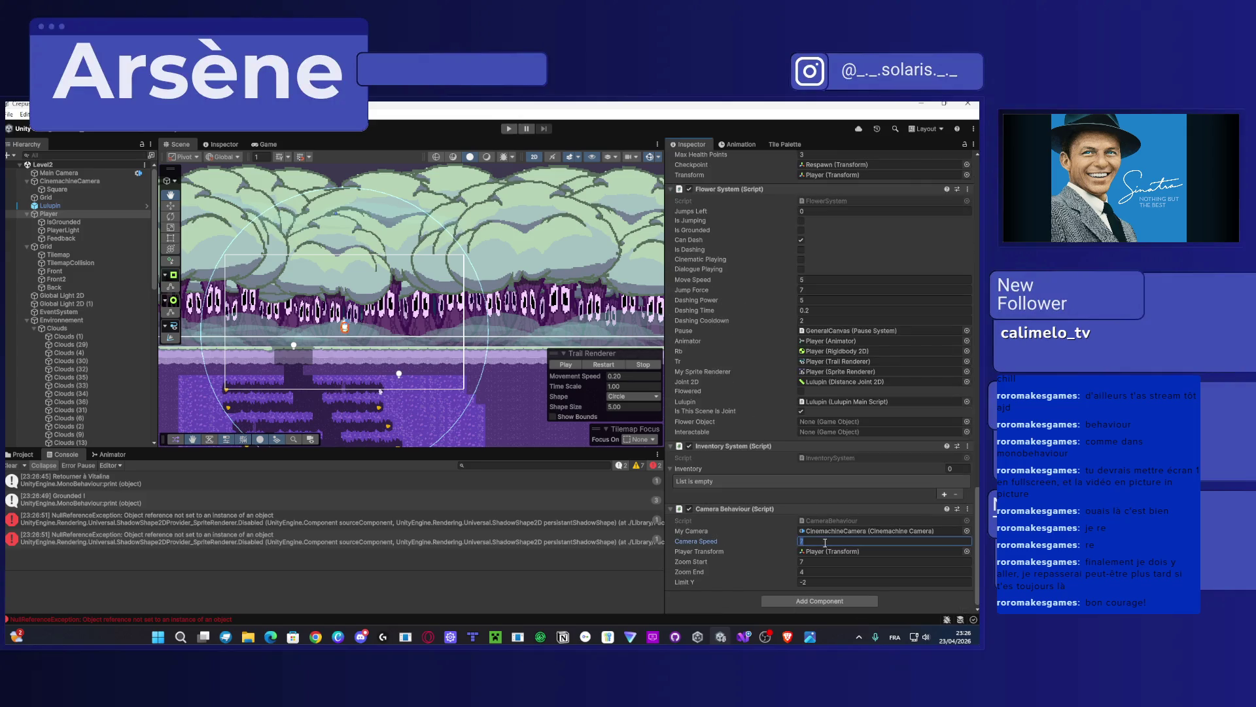
type("2")
left_click(825, 571)
type("2")
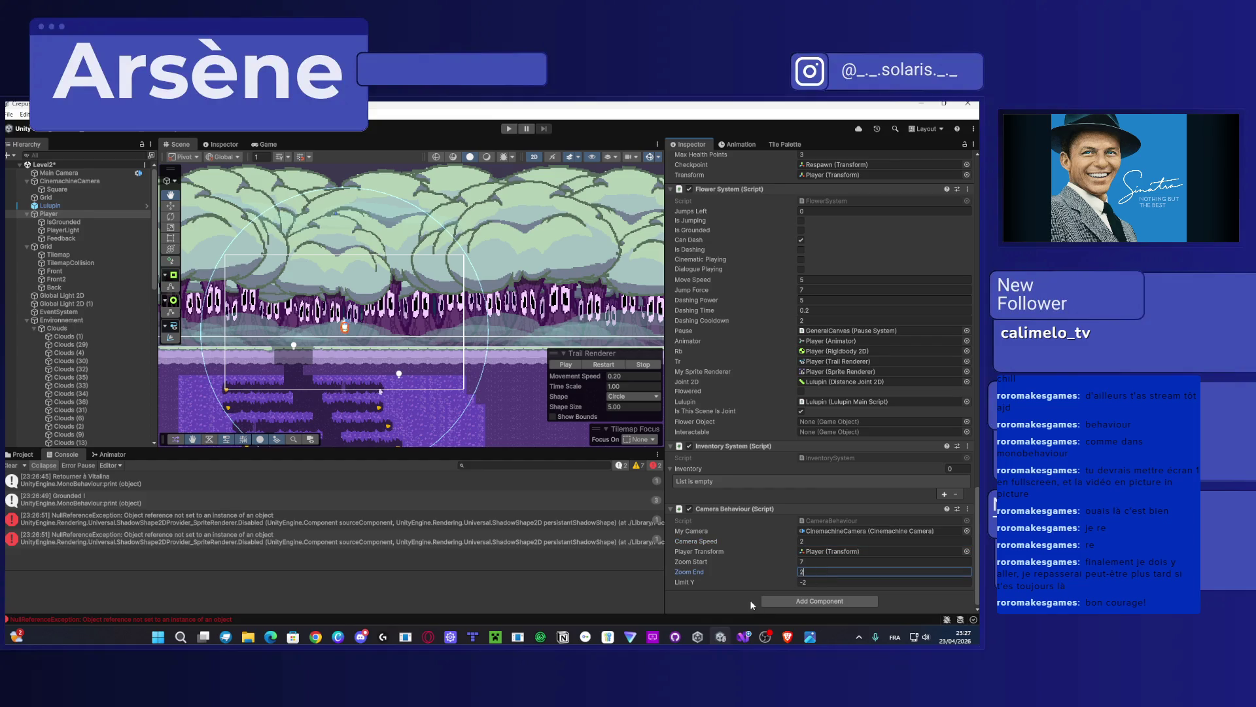
key("Return")
Step: Play-test again, walking, jumping, dashing and talking to Denegare to watch the zoom, then stop
left_click(513, 129)
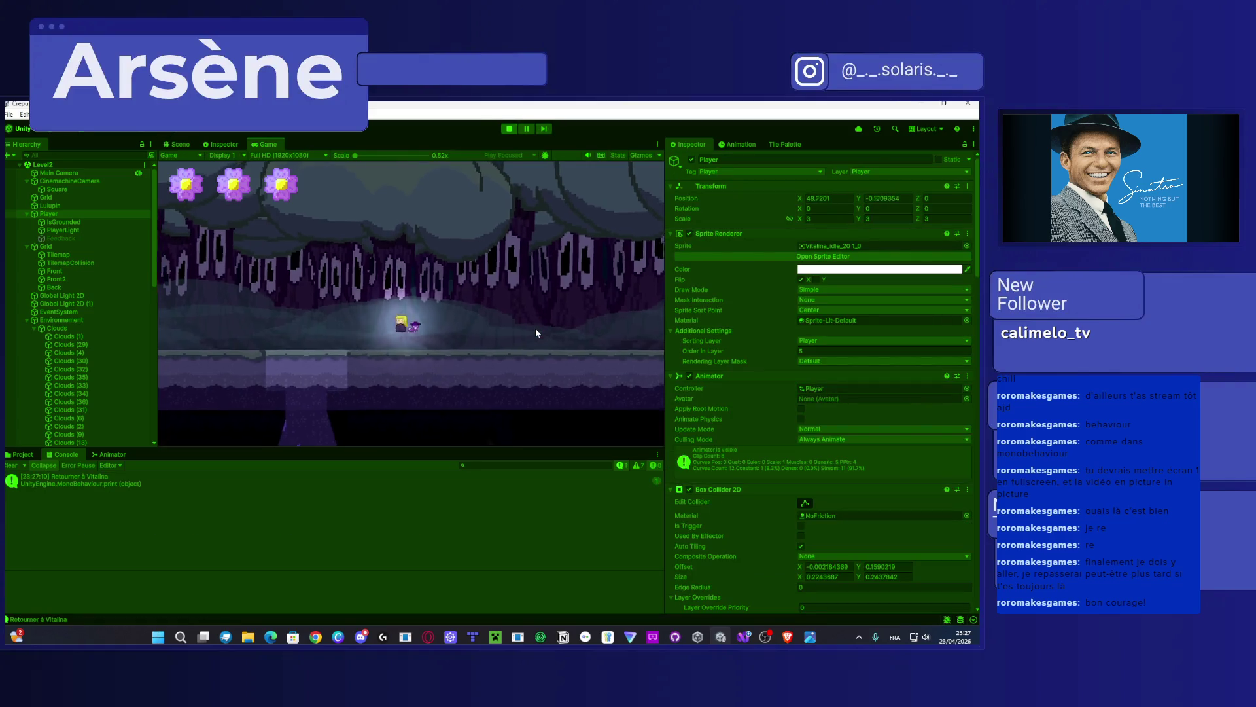
key("Left")
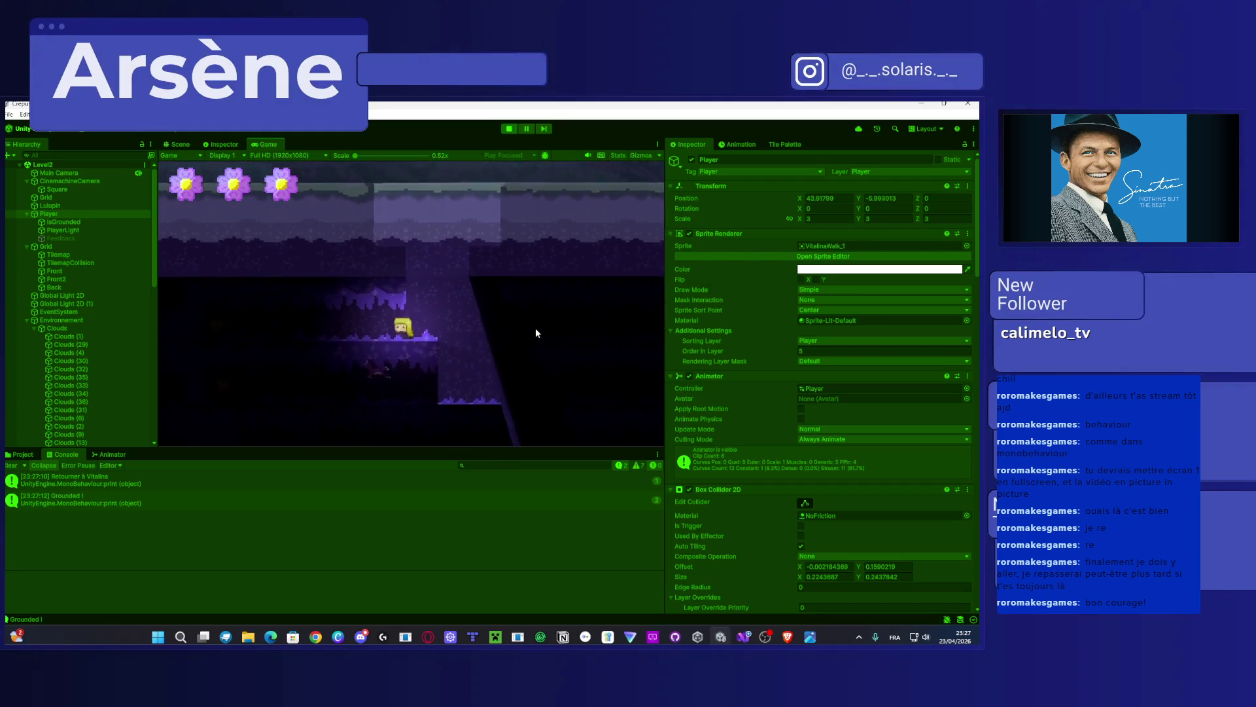
key("Left")
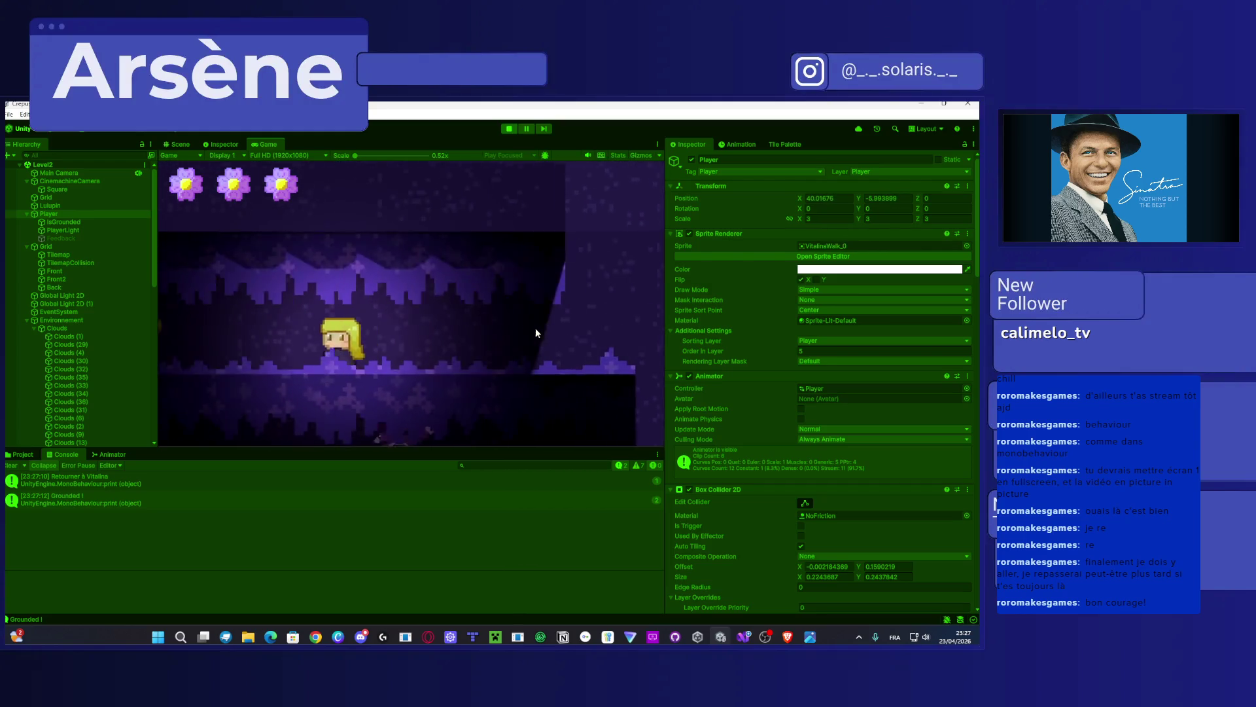
key("Right")
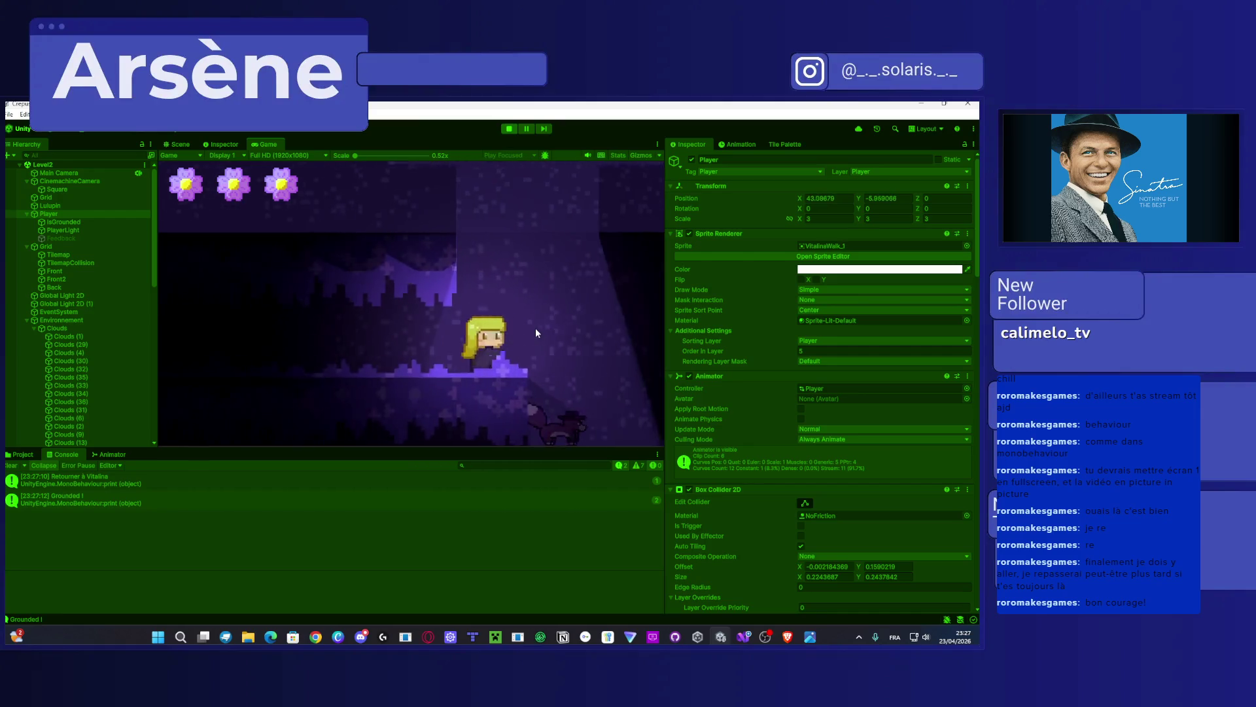
key("Right")
key("space")
key("shift")
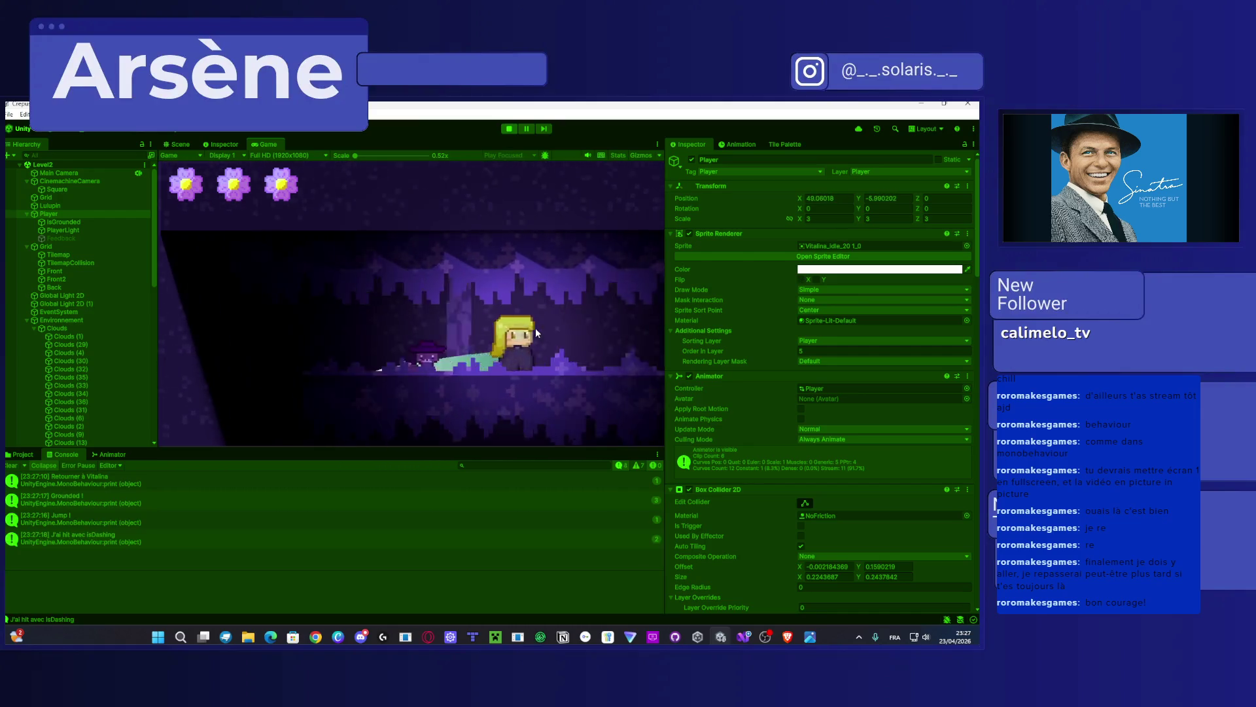
key("Right")
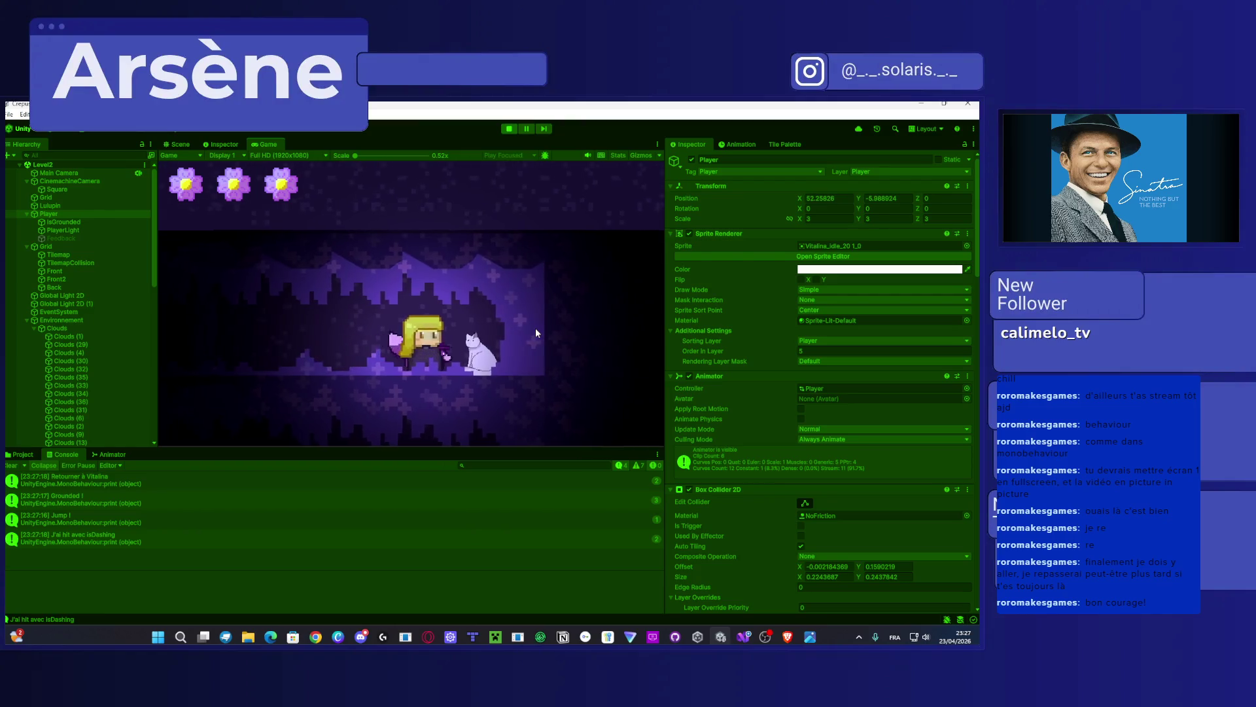
key("e")
key("e")
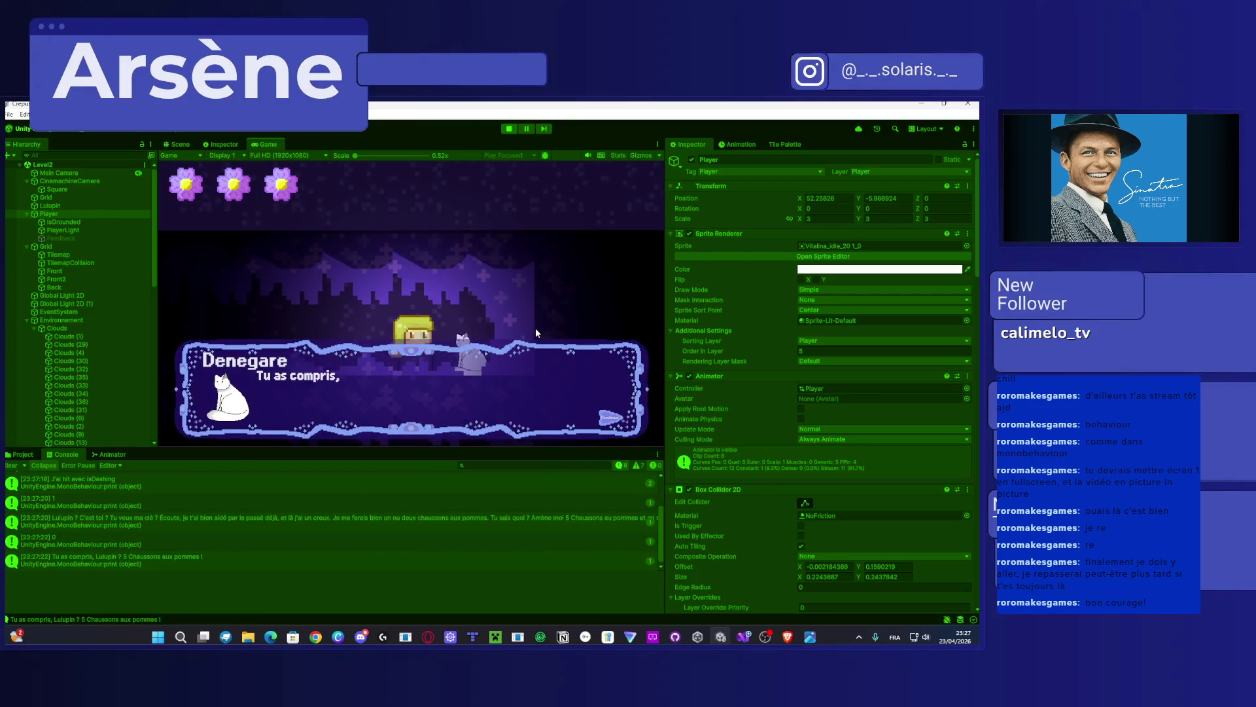
key("e")
key("Left")
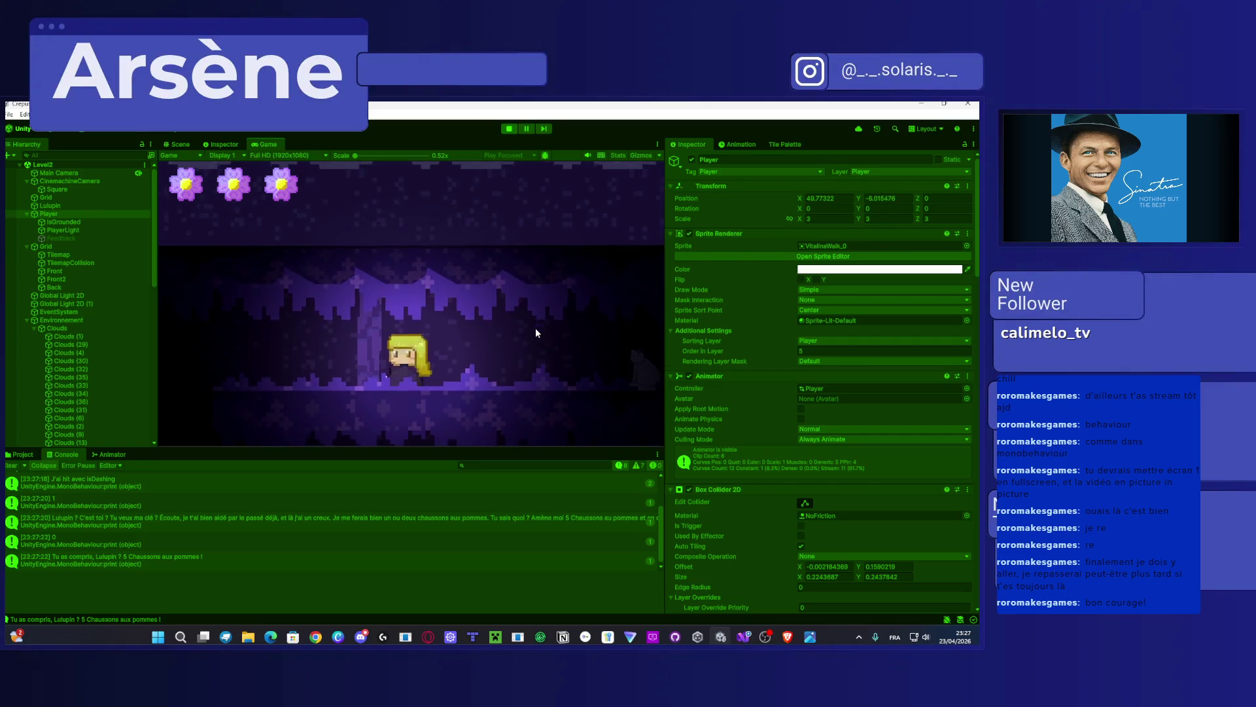
key("Right")
key("Left")
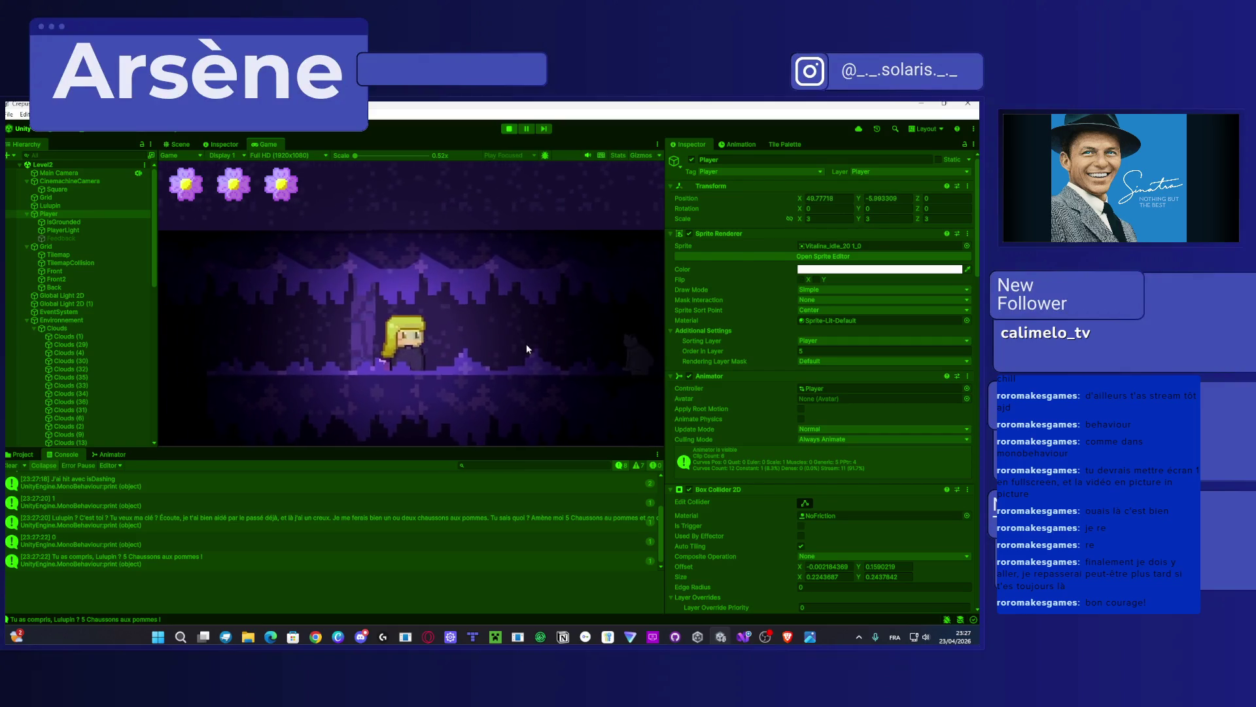
key("Left")
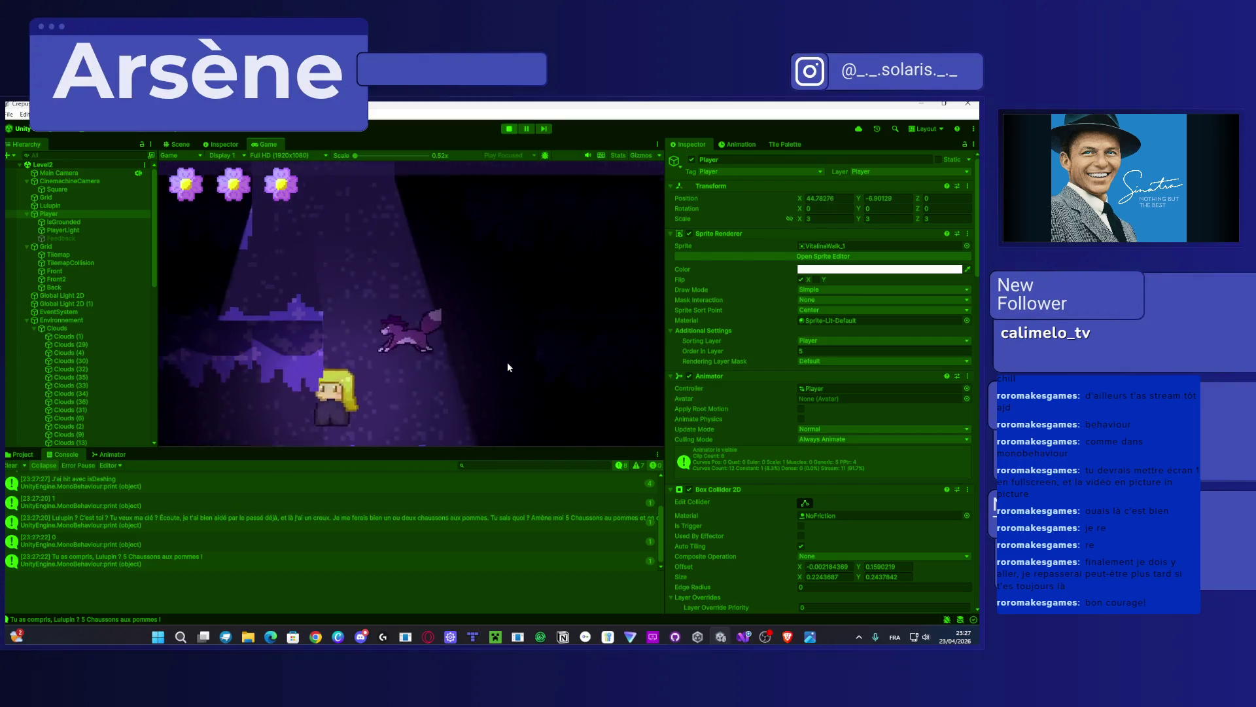
key("Left")
key("Right")
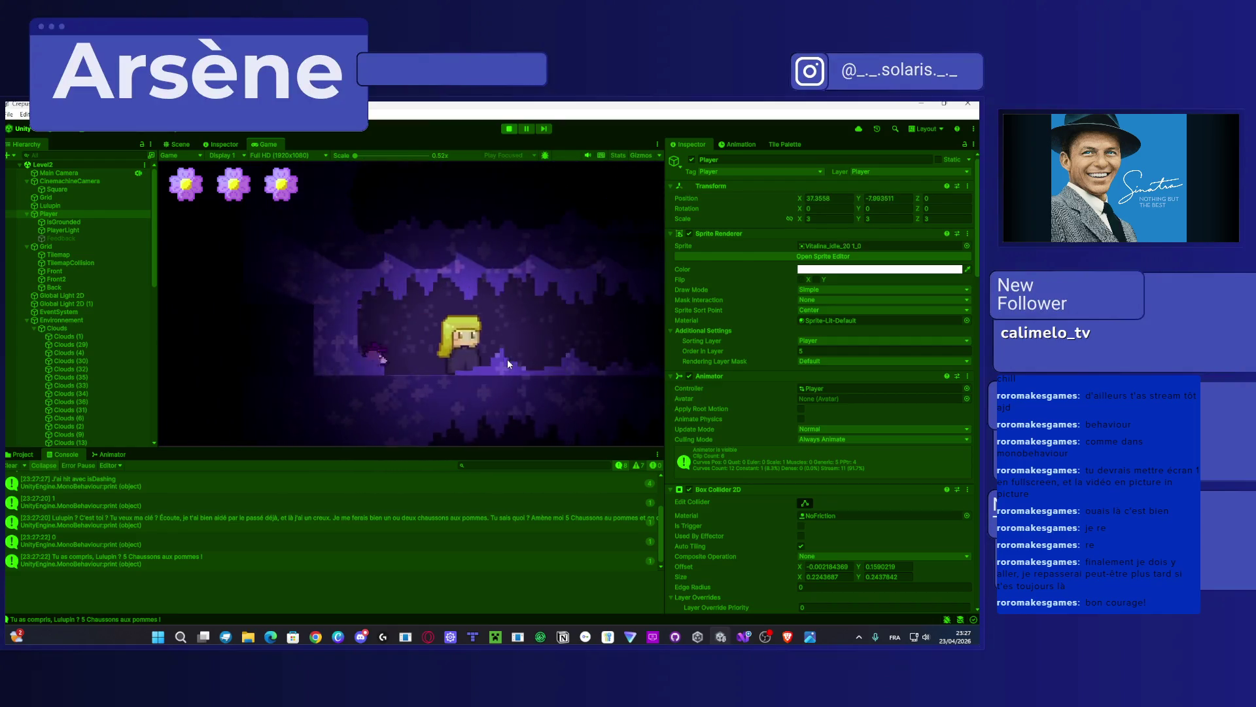
key("Right")
key("shift")
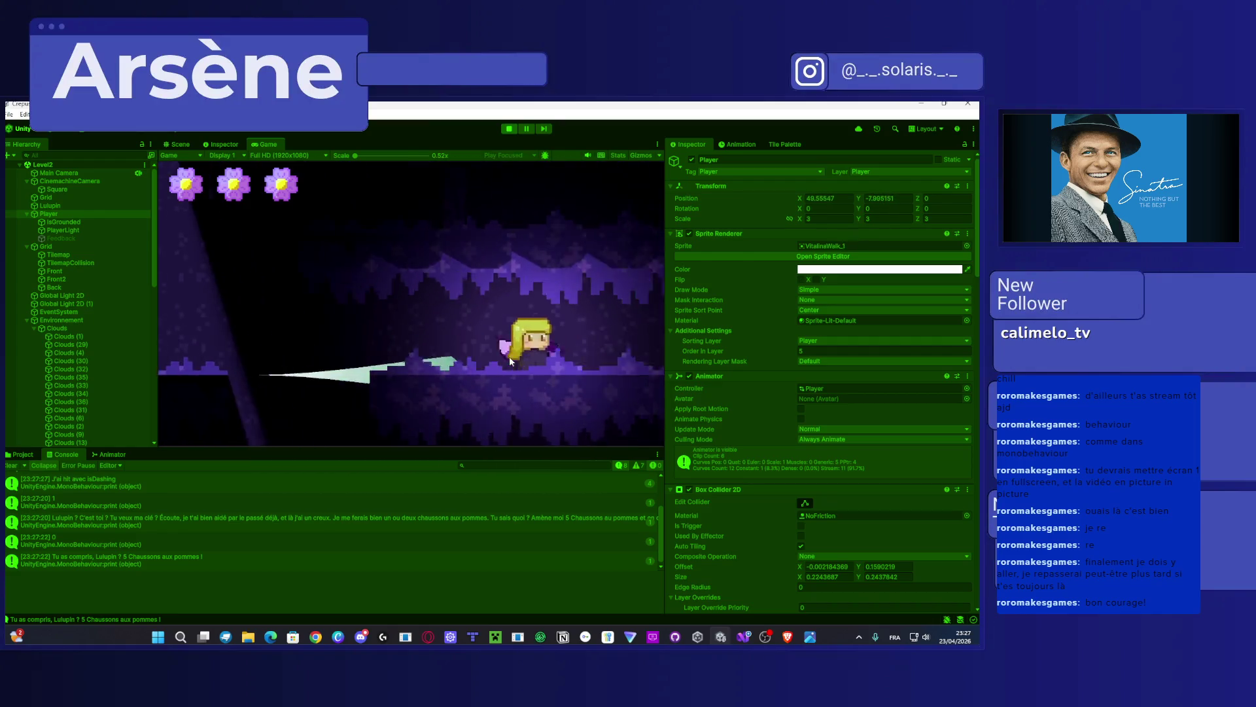
key("a")
key("a")
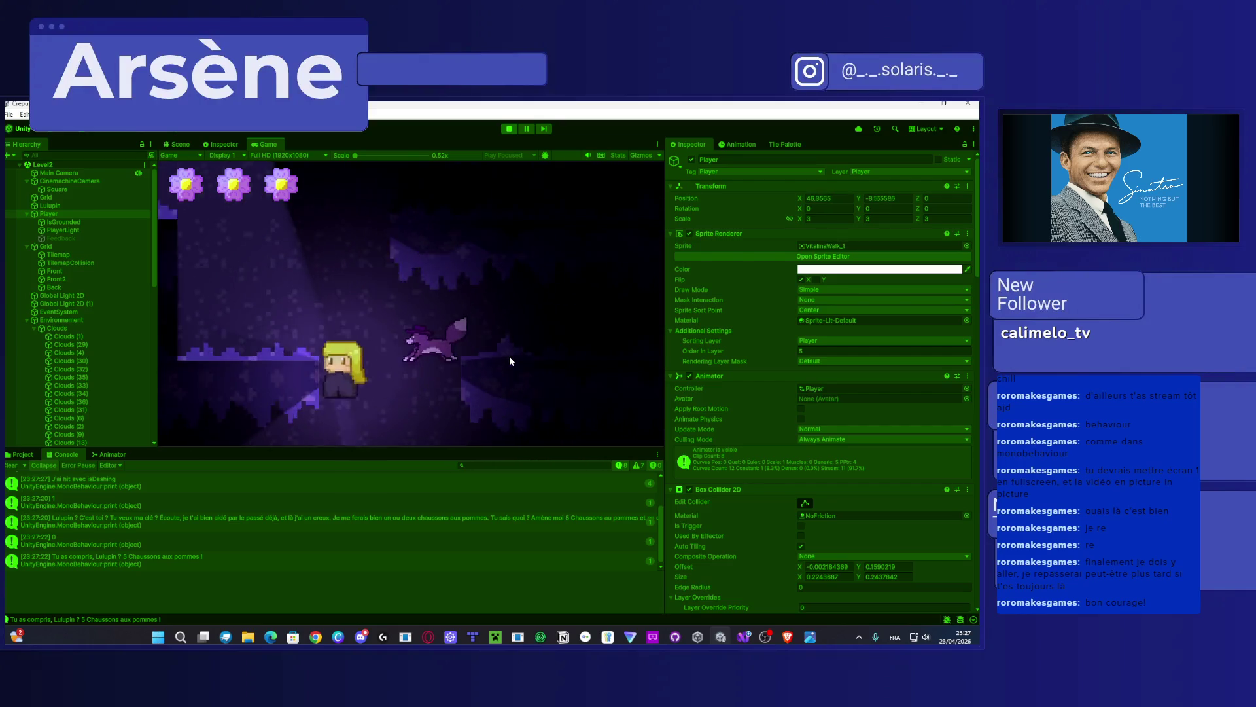
key("space")
key("d")
key("space")
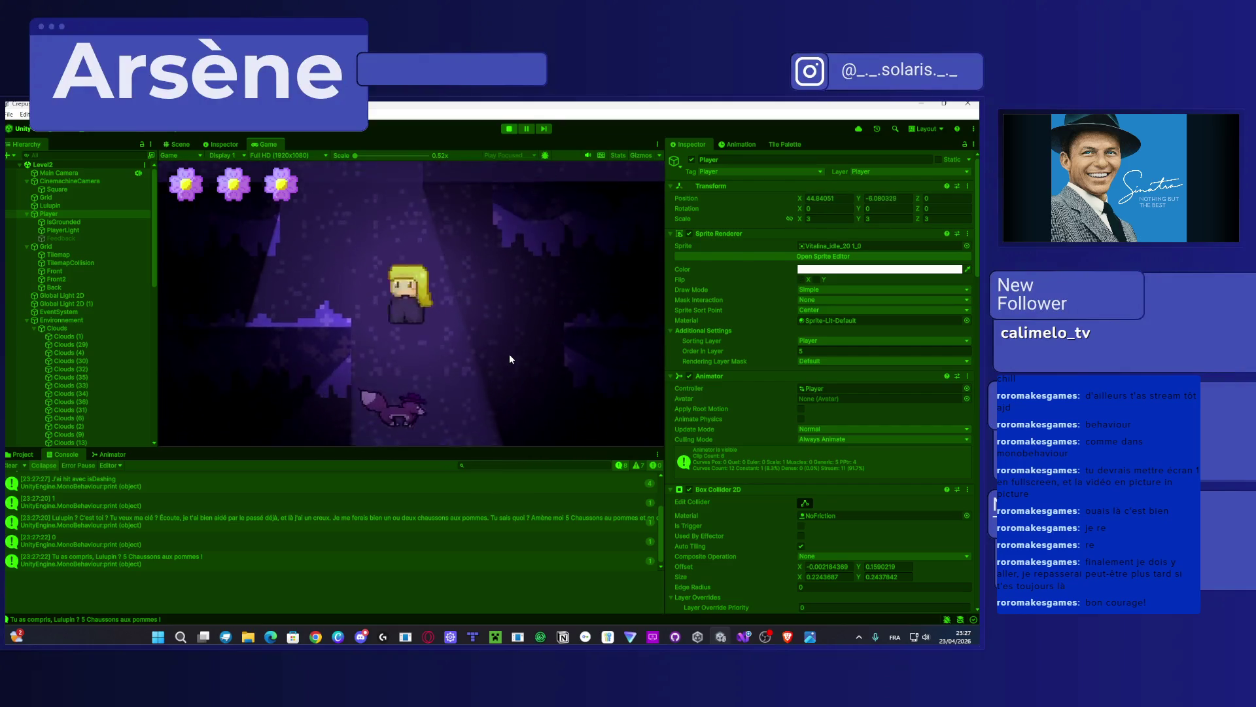
key("a")
key("space")
key("space")
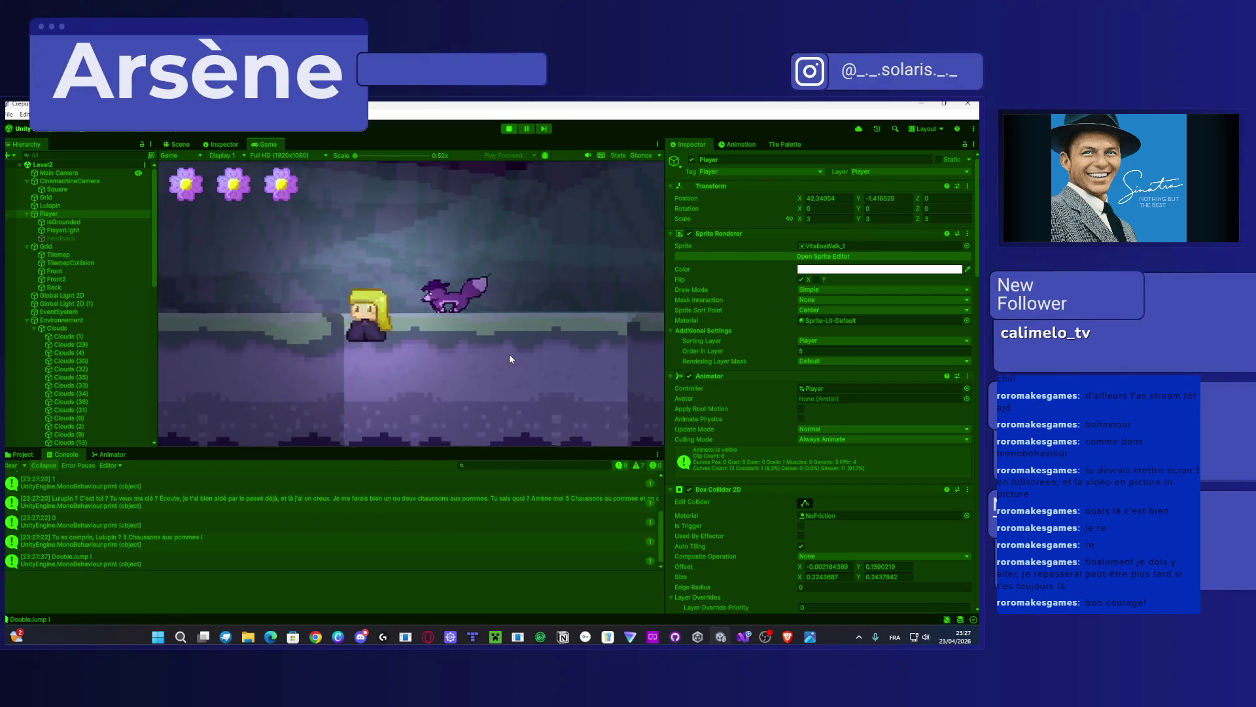
key("a")
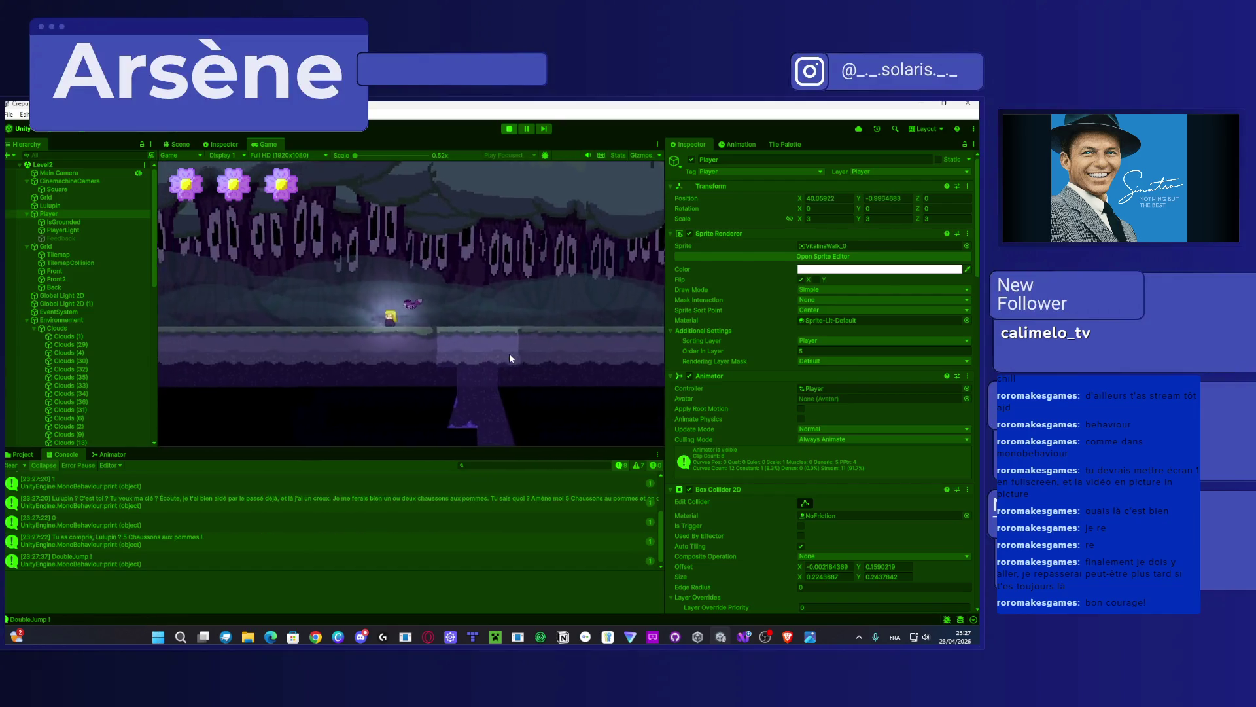
key("d")
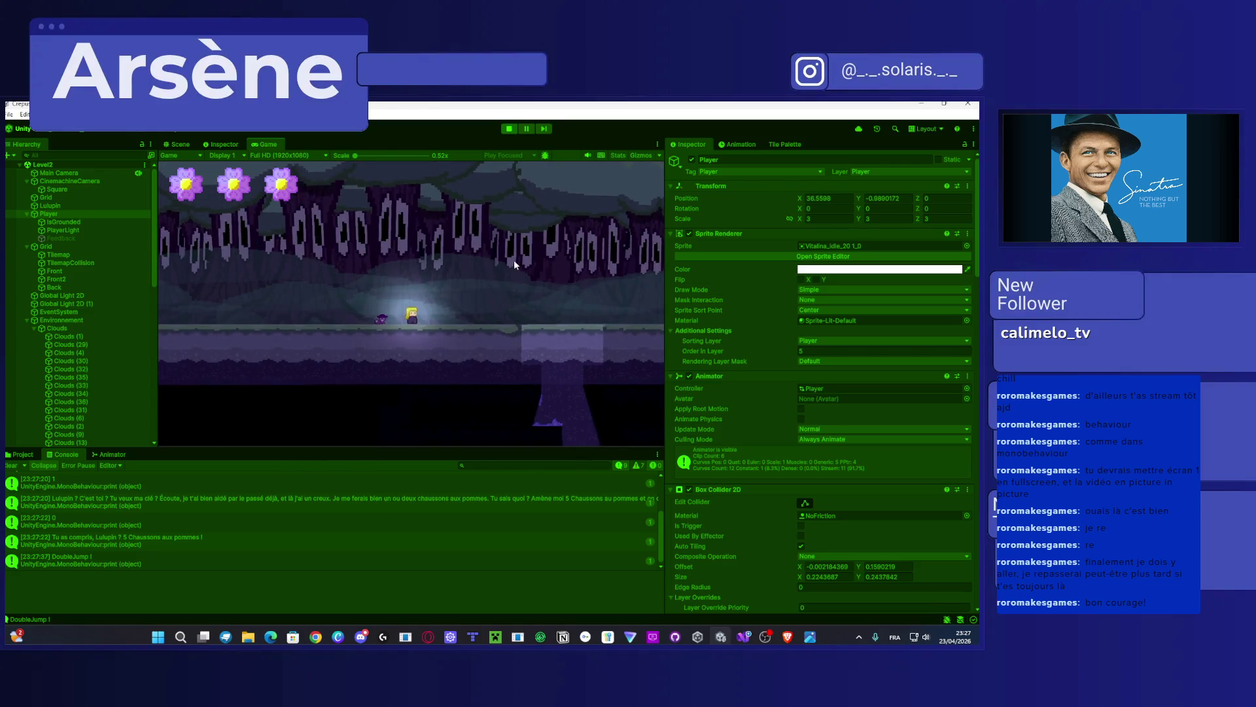
left_click(508, 128)
Step: Bring Visual Studio forward and scroll to CameraBehaviour.cs's CameraIn and CameraOut coroutines
mouse_move(744, 636)
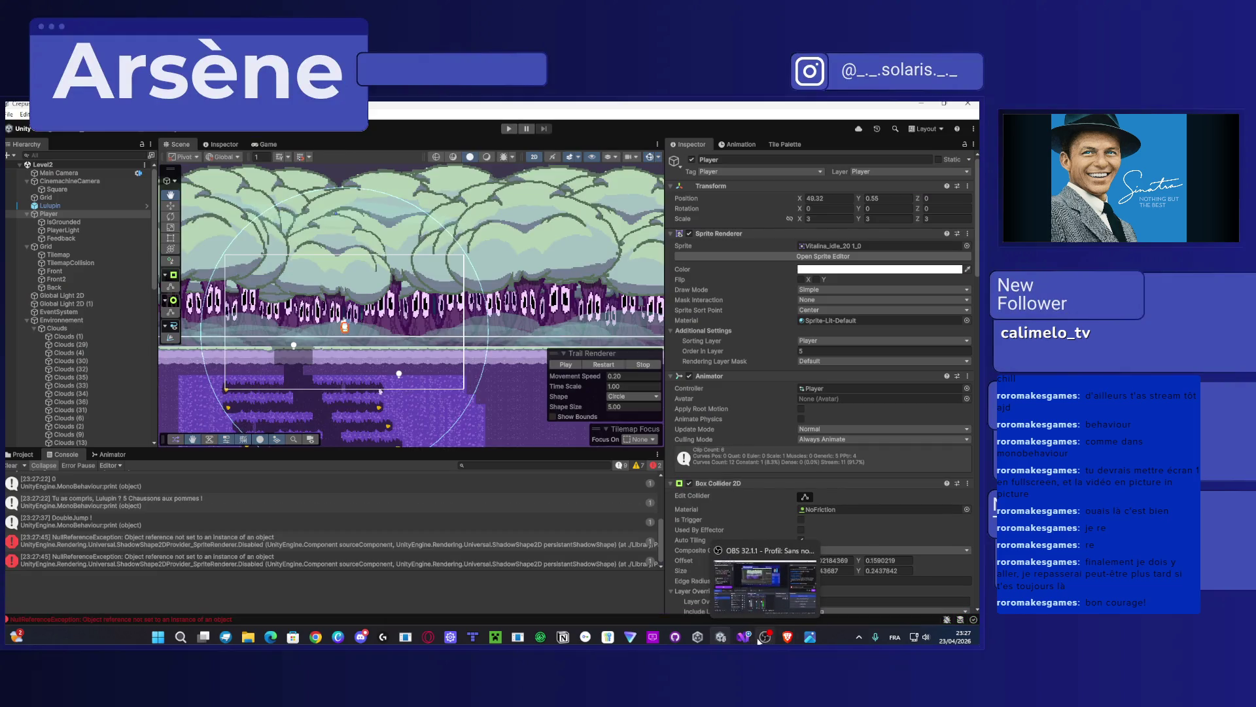
left_click(738, 577)
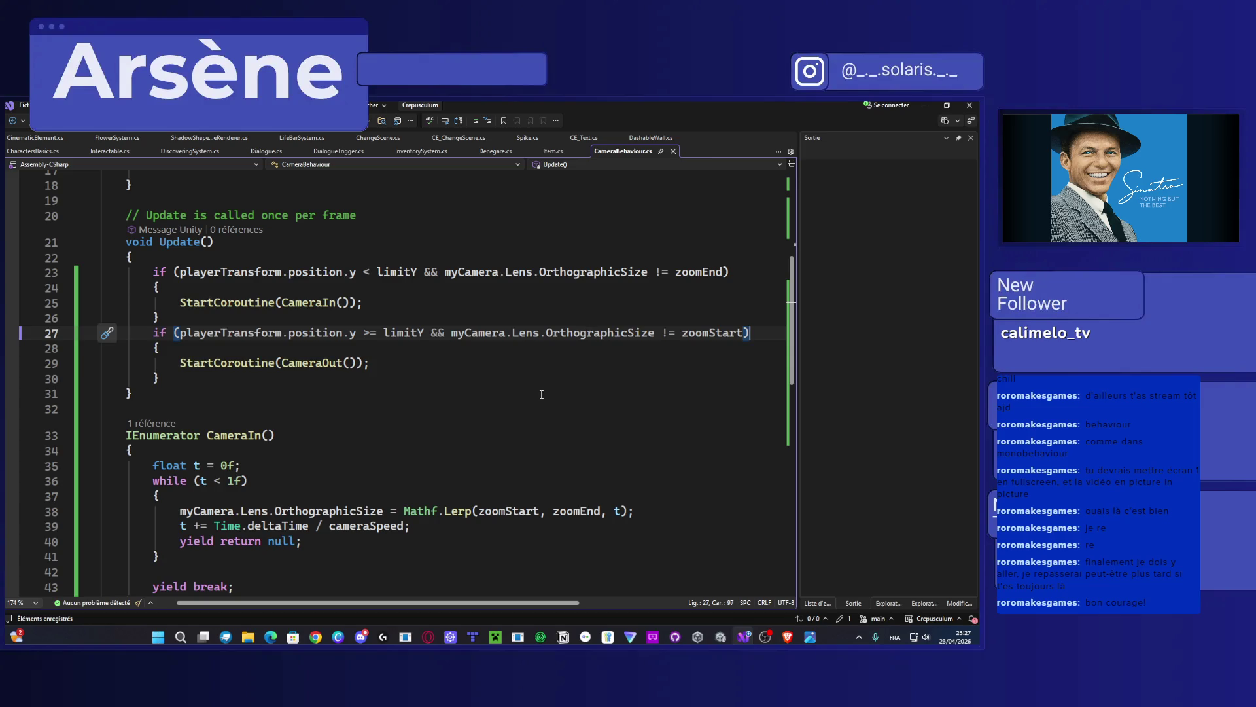
scroll(538, 402, "down", 5)
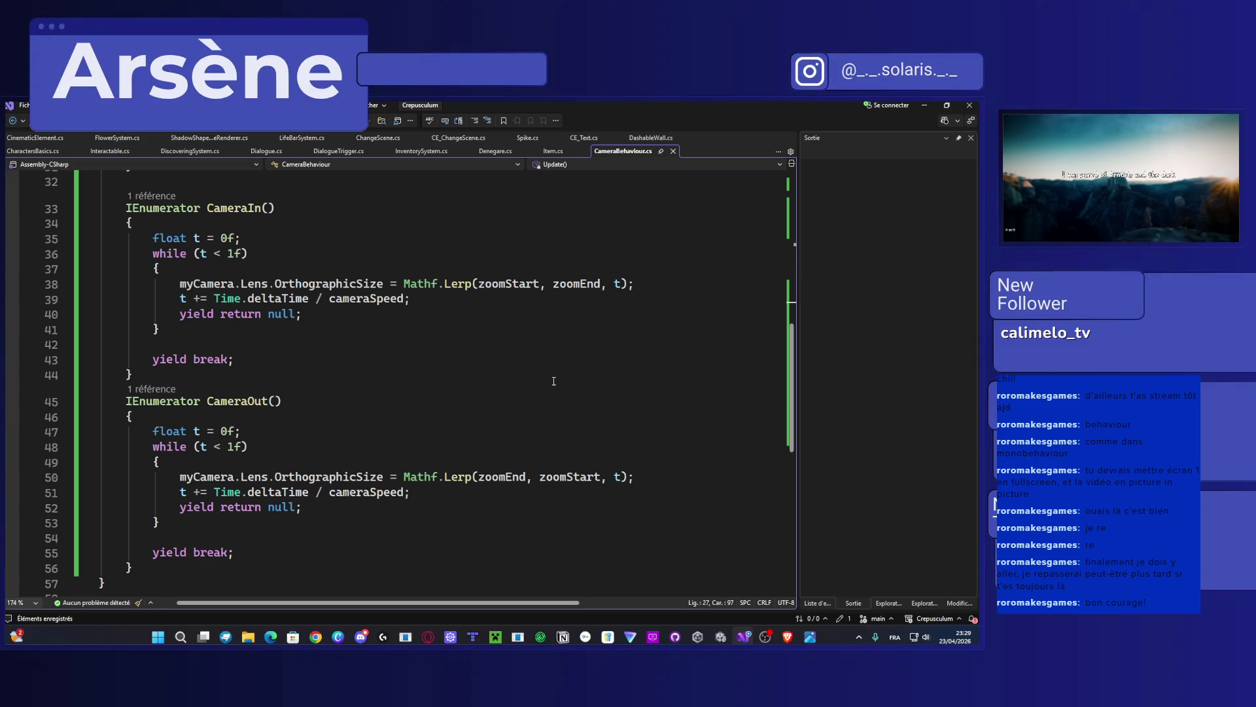
scroll(554, 381, "up", 5)
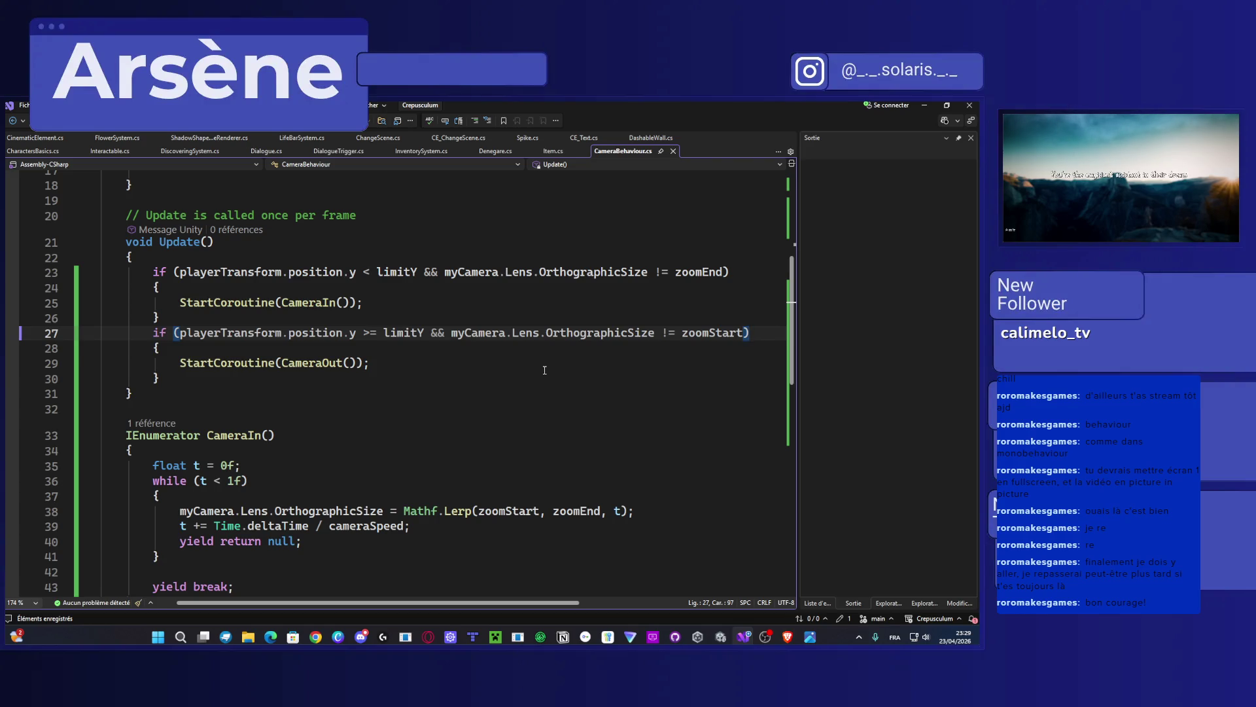
double_click(720, 335)
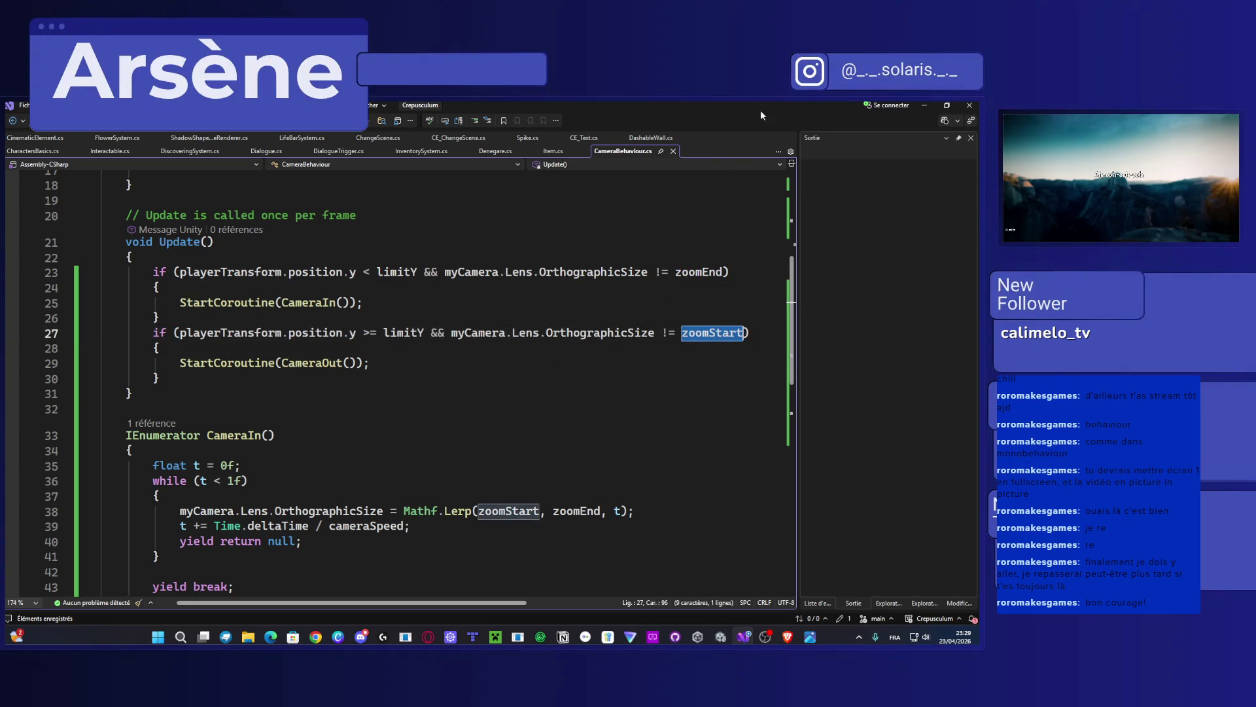
key("alt+Tab")
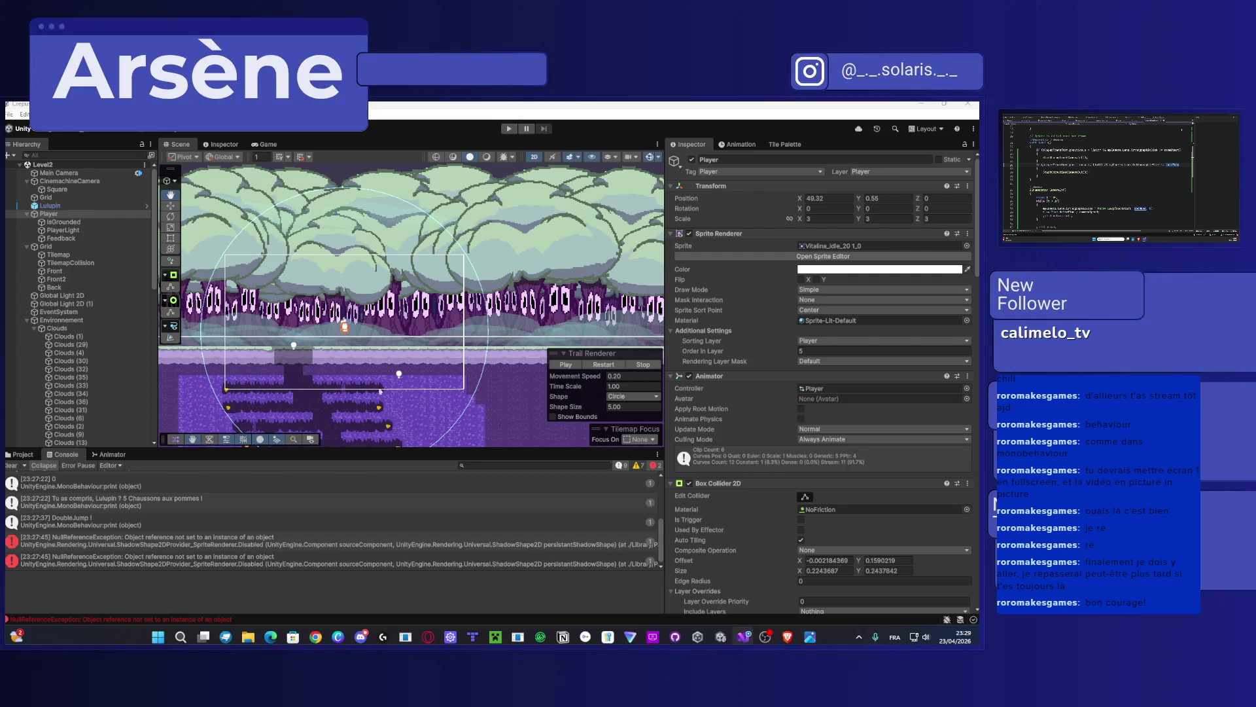
key("ctrl+p")
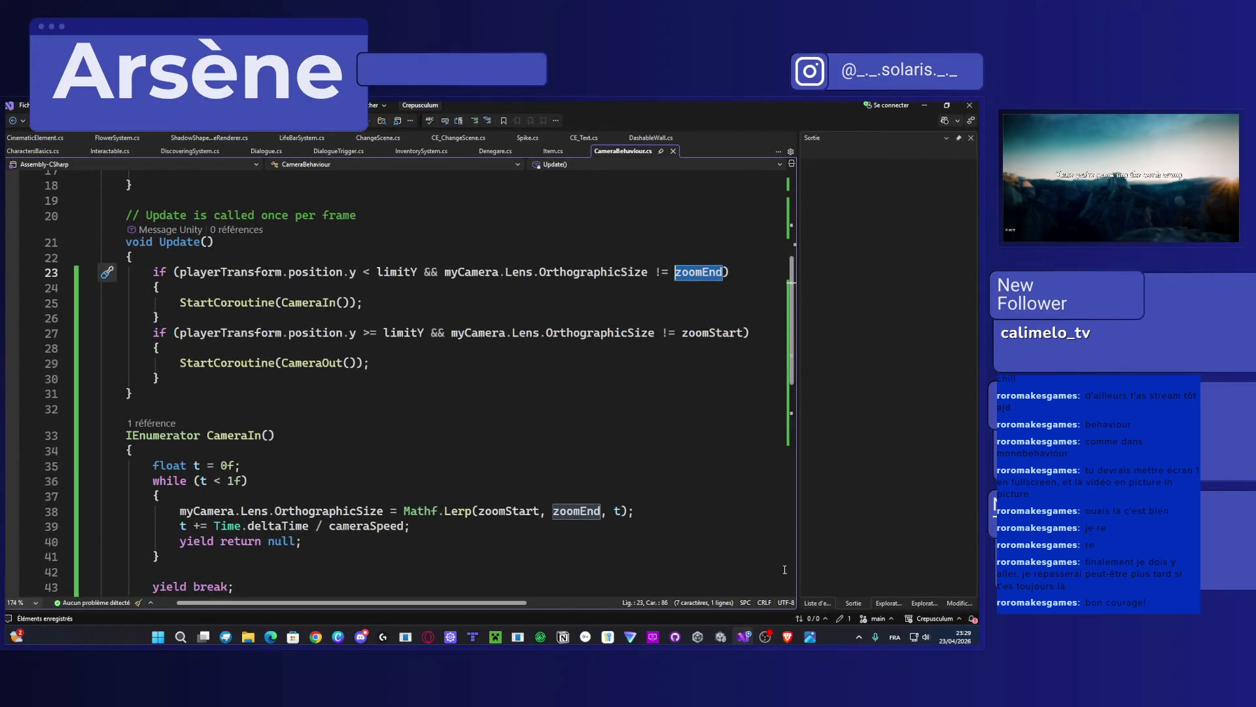
mouse_move(787, 636)
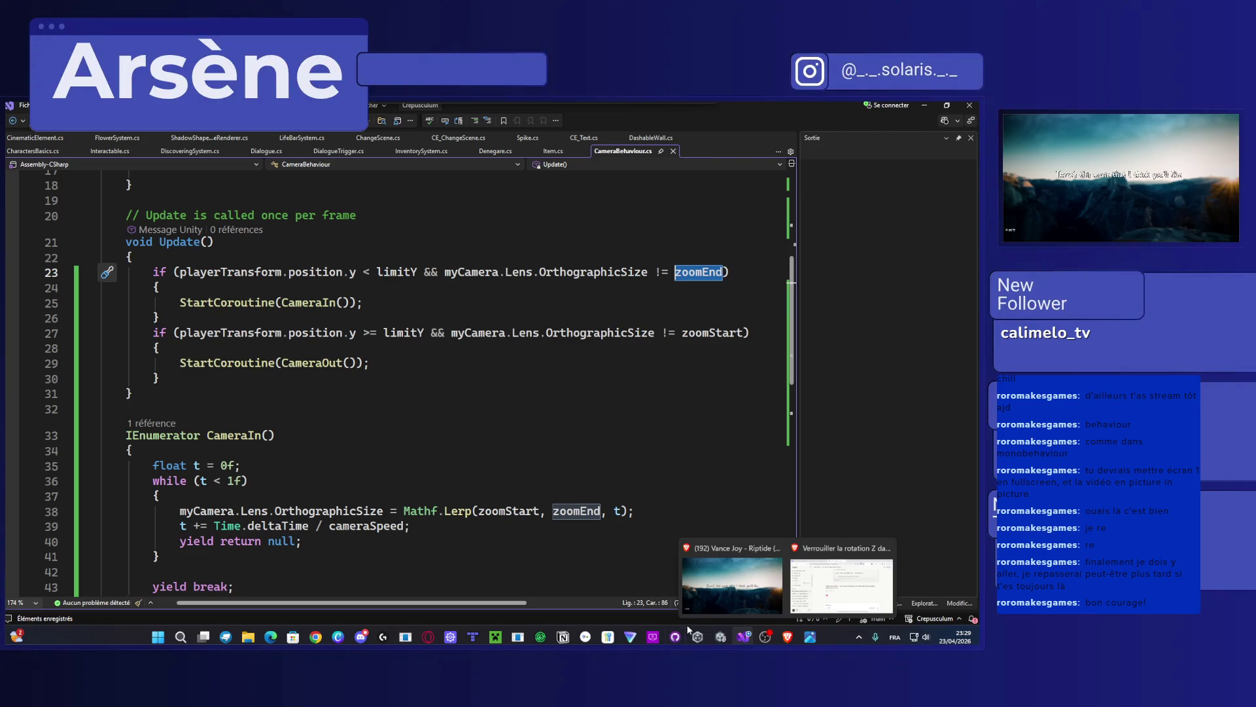
Step: In Unity, play-test the camera by walking, jumping and double-jumping between the upper and lower caves
left_click(720, 636)
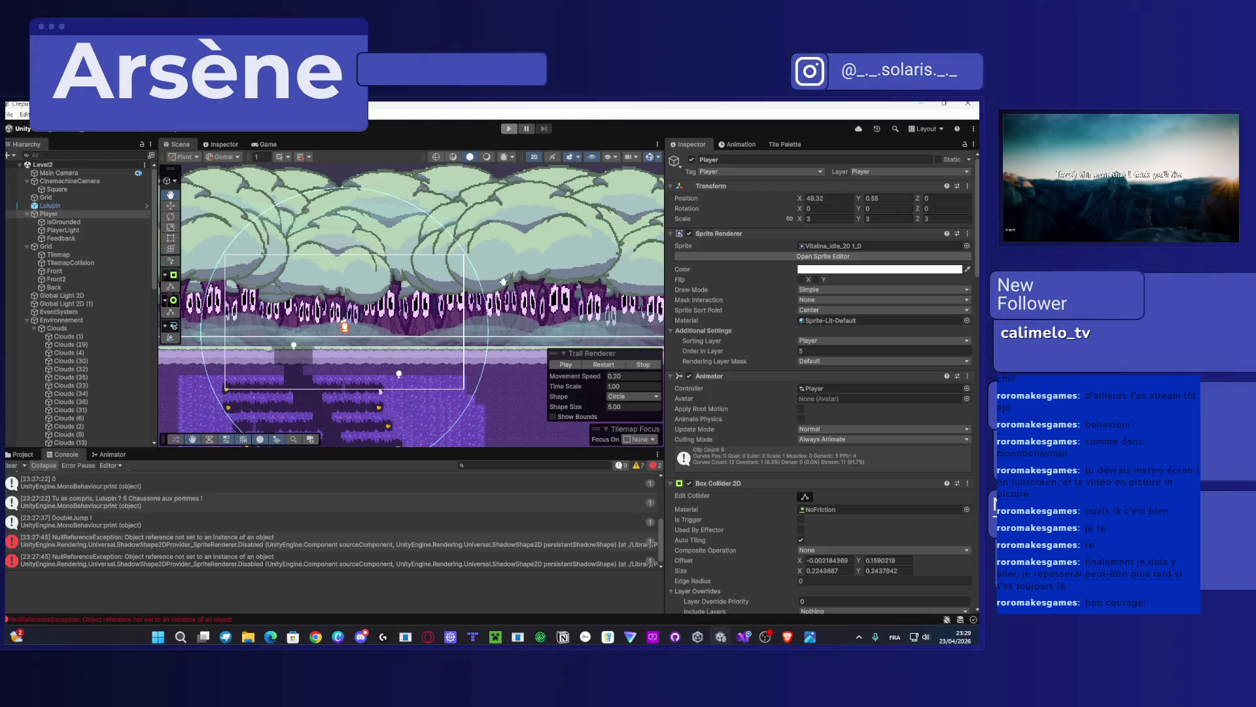
left_click(508, 129)
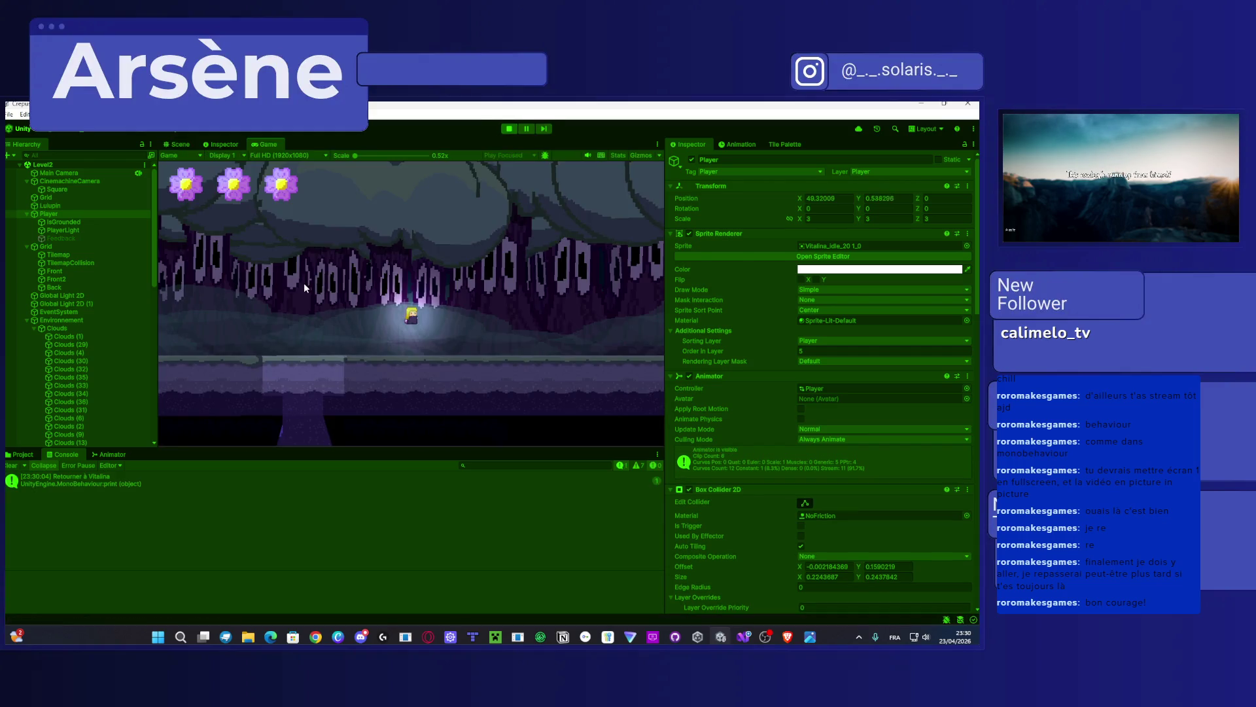
key("Left")
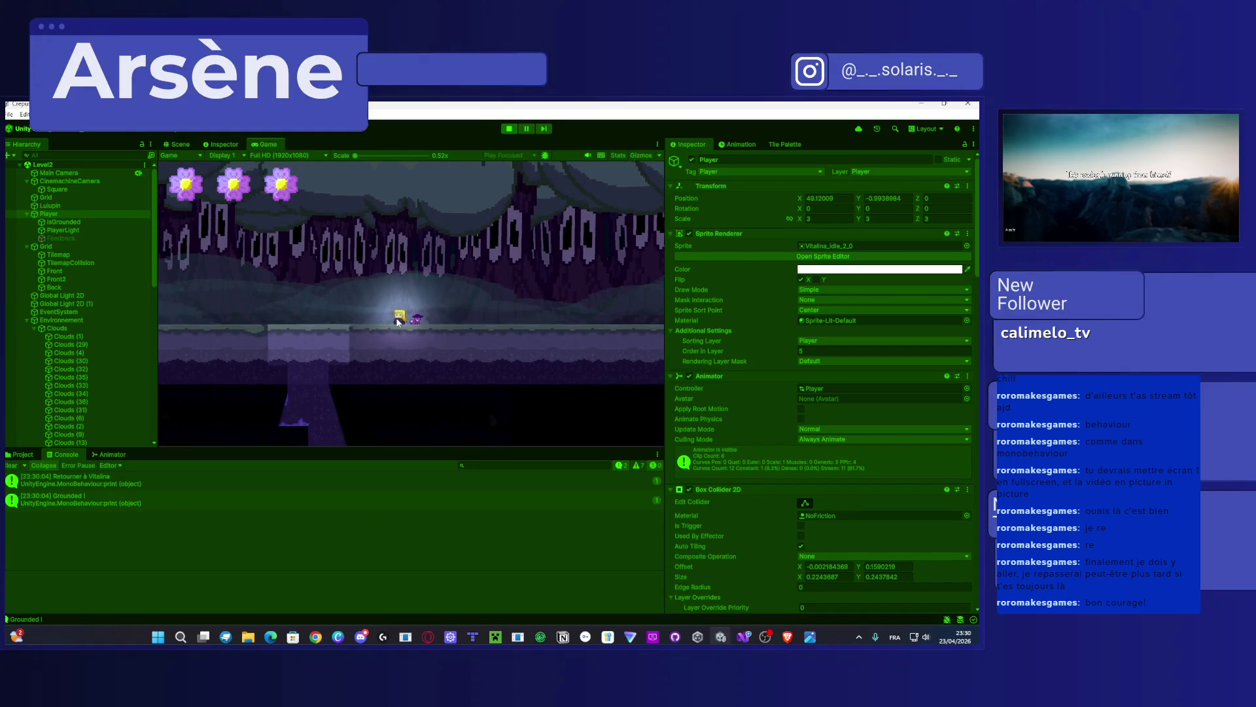
key("Left")
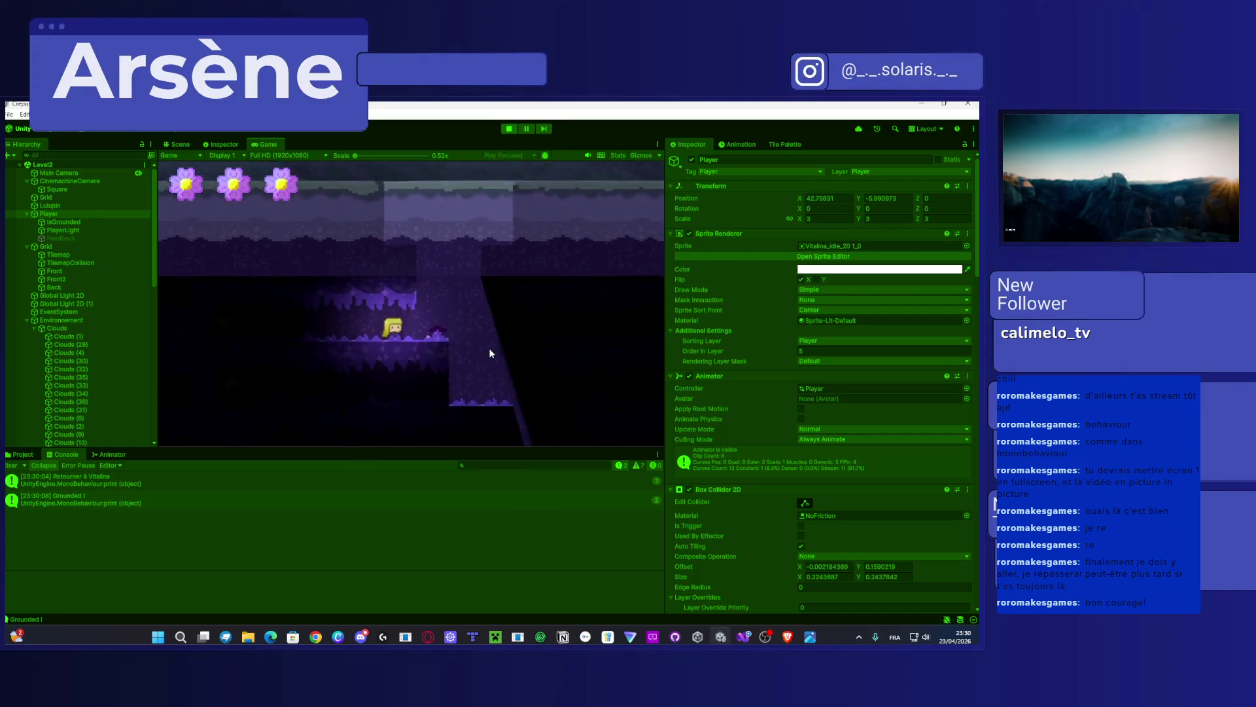
key("space")
key("space")
key("Right")
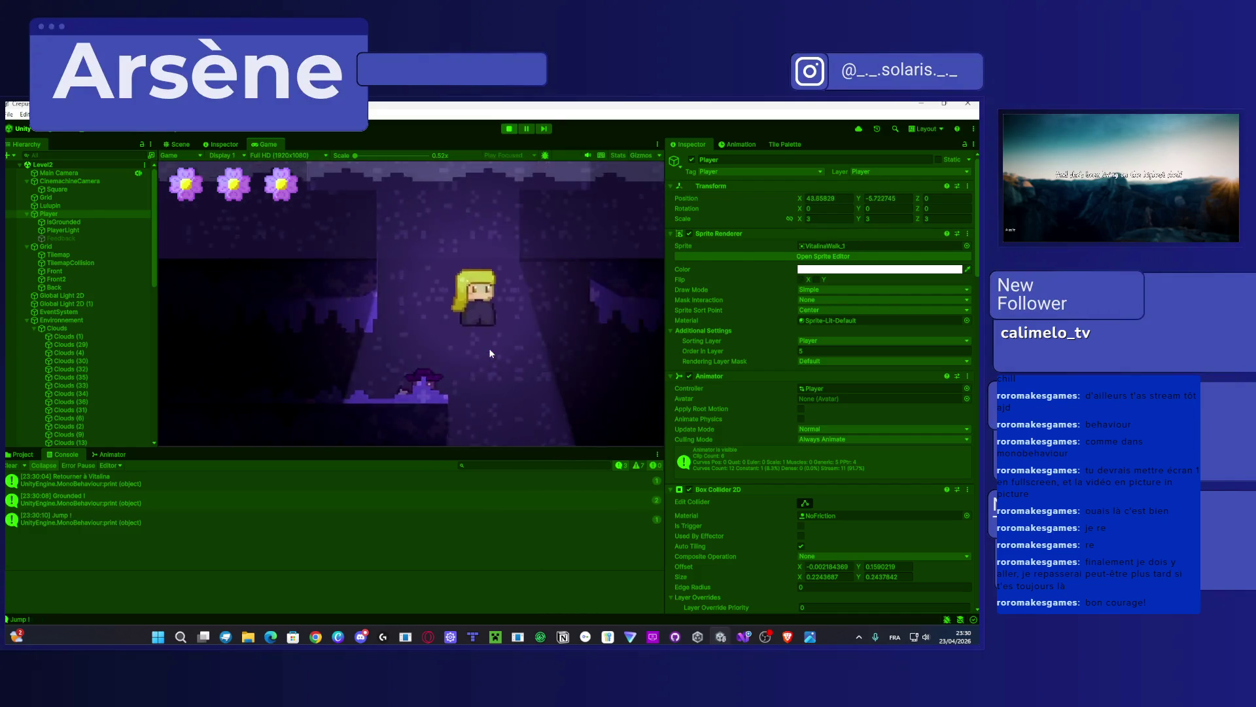
key("space")
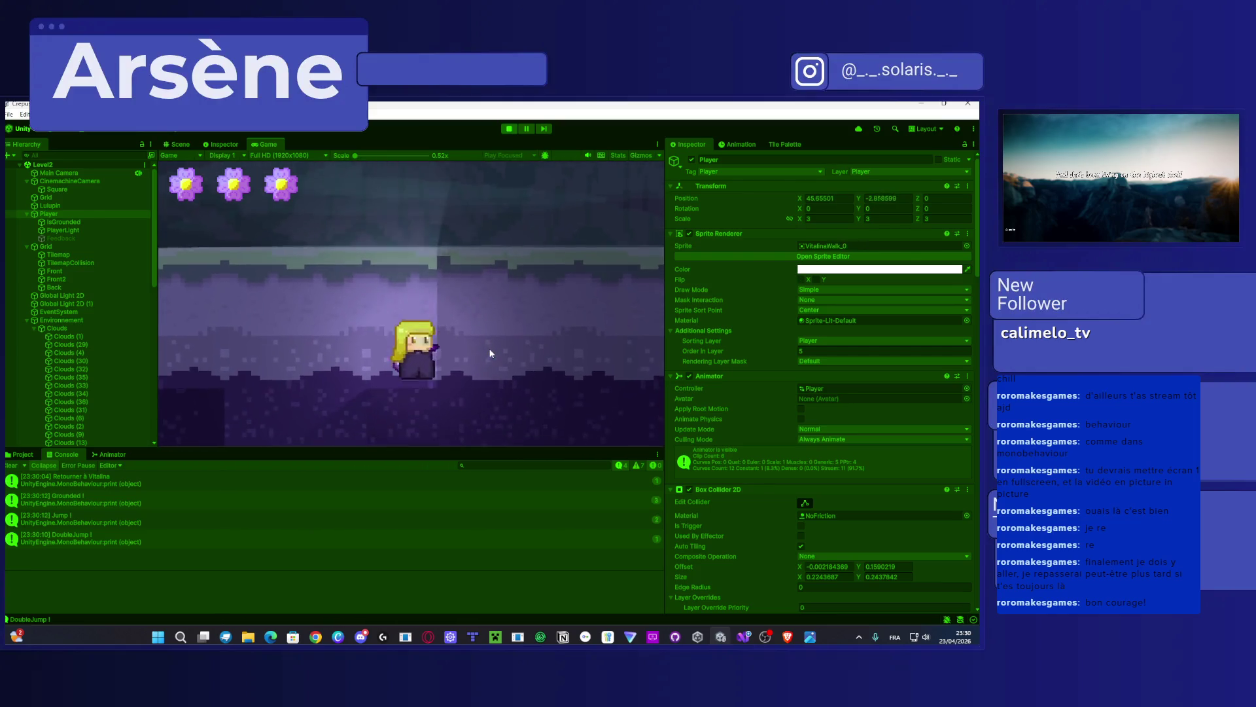
key("space")
key("Right")
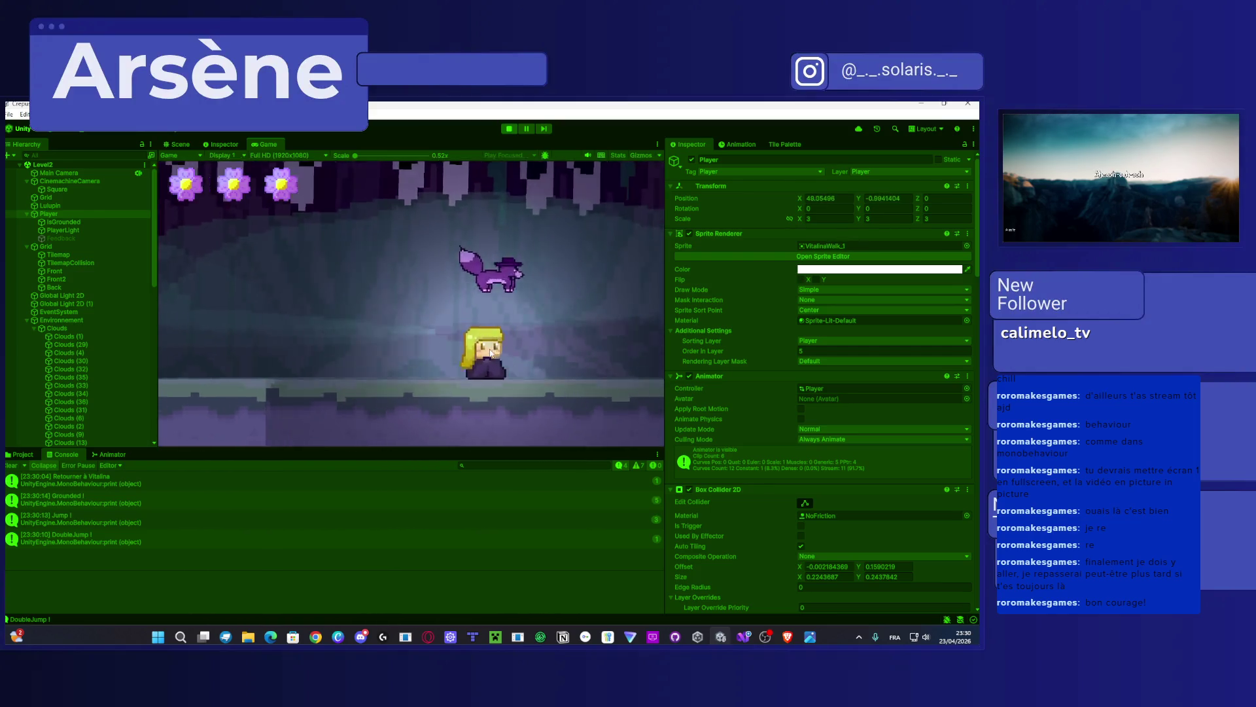
key("Right")
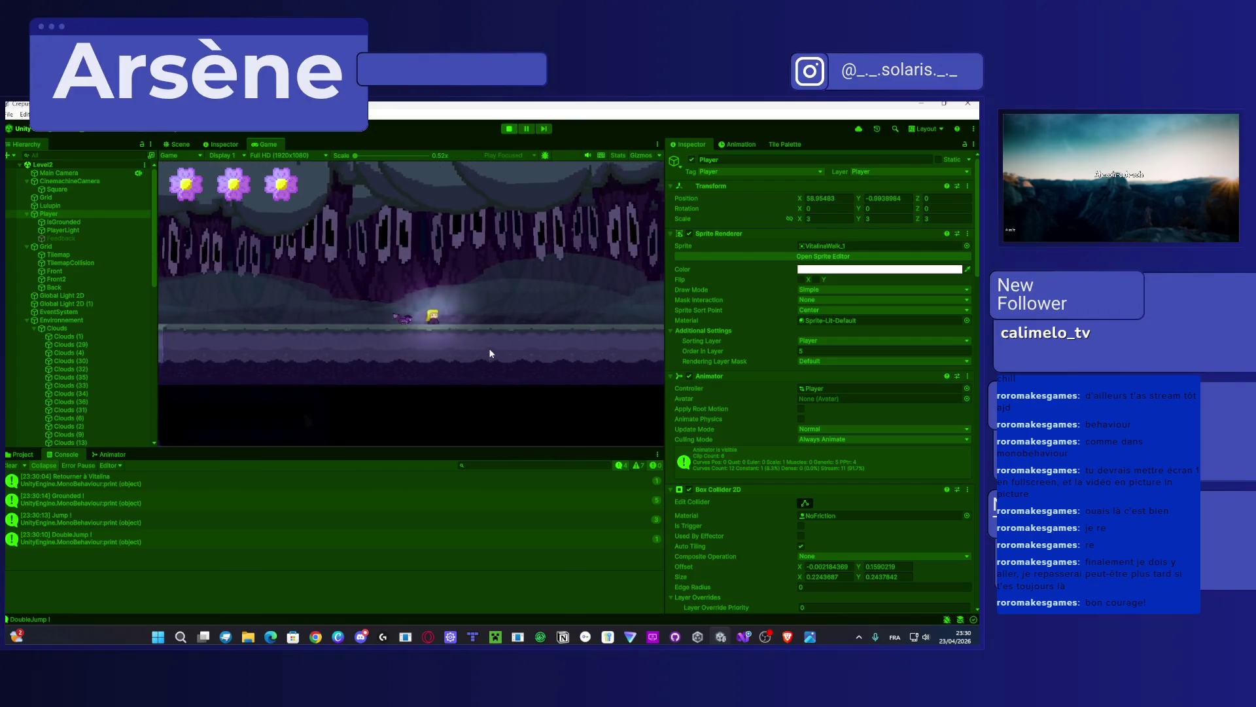
key("Left")
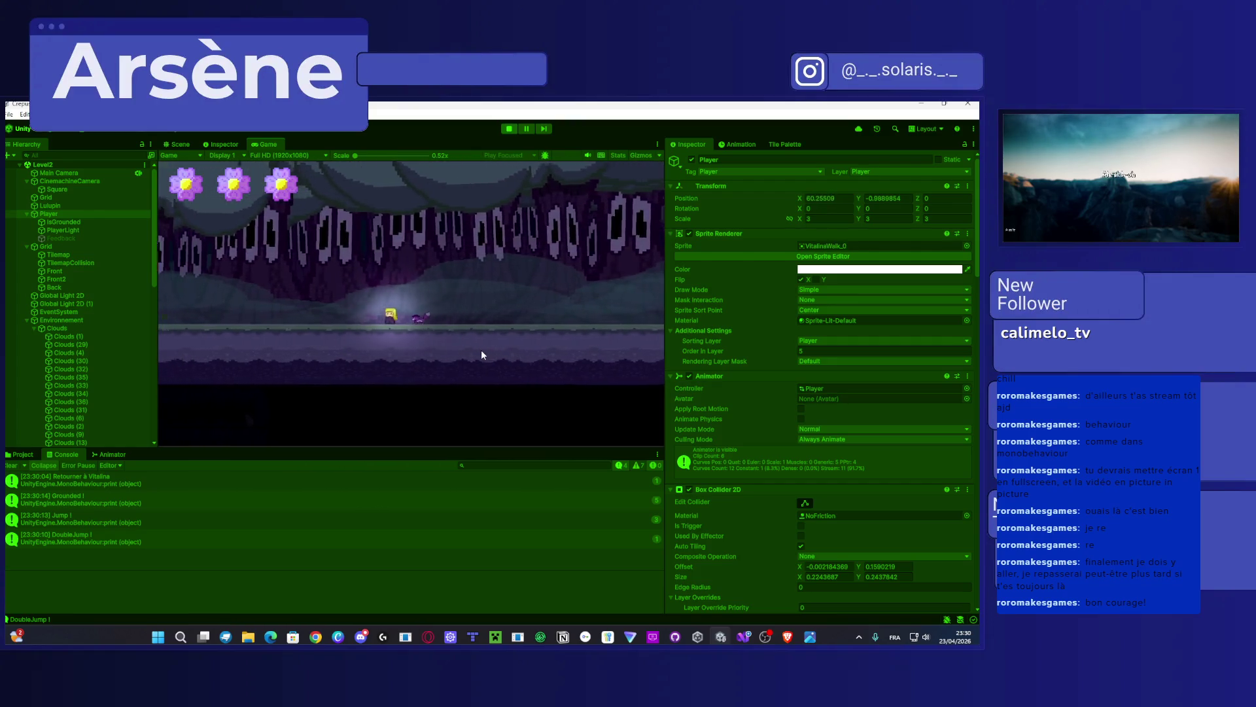
key("space")
key("space")
key("space")
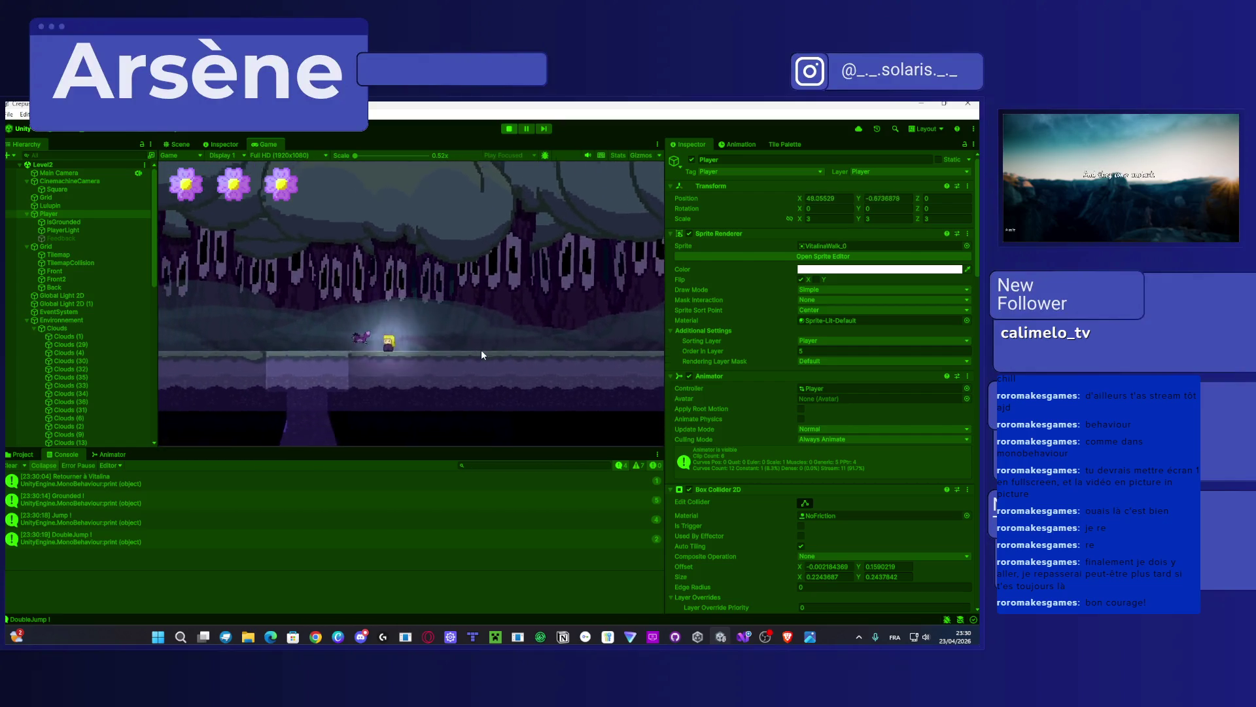
key("Left")
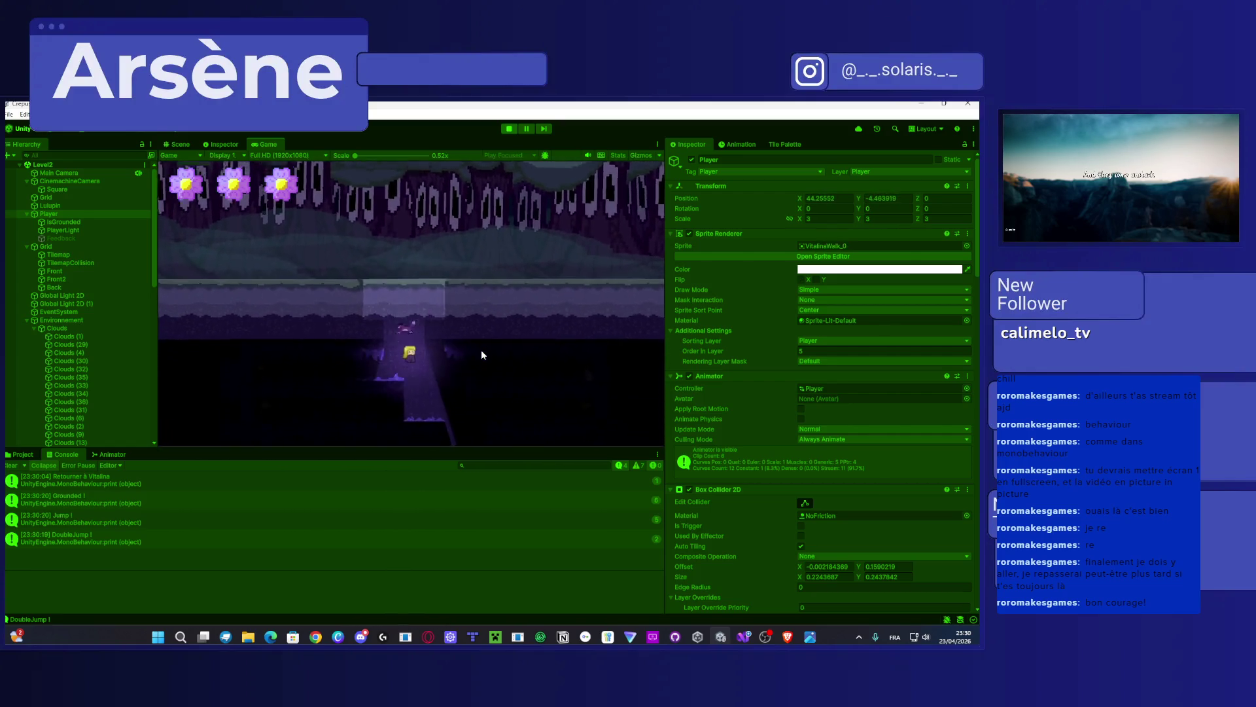
key("Right")
key("Right")
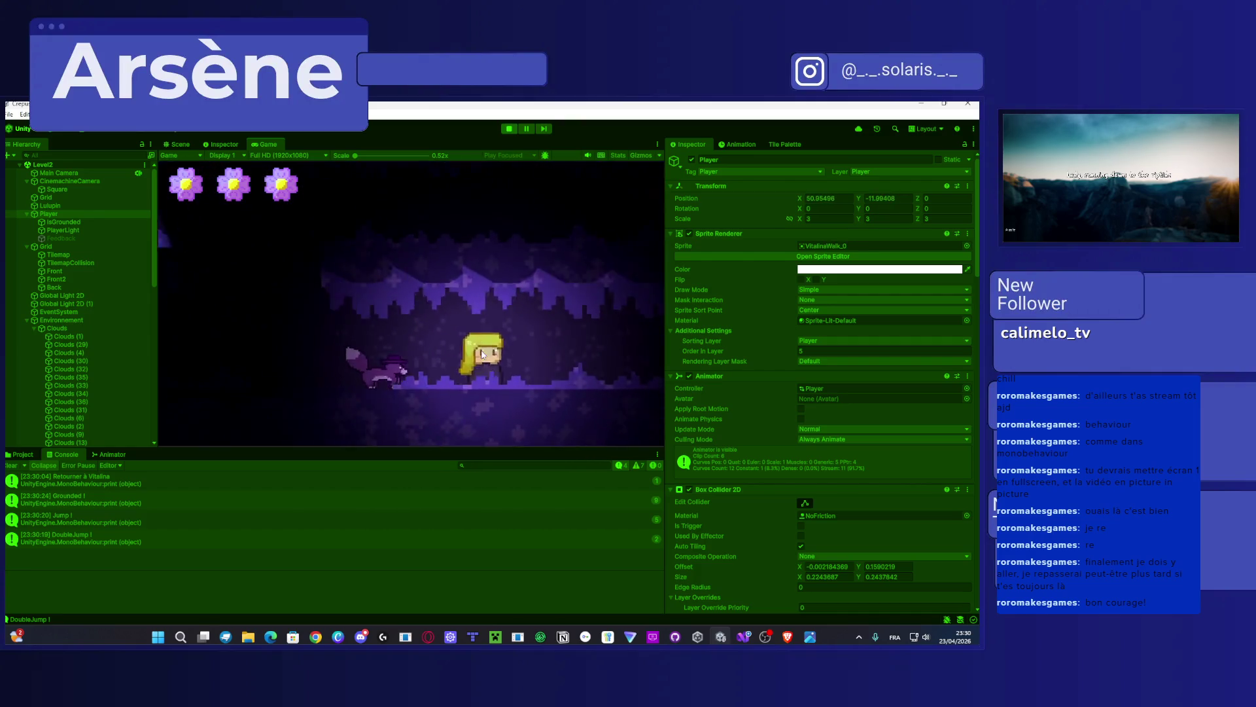
key("Left")
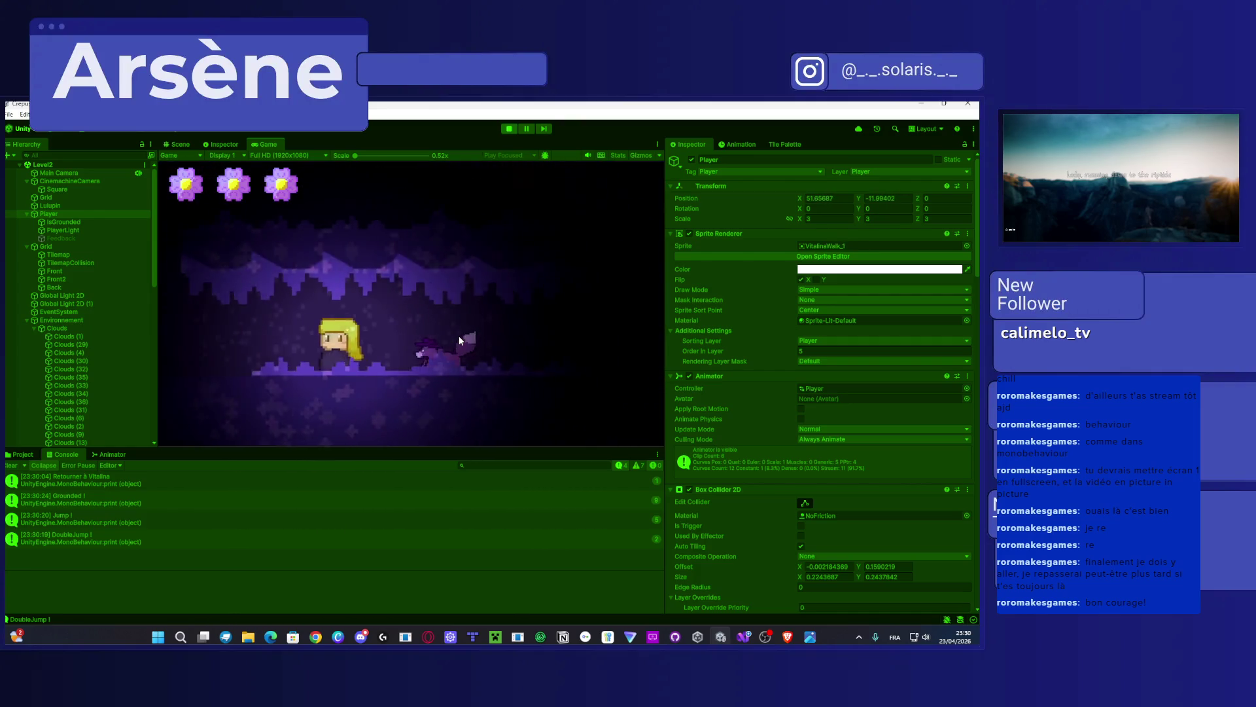
key("space")
key("space")
key("Right")
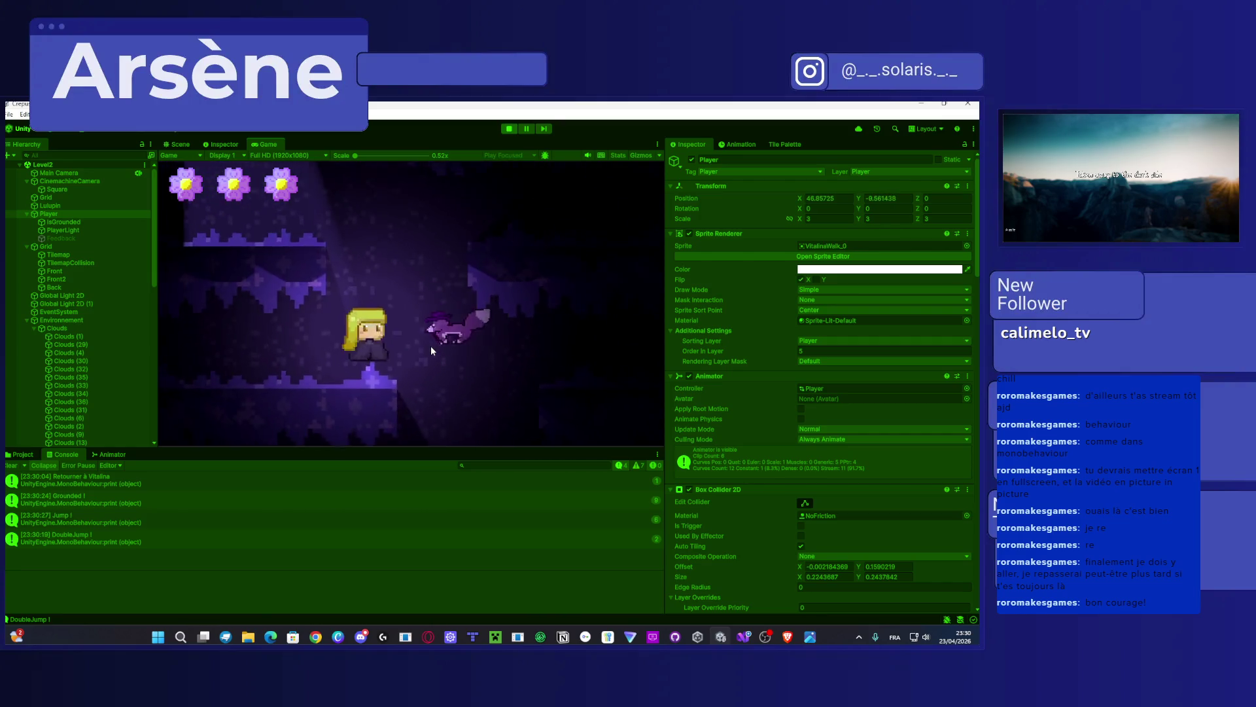
key("Left")
key("space")
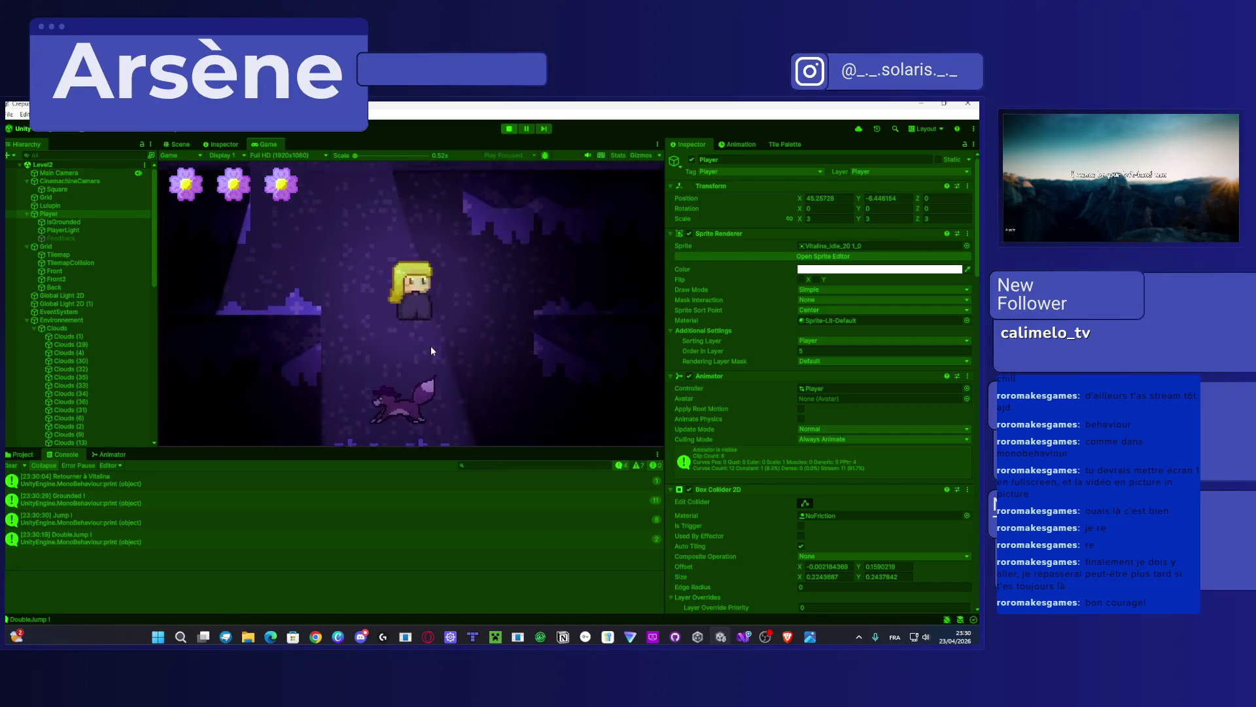
key("space")
key("space")
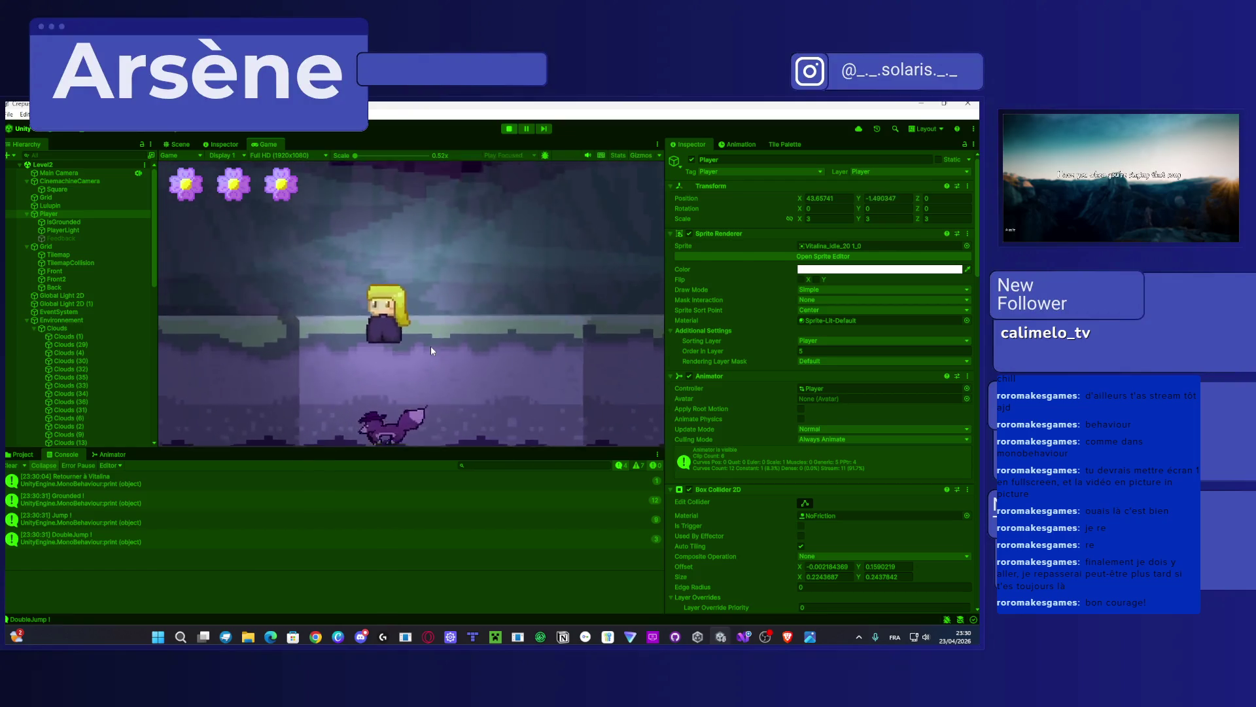
key("Right")
key("space")
key("space")
key("space")
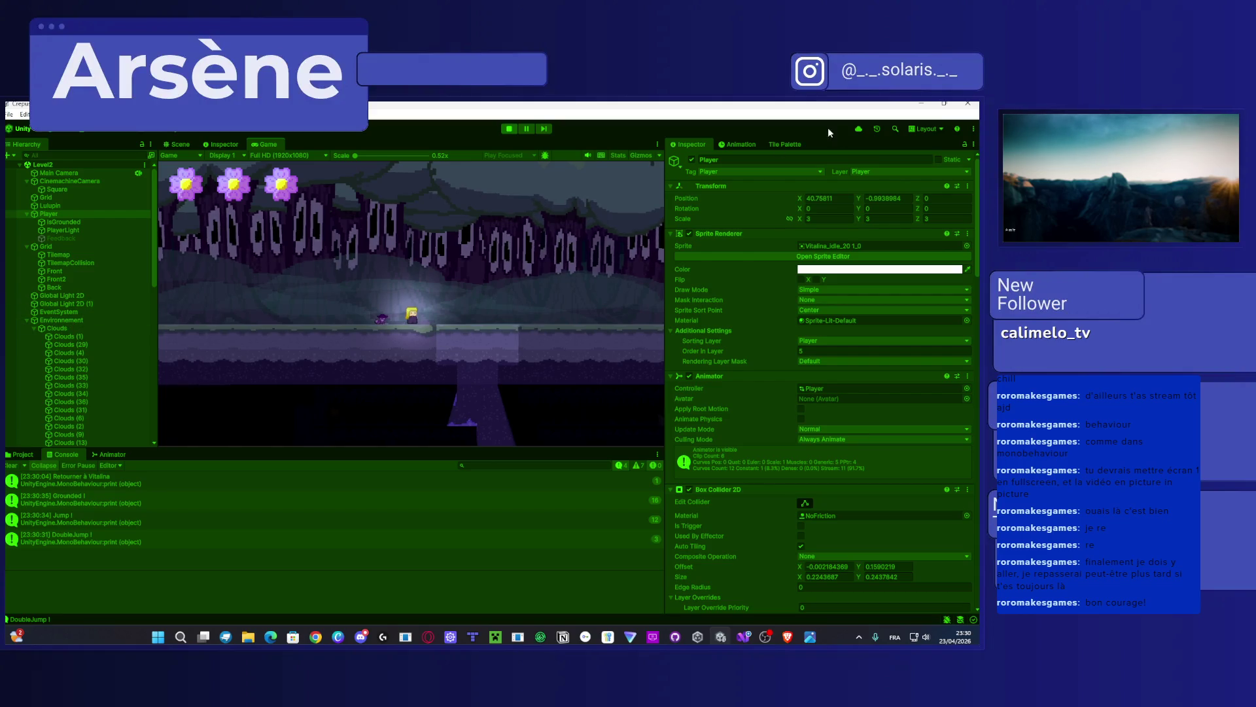
Step: Stop the game and return to the Update zoom conditions in CameraBehaviour.cs
left_click(509, 129)
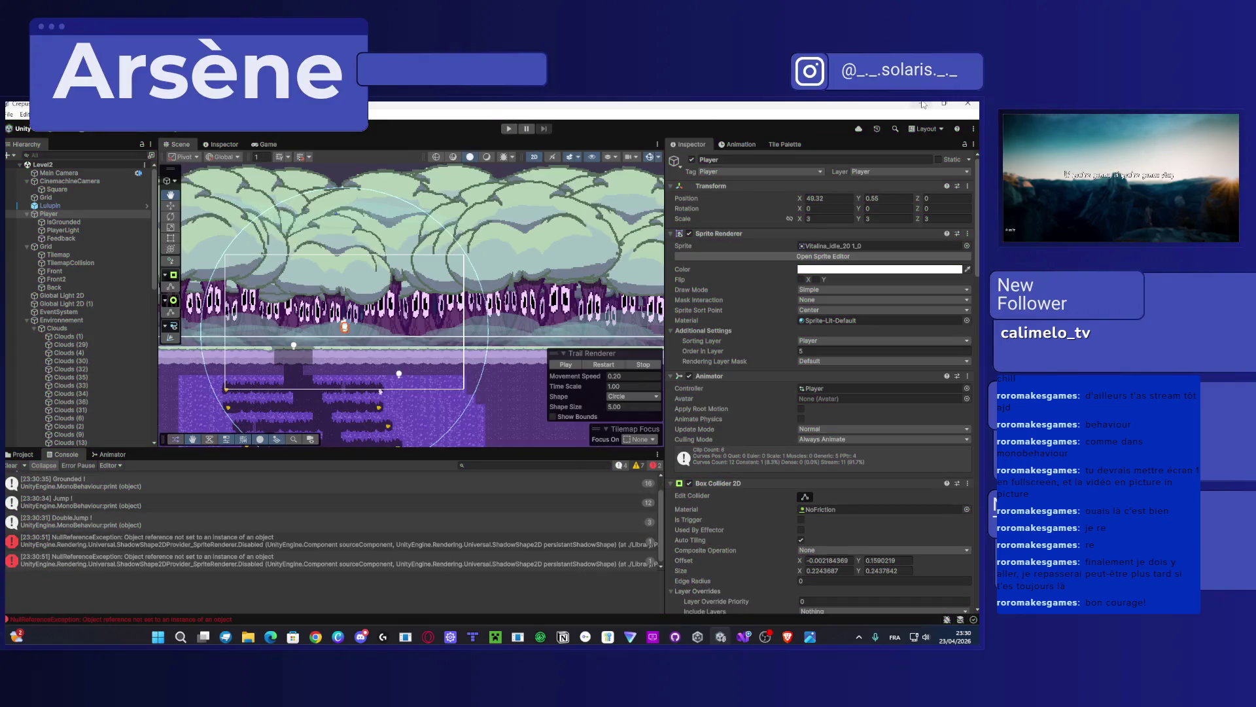
key("alt+Tab")
scroll(423, 447, "up", 3)
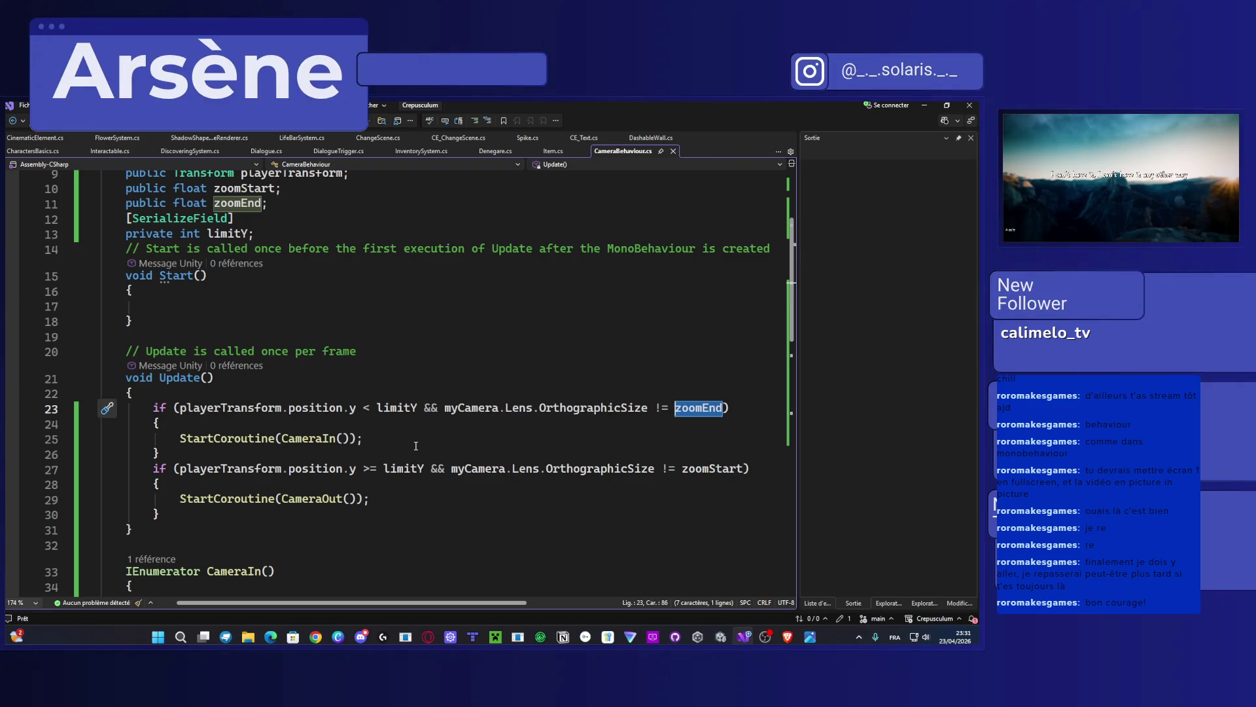
scroll(415, 445, "down", 1)
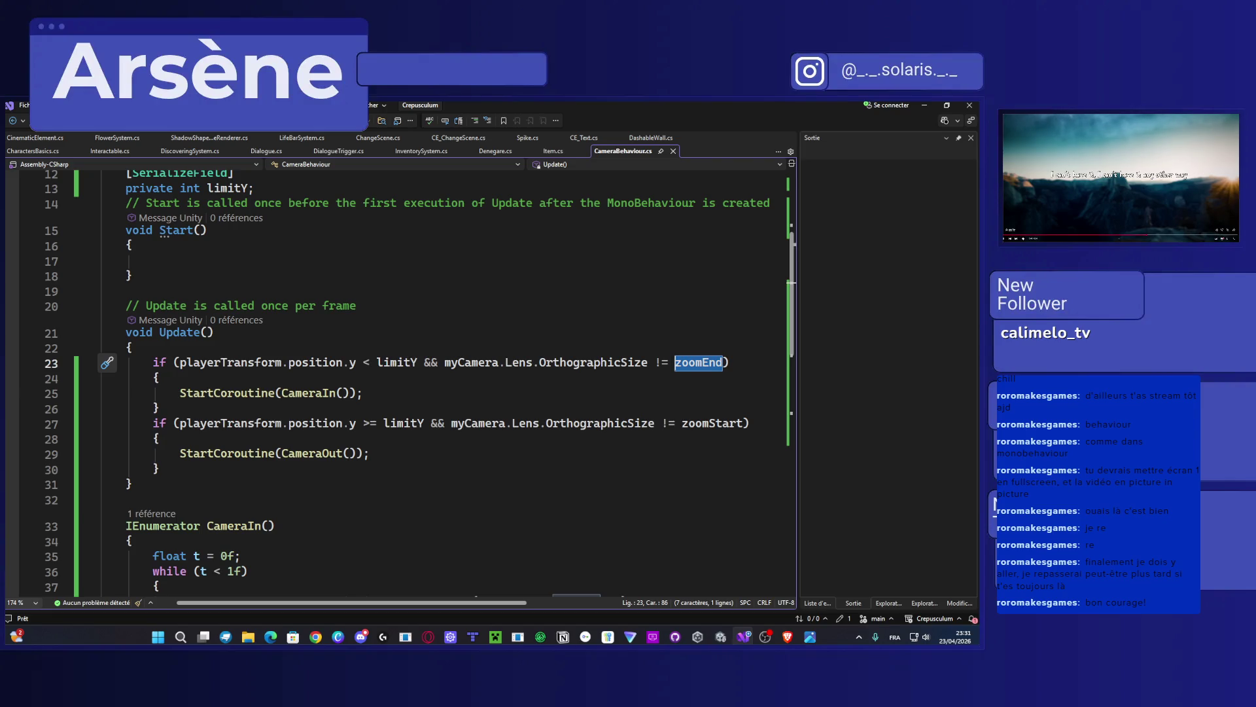
left_click(286, 423)
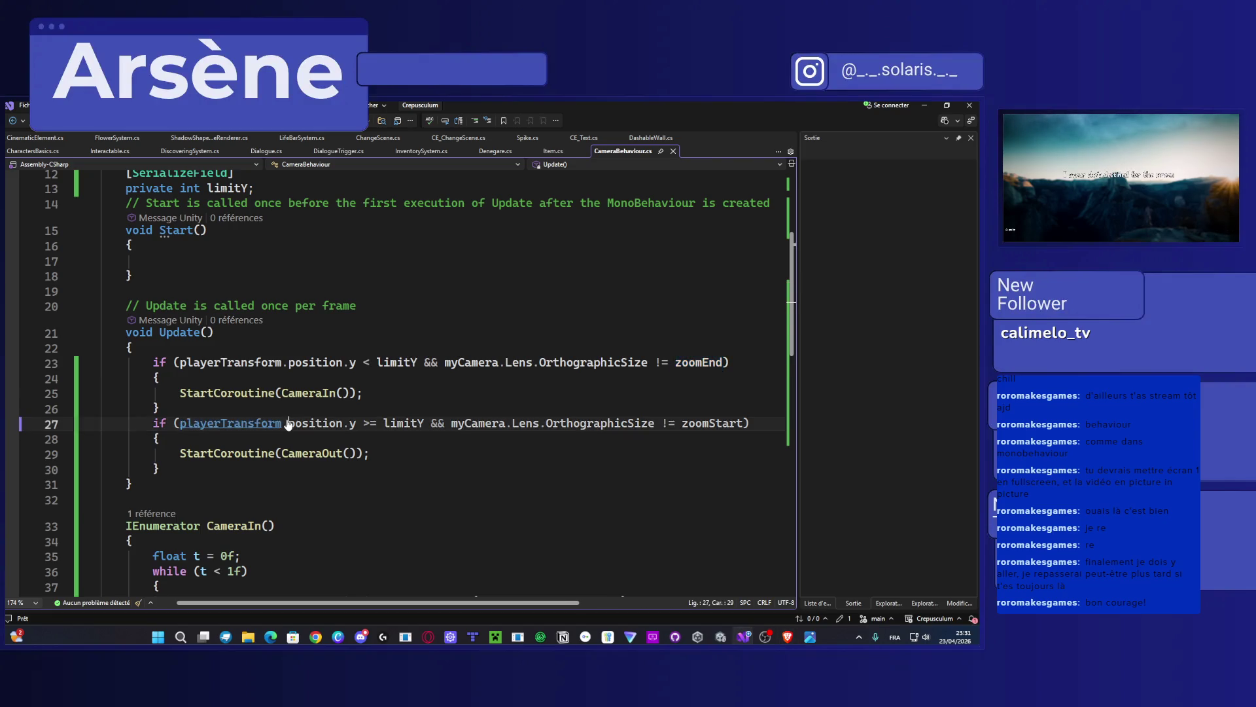
key("ctrl+a")
key("alt+Tab")
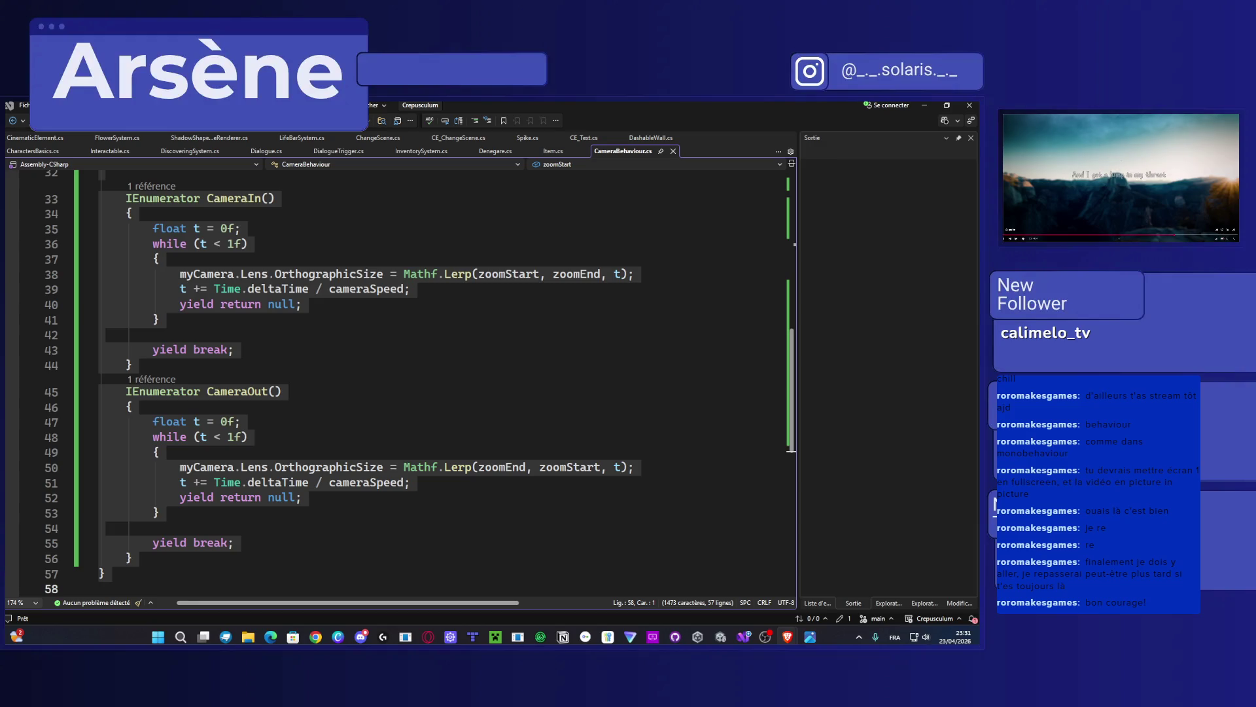
left_click(469, 362)
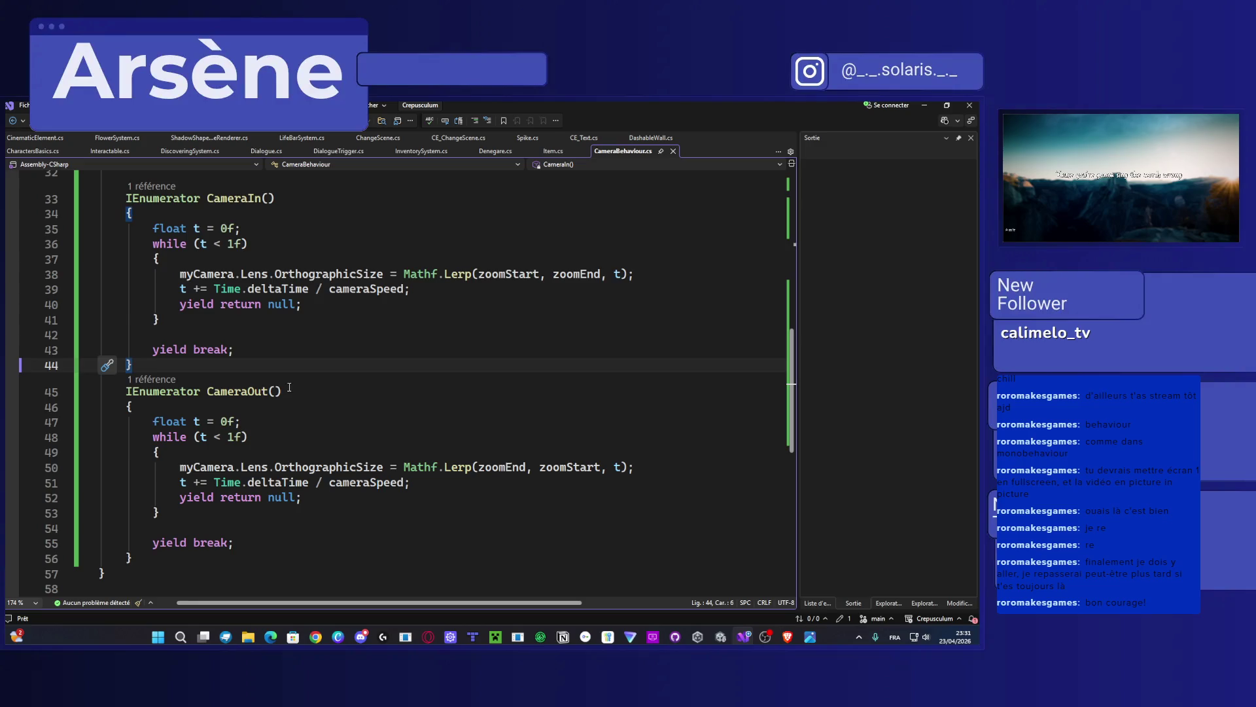
scroll(289, 387, "up", 5)
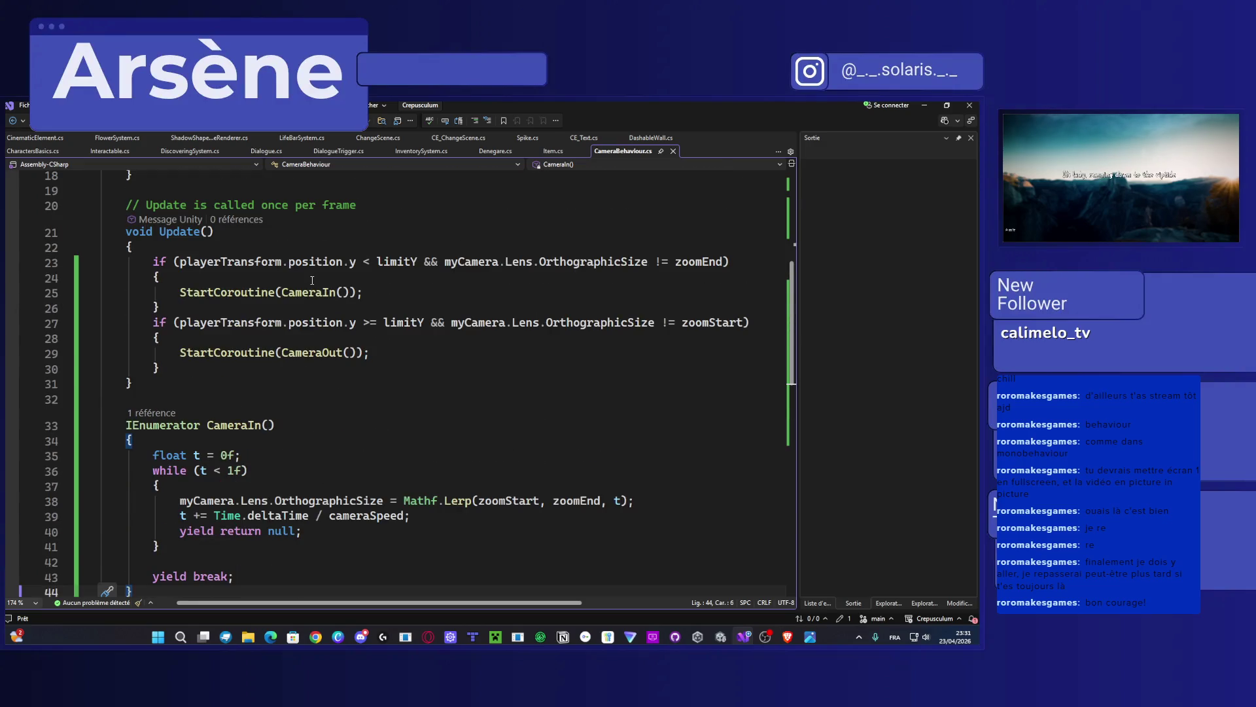
Step: Insert StopAllCoroutines(); before StartCoroutine(CameraIn()) in the first if block and save
left_click(312, 281)
key("Return")
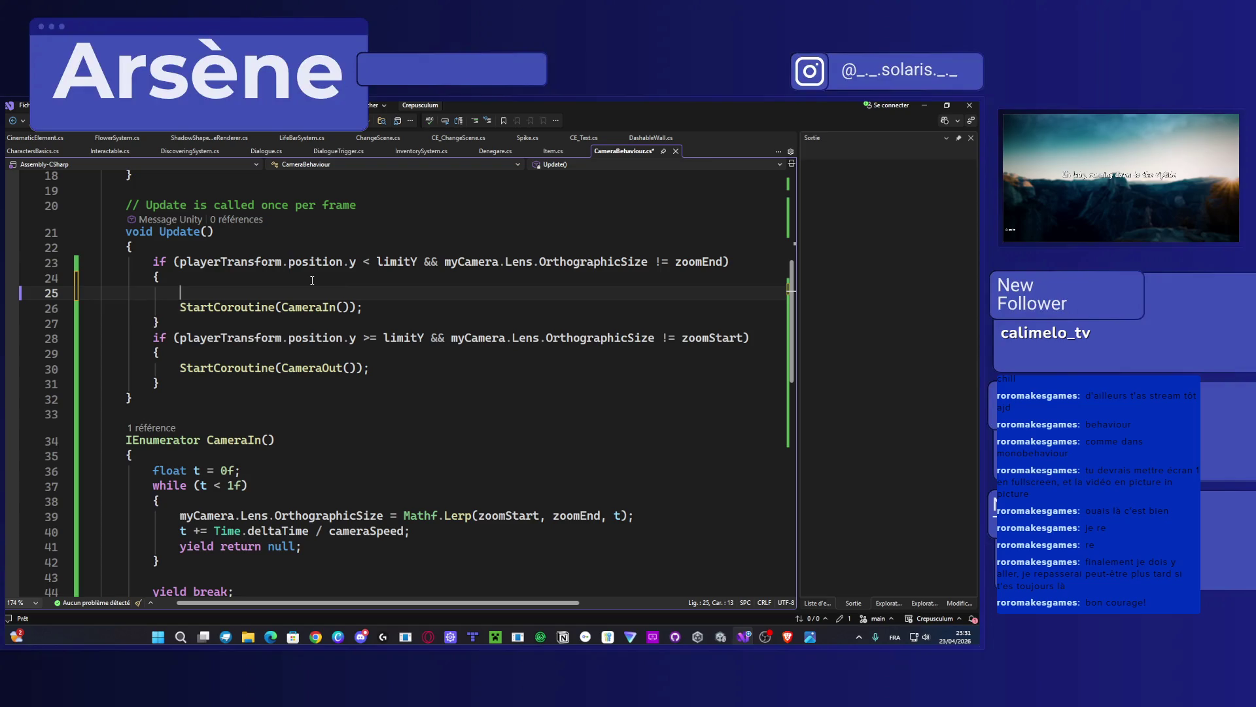
type("stopall")
key("Tab")
type("();")
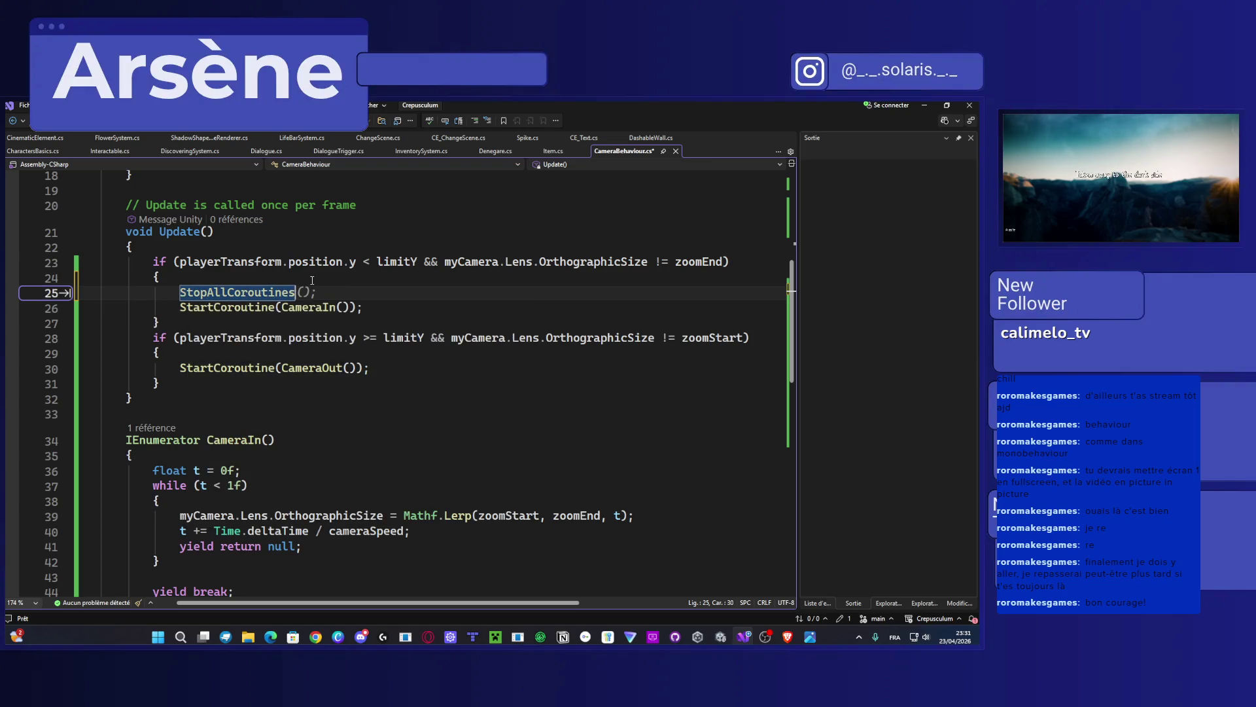
key("ctrl+x")
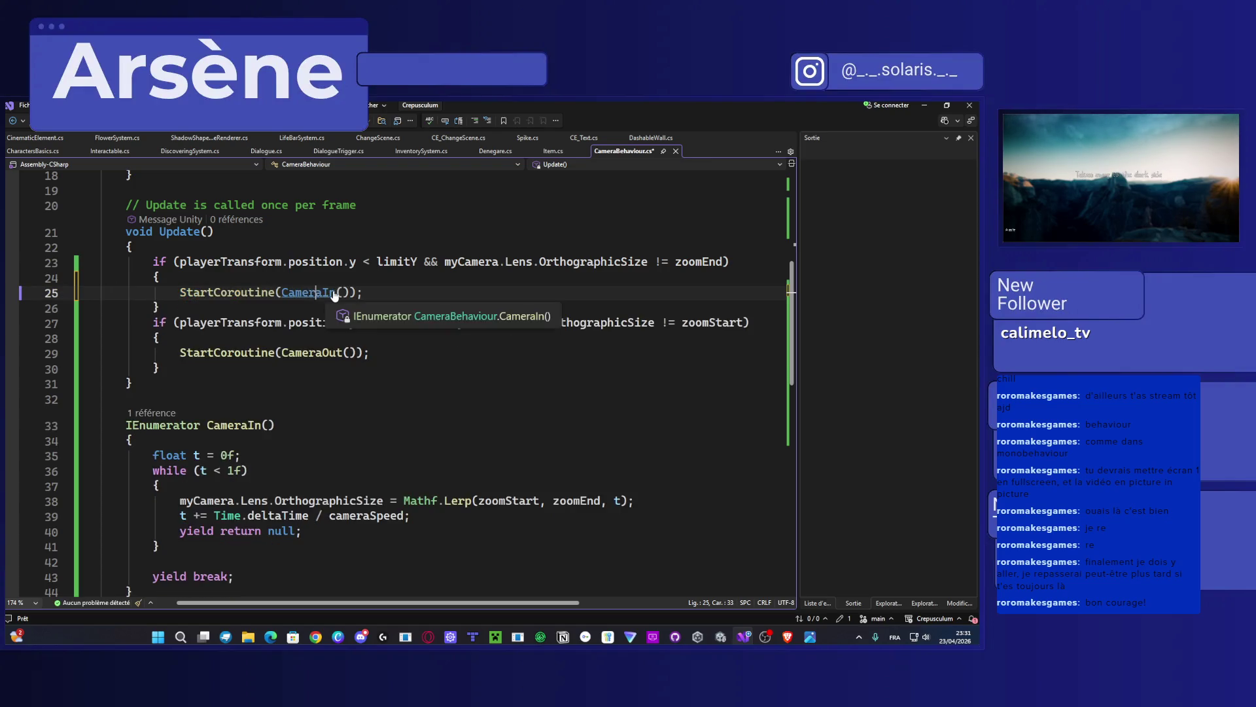
key("ctrl+v")
key("ctrl+s")
left_click_drag(331, 288, 181, 293)
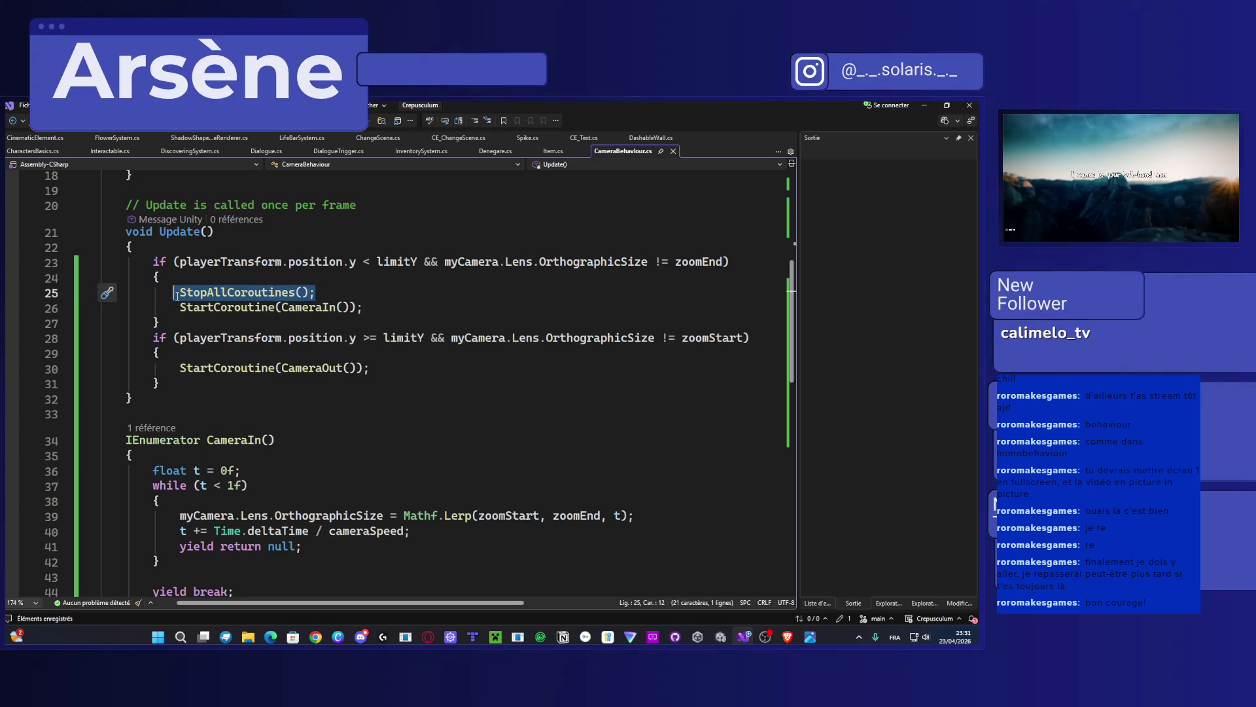
Step: Paste StopAllCoroutines(); before StartCoroutine(CameraOut()) in the second block, then select both blocks
left_click(205, 350)
key("Return")
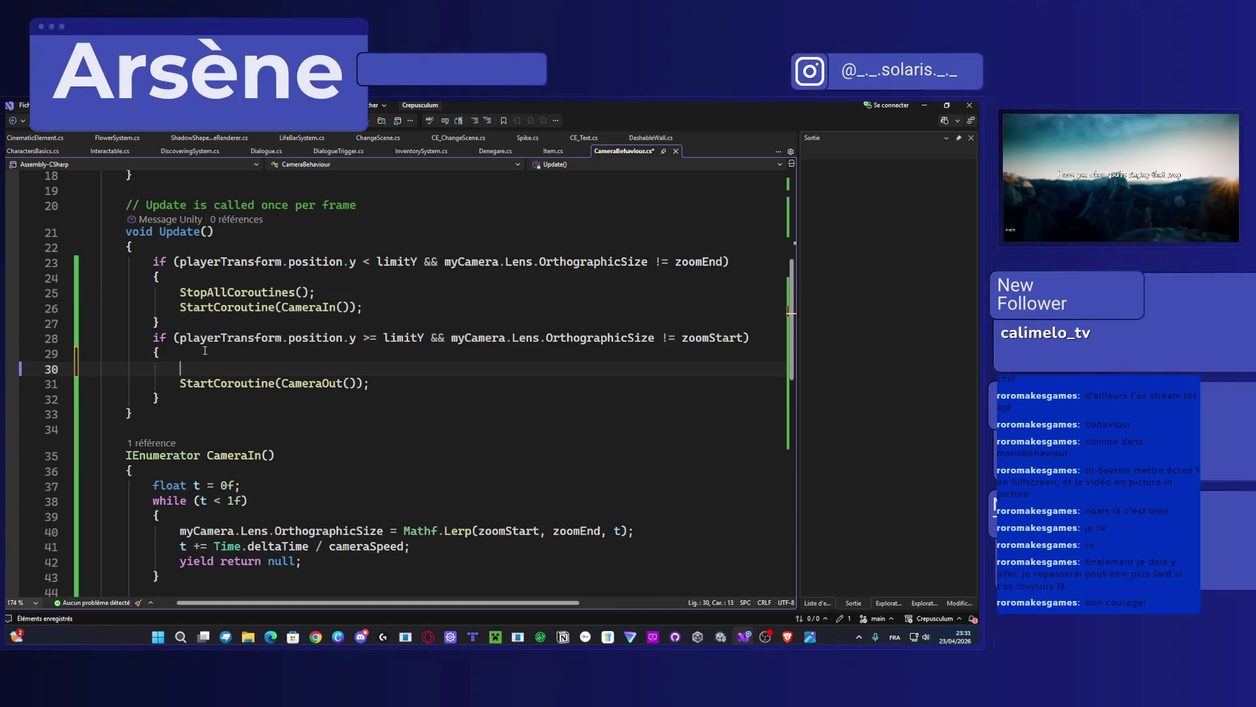
key("ctrl+v")
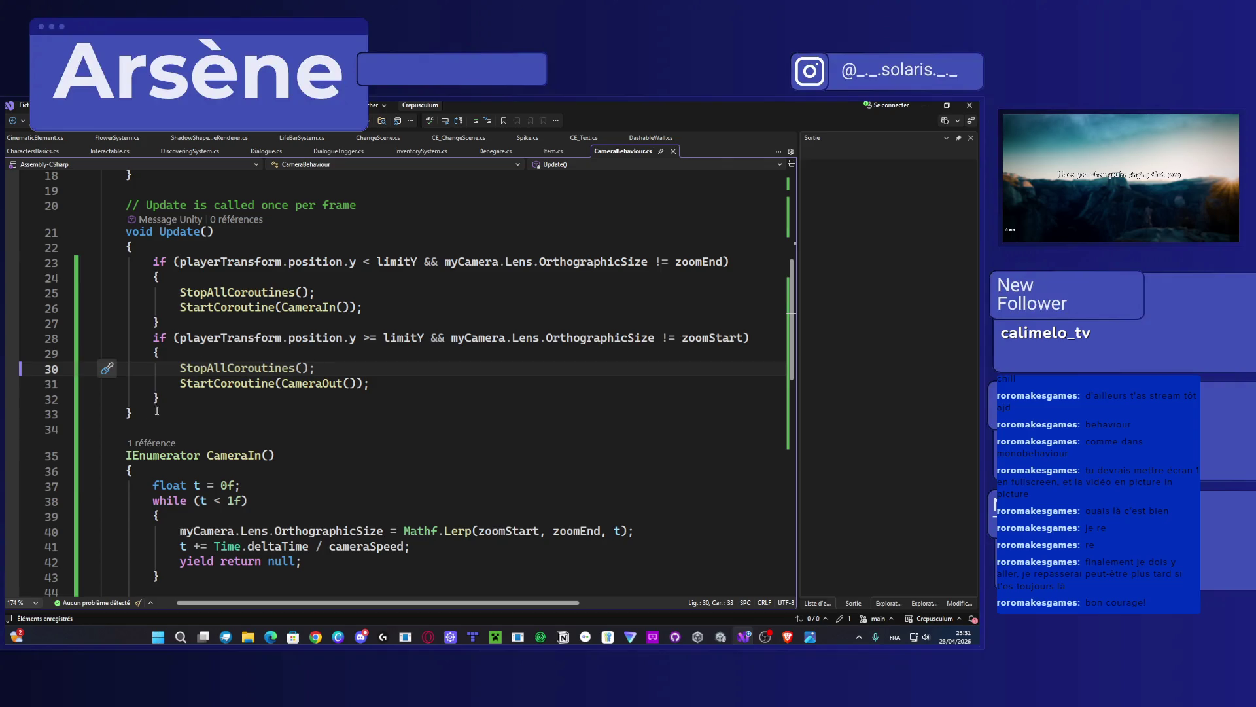
mouse_move(160, 399)
left_mouse_down()
mouse_move(105, 294)
mouse_move(144, 266)
left_mouse_up()
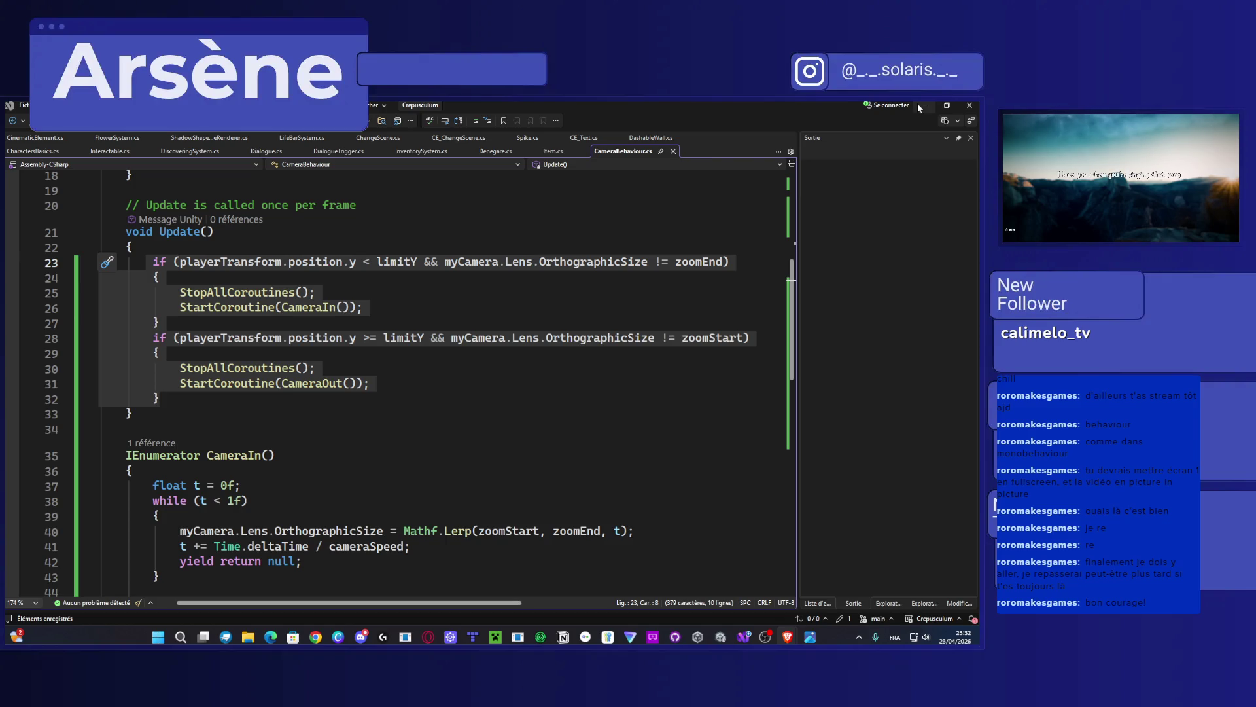
mouse_move(1120, 190)
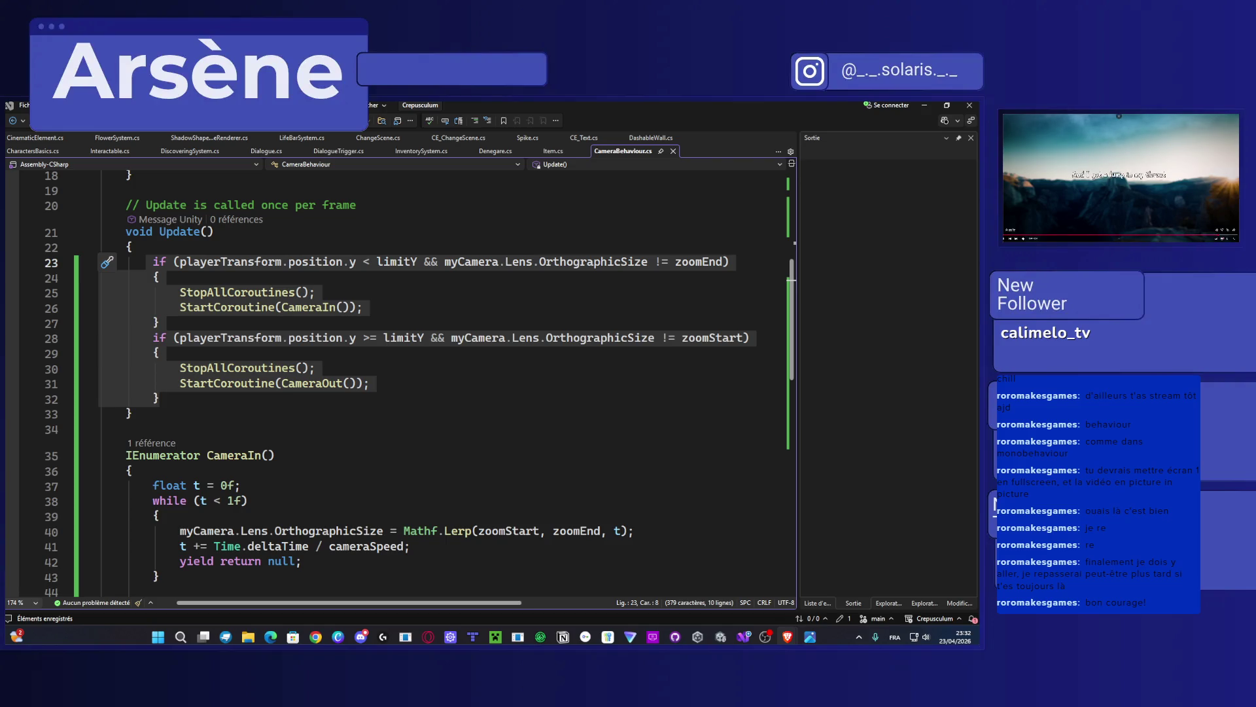
Step: Add 'private bool isCoroutineLaunched;' on a new line below 'private int limitY;'
scroll(266, 314, "up", 5)
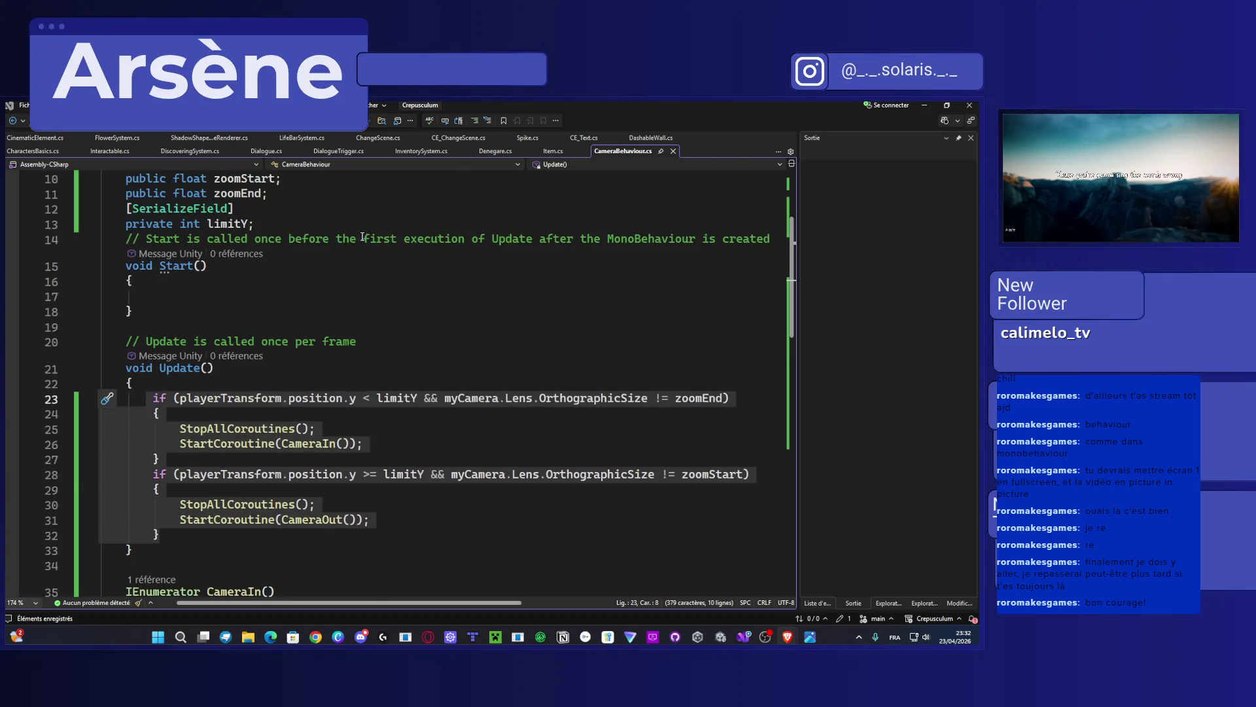
left_click(266, 314)
key("Return")
type("pr")
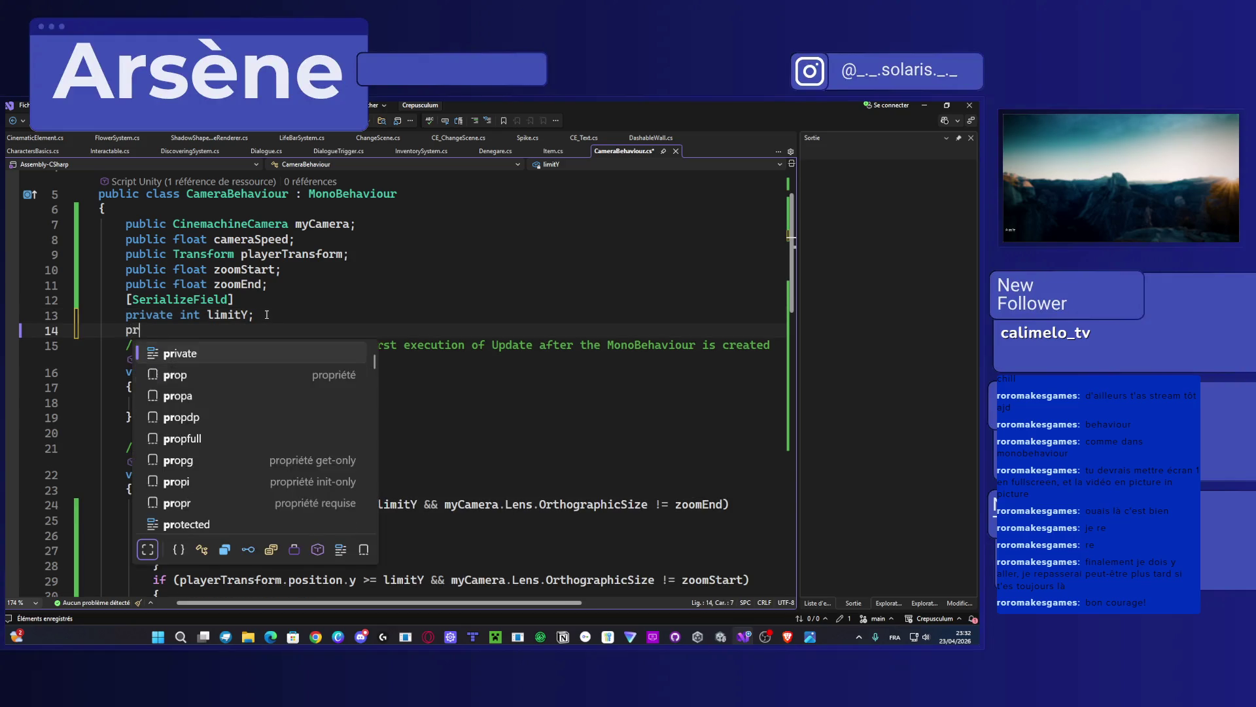
type("ivate bool isA")
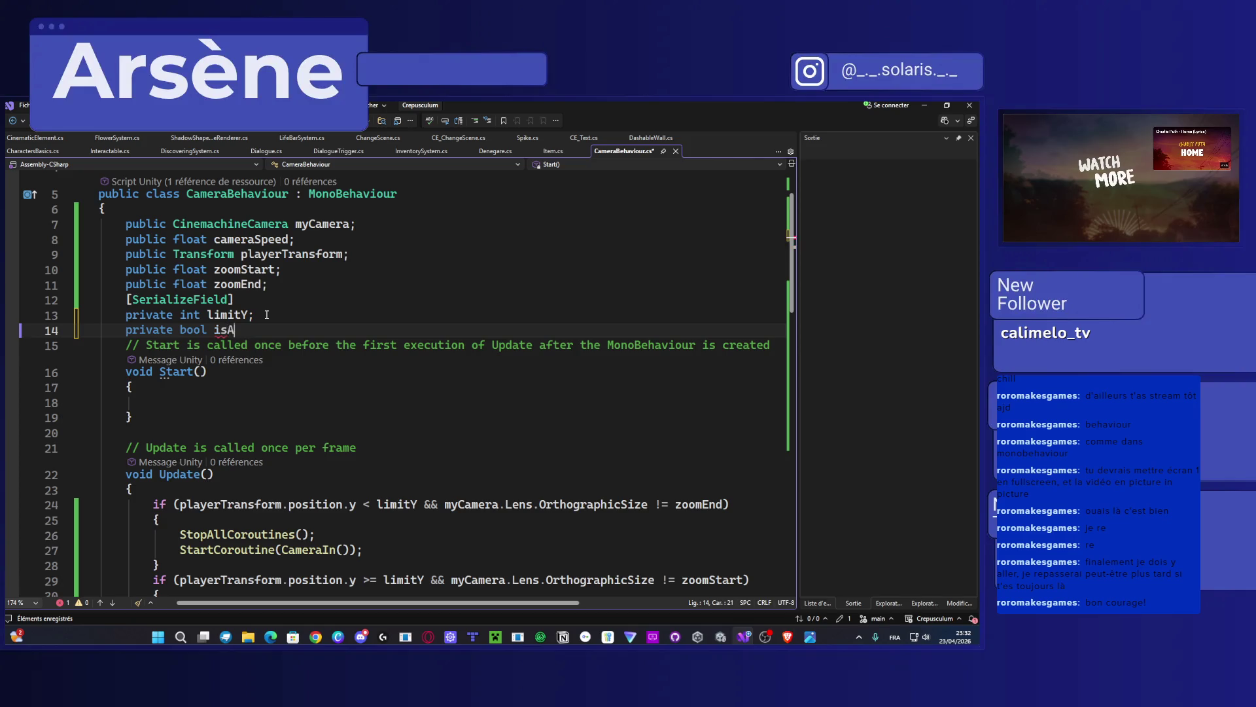
key("BackSpace")
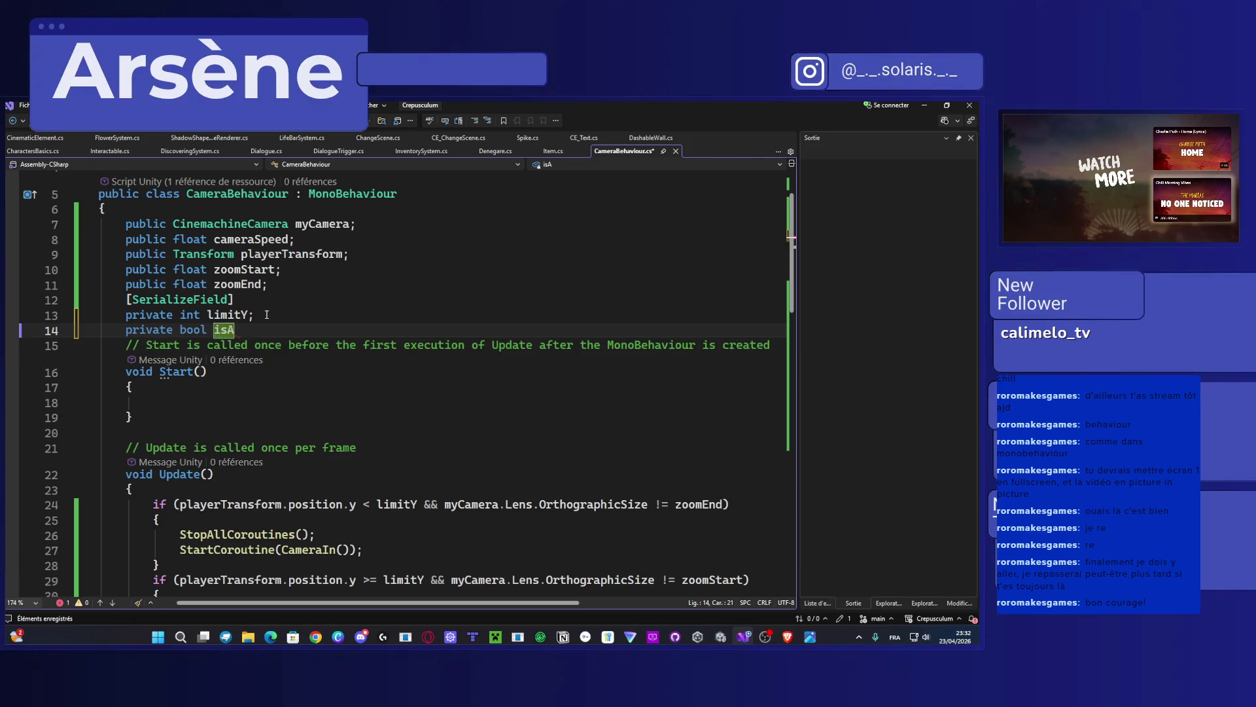
type("sCoro")
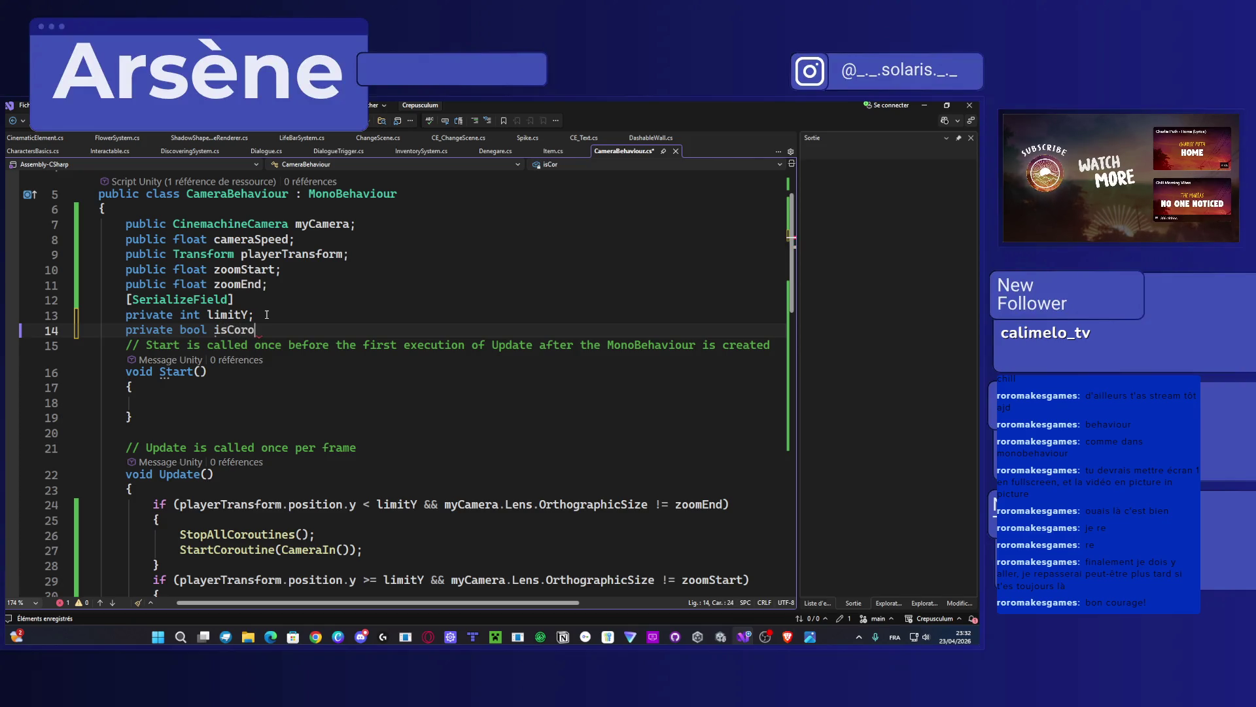
type("utineLaunc")
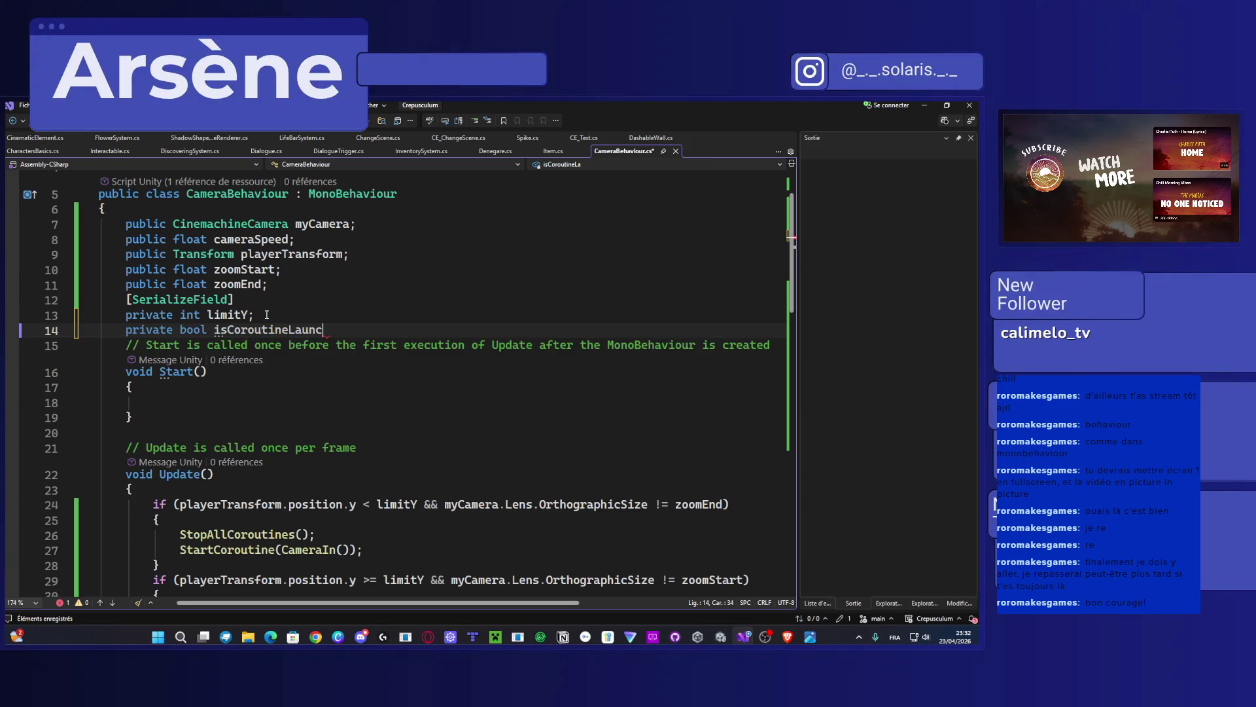
type("hed;")
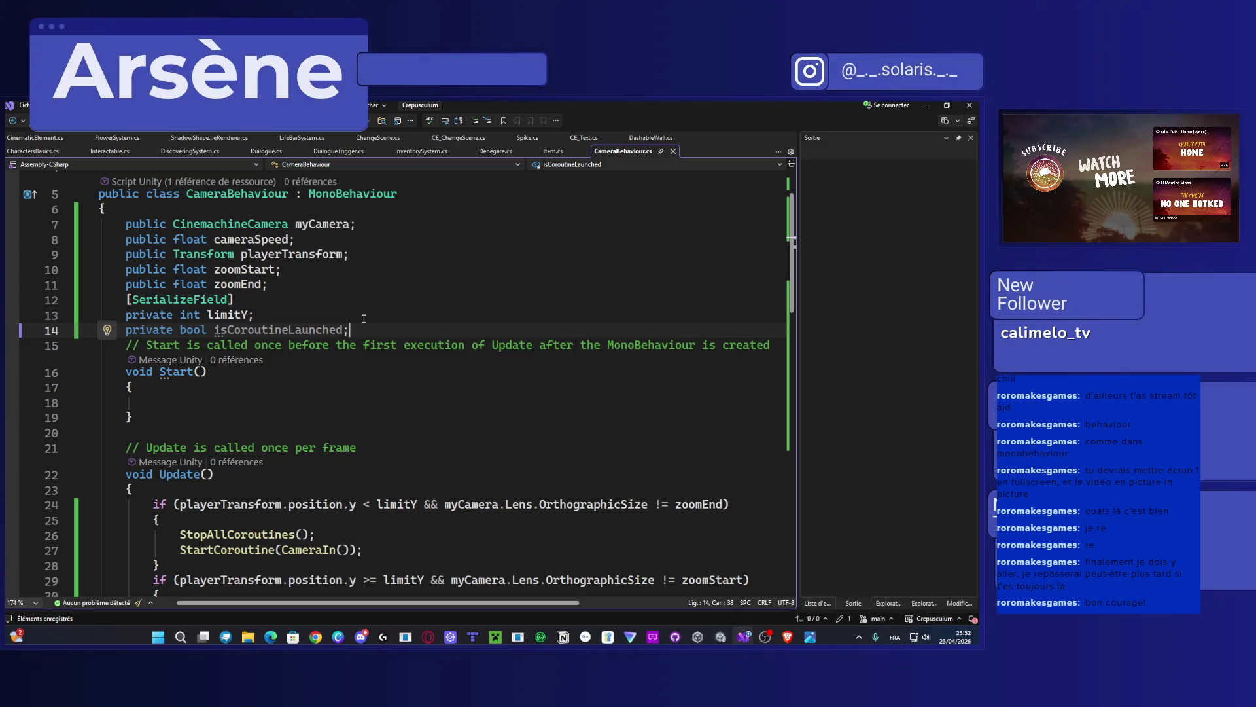
scroll(364, 319, "down", 2)
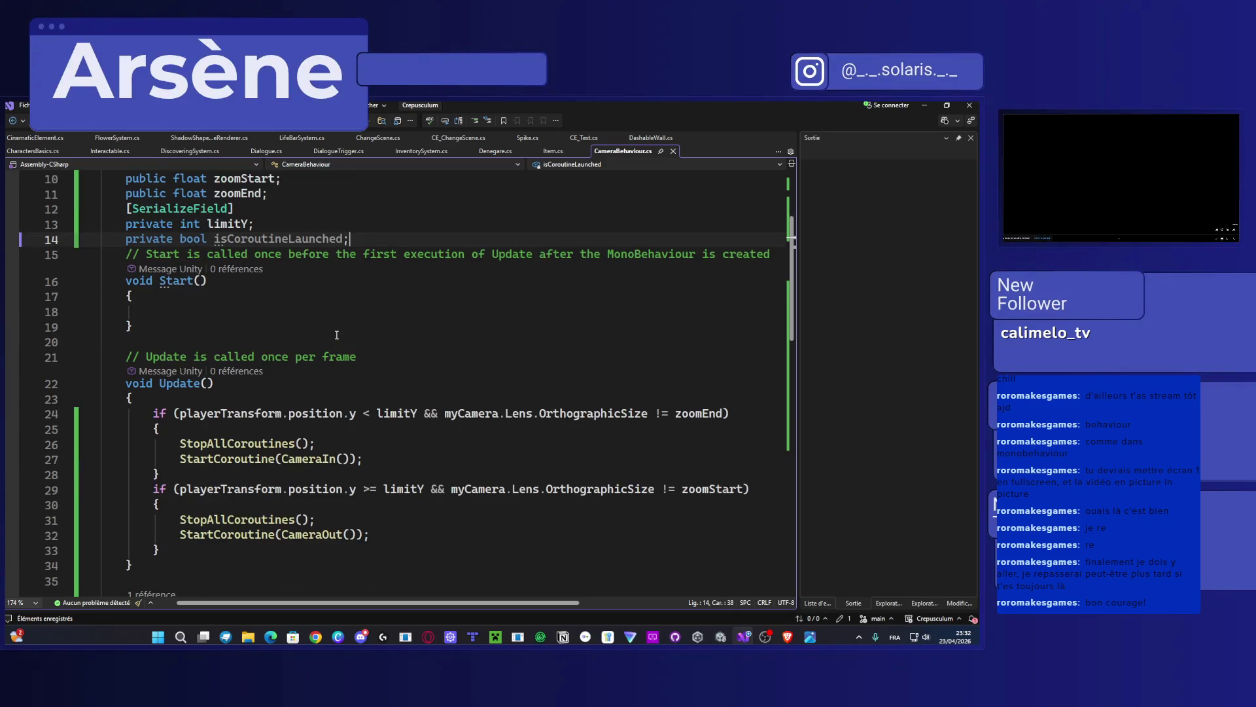
double_click(220, 239)
key("ctrl+c")
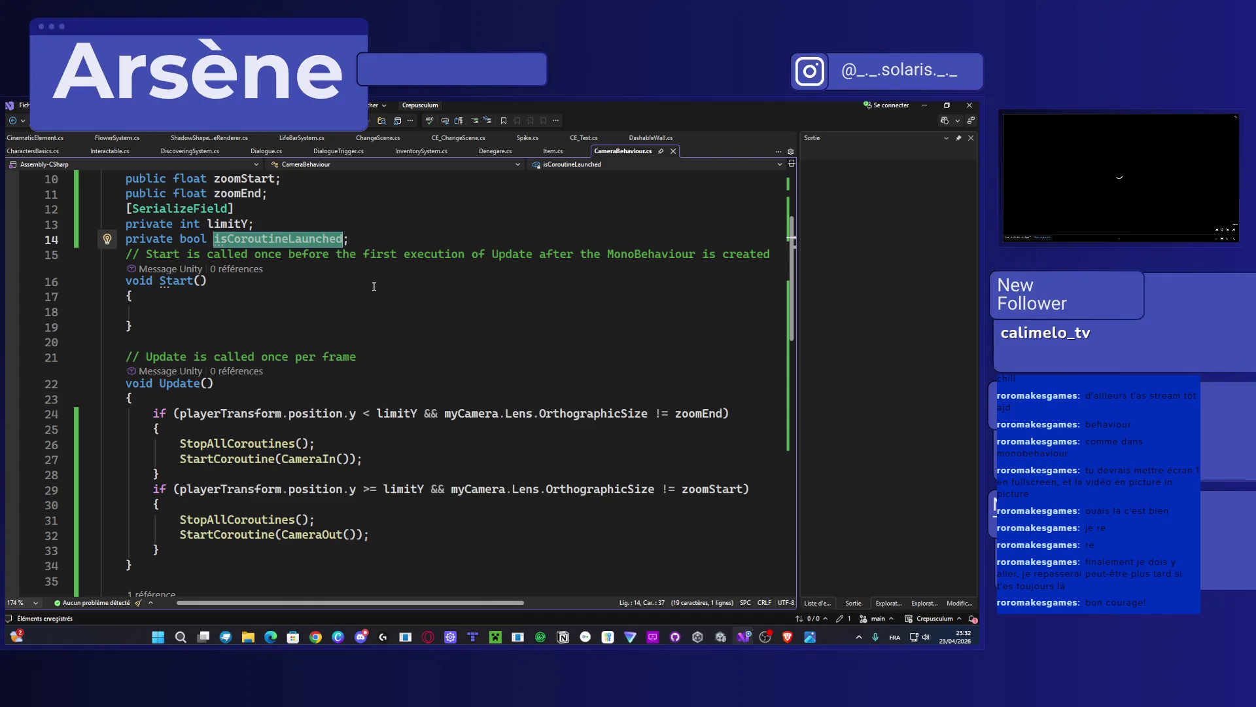
scroll(374, 286, "down", 5)
scroll(284, 381, "down", 4)
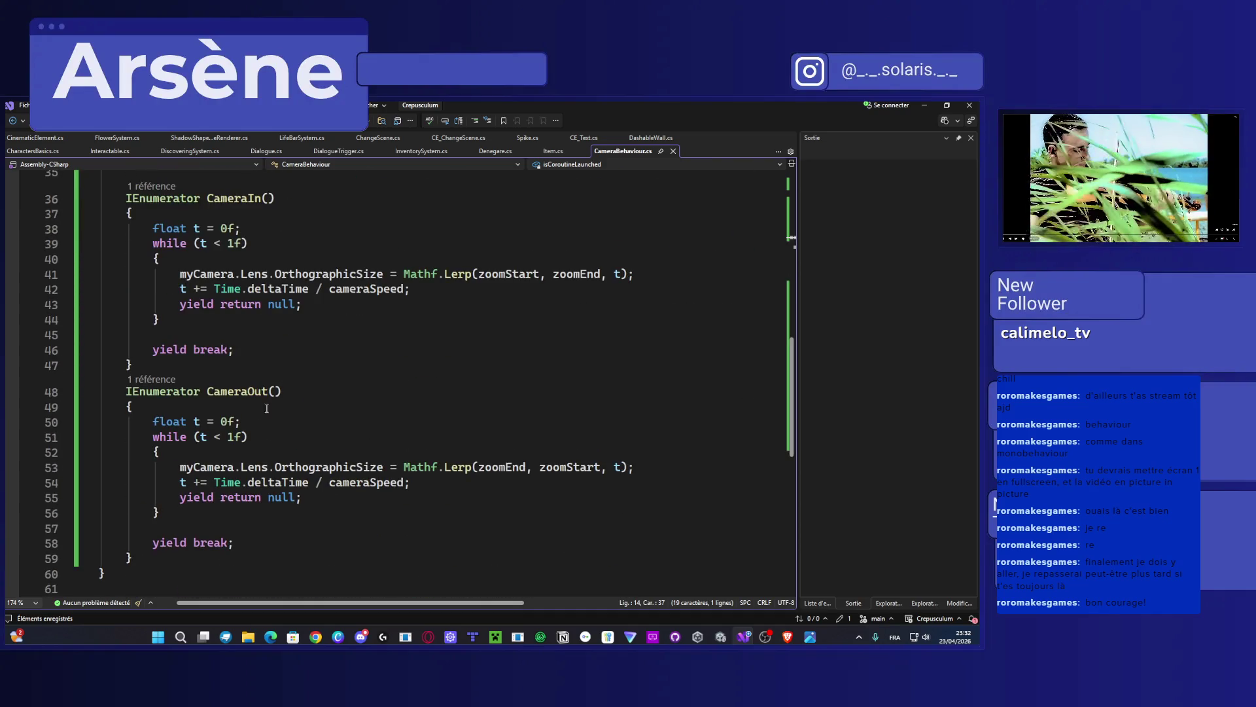
scroll(260, 411, "up", 1)
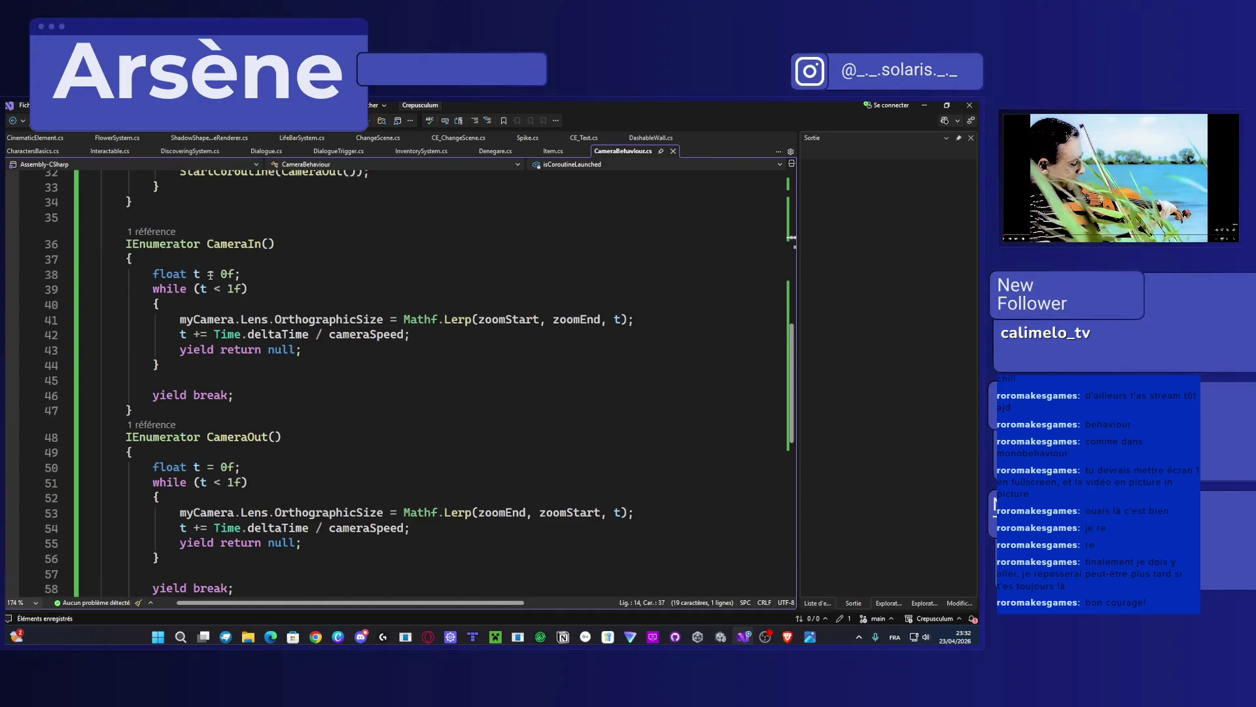
Step: Add 'isCoroutineLaunched = true;' at the start of CameraIn and save
left_click(196, 259)
key("Return")
key("ctrl+v")
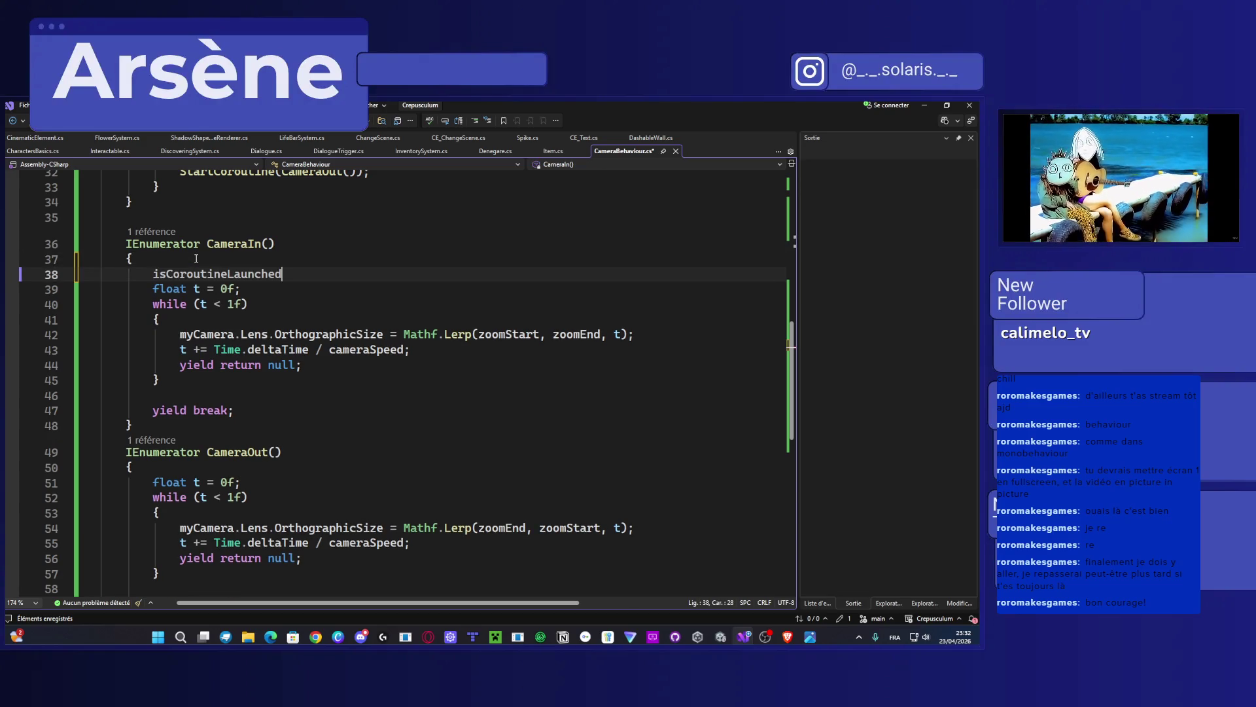
type(" = tr")
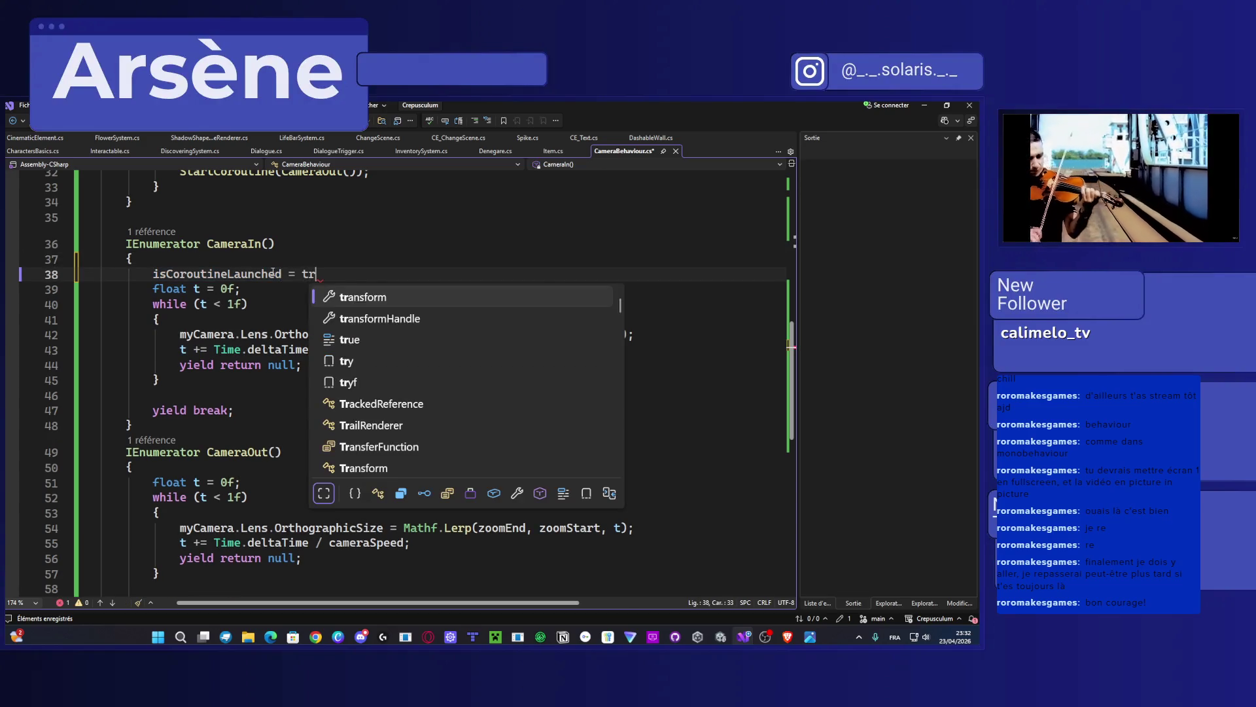
type("ue;")
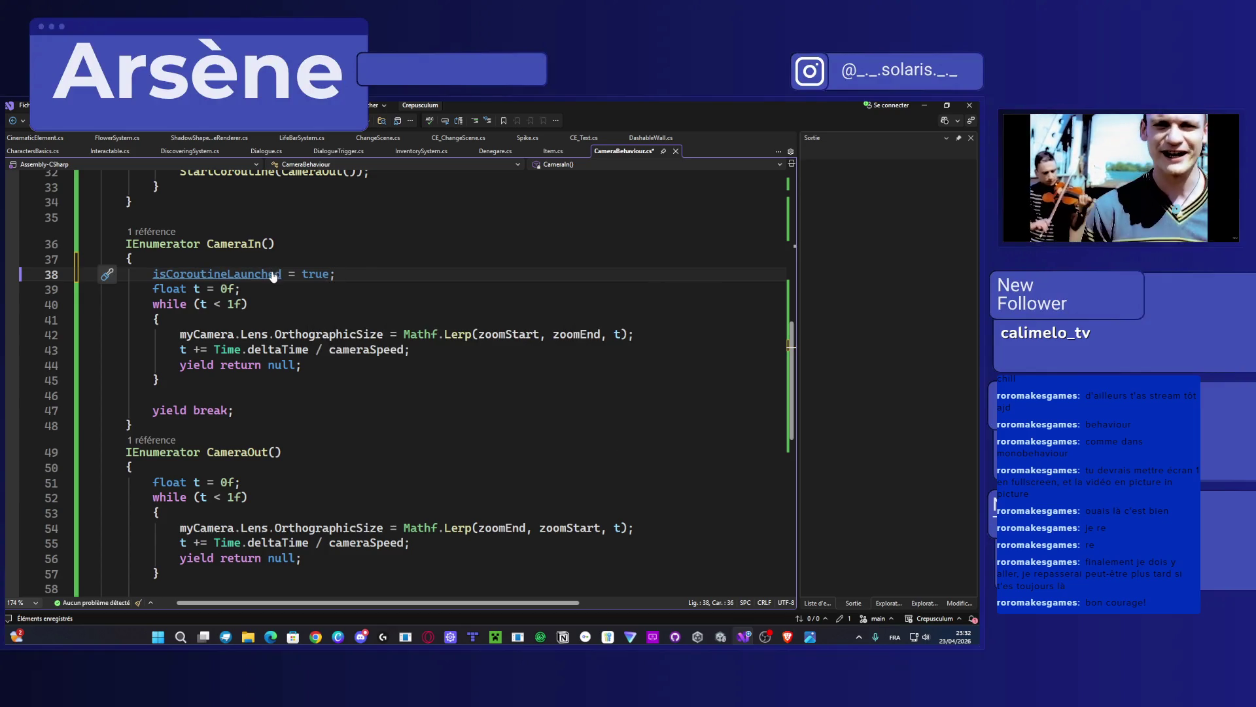
key("ctrl+s")
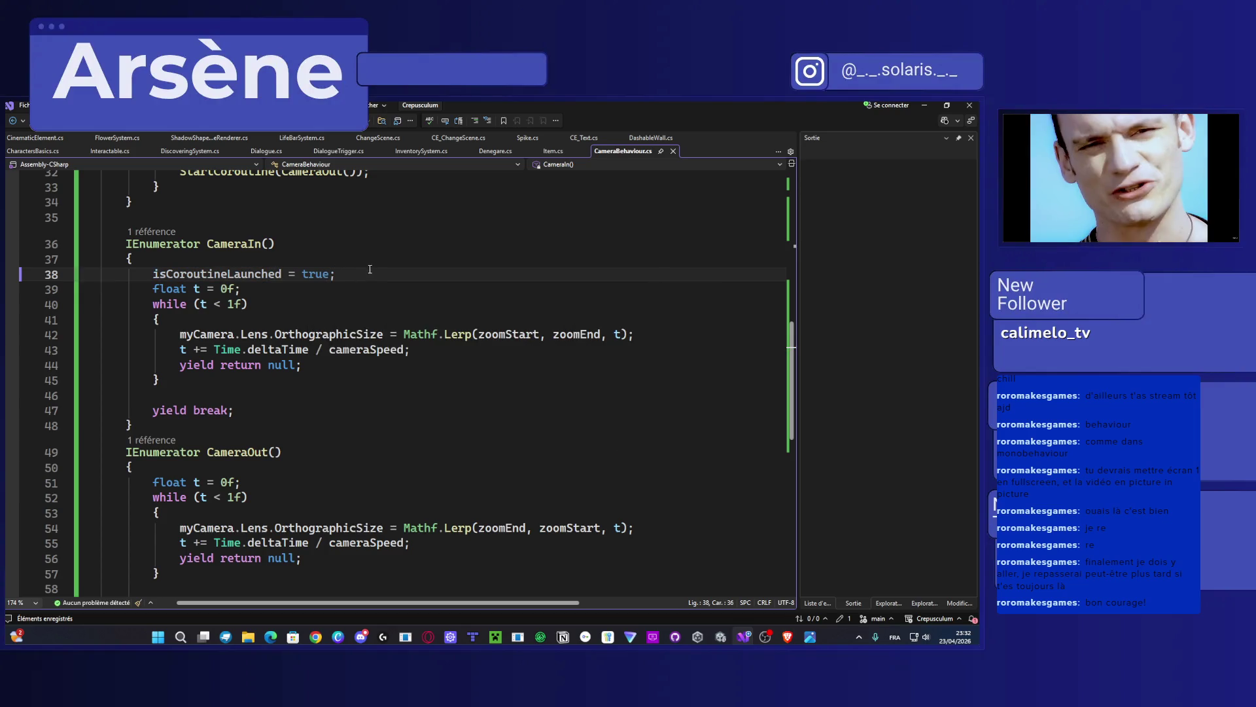
Step: Paste the flag assignment on line 46 before yield break, change true to false, and save
left_click_drag(366, 272, 153, 273)
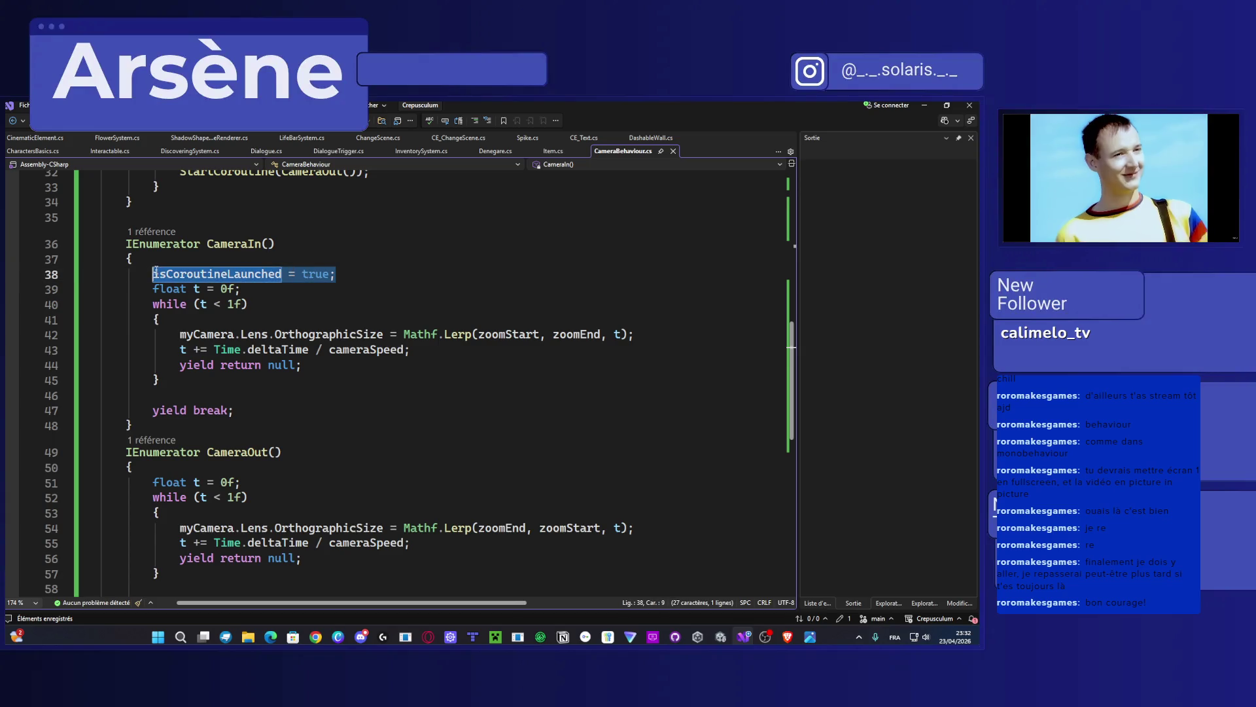
left_click(297, 411)
left_click(268, 398)
type("isCoroutineLaunched = true;")
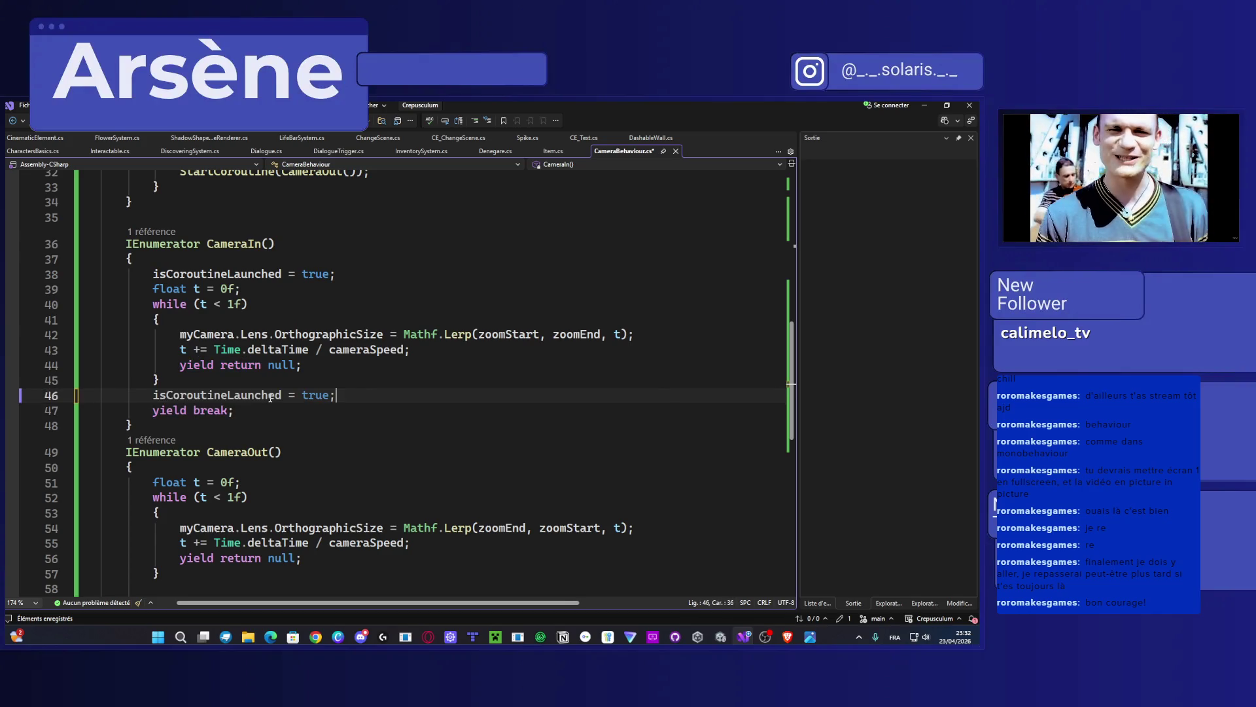
key("ctrl+s")
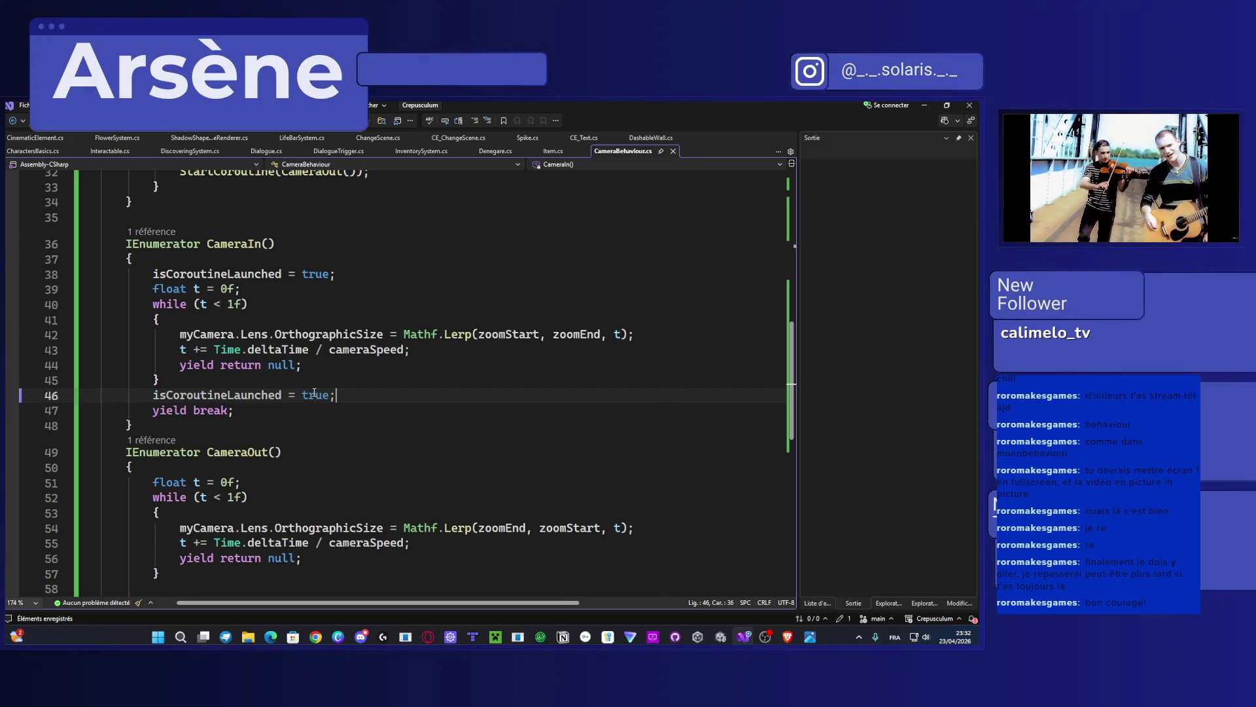
double_click(316, 396)
type("false")
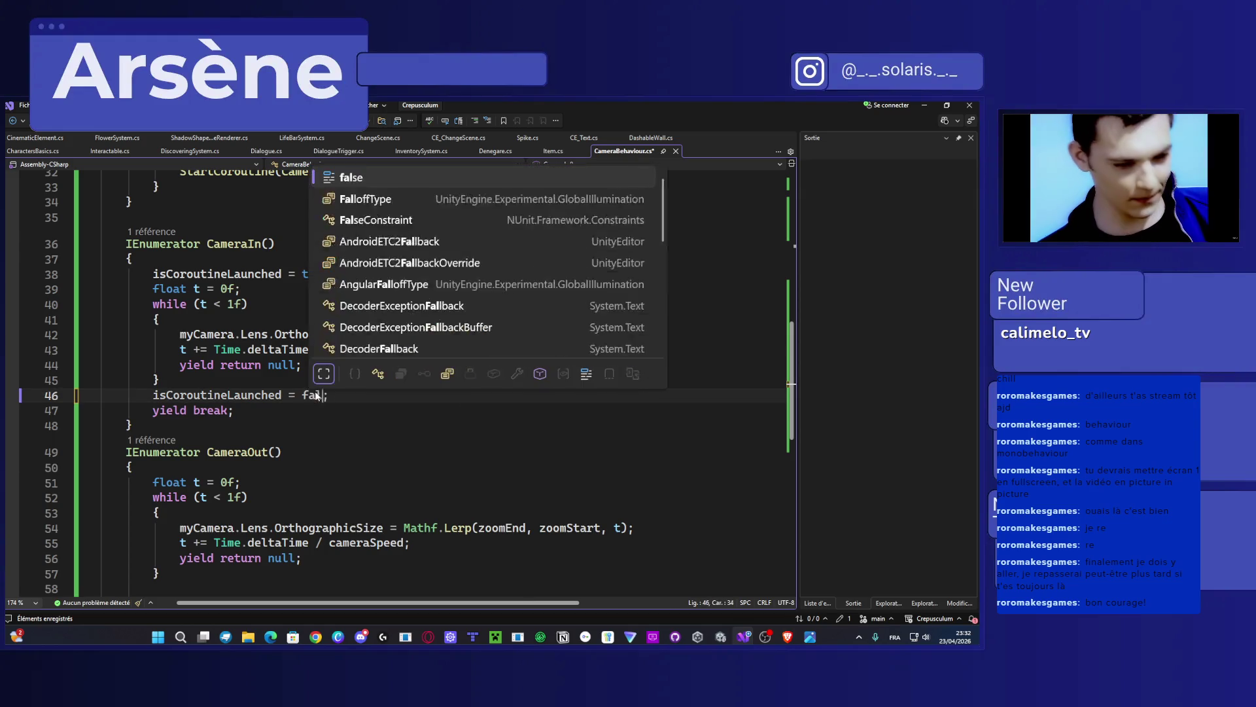
key("ctrl+s")
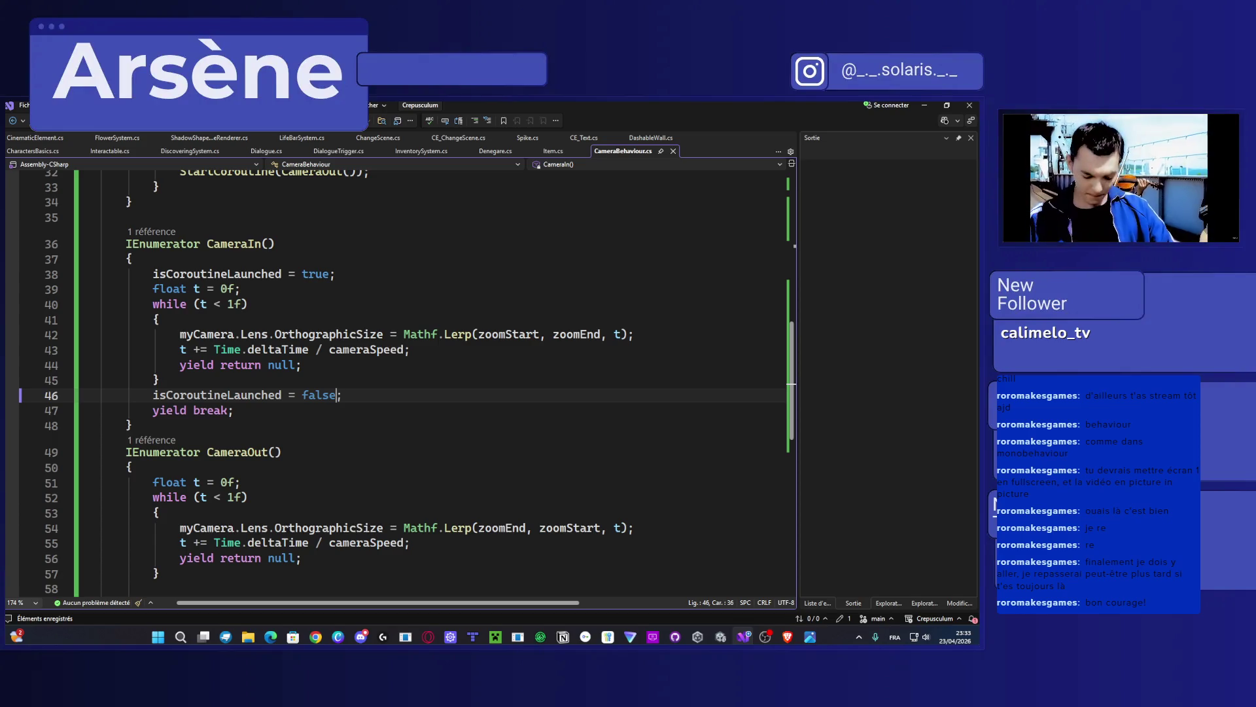
Step: Paste 'isCoroutineLaunched = true;' at the top of CameraOut
scroll(529, 408, "up", 1)
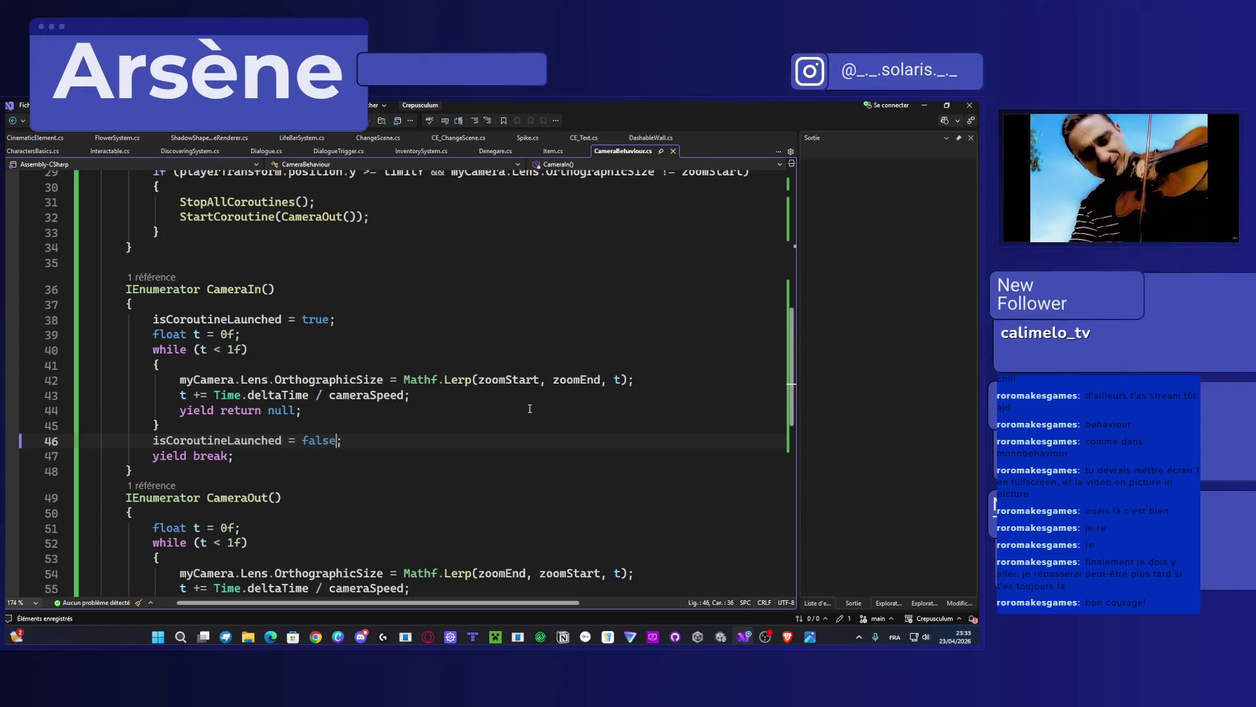
scroll(185, 423, "down", 2)
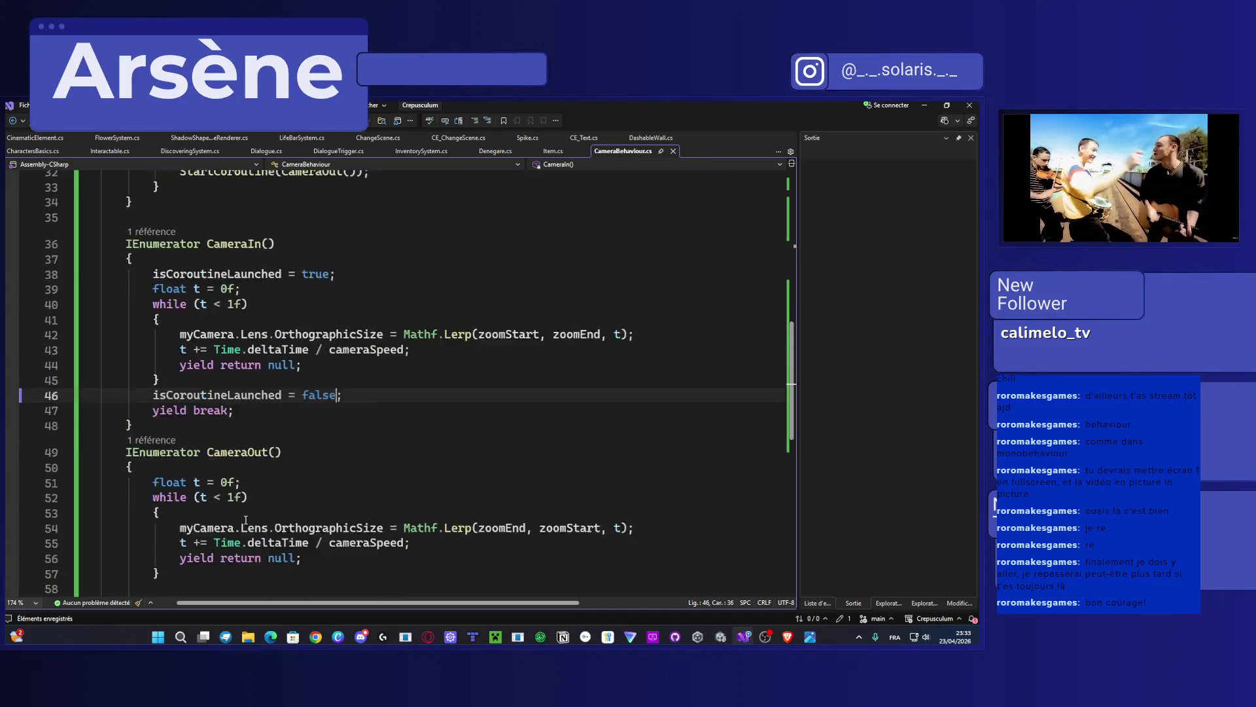
left_click(186, 422)
key("Return")
type("isCoroutineLaunched = true;")
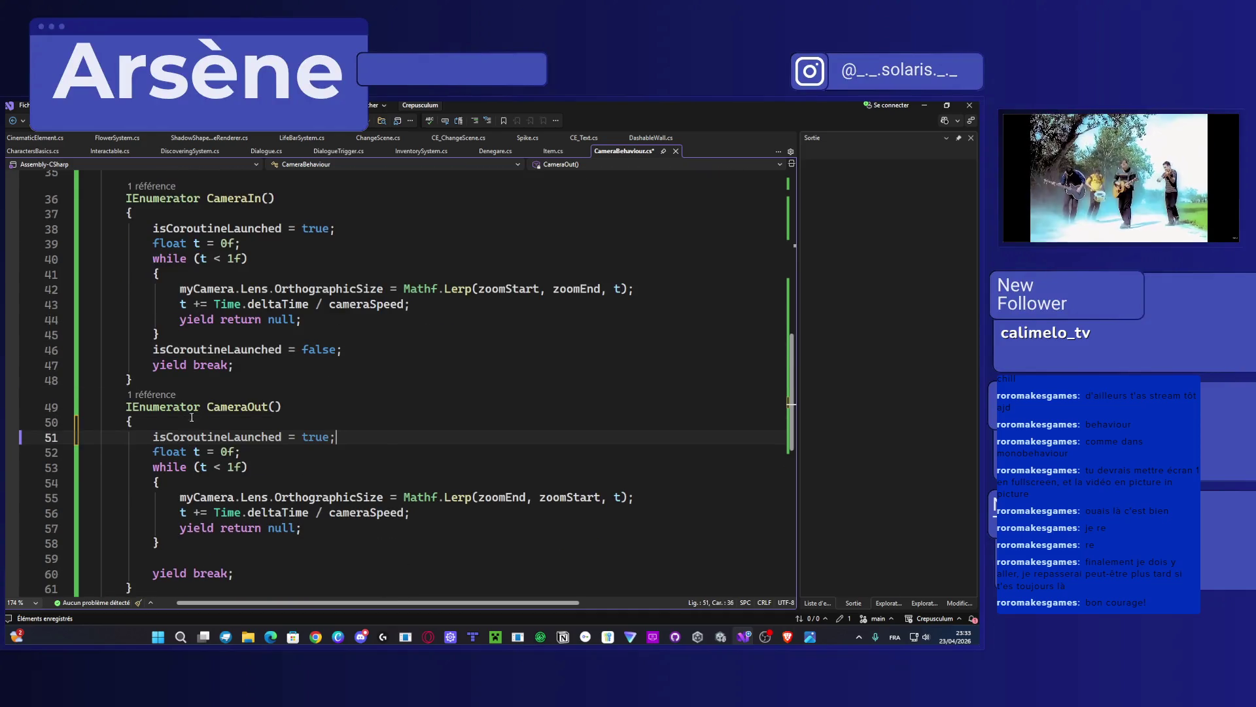
Step: Paste the flag assignment after CameraOut's loop on line 59 and change it to false
scroll(222, 483, "down", 1)
left_click(250, 513)
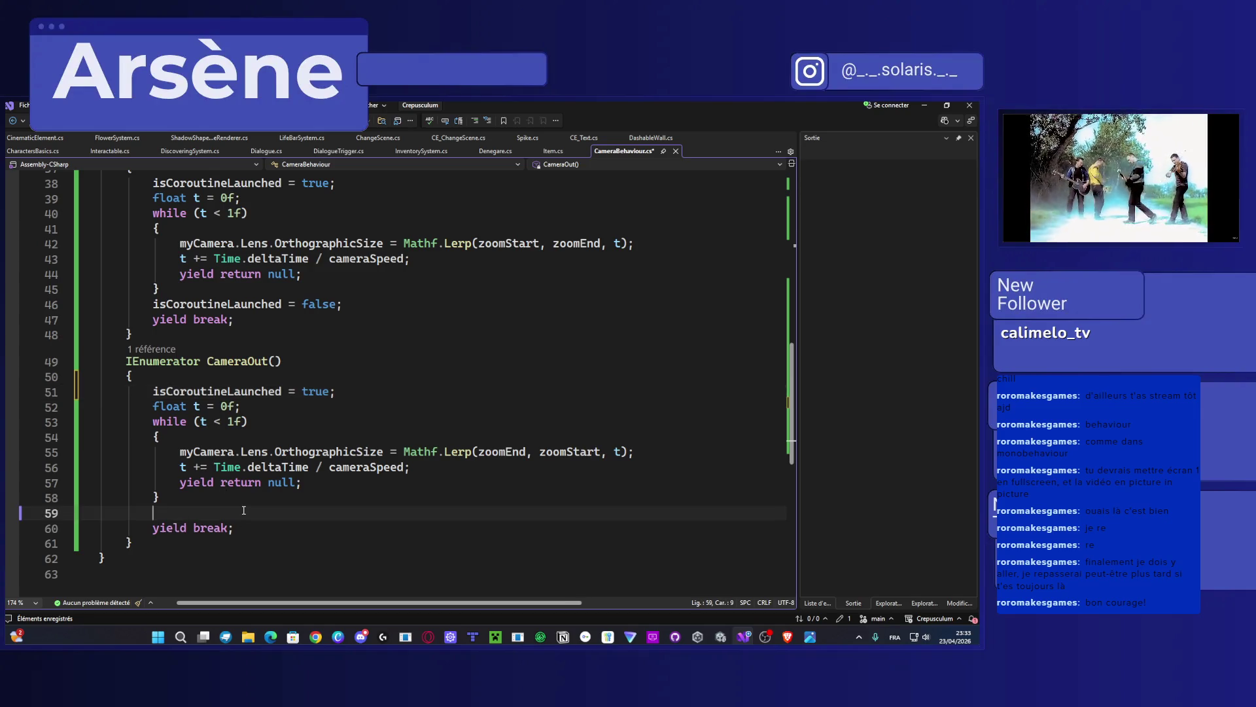
type("isCoroutineLaunched = true;")
double_click(323, 516)
type("false")
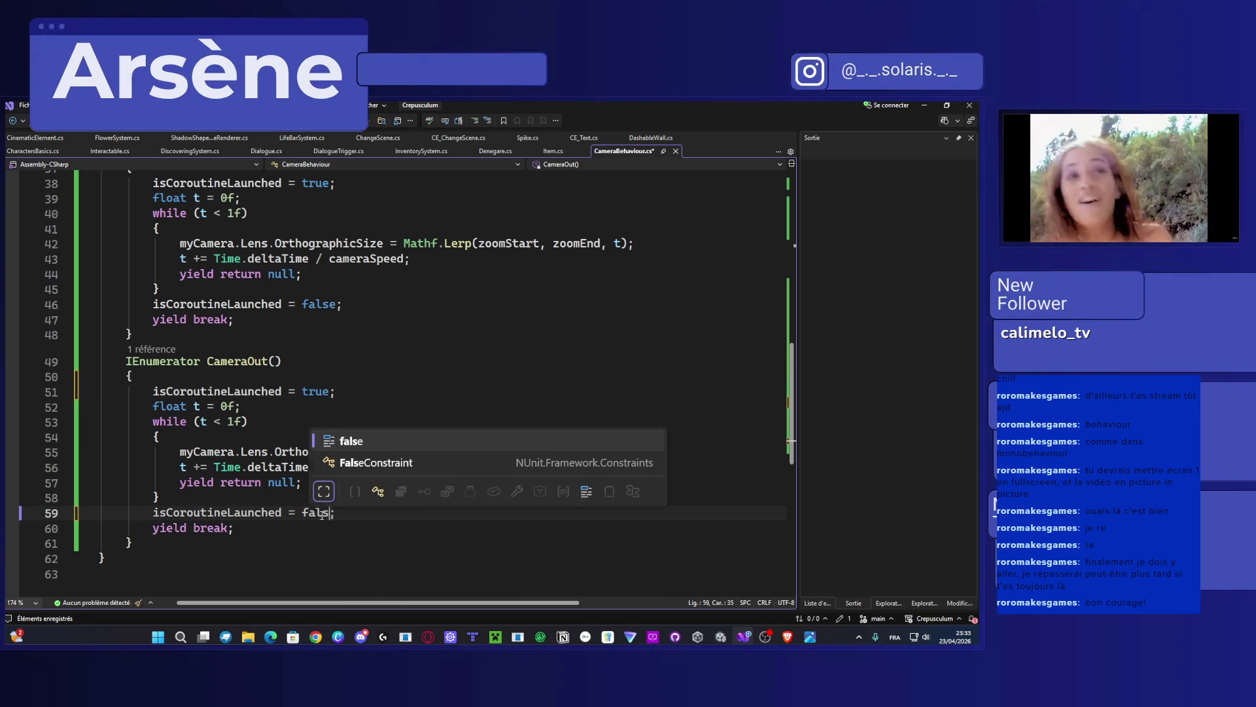
key("Tab")
scroll(322, 517, "up", 3)
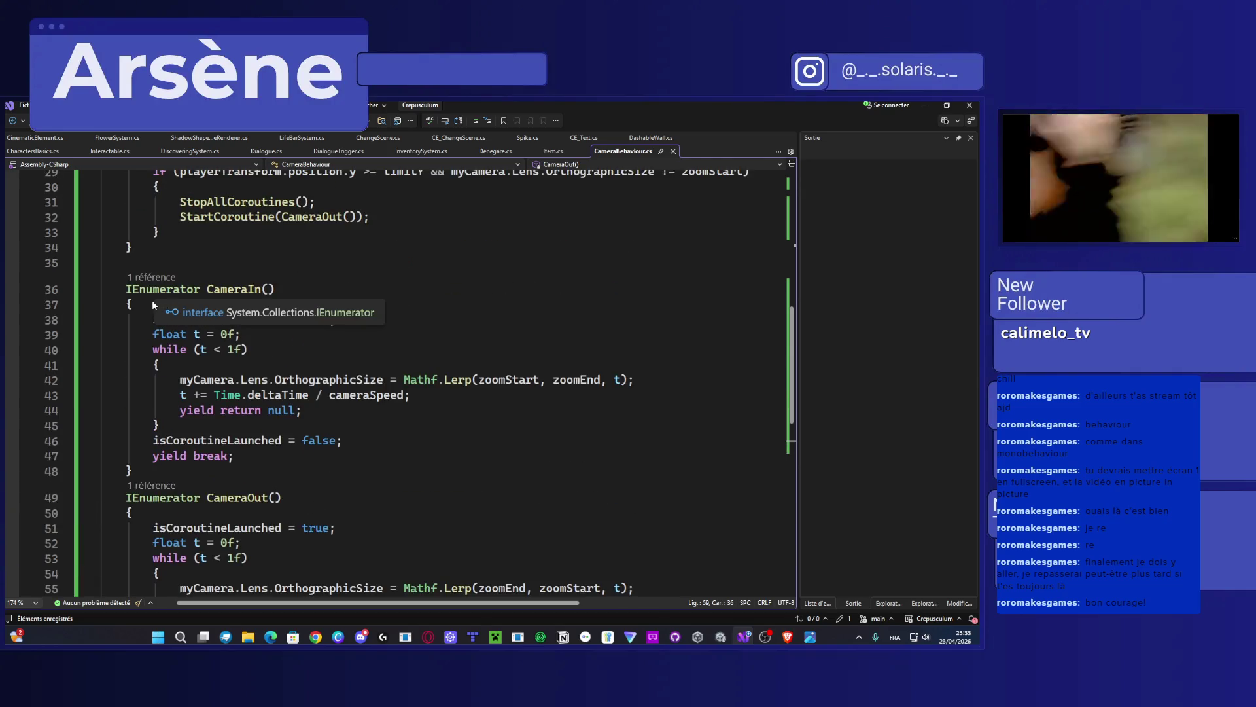
Step: Add 'if (isCoroutineLaunched) { yield break; }' at the top of CameraIn and save
left_click(169, 305)
key("Return")
type("if")
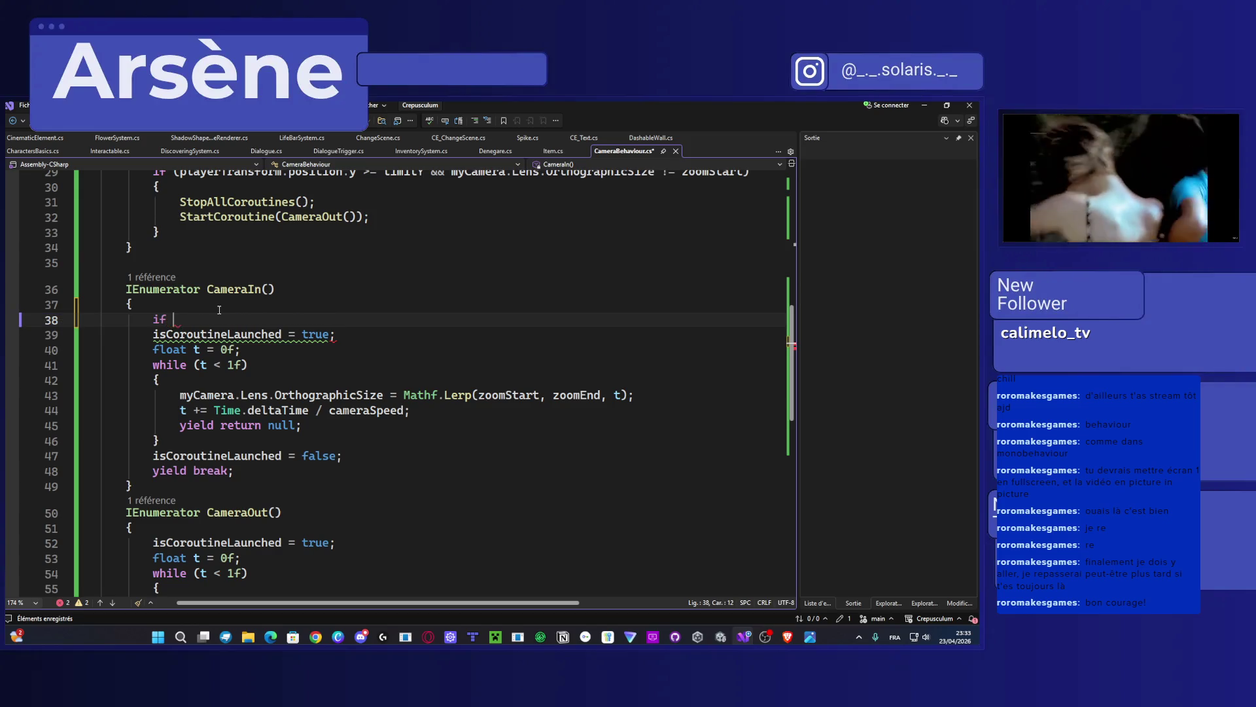
type(" (isCo")
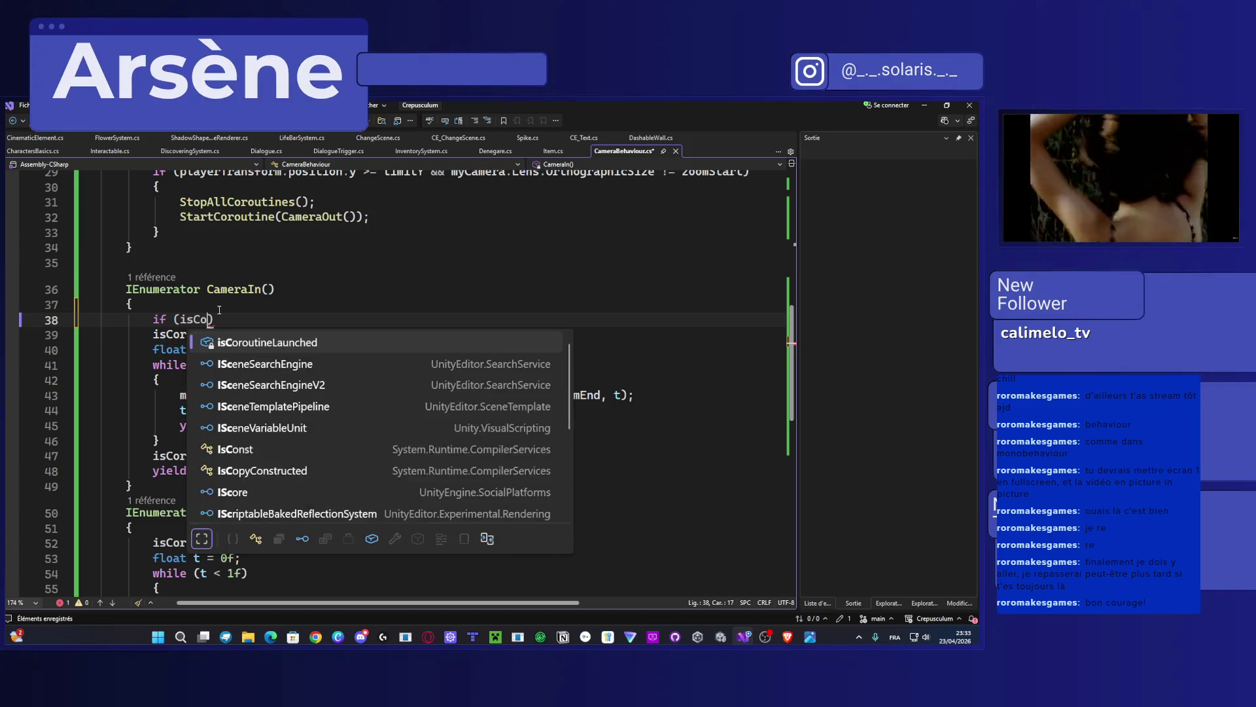
key("Tab")
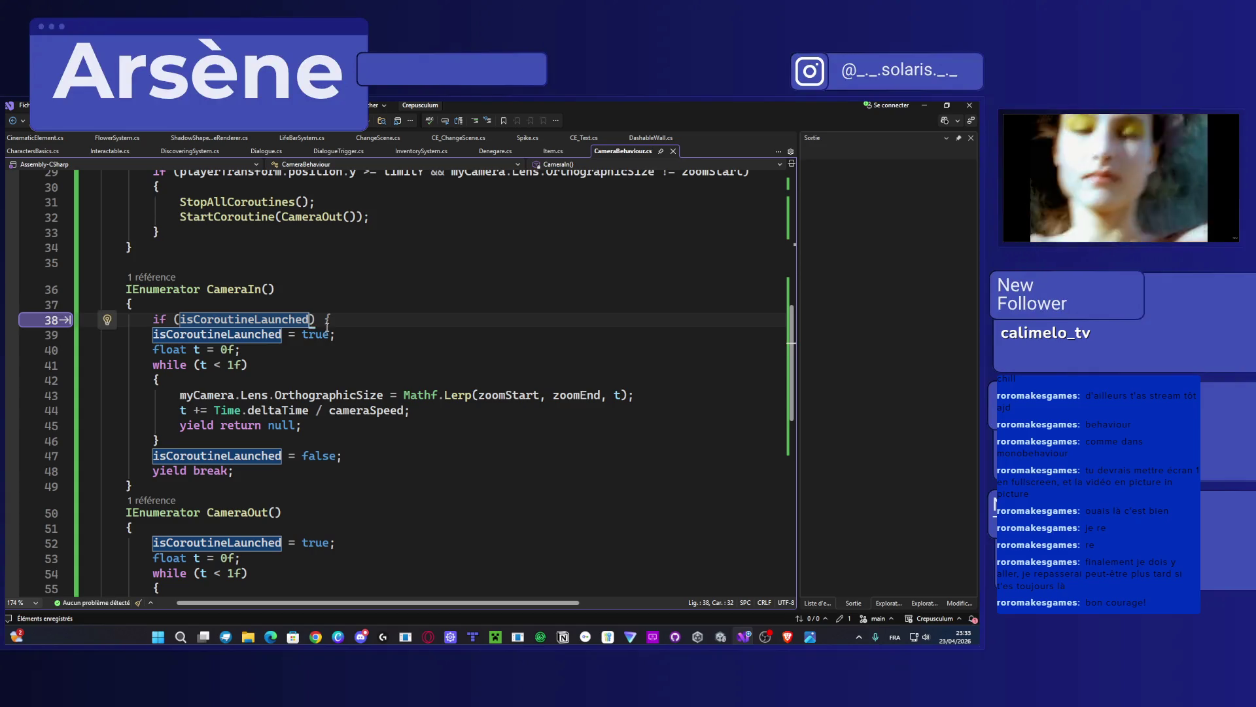
left_click(319, 319)
key("Return")
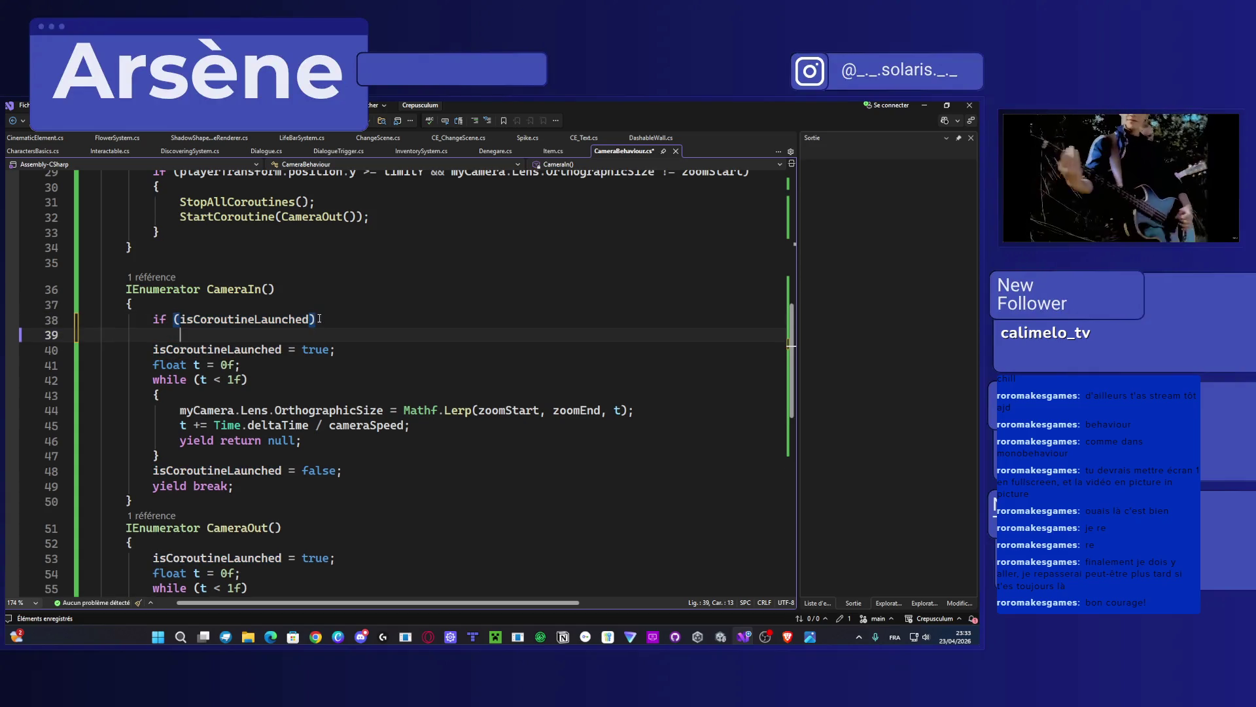
type("{")
key("Return")
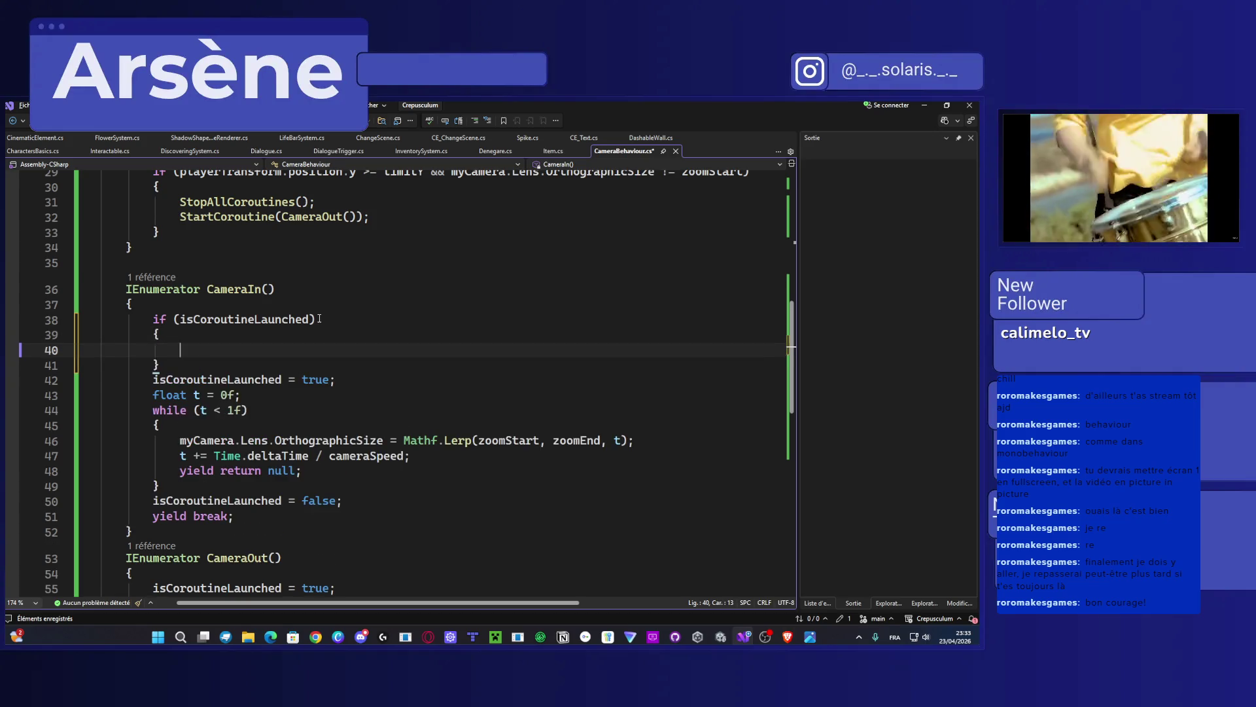
type("yield br")
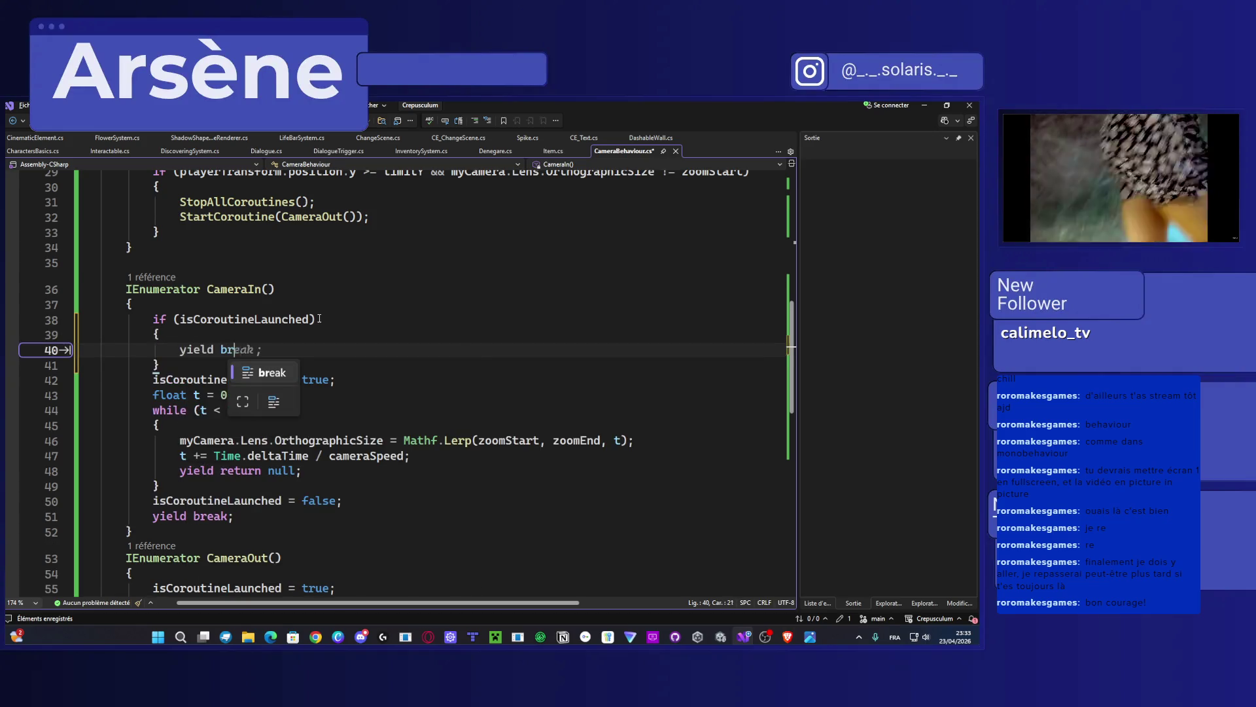
key("Tab")
type(";")
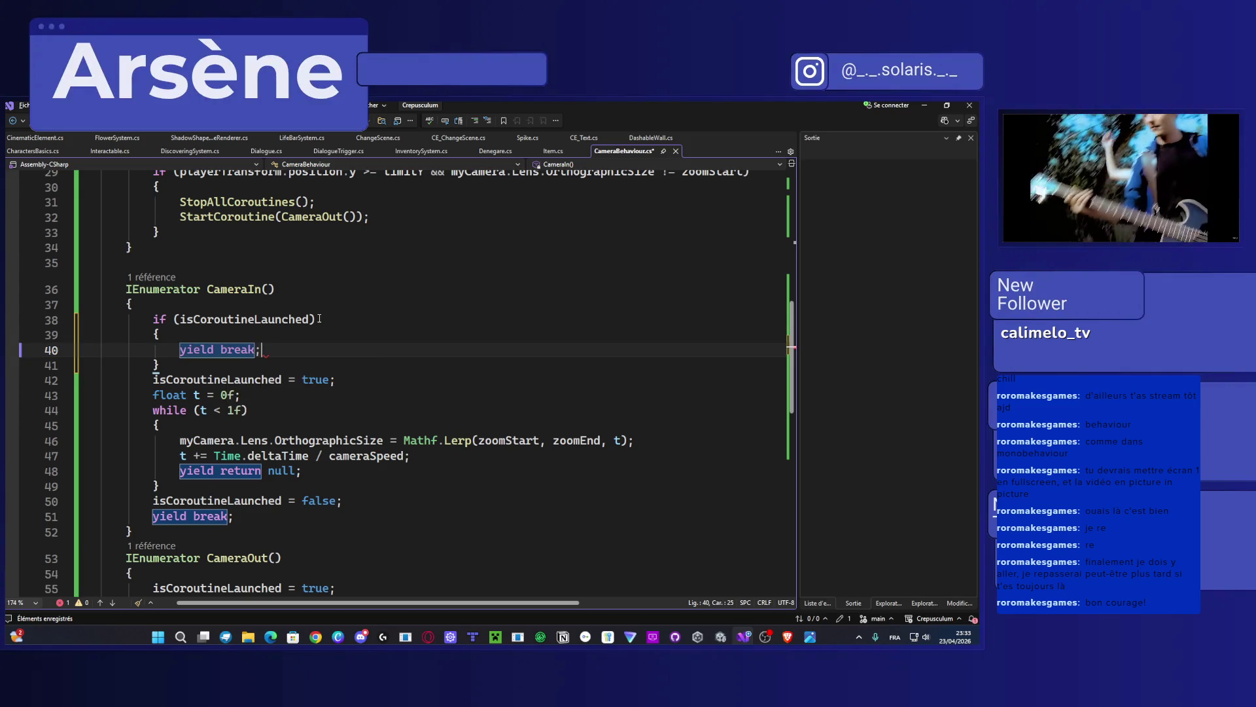
key("ctrl+s")
Step: Copy the early-exit check and paste it at the top of CameraOut
left_click_drag(160, 365, 152, 320)
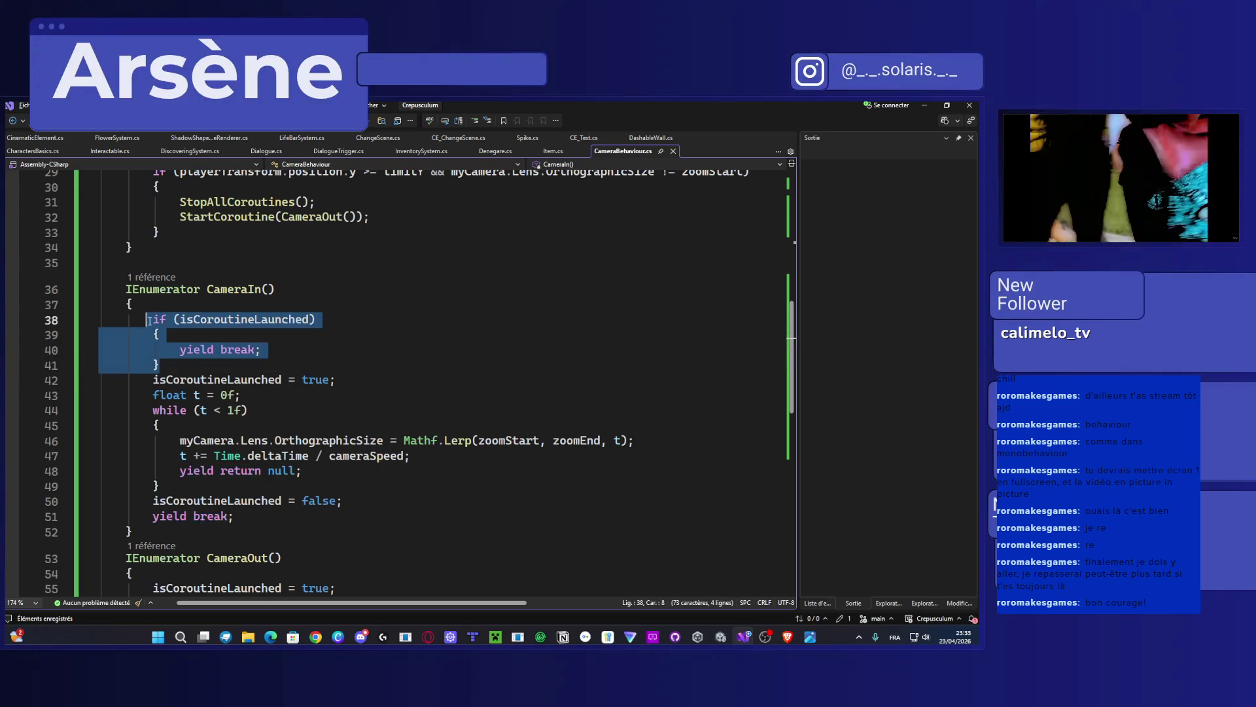
scroll(213, 407, "down", 4)
key("ctrl+c")
left_click(202, 391)
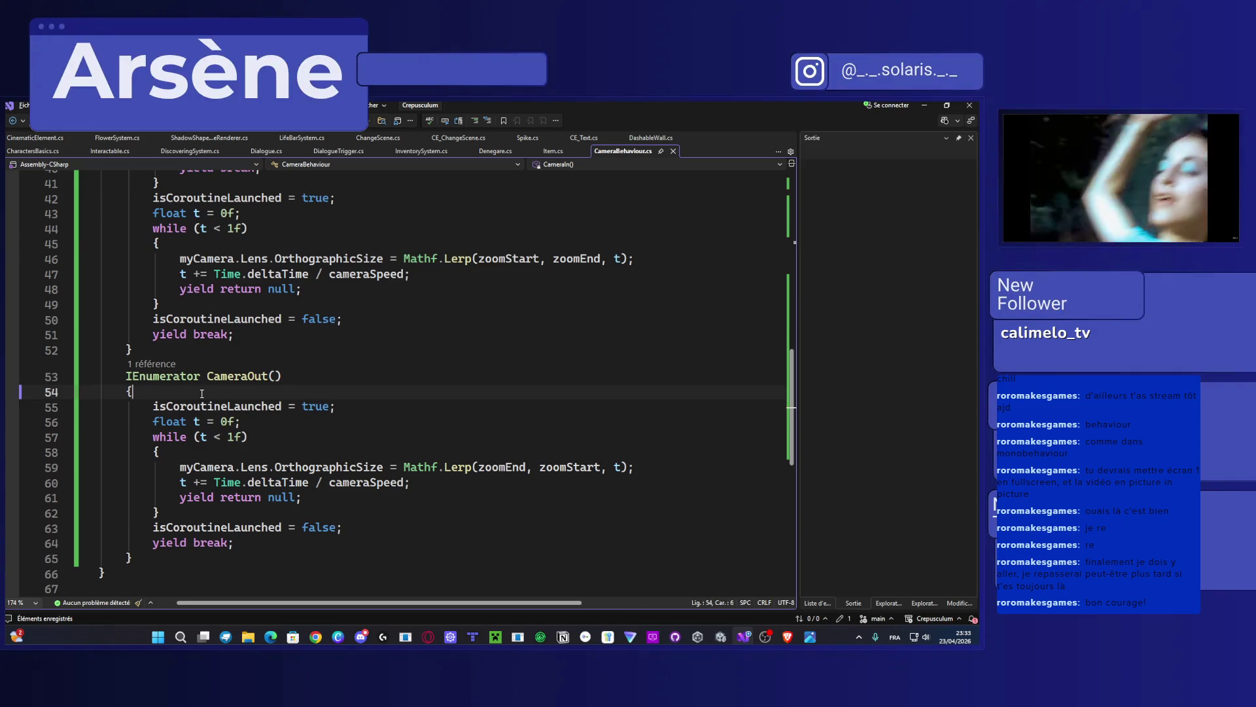
key("Return")
key("ctrl+v")
scroll(202, 393, "down", 4)
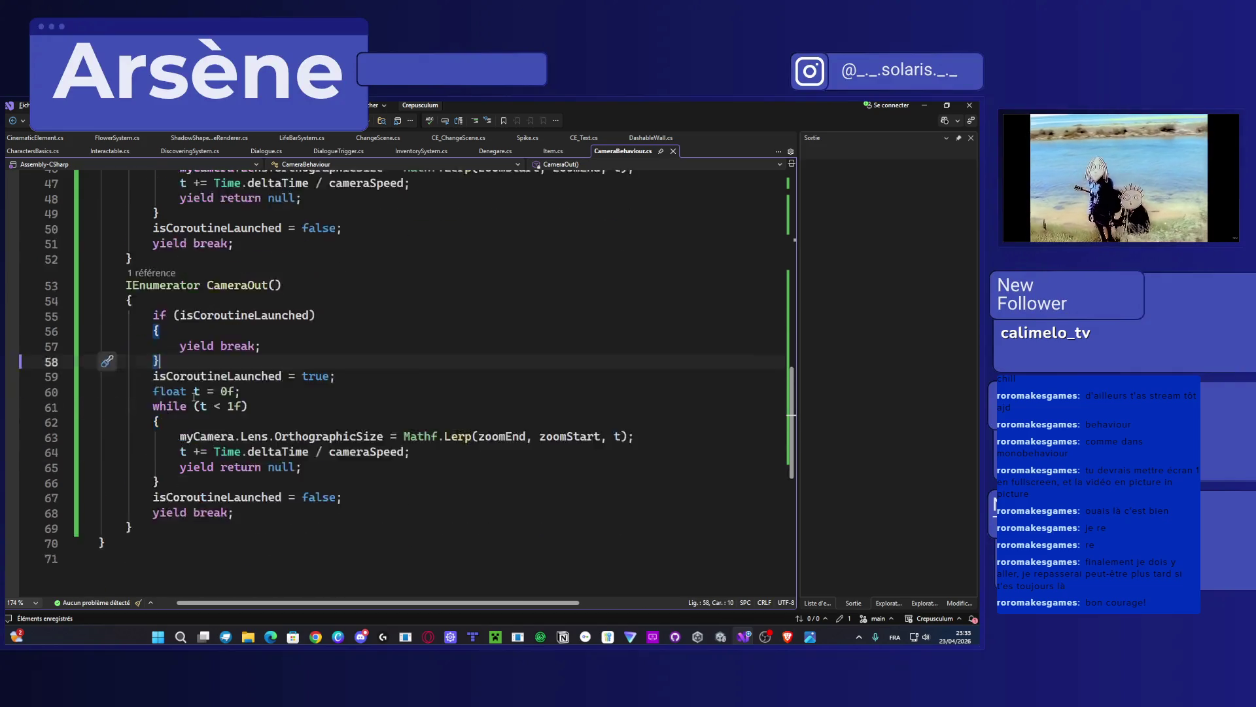
scroll(120, 432, "up", 6)
mouse_move(133, 441)
left_mouse_down()
mouse_move(152, 228)
mouse_move(125, 198)
left_mouse_up()
key("alt+Tab")
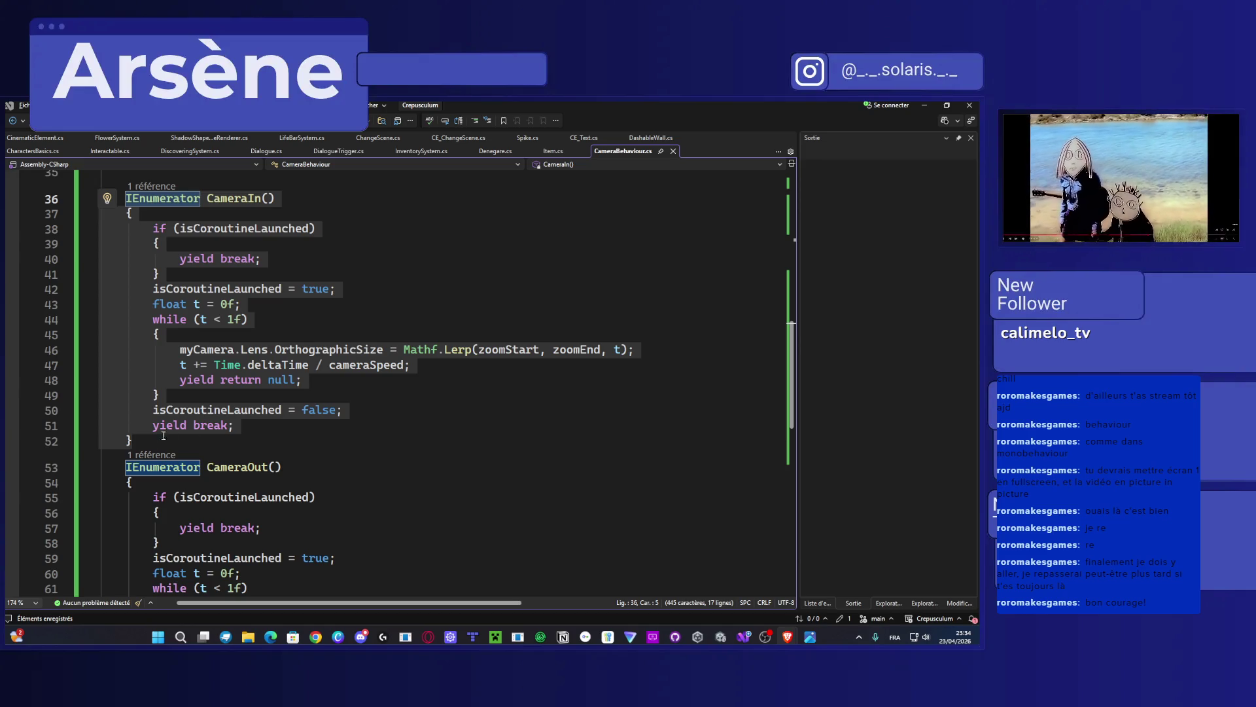
left_click(394, 449)
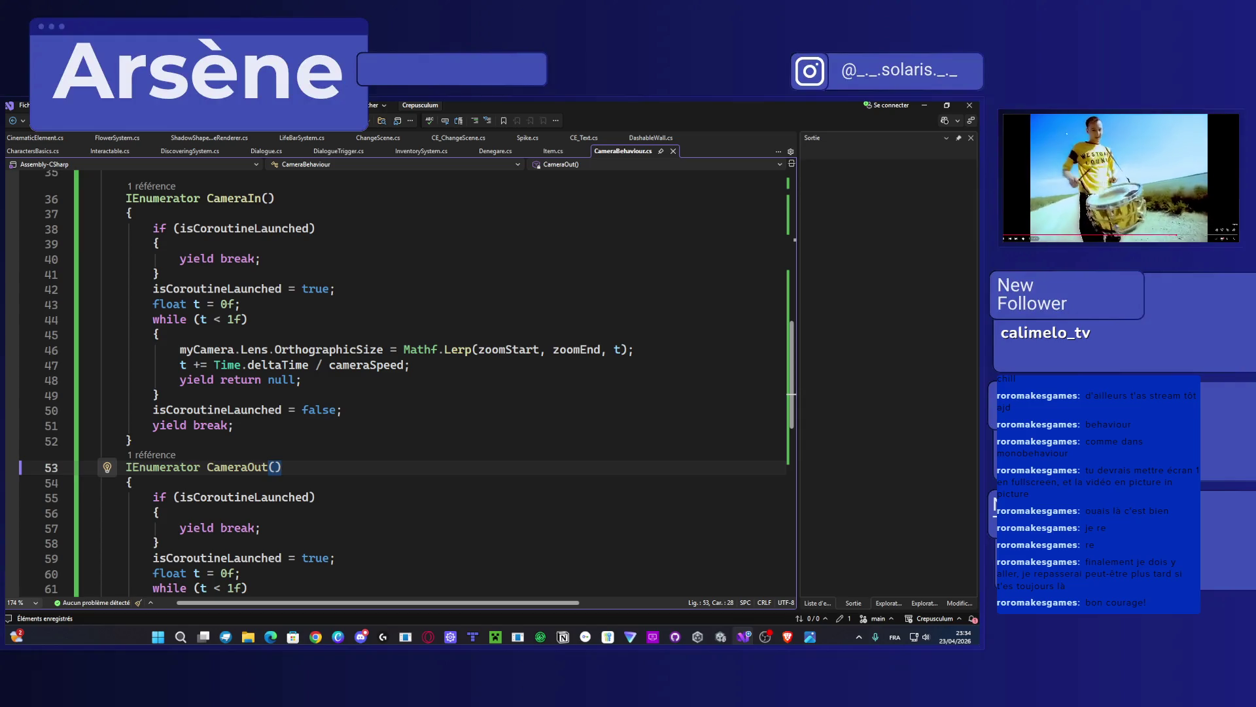
scroll(424, 323, "up", 6)
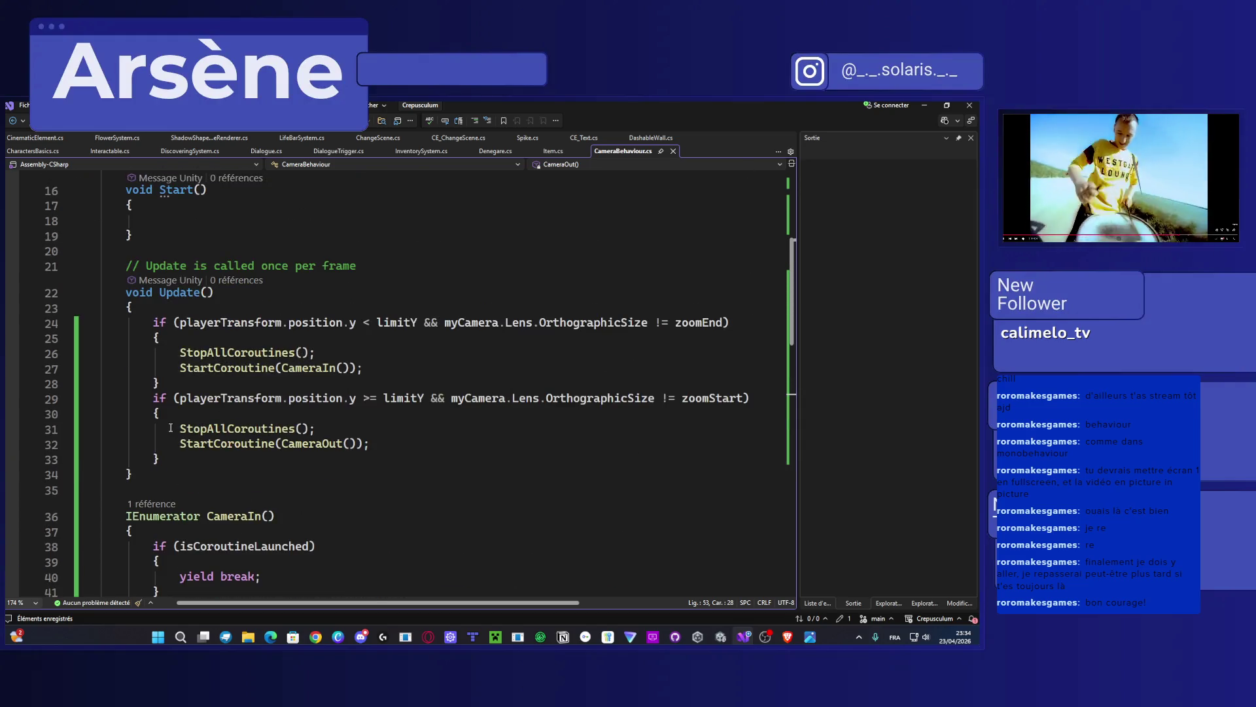
Step: Add 'isCoroutineLaunched = false;' before StopAllCoroutines in Update's CameraOut branch and save
left_click(185, 413)
key("Return")
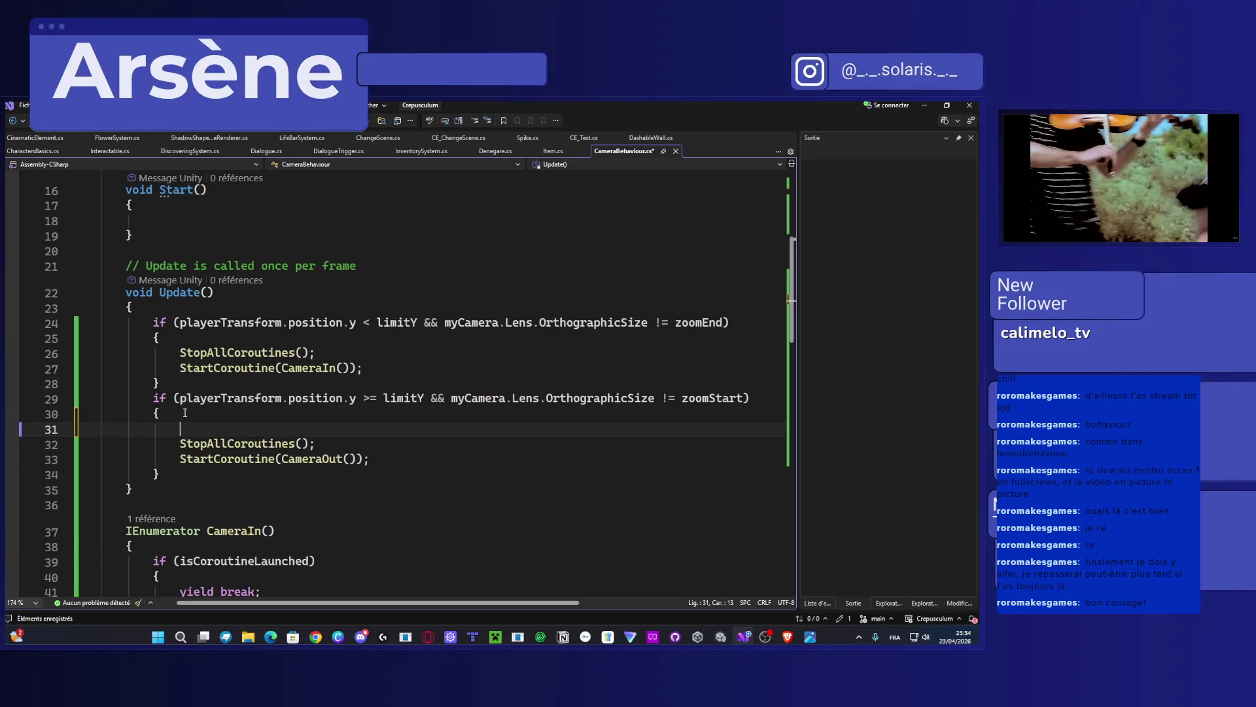
type("is ")
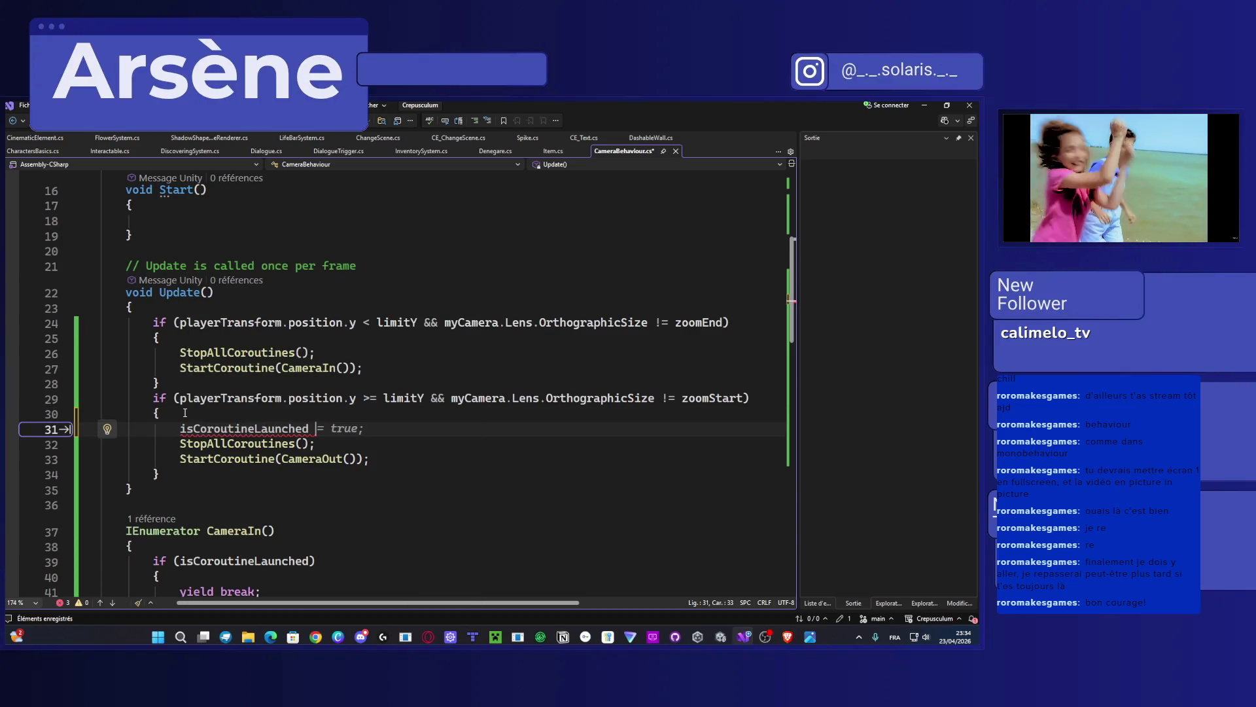
type("= fa")
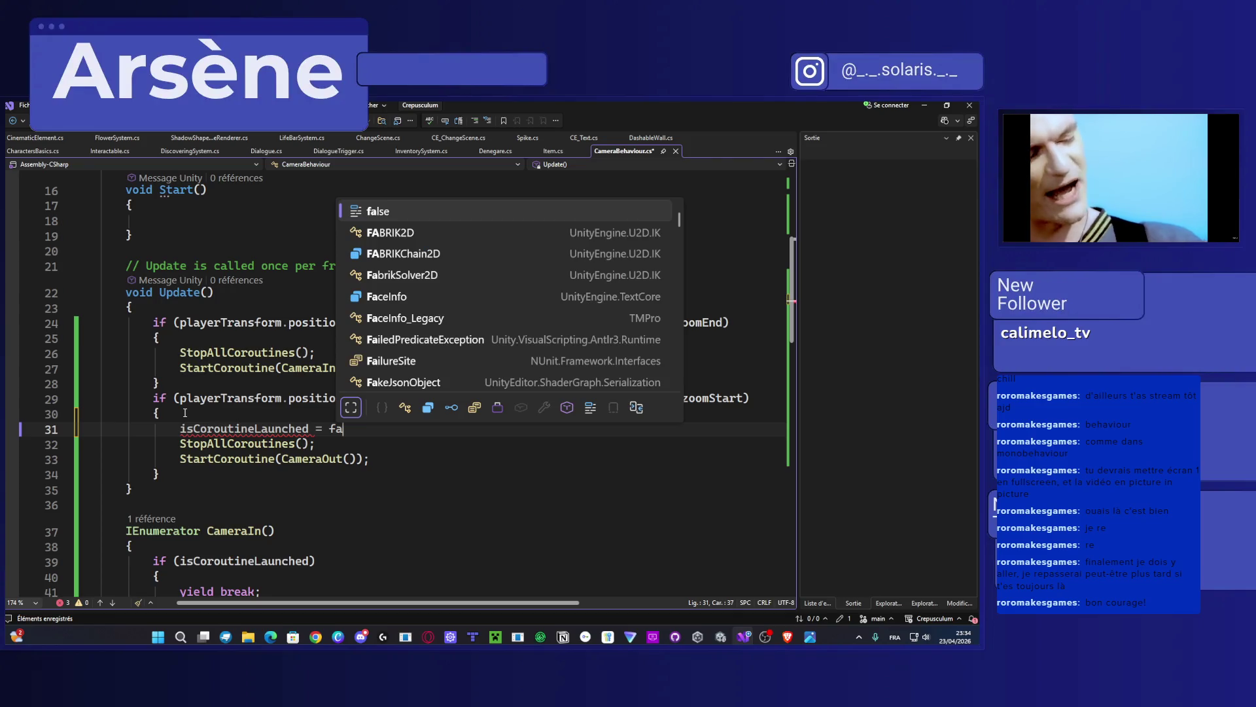
type("lse")
key("Tab")
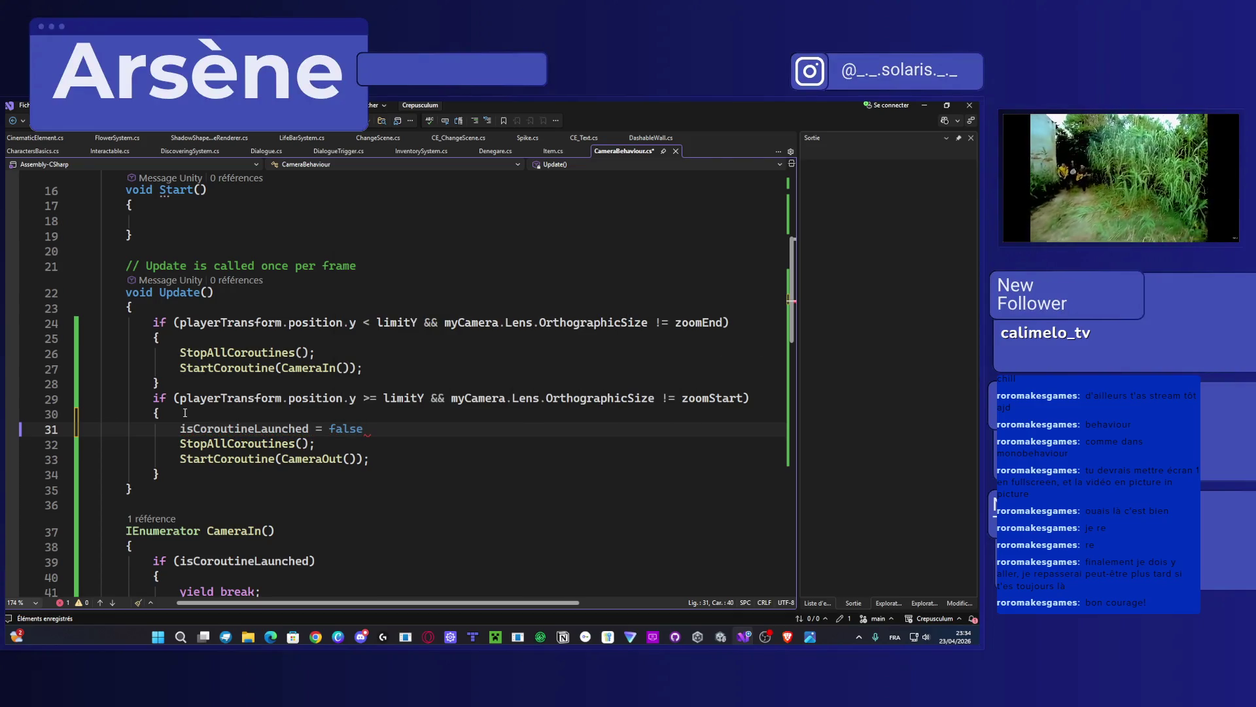
type(";")
key("ctrl+s")
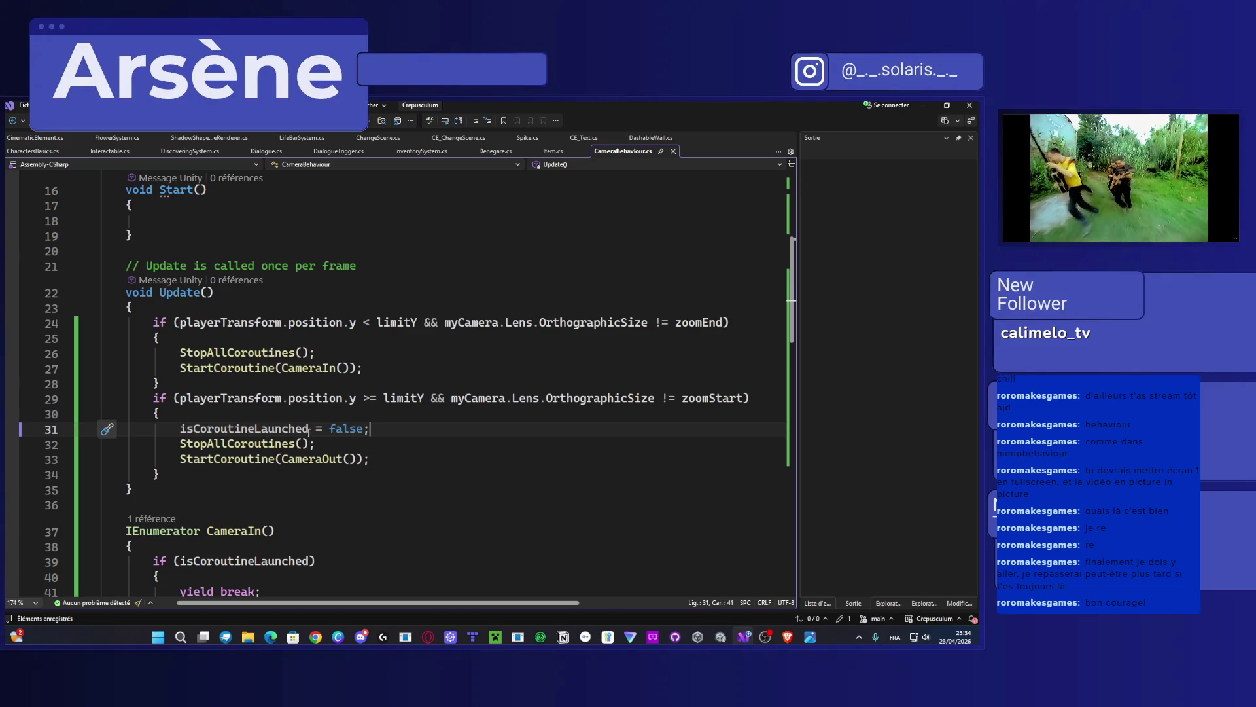
Step: Copy the reset line into Update's first if-block
key("shift+Home")
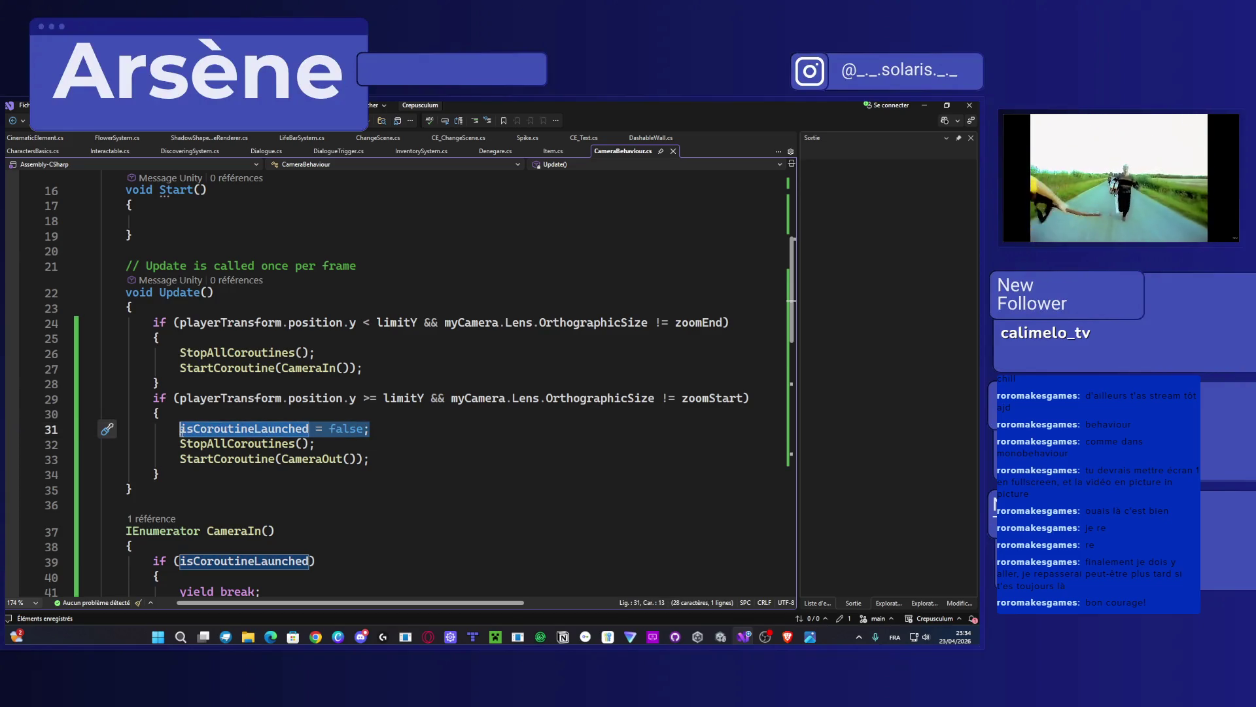
left_click(213, 343)
key("Return")
key("ctrl+v")
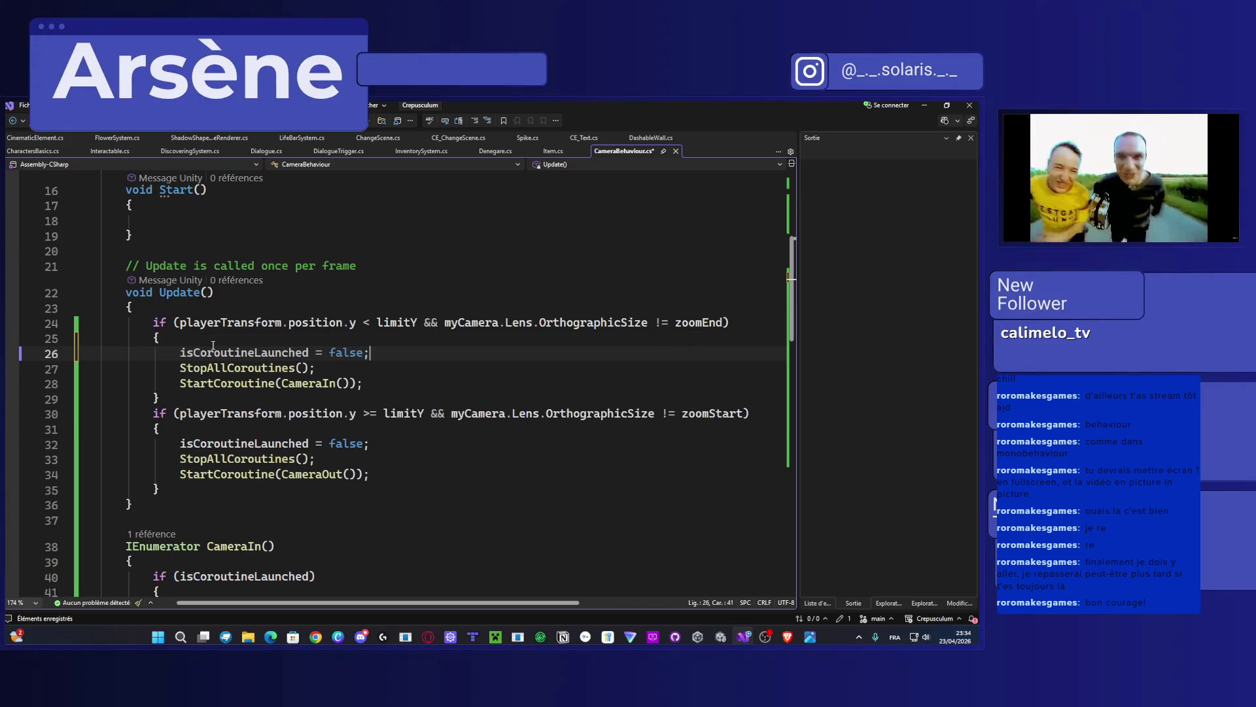
mouse_move(170, 493)
left_mouse_down()
mouse_move(111, 443)
mouse_move(153, 322)
left_mouse_up()
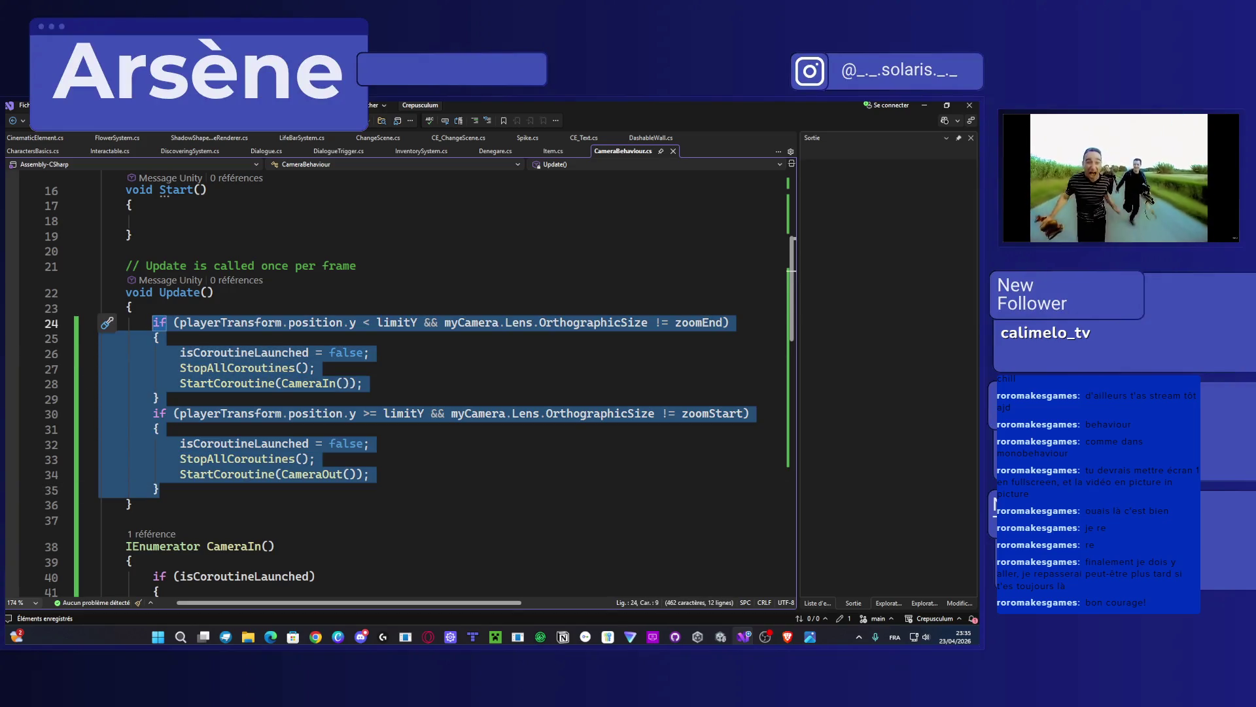
key("alt+Tab")
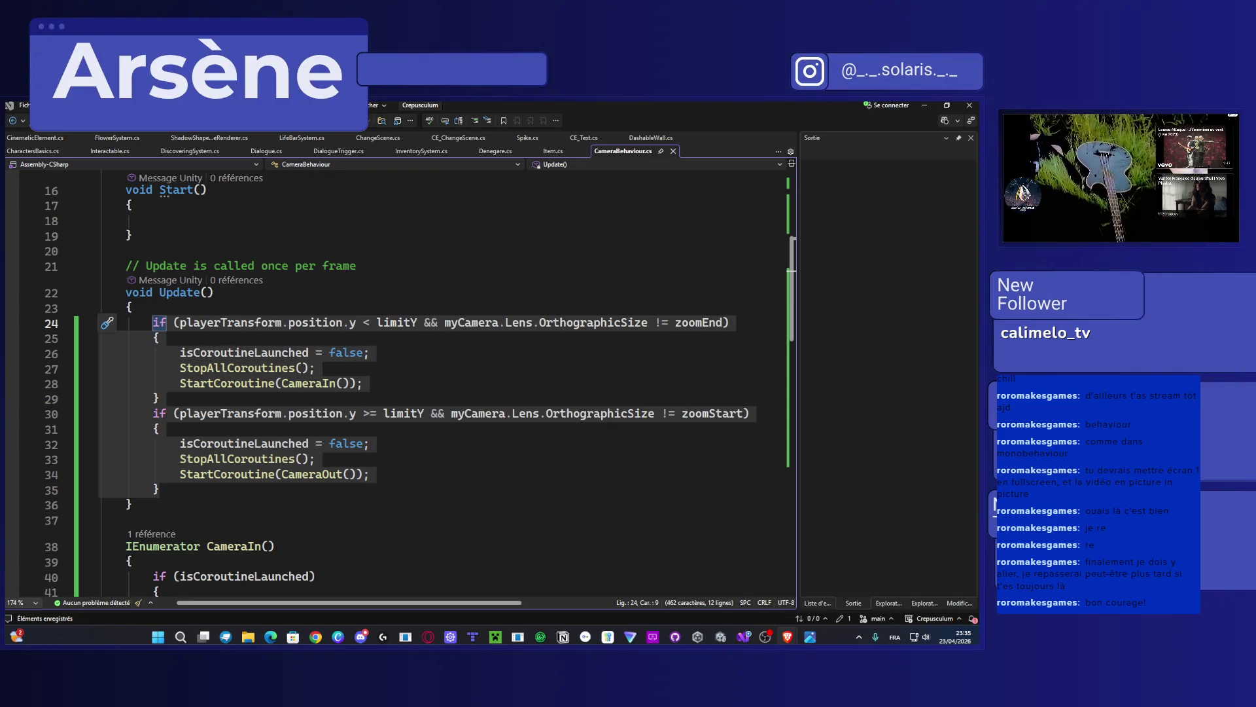
Step: Delete the isCoroutineLaunched = false lines from both if-blocks and save
left_click(286, 435)
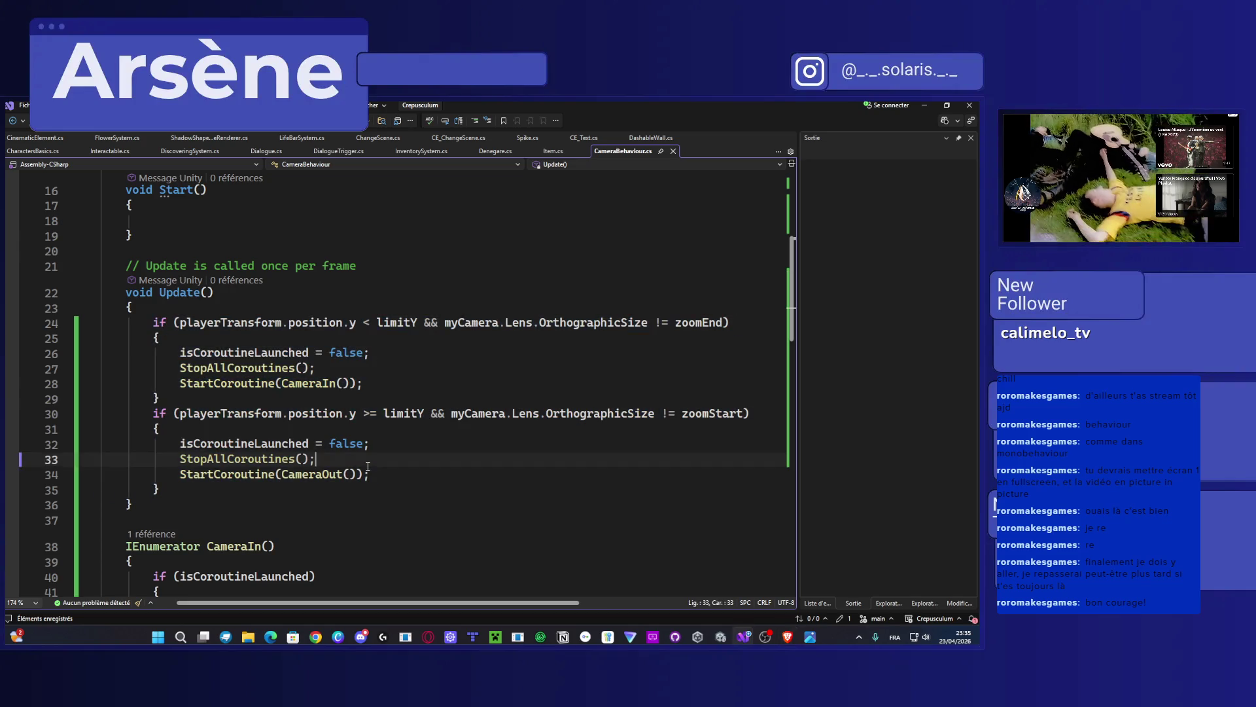
left_click_drag(369, 352, 180, 352)
key("Delete")
key("Delete")
left_click(369, 428)
key("BackSpace")
key("BackSpace")
key("BackSpace")
key("ctrl+BackSpace")
key("ctrl+BackSpace")
key("ctrl+BackSpace")
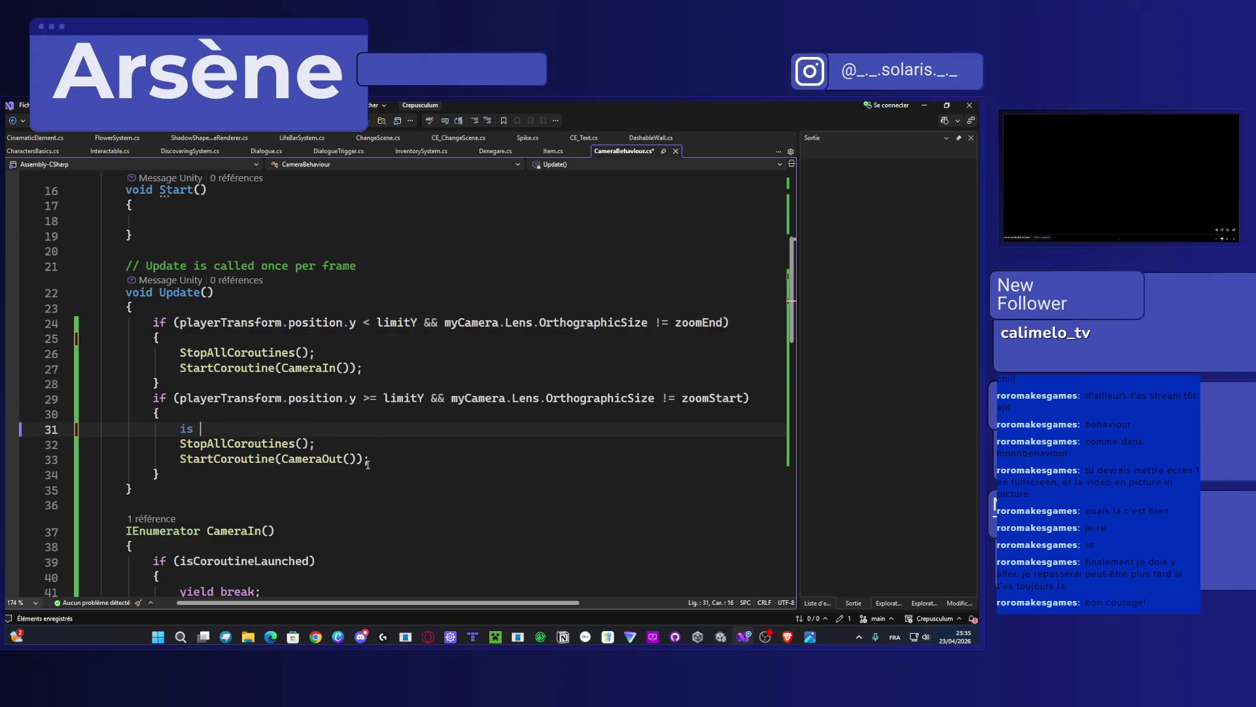
key("ctrl+s")
scroll(368, 464, "down", 3)
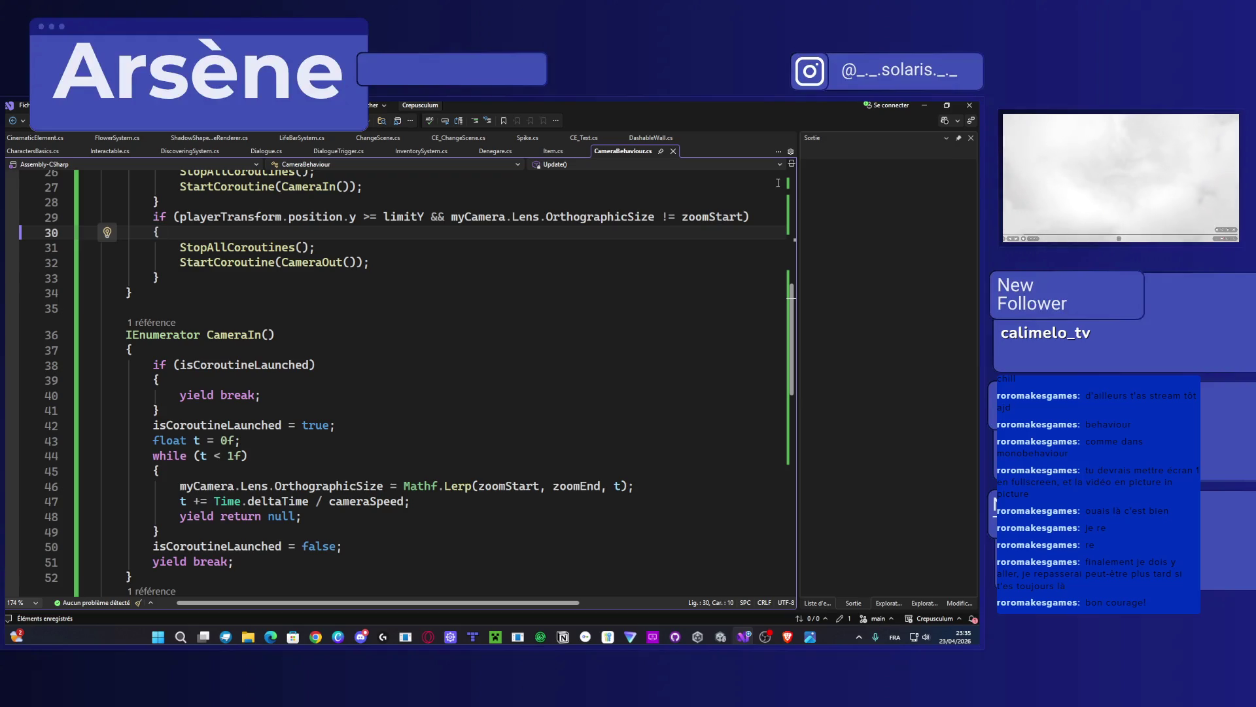
Step: Minimise Visual Studio and start play mode in Unity
left_click(925, 104)
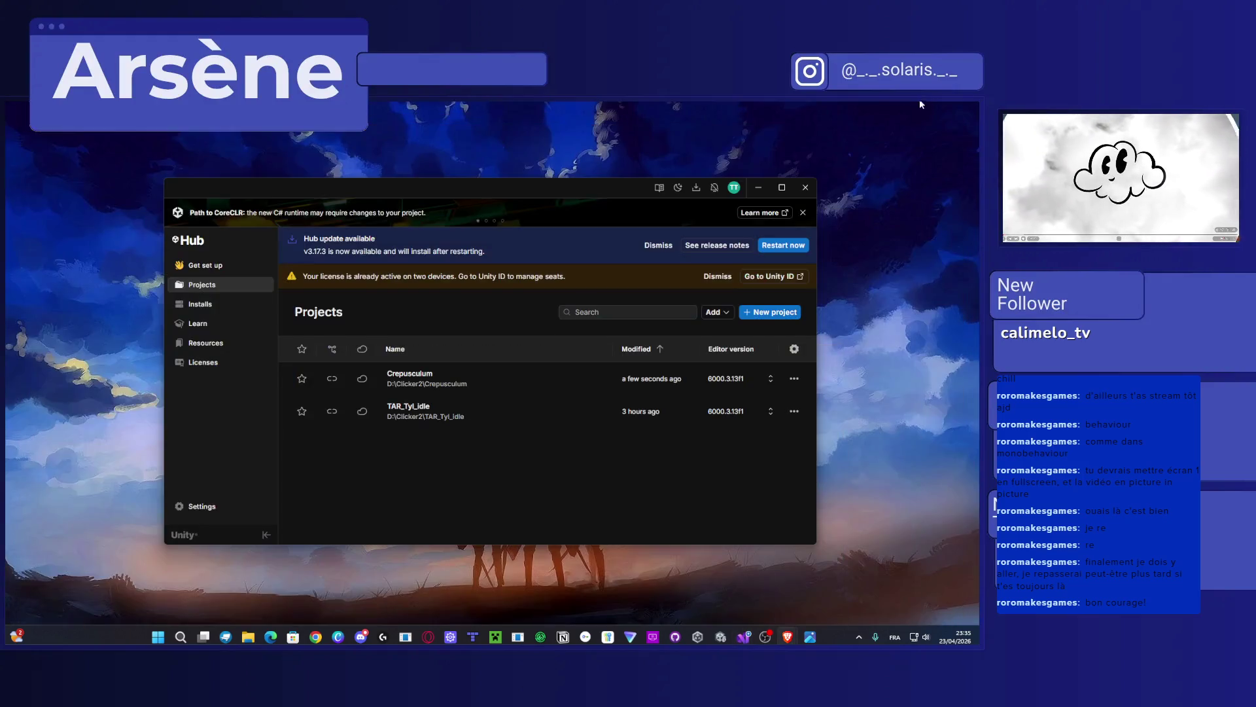
mouse_move(732, 641)
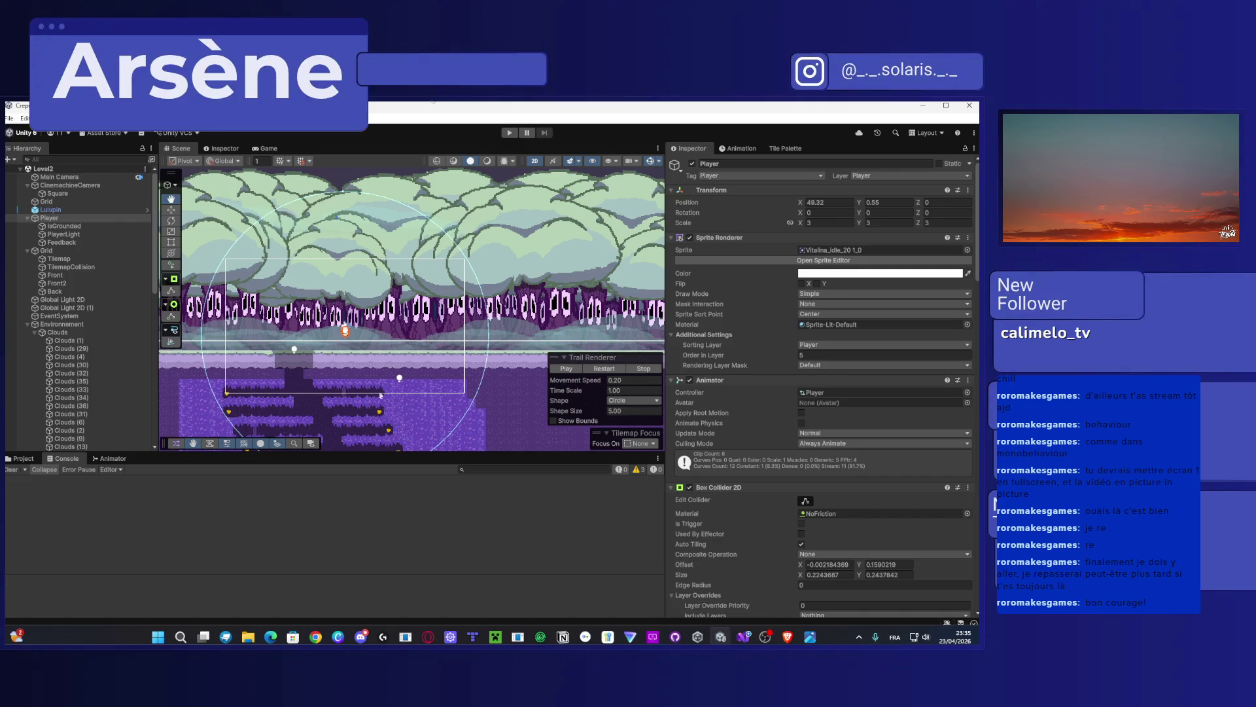
key("ctrl+p")
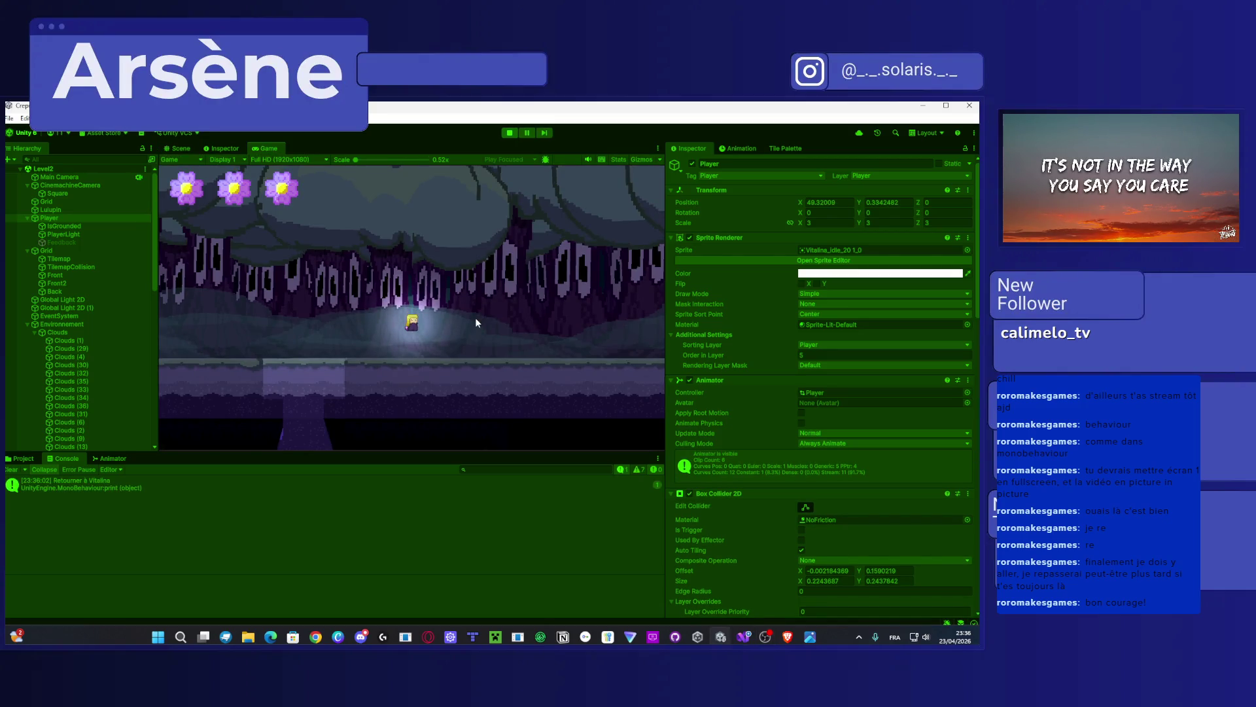
Step: Walk and jump the player left and right down the ledges, then stop play and minimise Unity
key("Left")
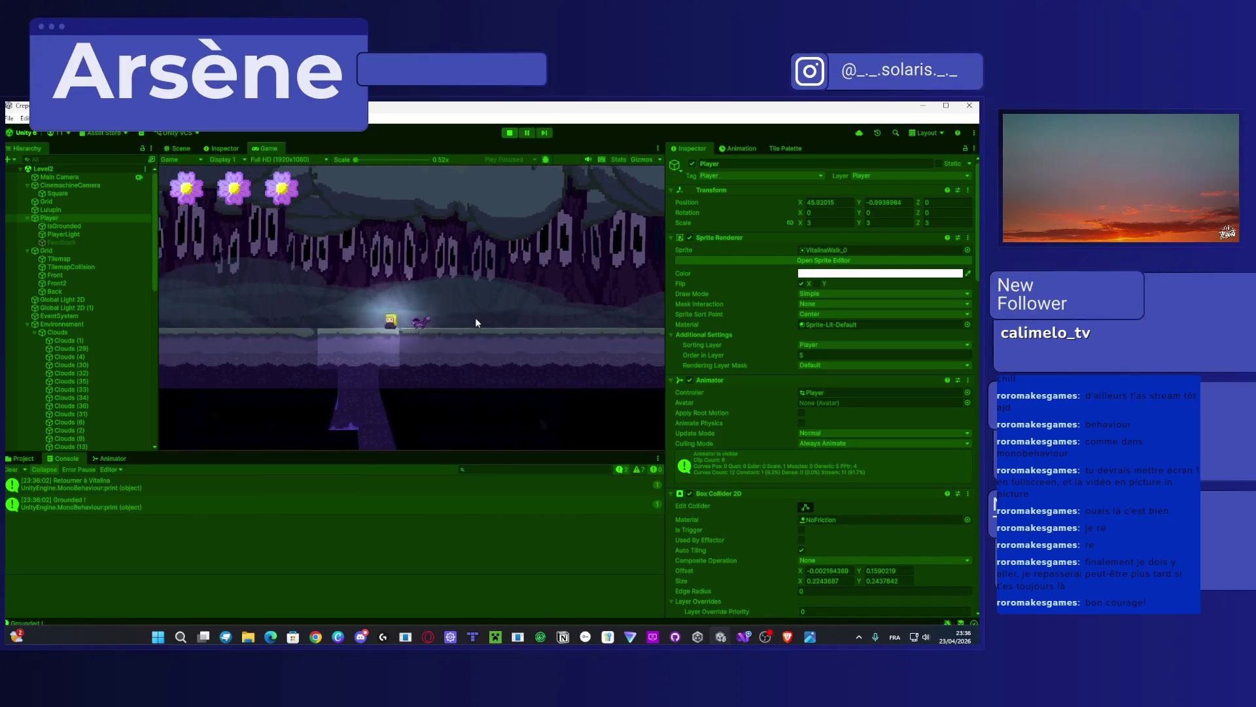
key("Left")
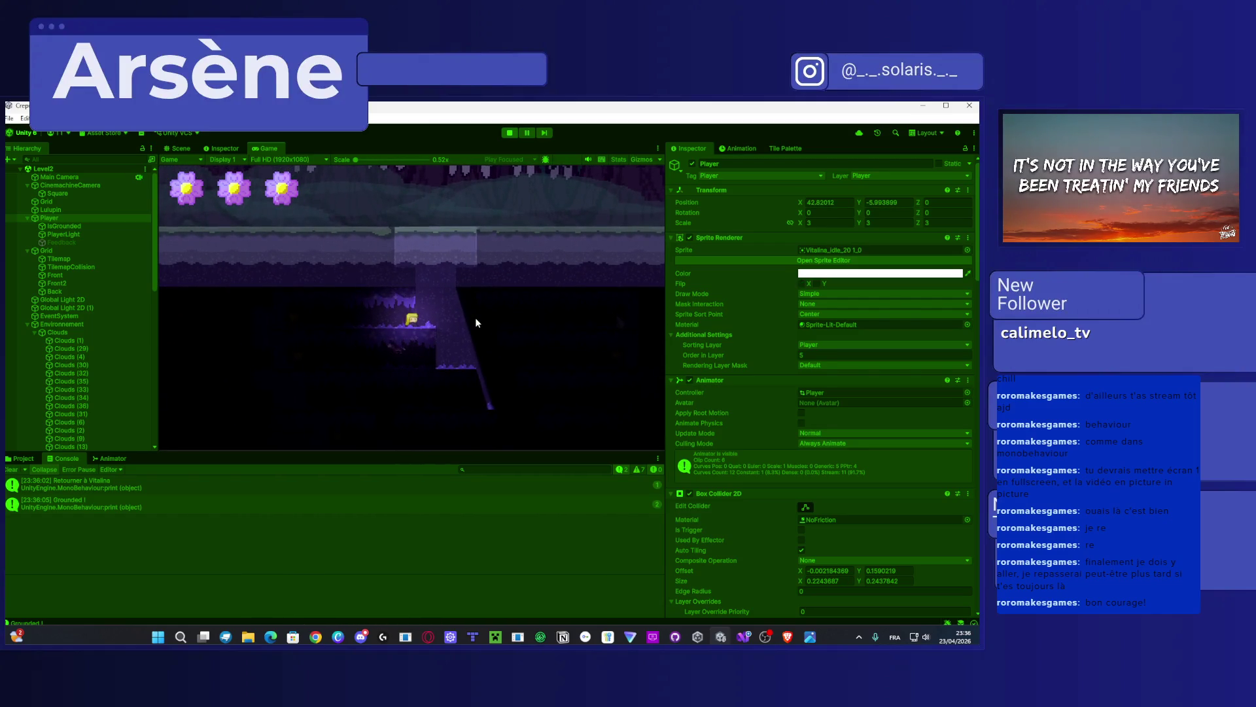
key("Left")
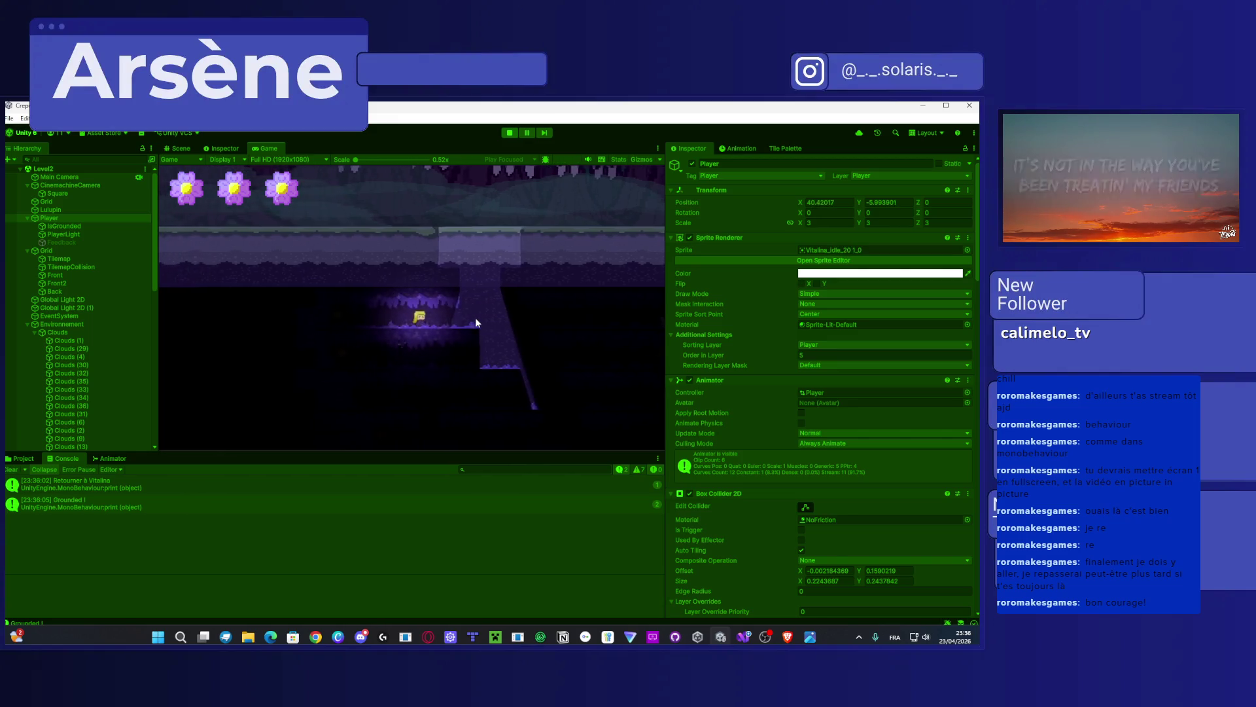
key("Right")
key("space")
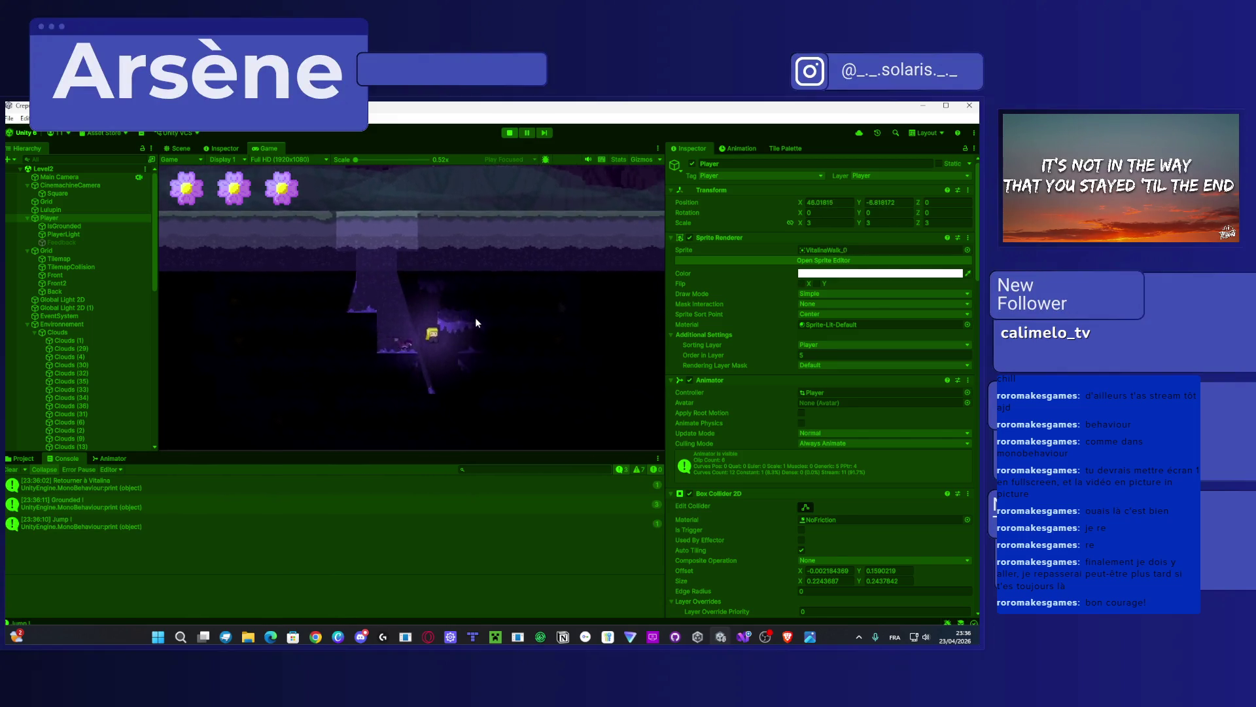
key("Right")
key("space")
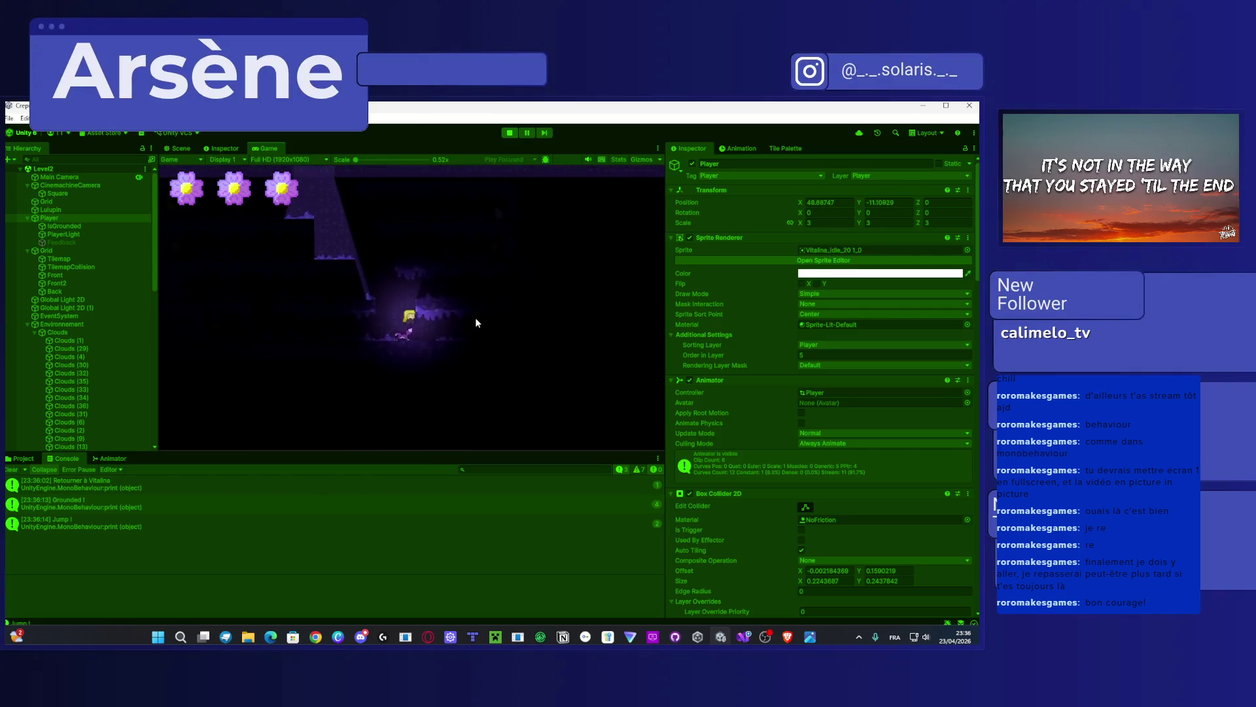
key("Left")
key("space")
key("space")
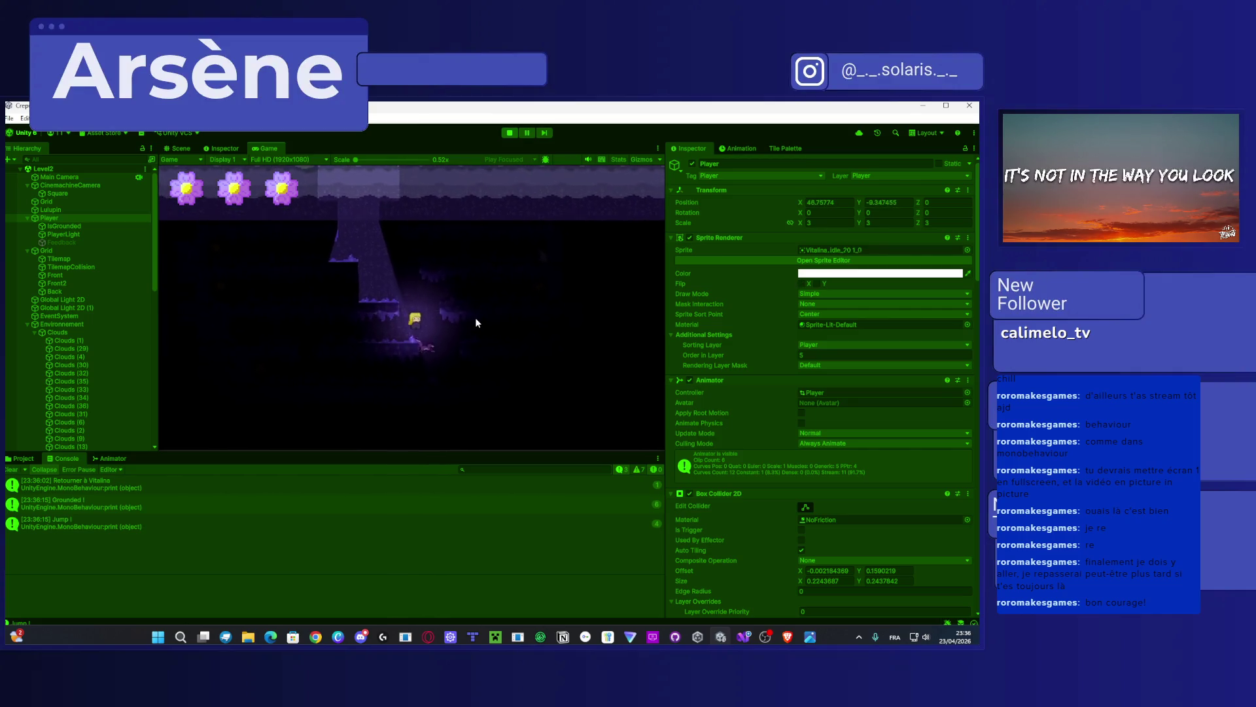
key("space")
left_click(509, 133)
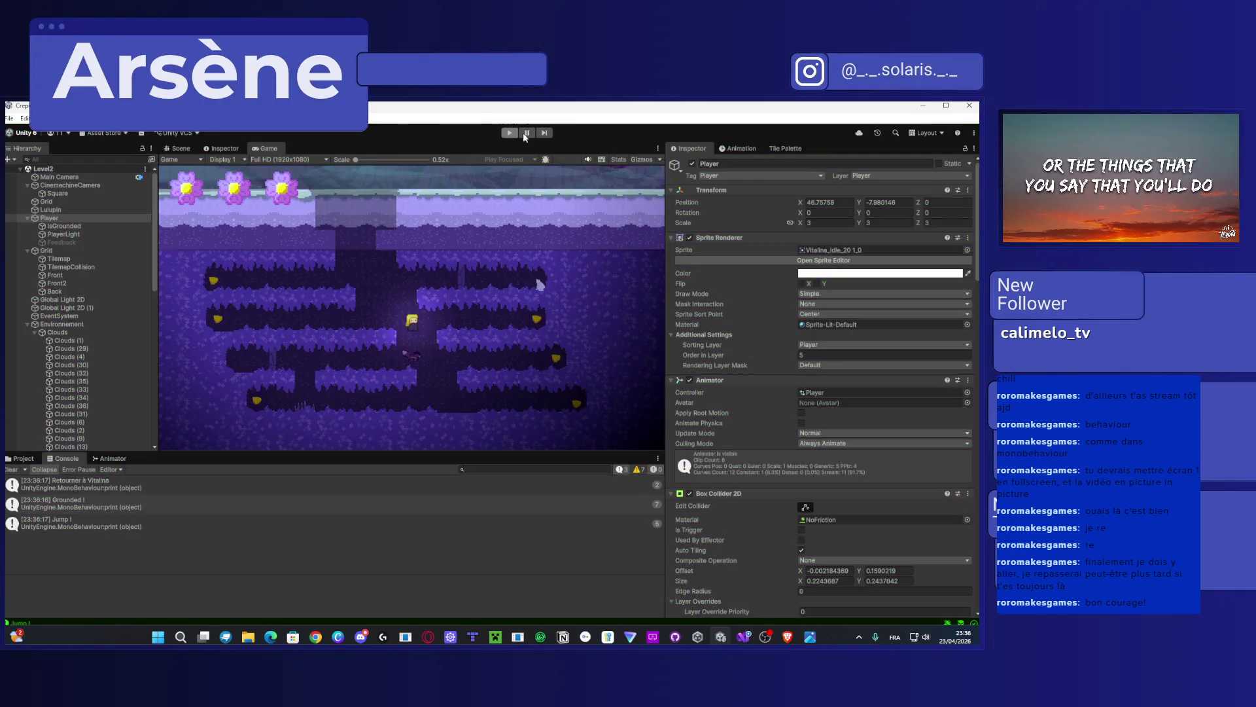
left_click(922, 105)
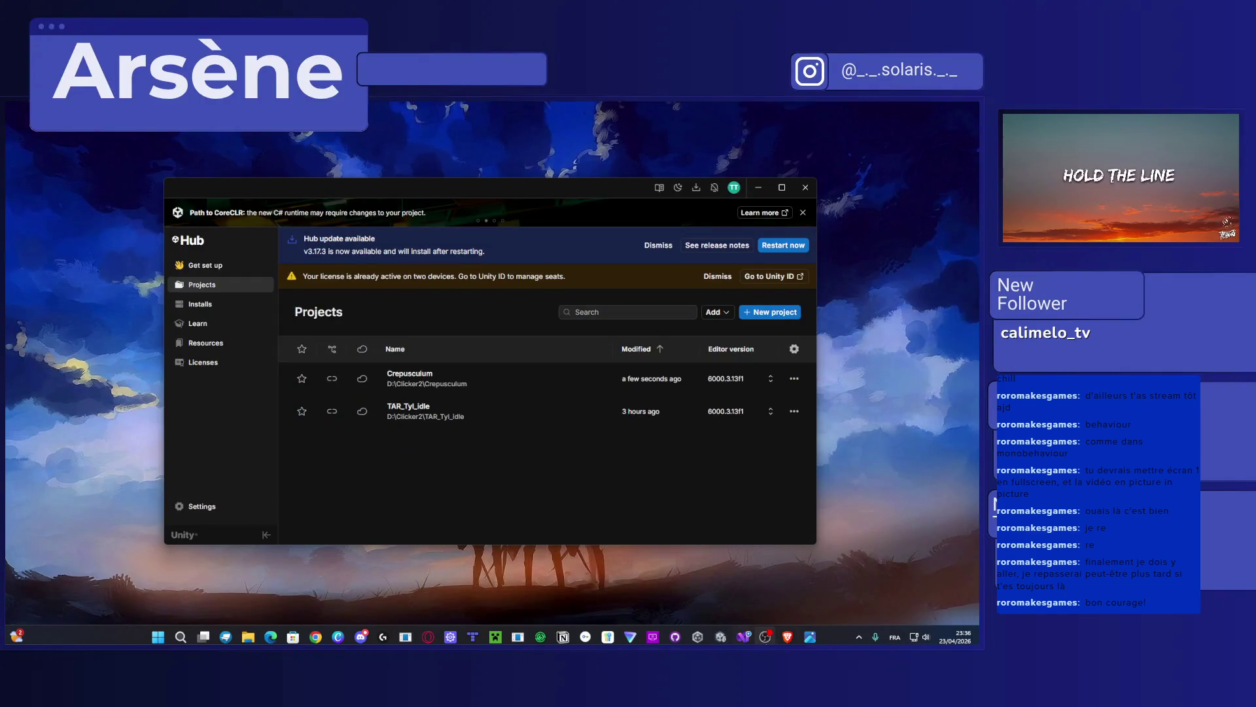
Step: Change the declaration on line 14 to 'private bool isCoroutineLaunched = true;' and save
left_click(744, 636)
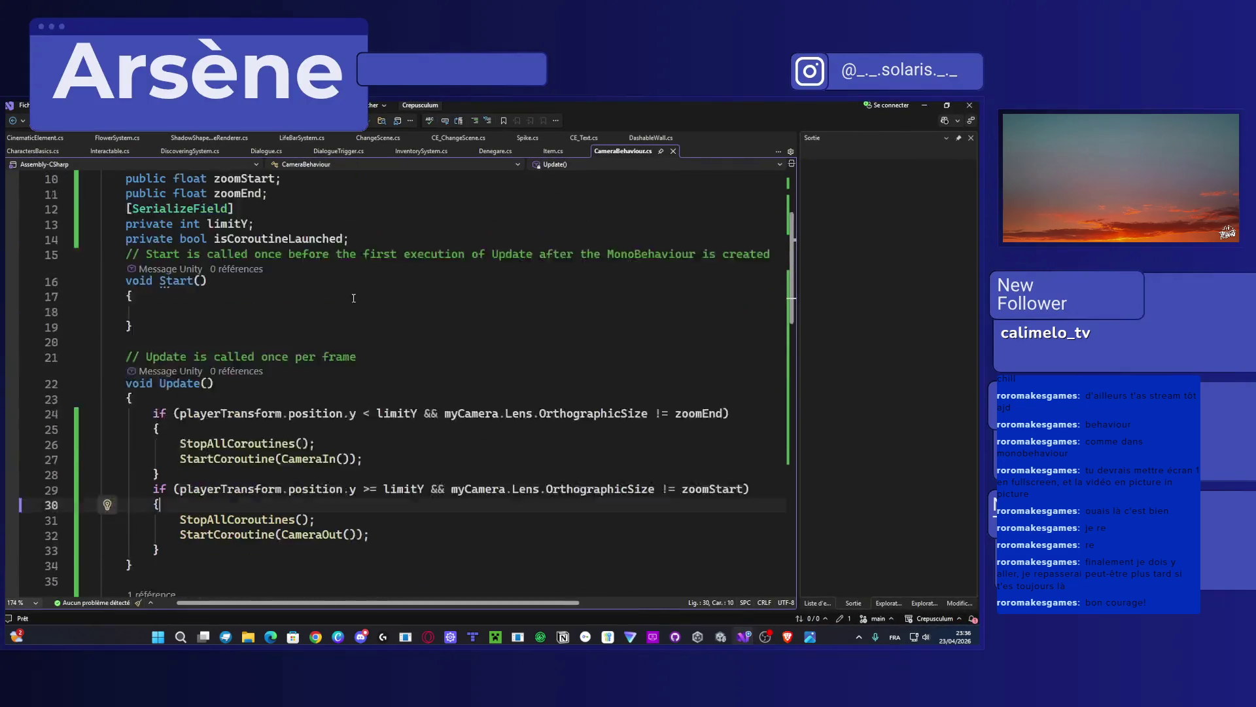
scroll(353, 298, "up", 2)
left_click(375, 331)
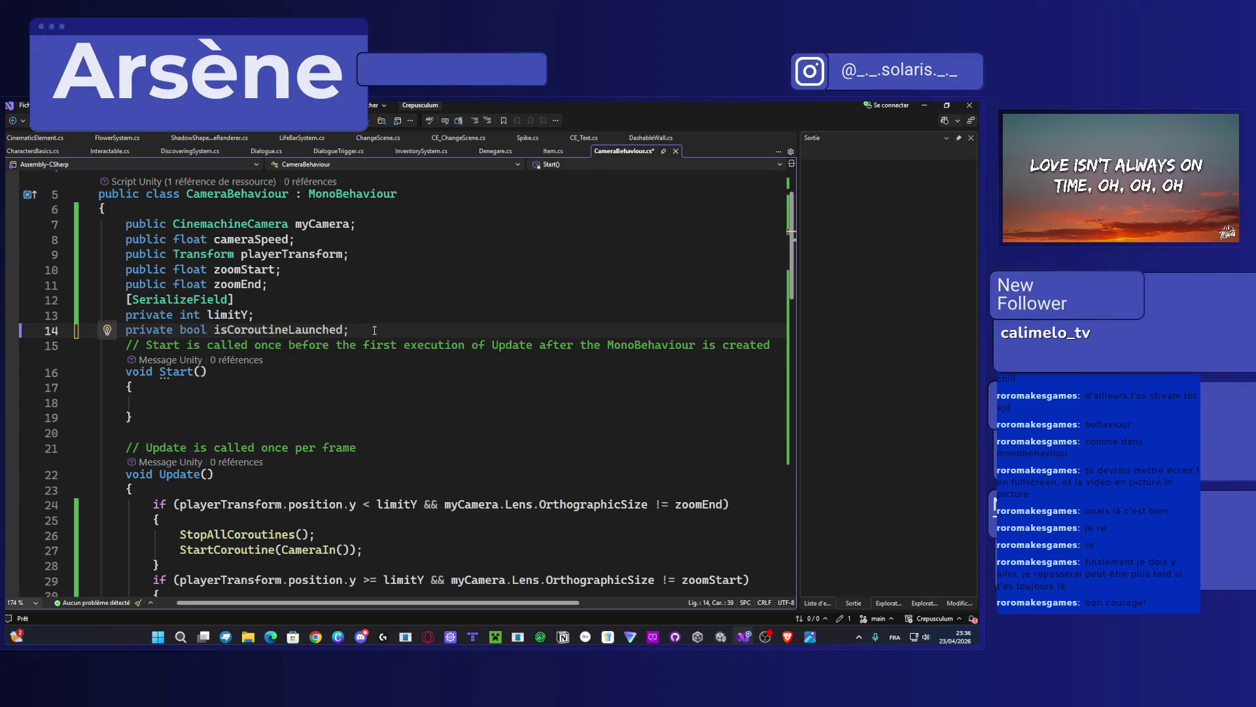
key("BackSpace")
key("Left")
type("= tru")
type("e")
key("ctrl+s")
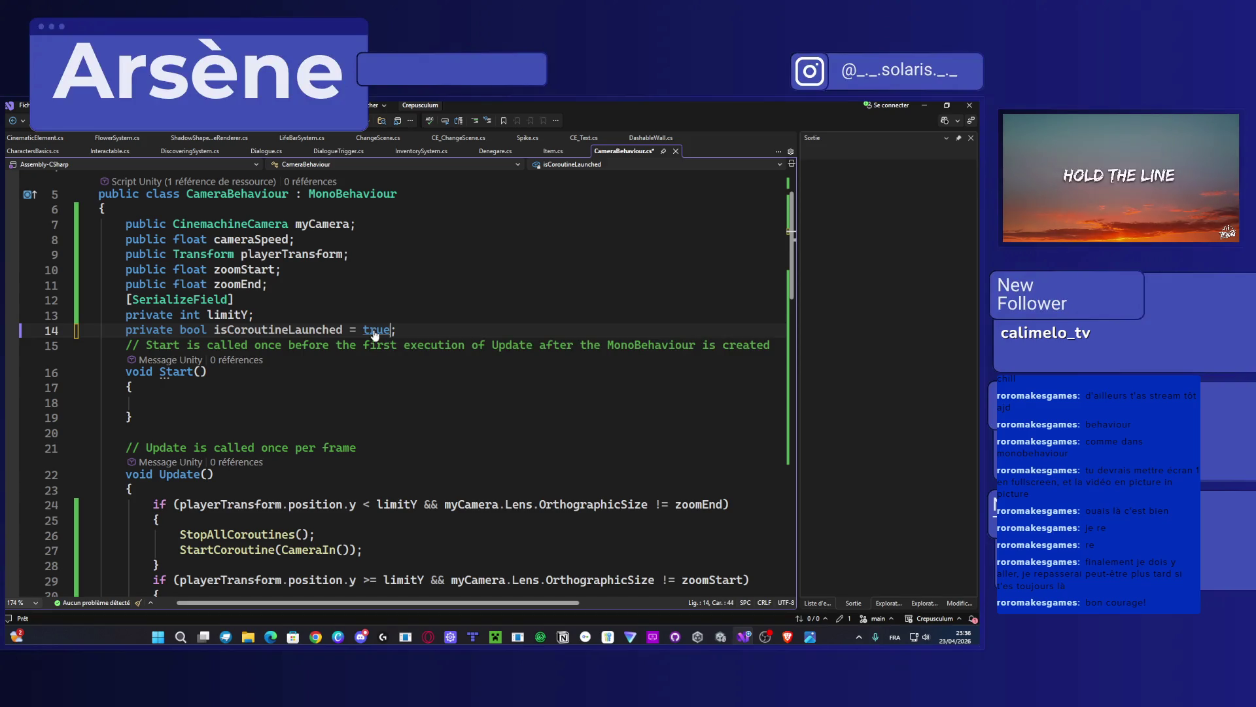
left_click(925, 105)
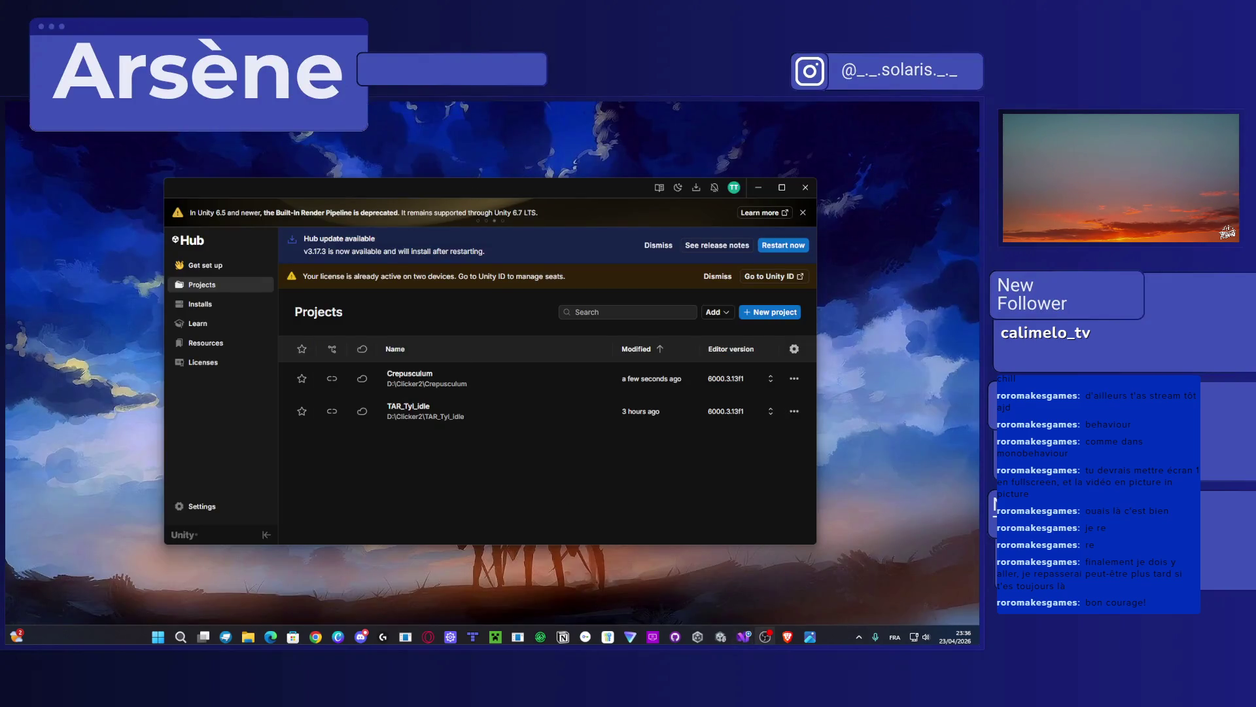
Step: Restore the Crepusculum Unity editor from the taskbar and start play mode
mouse_move(721, 636)
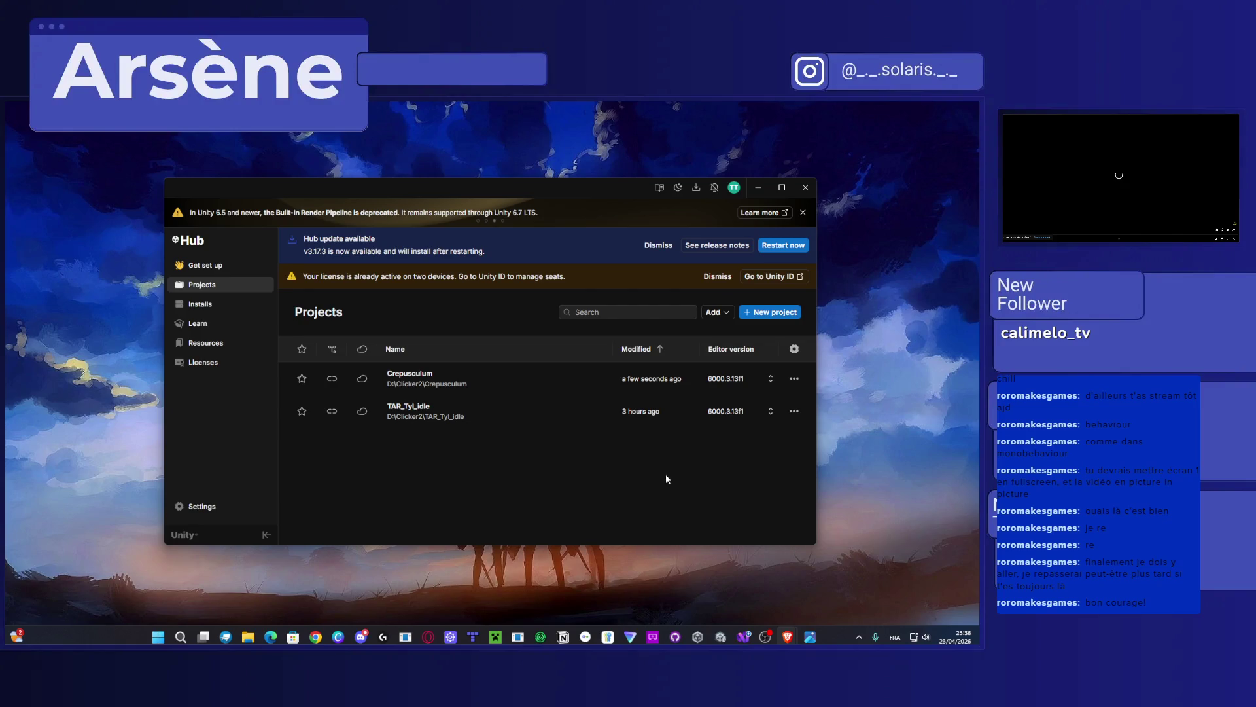
key("XF86AudioLowerVolume")
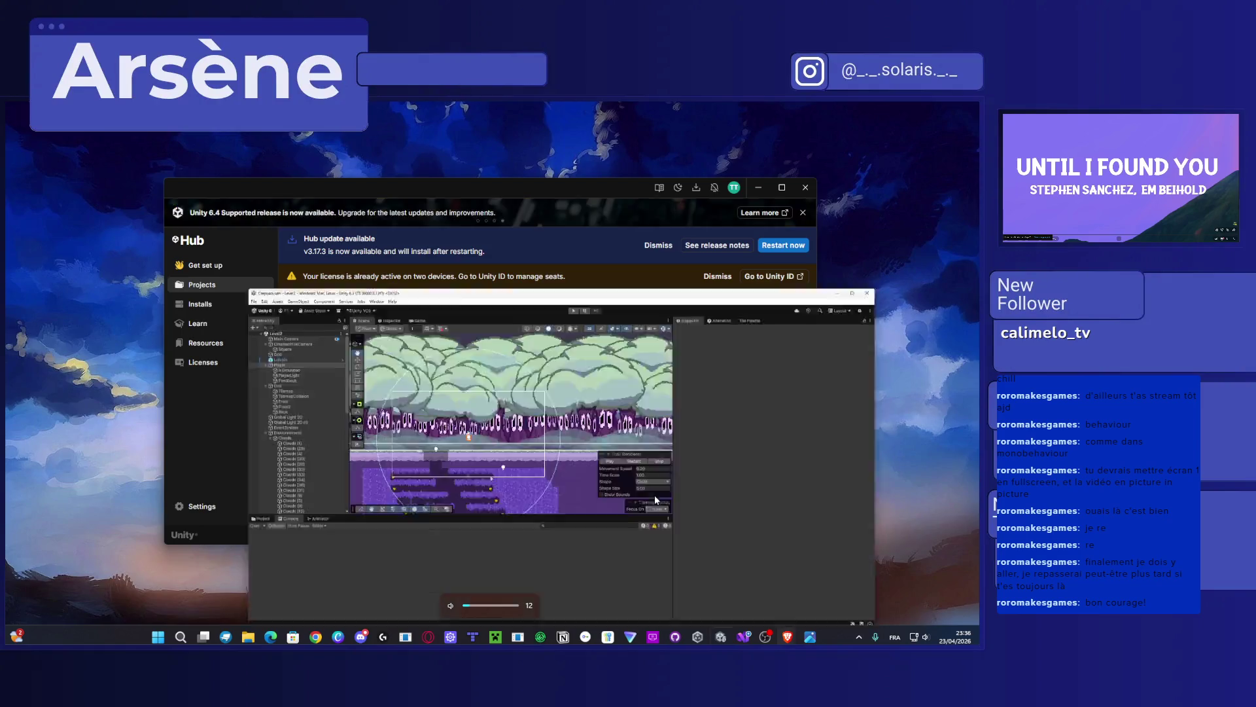
key("XF86AudioLowerVolume")
key("XF86AudioLowerVolume")
left_click(510, 133)
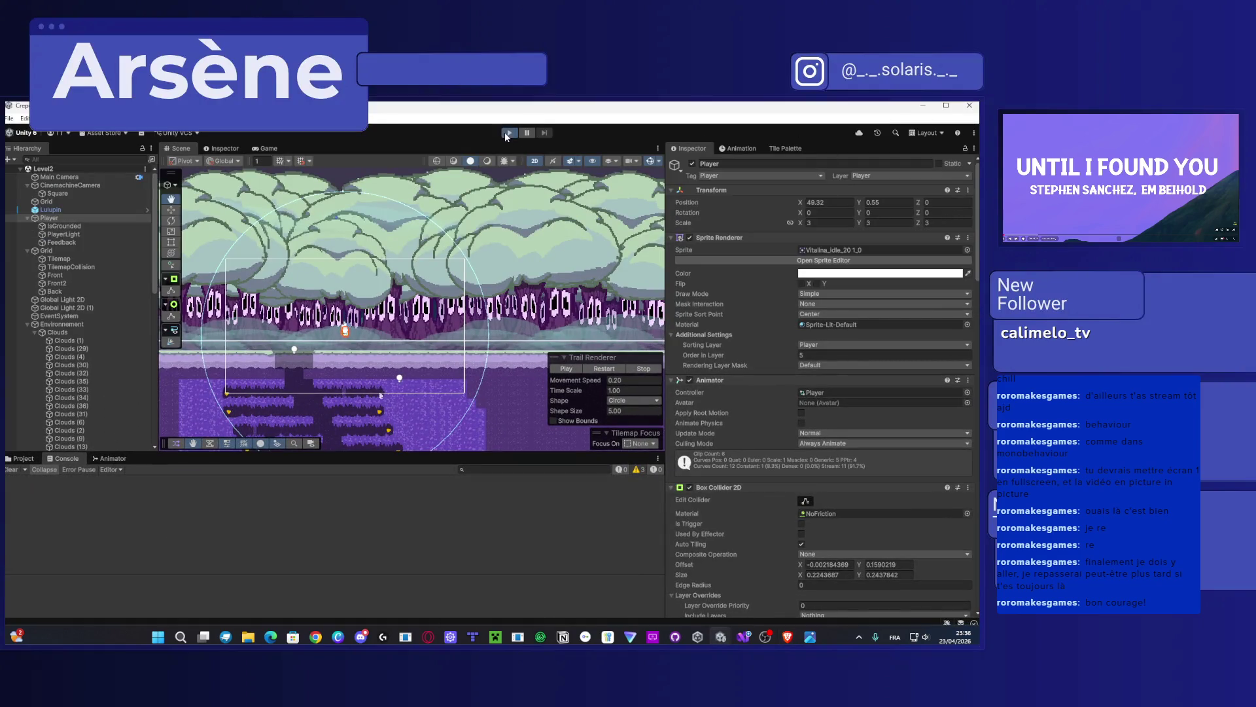